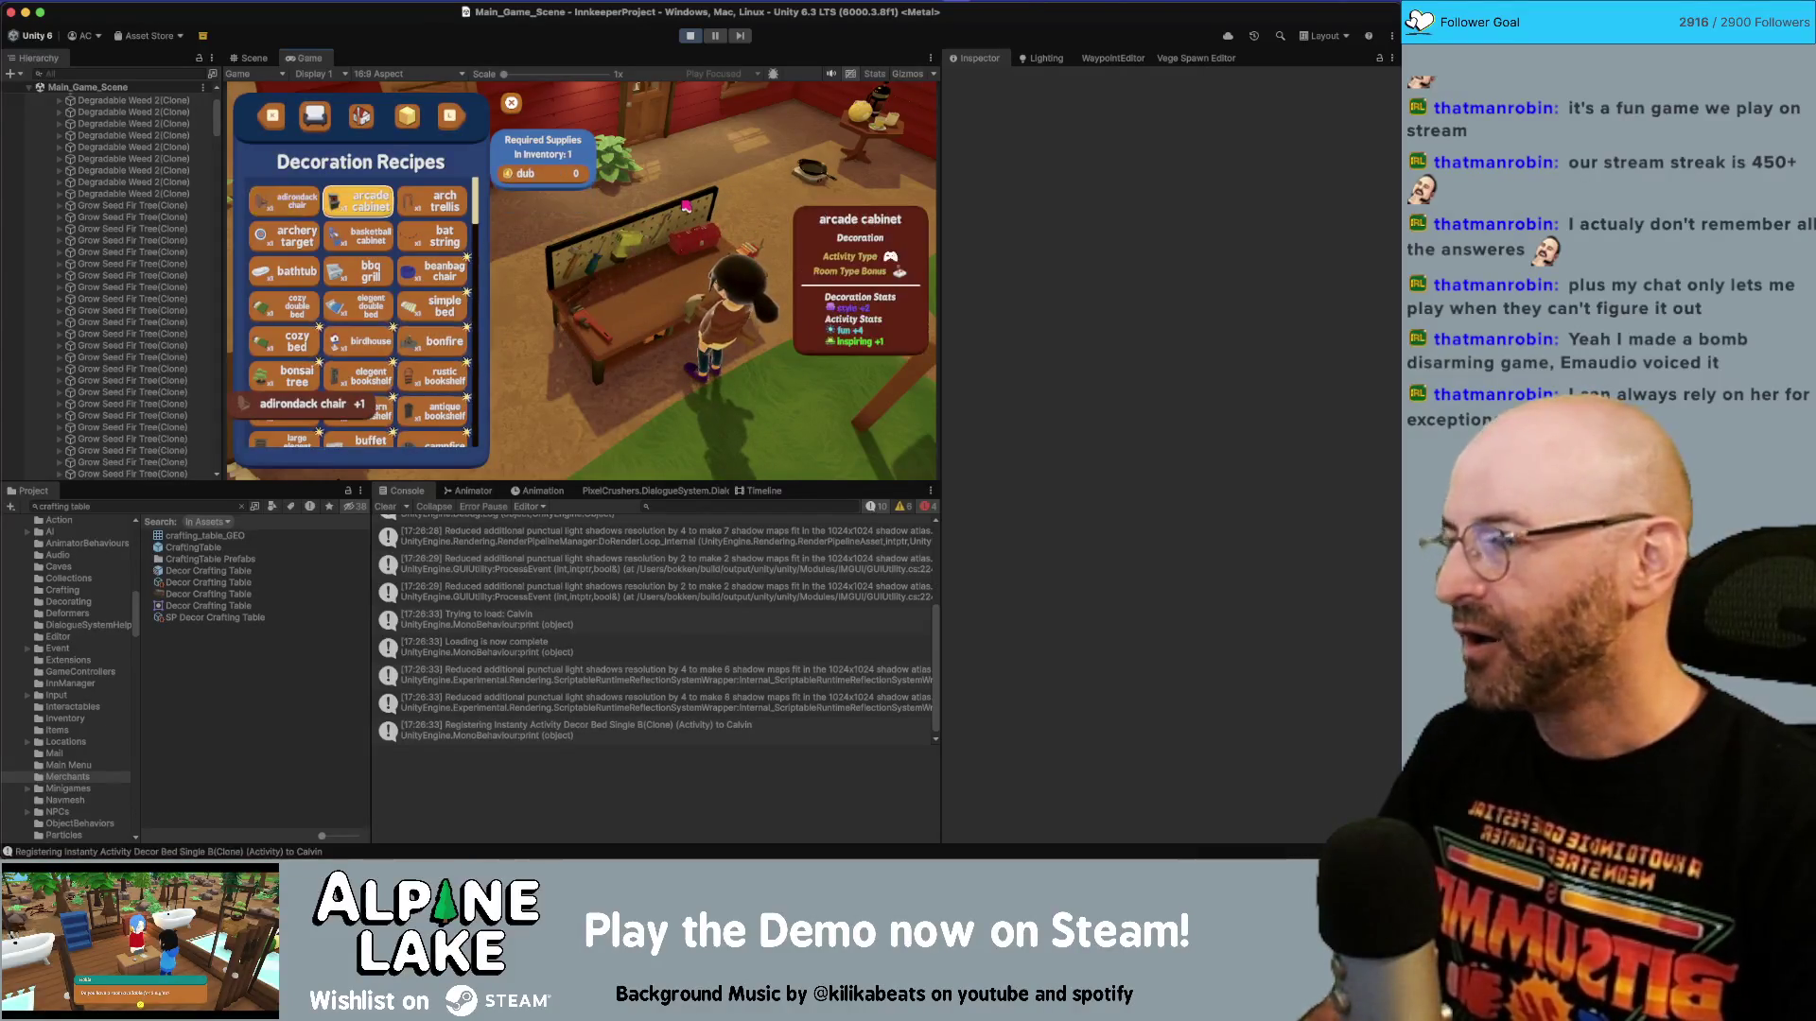
Close the crafting menu, walk back to the workbench and reopen the Decoration Recipes.
{"action": "key", "text": "Escape"}
{"action": "key", "text": "w"}
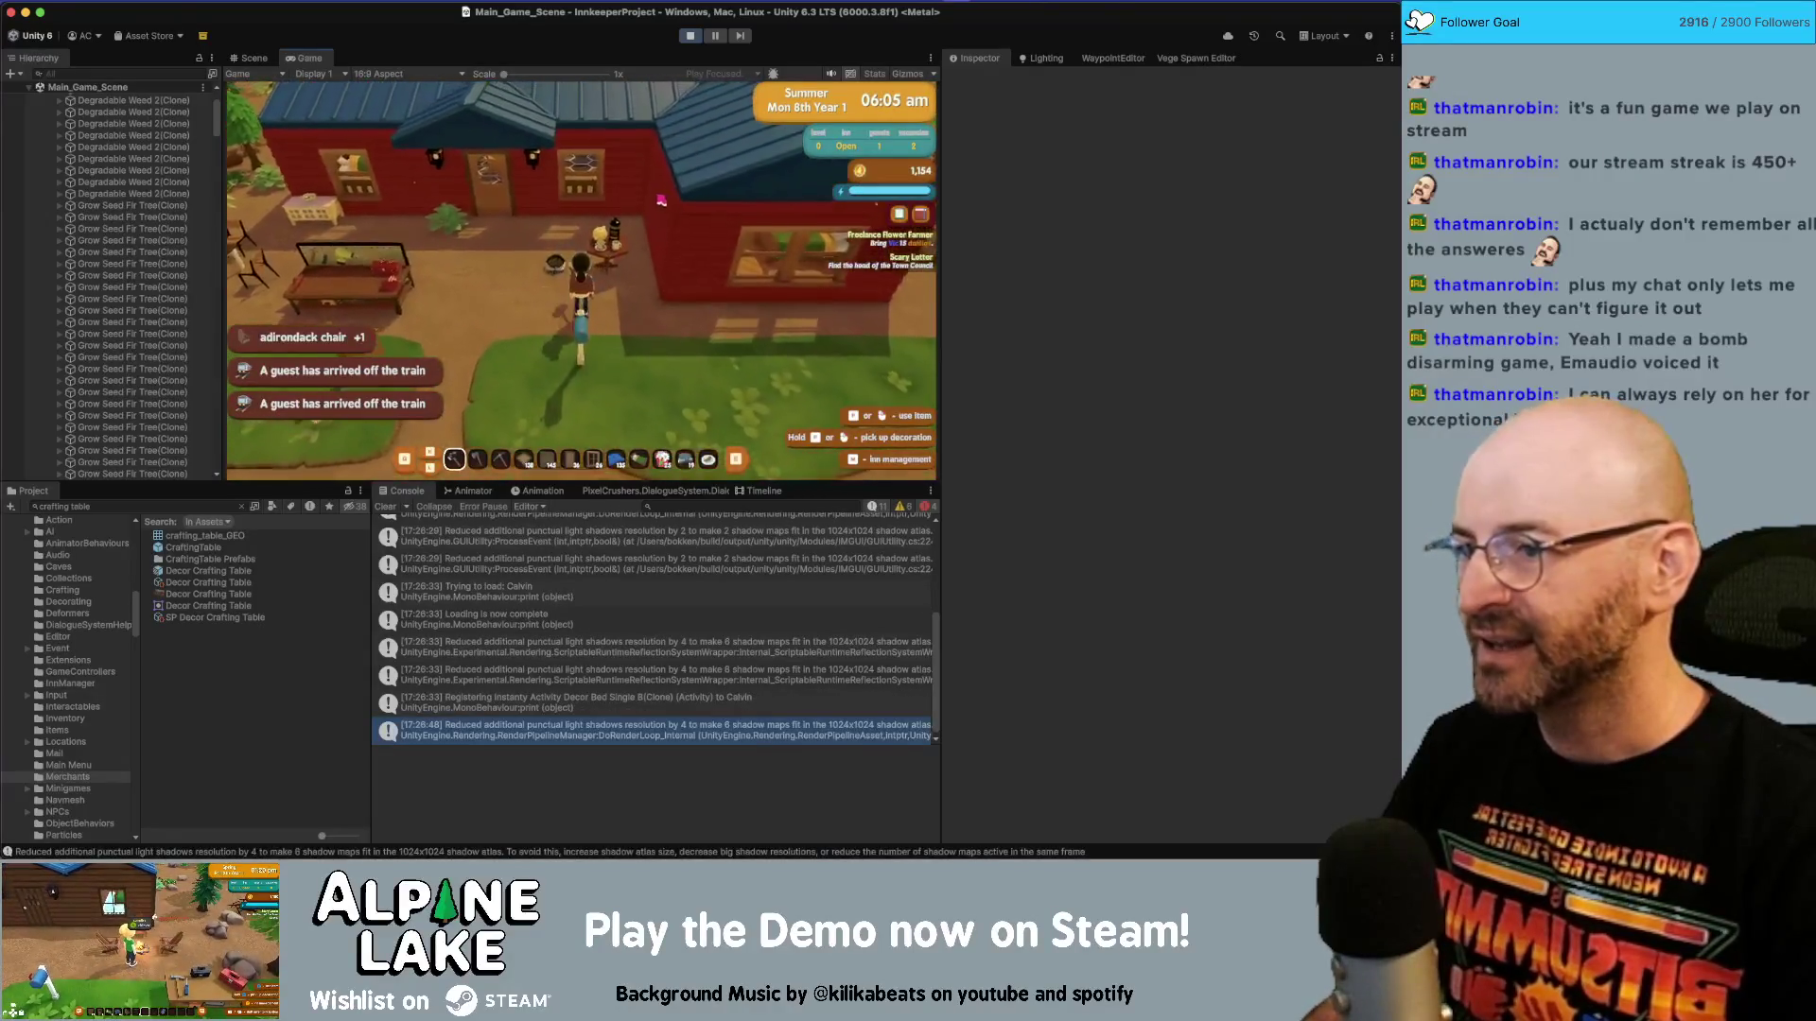
{"action": "key", "text": "s"}
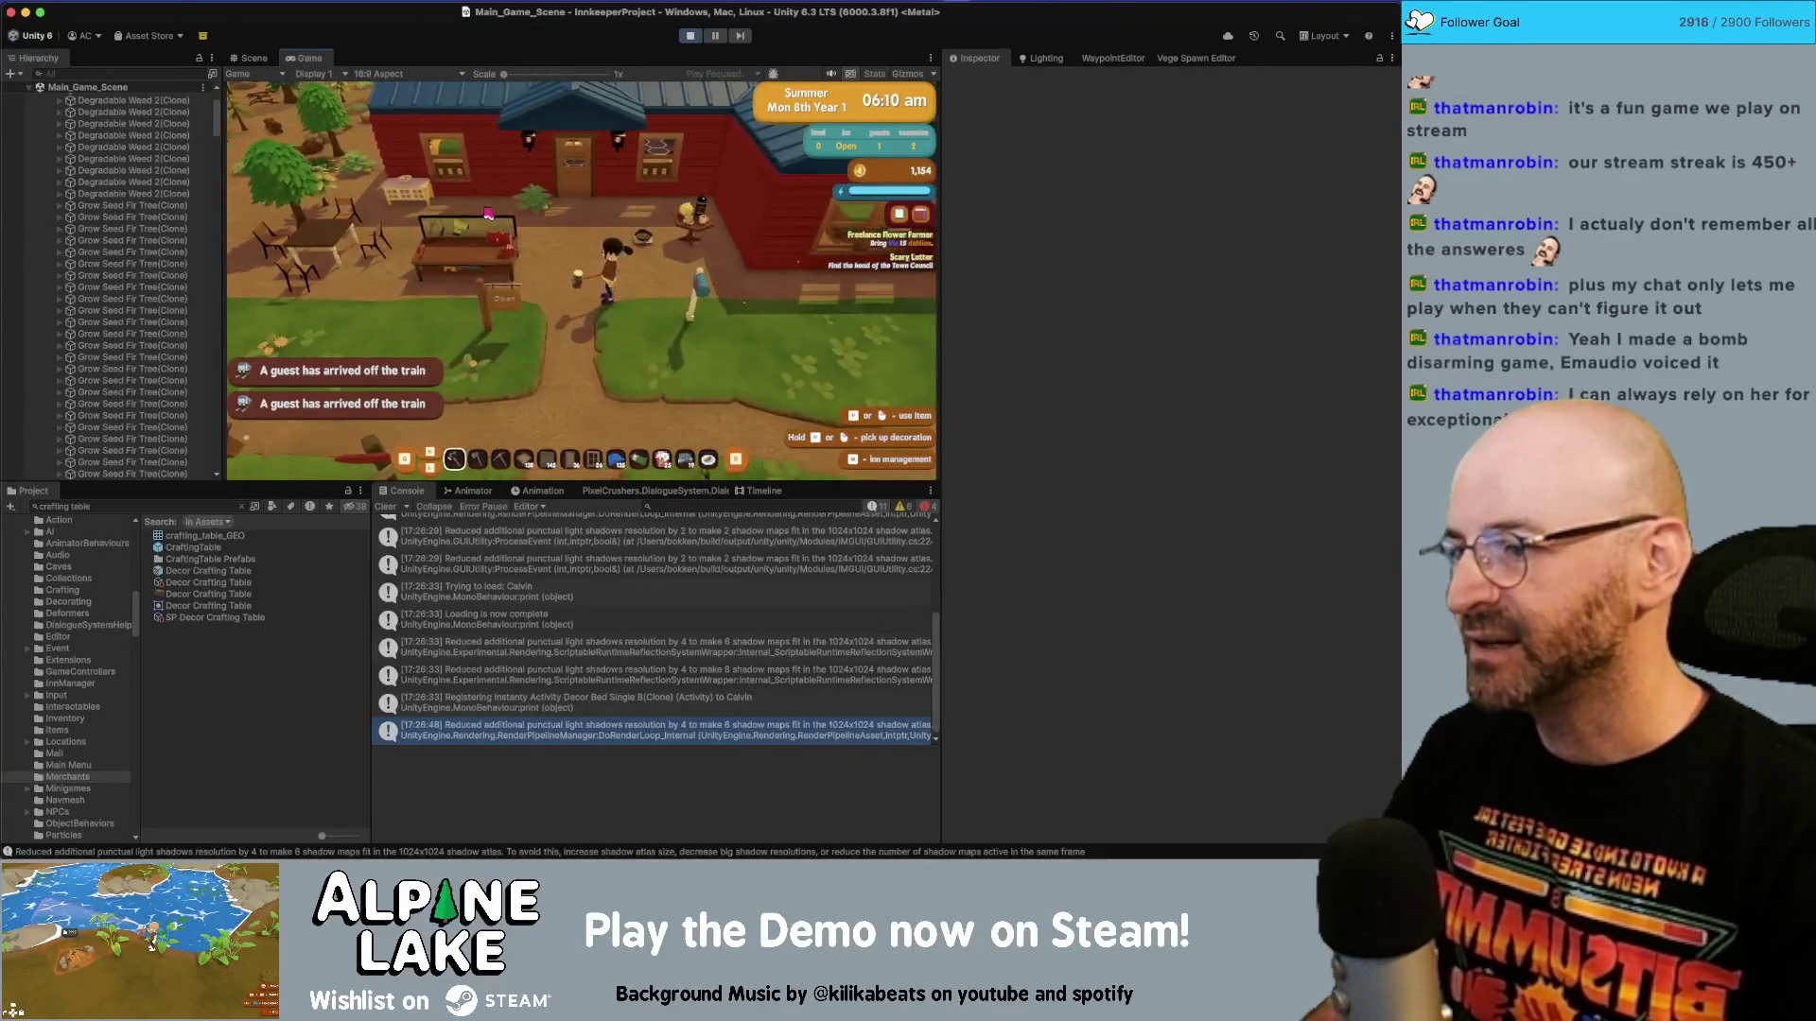
{"action": "key", "text": "e"}
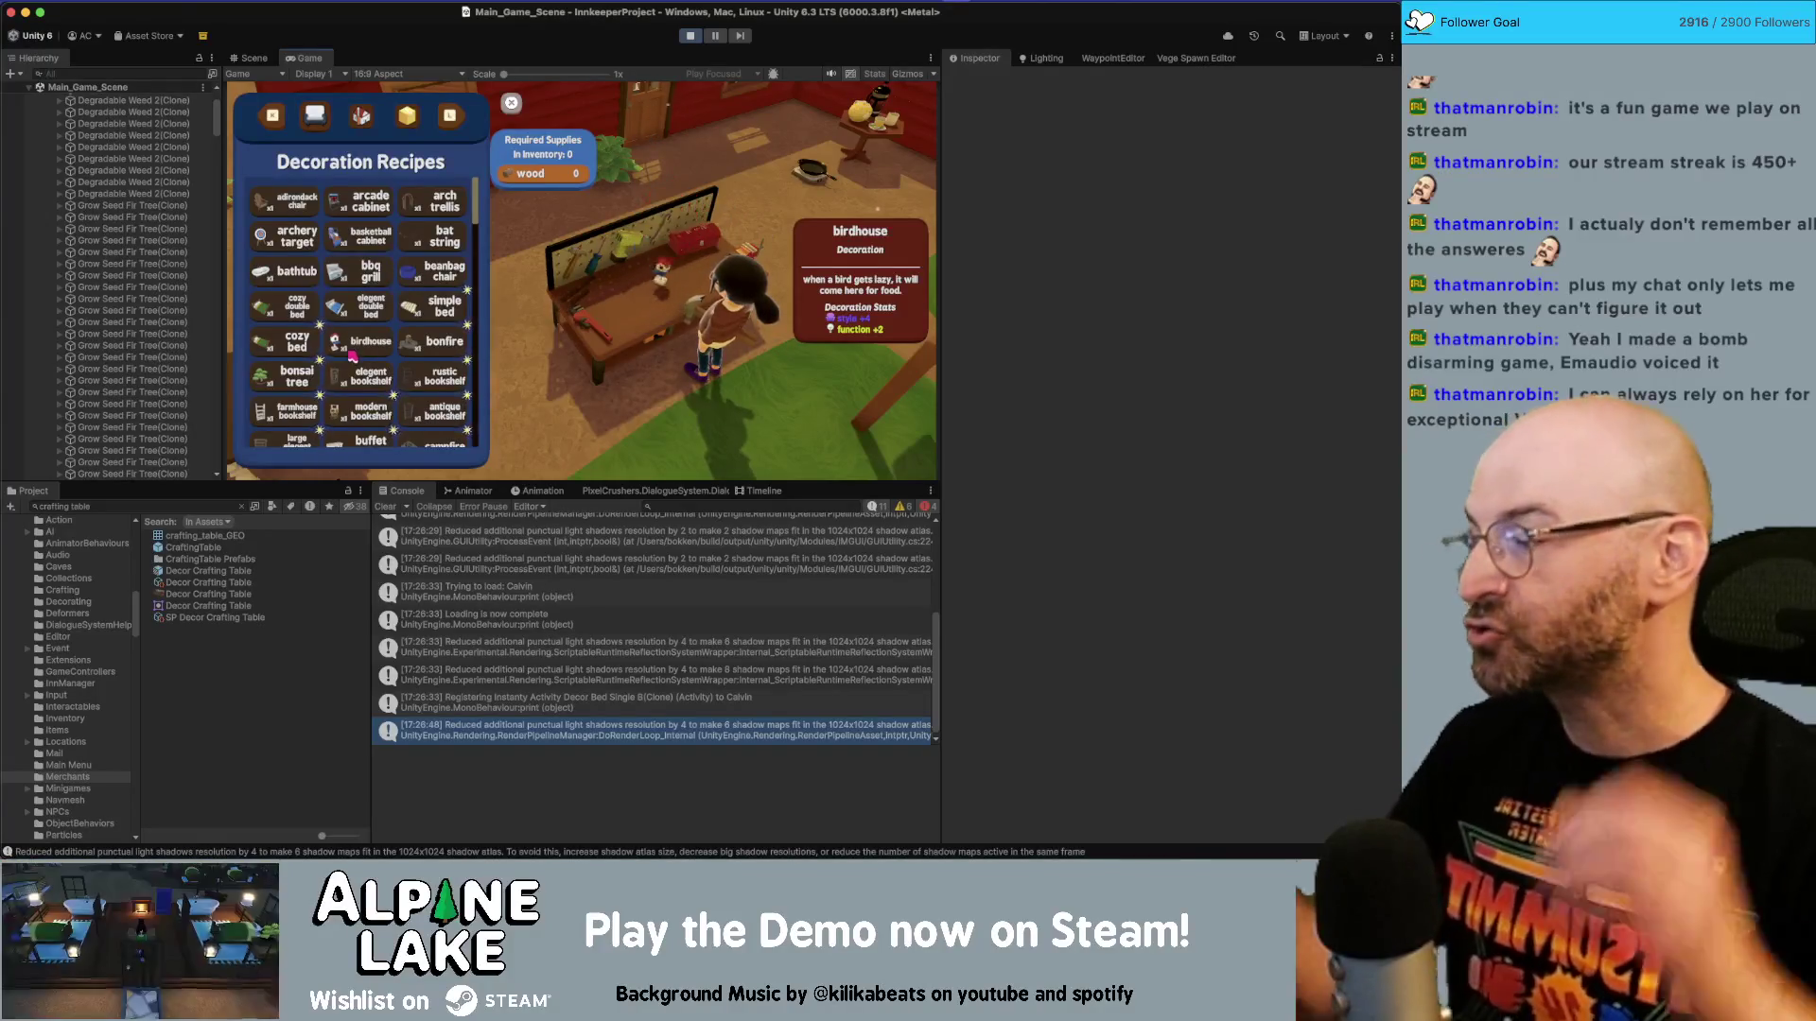
Craft a birdhouse and two elegent double beds at the workbench.
{"action": "left_click", "coordinate": [352, 357]}
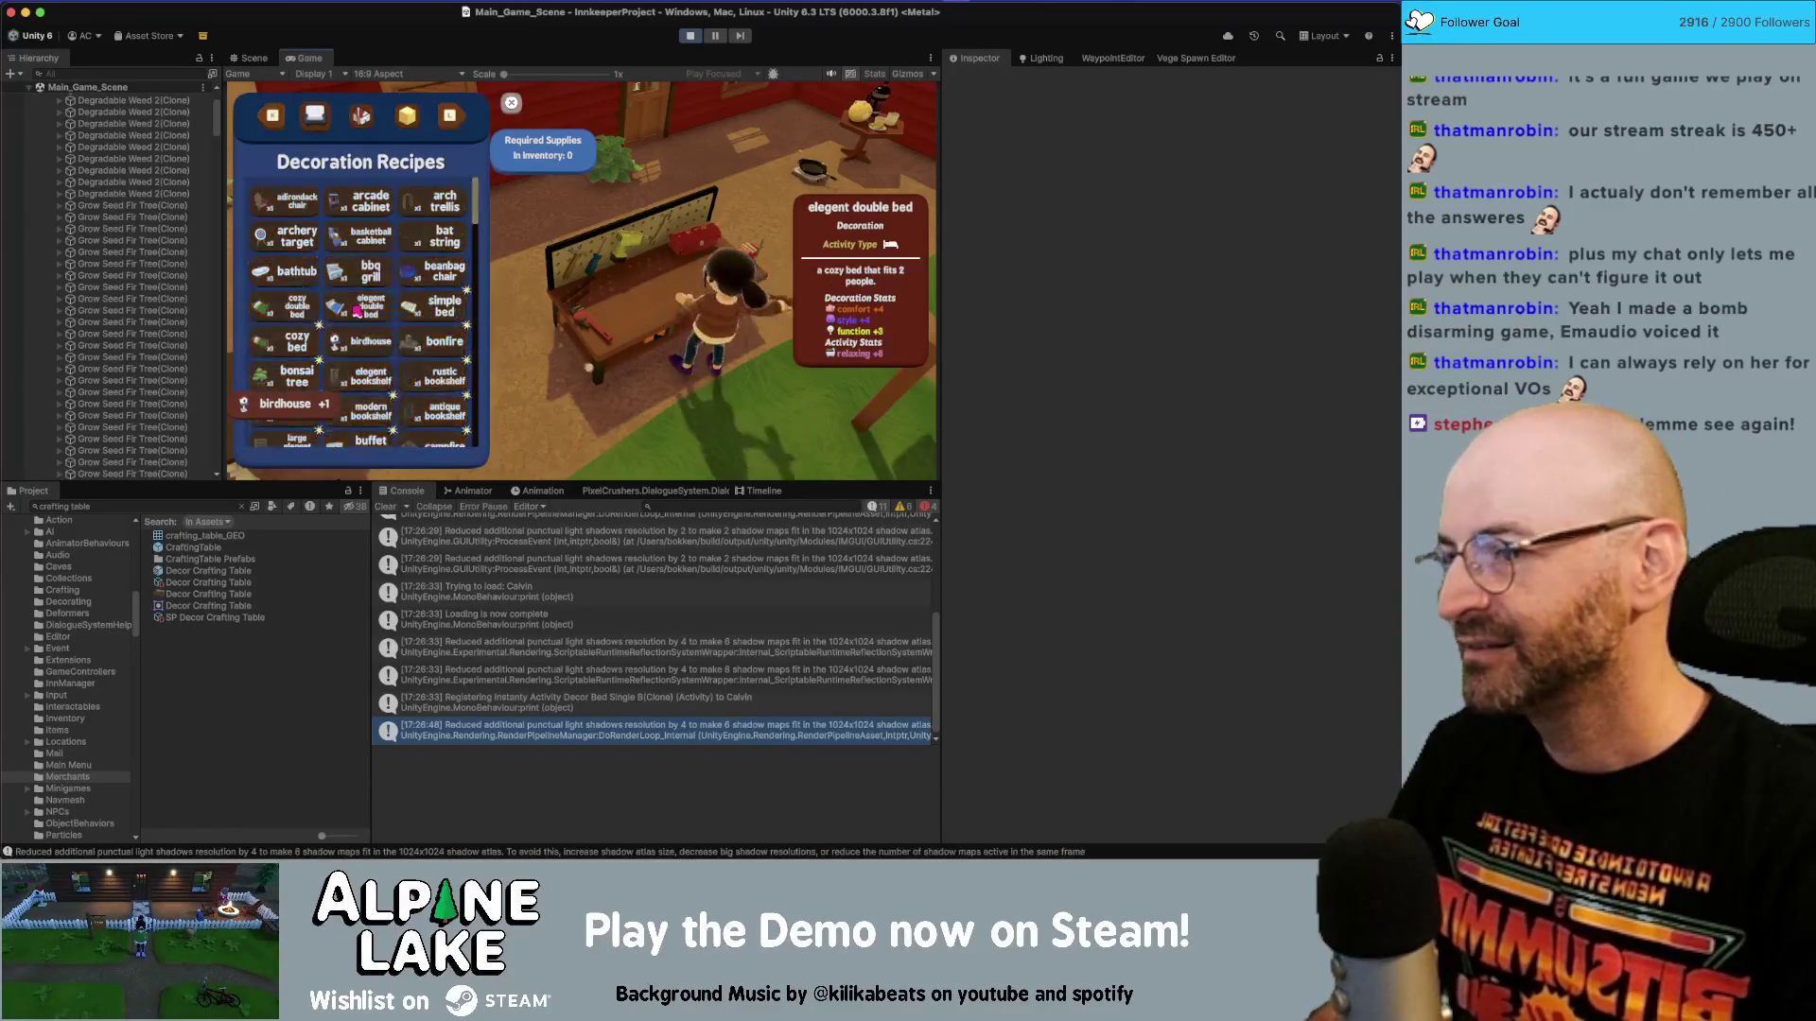
{"action": "left_click", "coordinate": [367, 313]}
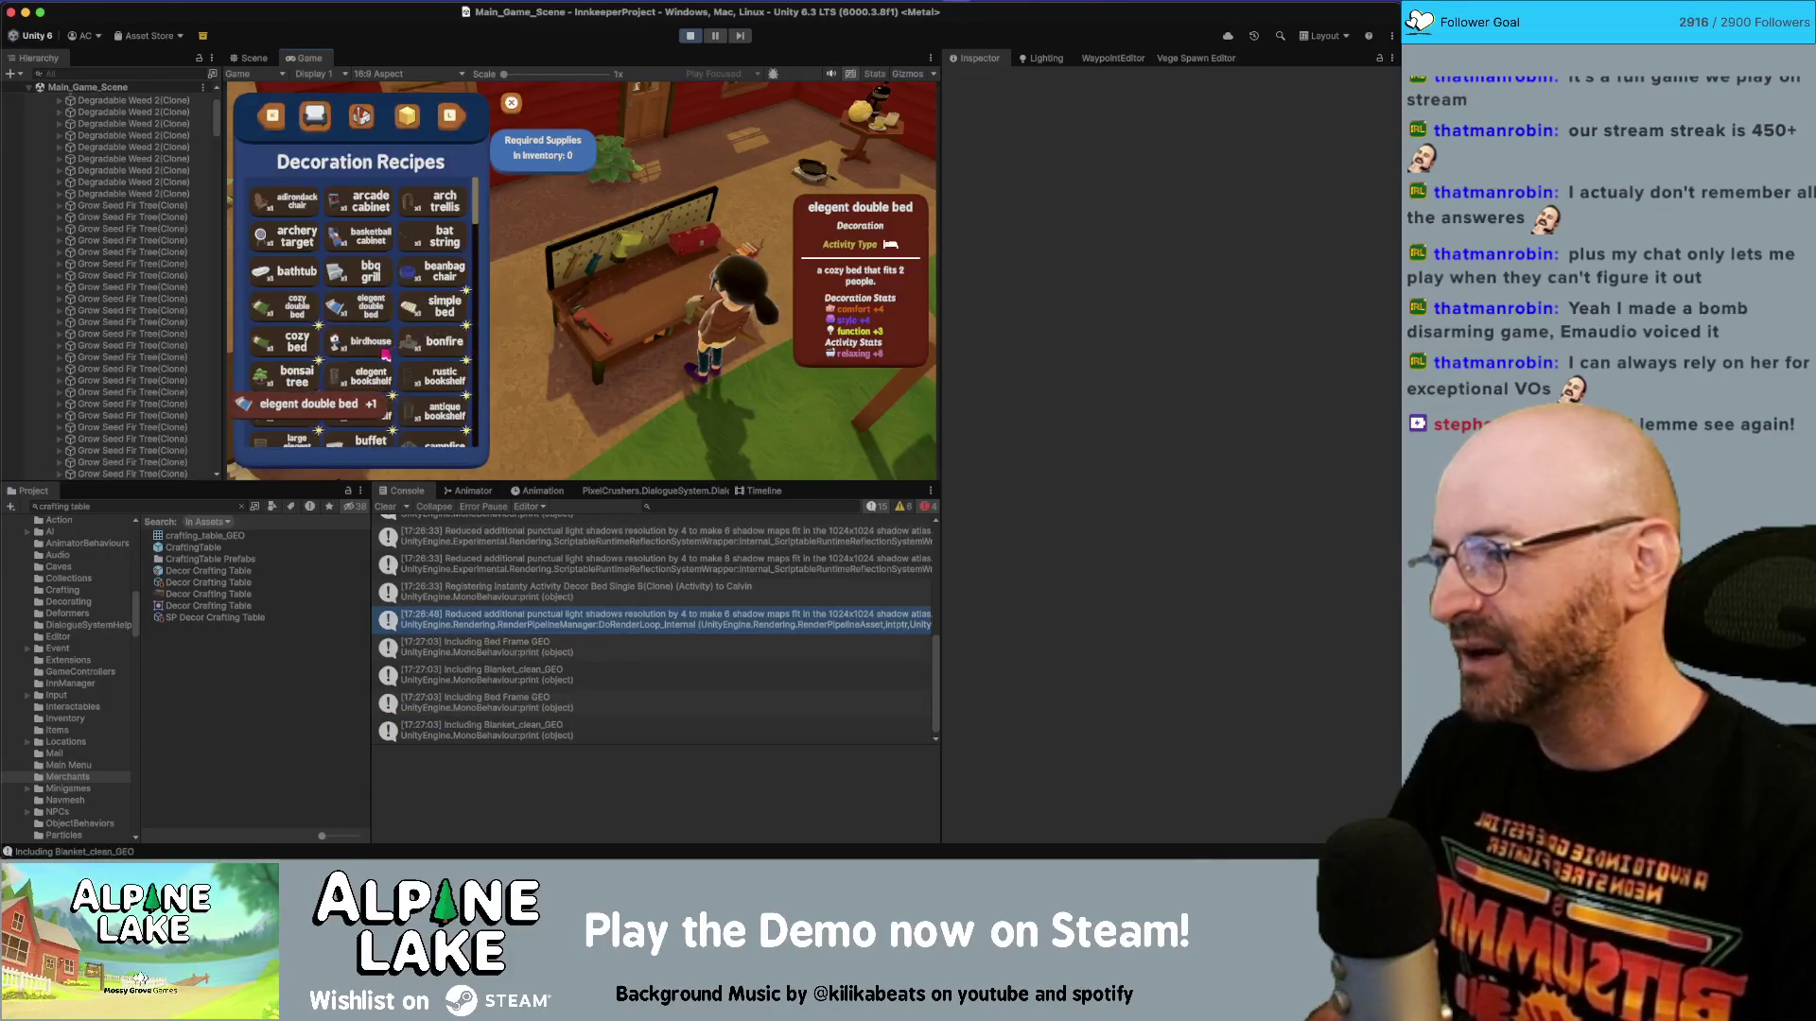
{"action": "left_click", "coordinate": [371, 346]}
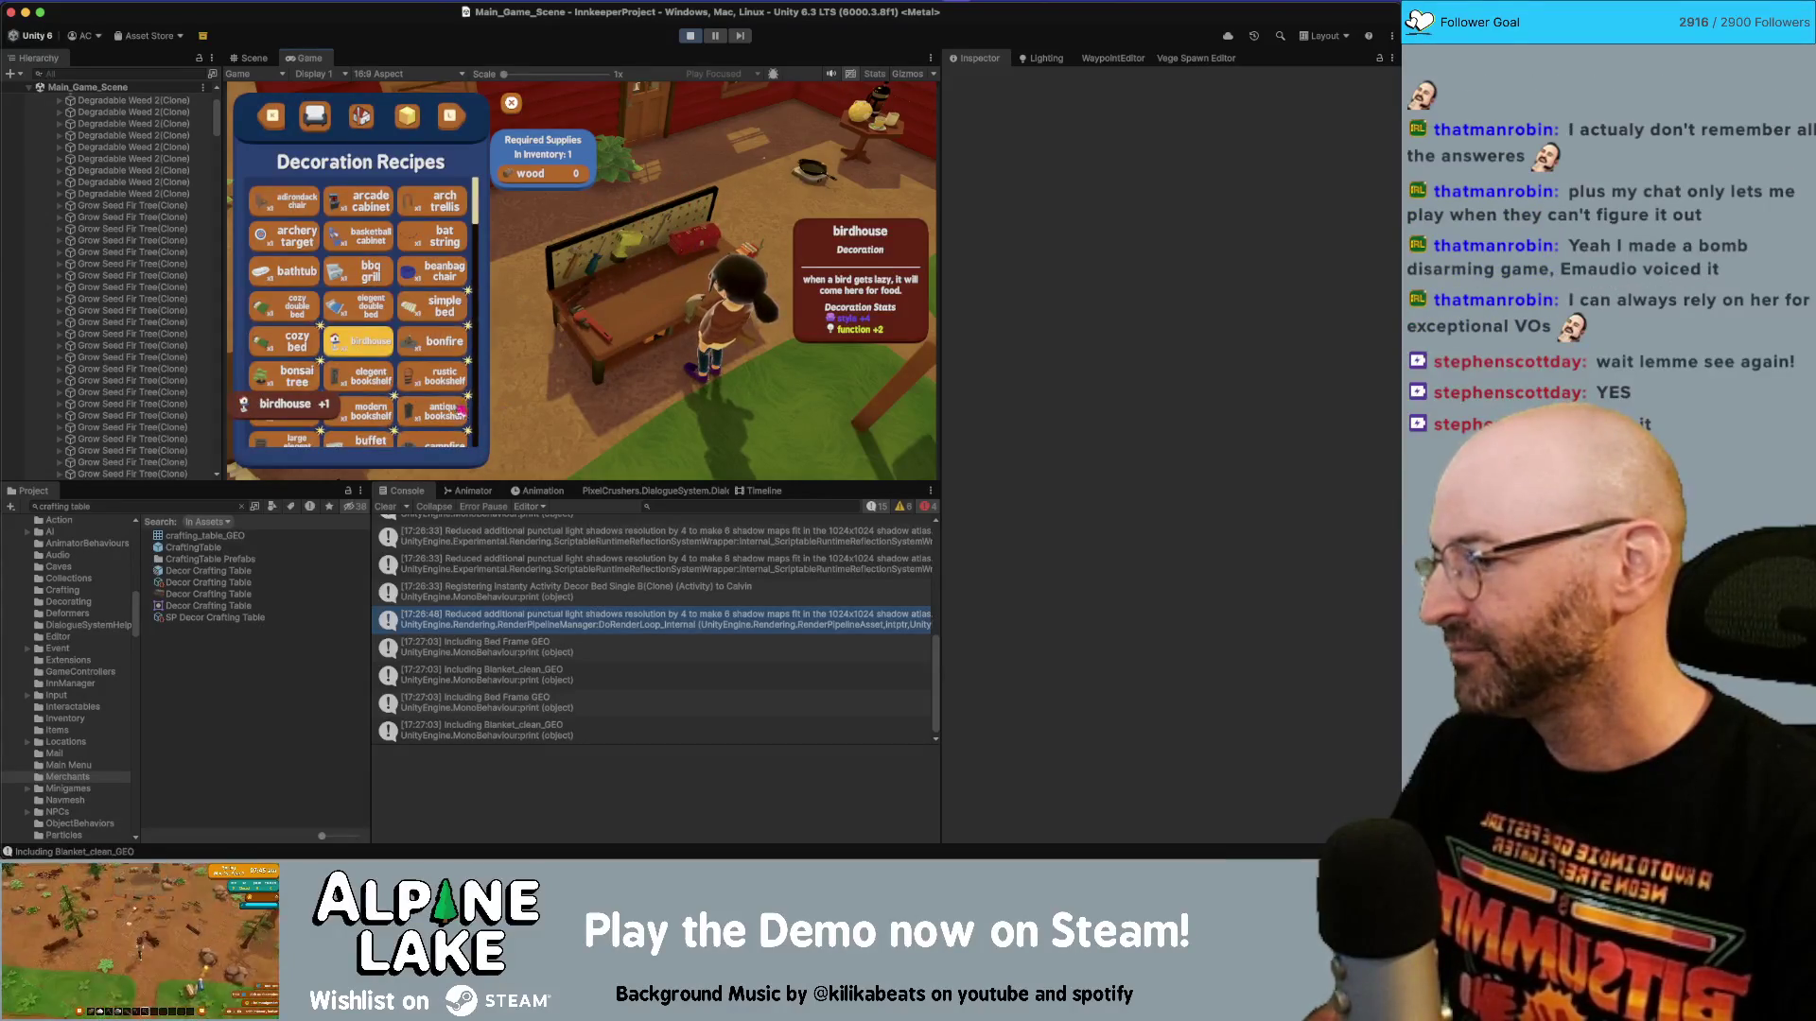
{"action": "left_click", "coordinate": [445, 377]}
{"action": "left_click", "coordinate": [359, 308]}
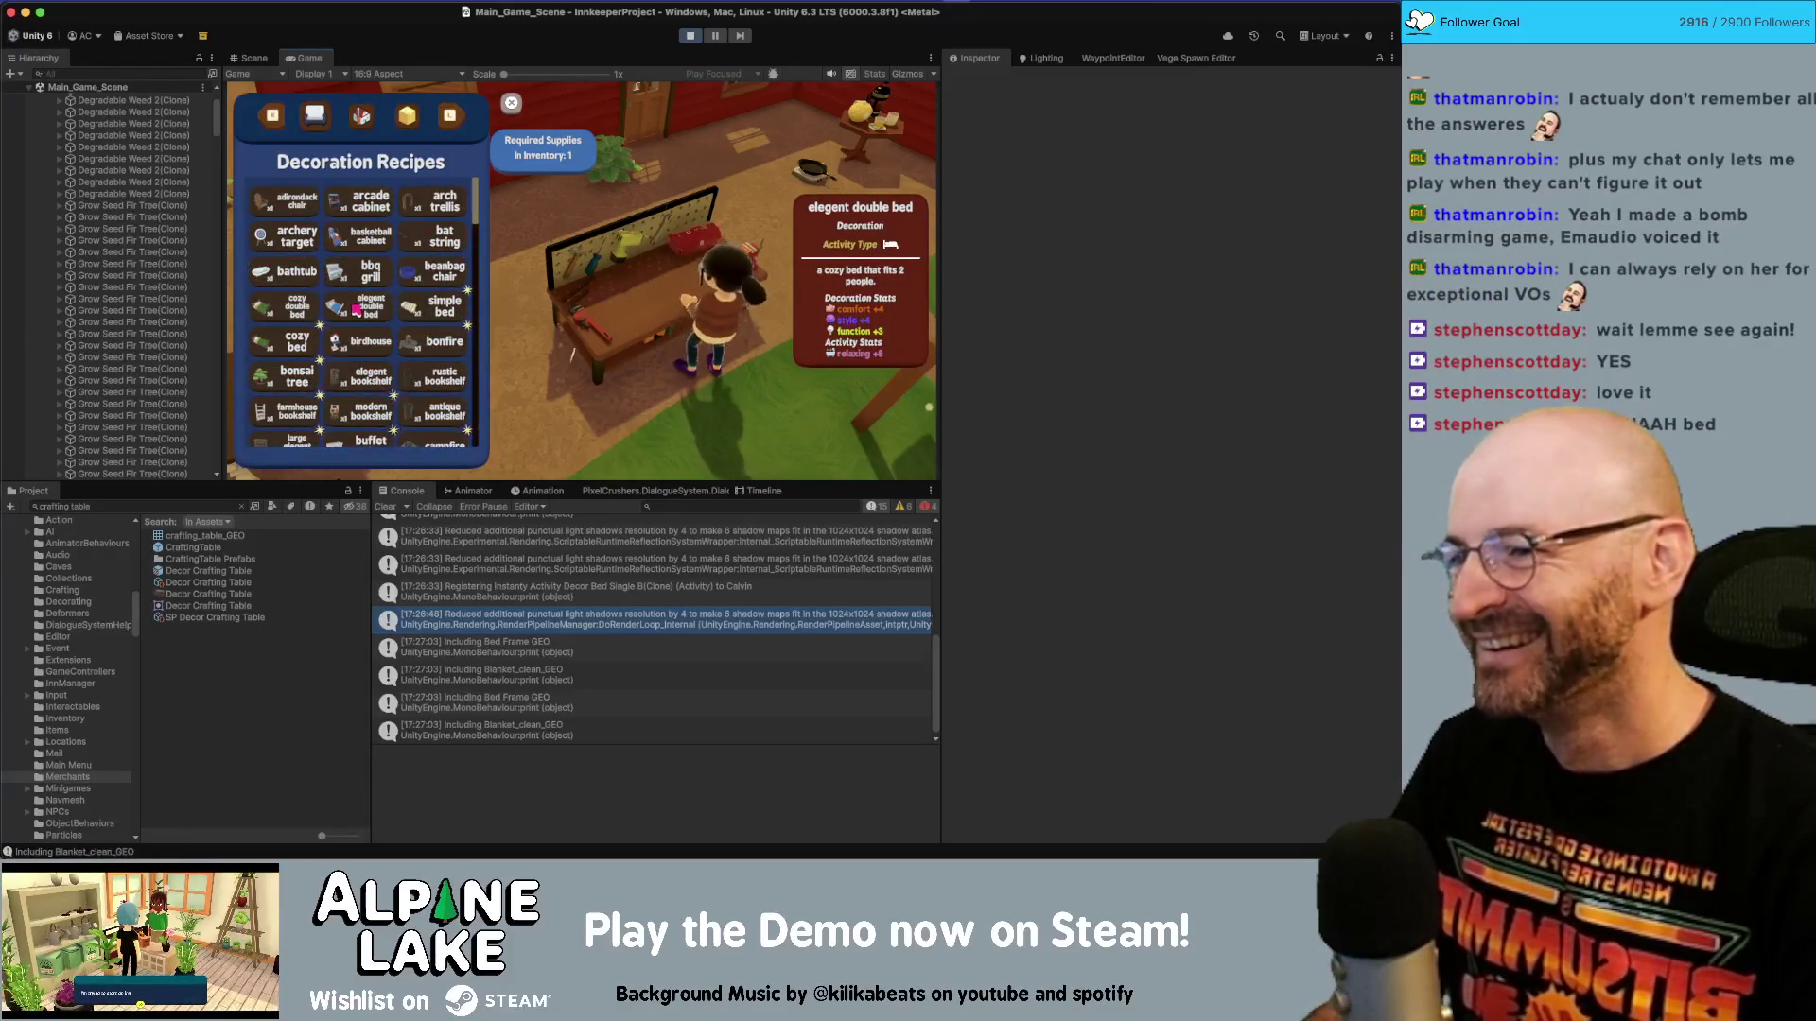
{"action": "left_click", "coordinate": [359, 308]}
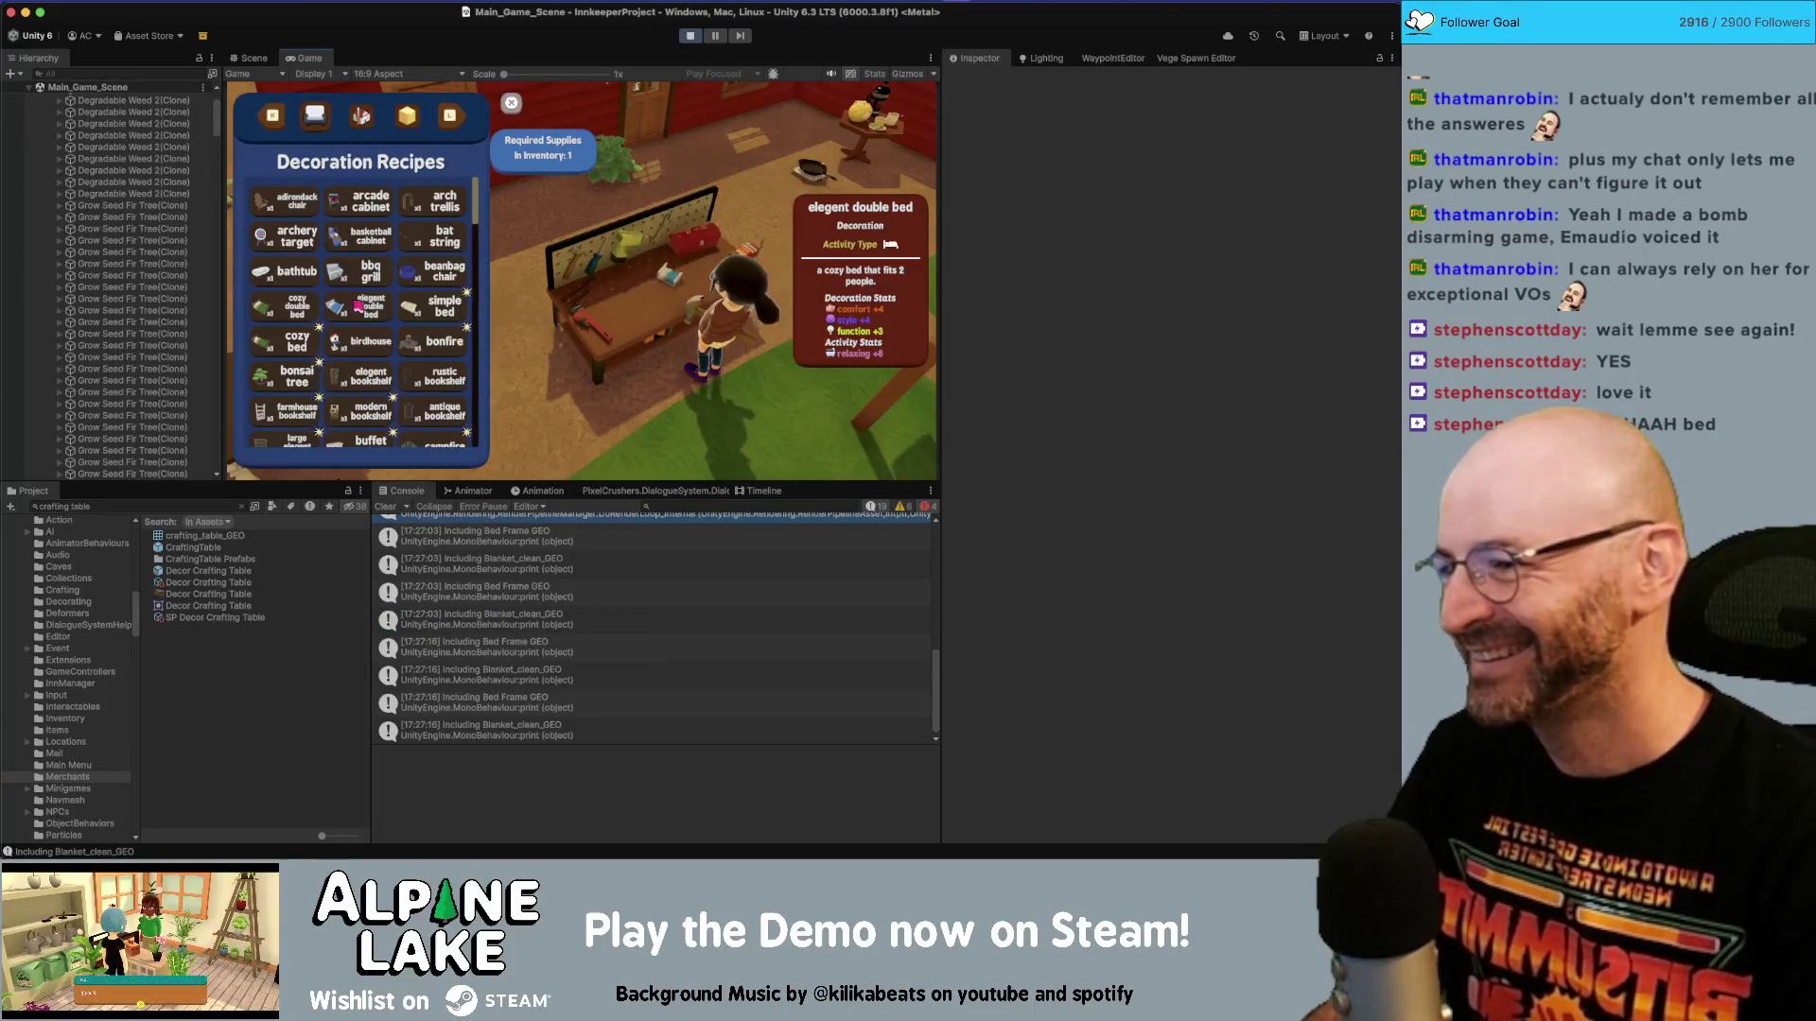
Craft a bonfire and a bathtub, then stop play mode.
{"action": "left_click", "coordinate": [419, 344]}
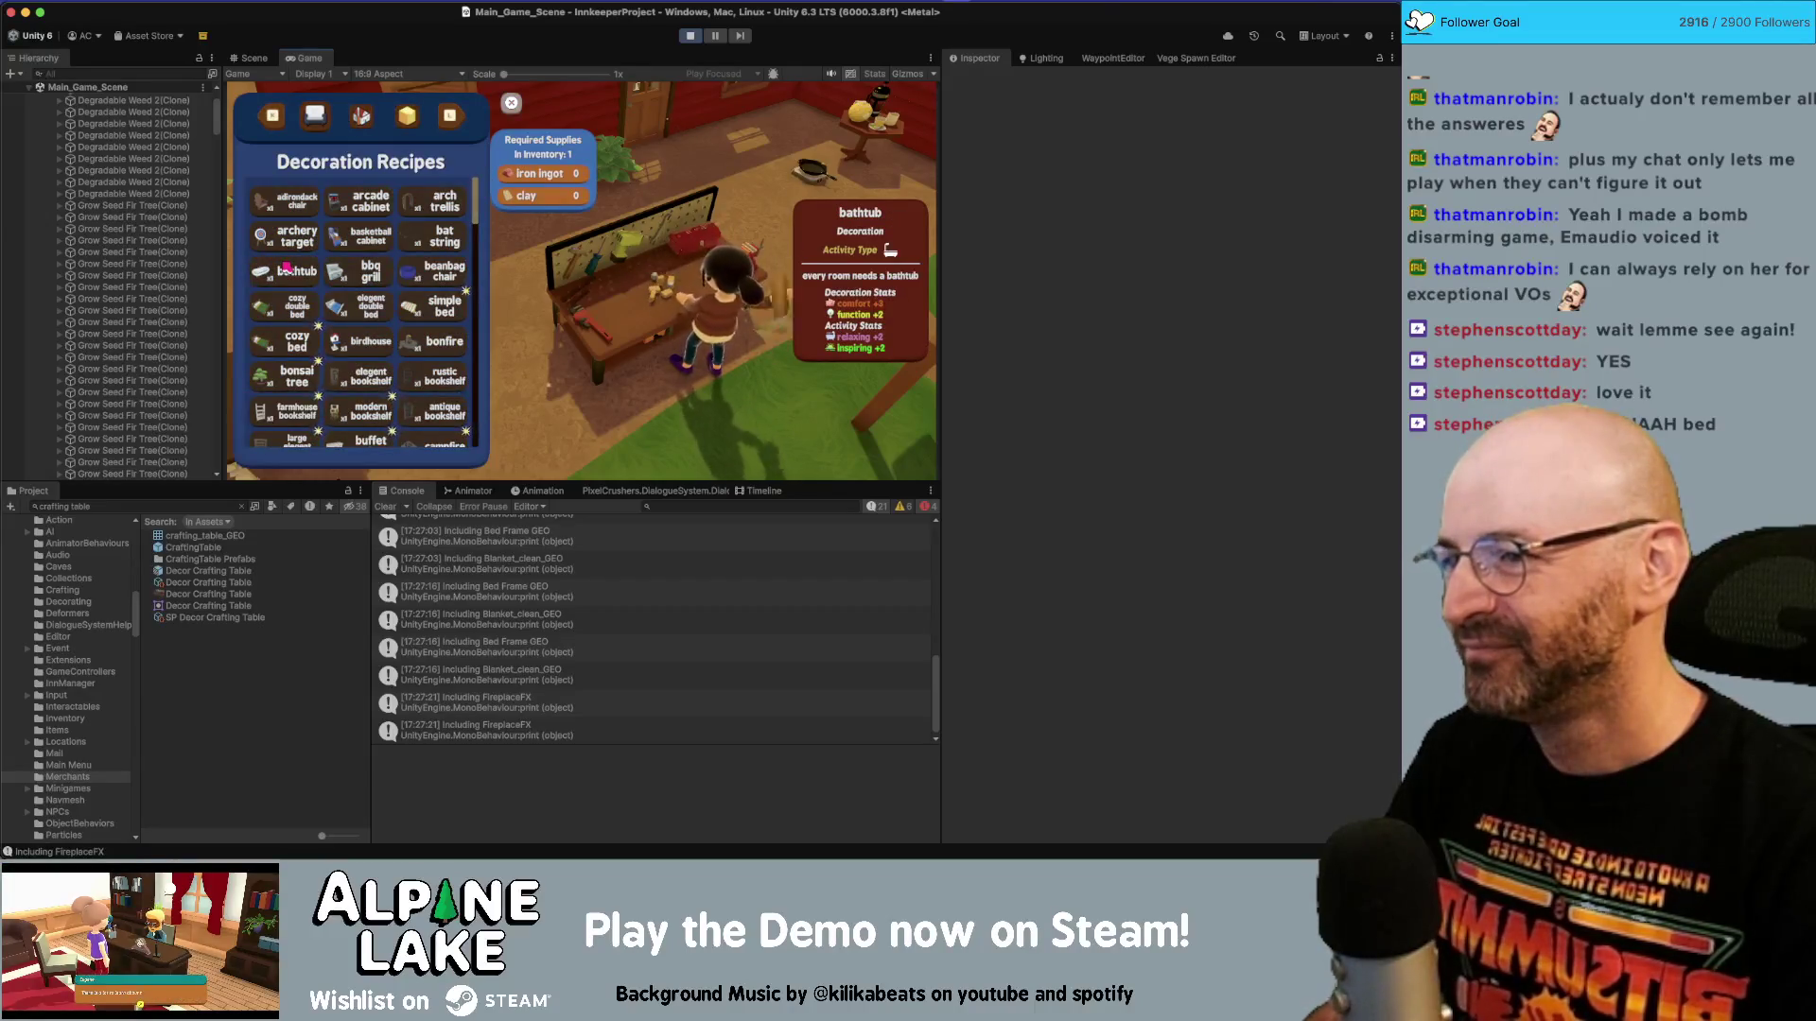
{"action": "left_click", "coordinate": [285, 268]}
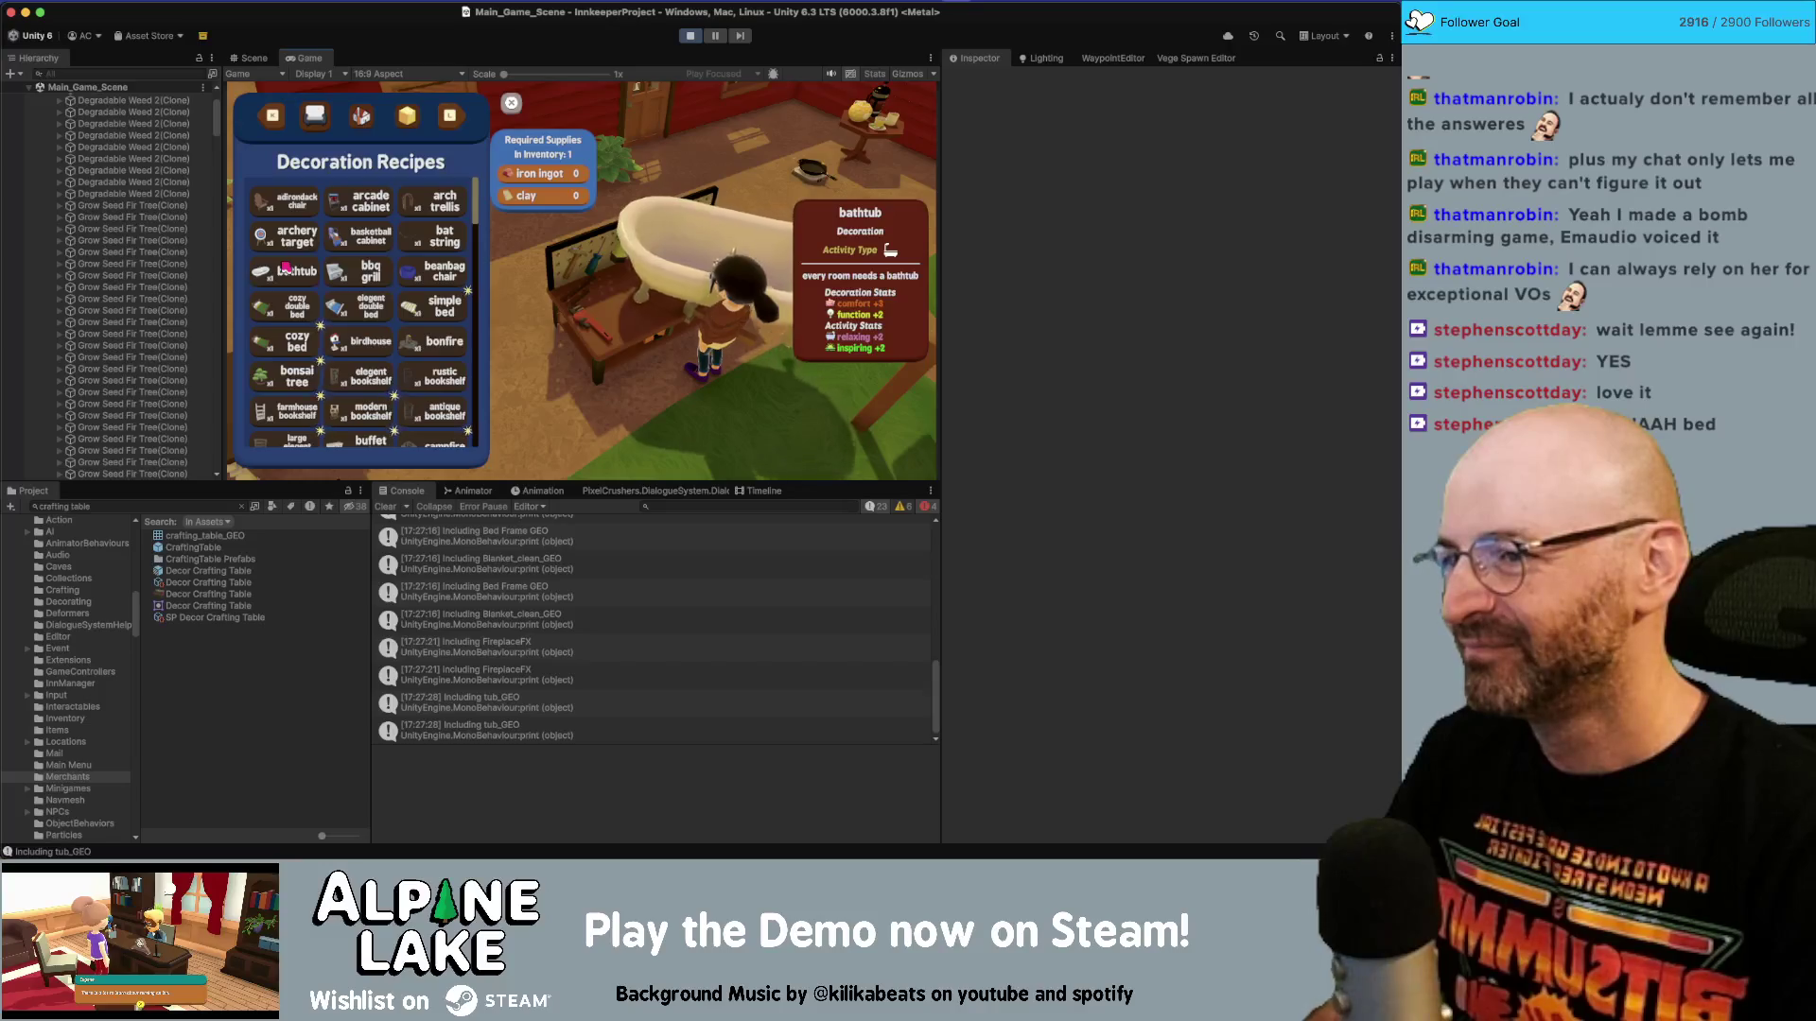
{"action": "left_click", "coordinate": [690, 35]}
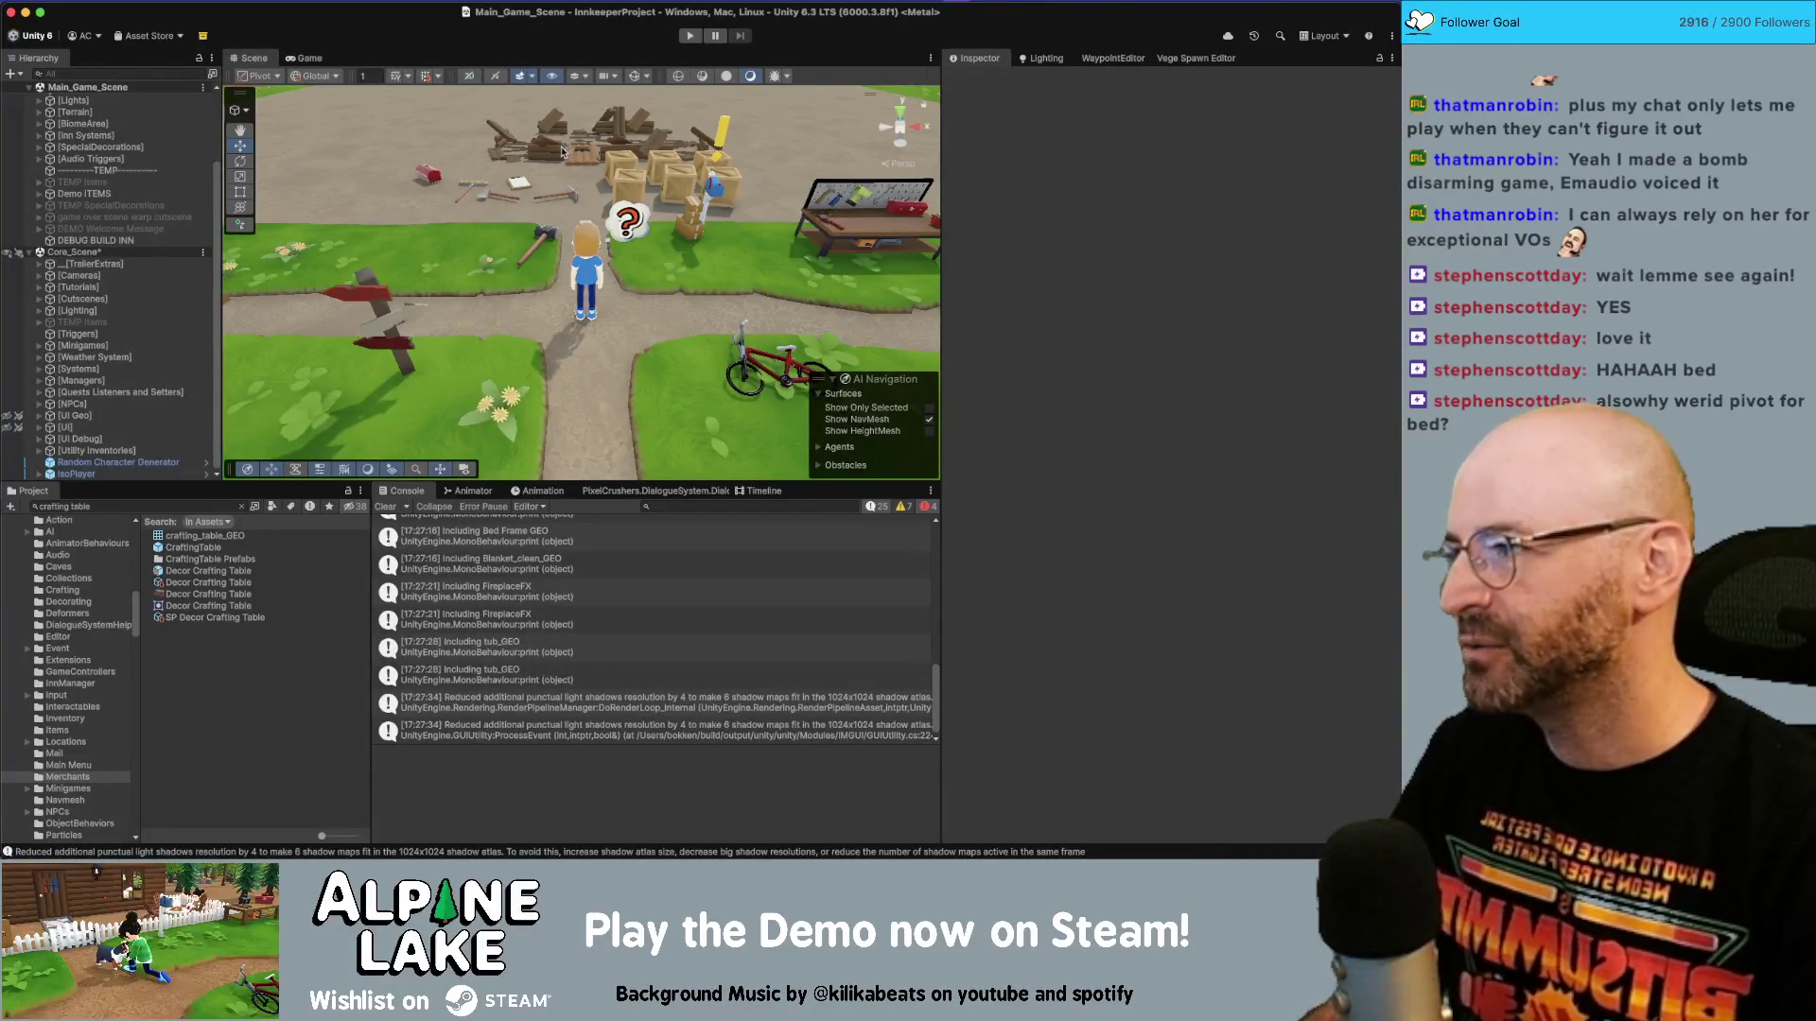
Switch to Rider and scroll up through FryingPanController.cs.
{"action": "key", "text": "super+Tab"}
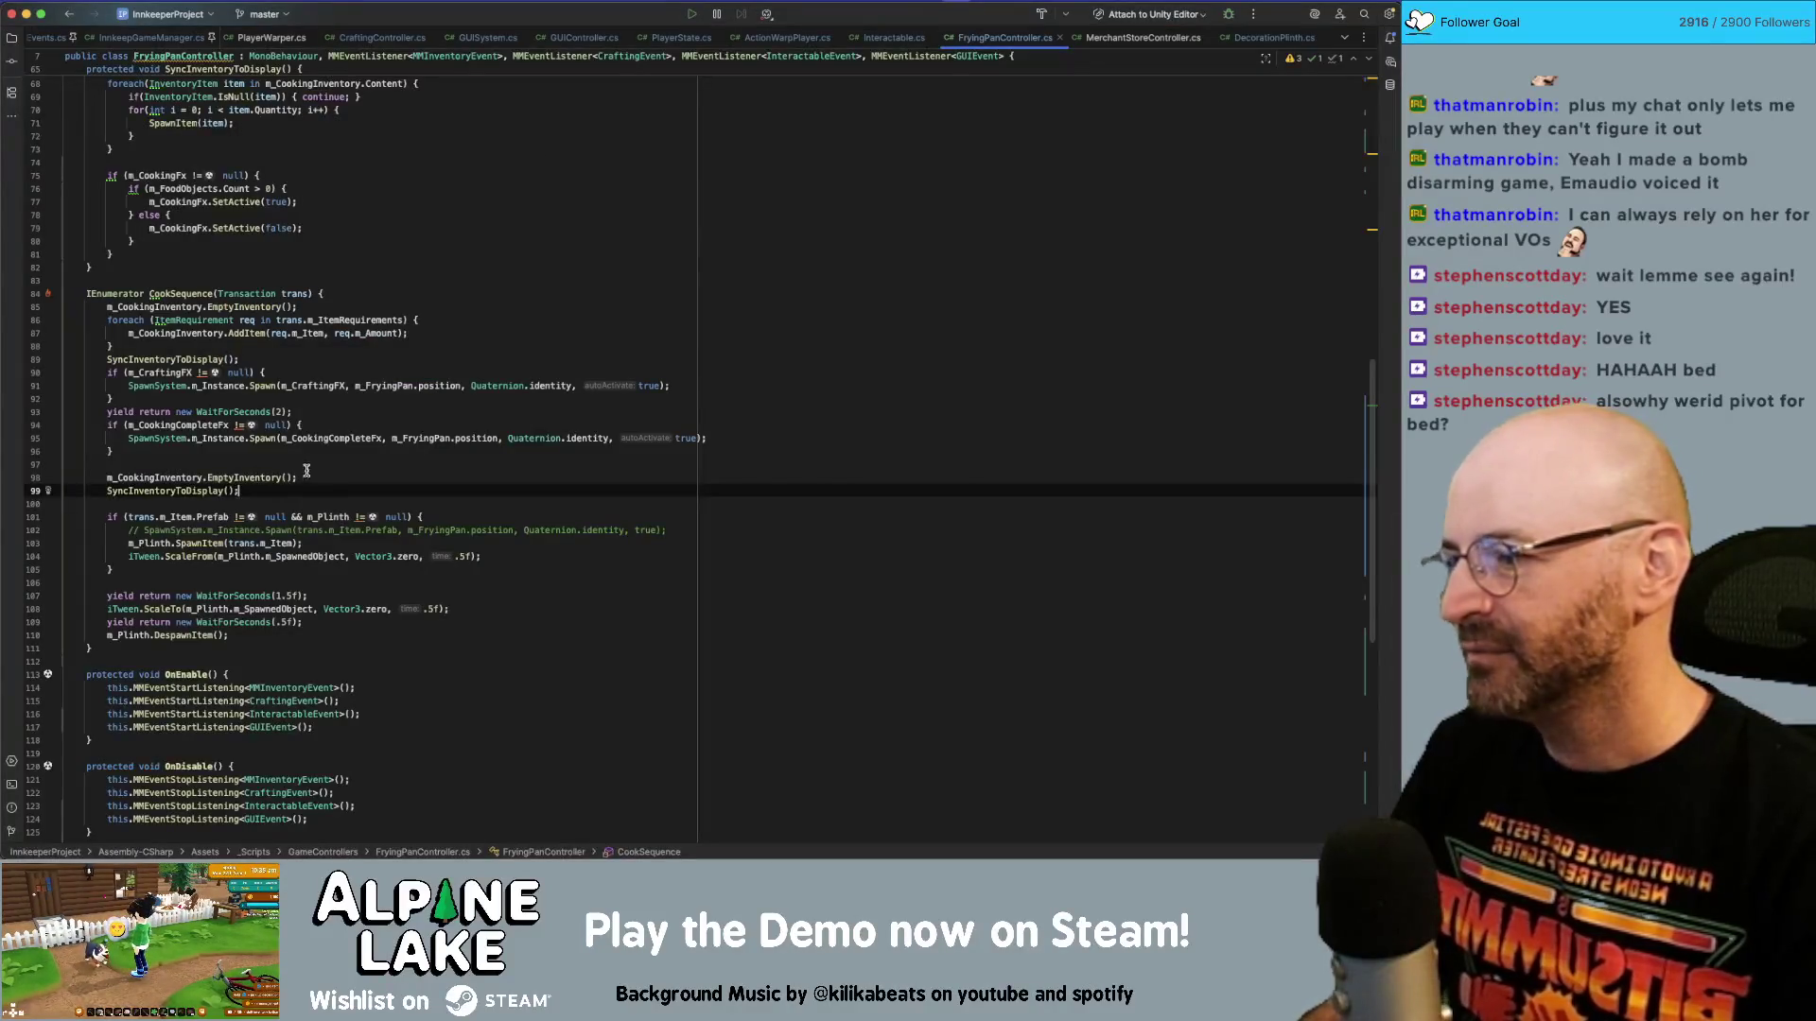
{"action": "scroll", "coordinate": [320, 426], "scroll_direction": "down", "scroll_amount": 1}
{"action": "scroll", "coordinate": [320, 426], "scroll_direction": "up", "scroll_amount": 3}
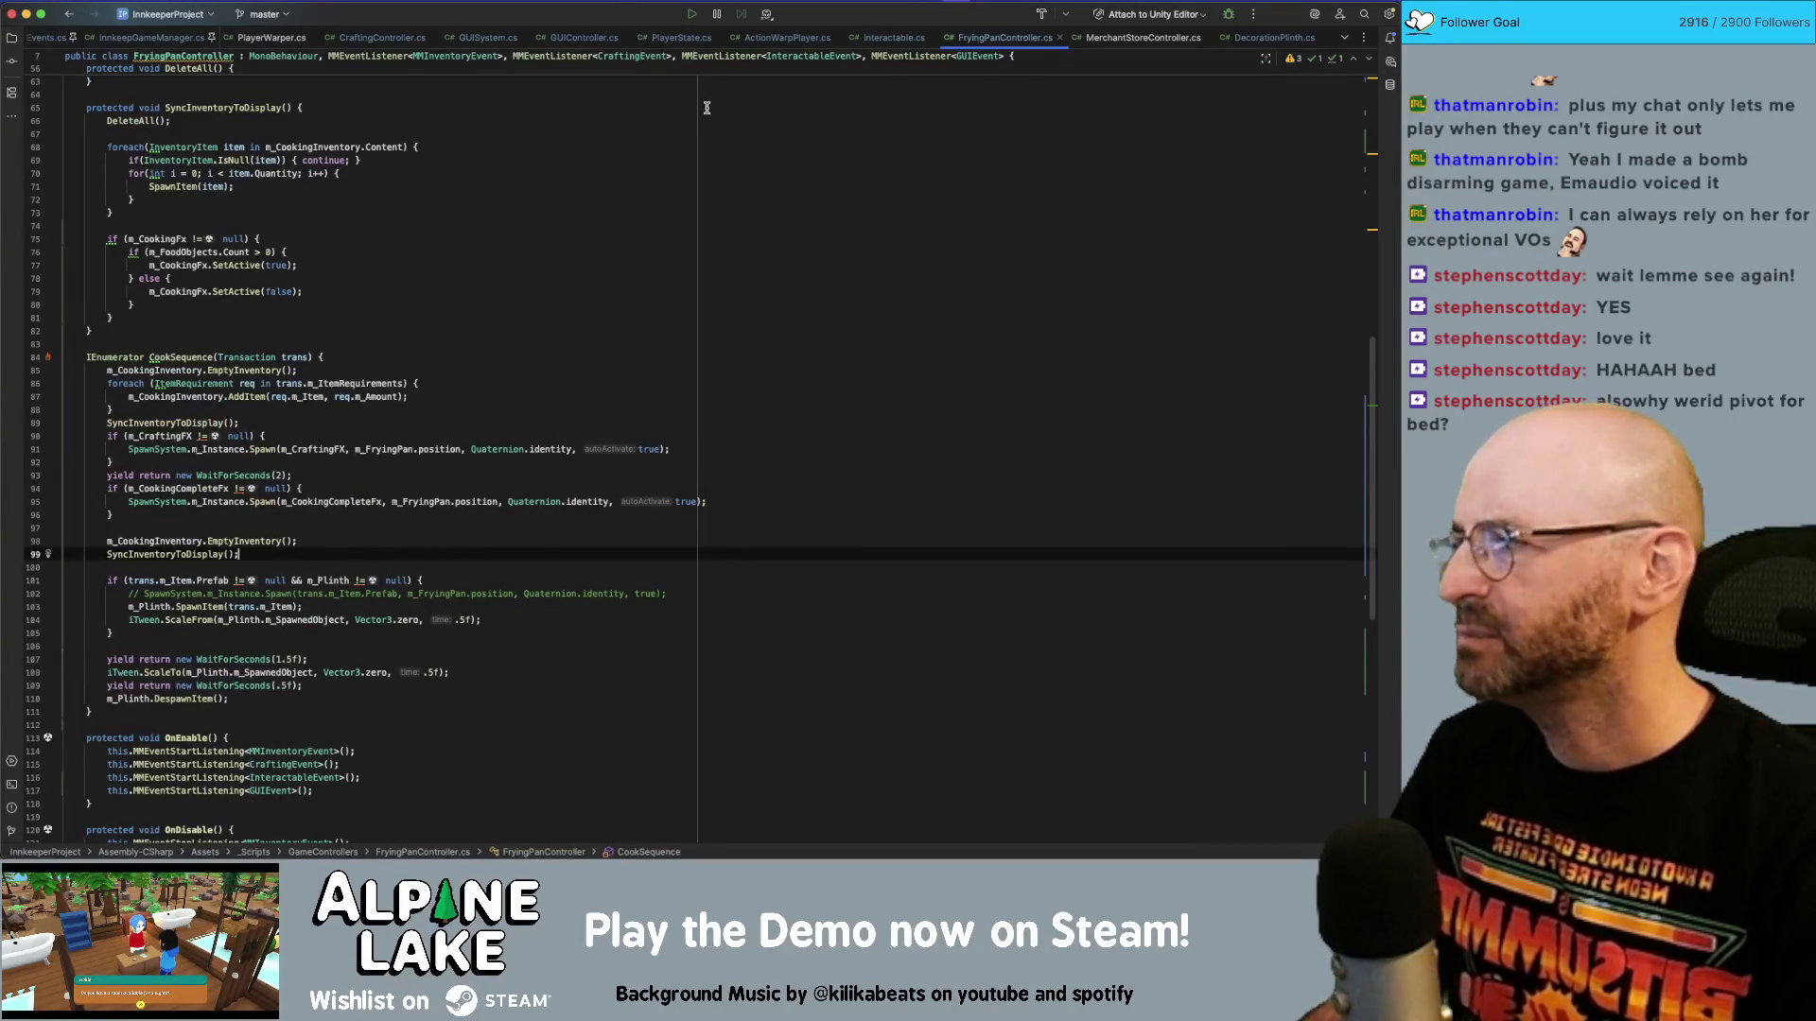
{"action": "scroll", "coordinate": [356, 220], "scroll_direction": "up", "scroll_amount": 5}
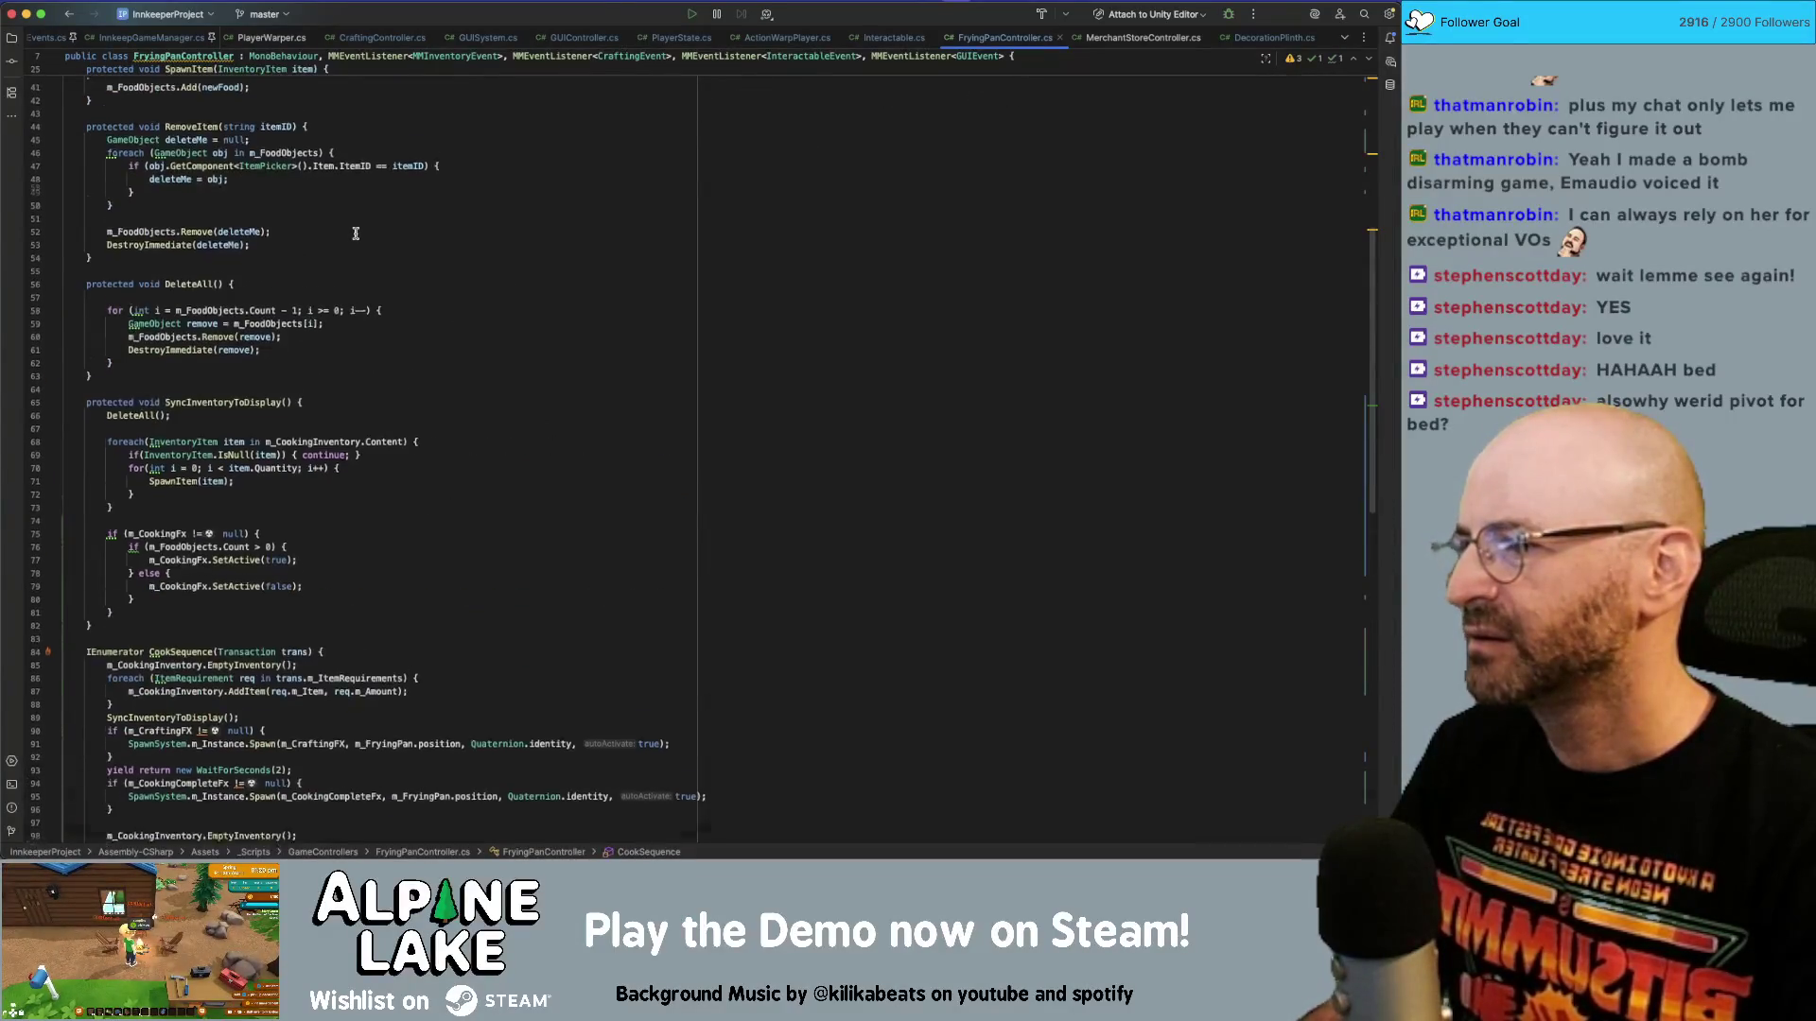
{"action": "scroll", "coordinate": [264, 230], "scroll_direction": "up", "scroll_amount": 10}
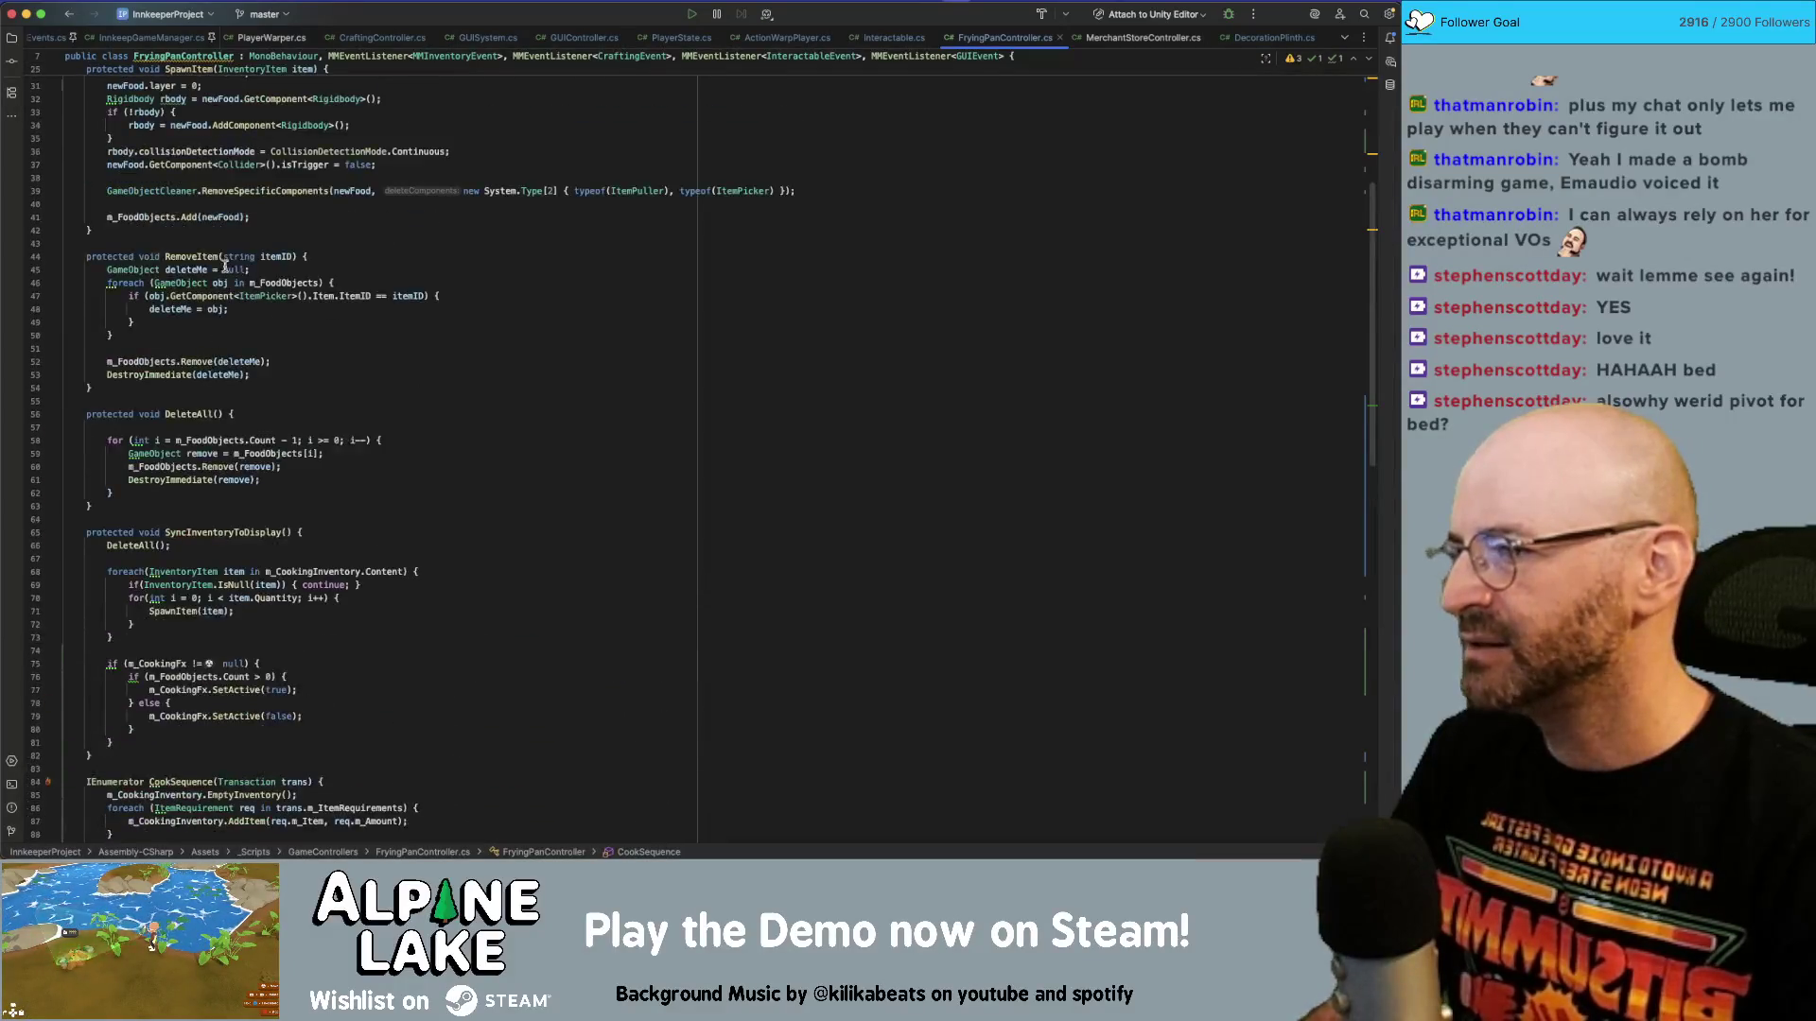
{"action": "scroll", "coordinate": [206, 251], "scroll_direction": "up", "scroll_amount": 2}
Open DecorationPlinth.cs and inspect SpawnItem's CenterOnBounds call and the code below it.
{"action": "key", "text": "super+bracketleft"}
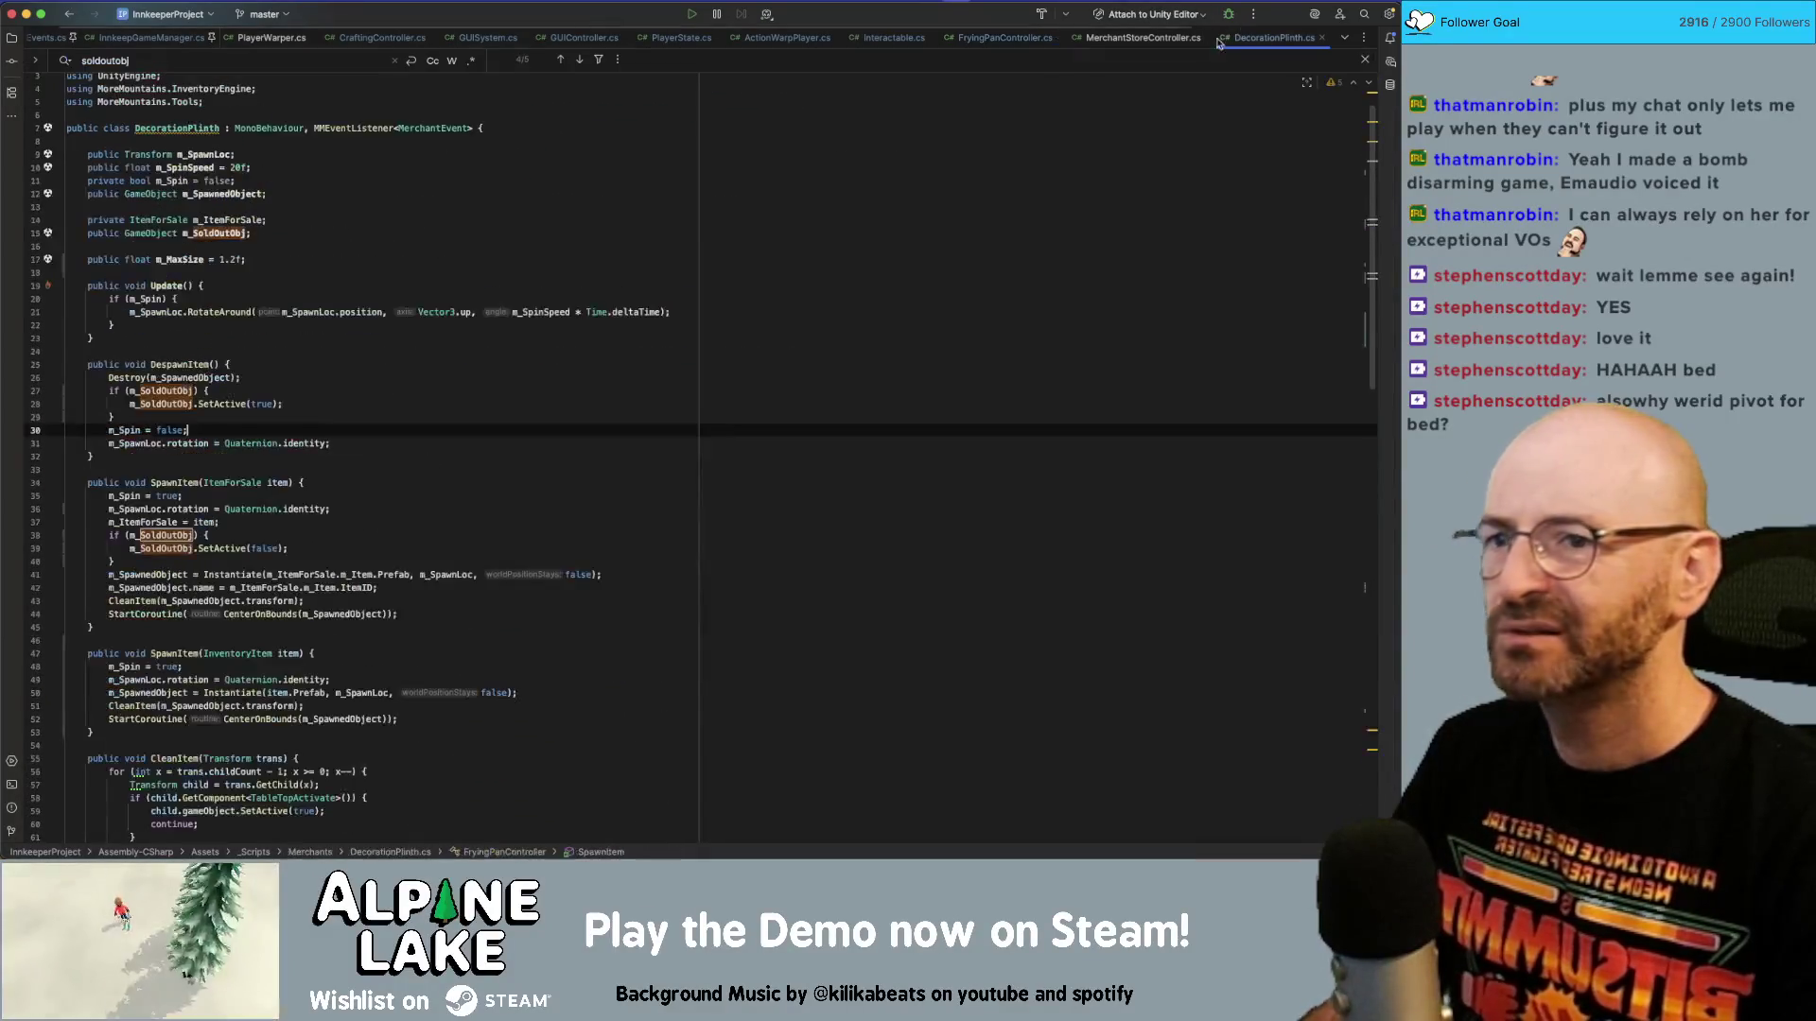
{"action": "scroll", "coordinate": [325, 295], "scroll_direction": "down", "scroll_amount": 1}
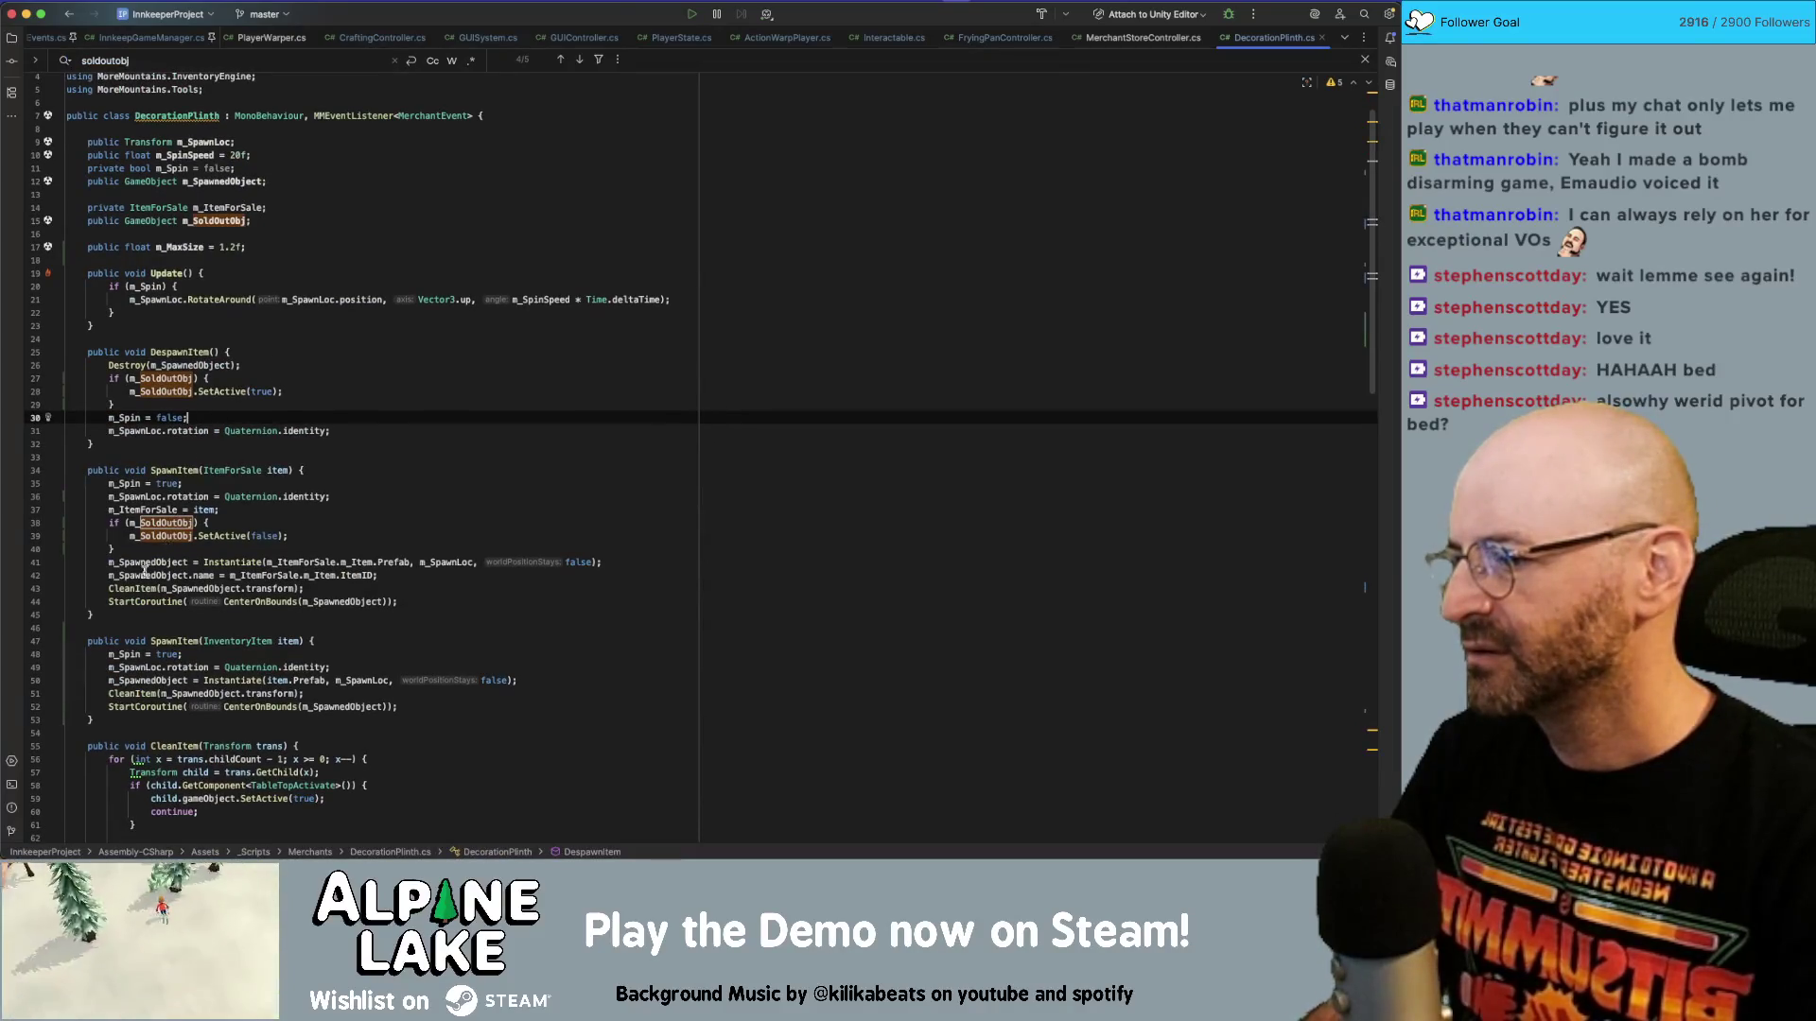
{"action": "left_click", "coordinate": [139, 600]}
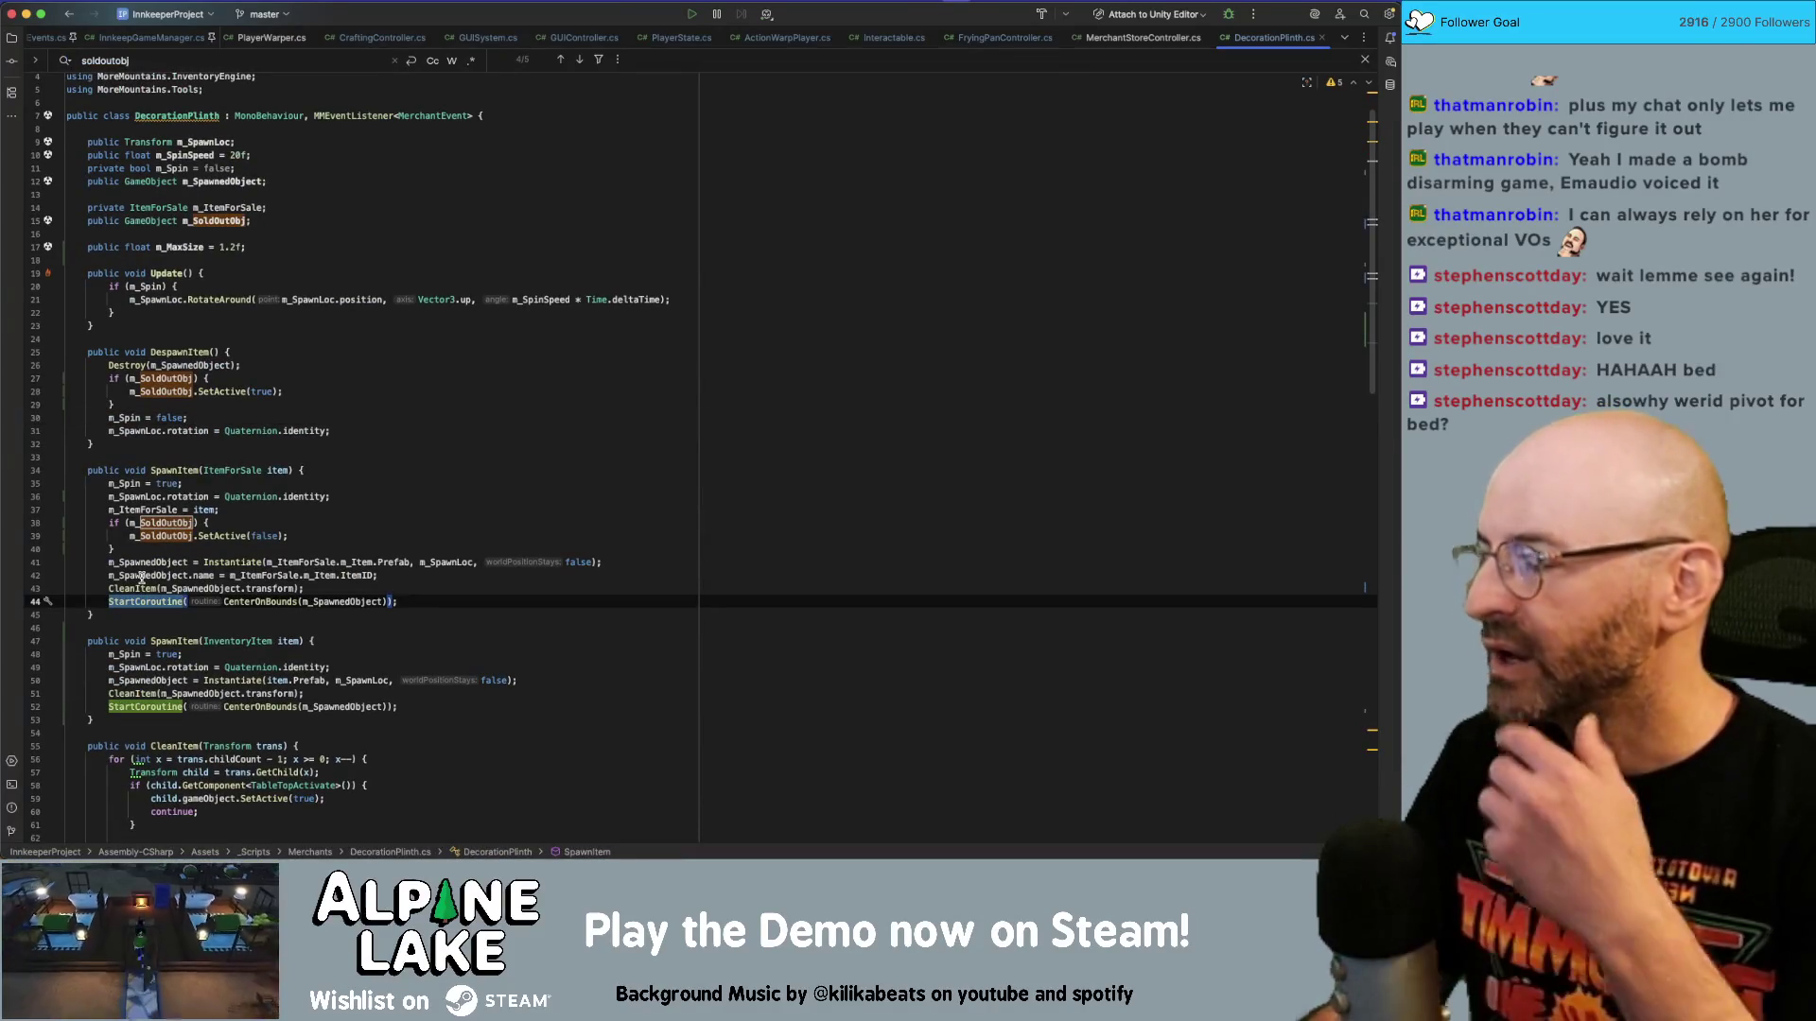
{"action": "mouse_move", "coordinate": [140, 578]}
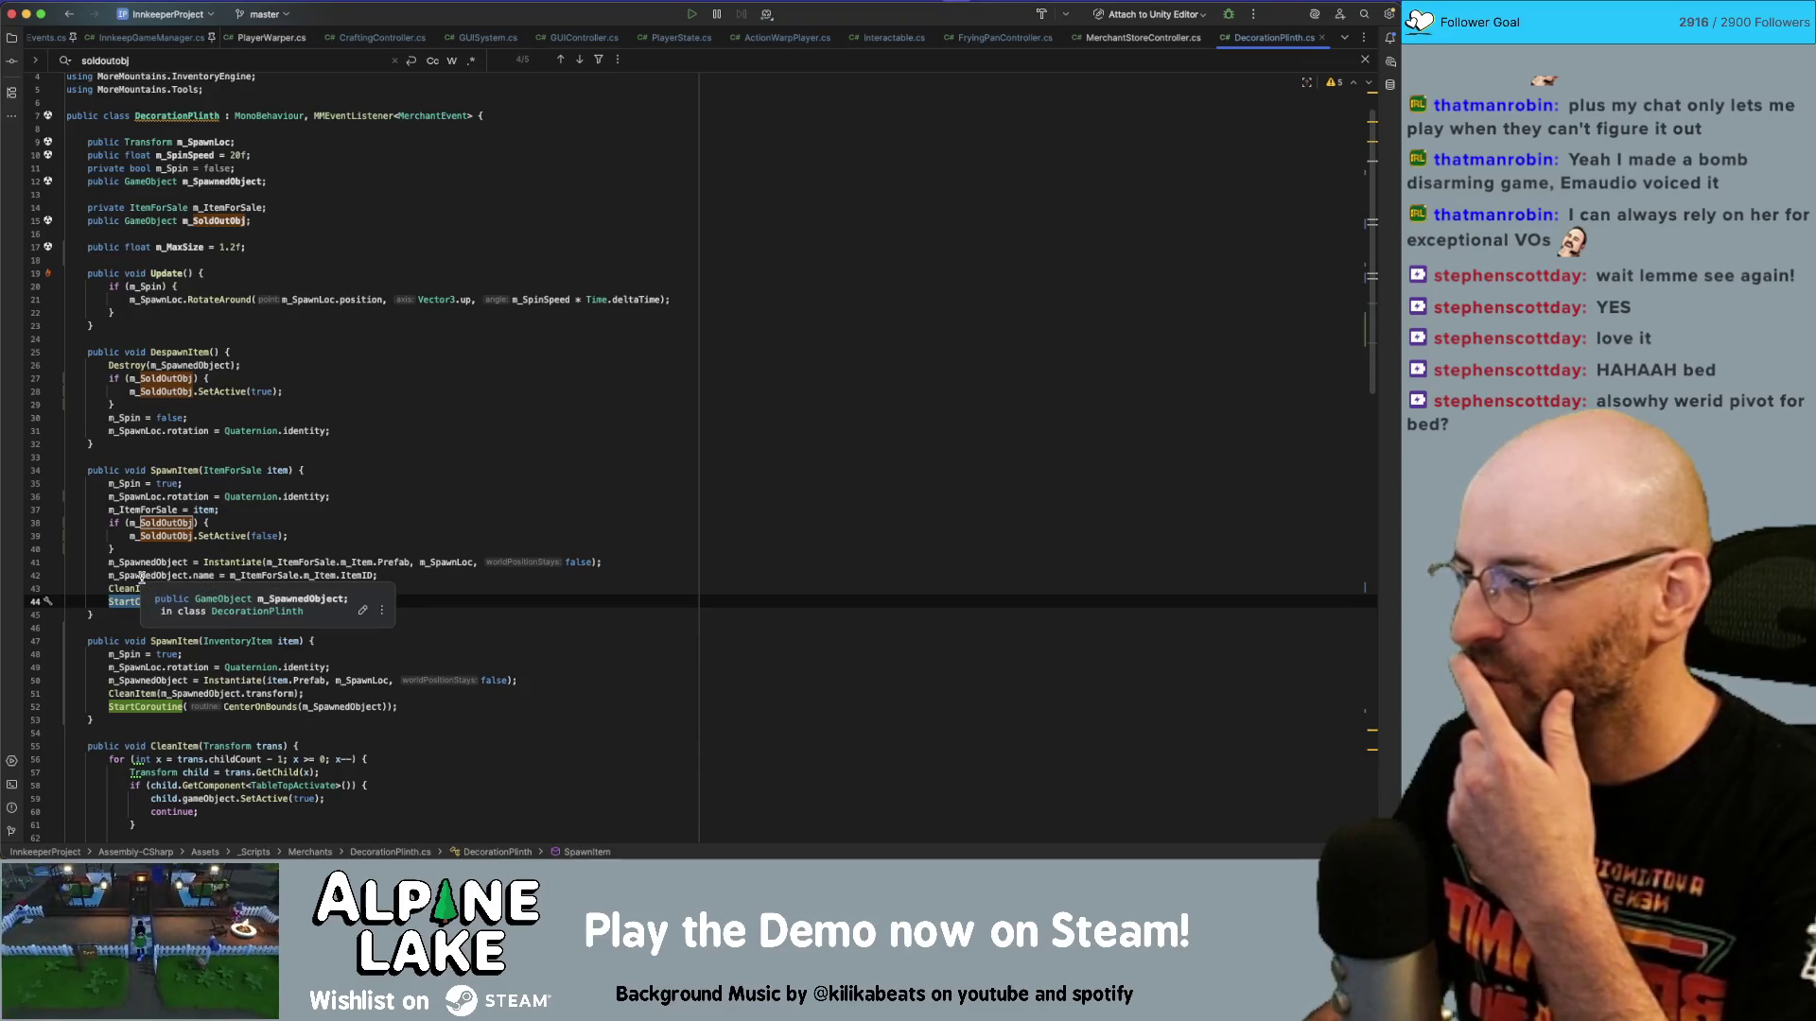
{"action": "scroll", "coordinate": [156, 553], "scroll_direction": "down", "scroll_amount": 2}
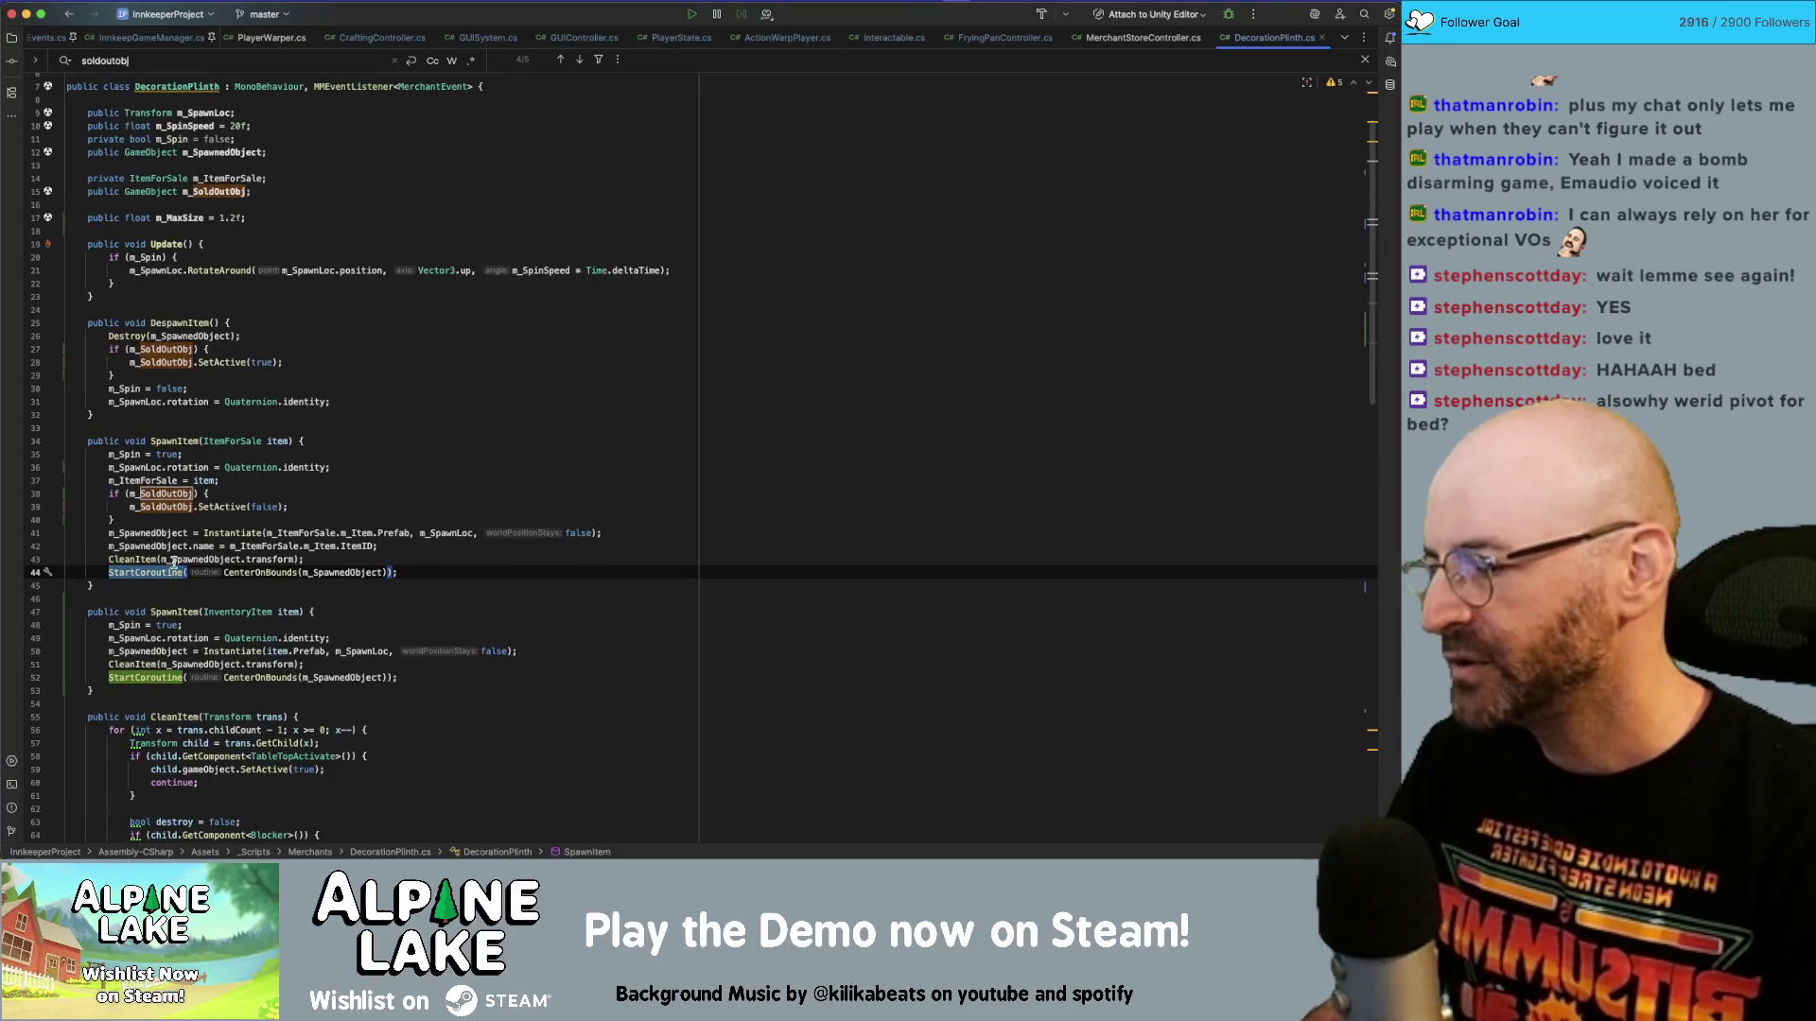
{"action": "scroll", "coordinate": [175, 567], "scroll_direction": "down", "scroll_amount": 1}
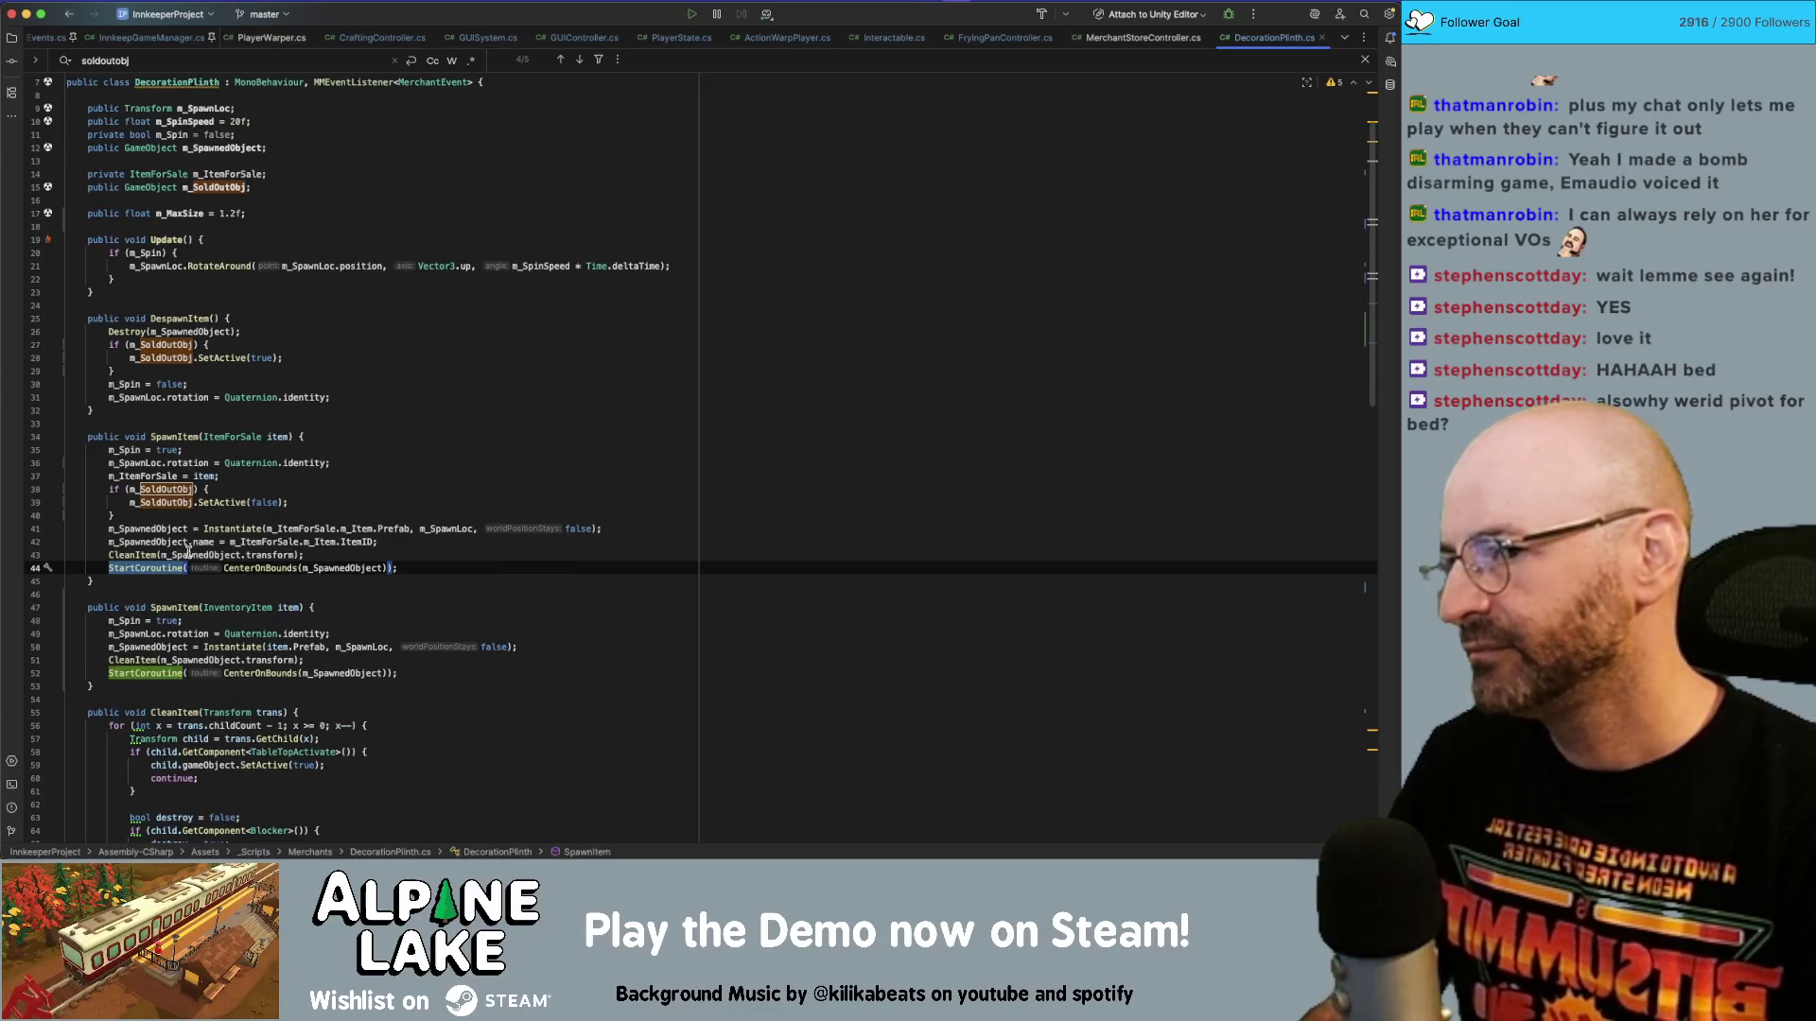
{"action": "scroll", "coordinate": [189, 552], "scroll_direction": "down", "scroll_amount": 3}
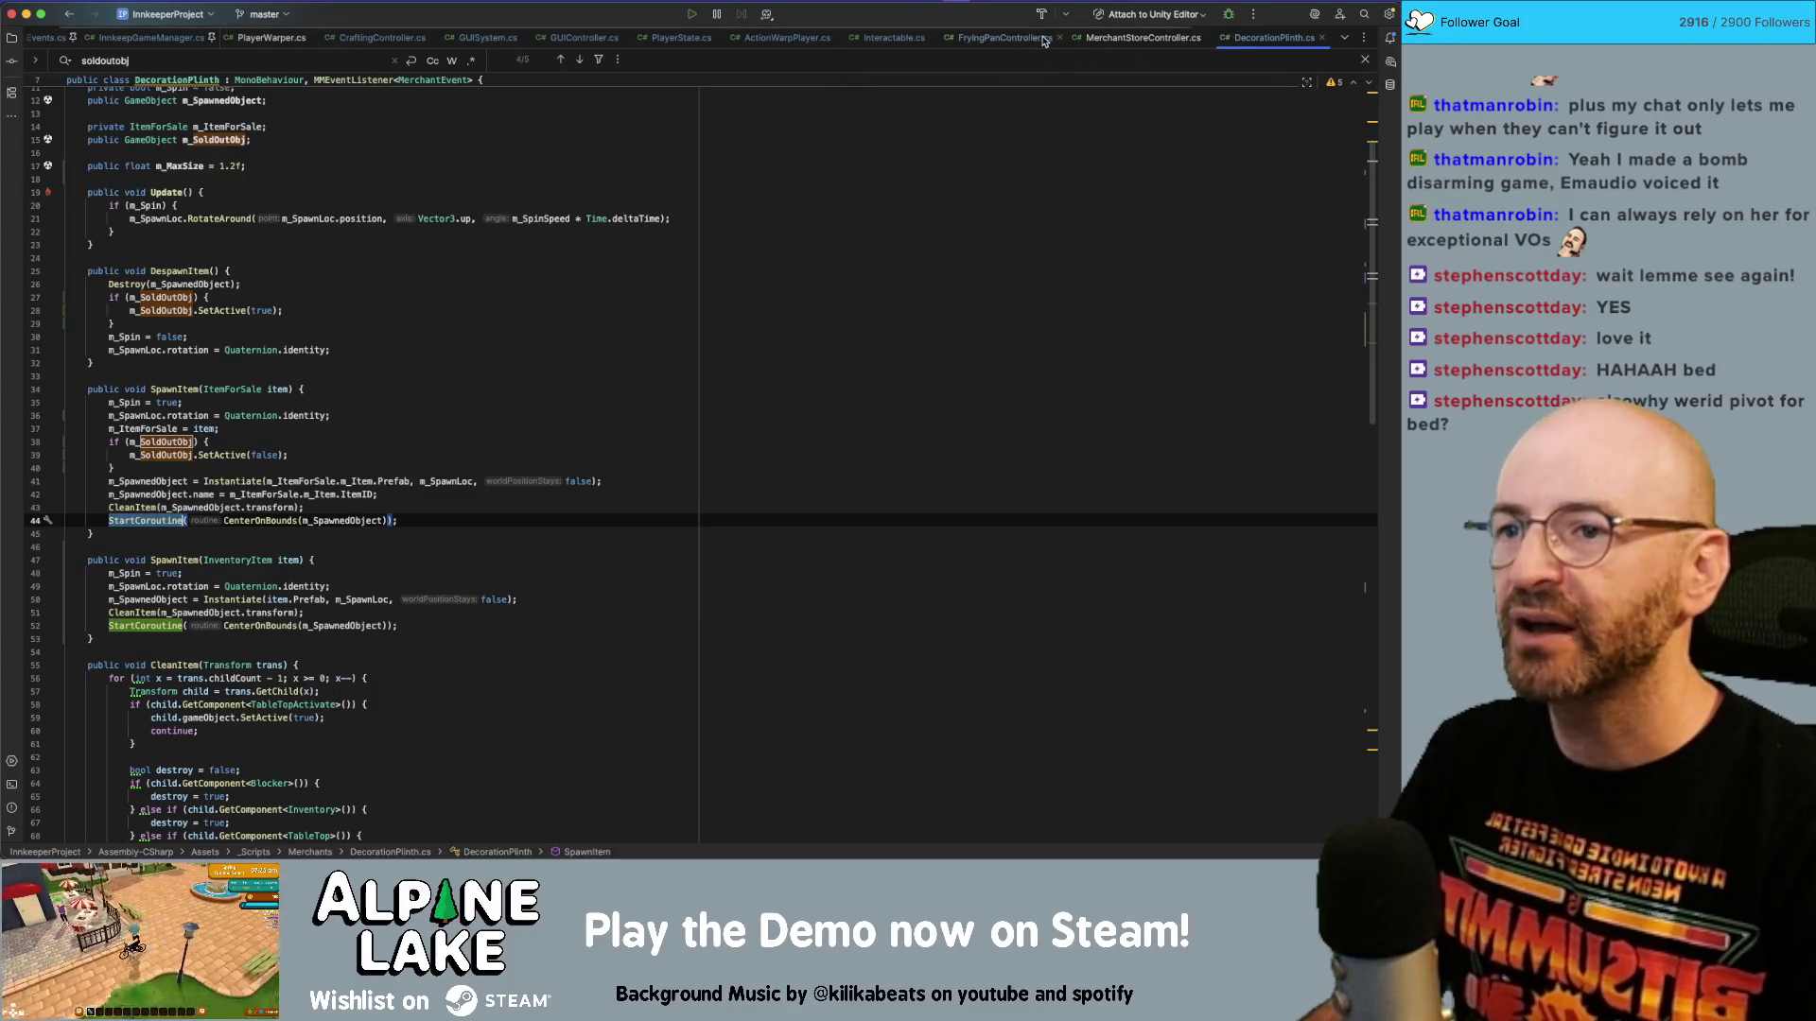
In FryingPanController, change line 104's scale-from target from m_SpawnedObject to m_Plinth.gameObject.
{"action": "left_click", "coordinate": [1004, 37]}
{"action": "scroll", "coordinate": [423, 436], "scroll_direction": "down", "scroll_amount": 15}
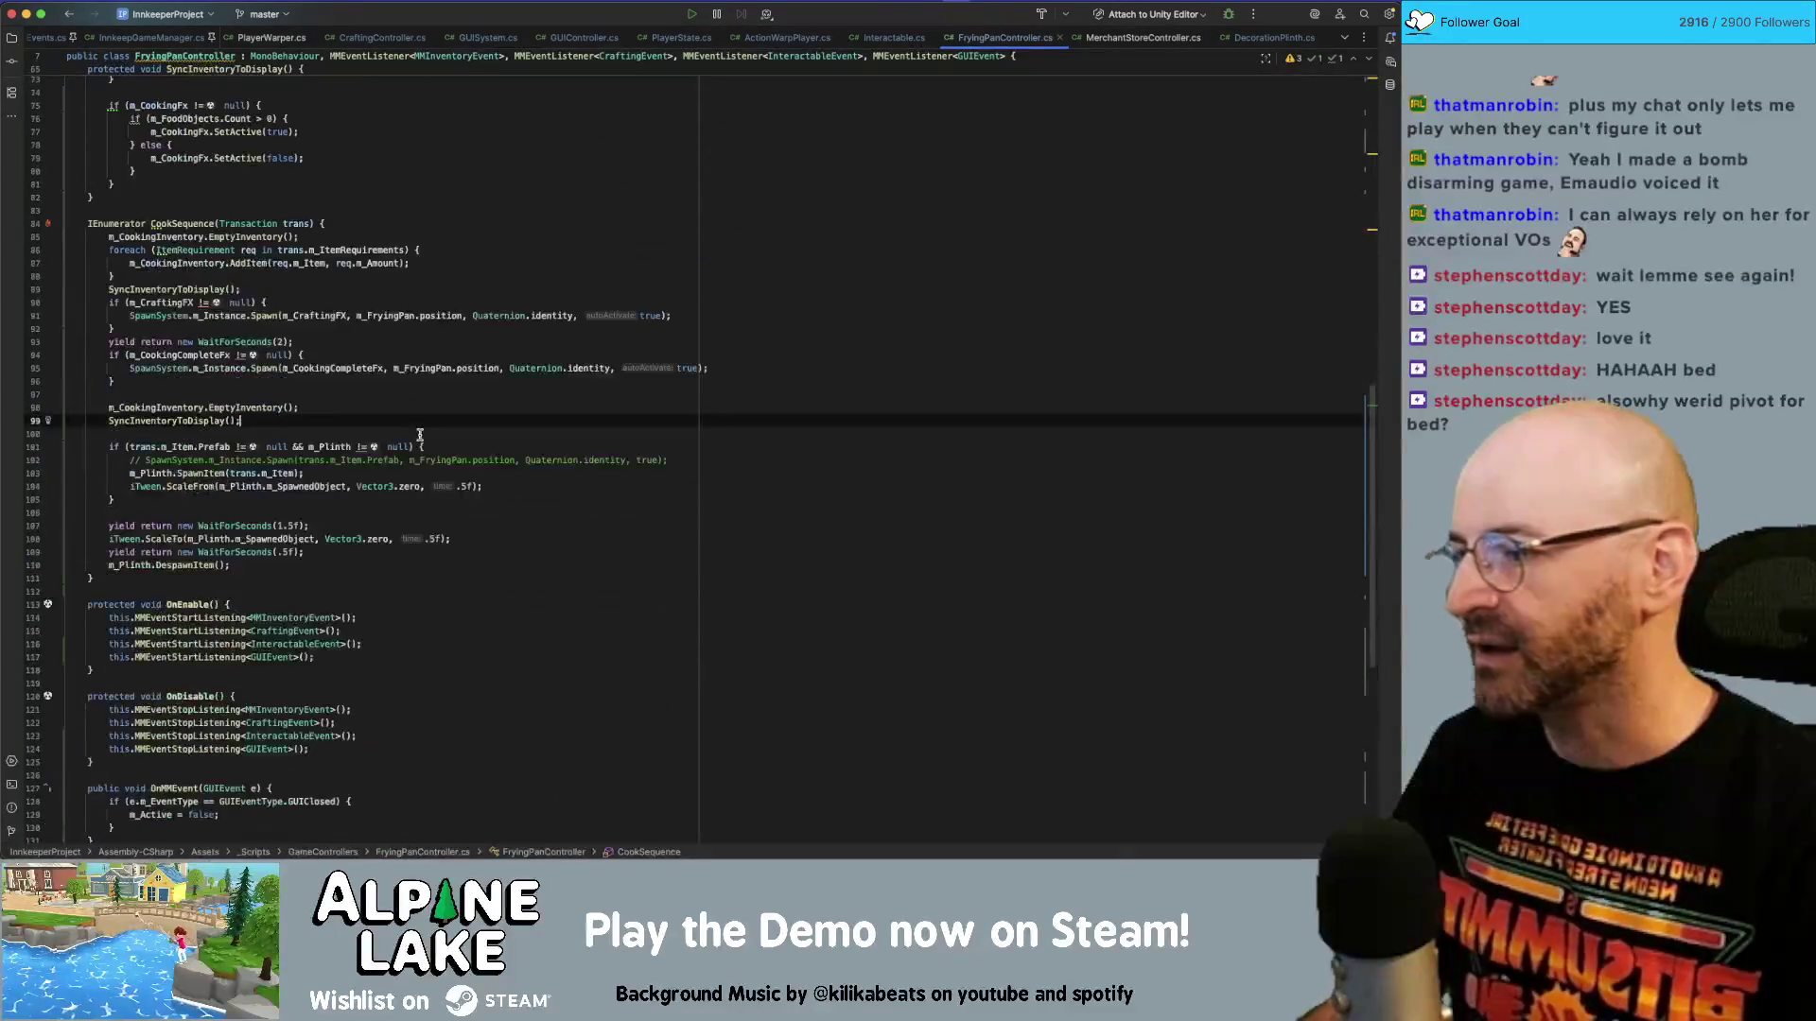
{"action": "left_click", "coordinate": [456, 249]}
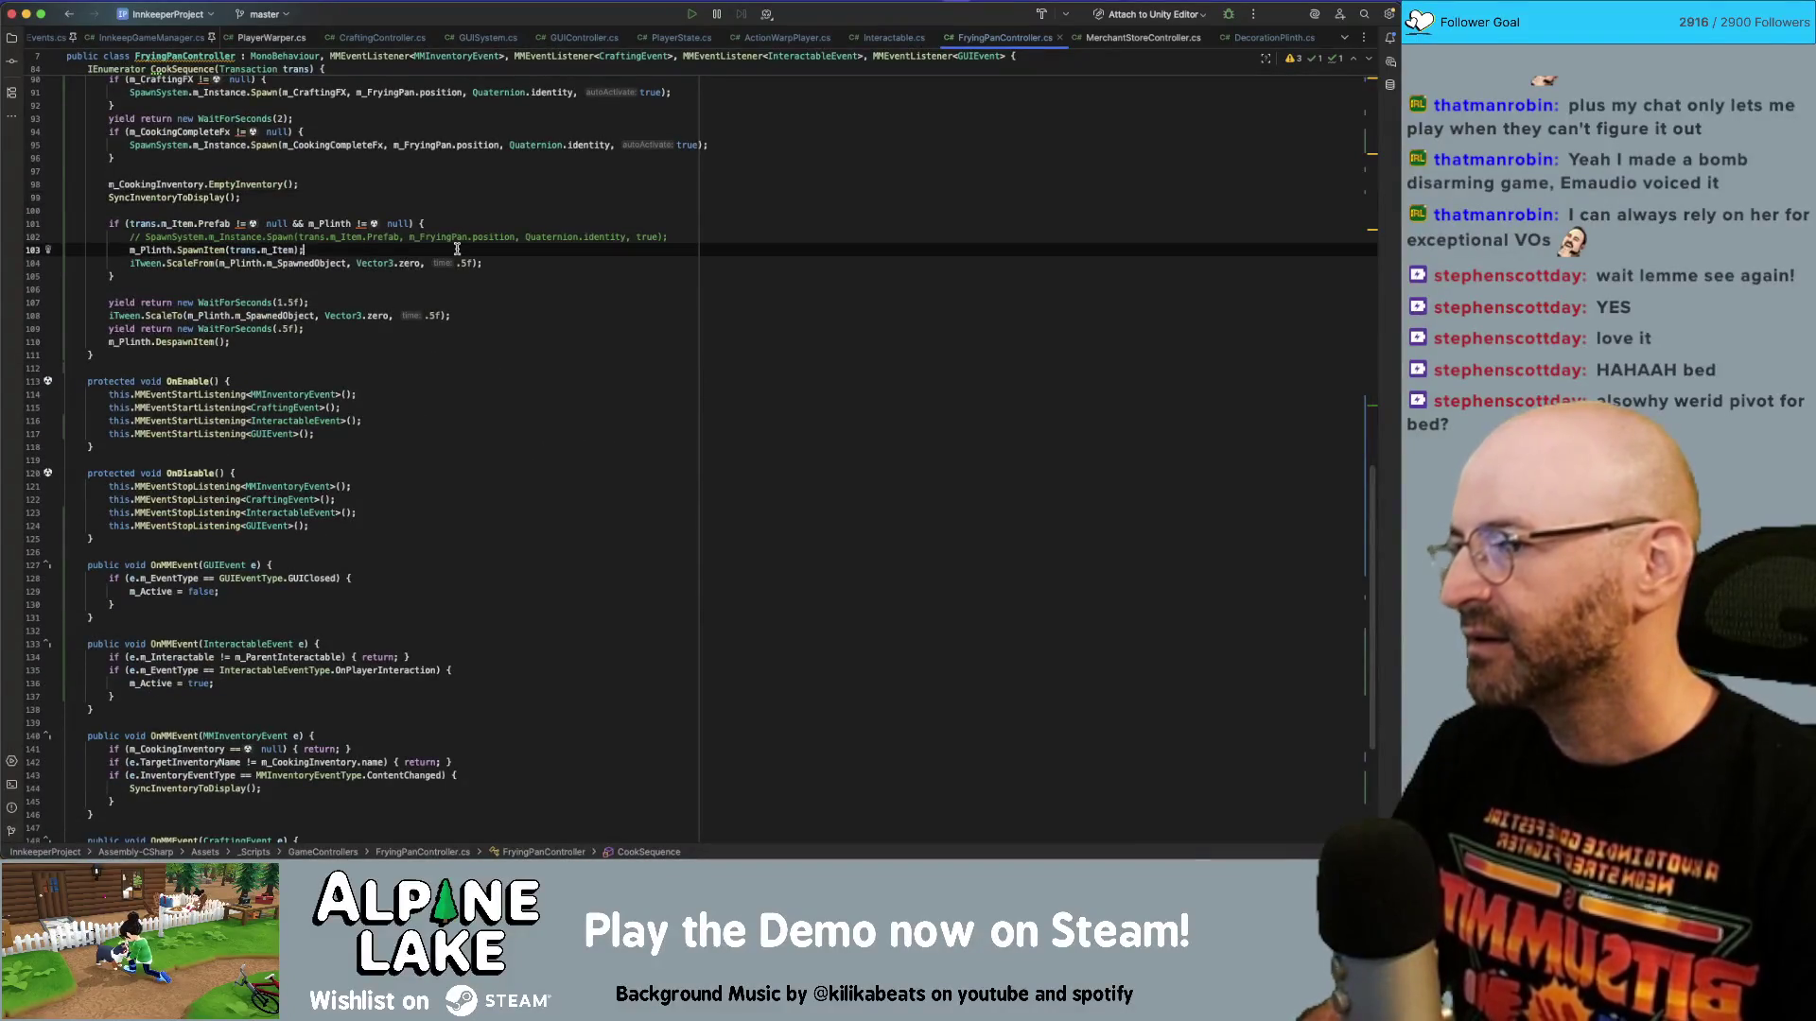
{"action": "key", "text": "Home"}
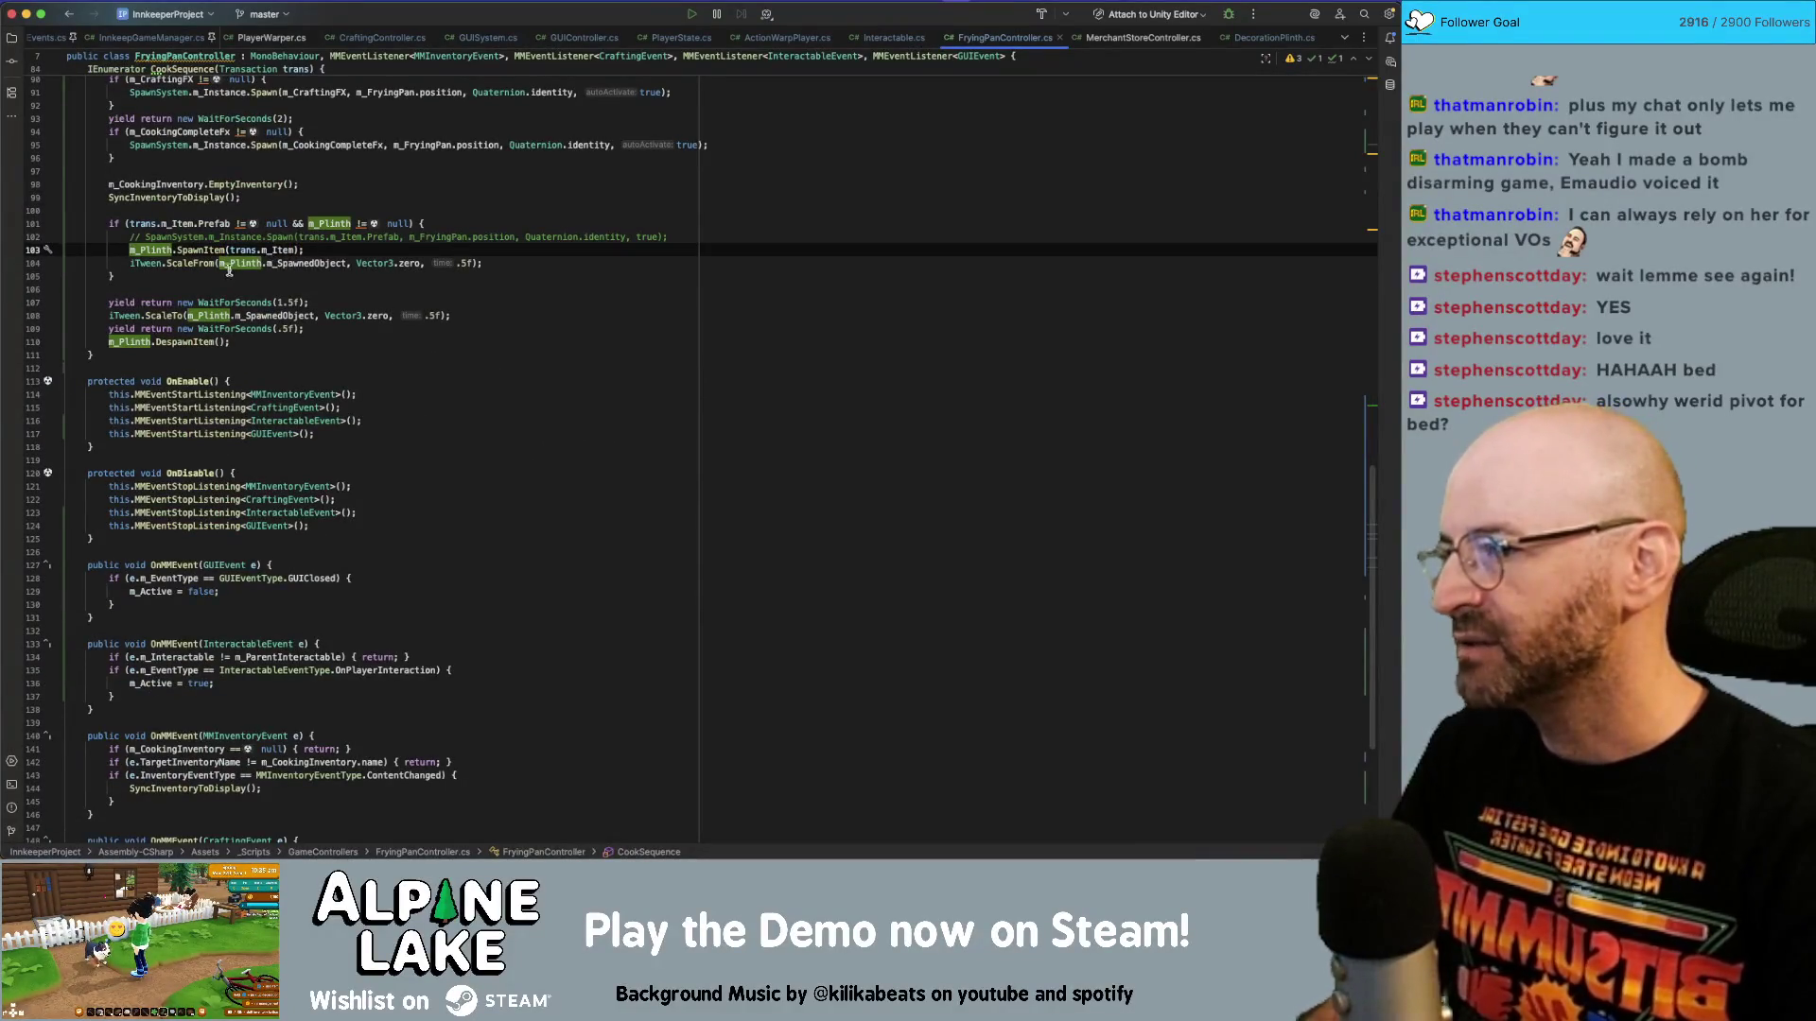
{"action": "double_click", "coordinate": [169, 250]}
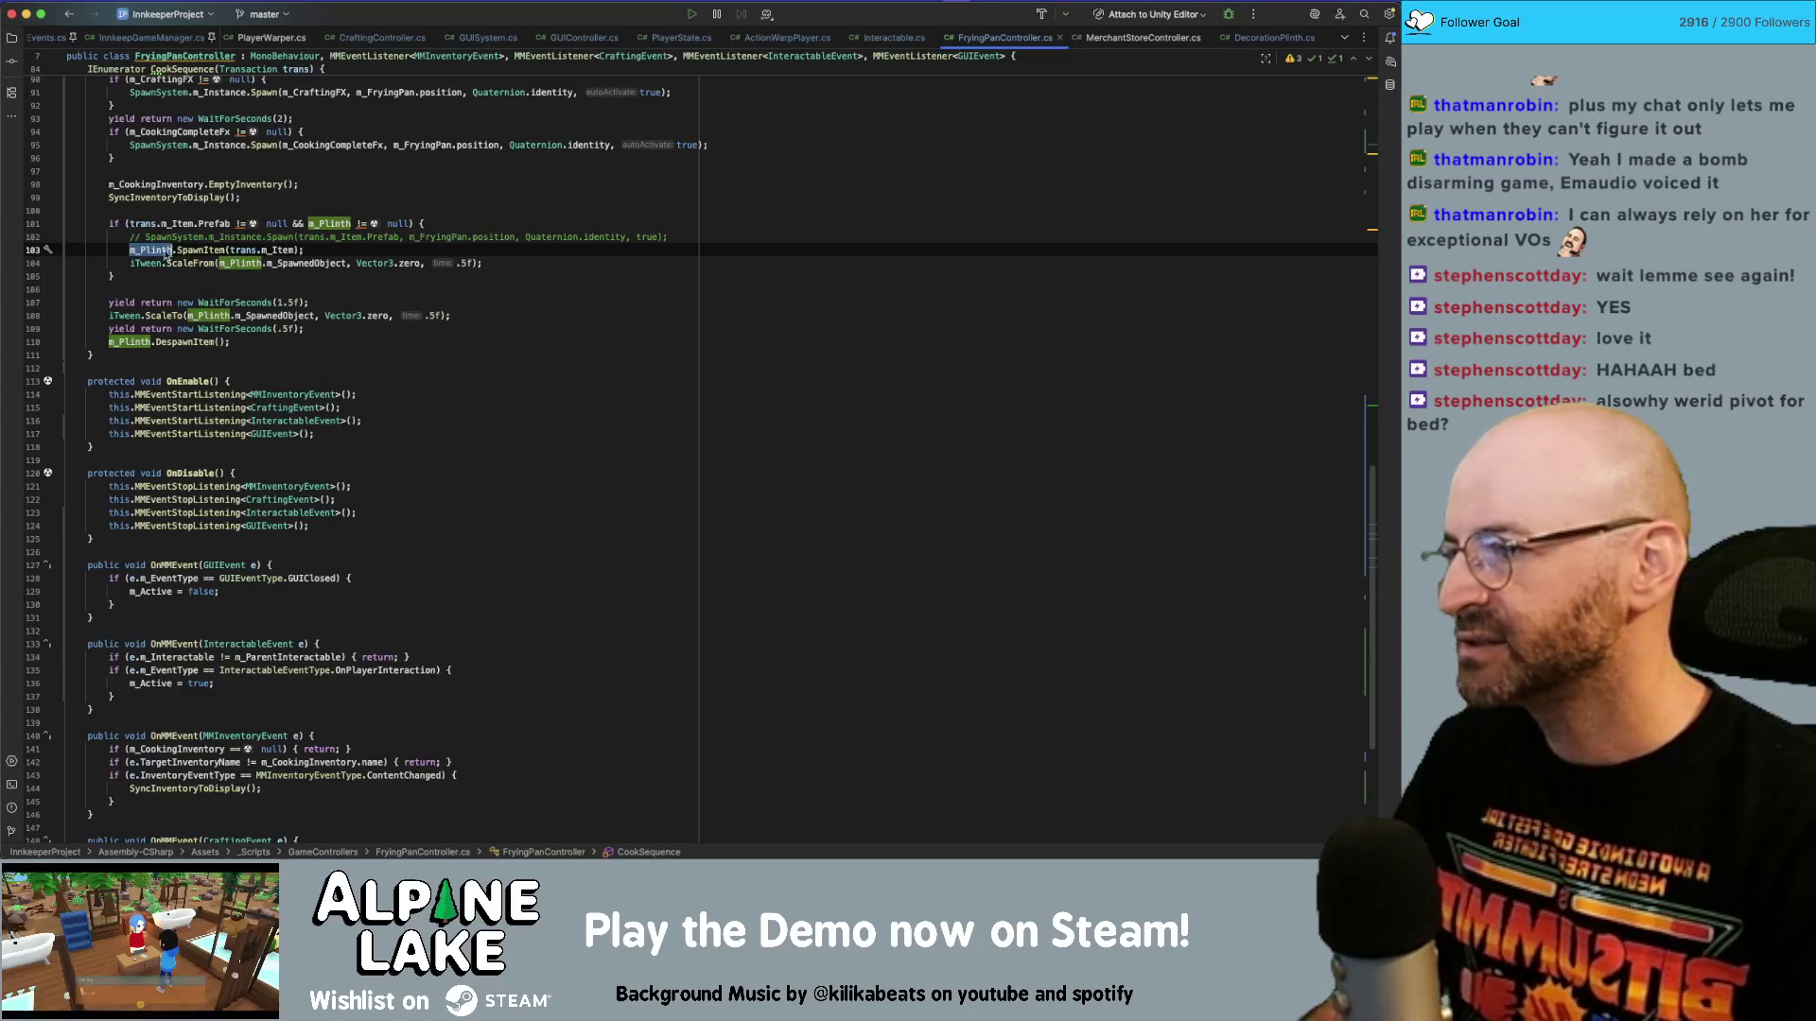
{"action": "double_click", "coordinate": [284, 261]}
{"action": "key", "text": "BackSpace"}
{"action": "key", "text": "BackSpace"}
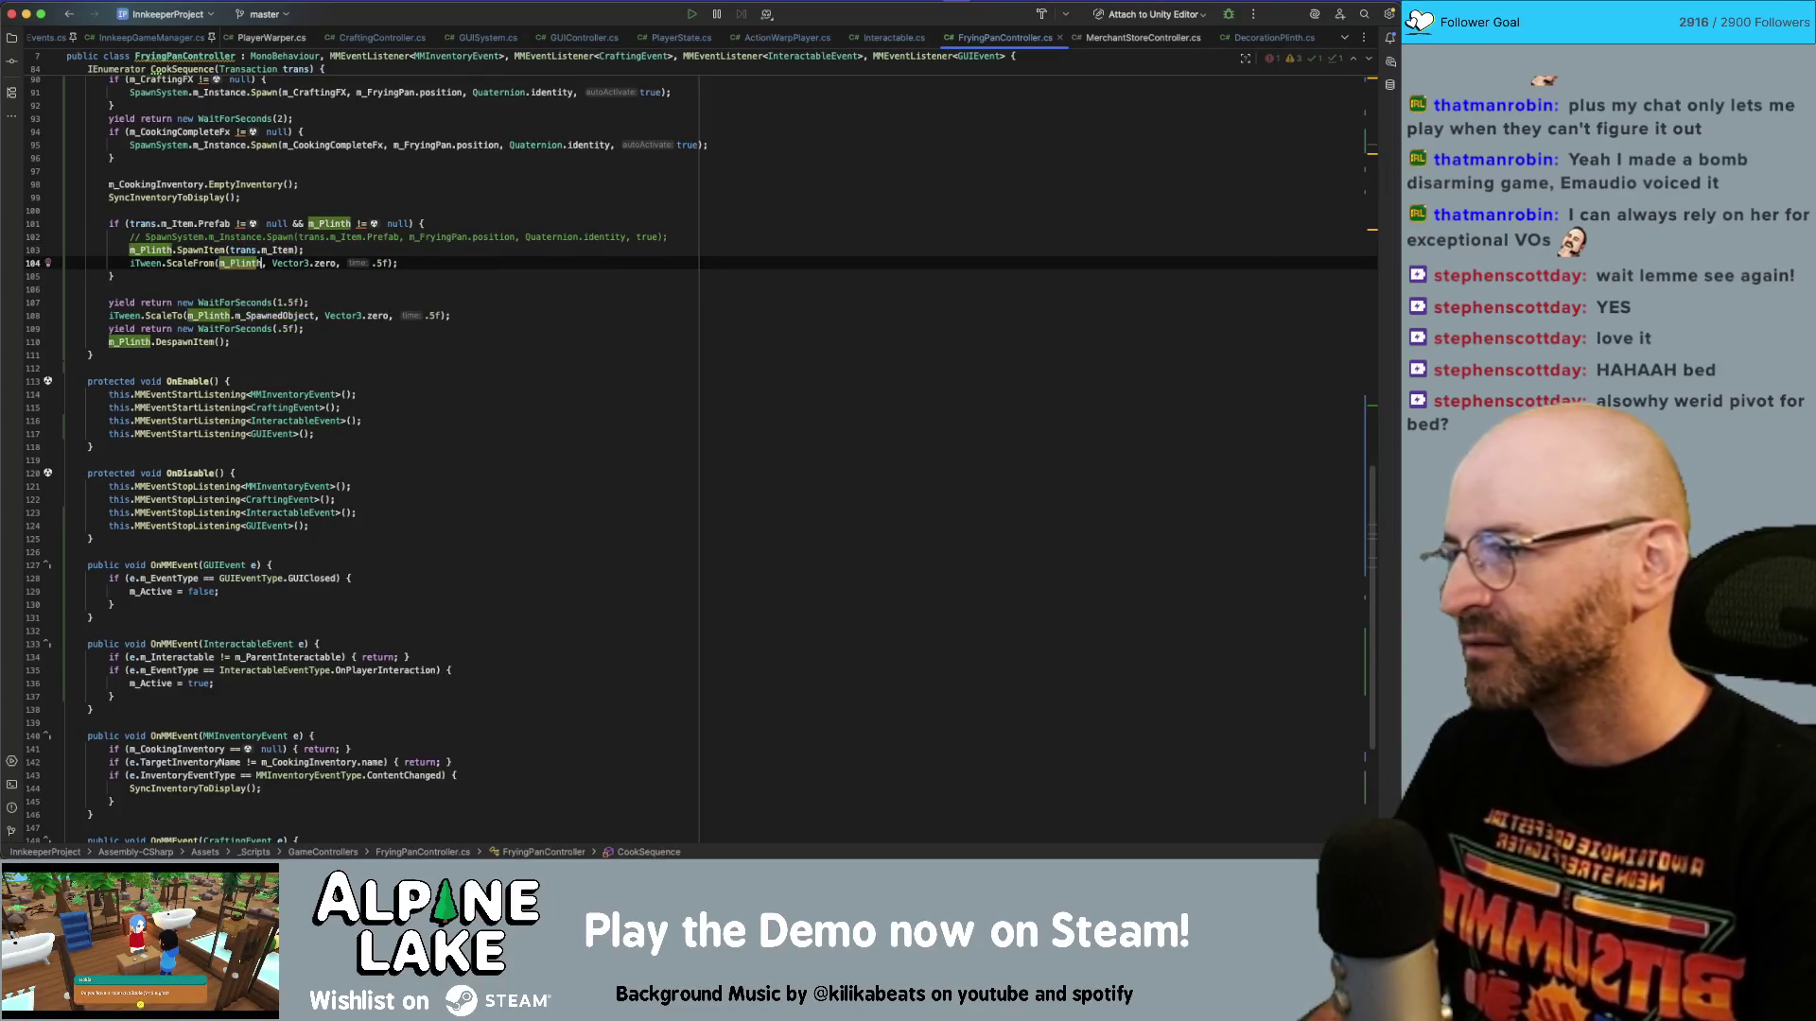
{"action": "type", "text": ".gameObject"}
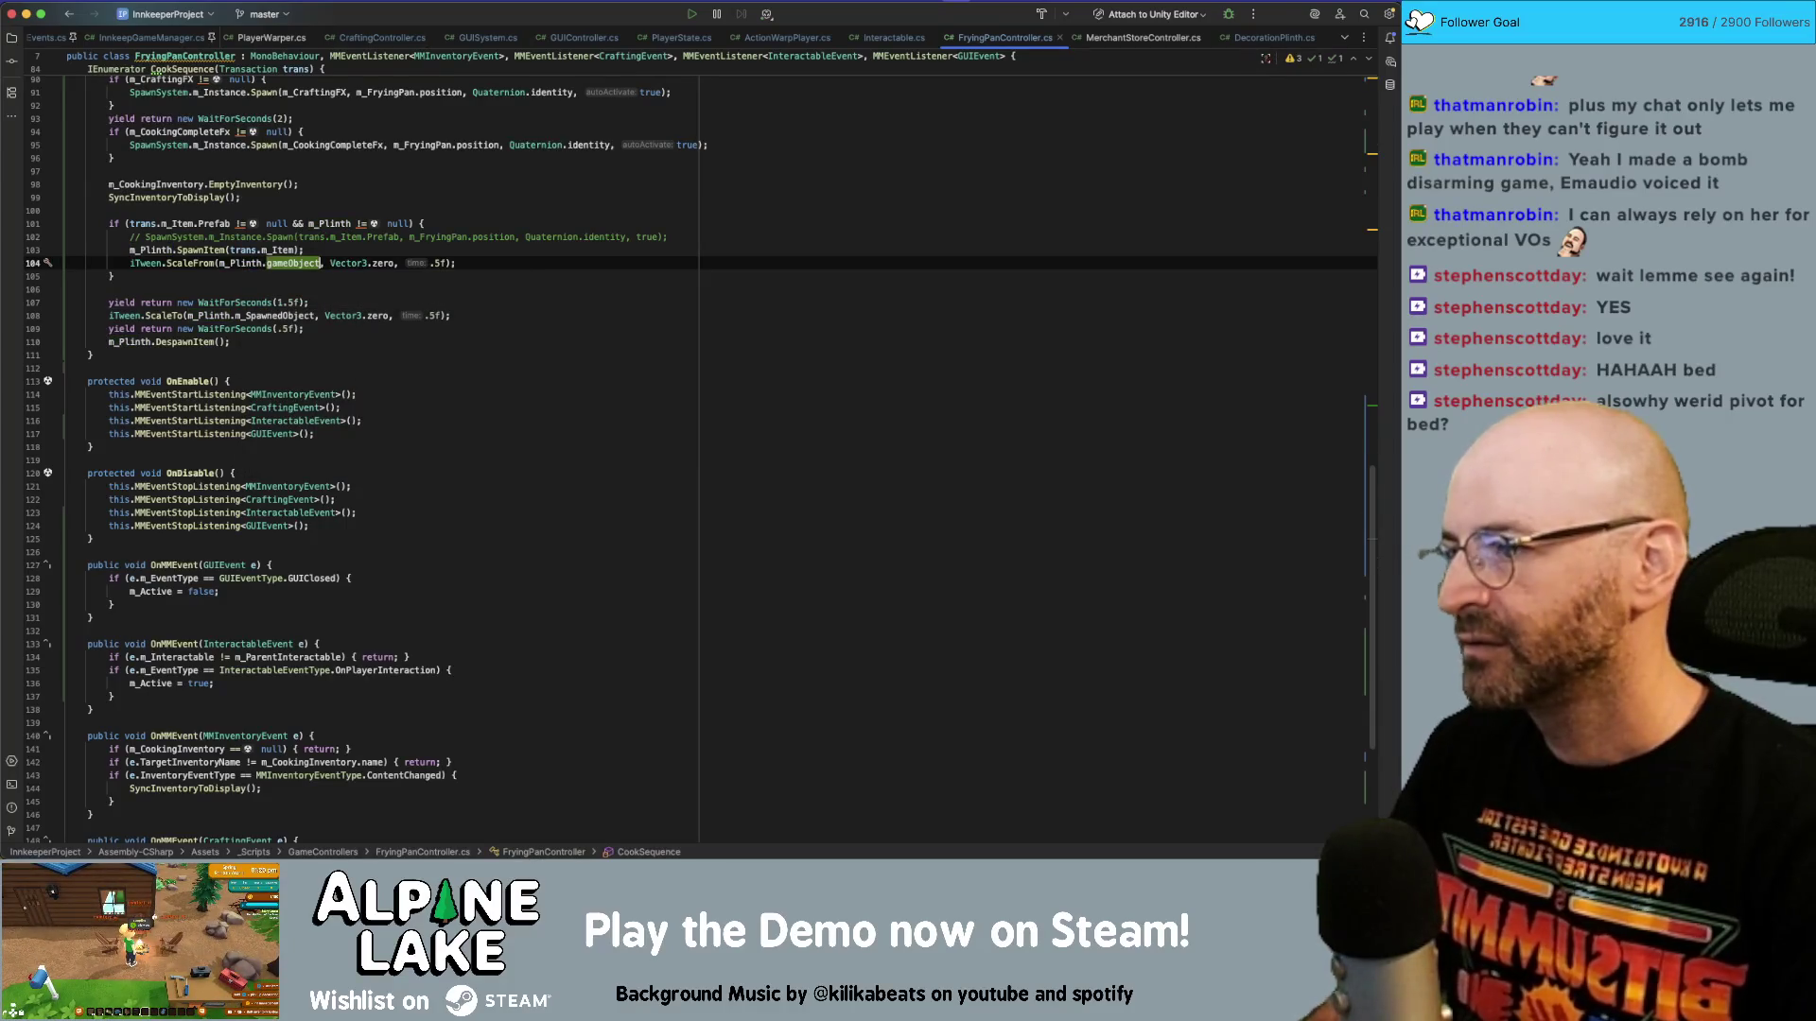
Replace m_SpawnedObject with gameObject on line 108, then let Unity recompile the scripts.
{"action": "double_click", "coordinate": [284, 315]}
{"action": "type", "text": "gameObject"}
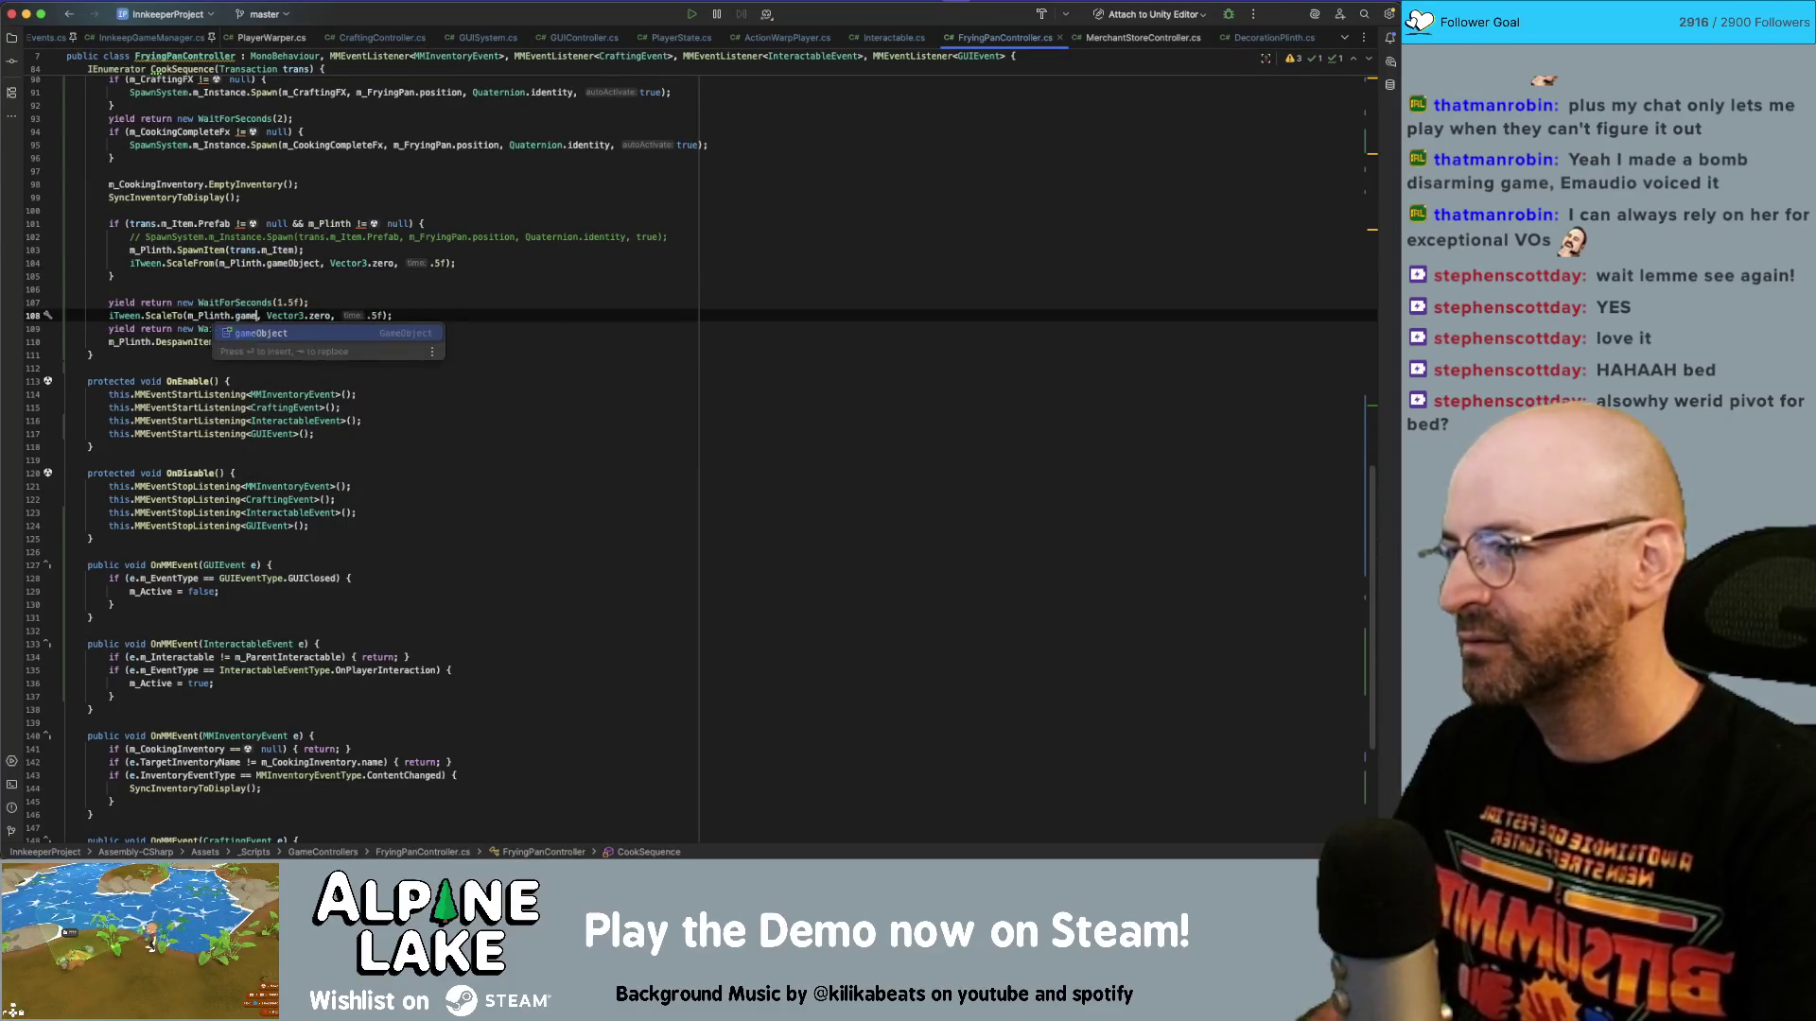
{"action": "left_click", "coordinate": [469, 264]}
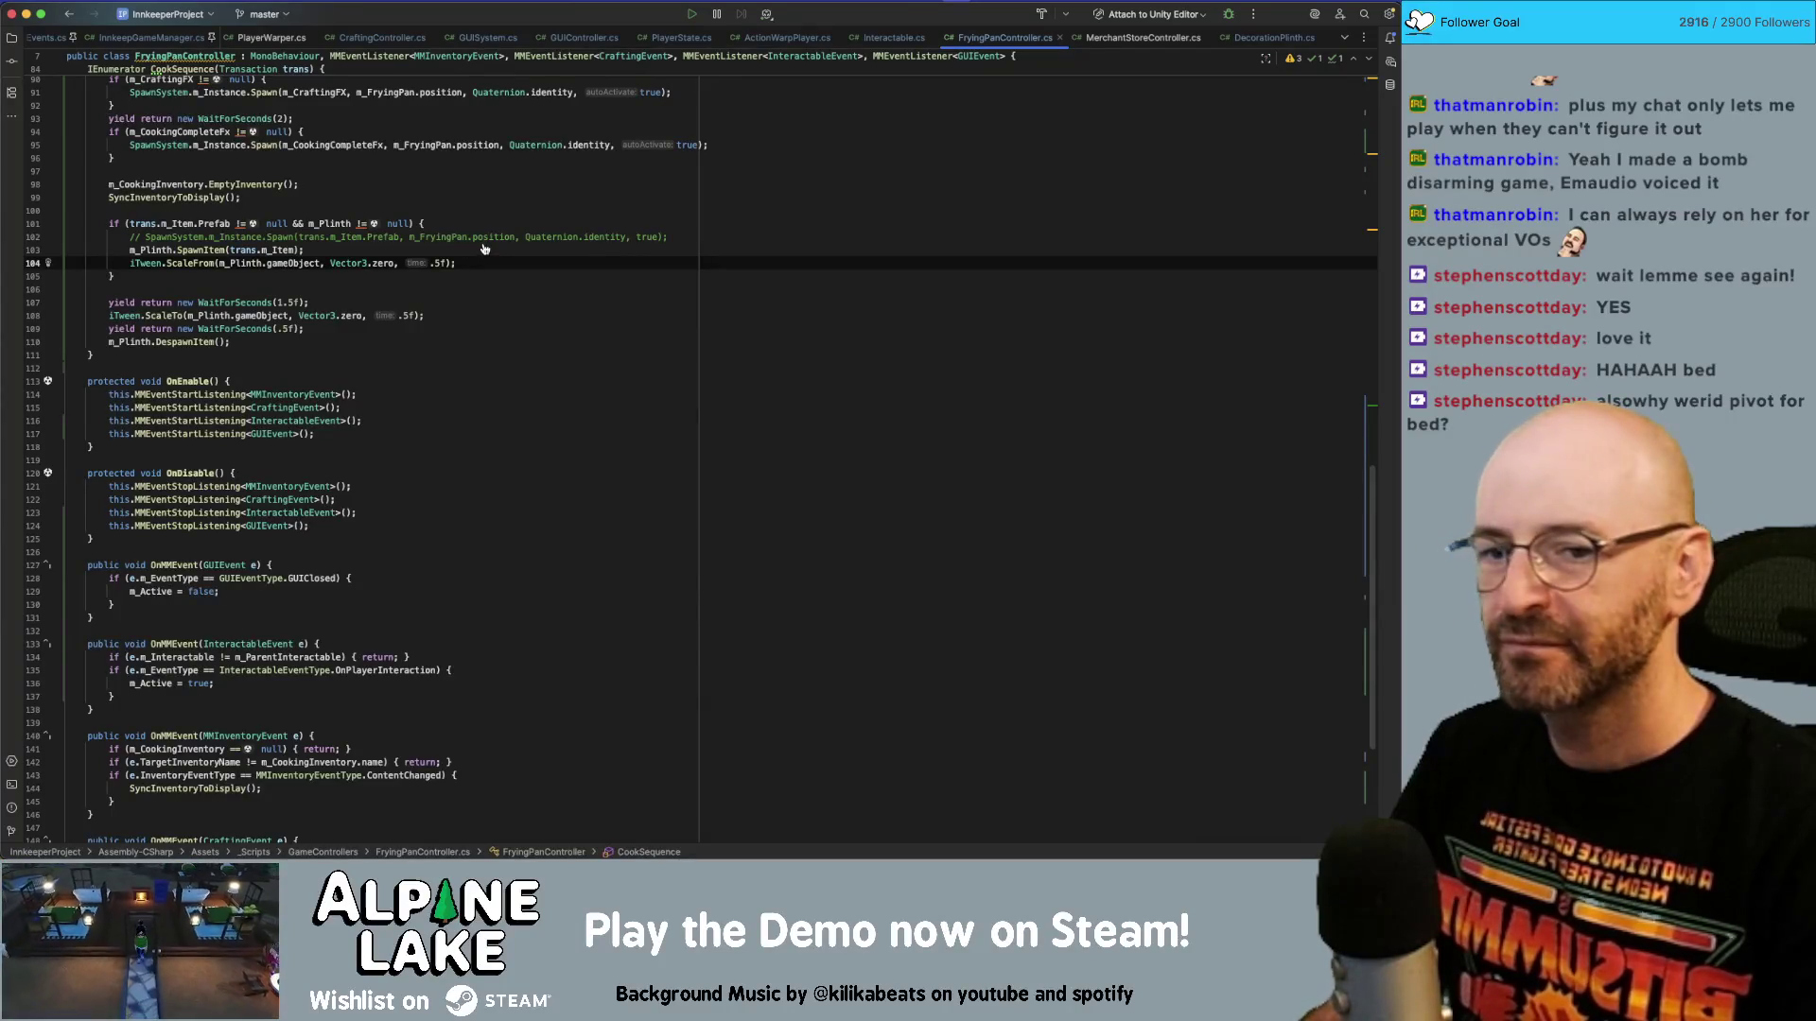
{"action": "key", "text": "super+Tab"}
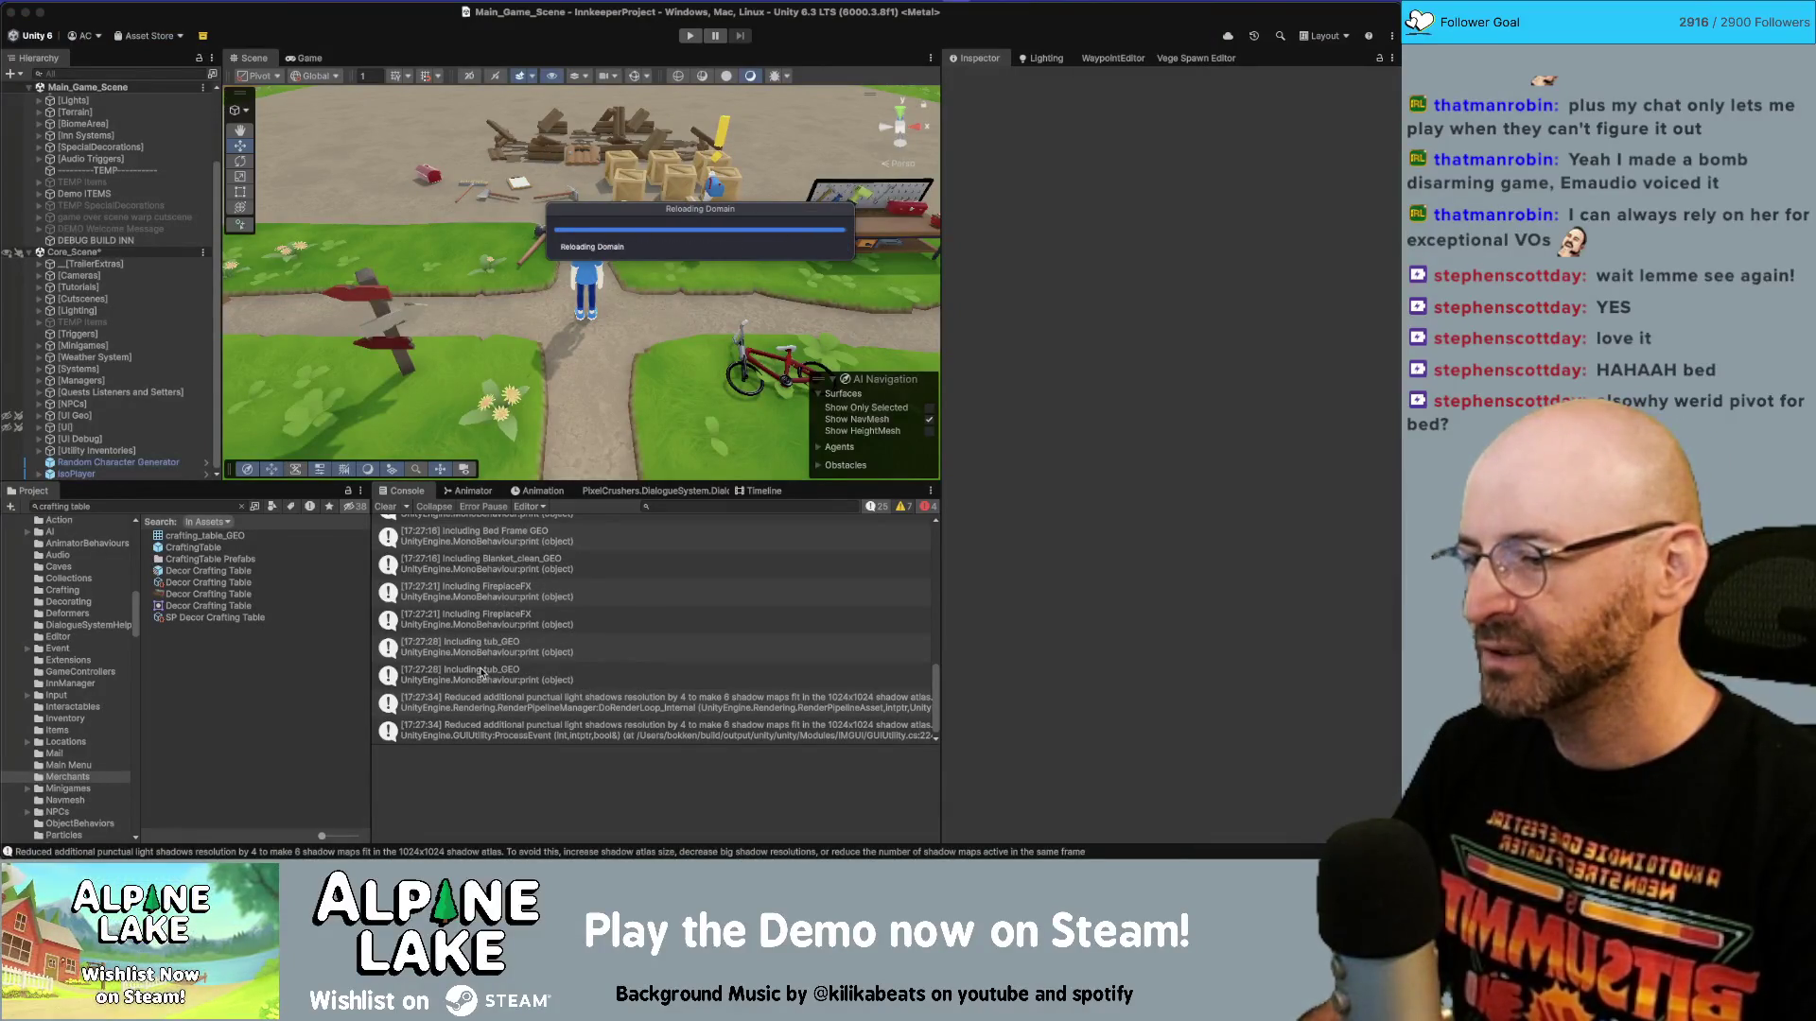
{"action": "key", "text": "super+Tab"}
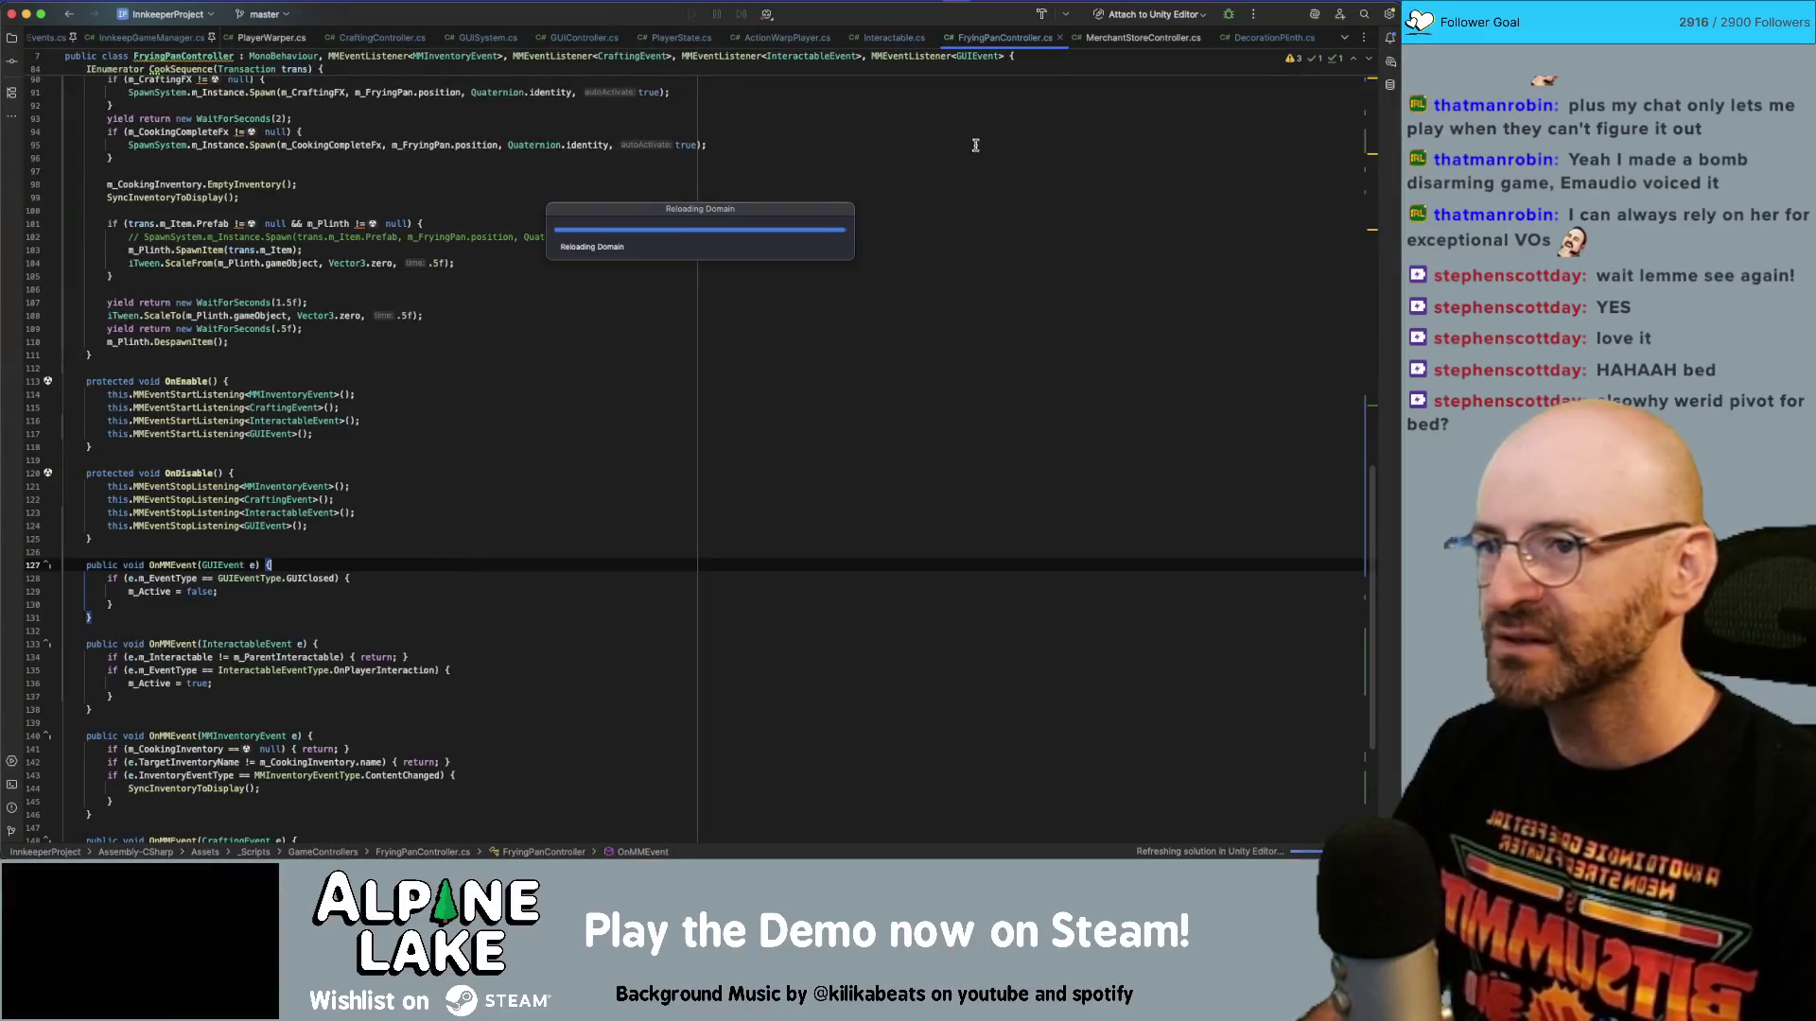
Find the 'including' debug print in DecorationPlinth.cs, comment it out, and switch to Unity.
{"action": "left_click", "coordinate": [1240, 36]}
{"action": "key", "text": "super+f"}
{"action": "type", "text": "including"}
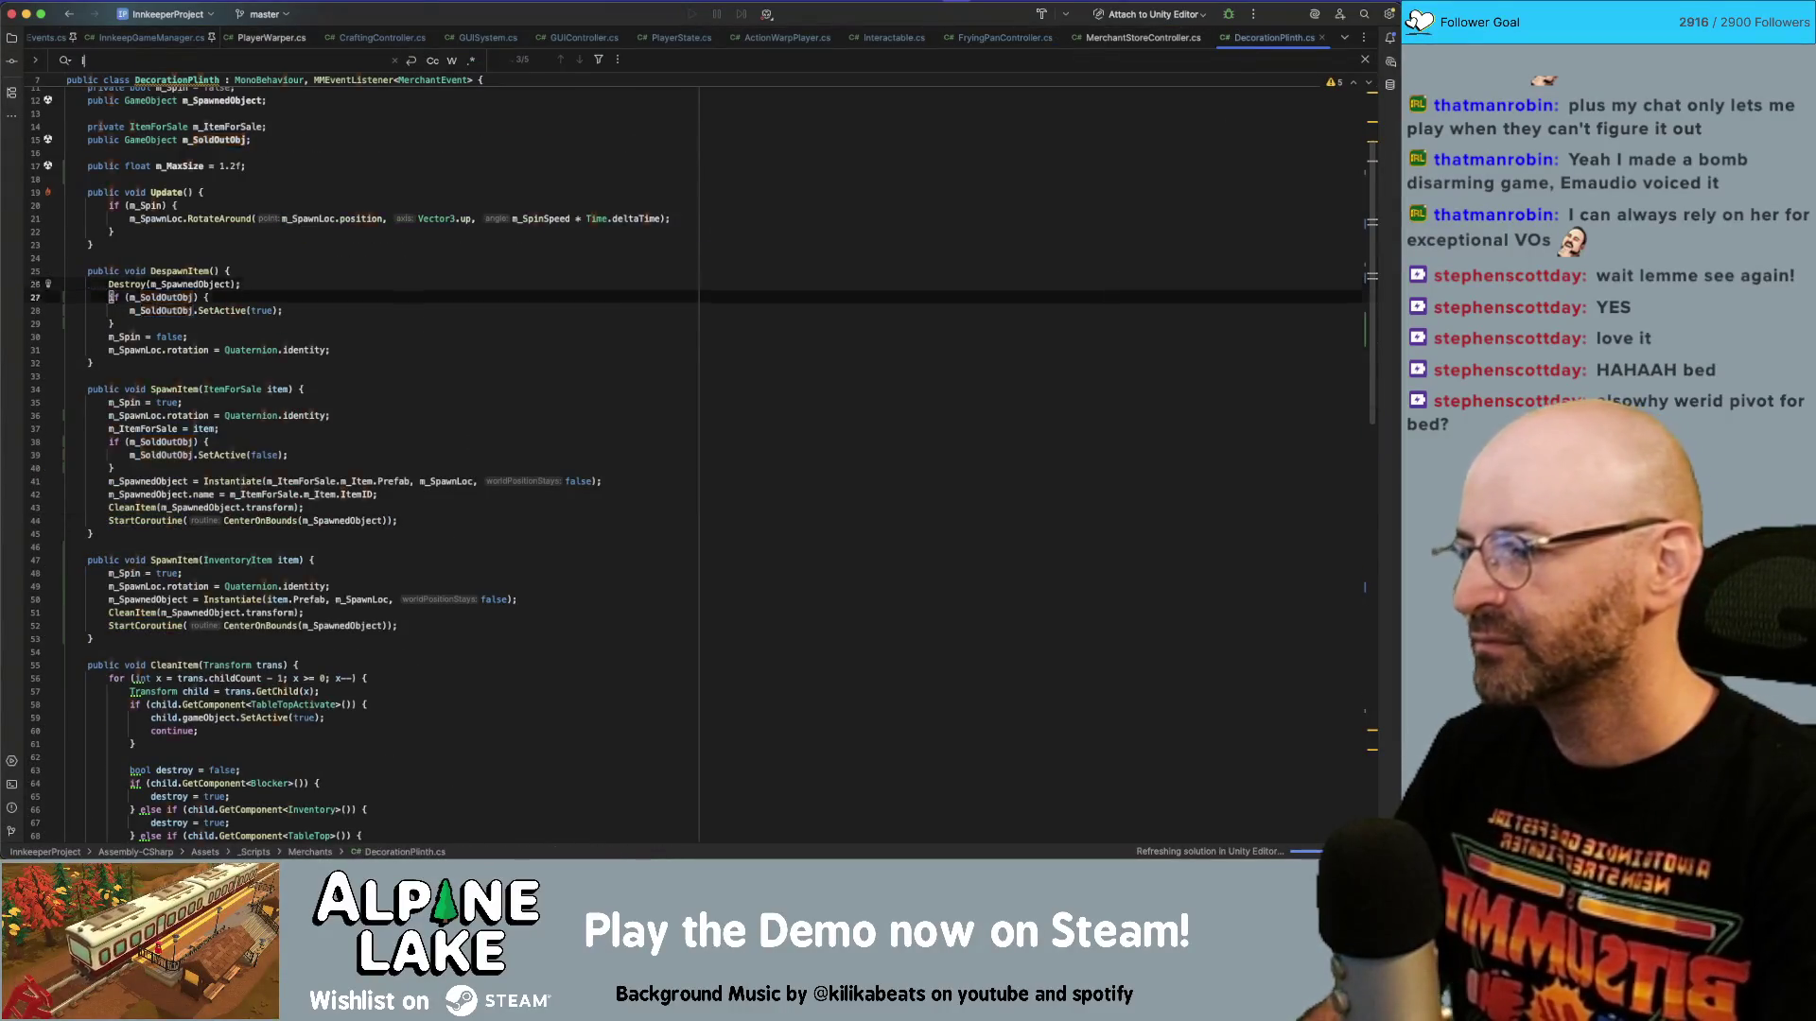
{"action": "left_click", "coordinate": [560, 444]}
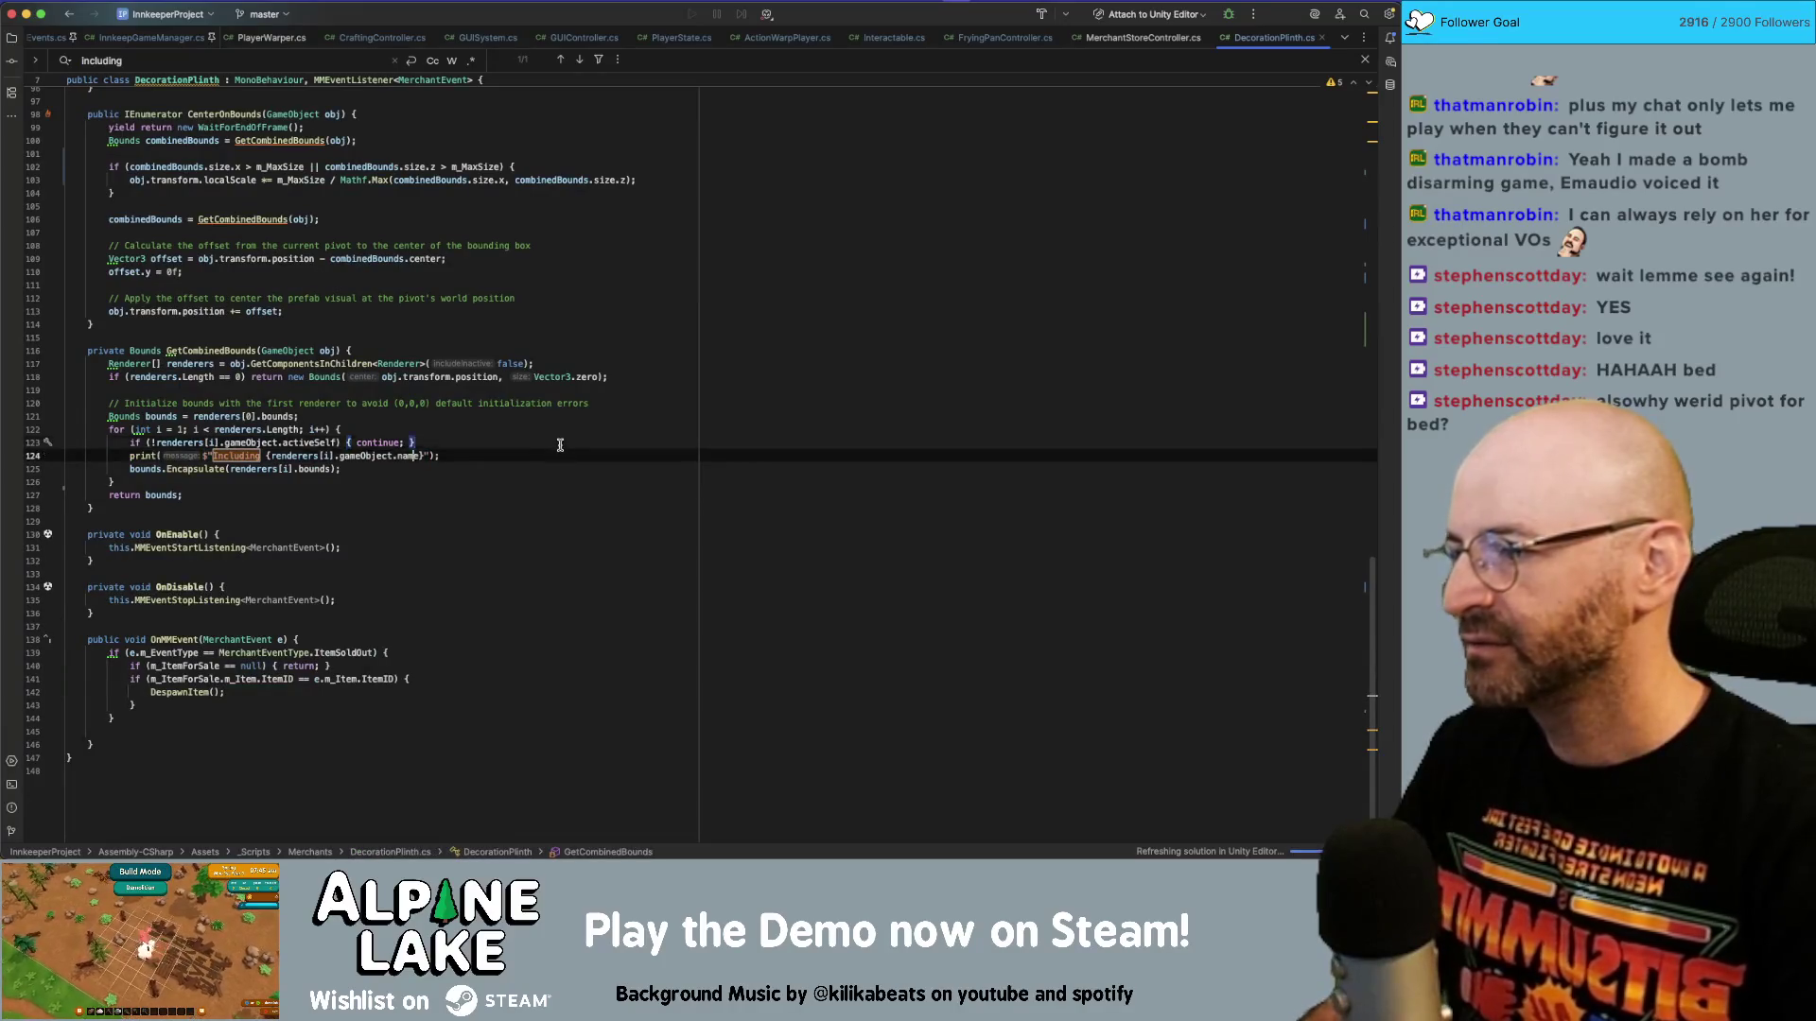
{"action": "key", "text": "super+slash"}
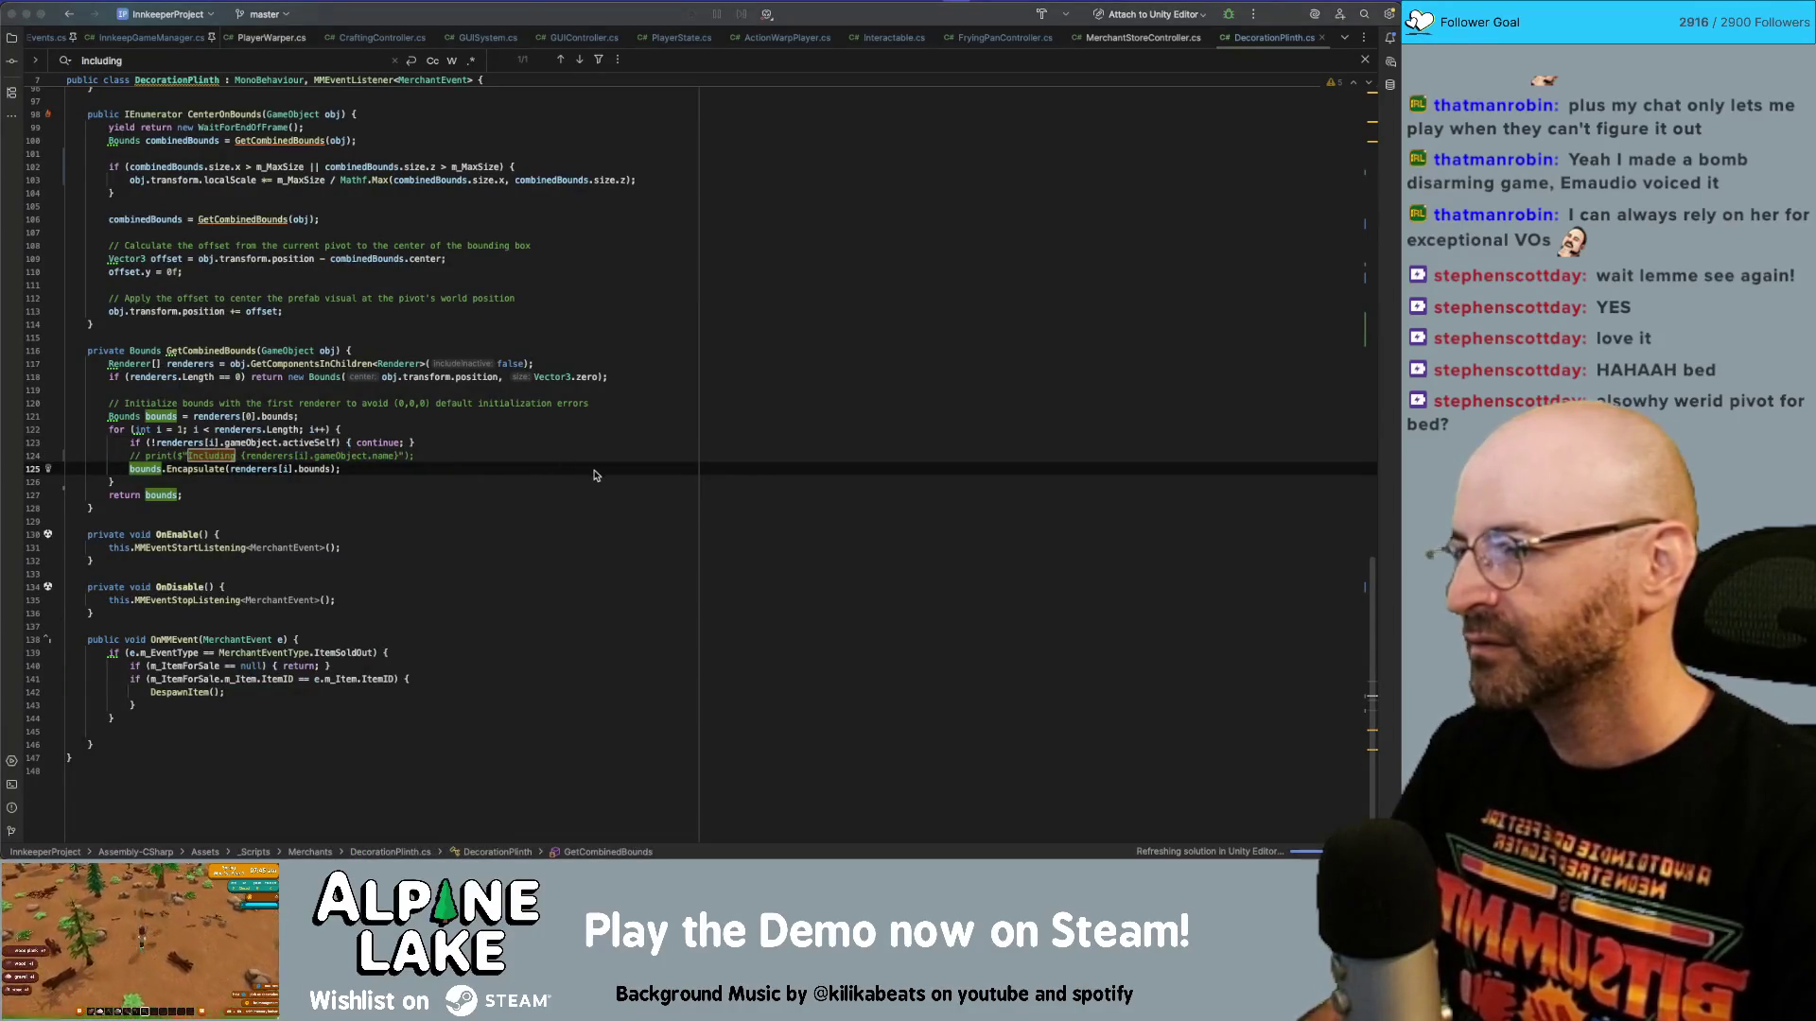
{"action": "key", "text": "super+Tab"}
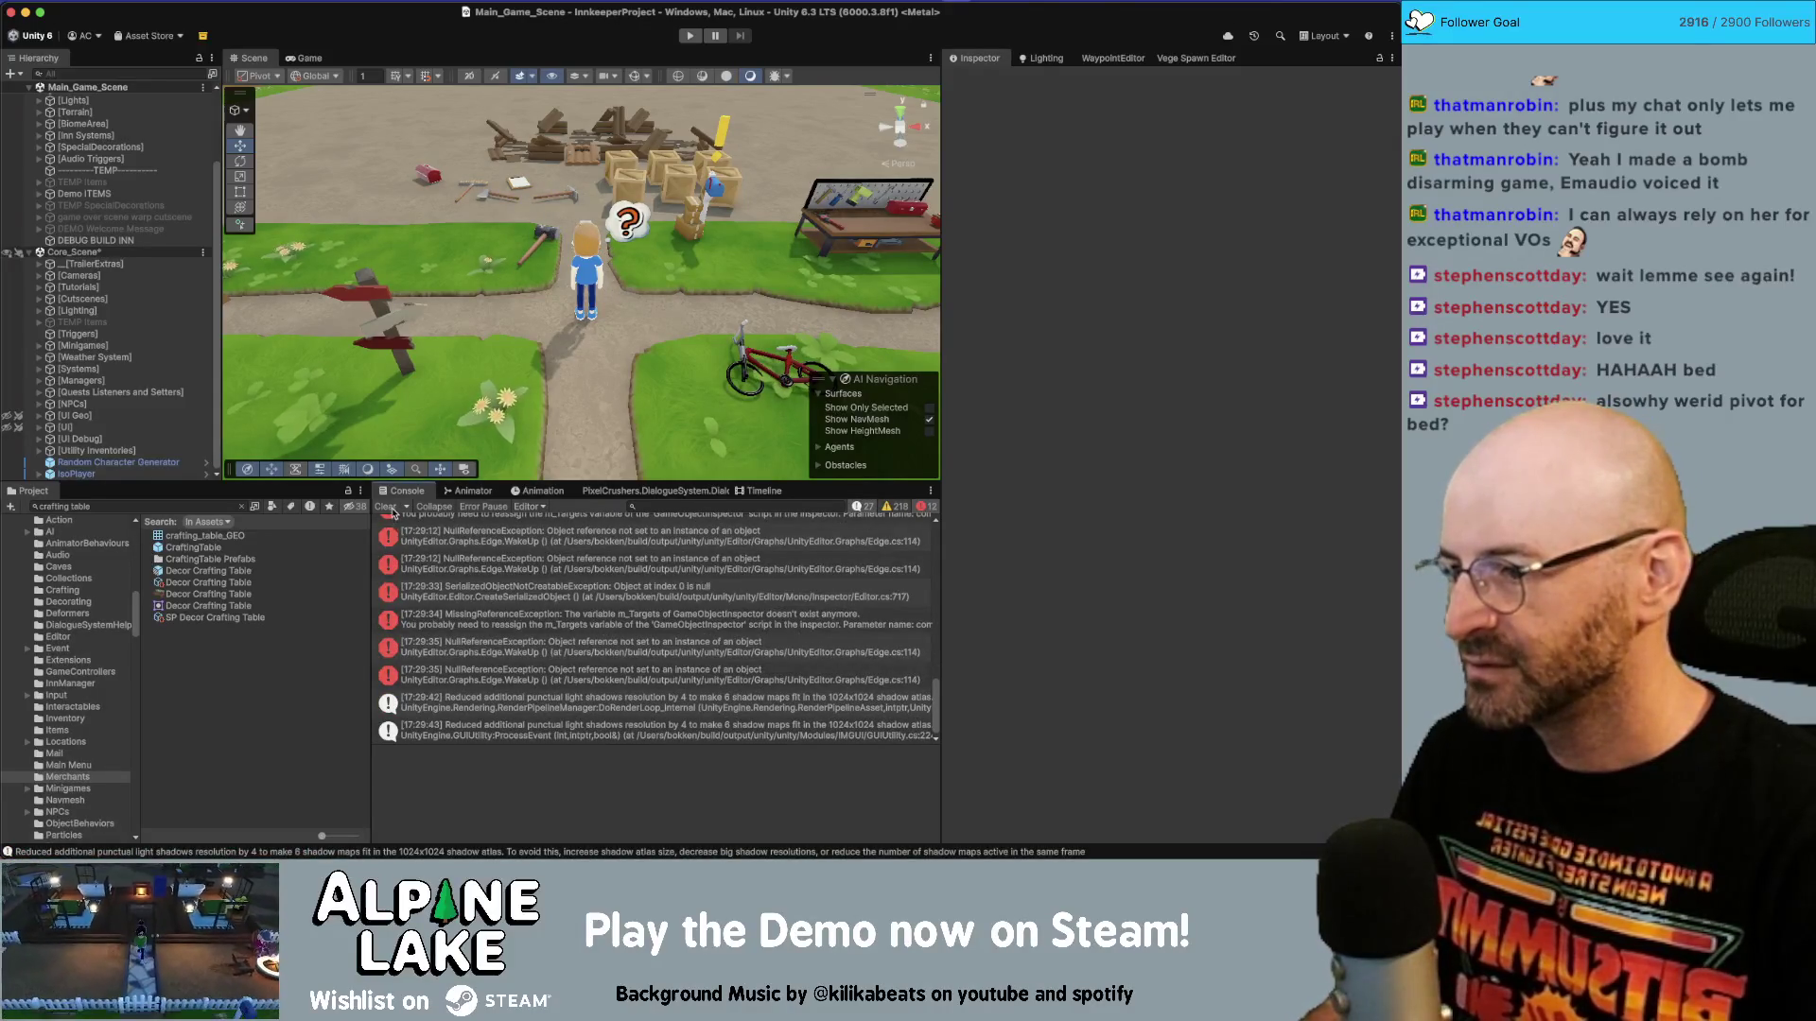
Run the game, open the crafting table's Decoration Recipes menu, then stop play mode.
{"action": "left_click", "coordinate": [694, 41]}
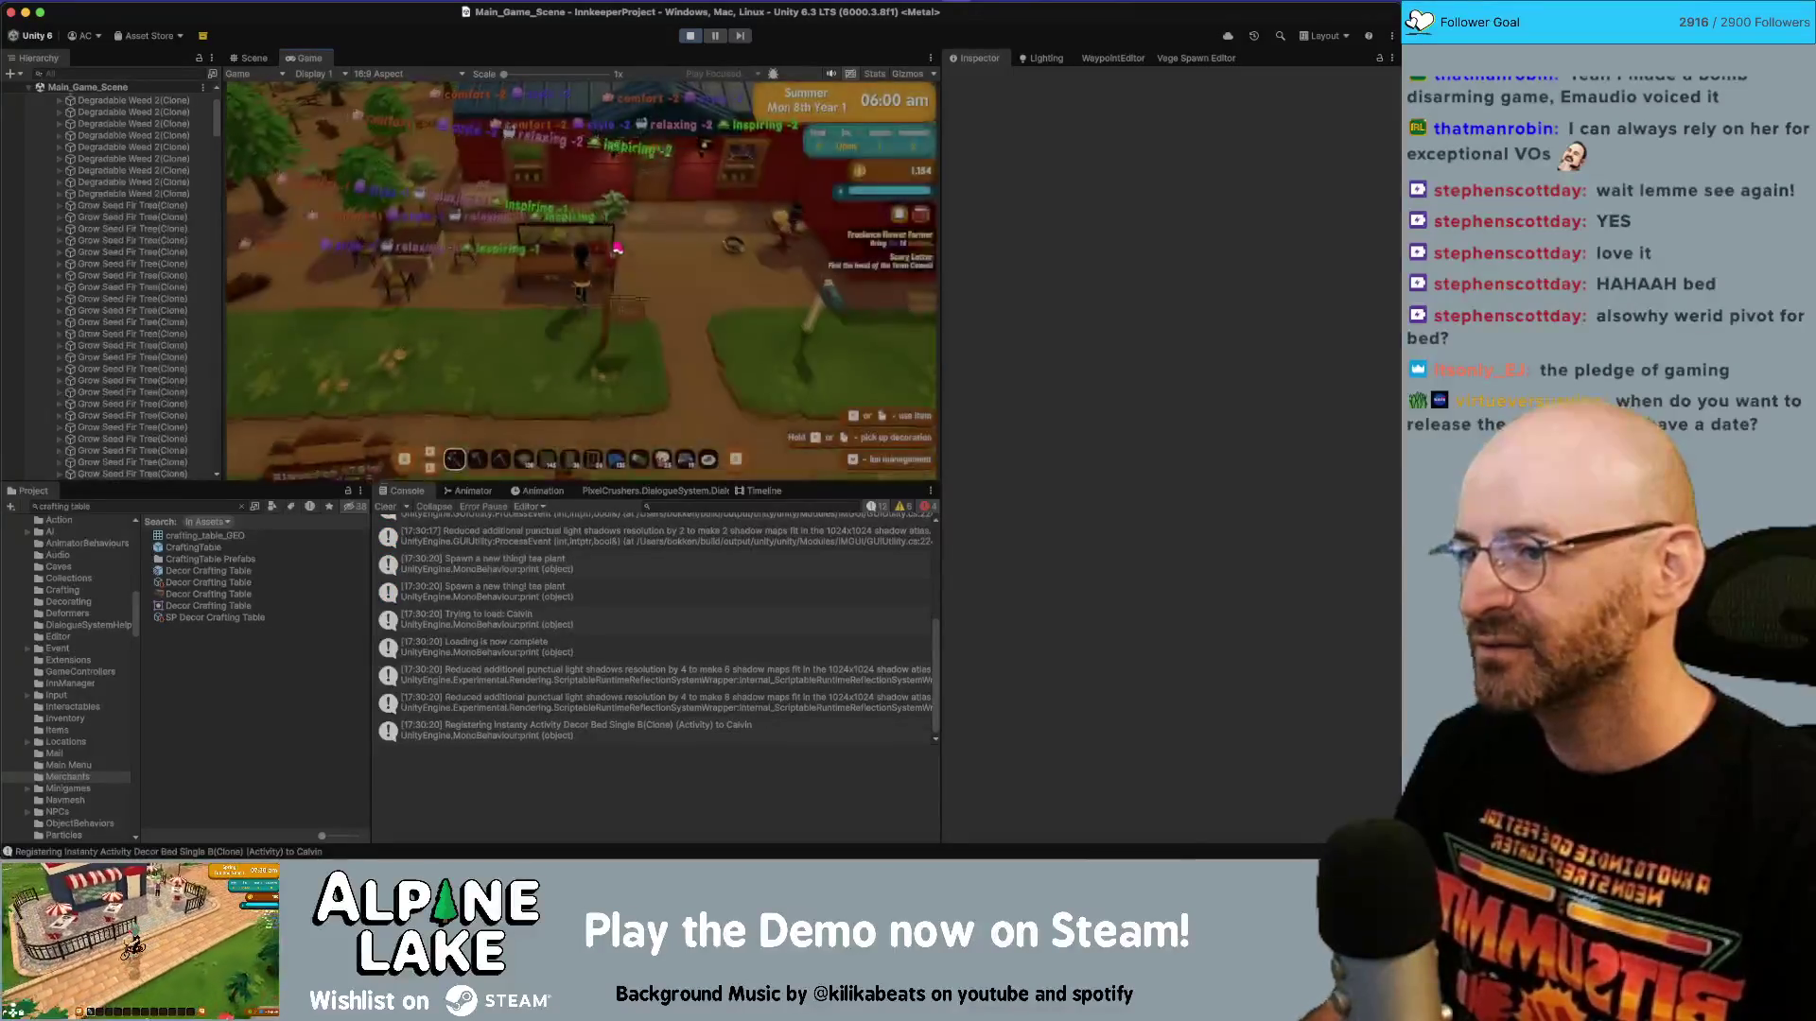
{"action": "left_click", "coordinate": [617, 249]}
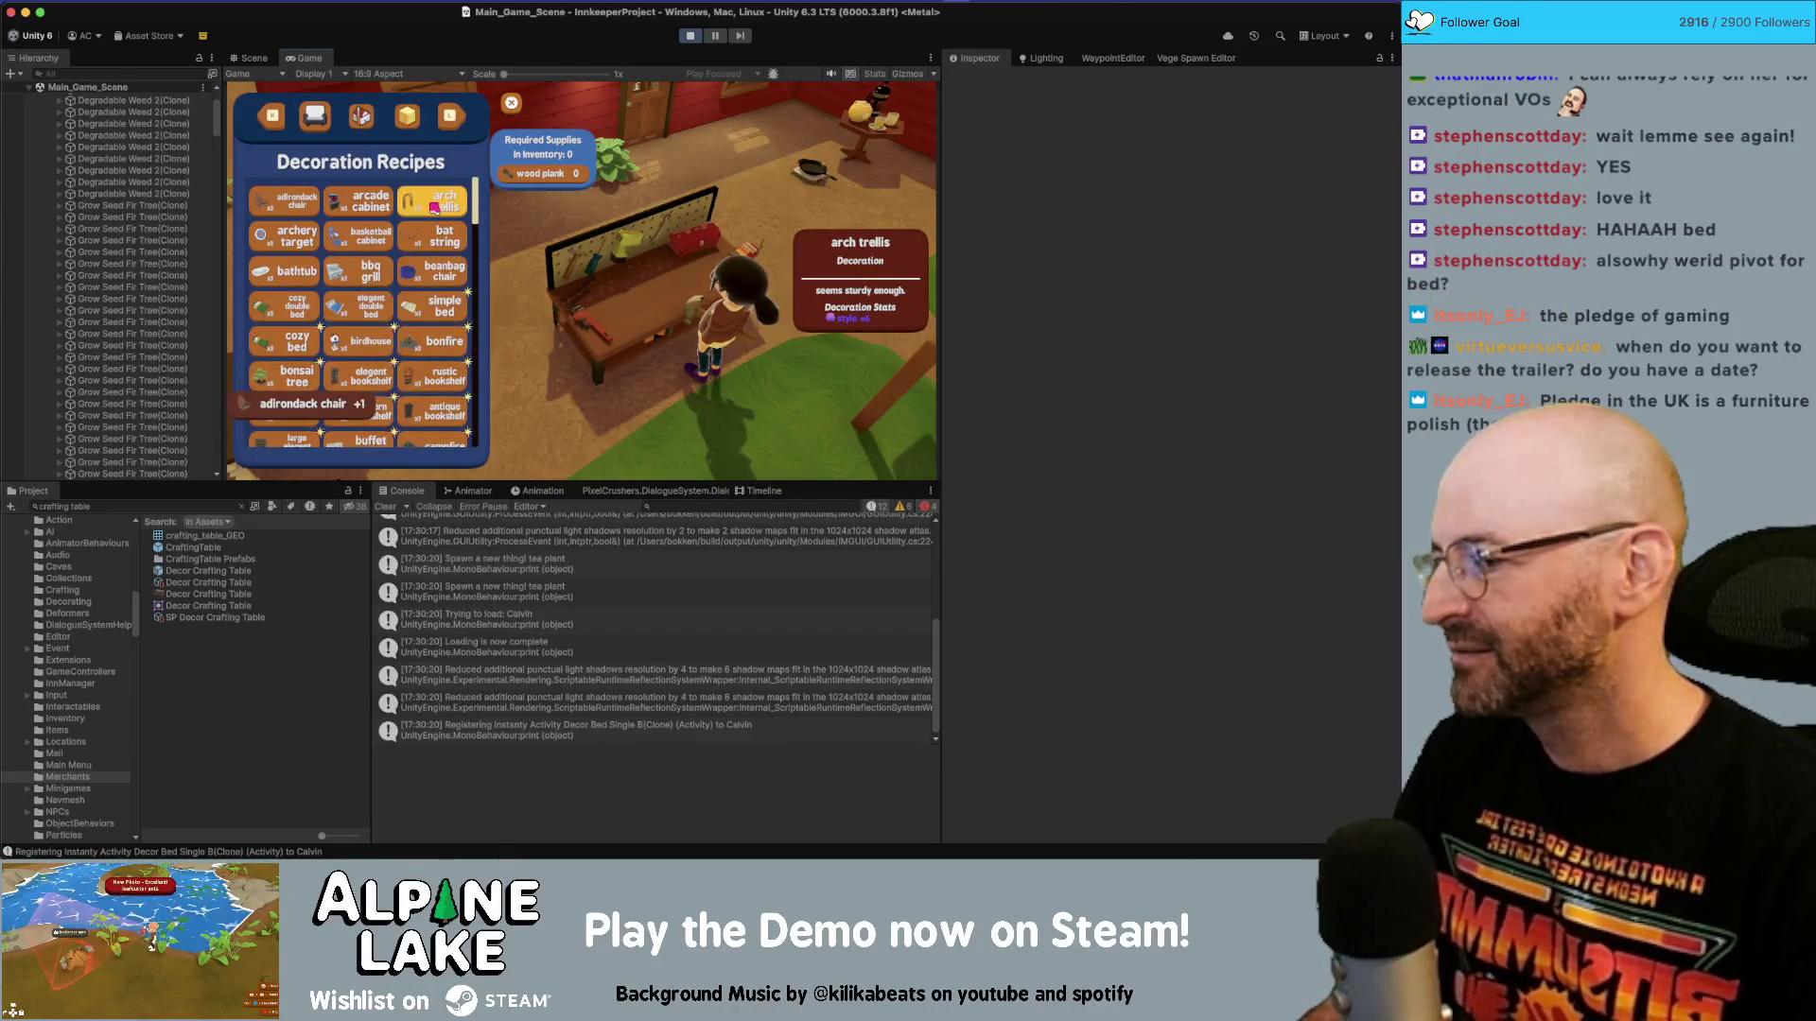
{"action": "left_click", "coordinate": [693, 36]}
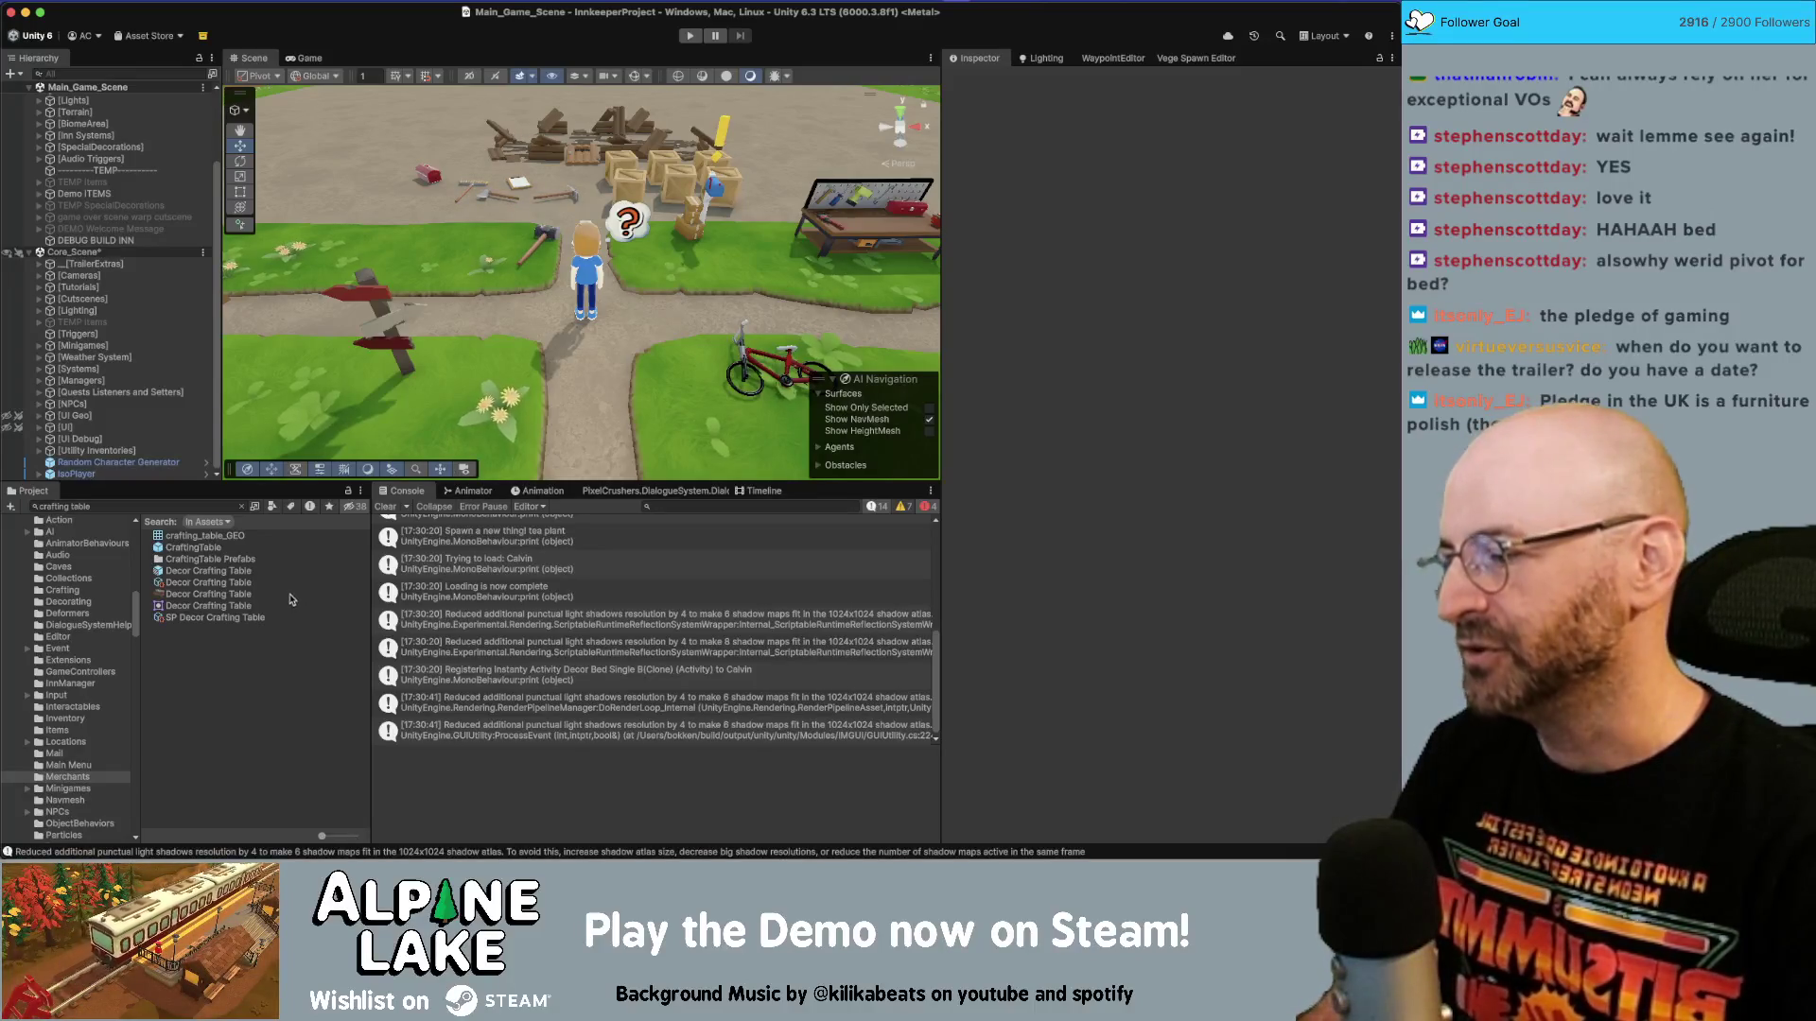
Show the Decor Crafting Table prefab's interaction settings in the Inspector, then return to Rider.
{"action": "left_click", "coordinate": [193, 573]}
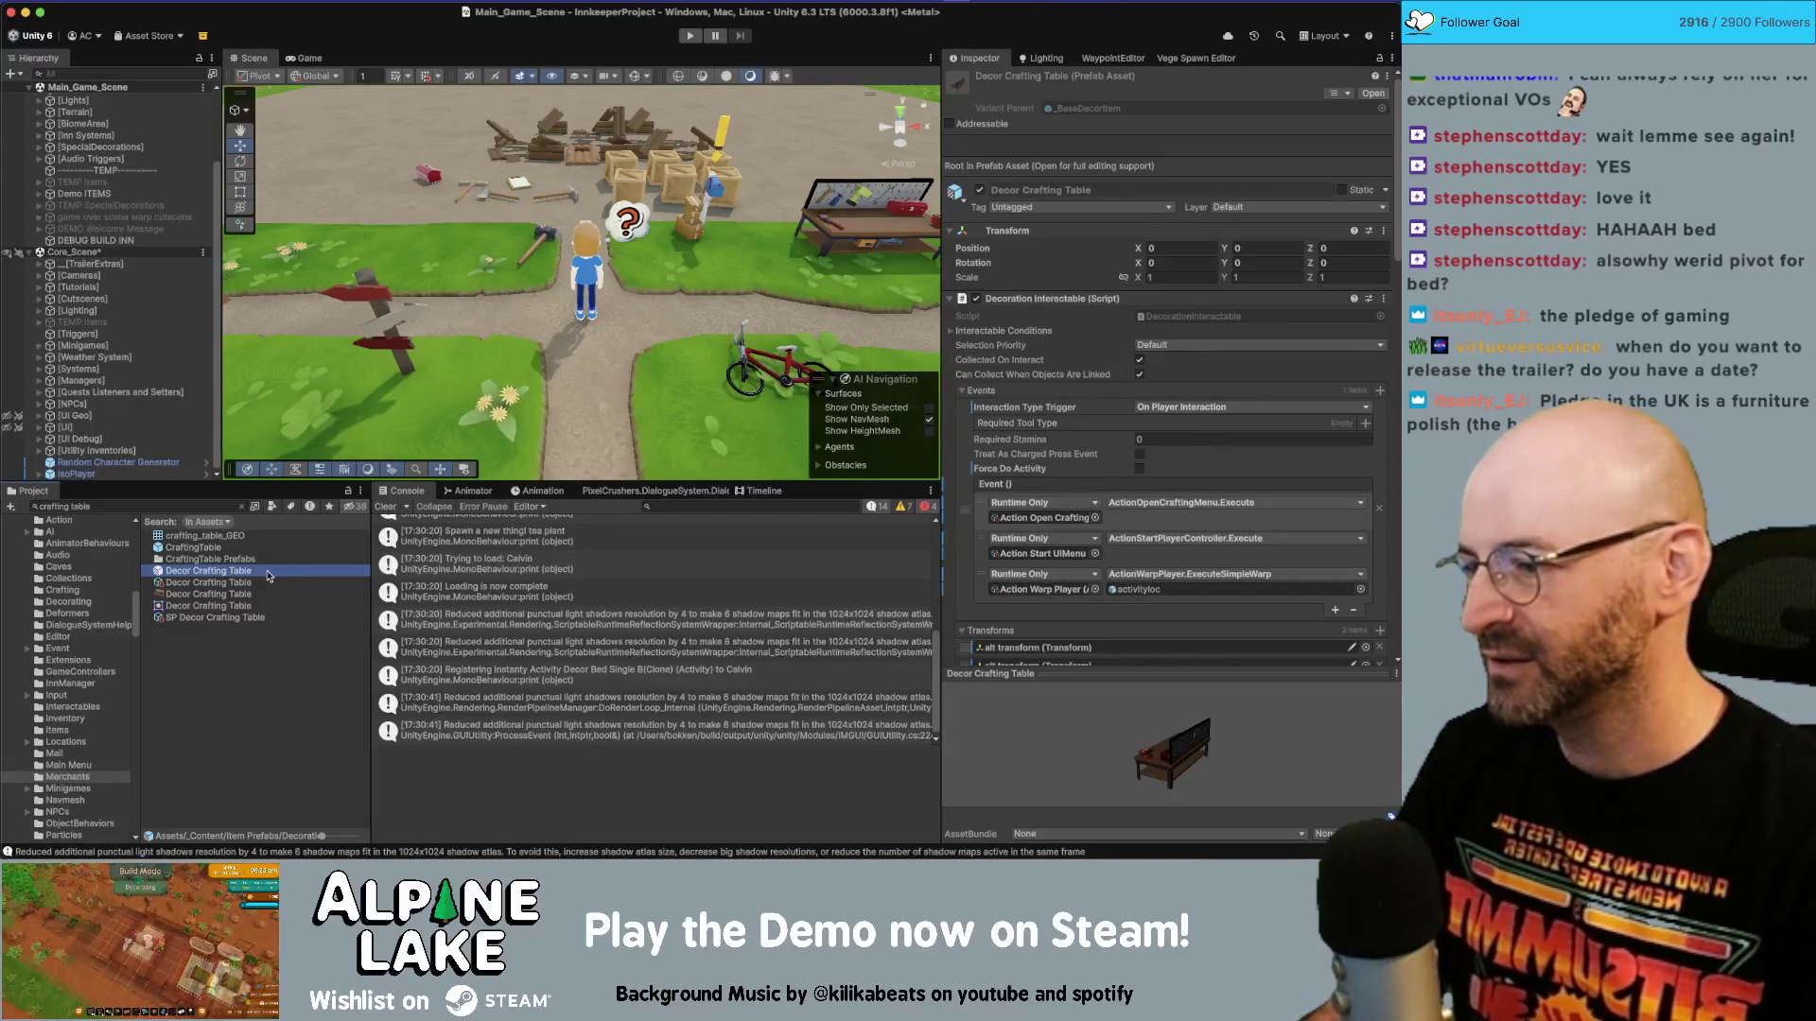
{"action": "key", "text": "super+Tab"}
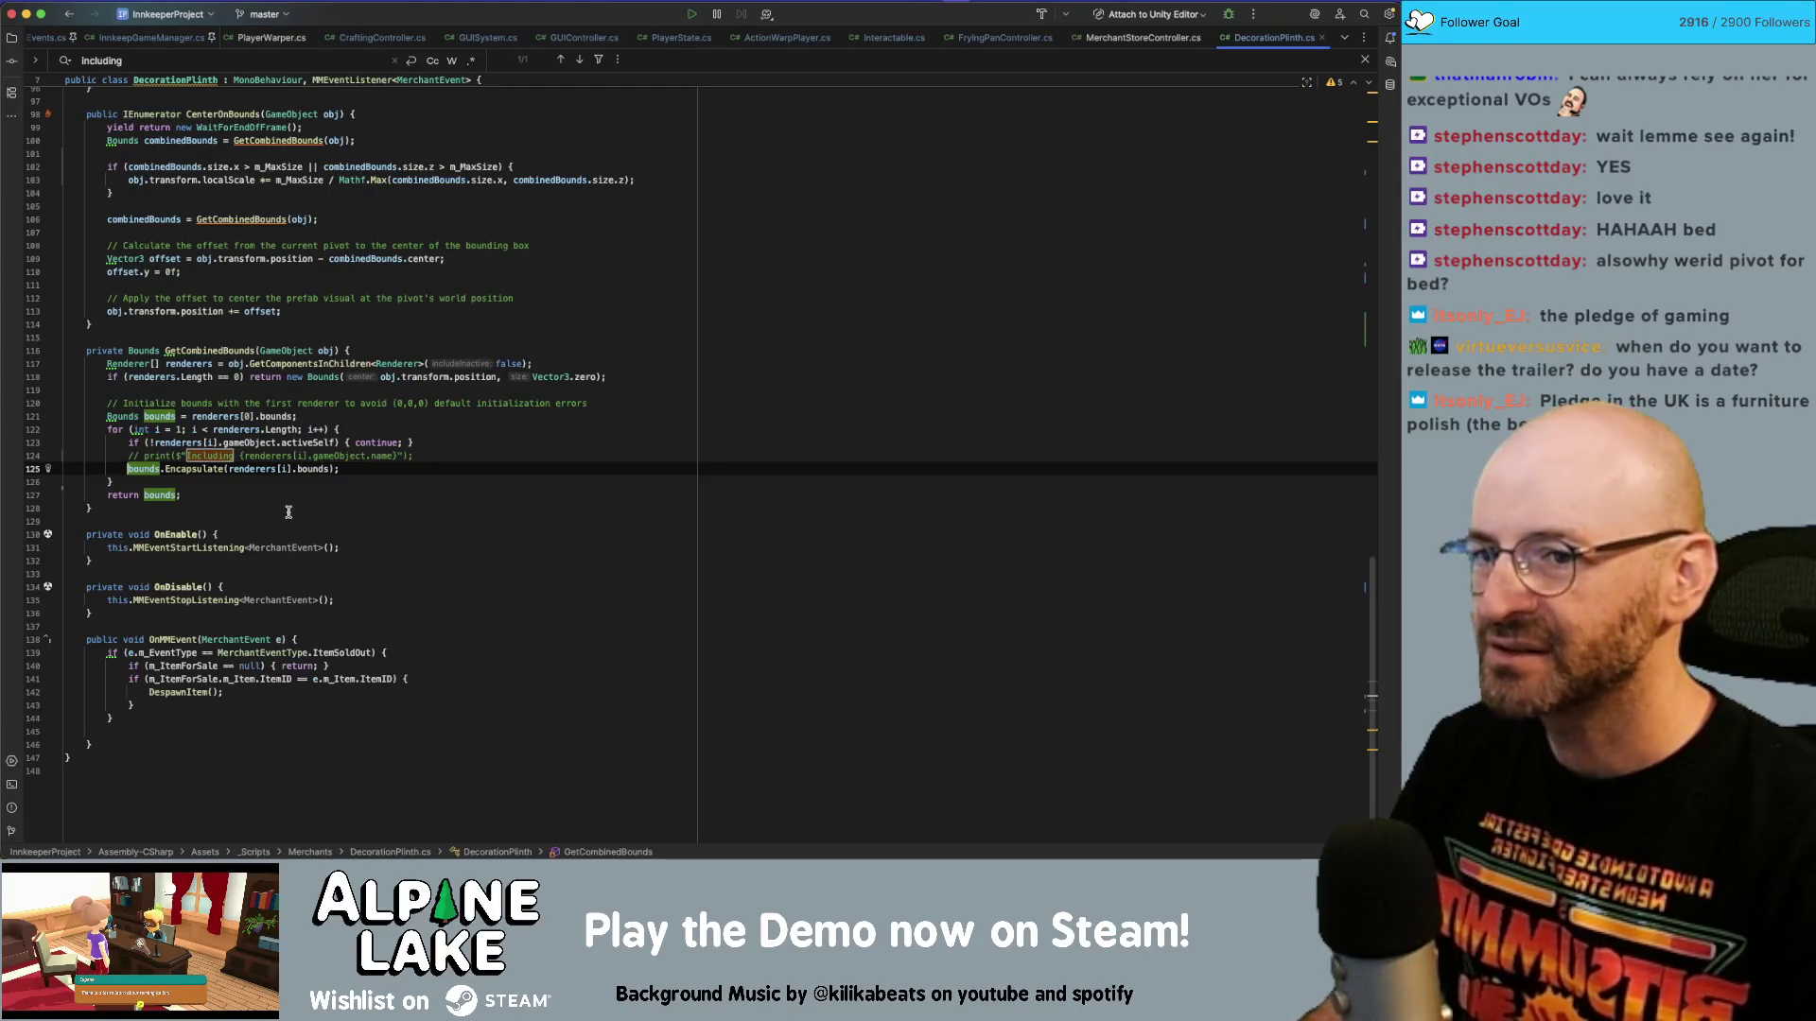
{"action": "key", "text": "super+Tab"}
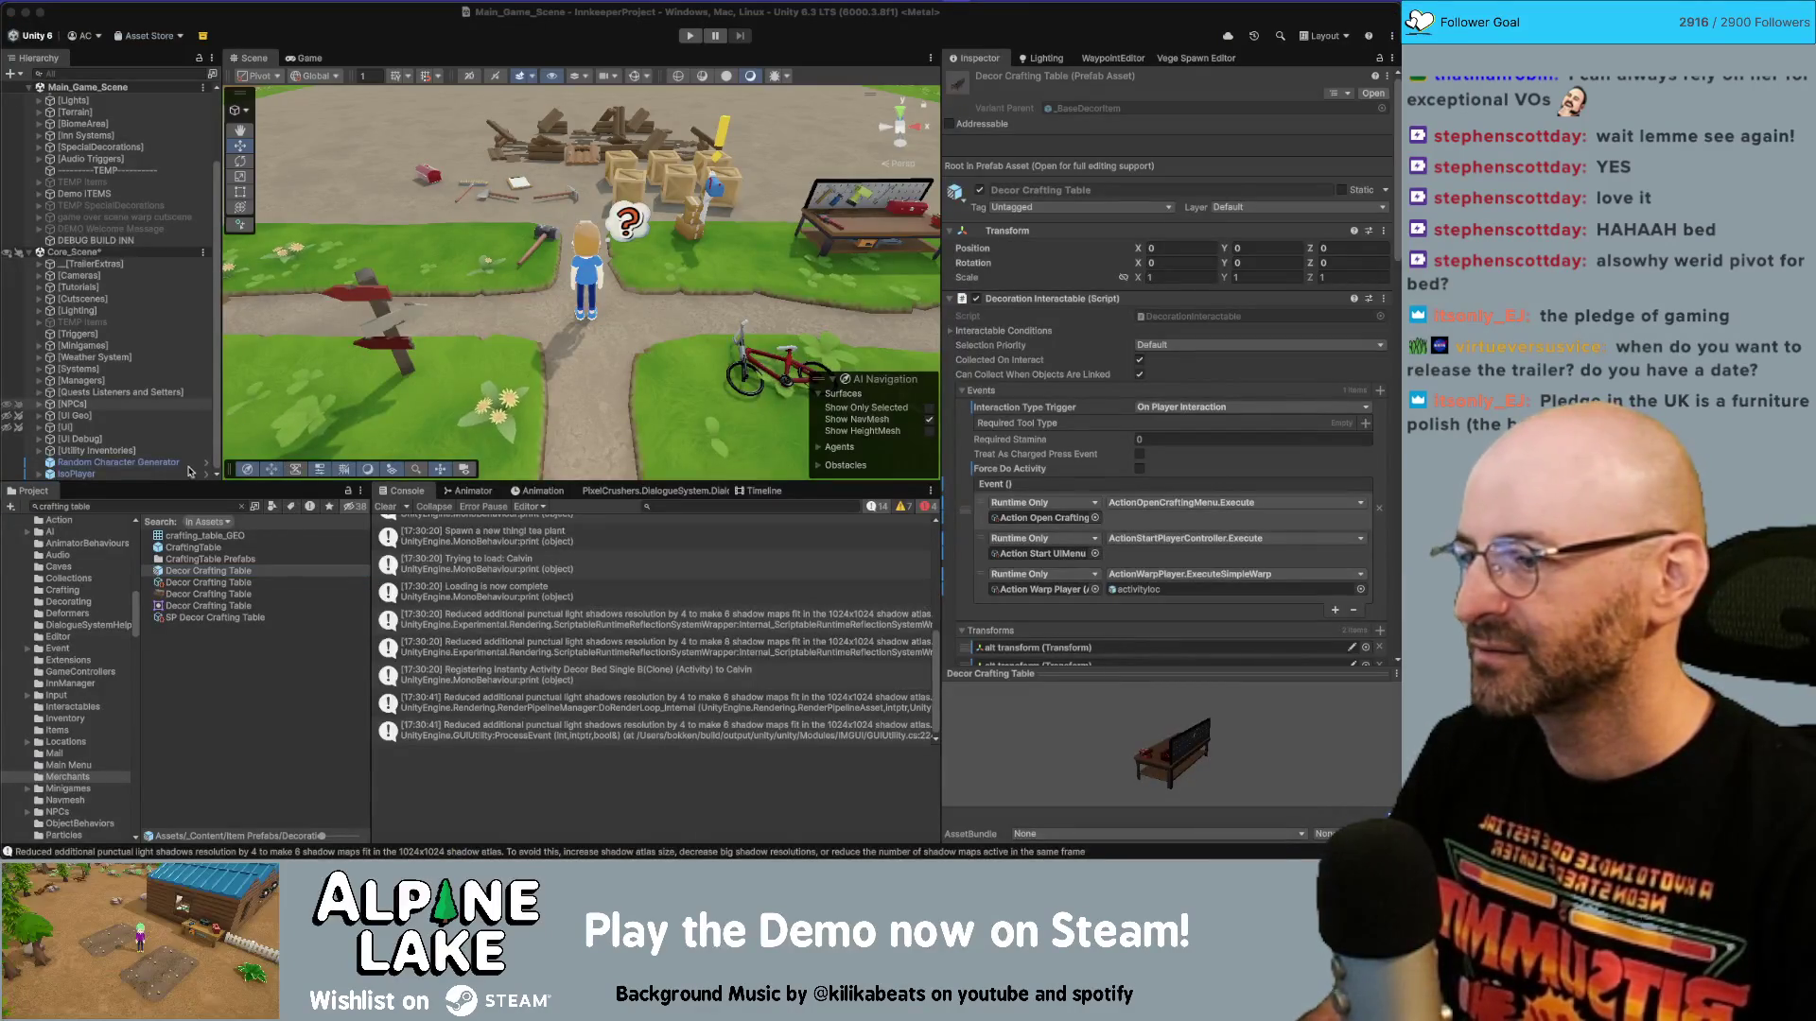
{"action": "left_click", "coordinate": [176, 508]}
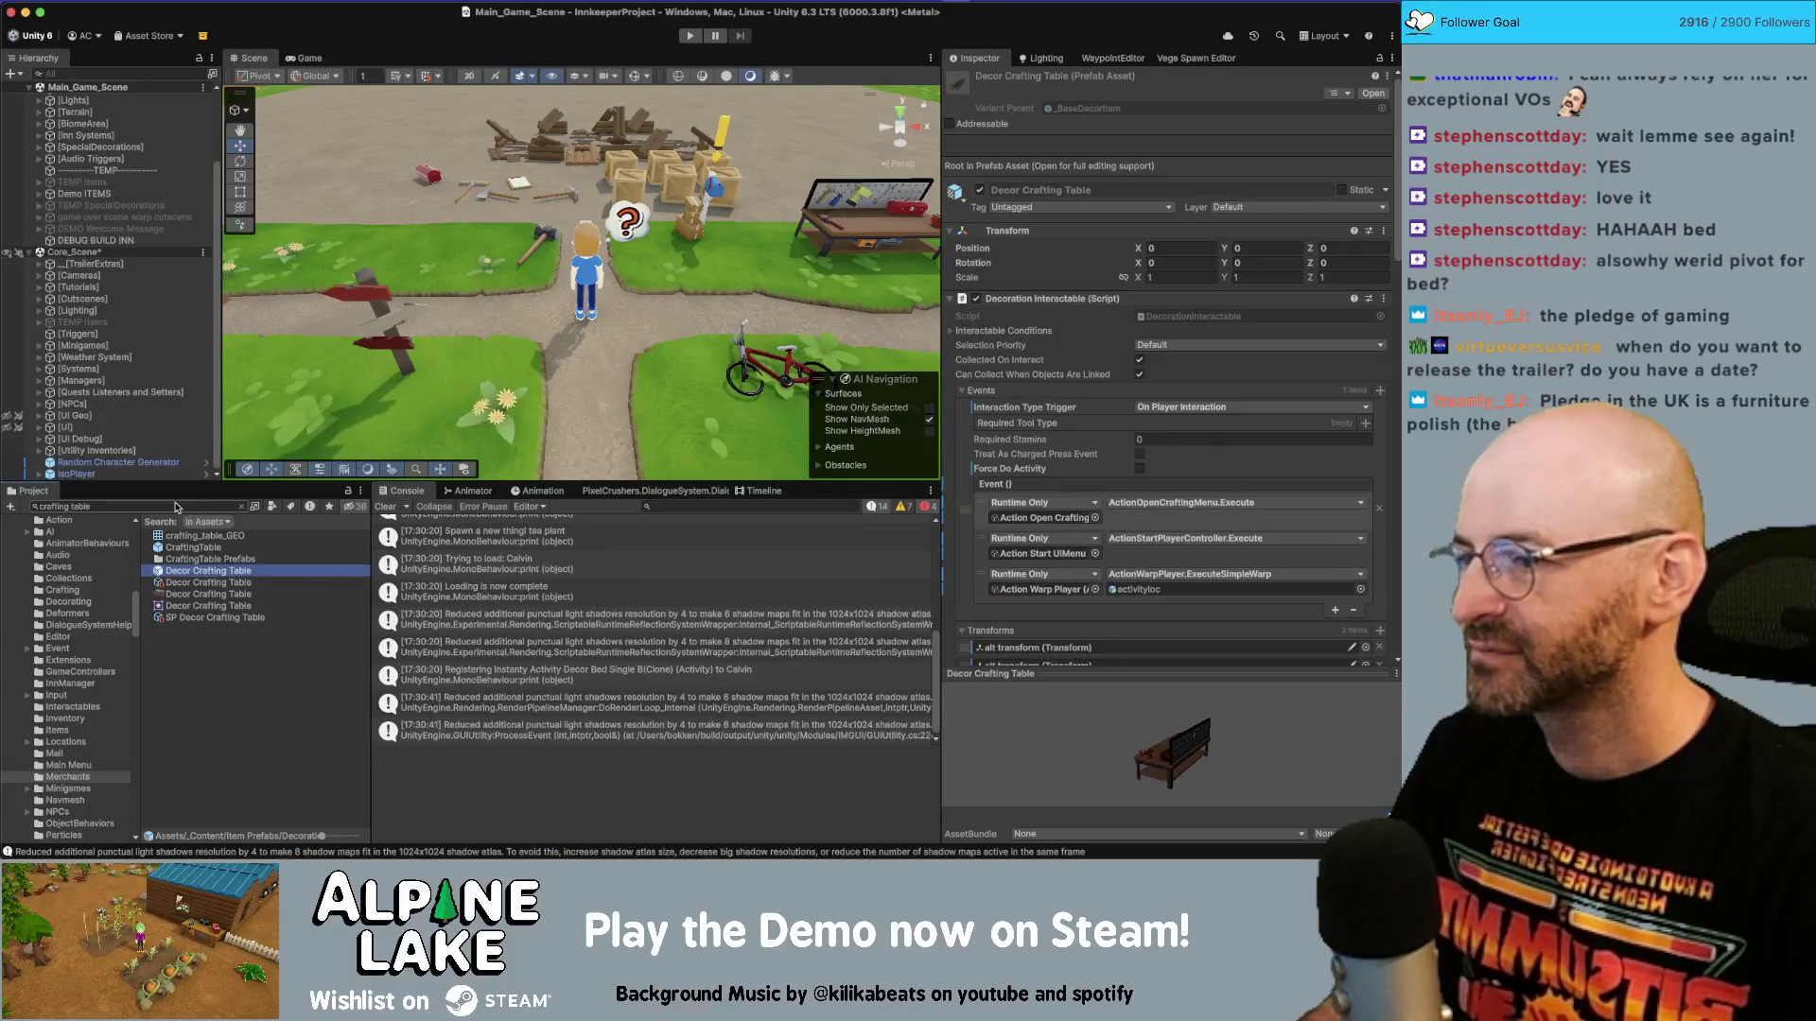
{"action": "key", "text": "super+Tab"}
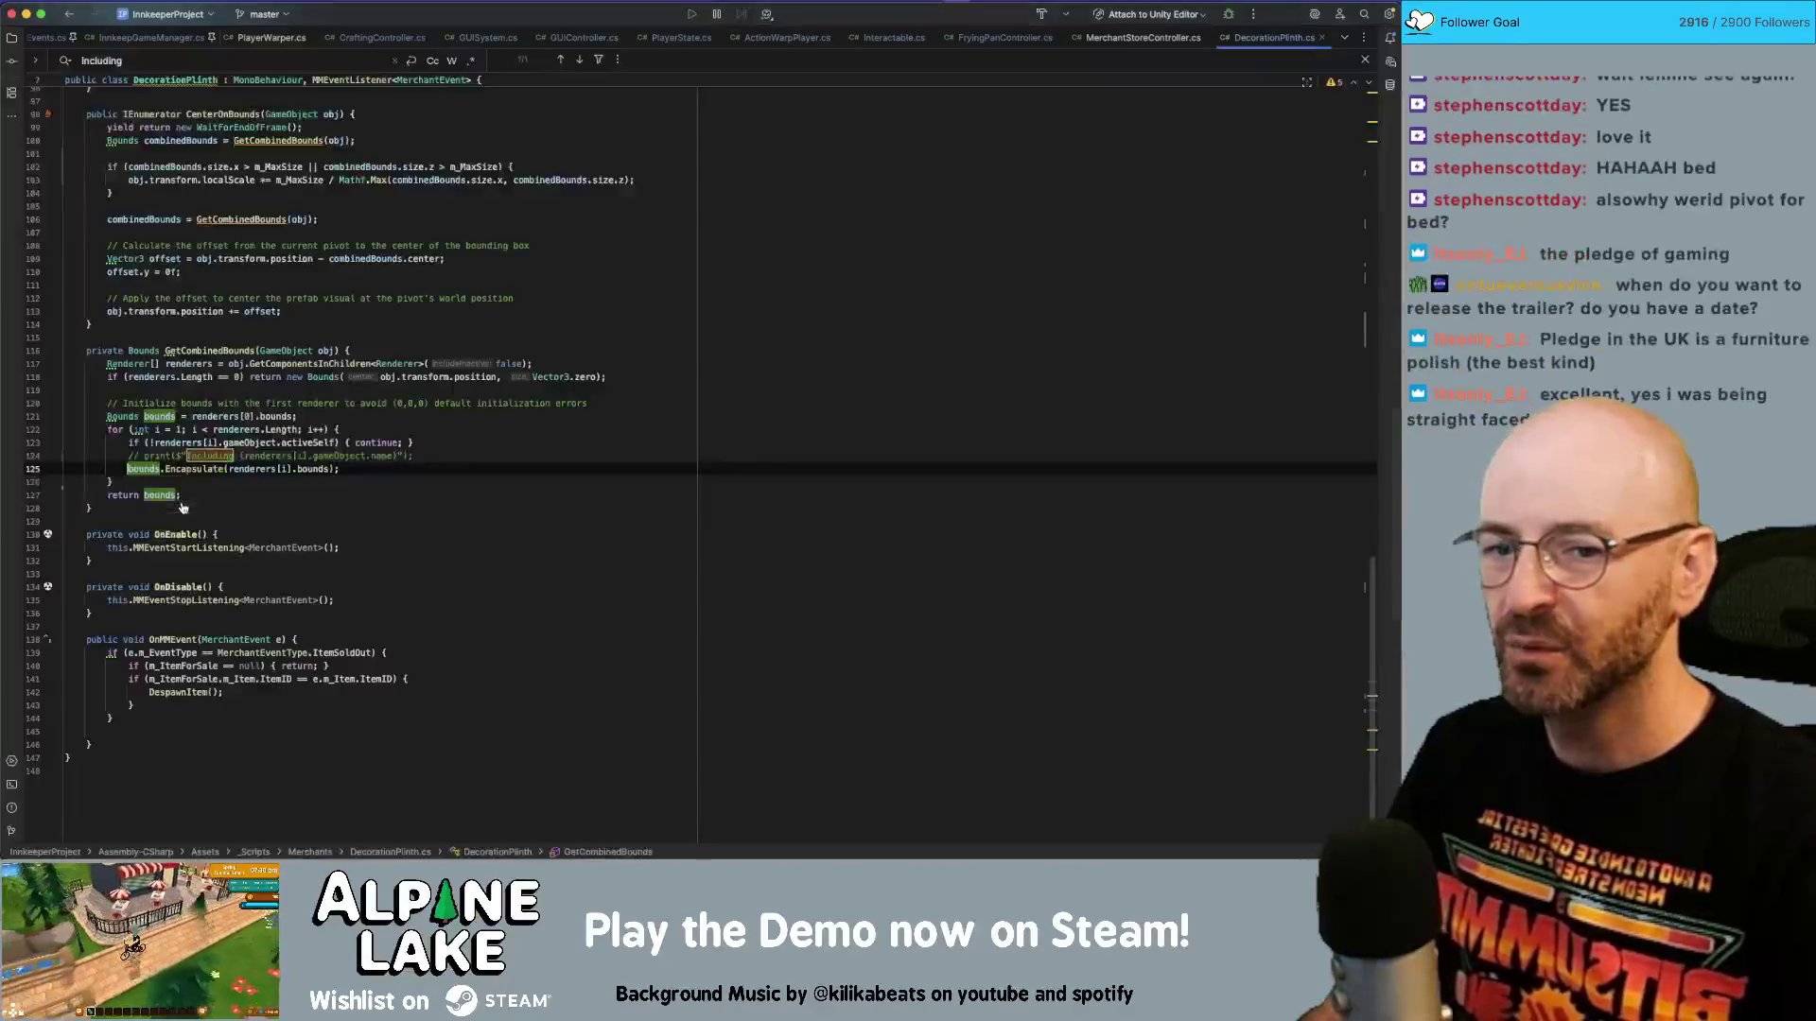
Look through the MerchantStoreController, ActionWarpPlayer and PlayerState scripts, then return to FryingPanController.
{"action": "scroll", "coordinate": [192, 473], "scroll_direction": "up", "scroll_amount": 10}
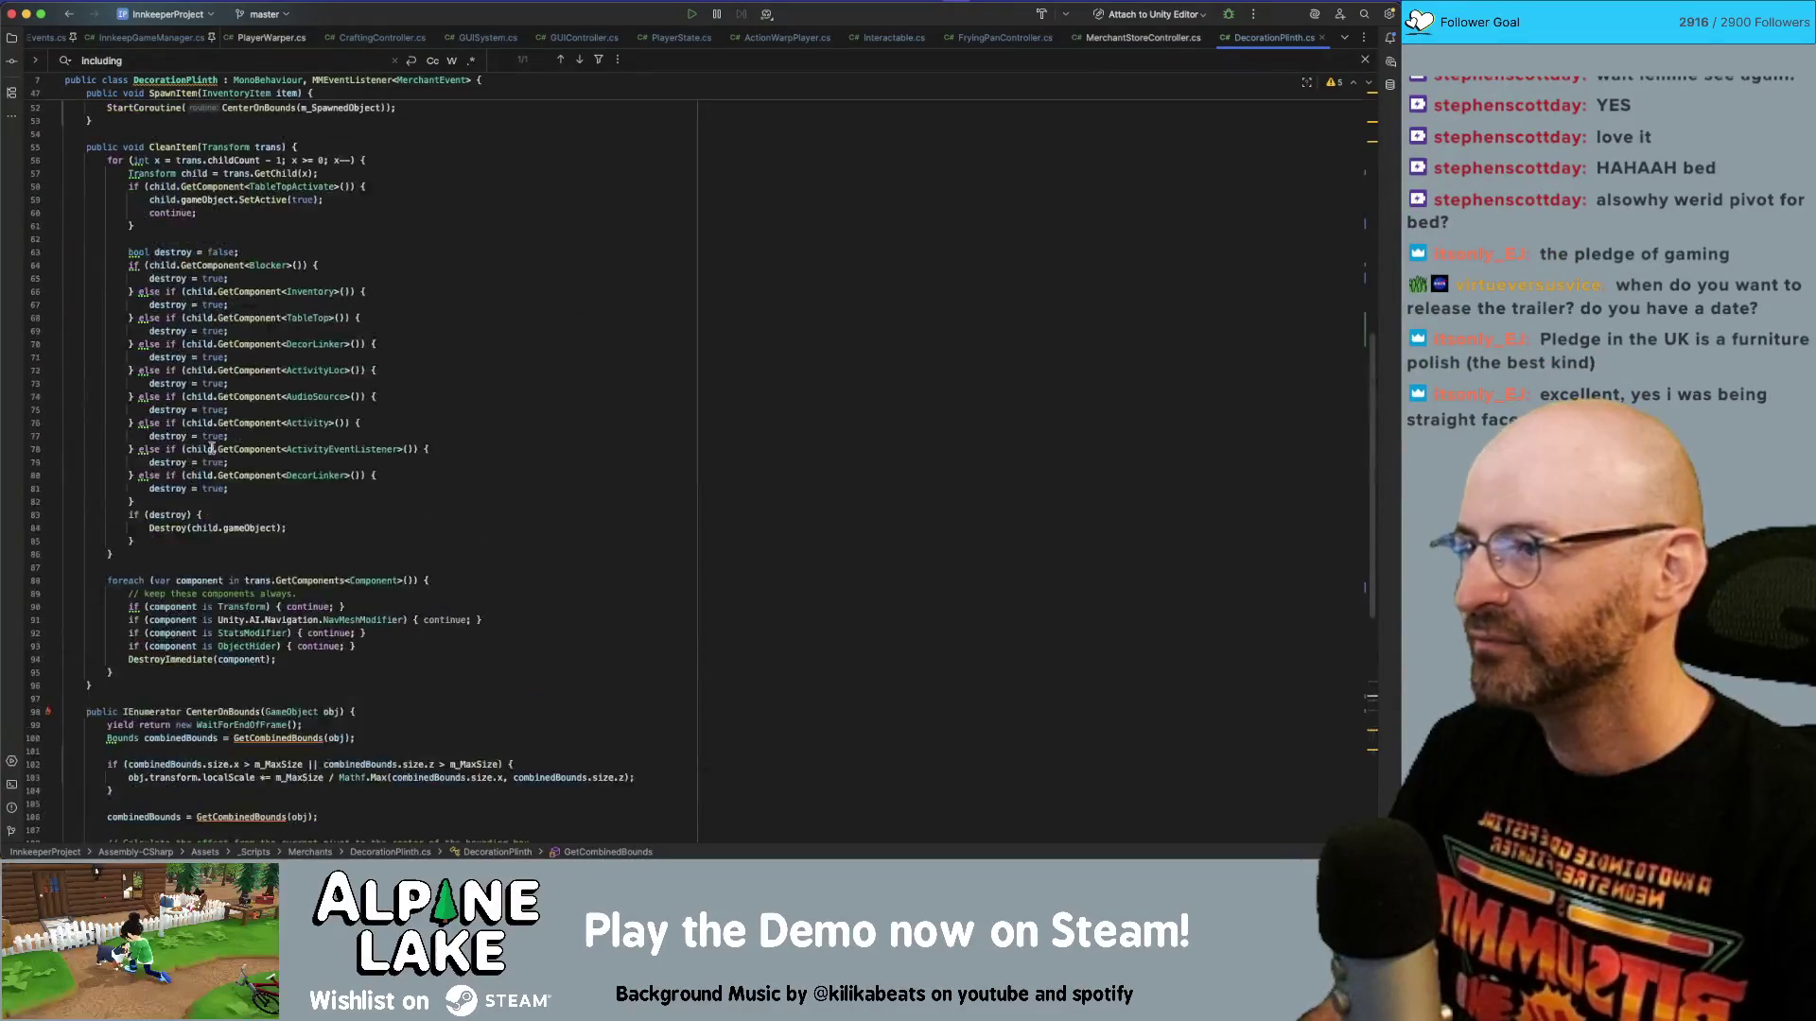
{"action": "left_click", "coordinate": [1142, 38]}
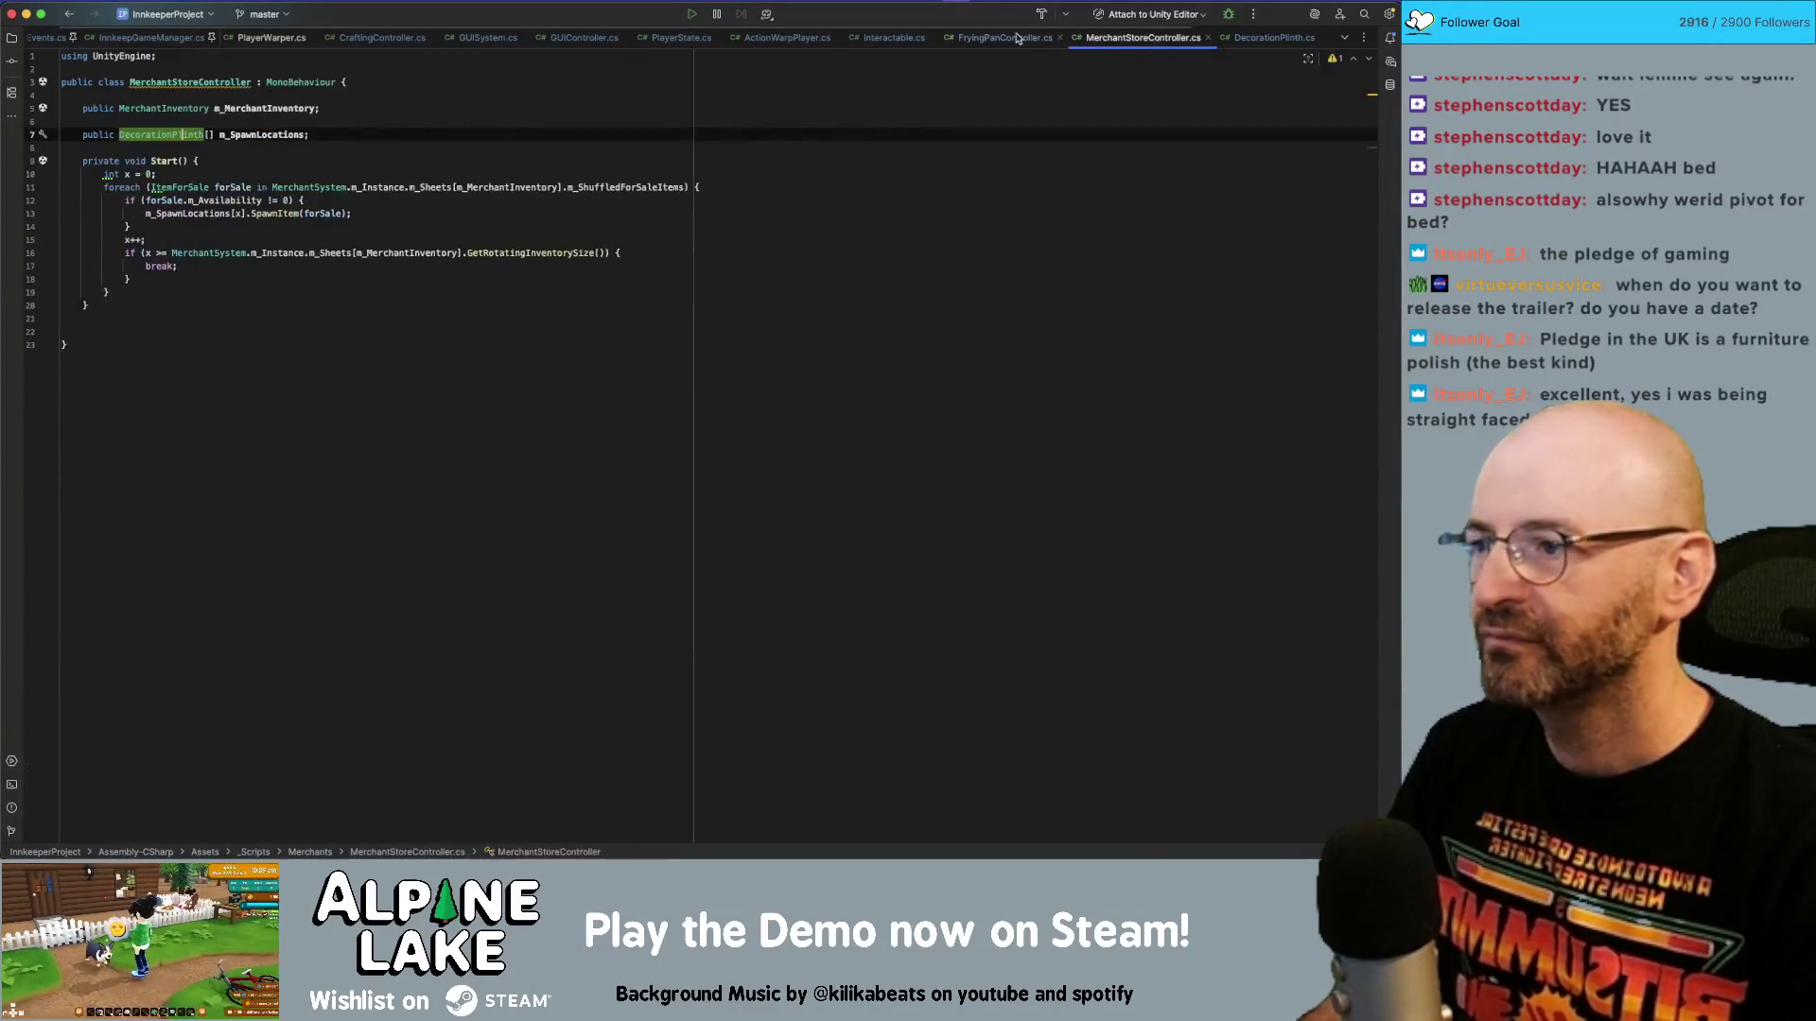
{"action": "left_click", "coordinate": [1004, 38]}
{"action": "left_click", "coordinate": [894, 38]}
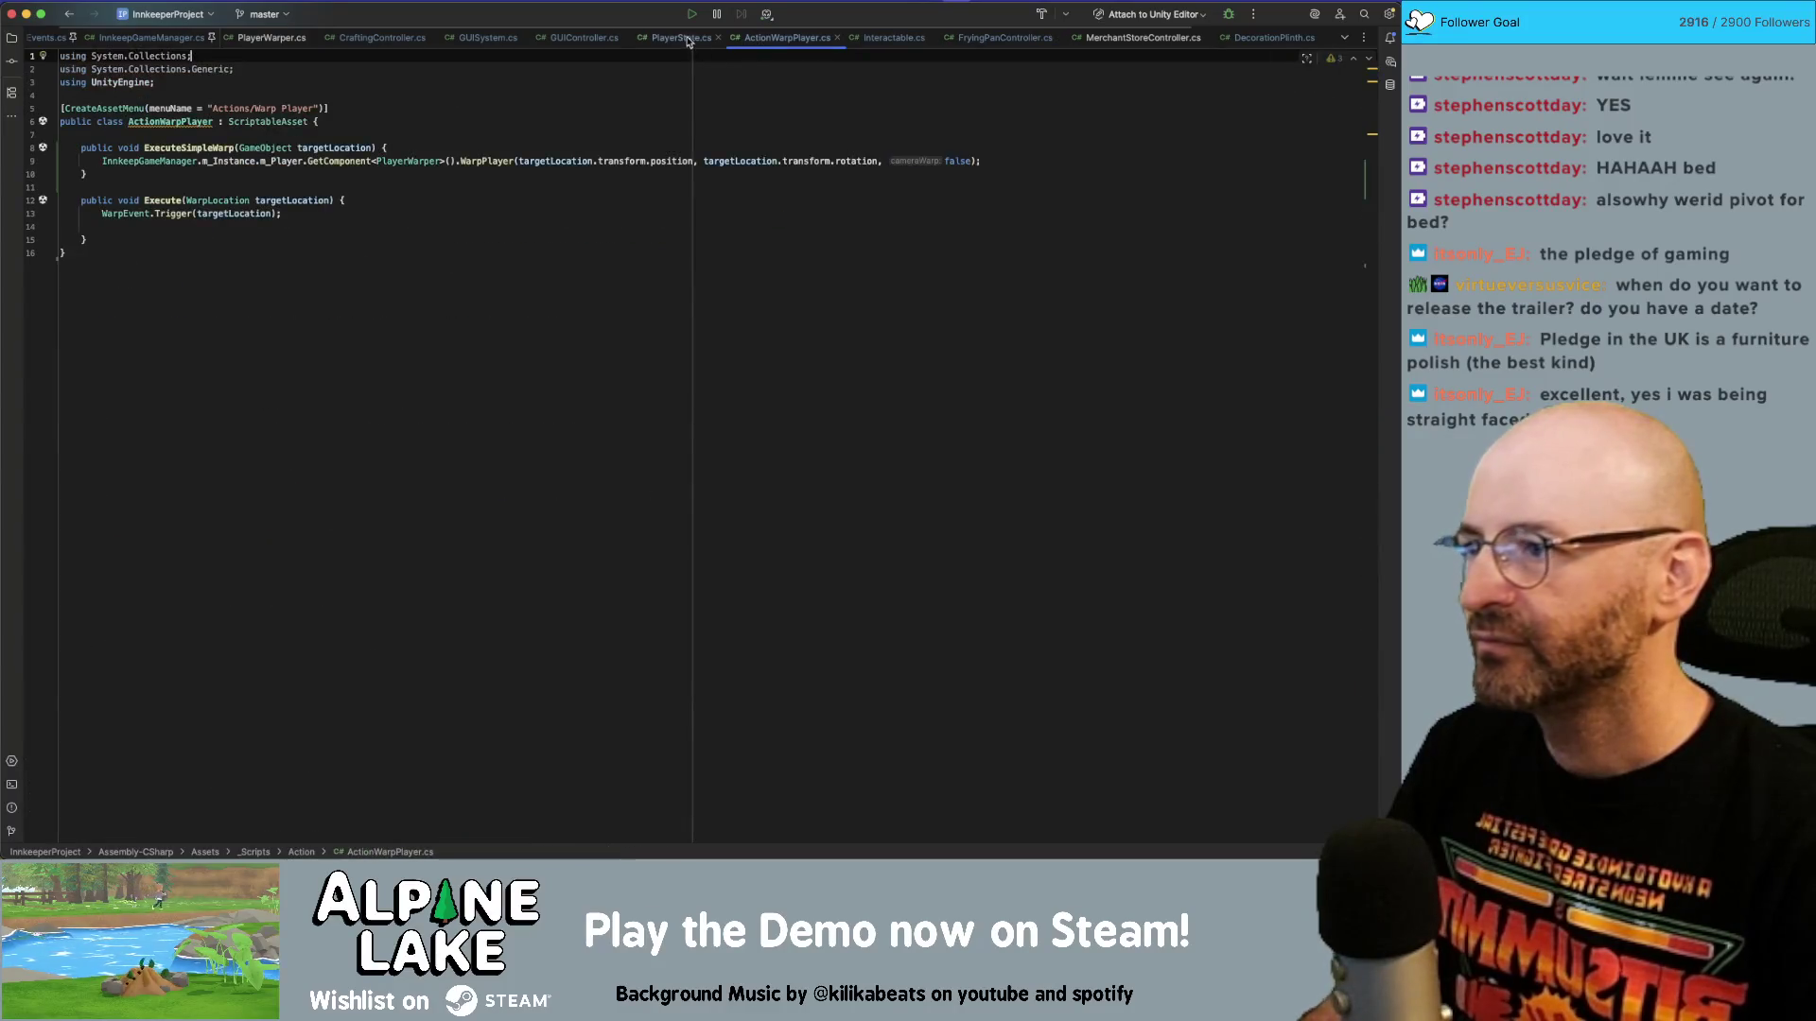
{"action": "left_click", "coordinate": [667, 37]}
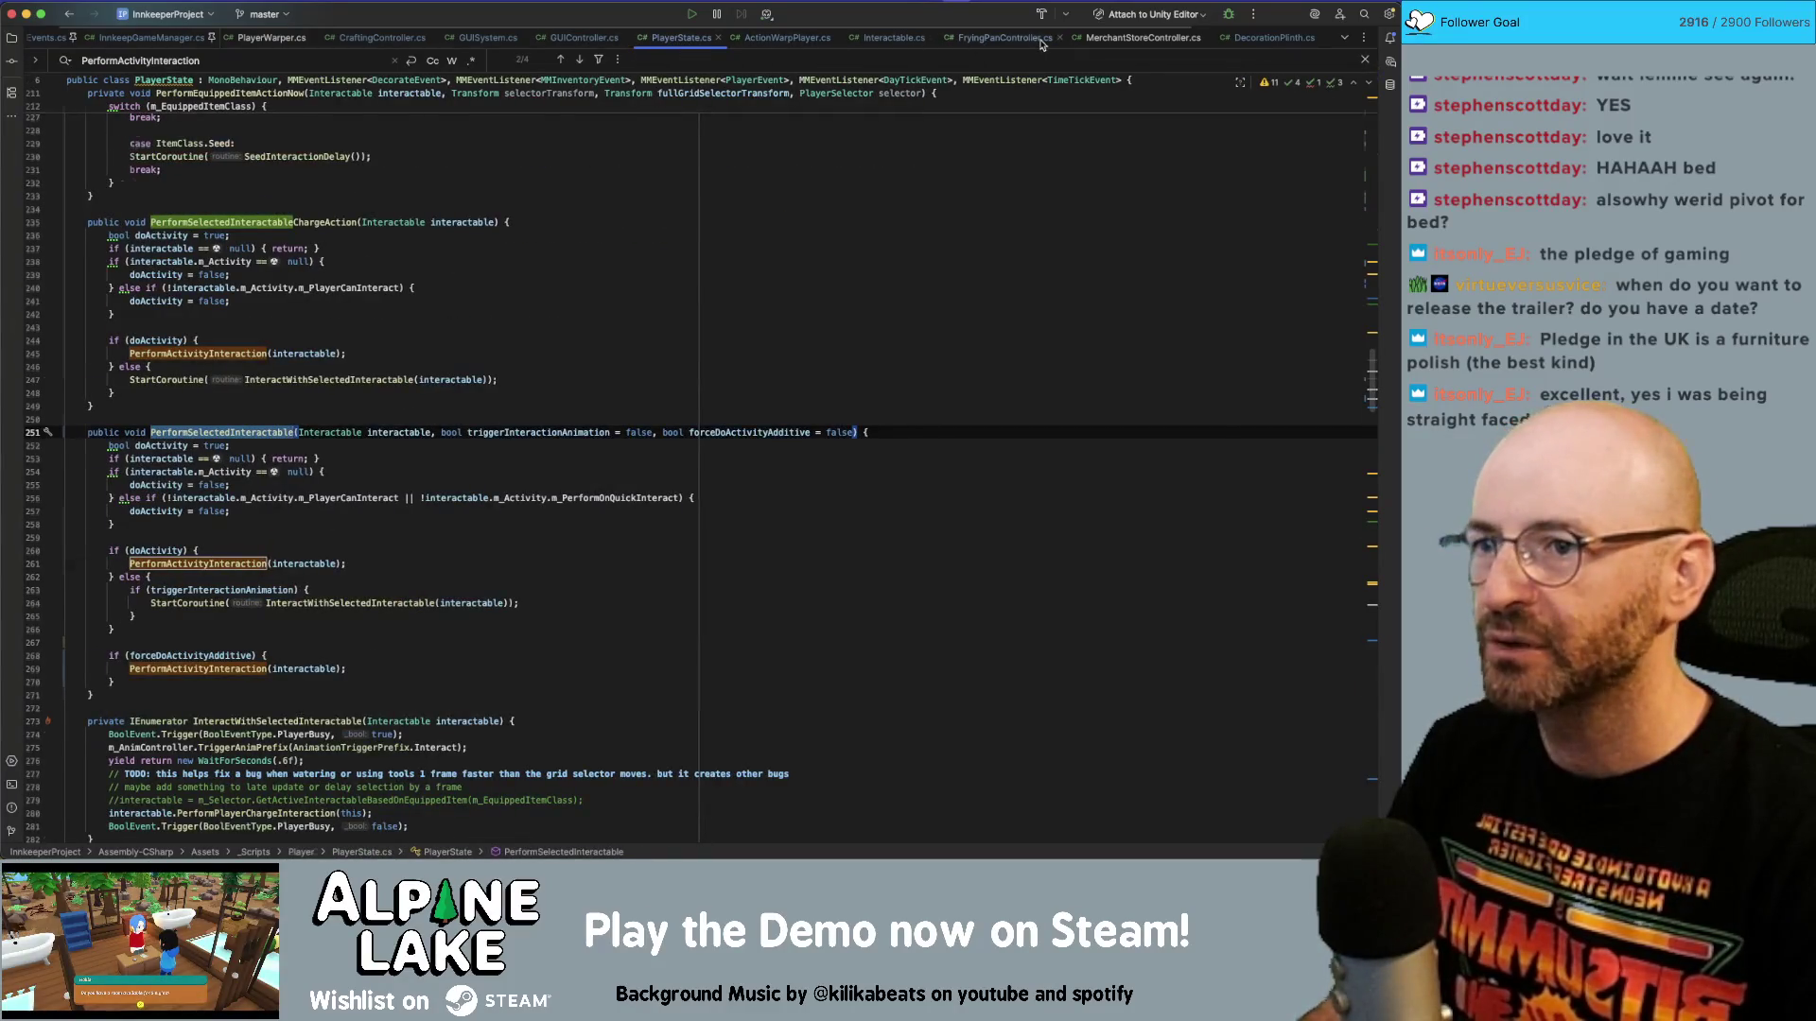
{"action": "left_click", "coordinate": [1040, 38]}
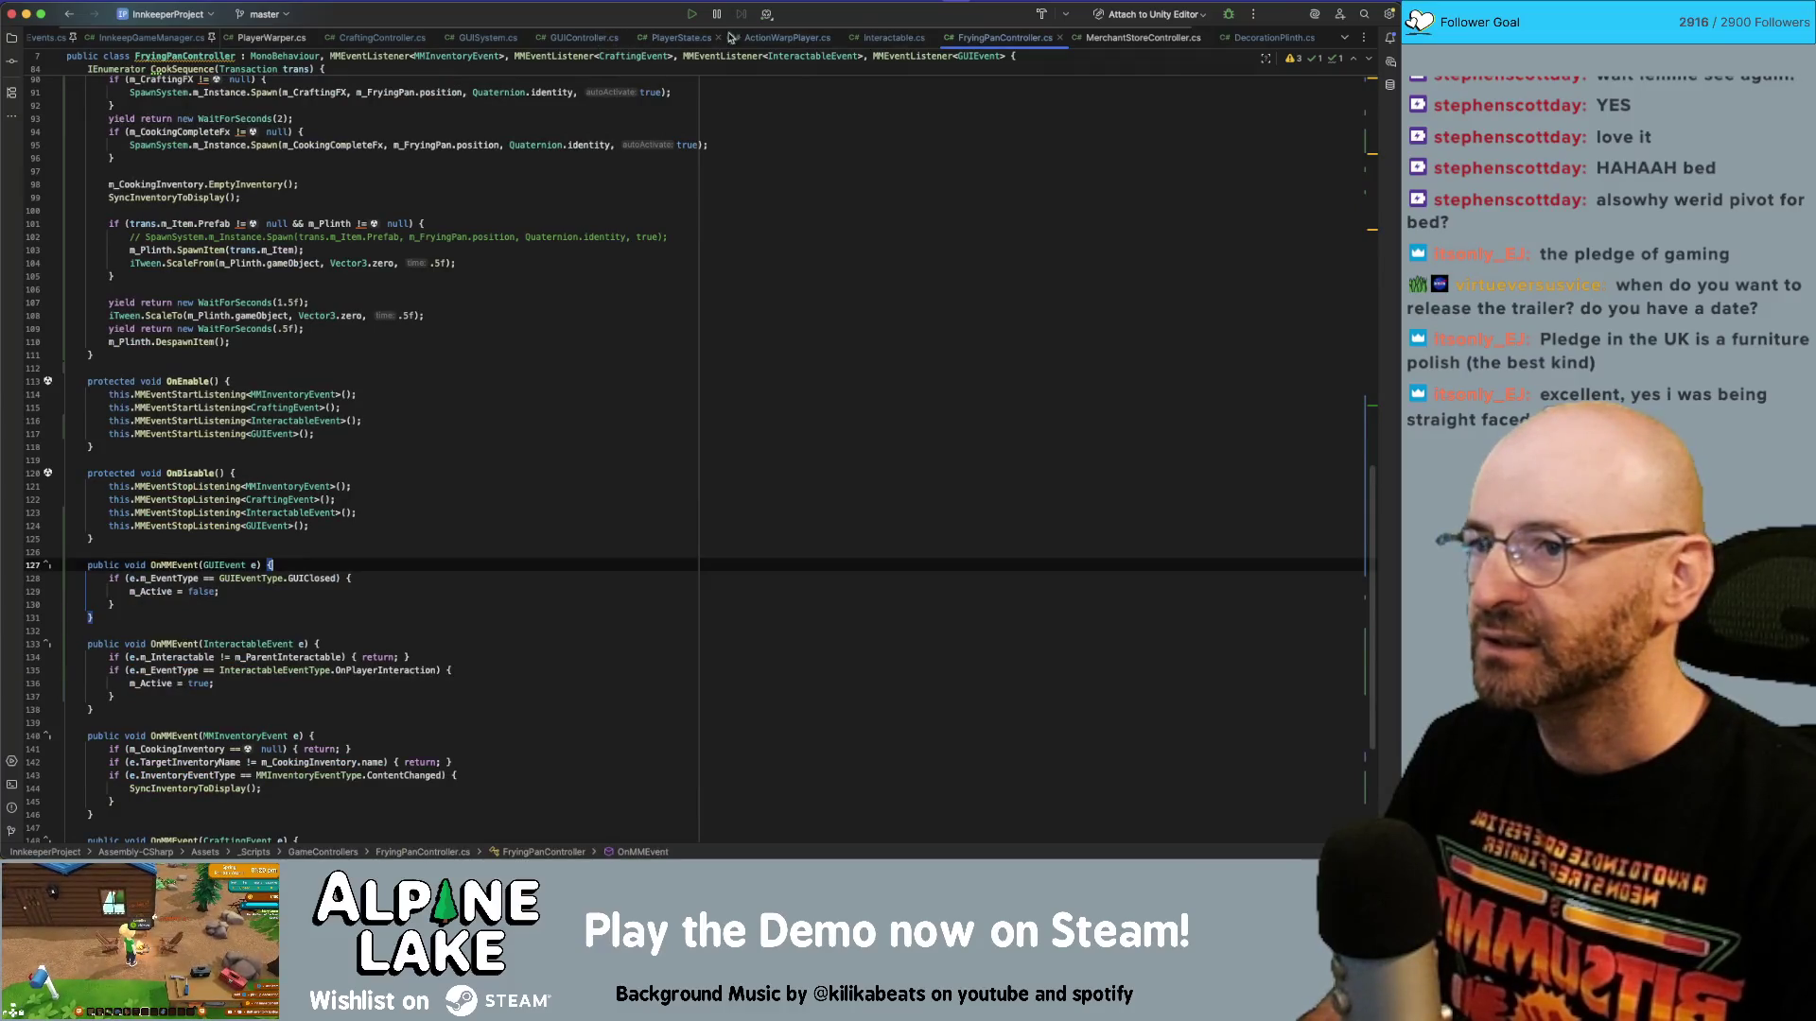
{"action": "left_click", "coordinate": [1140, 41]}
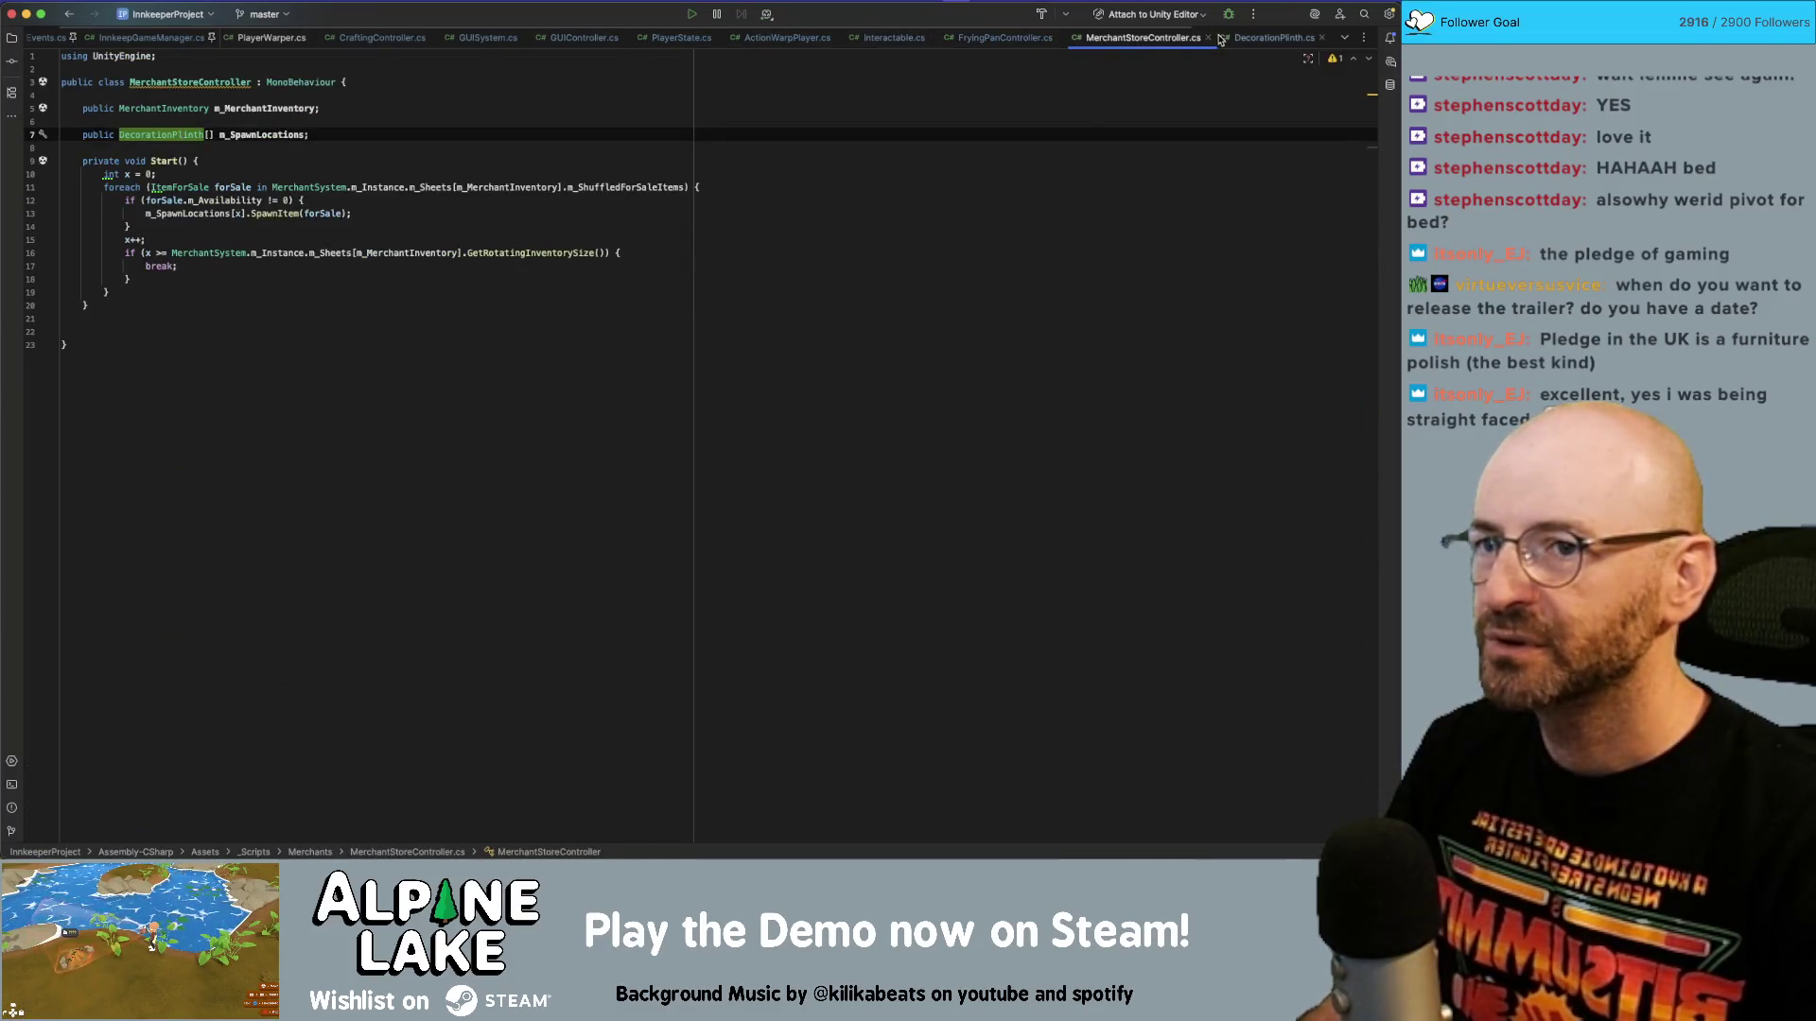
{"action": "left_click", "coordinate": [1005, 37]}
{"action": "scroll", "coordinate": [472, 430], "scroll_direction": "up", "scroll_amount": 5}
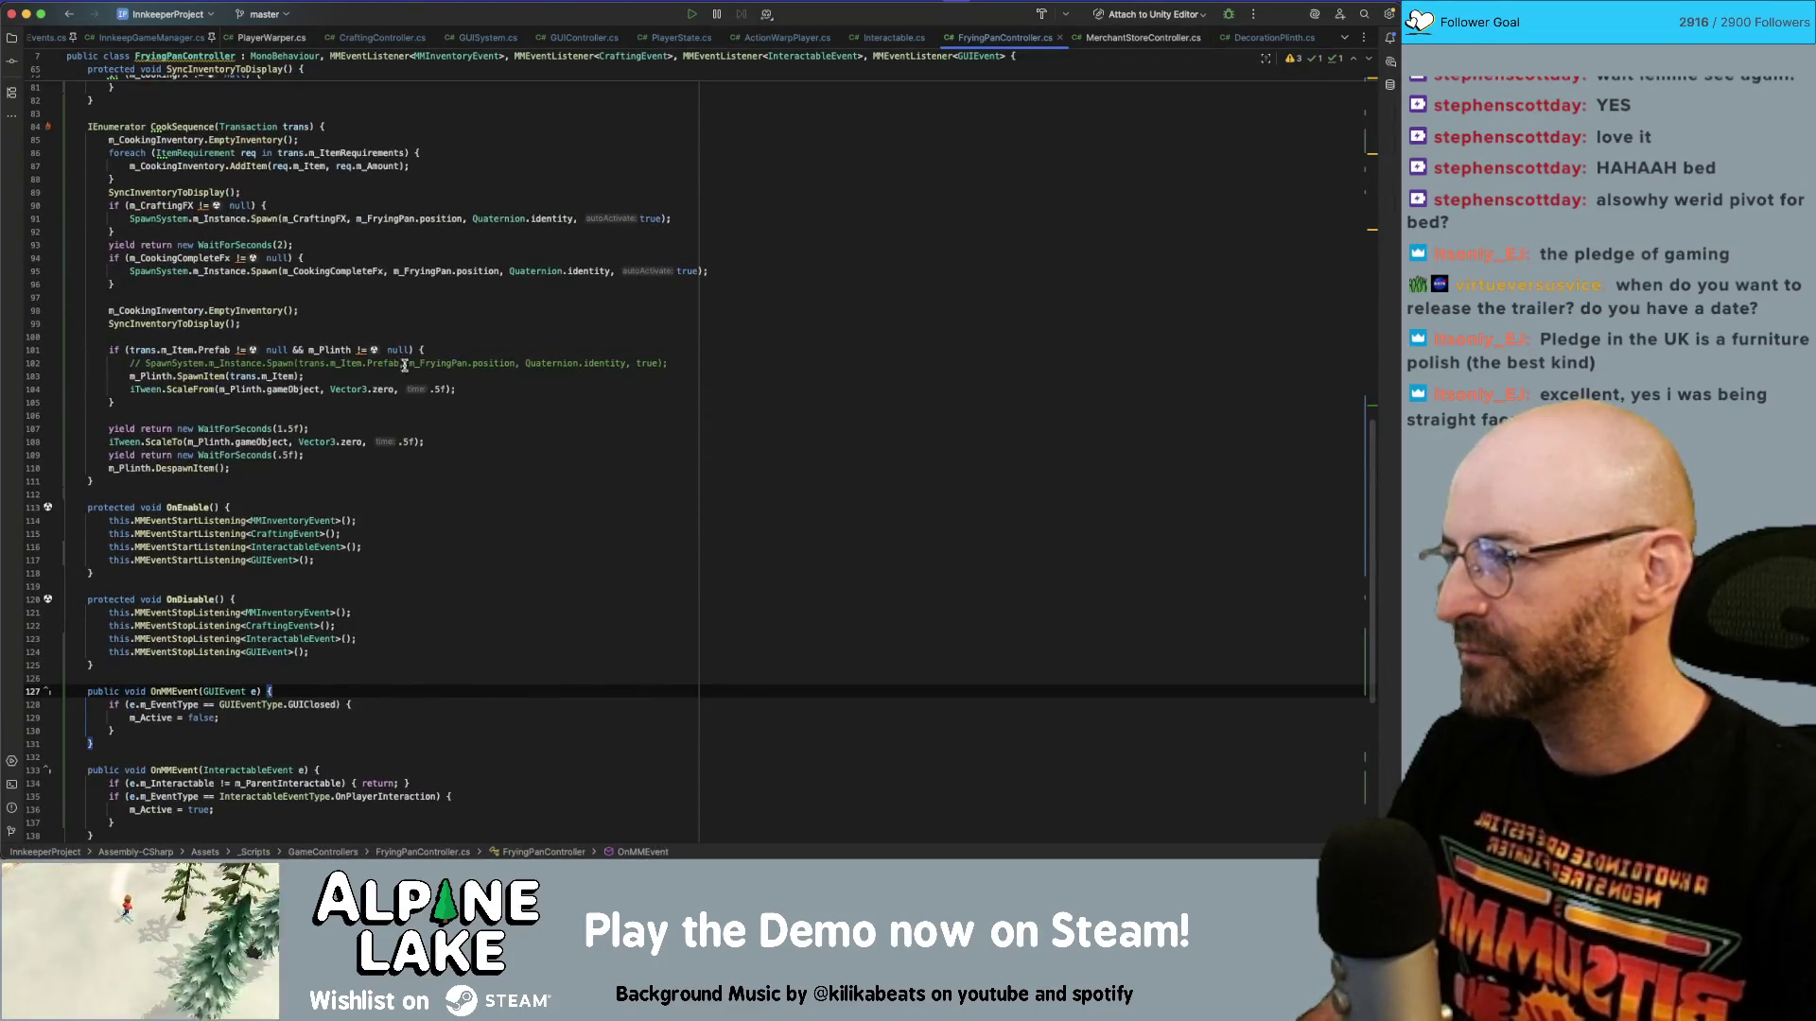
Start a HashSet line after the SpawnItem call, delete it, and search the solution for 'HashSet'.
{"action": "left_click", "coordinate": [369, 373]}
{"action": "key", "text": "Return"}
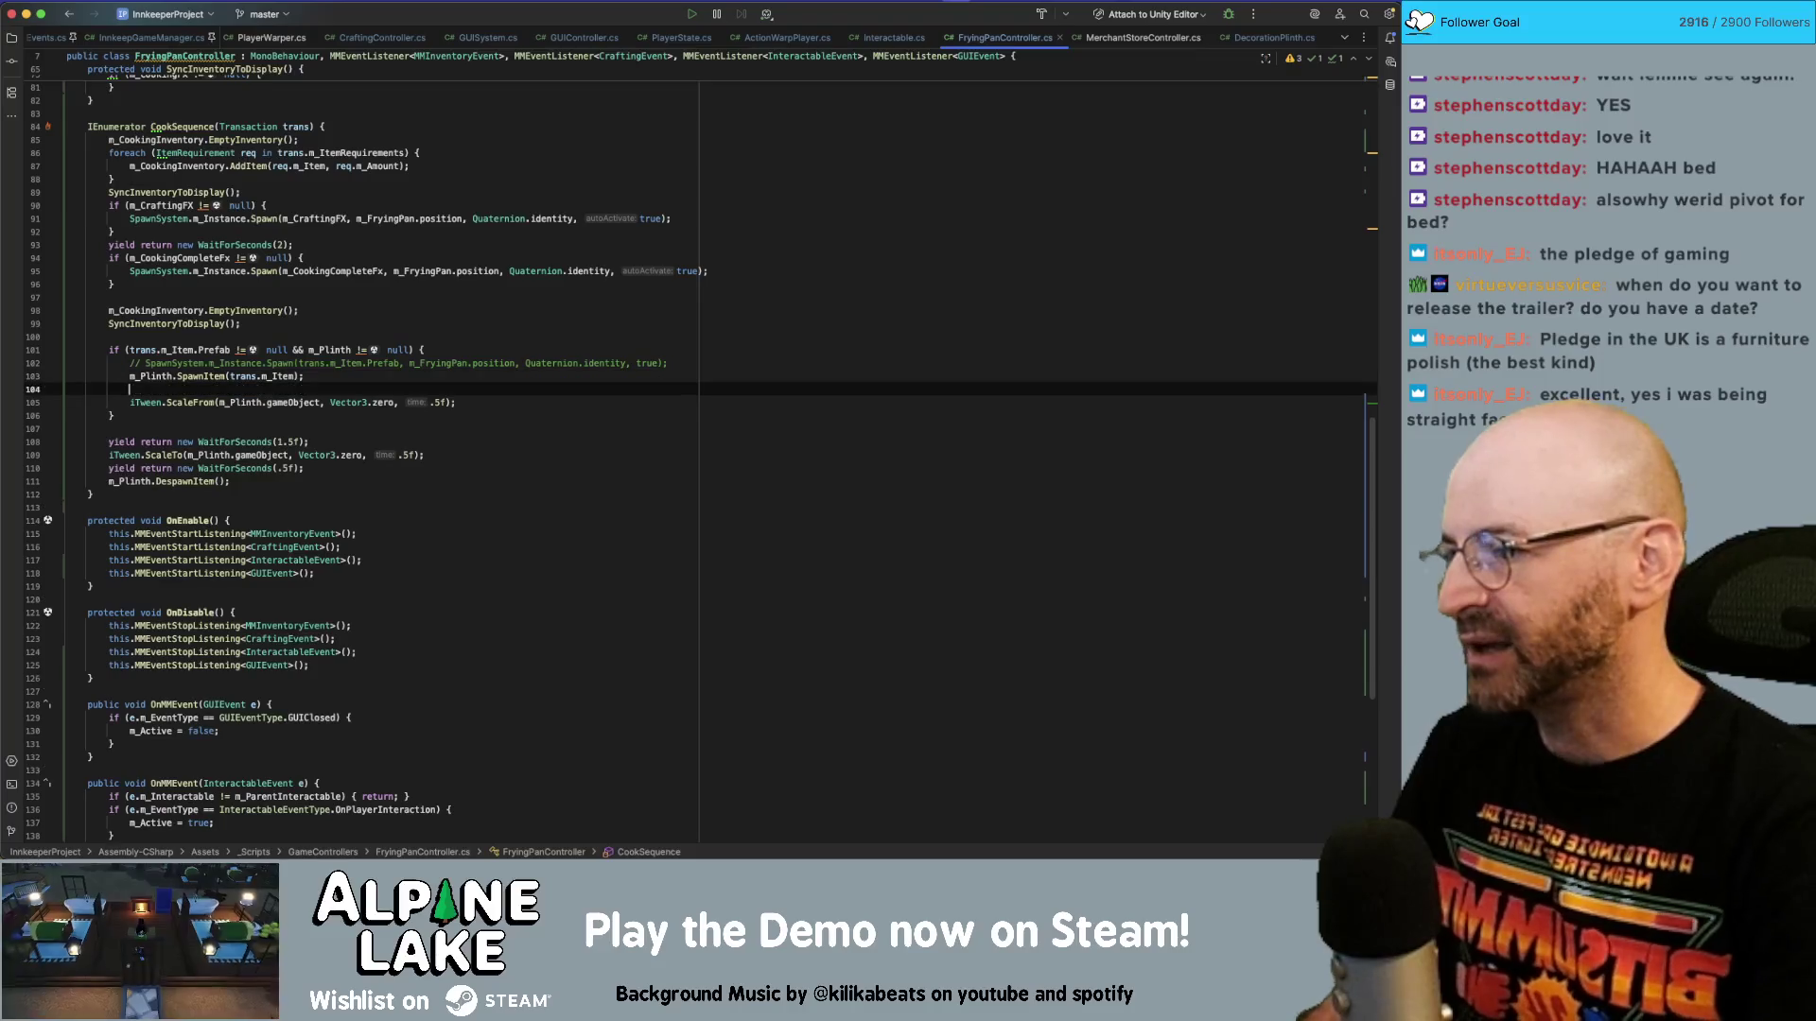
{"action": "type", "text": "Hash"}
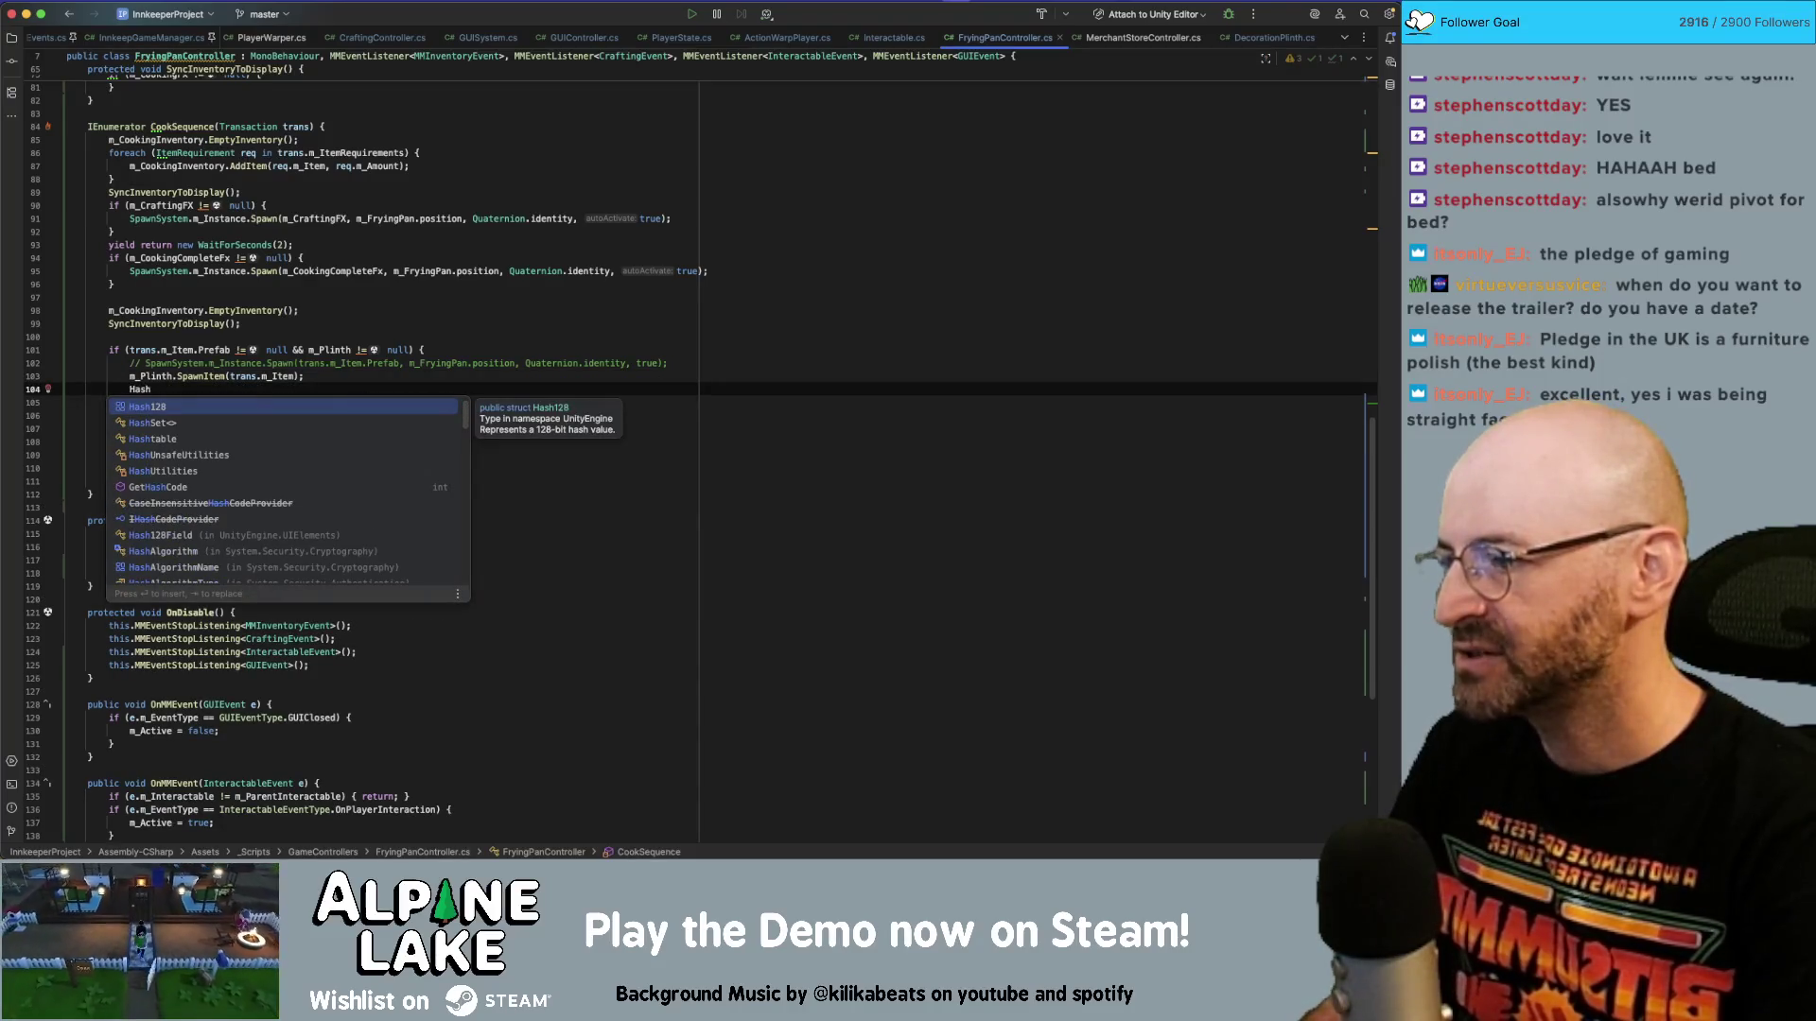
{"action": "type", "text": "Set"}
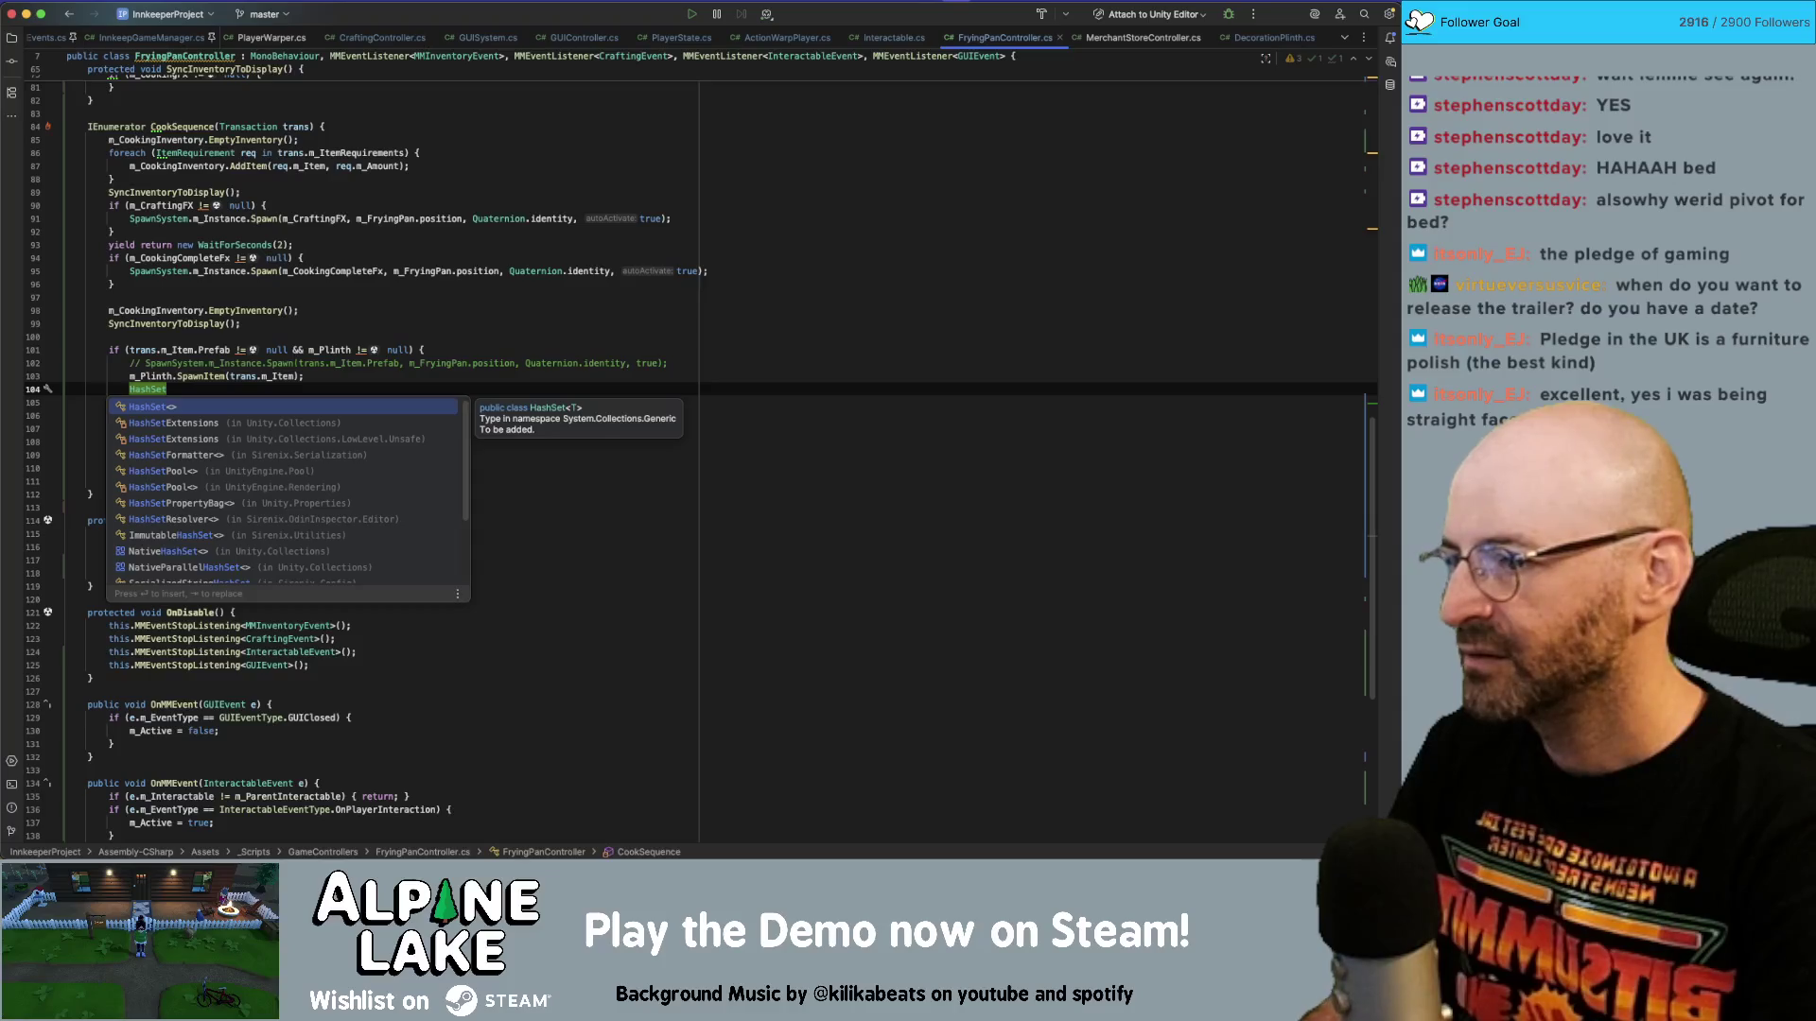
{"action": "type", "text": " set = new"}
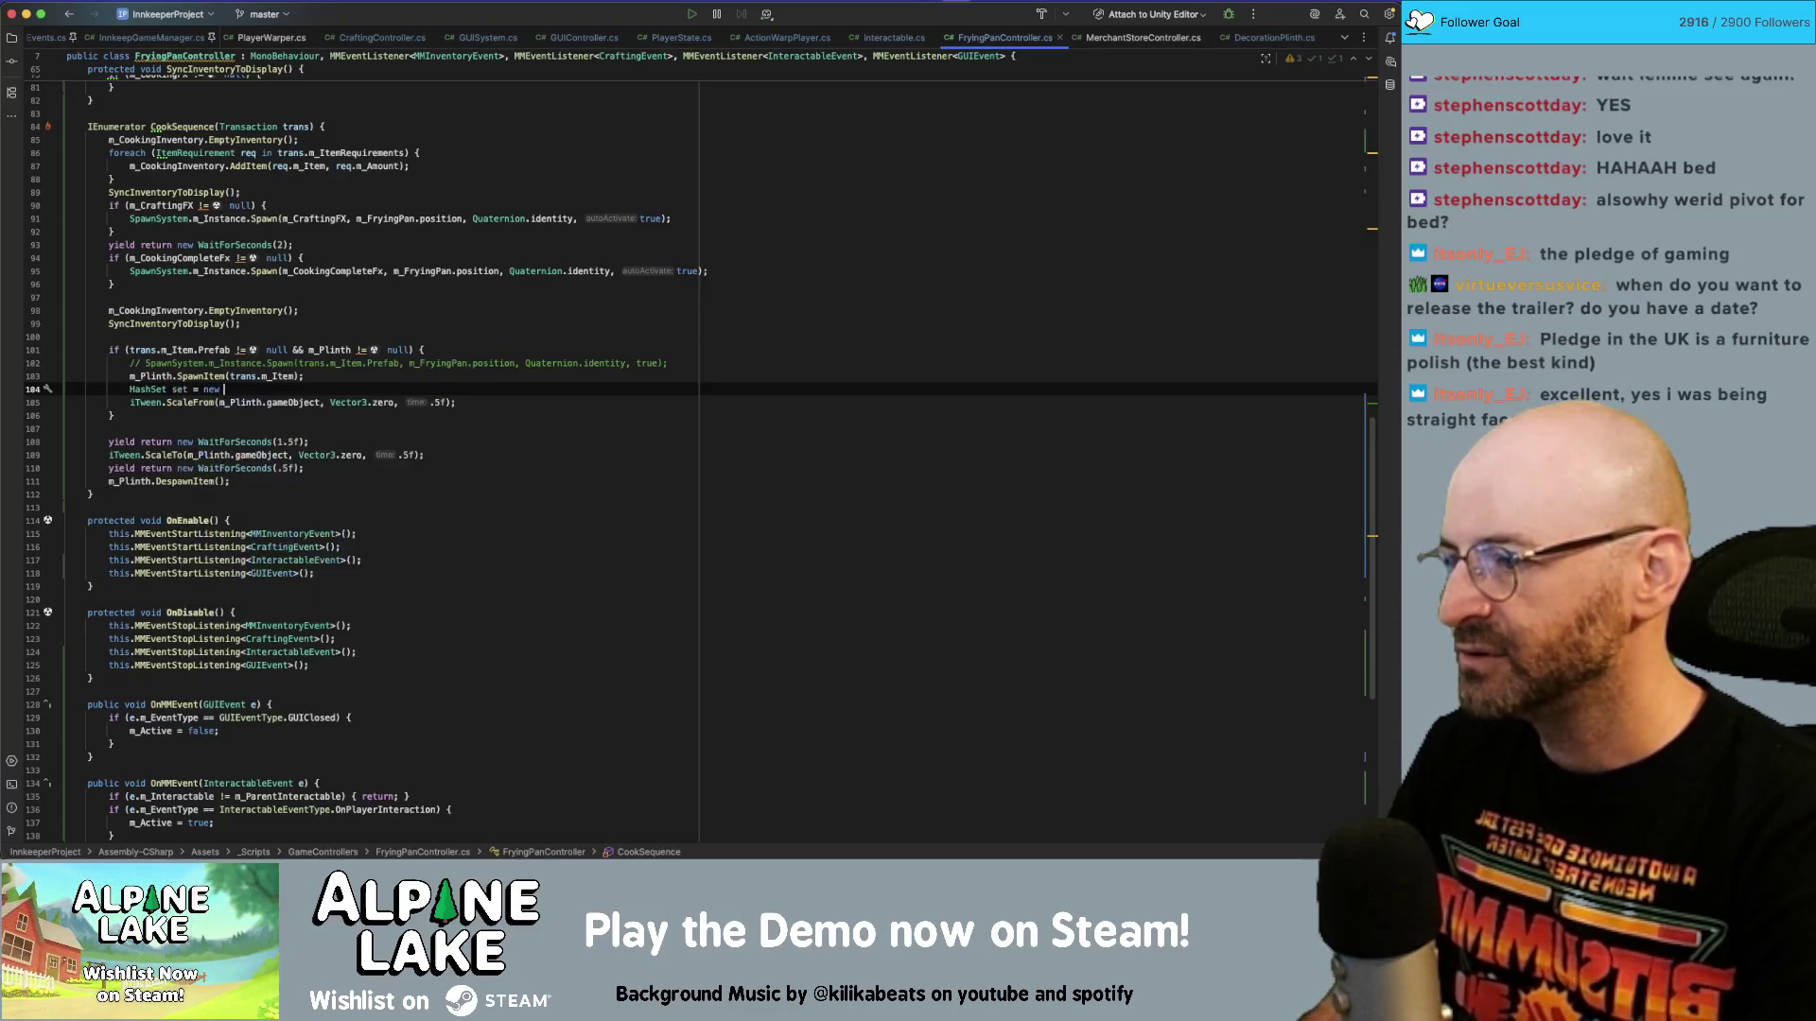
{"action": "key", "text": "Return"}
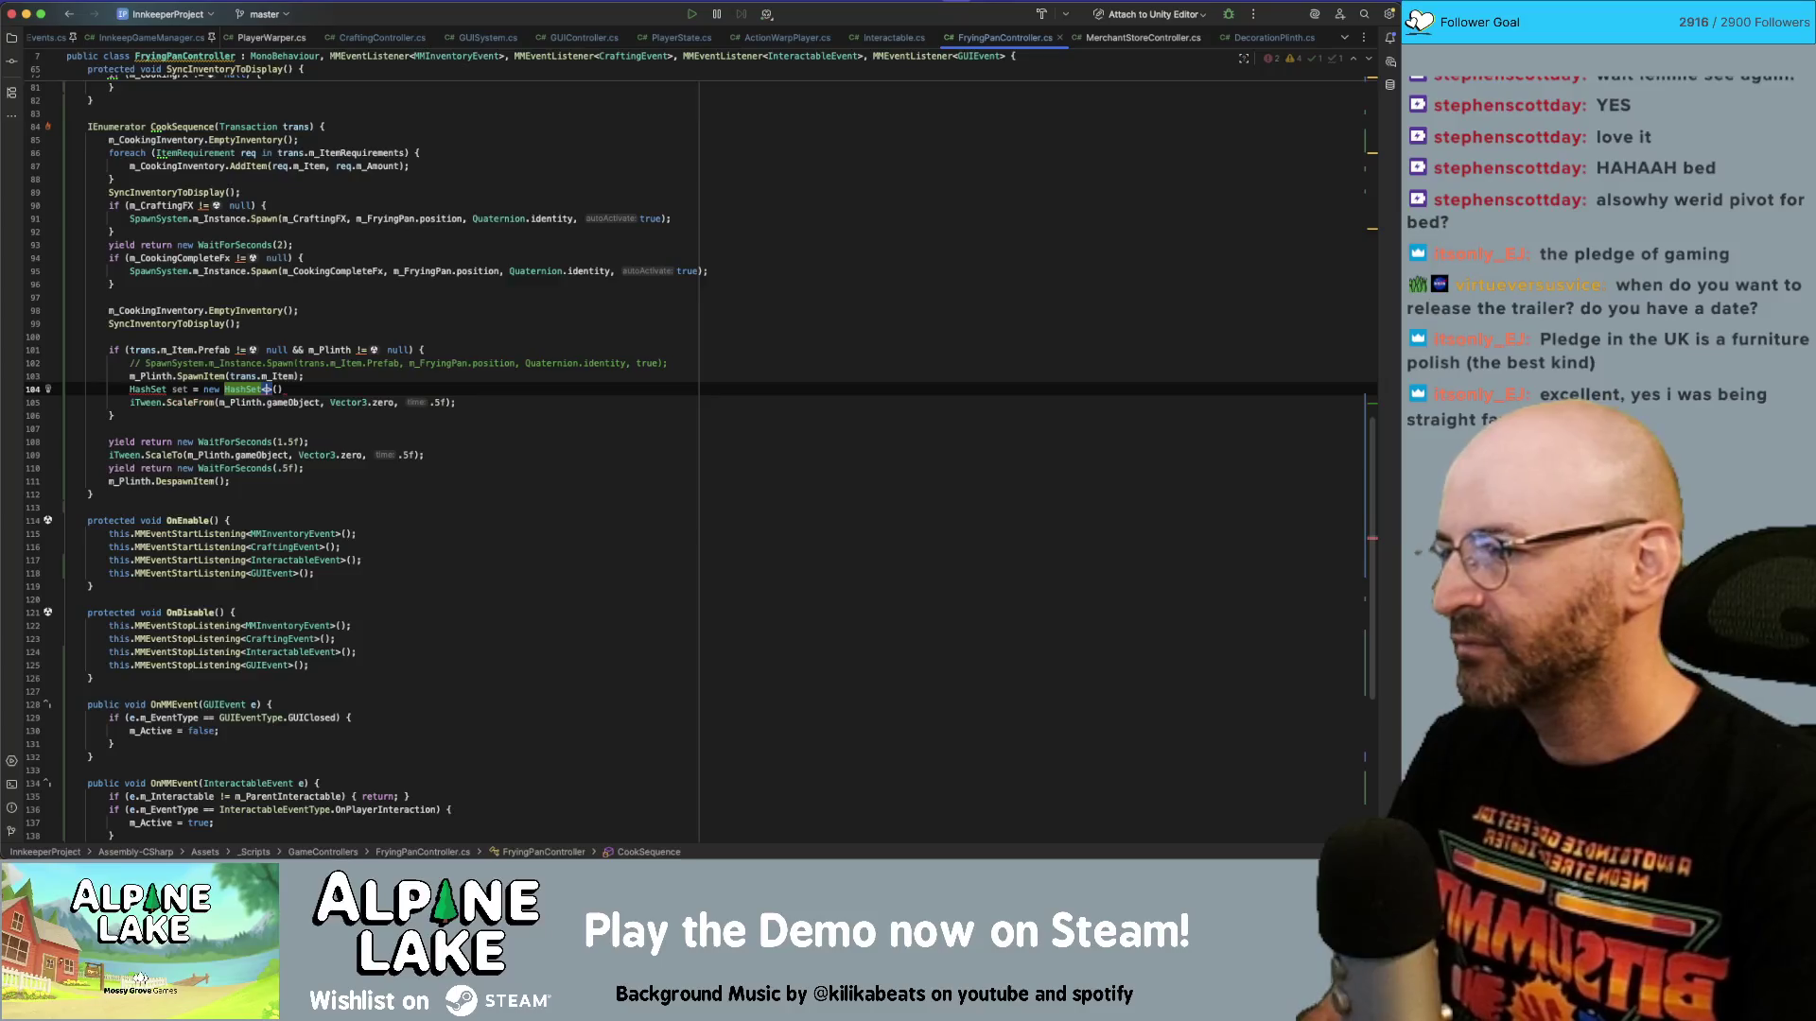
{"action": "left_click", "coordinate": [282, 389]}
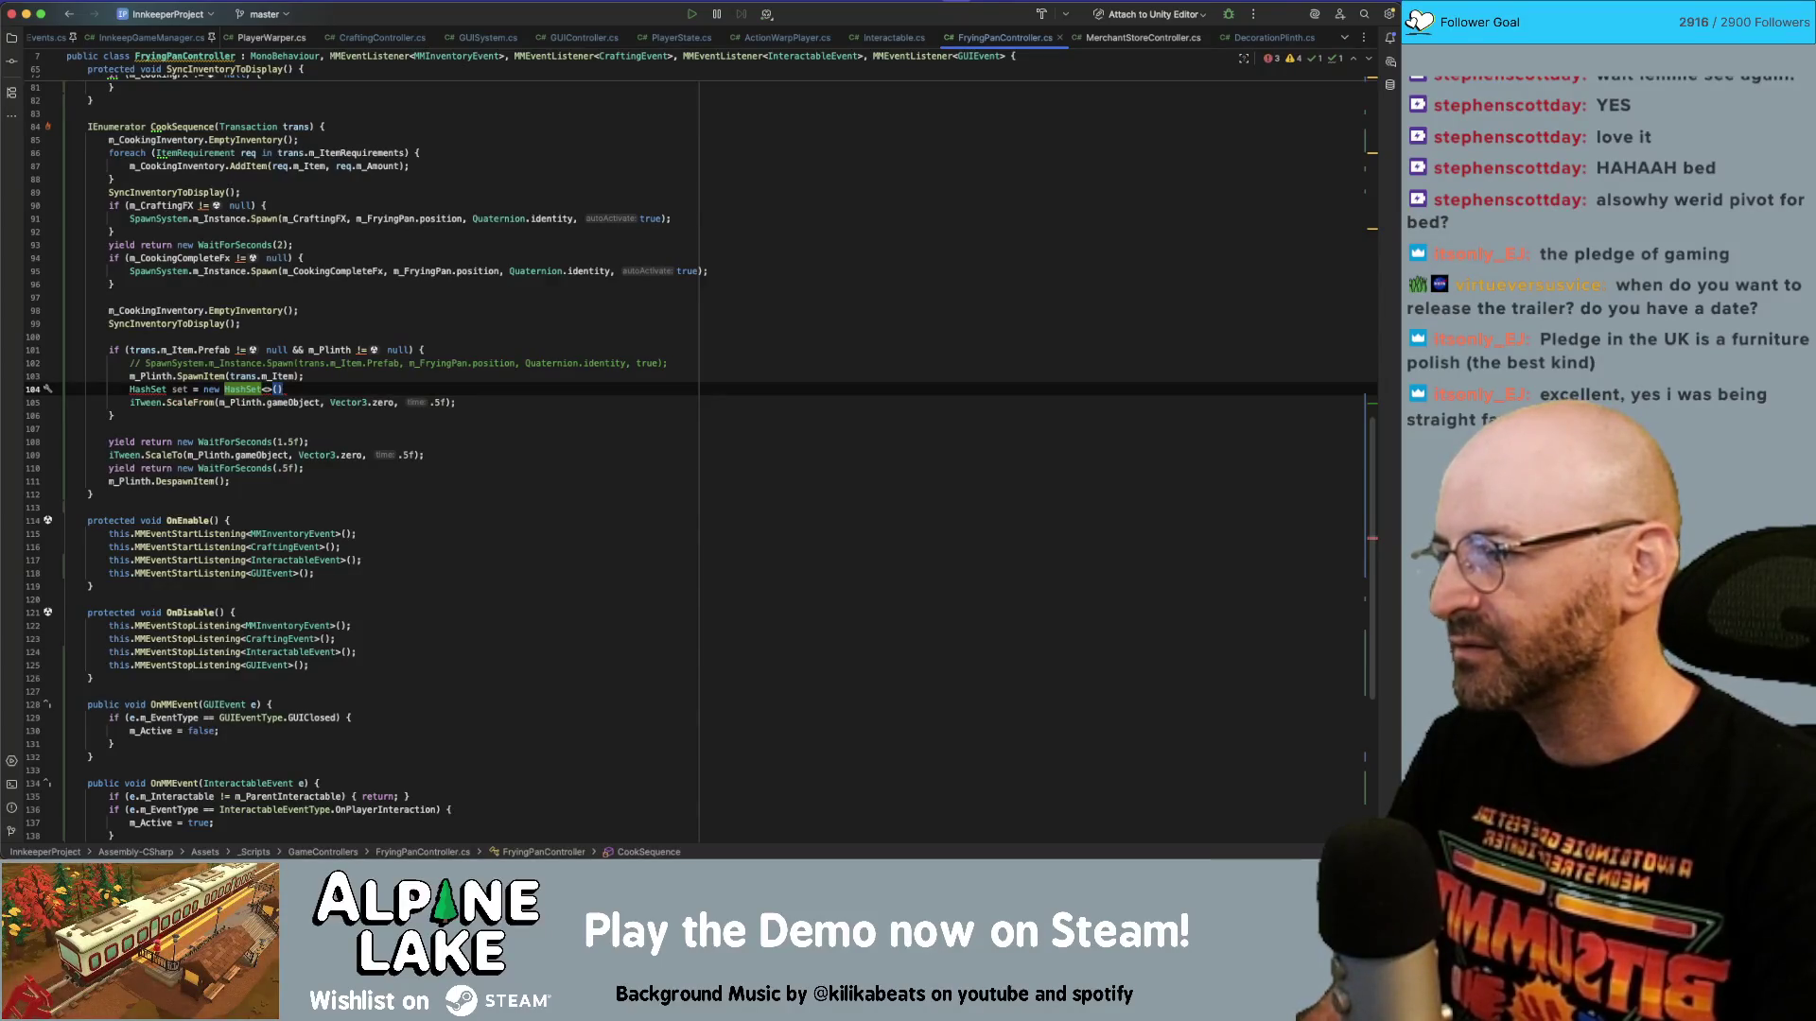
{"action": "key", "text": "shift+Home"}
{"action": "key", "text": "BackSpace"}
{"action": "key", "text": "super+shift+f"}
{"action": "type", "text": "Hash"}
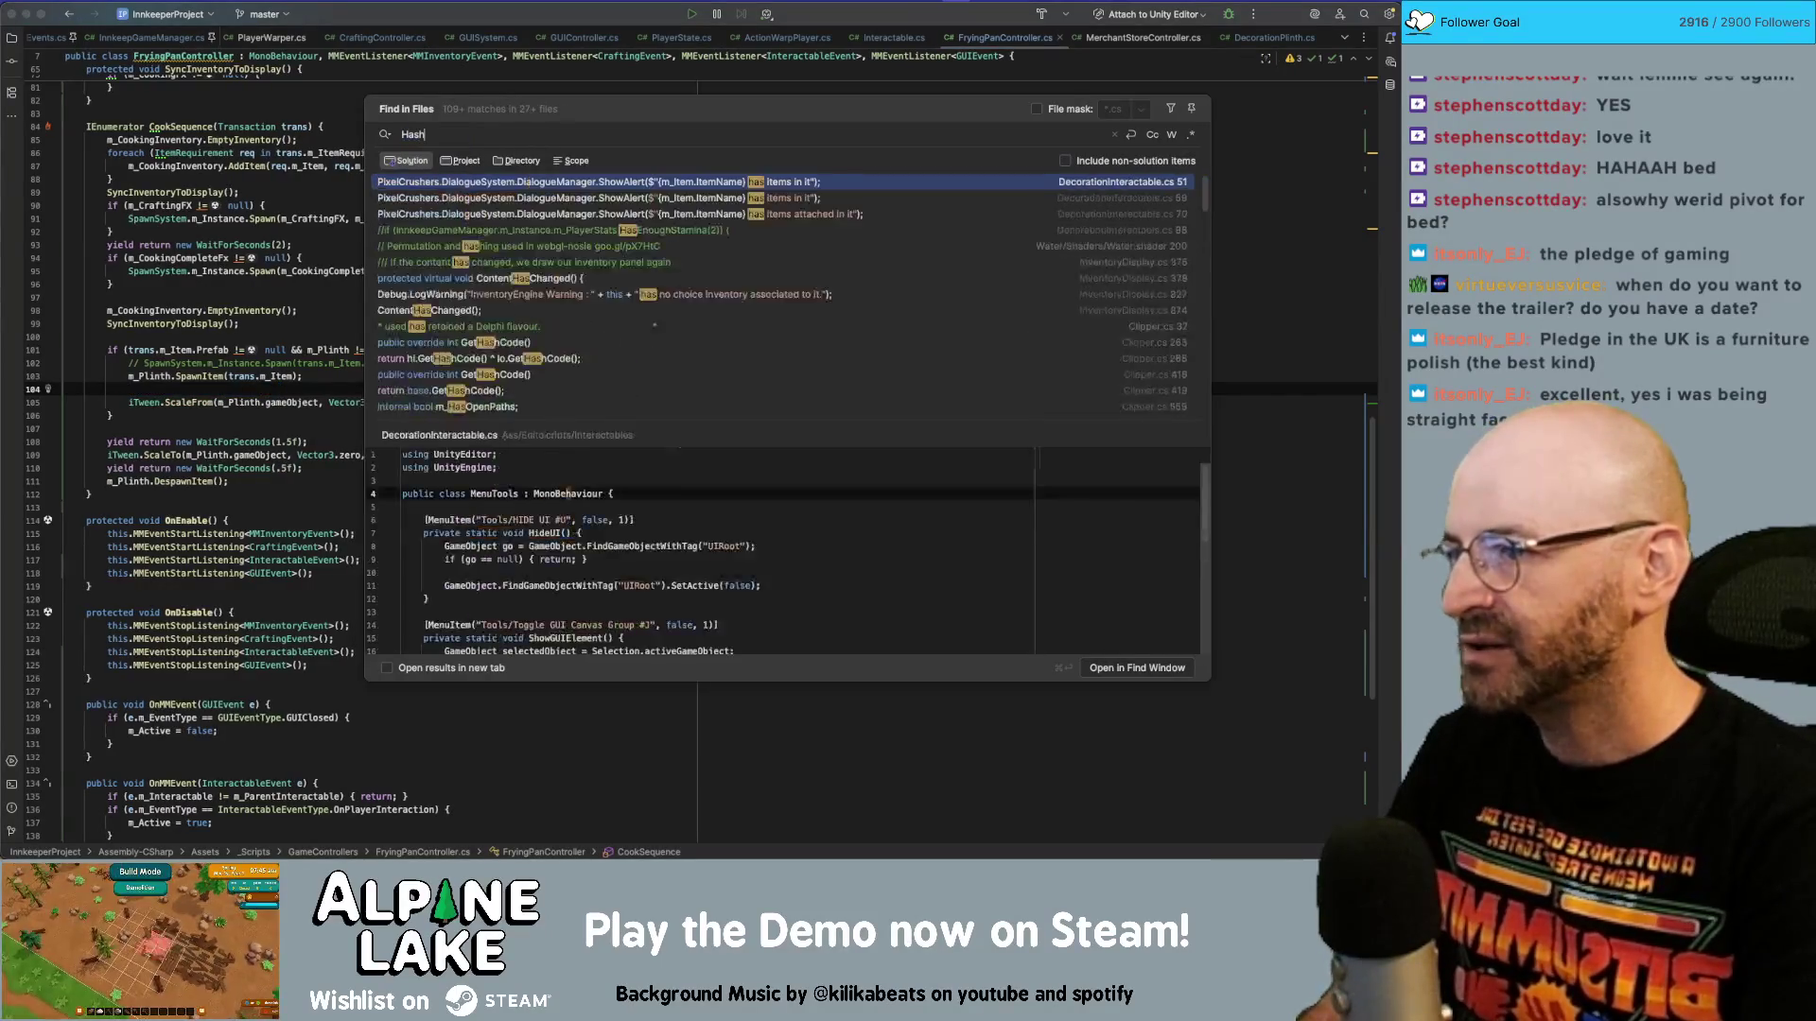
{"action": "type", "text": "Set"}
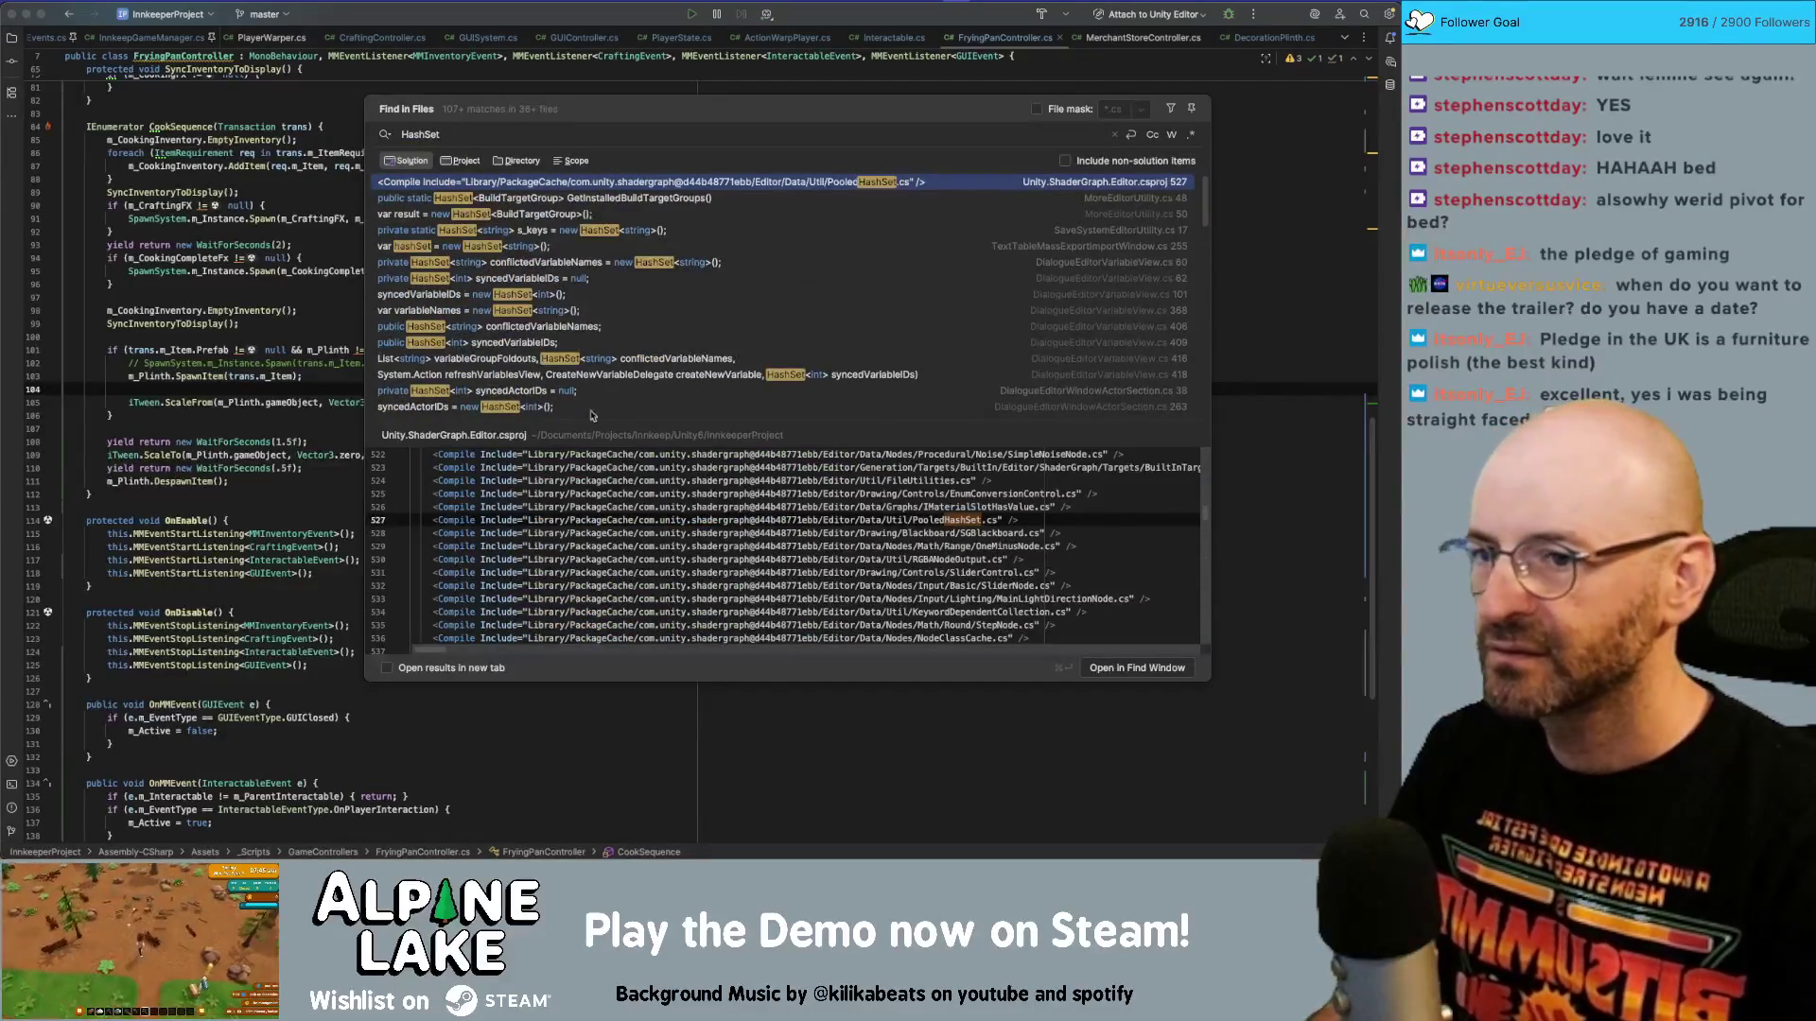
Search the whole solution for 'iTween.' and scroll through the results.
{"action": "scroll", "coordinate": [713, 322], "scroll_direction": "down", "scroll_amount": 5}
{"action": "scroll", "coordinate": [712, 323], "scroll_direction": "down", "scroll_amount": 10}
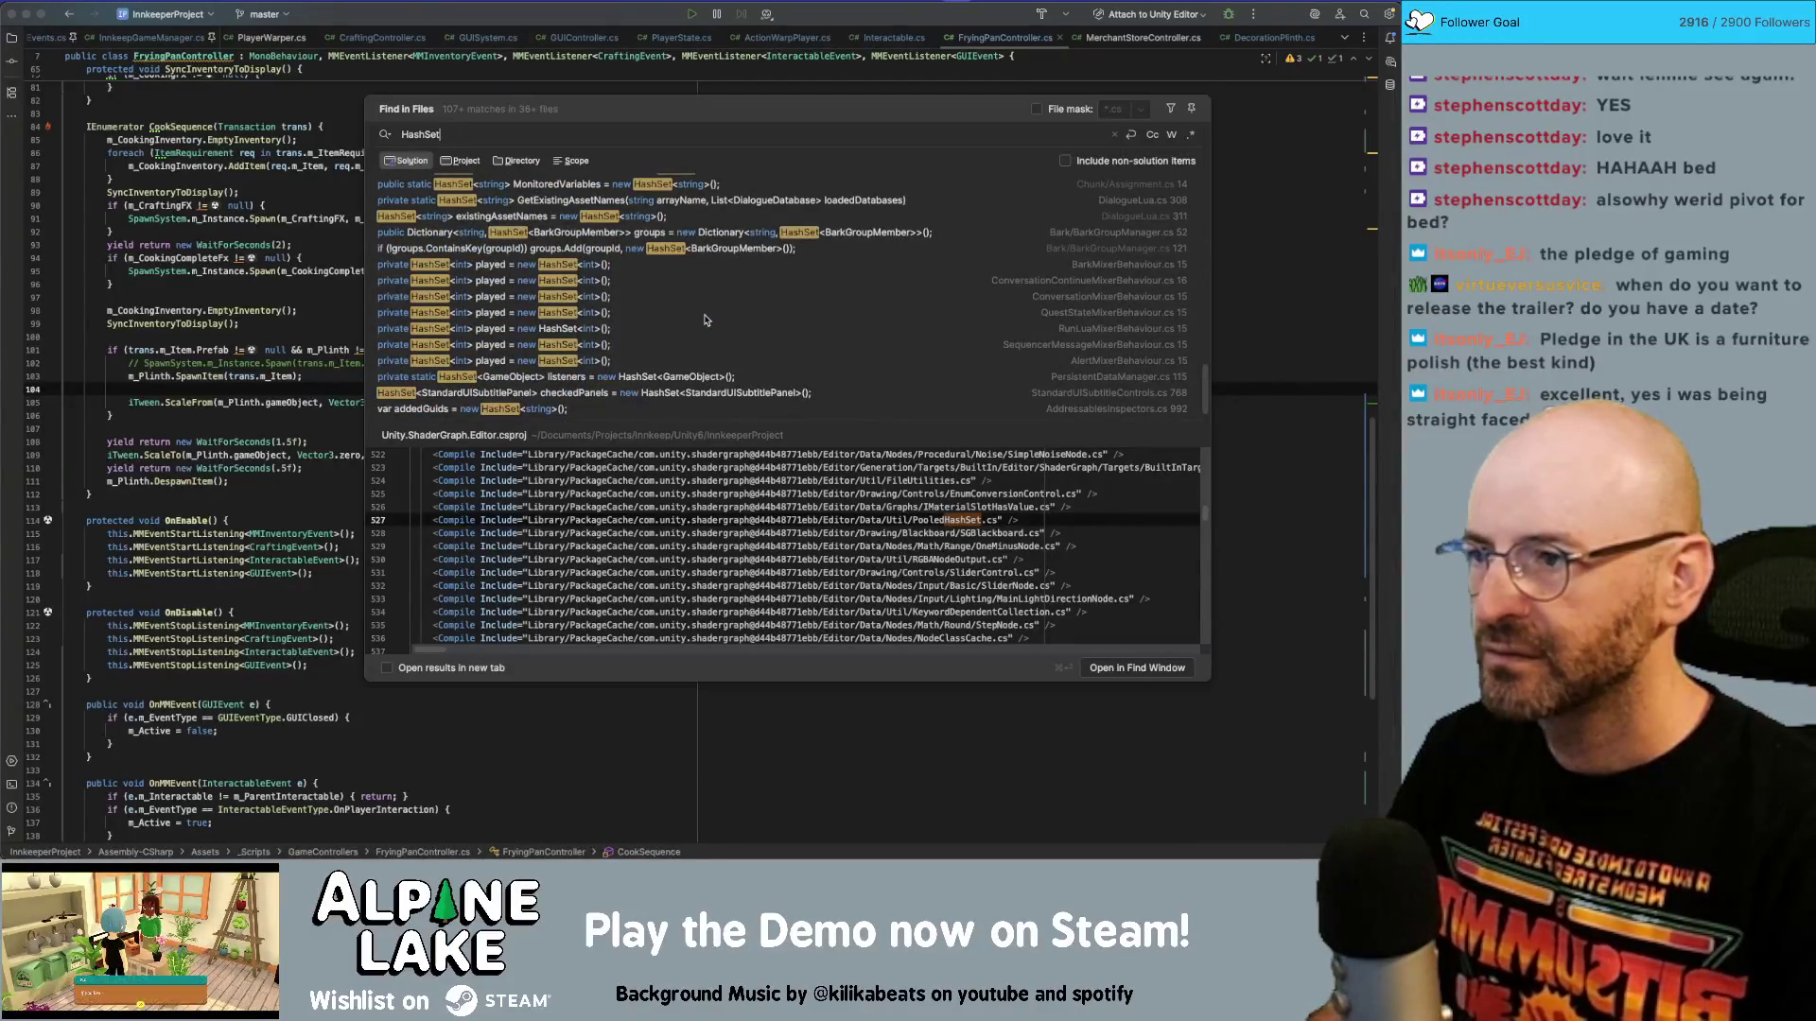
{"action": "key", "text": "super+a"}
{"action": "type", "text": "I"}
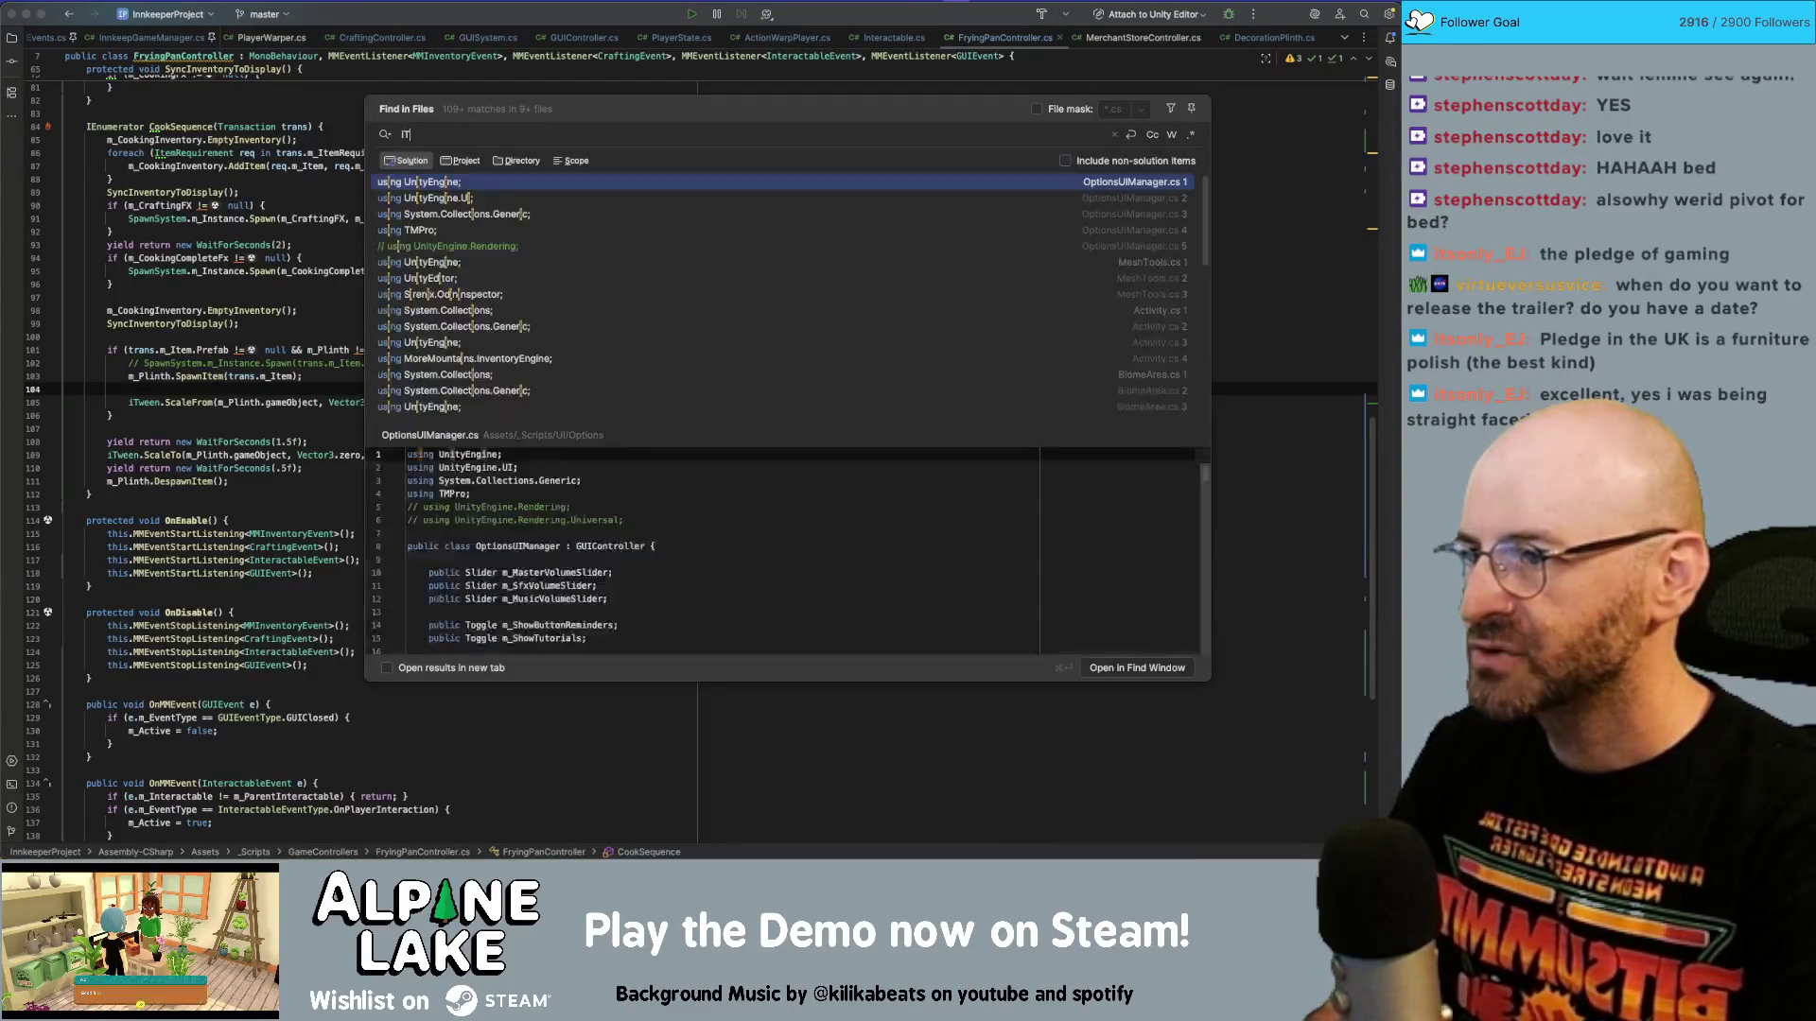
{"action": "type", "text": "Tween"}
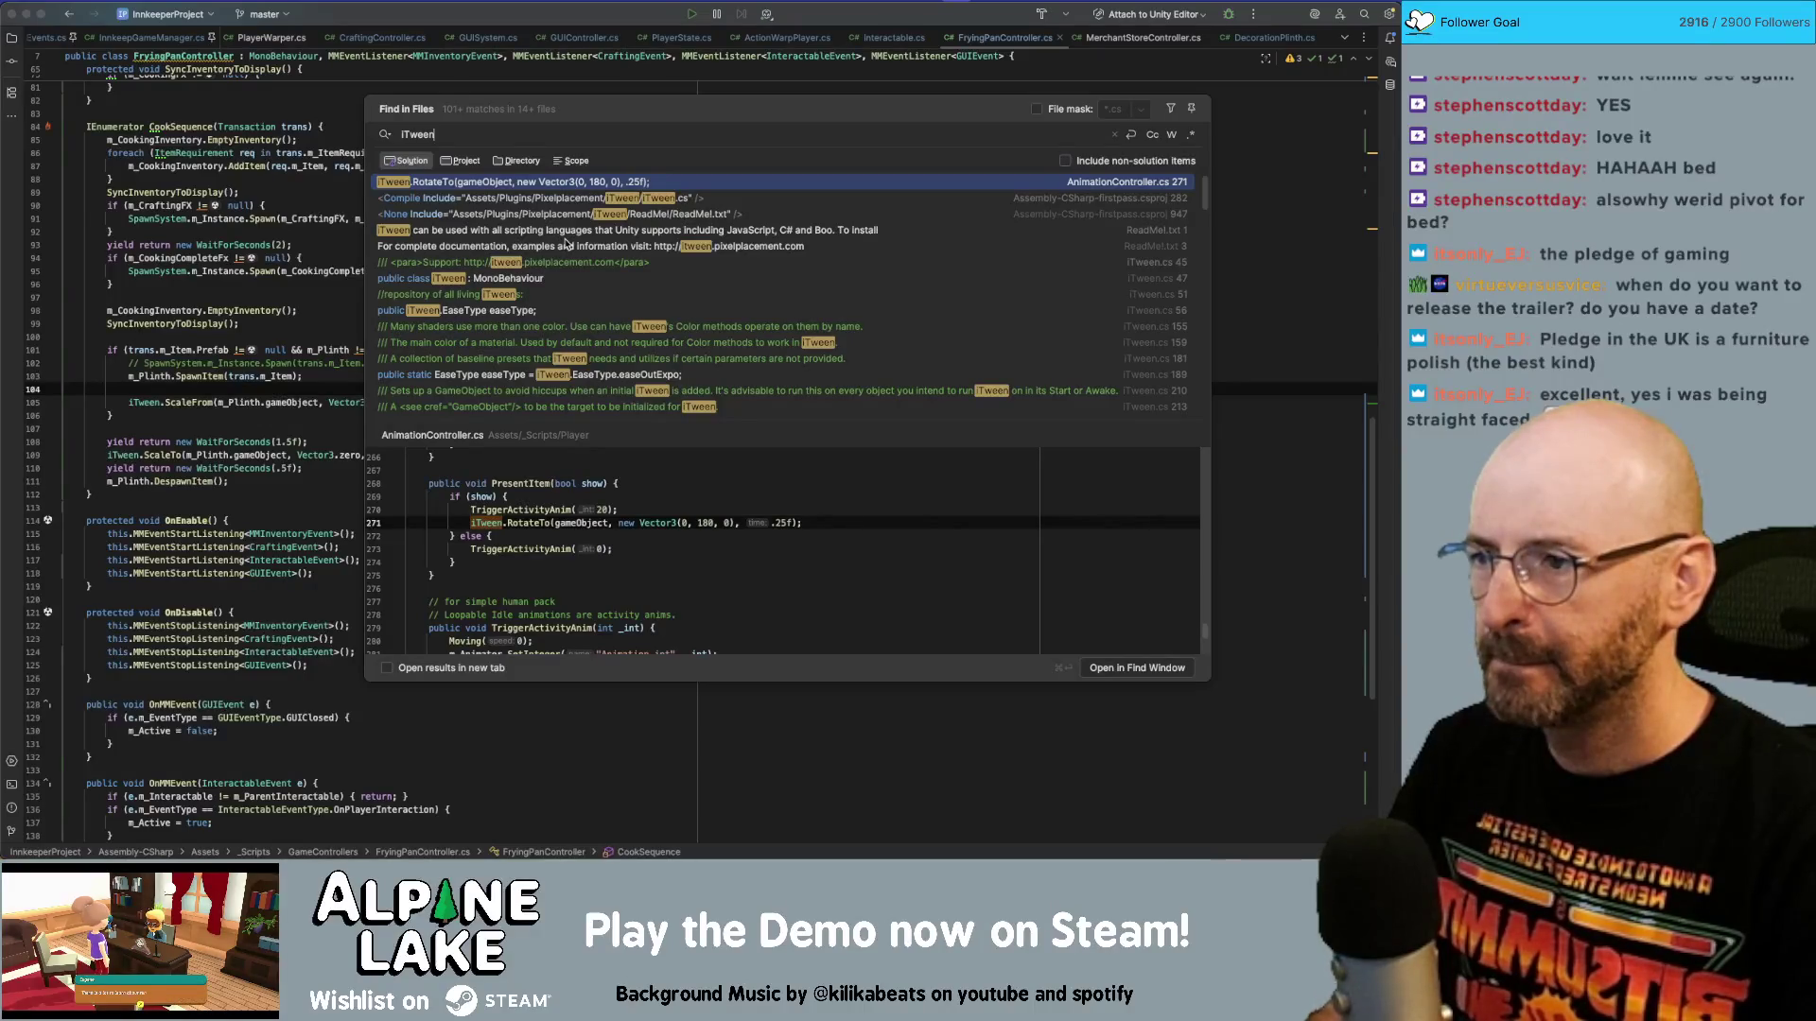
{"action": "type", "text": "."}
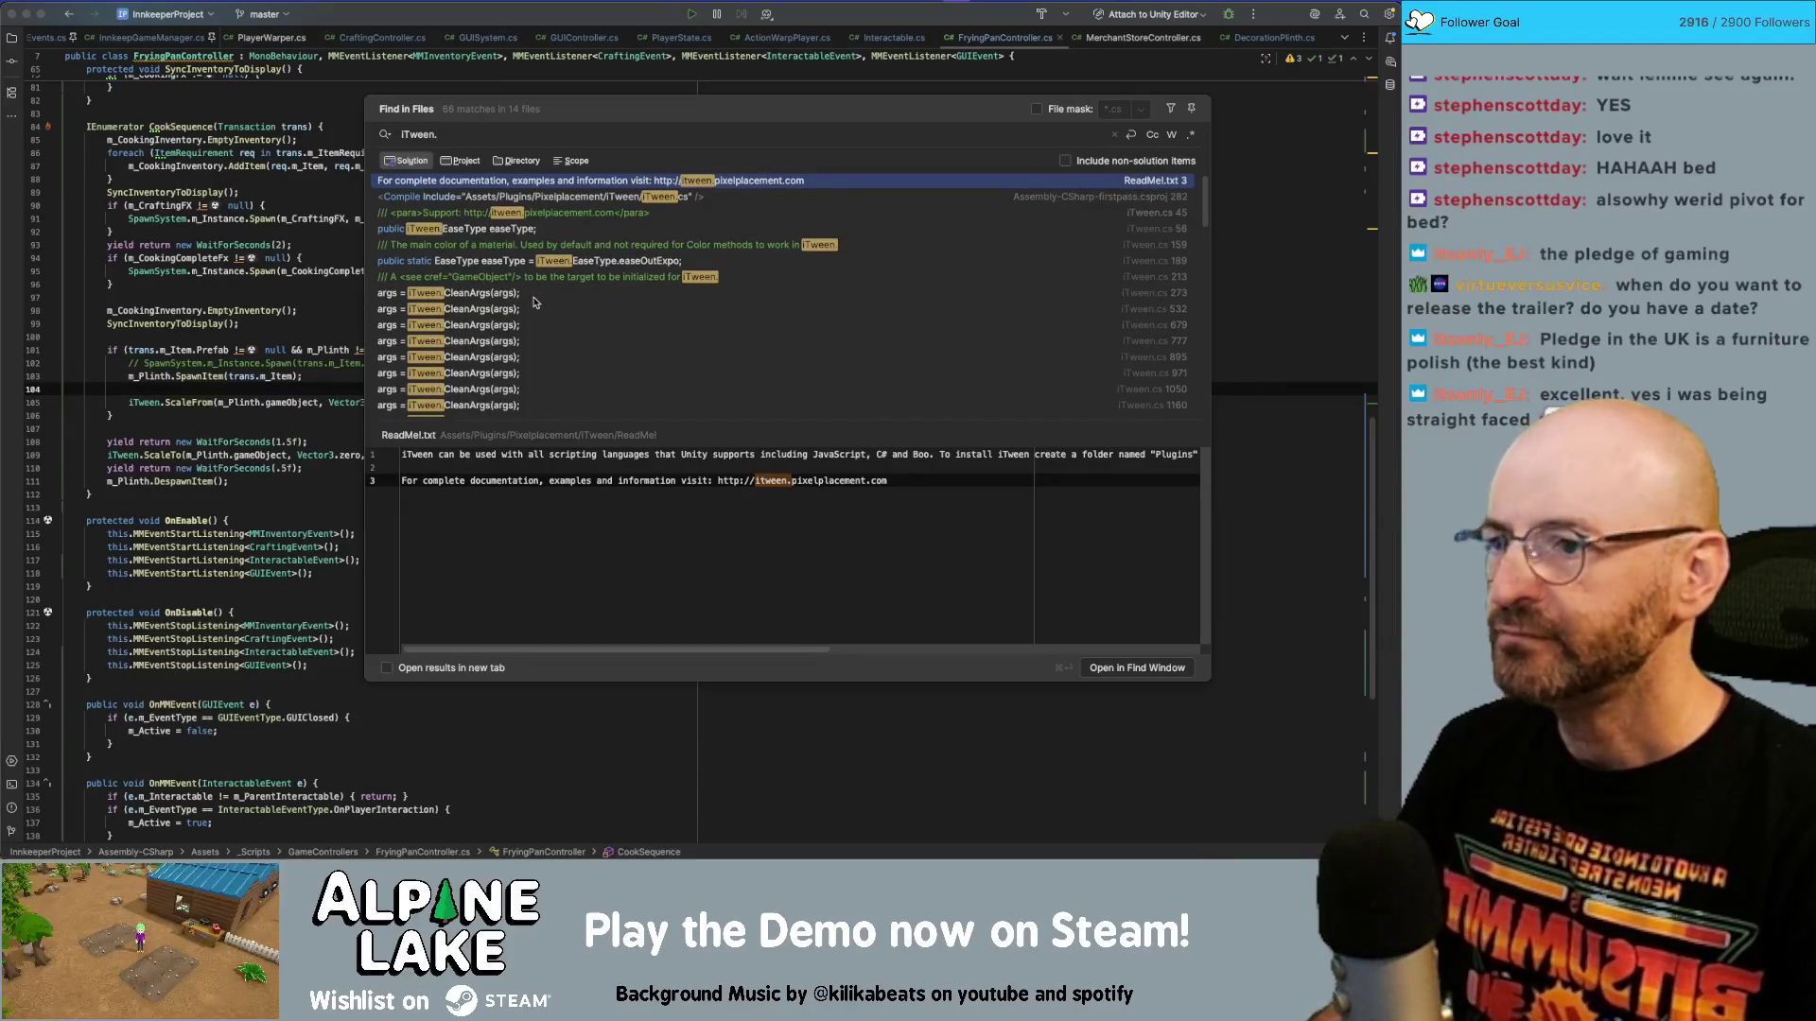
{"action": "scroll", "coordinate": [535, 301], "scroll_direction": "down", "scroll_amount": 10}
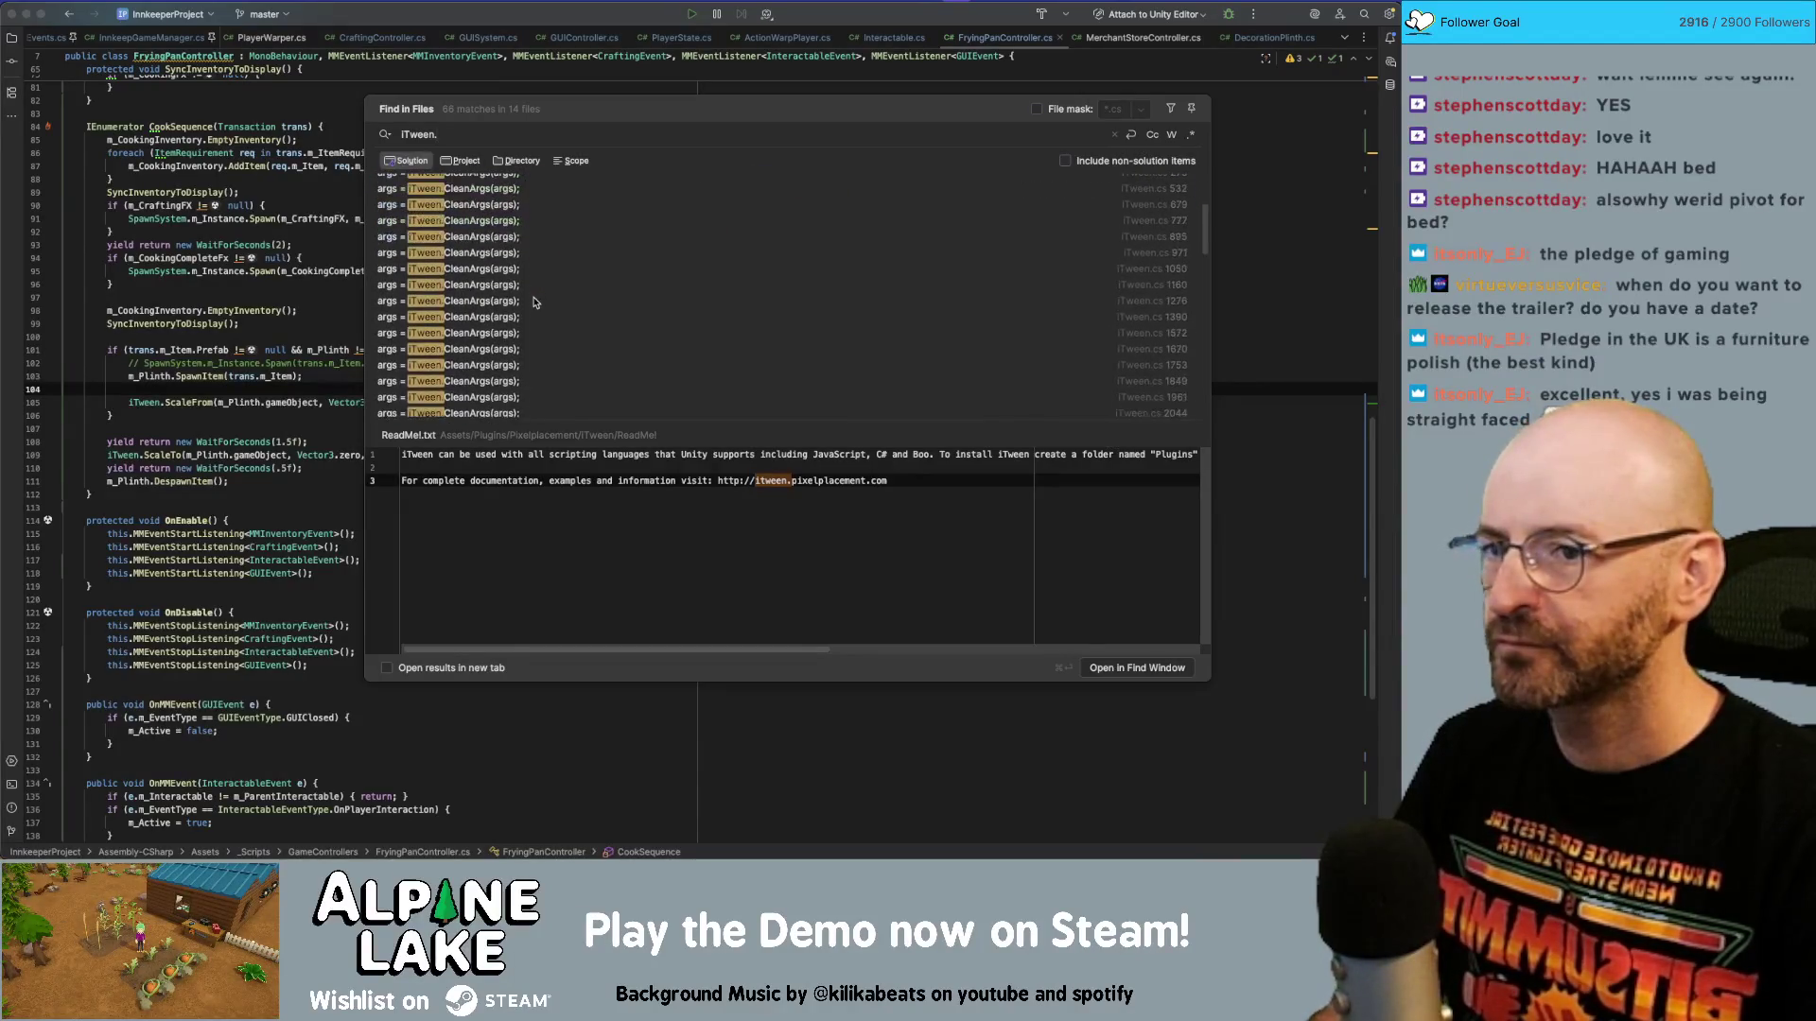
{"action": "scroll", "coordinate": [534, 303], "scroll_direction": "down", "scroll_amount": 2}
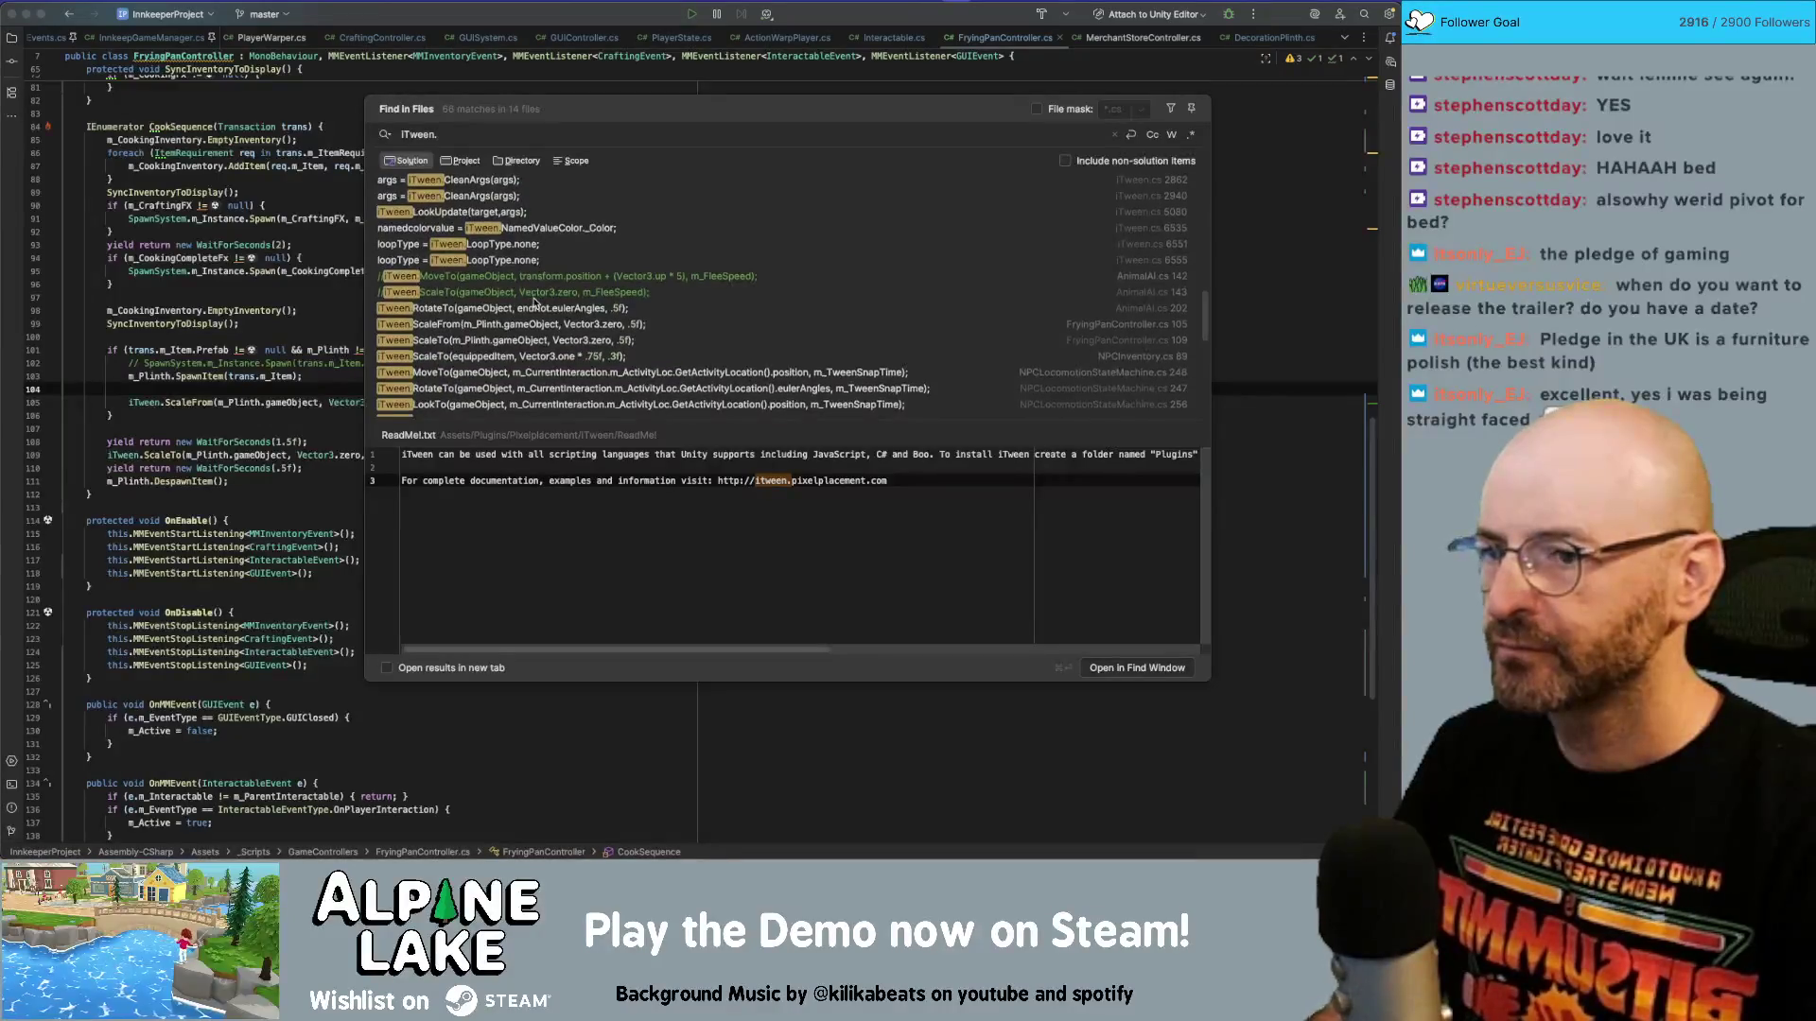
{"action": "scroll", "coordinate": [534, 302], "scroll_direction": "down", "scroll_amount": 2}
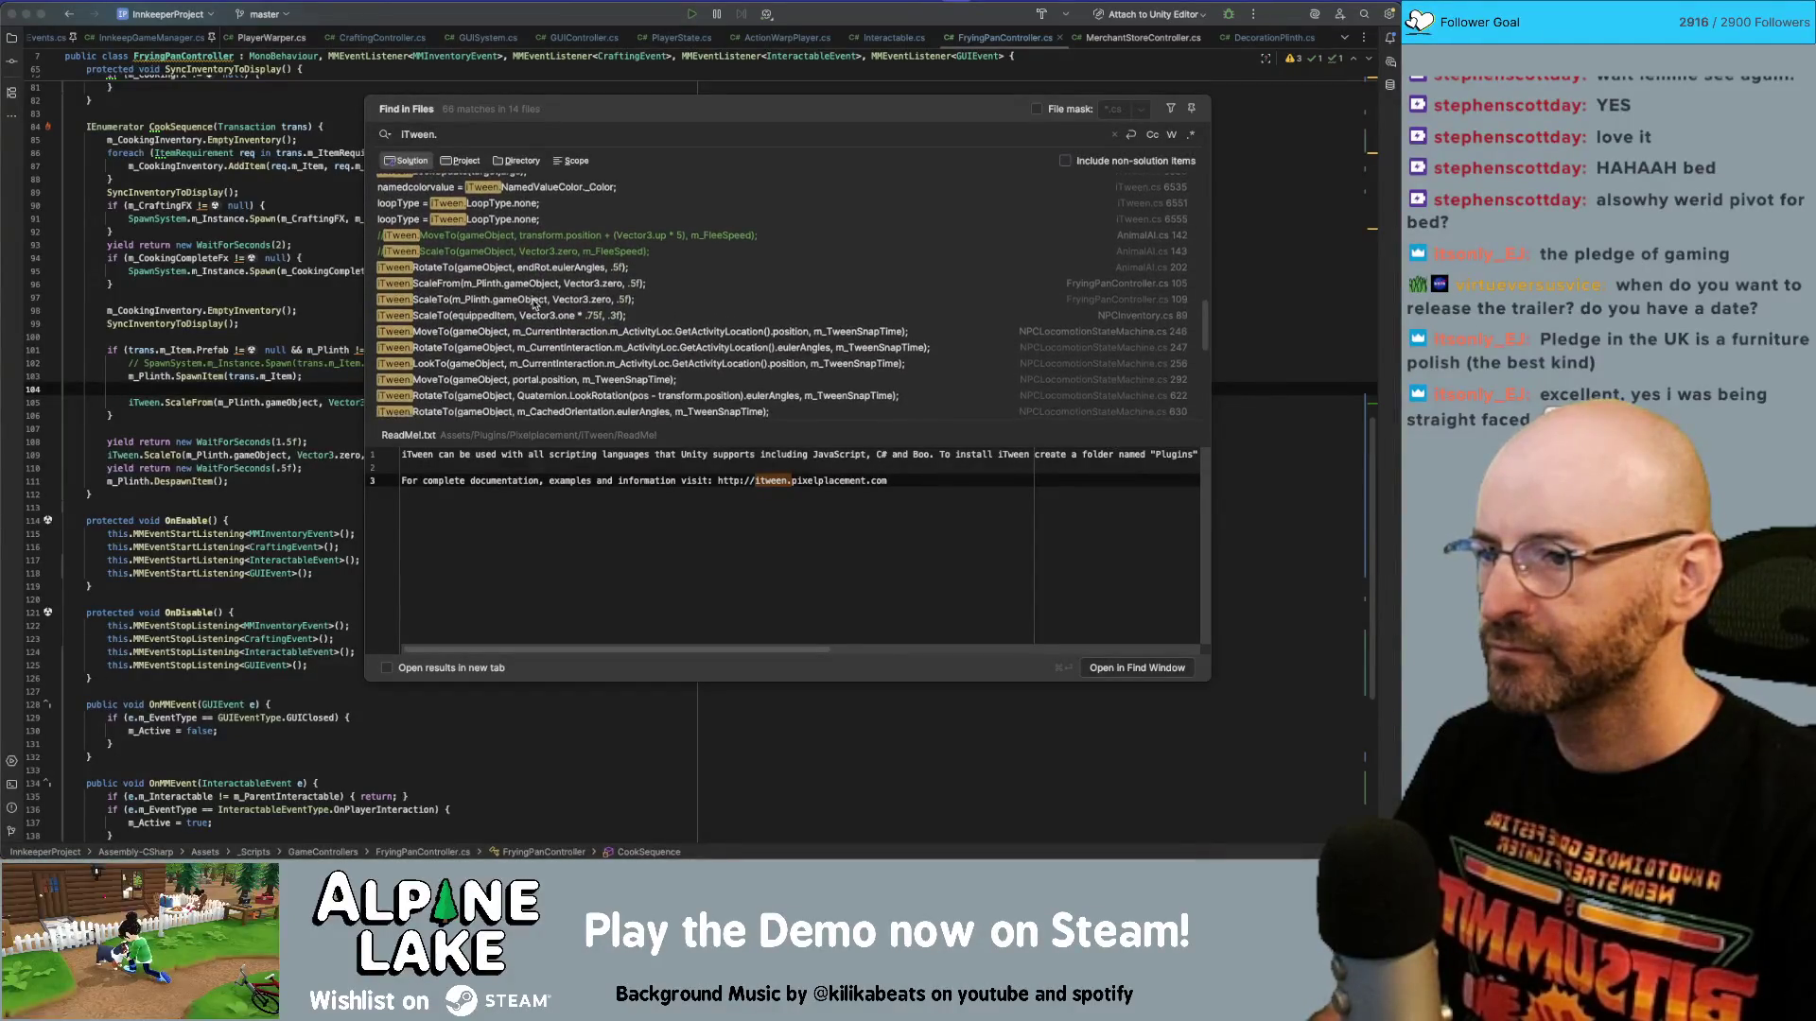
{"action": "scroll", "coordinate": [534, 303], "scroll_direction": "down", "scroll_amount": 3}
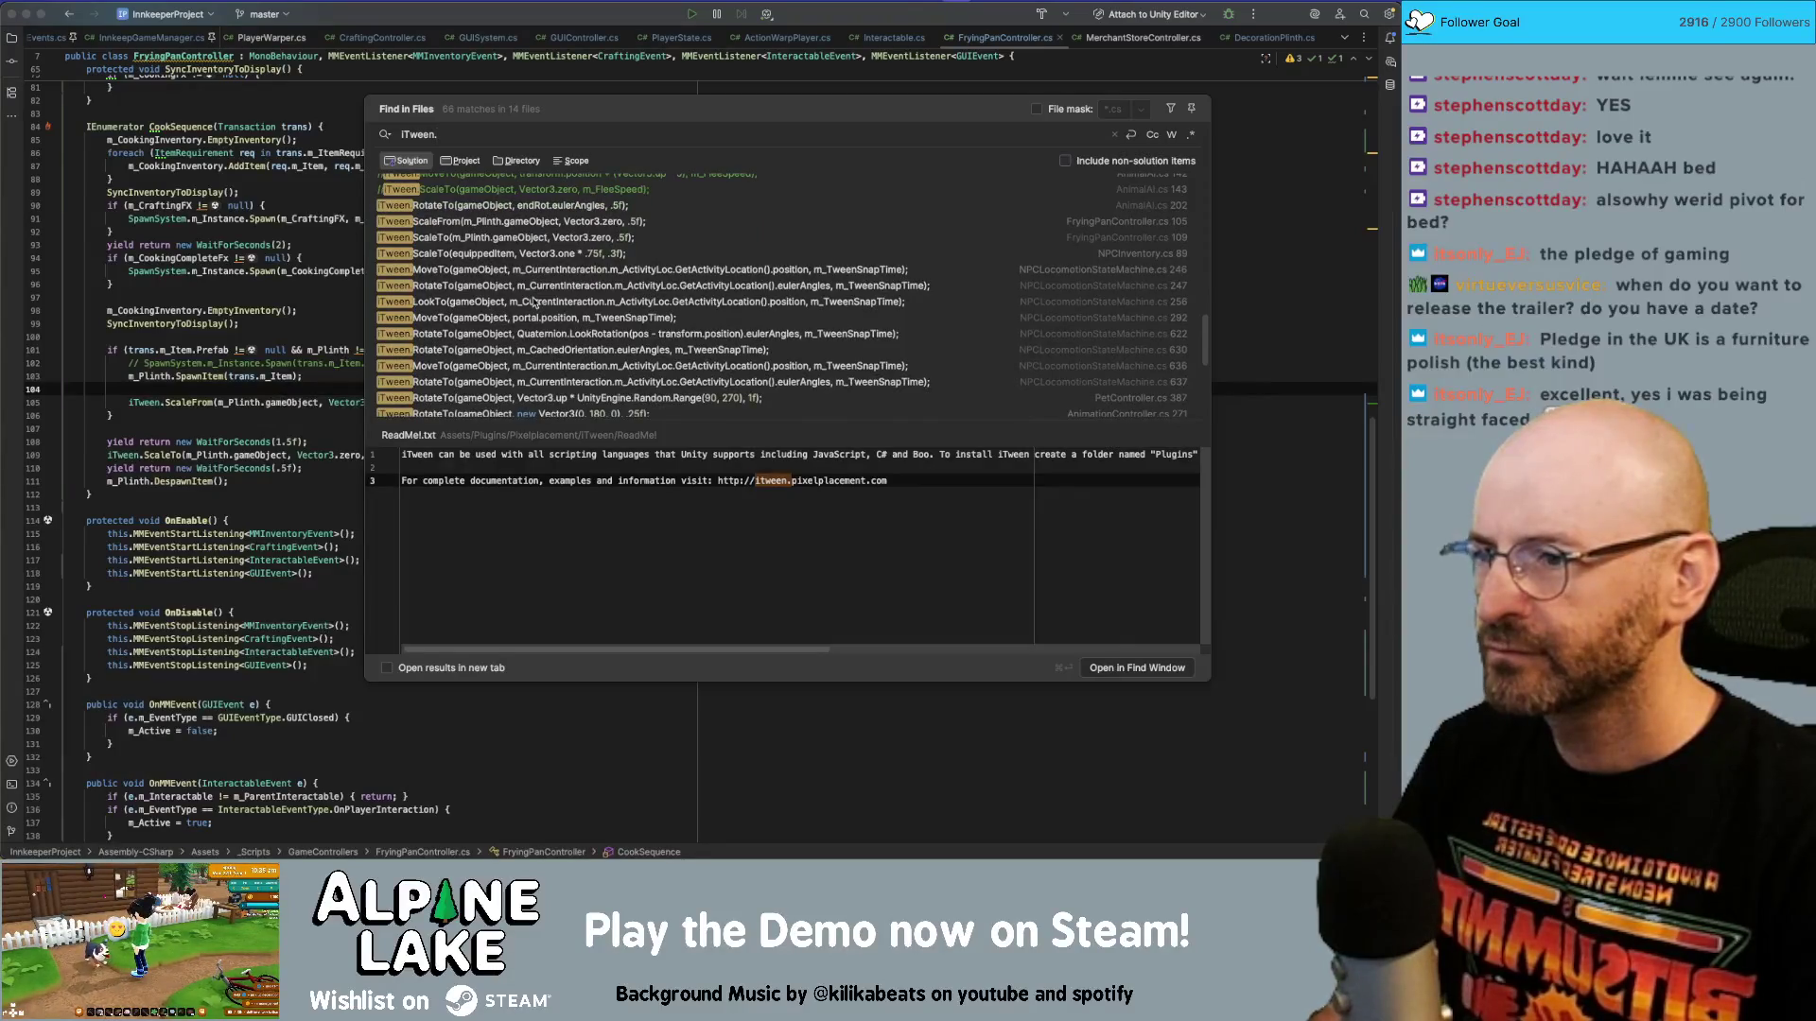
{"action": "scroll", "coordinate": [534, 301], "scroll_direction": "down", "scroll_amount": 6}
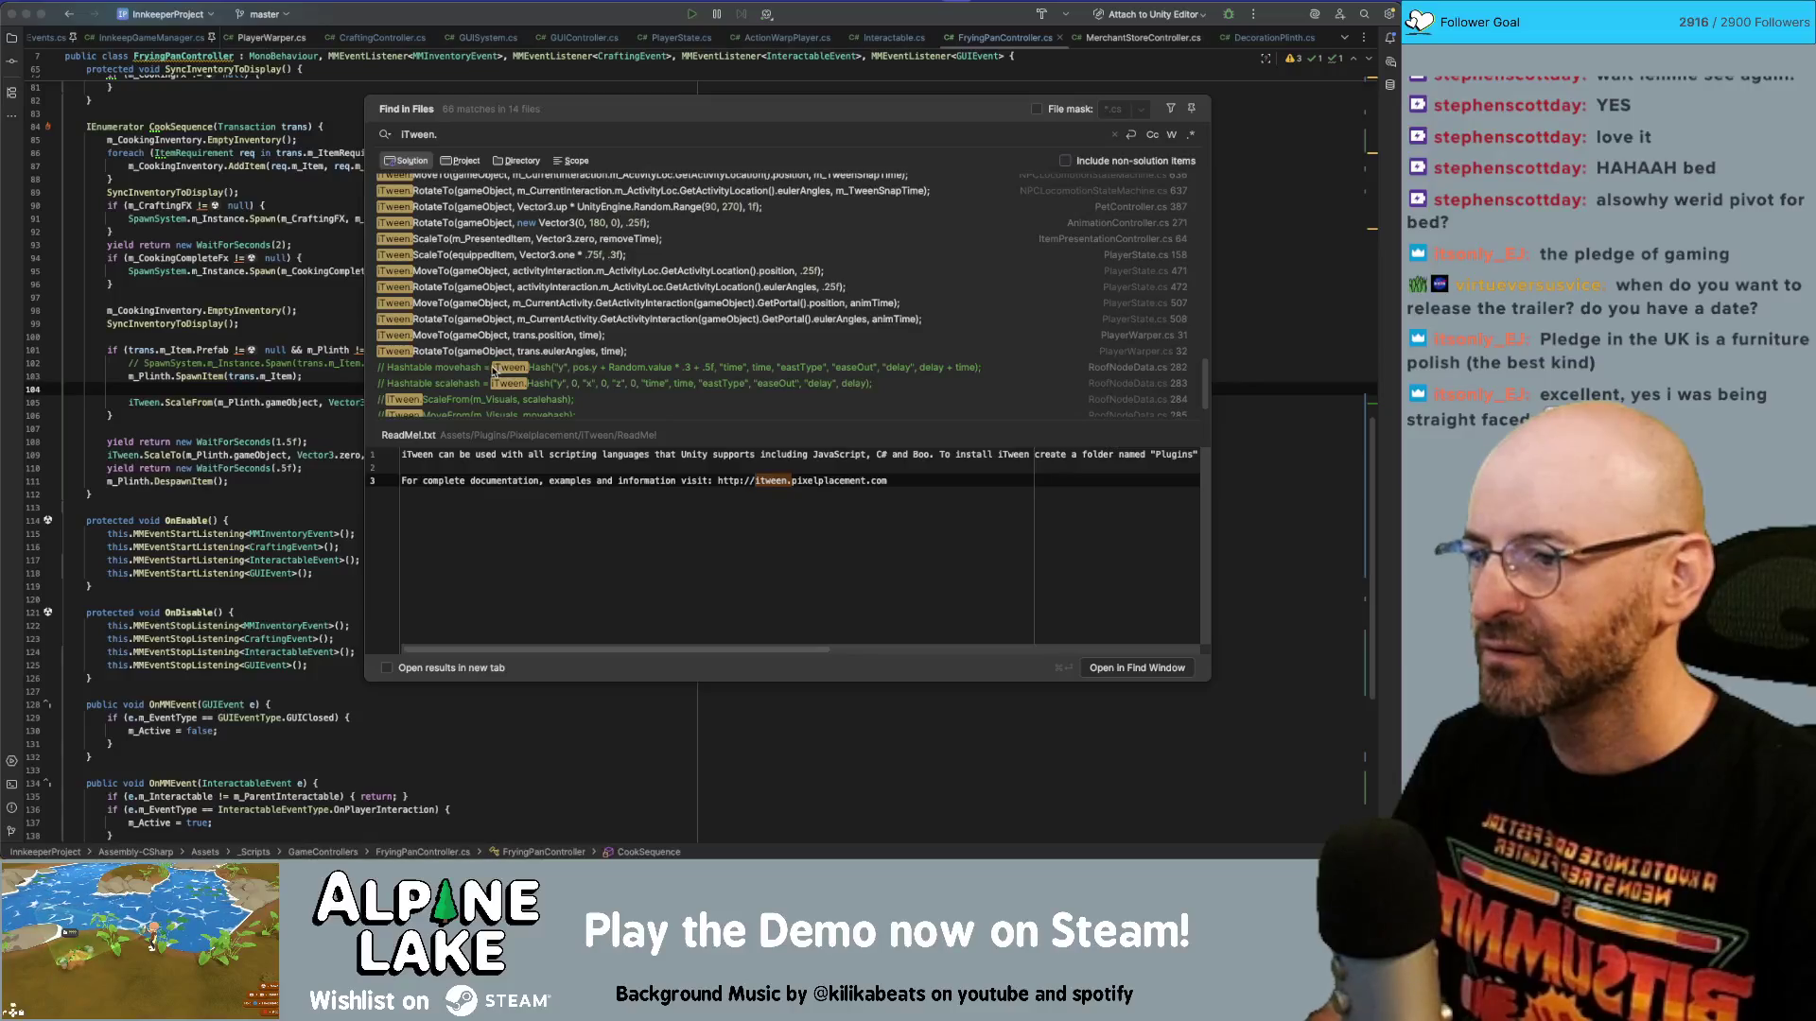
Copy the commented scalehash Hashtable and ScaleFrom lines from RoofNodeData.cs.
{"action": "left_click", "coordinate": [492, 369]}
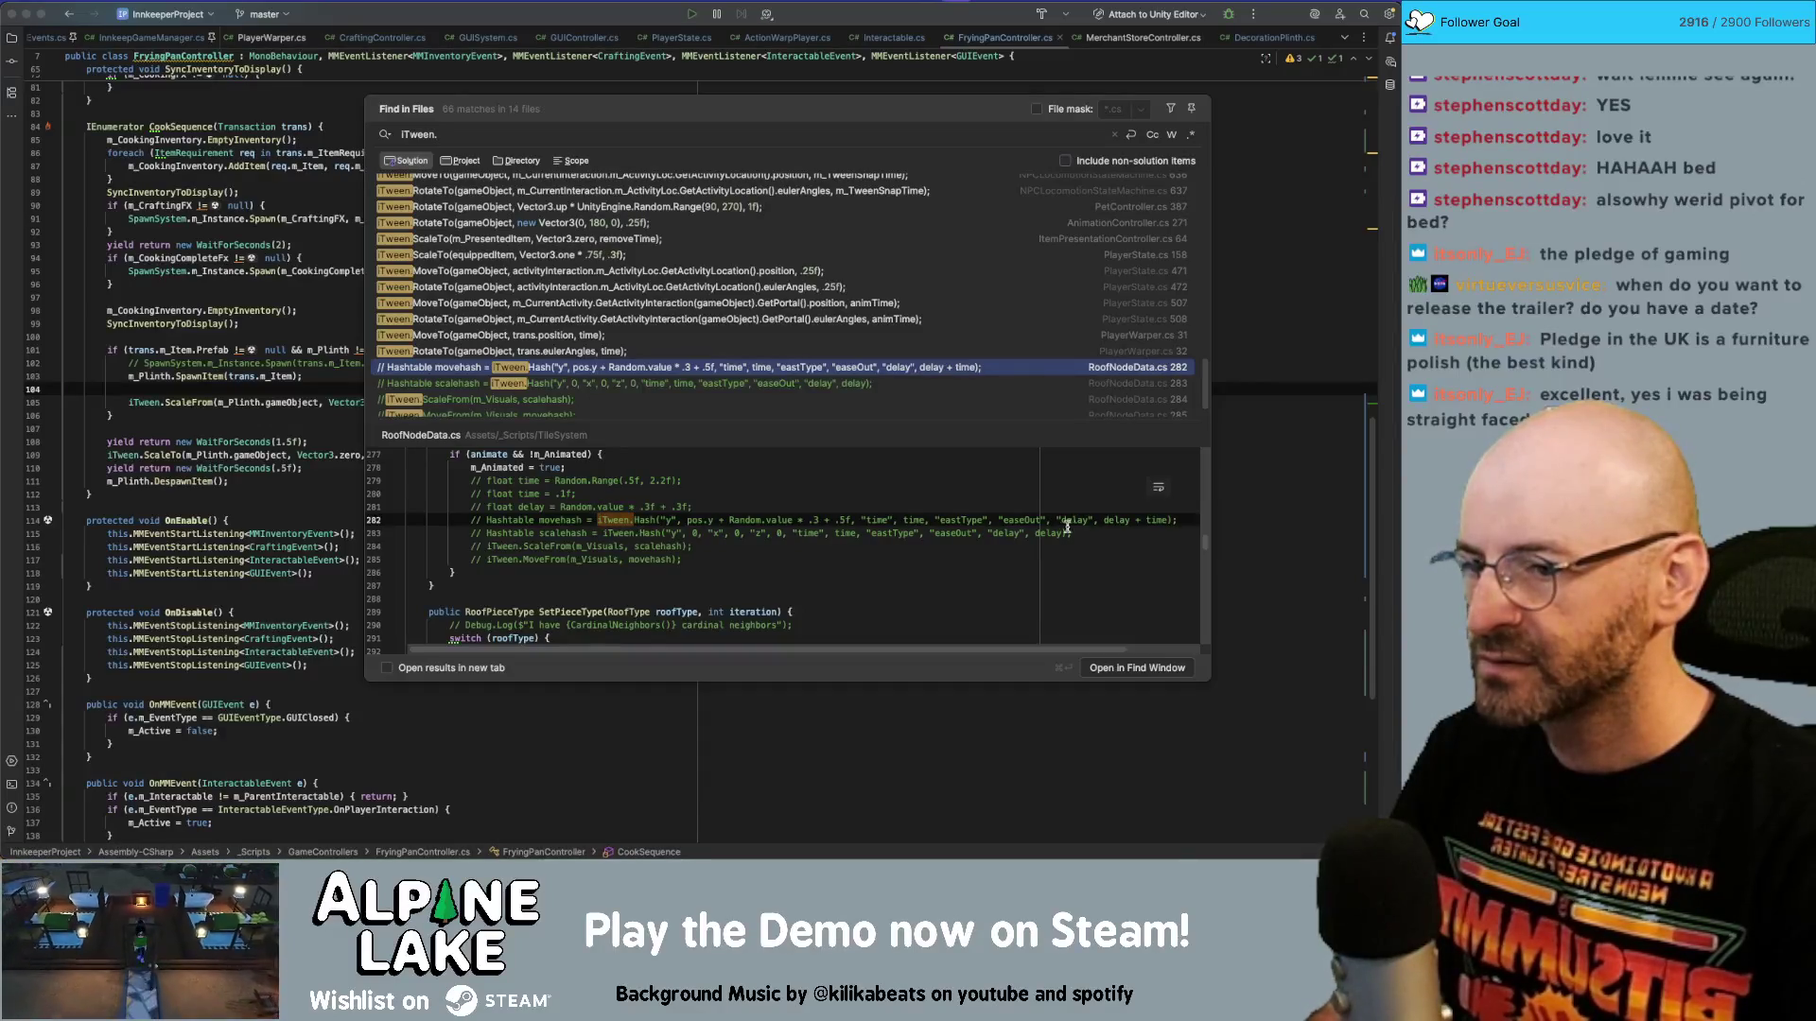
{"action": "left_click_drag", "start_coordinate": [1071, 532], "coordinate": [486, 533]}
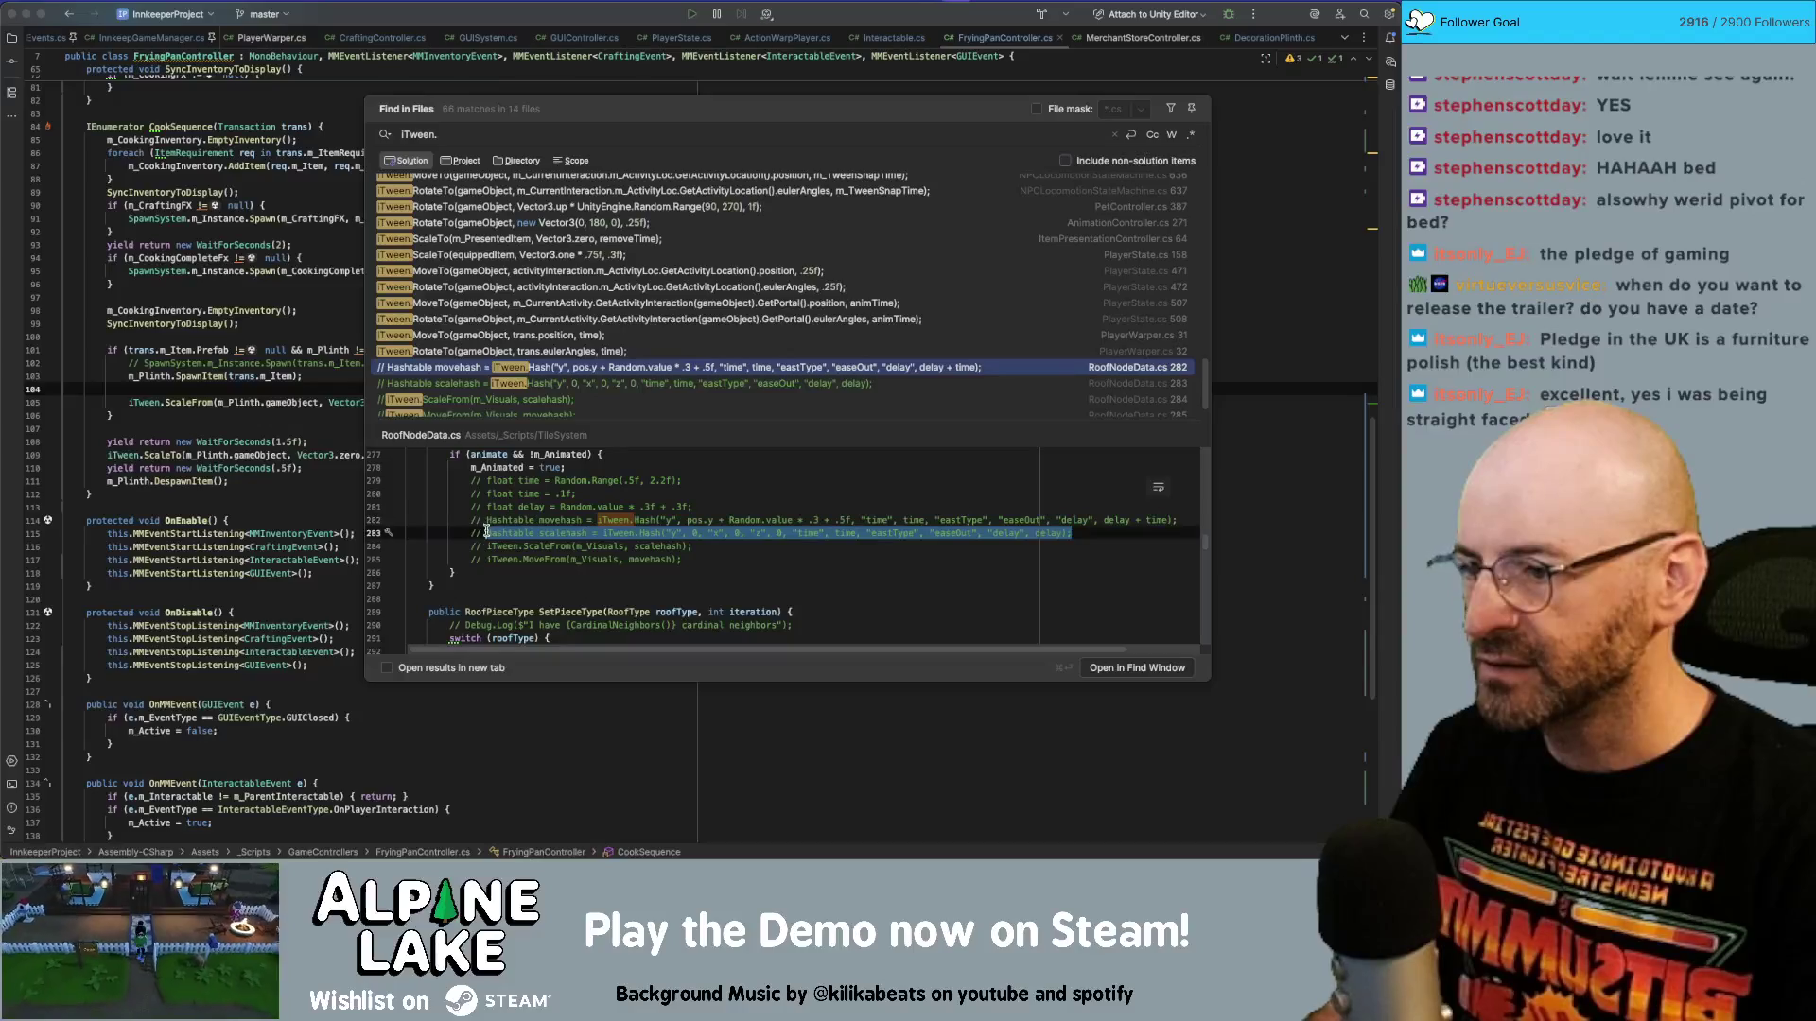
{"action": "left_click_drag", "start_coordinate": [693, 547], "coordinate": [471, 525]}
{"action": "key", "text": "super+c"}
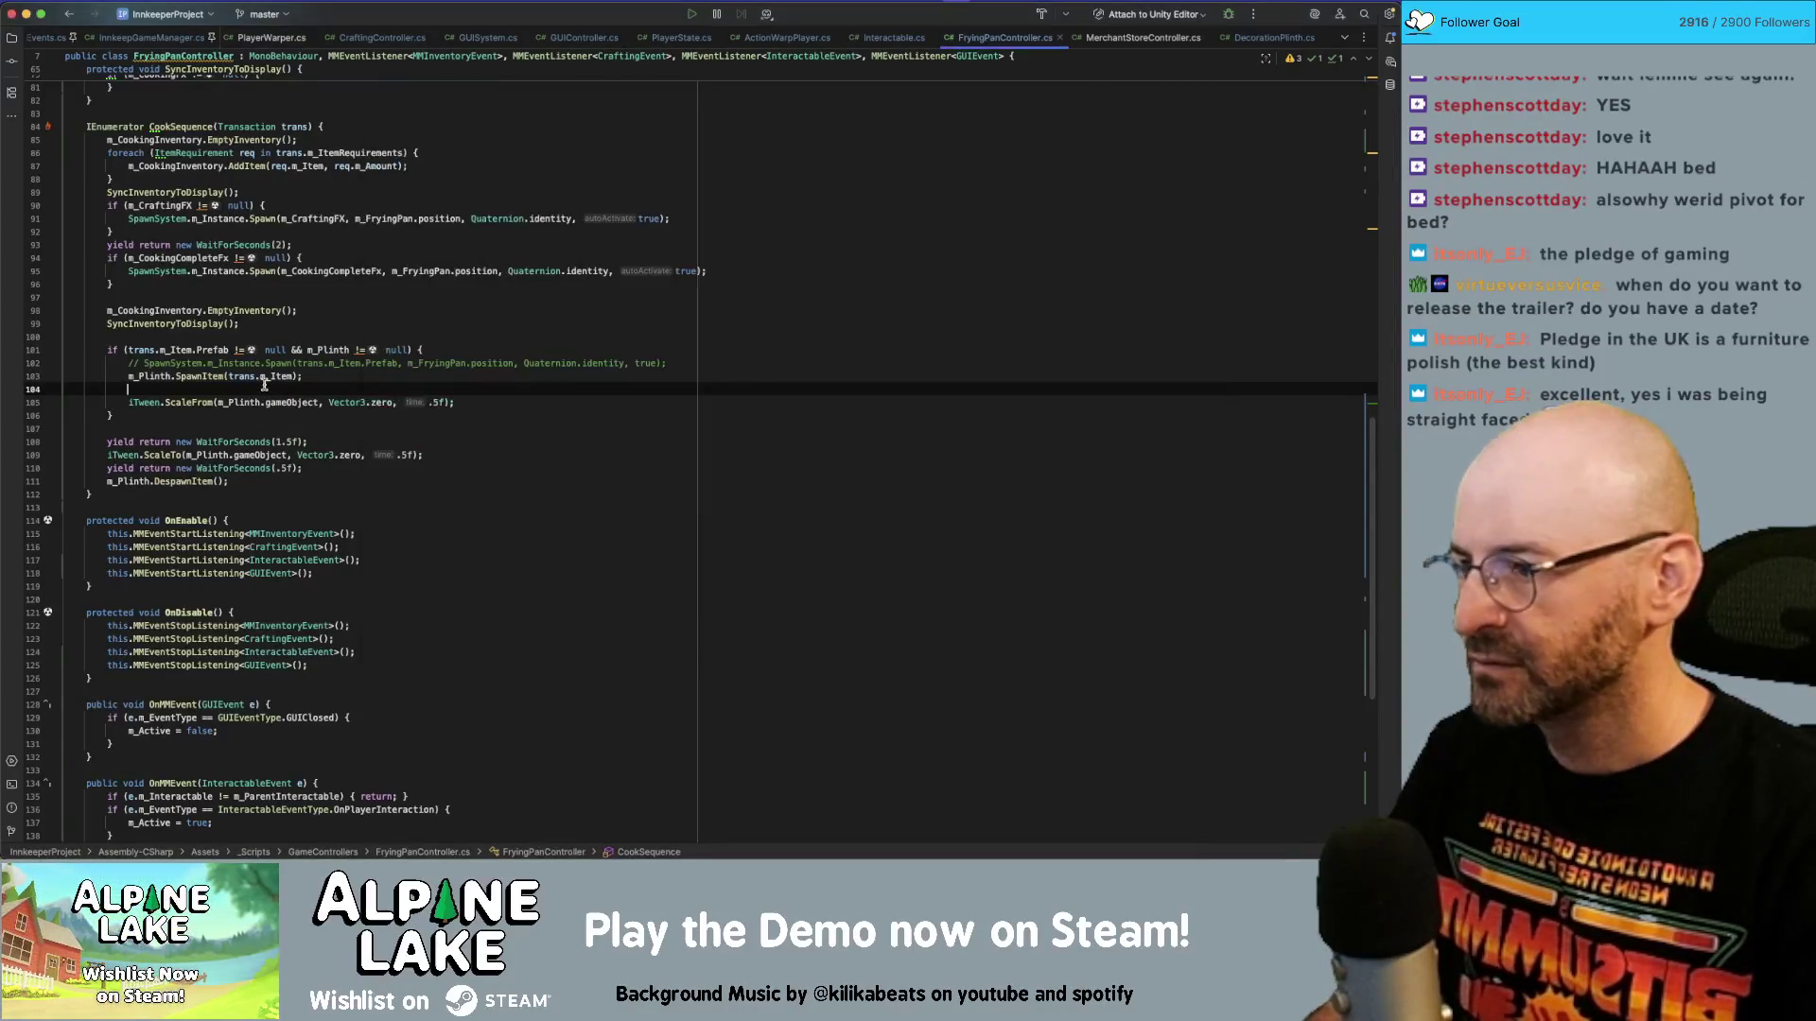
Paste the scalehash lines into CookSequence, drop the commented ScaleFrom, and pass scalehash to iTween.ScaleFrom.
{"action": "key", "text": "Escape"}
{"action": "key", "text": "super+v"}
{"action": "key", "text": "Return"}
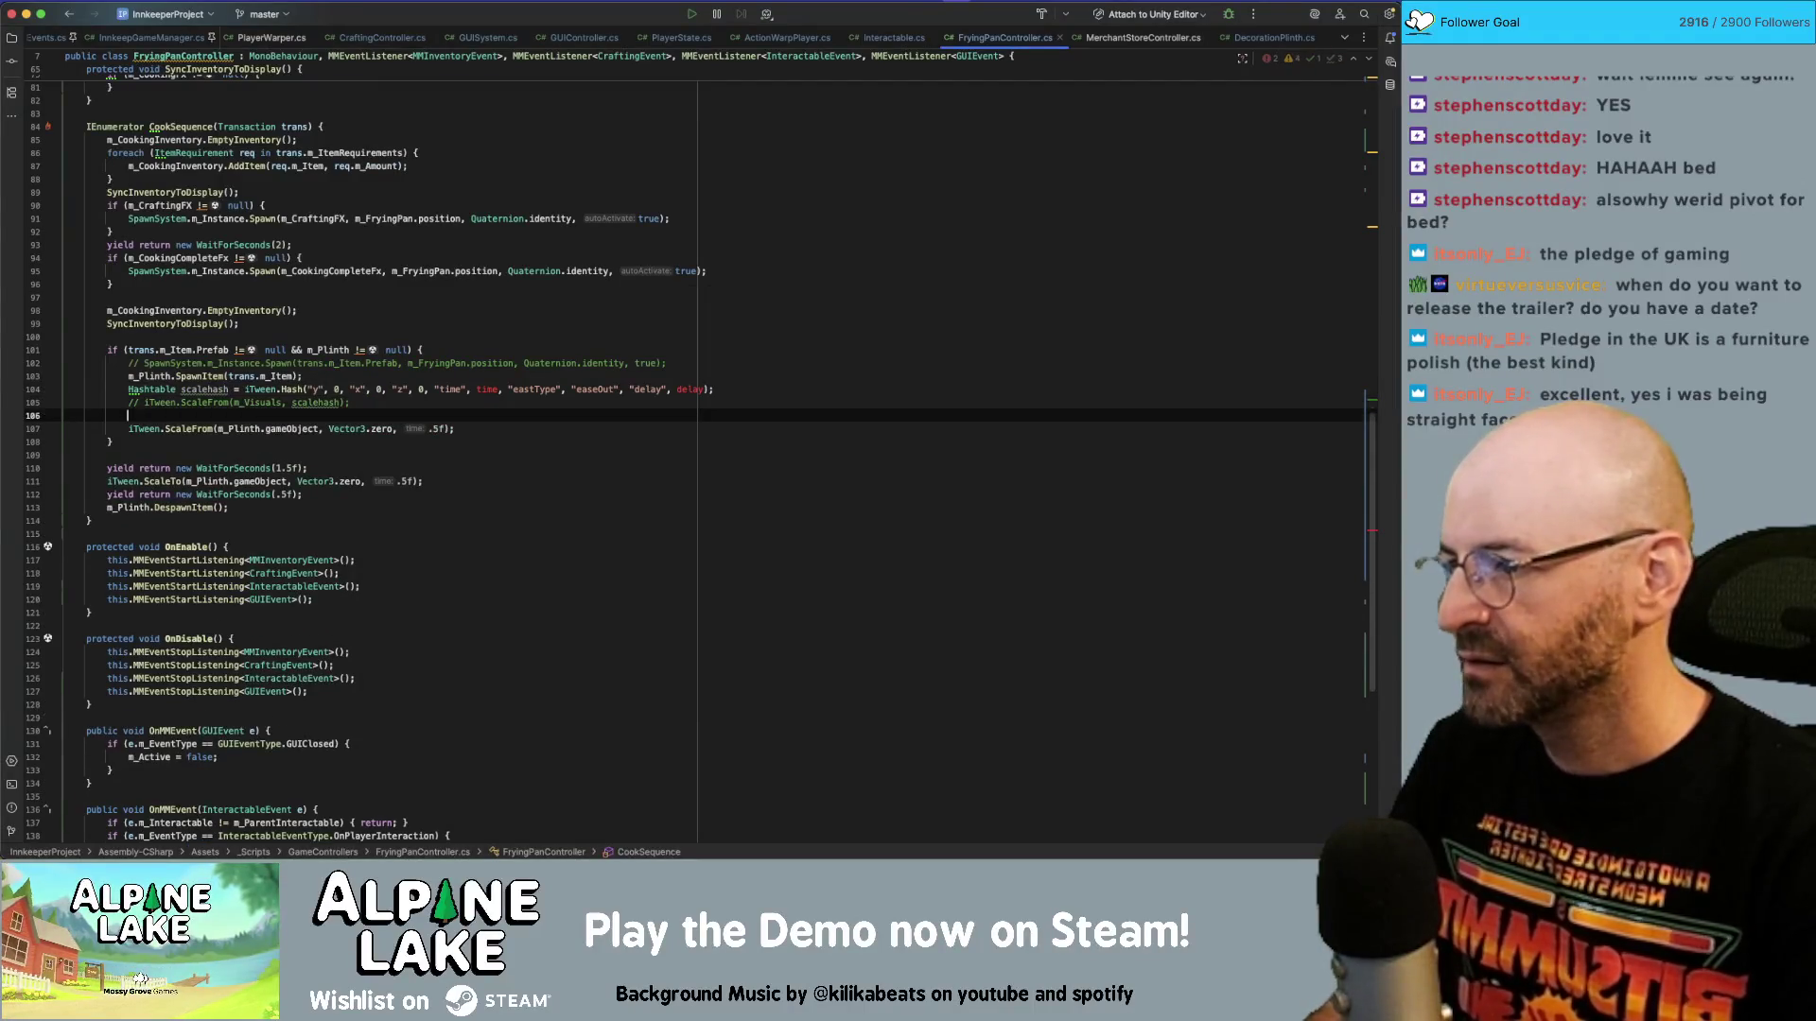
{"action": "key", "text": "Up"}
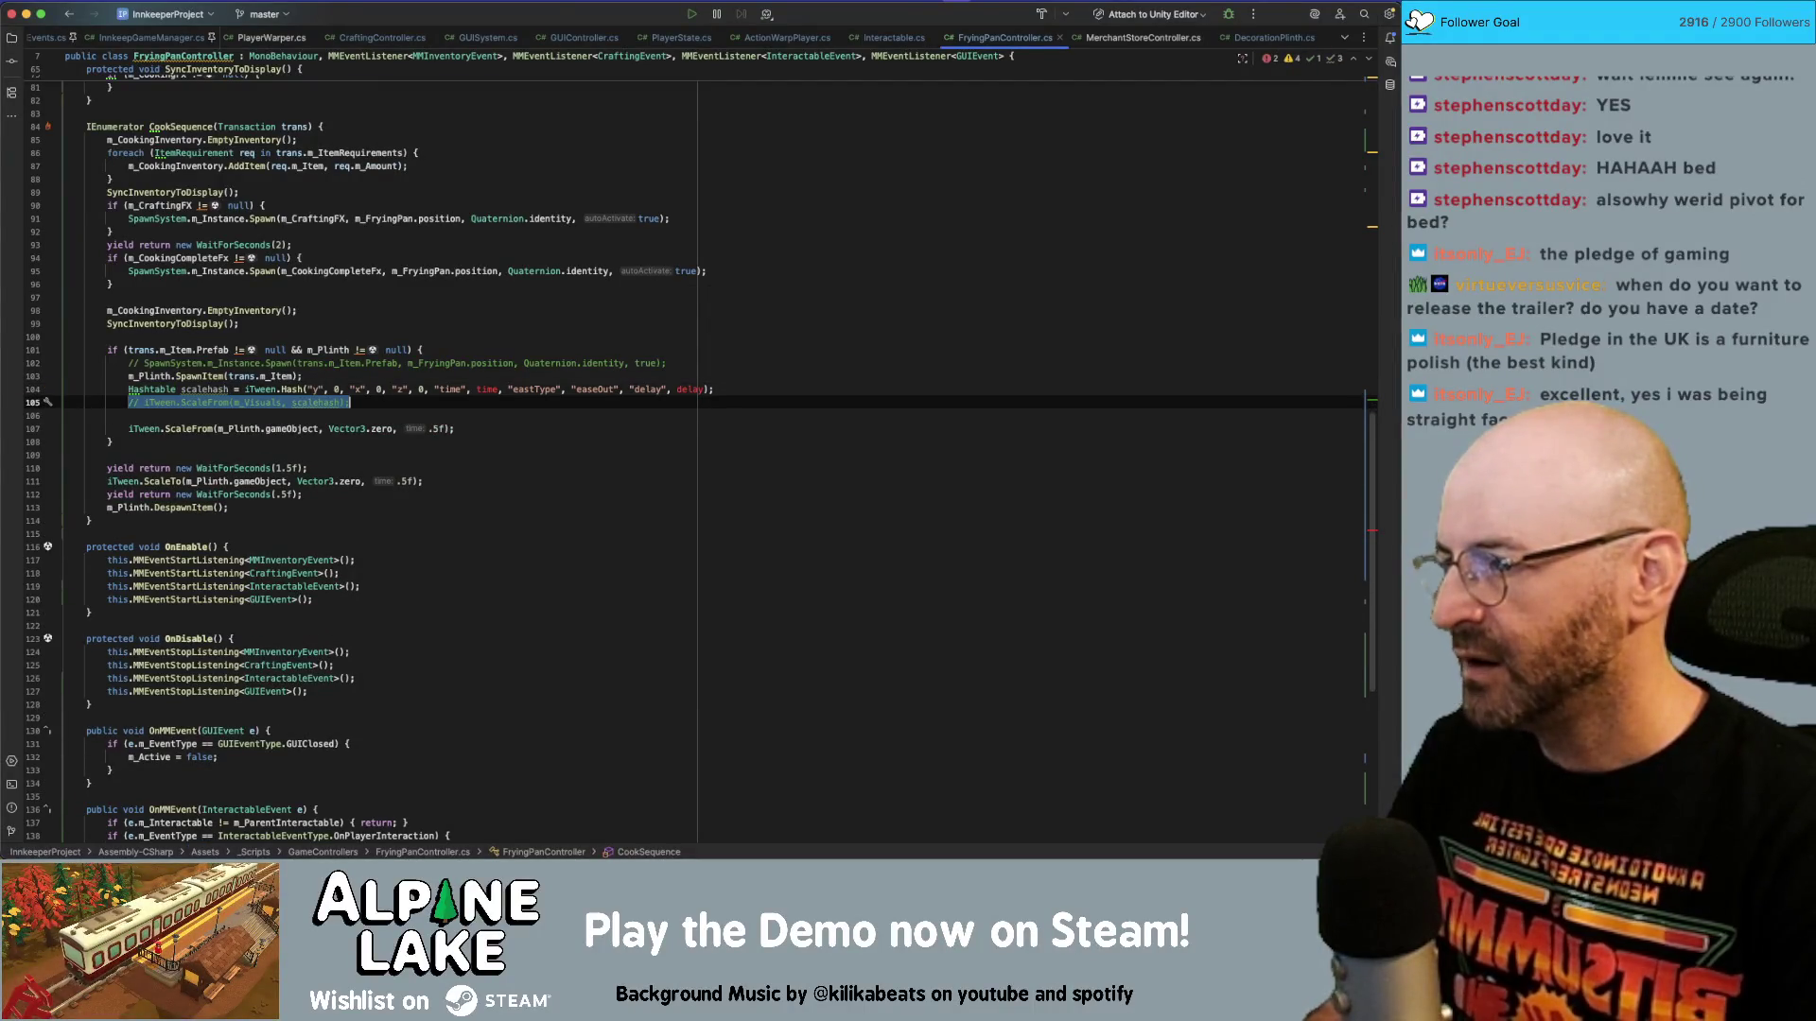
{"action": "key", "text": "super+BackSpace"}
{"action": "key", "text": "Down"}
{"action": "key", "text": "End"}
{"action": "key", "text": "Left"}
{"action": "key", "text": "Left"}
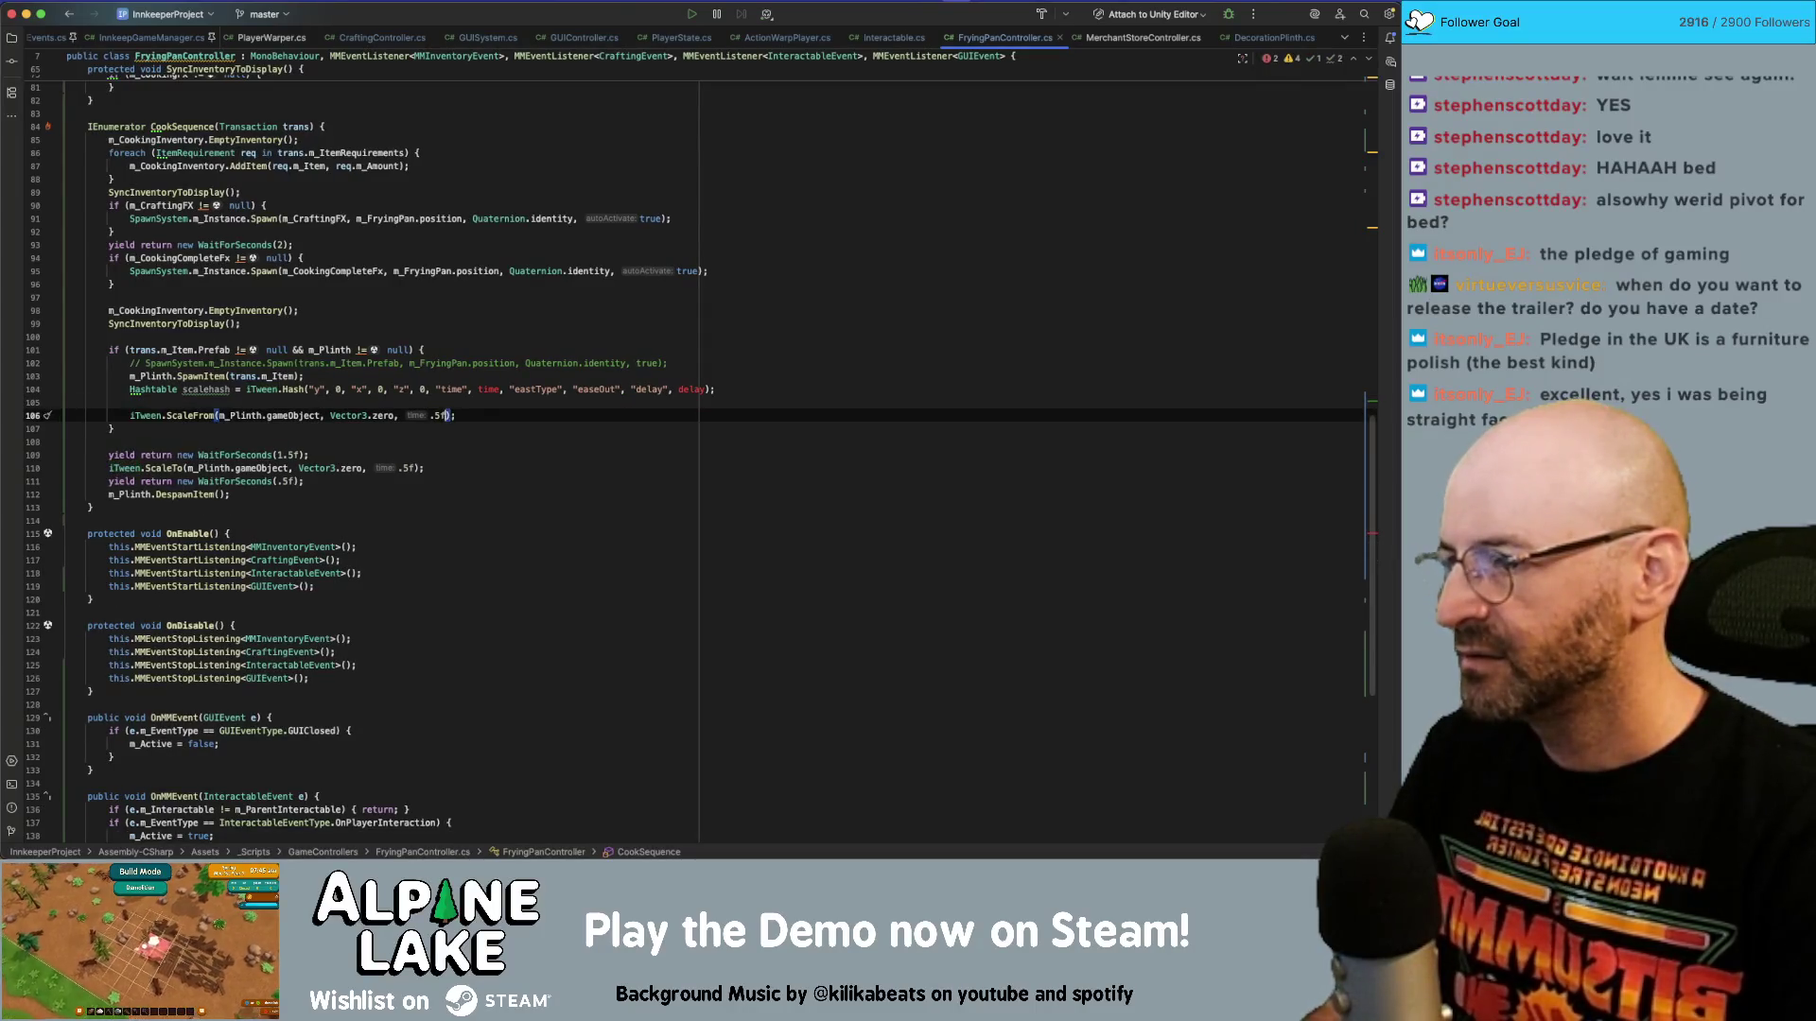
{"action": "key", "text": "shift+alt+Left"}
{"action": "key", "text": "shift+alt+Left"}
{"action": "key", "text": "shift+alt+Left"}
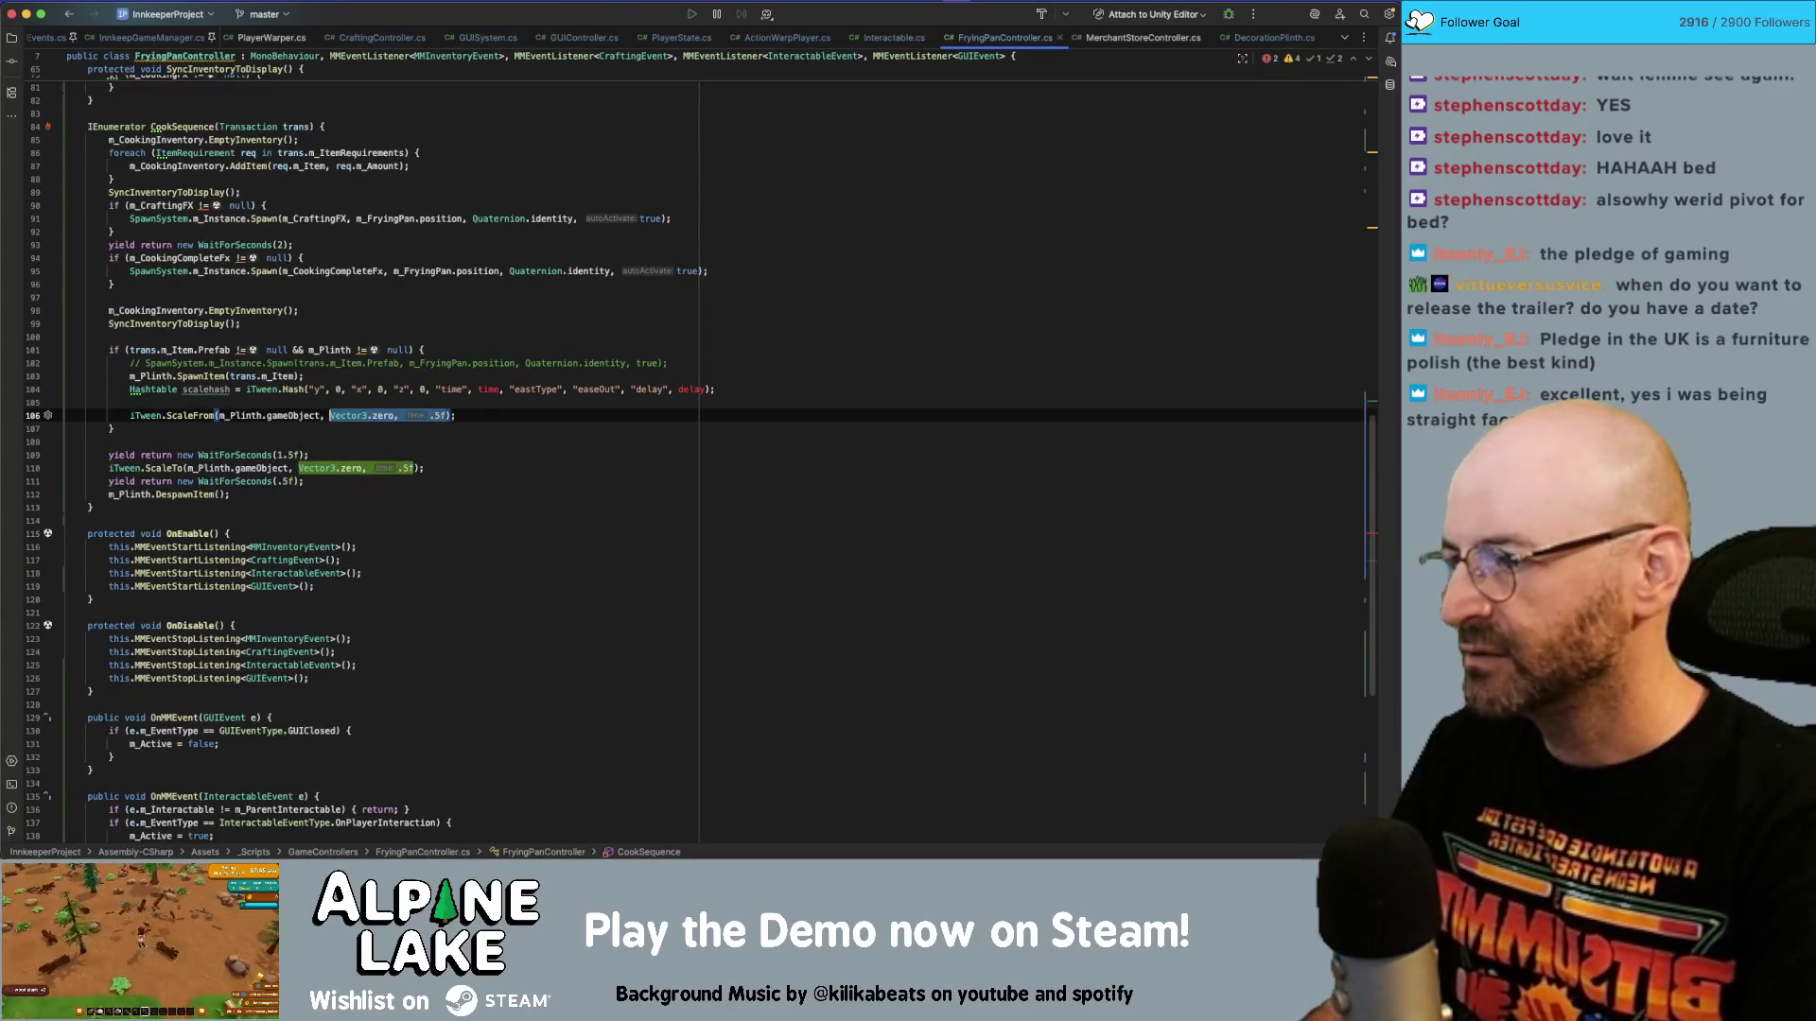
{"action": "type", "text": "scaleh"}
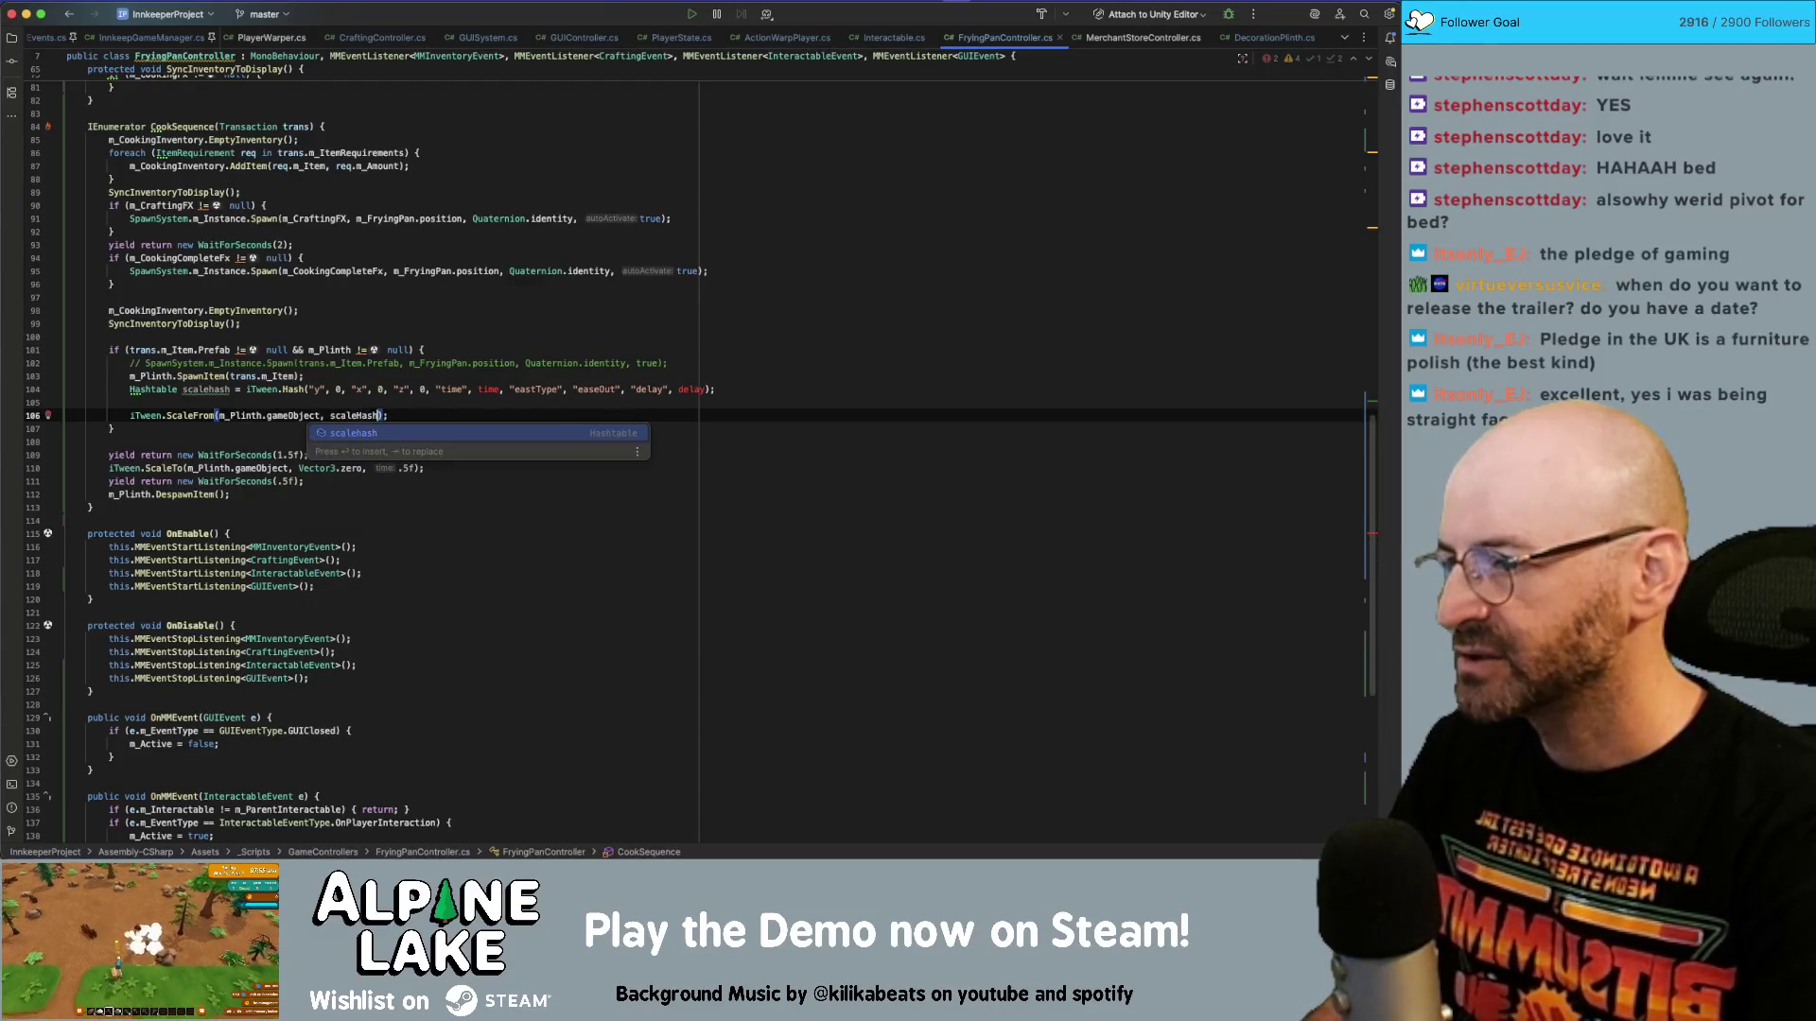
{"action": "key", "text": "Return"}
Set the scalehash time to .5f, remove the delay pair, and save the script.
{"action": "left_click", "coordinate": [129, 389]}
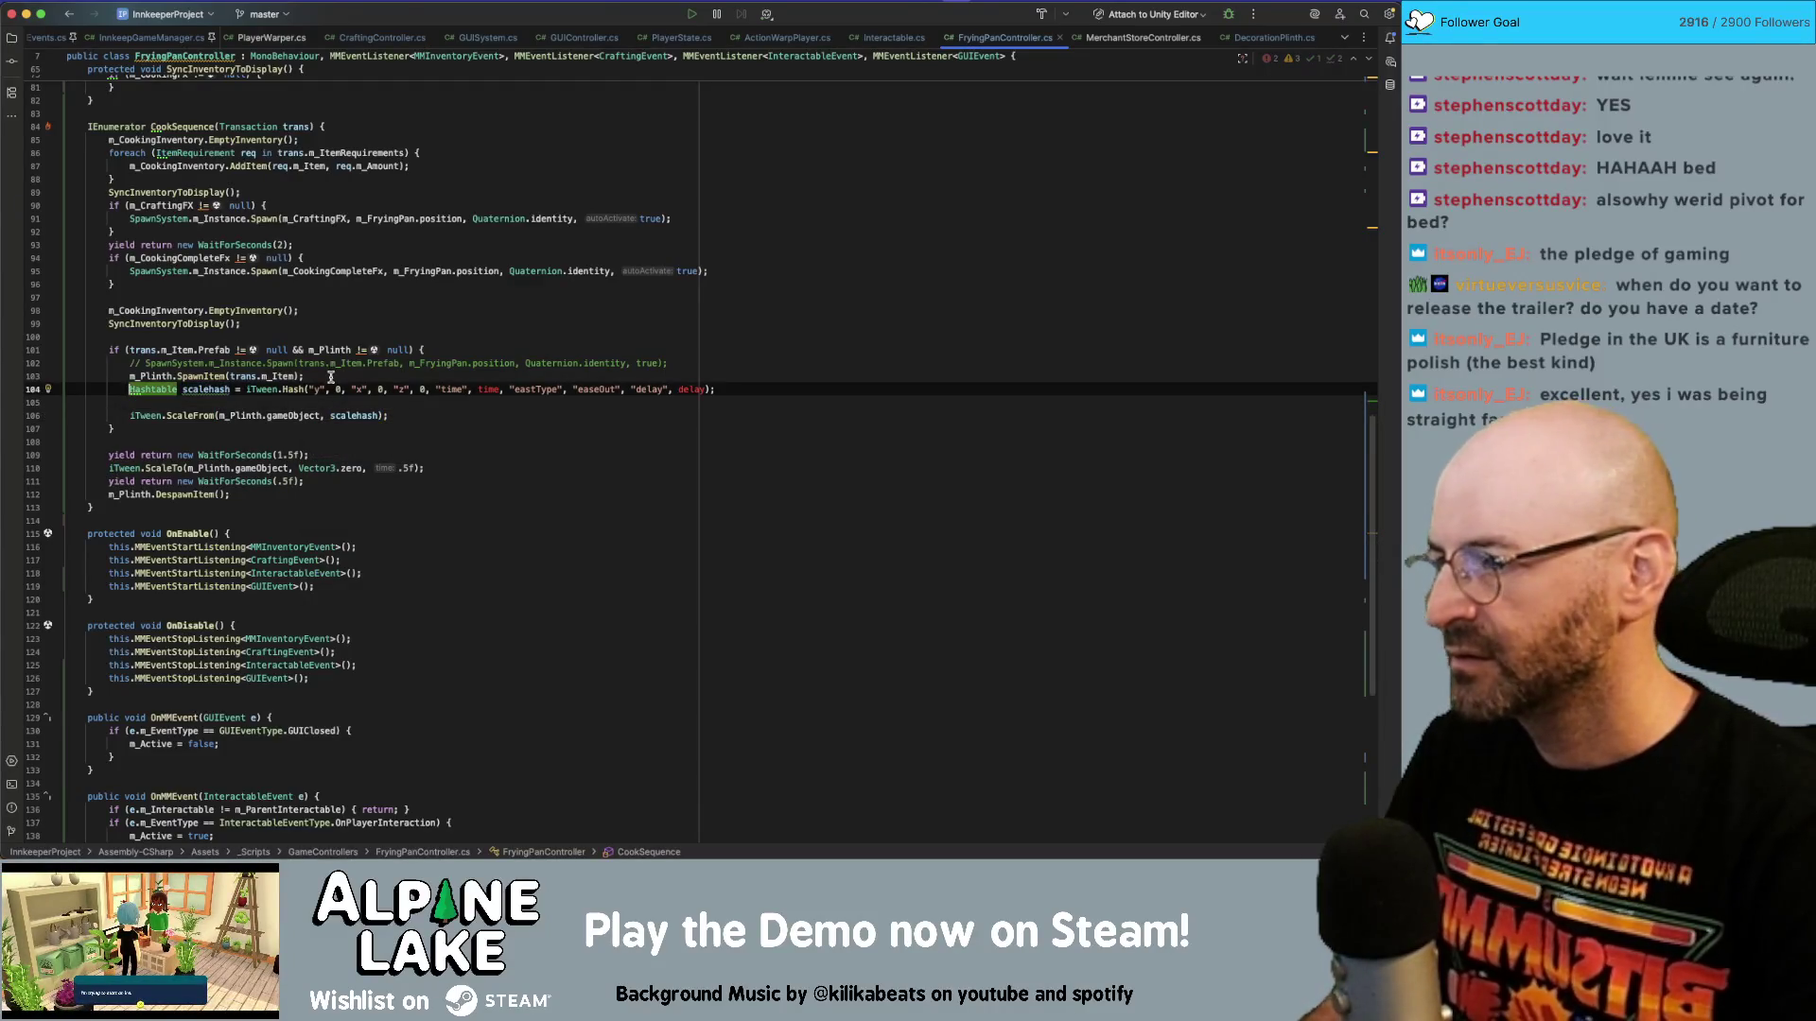
{"action": "mouse_move", "coordinate": [290, 387]}
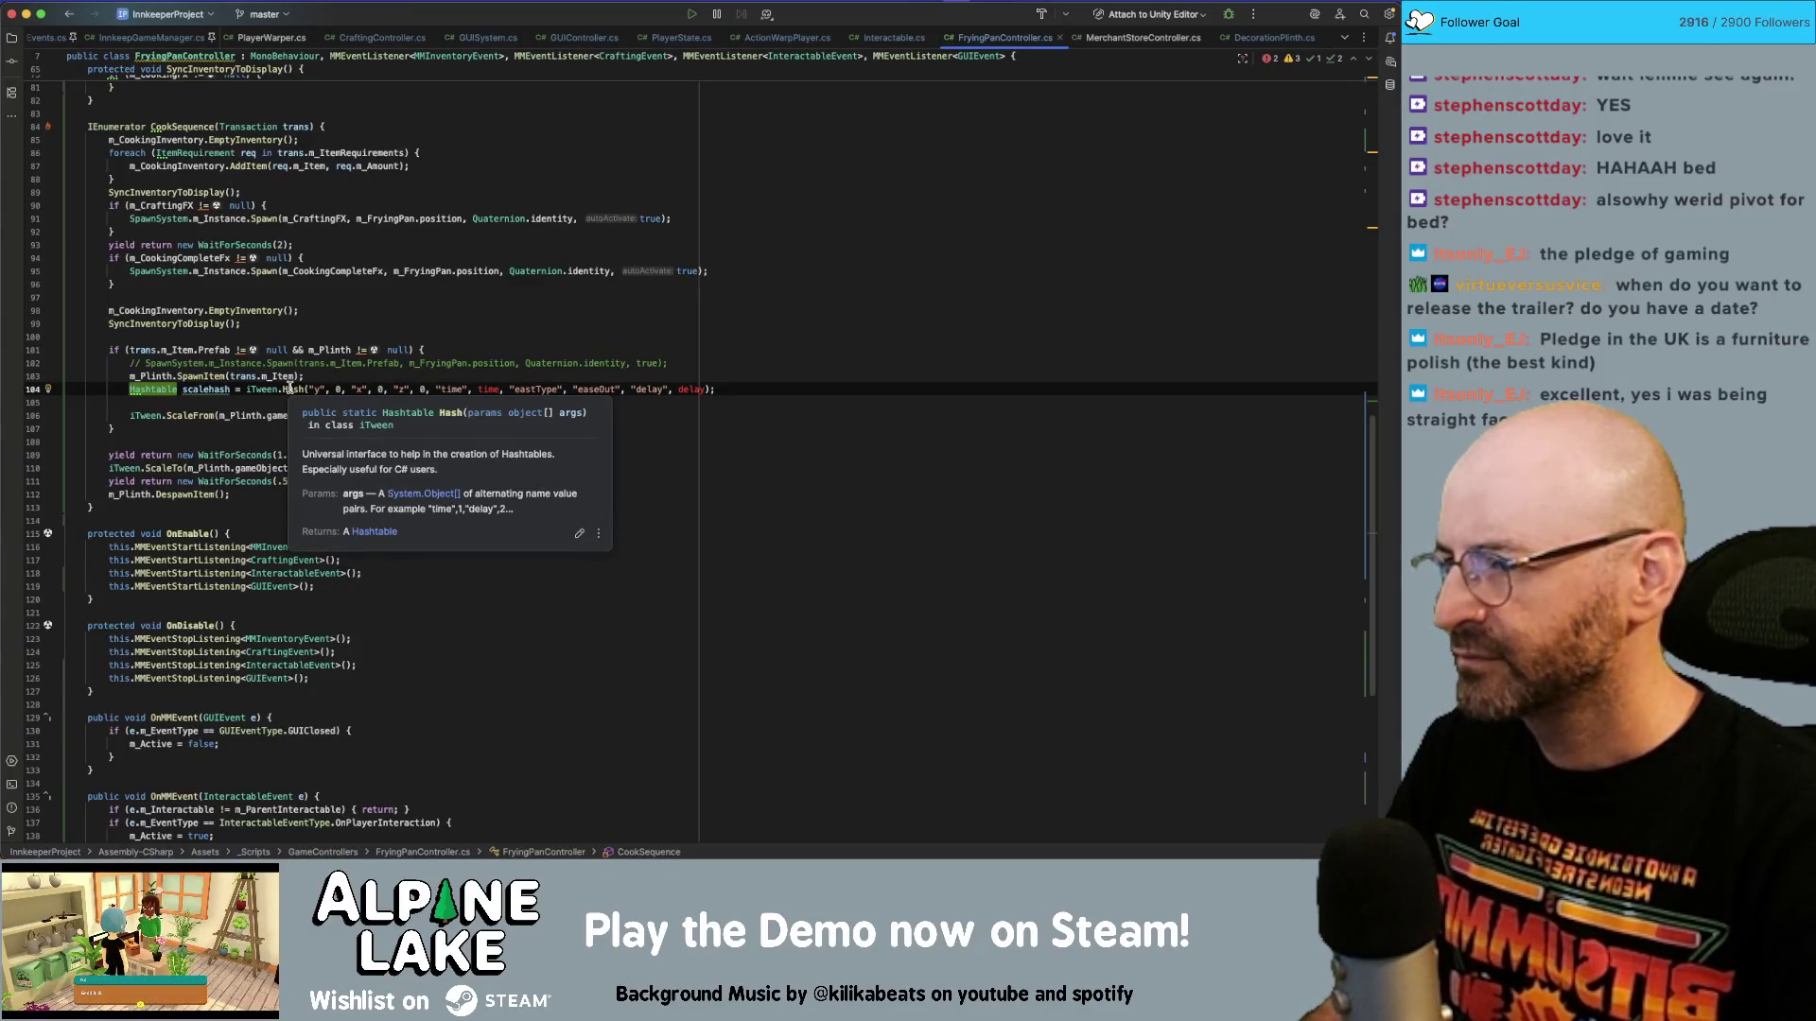
{"action": "double_click", "coordinate": [488, 389]}
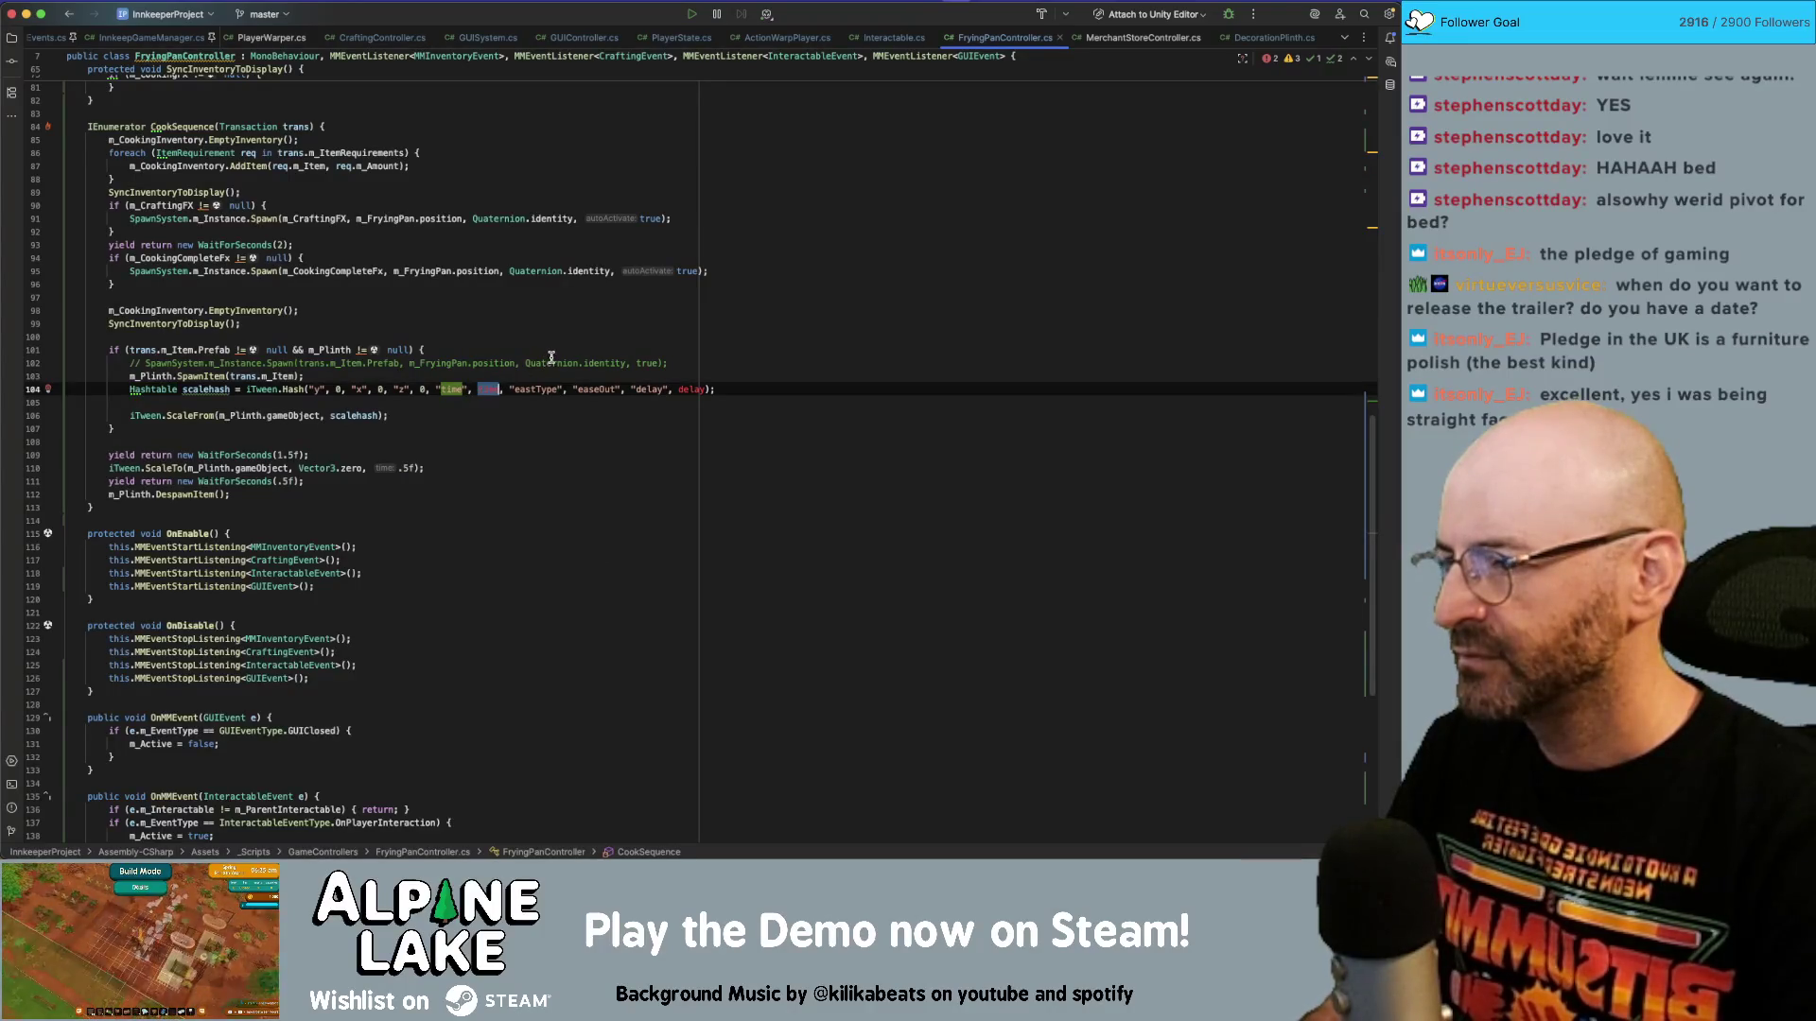
{"action": "type", "text": ".5f"}
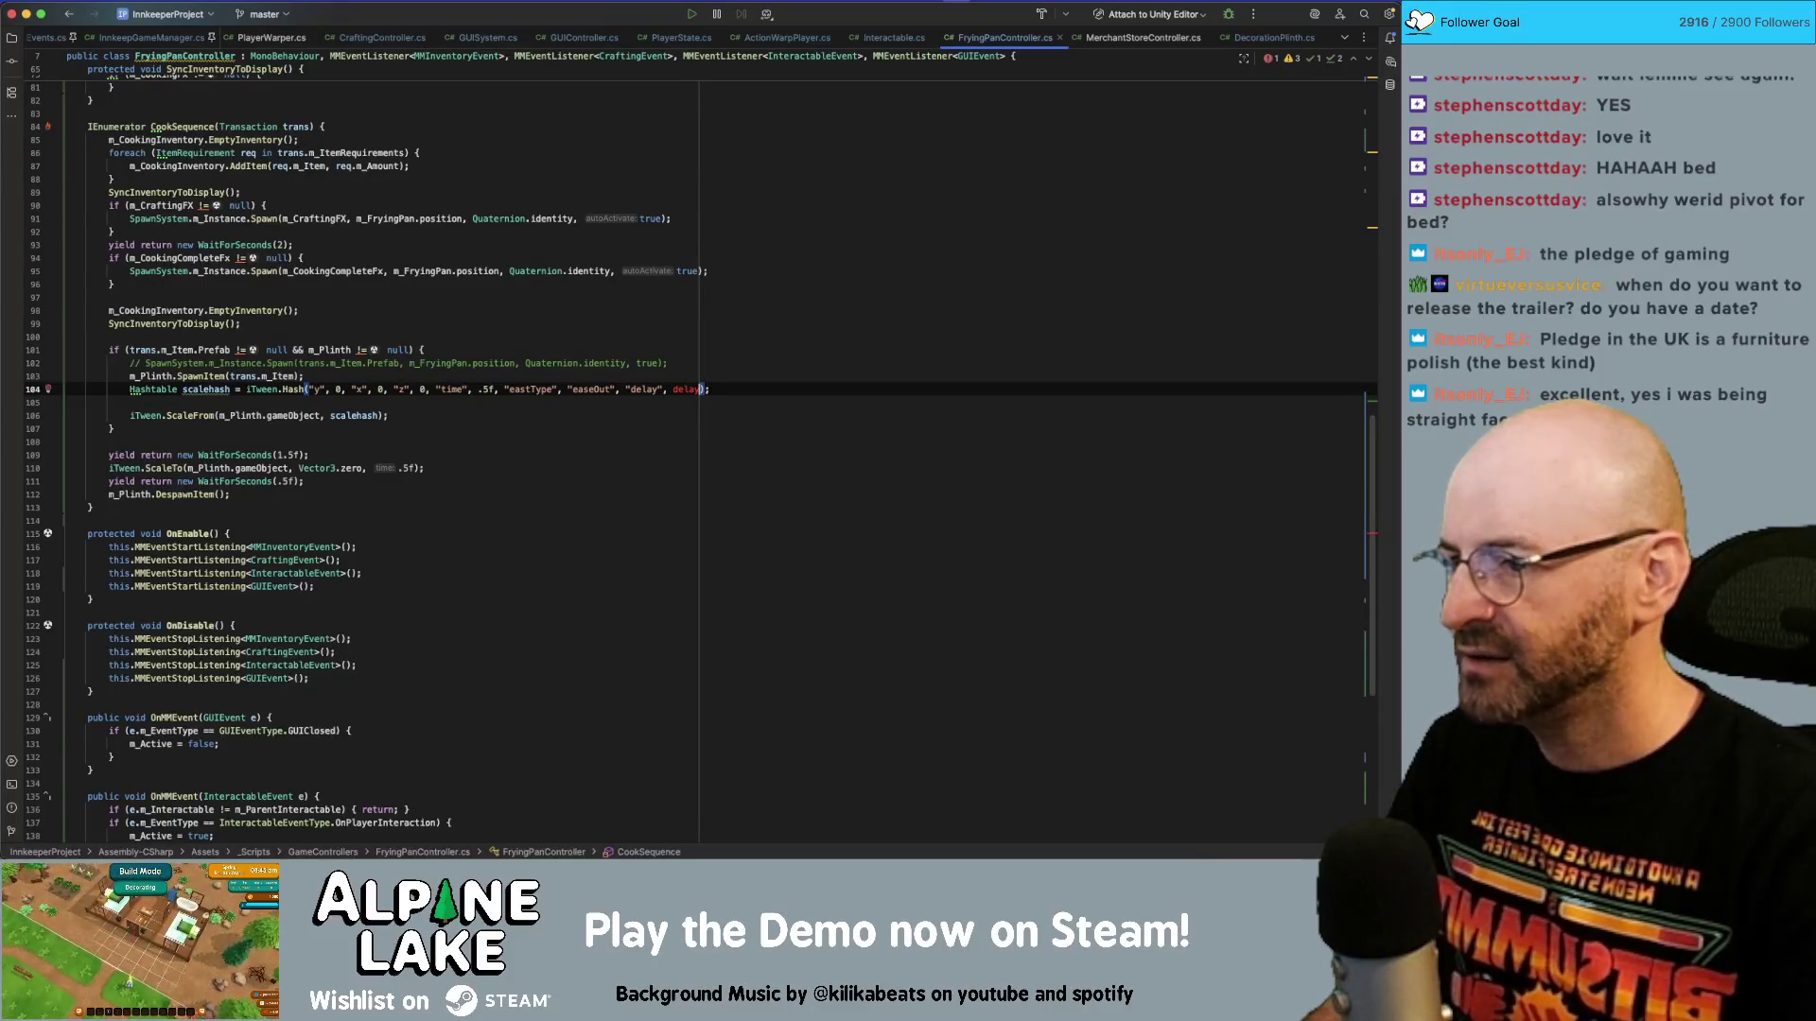
{"action": "key", "text": "alt+shift+Left"}
{"action": "key", "text": "alt+shift+Left"}
{"action": "key", "text": "alt+shift+Left"}
{"action": "key", "text": "BackSpace"}
{"action": "key", "text": "BackSpace"}
{"action": "key", "text": "BackSpace"}
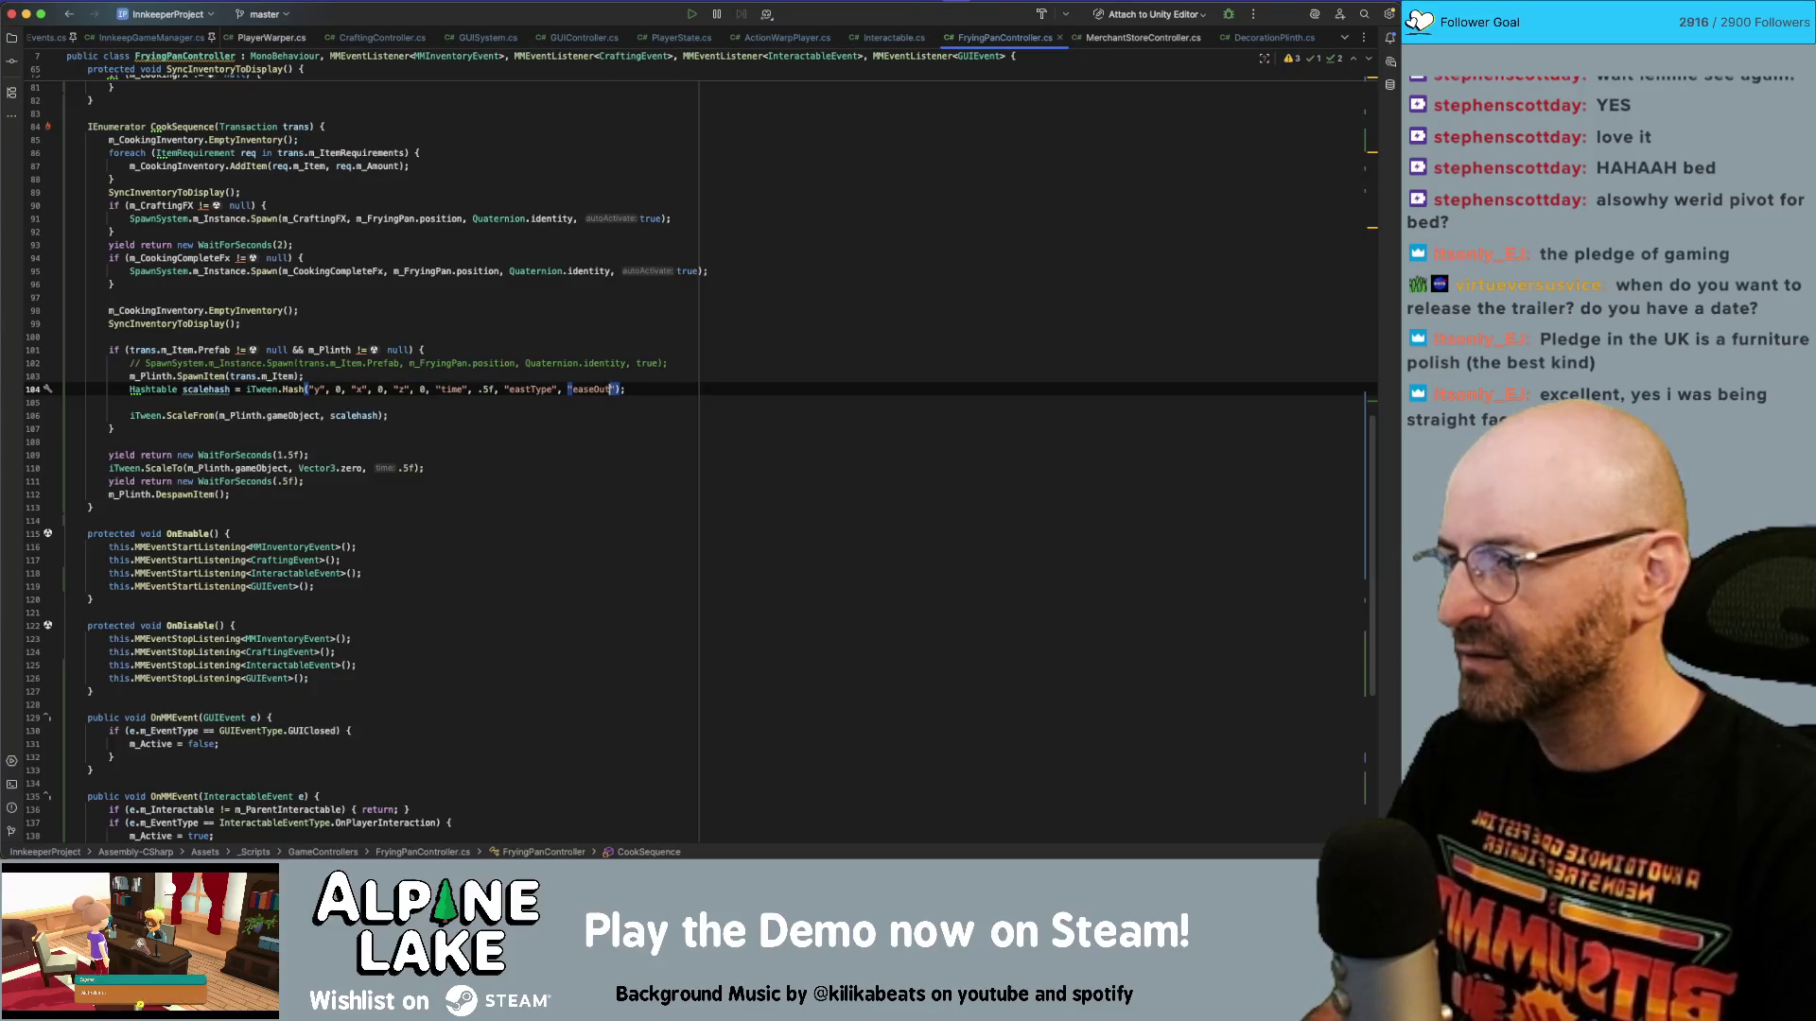
{"action": "left_click", "coordinate": [553, 389]}
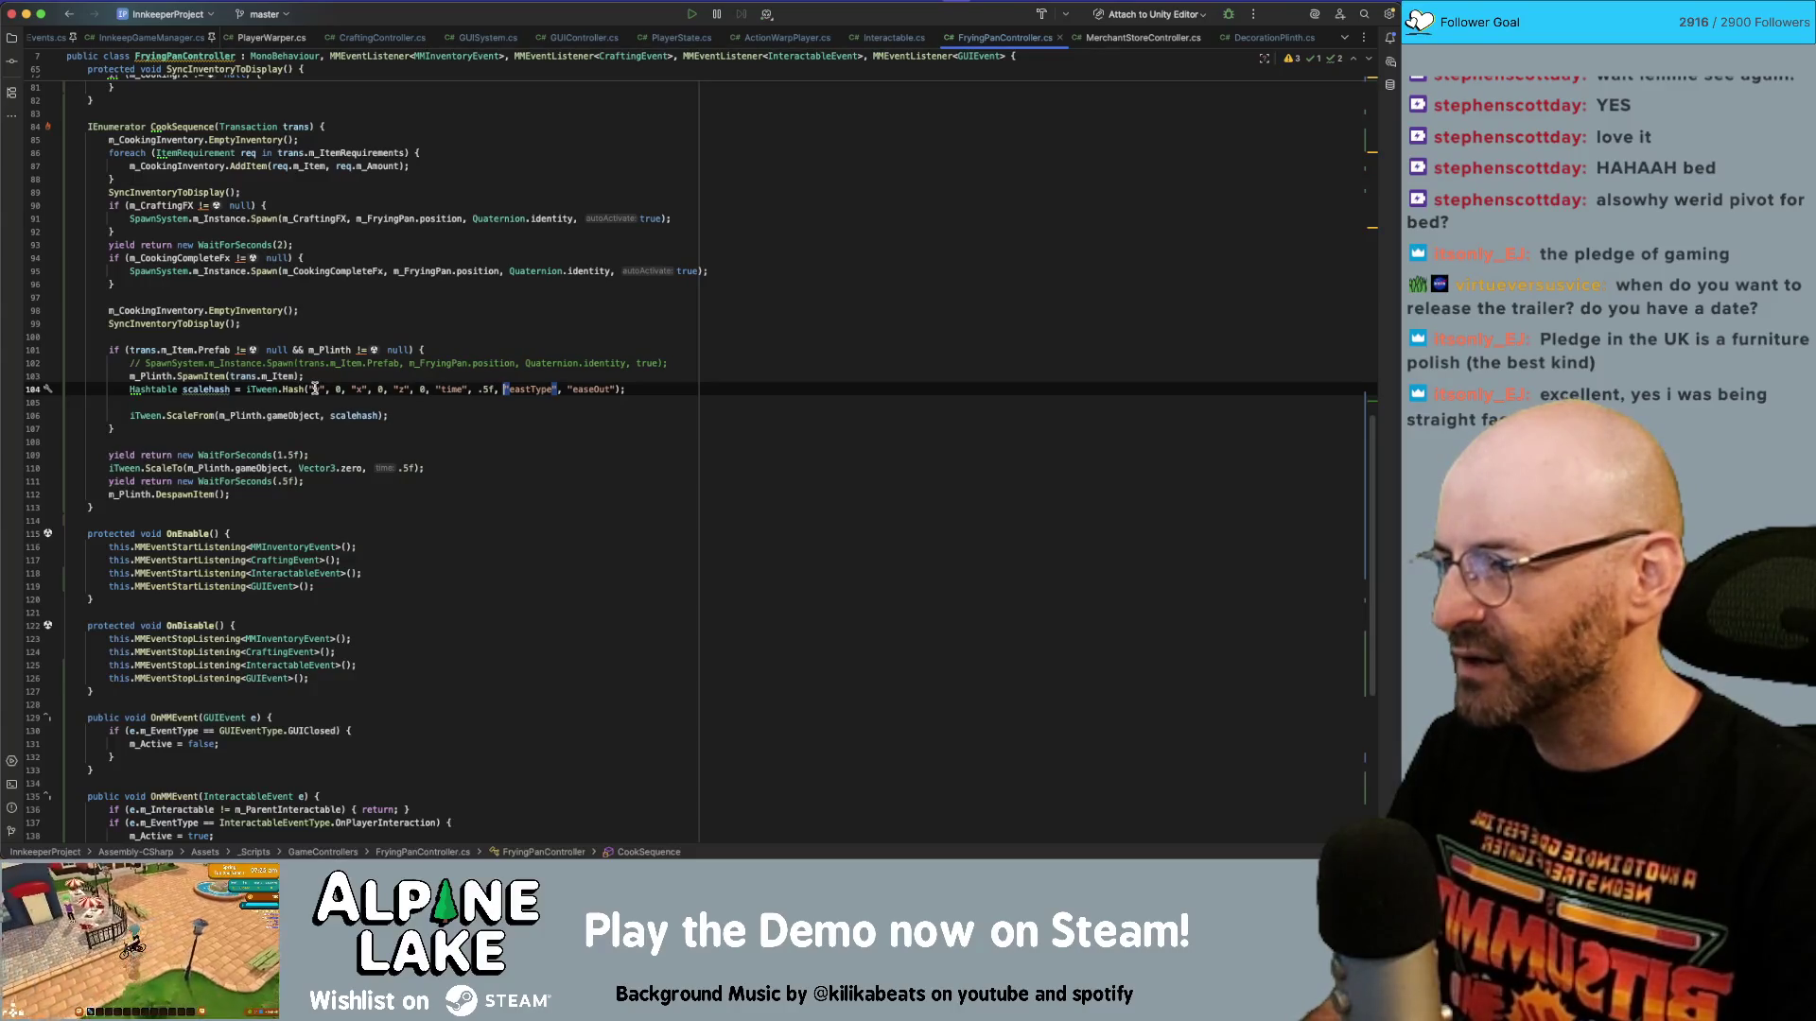
{"action": "left_click", "coordinate": [296, 388]}
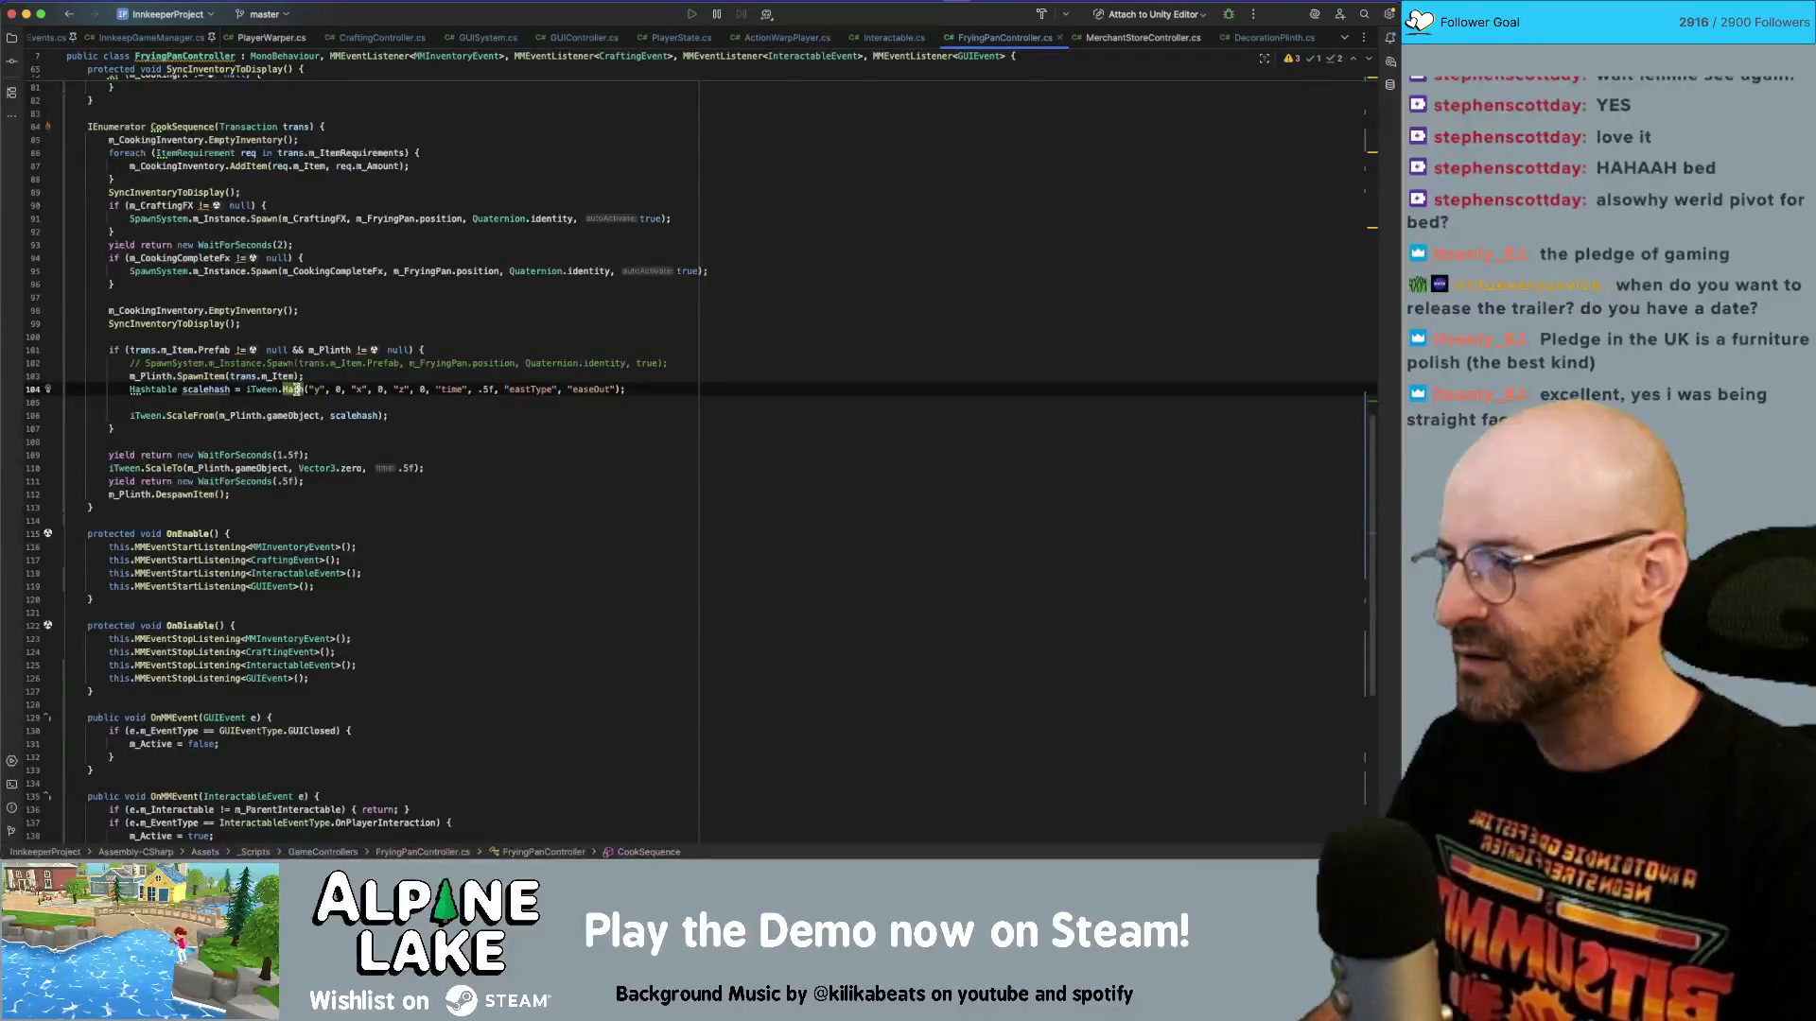
{"action": "key", "text": "super+shift+f"}
{"action": "key", "text": "Escape"}
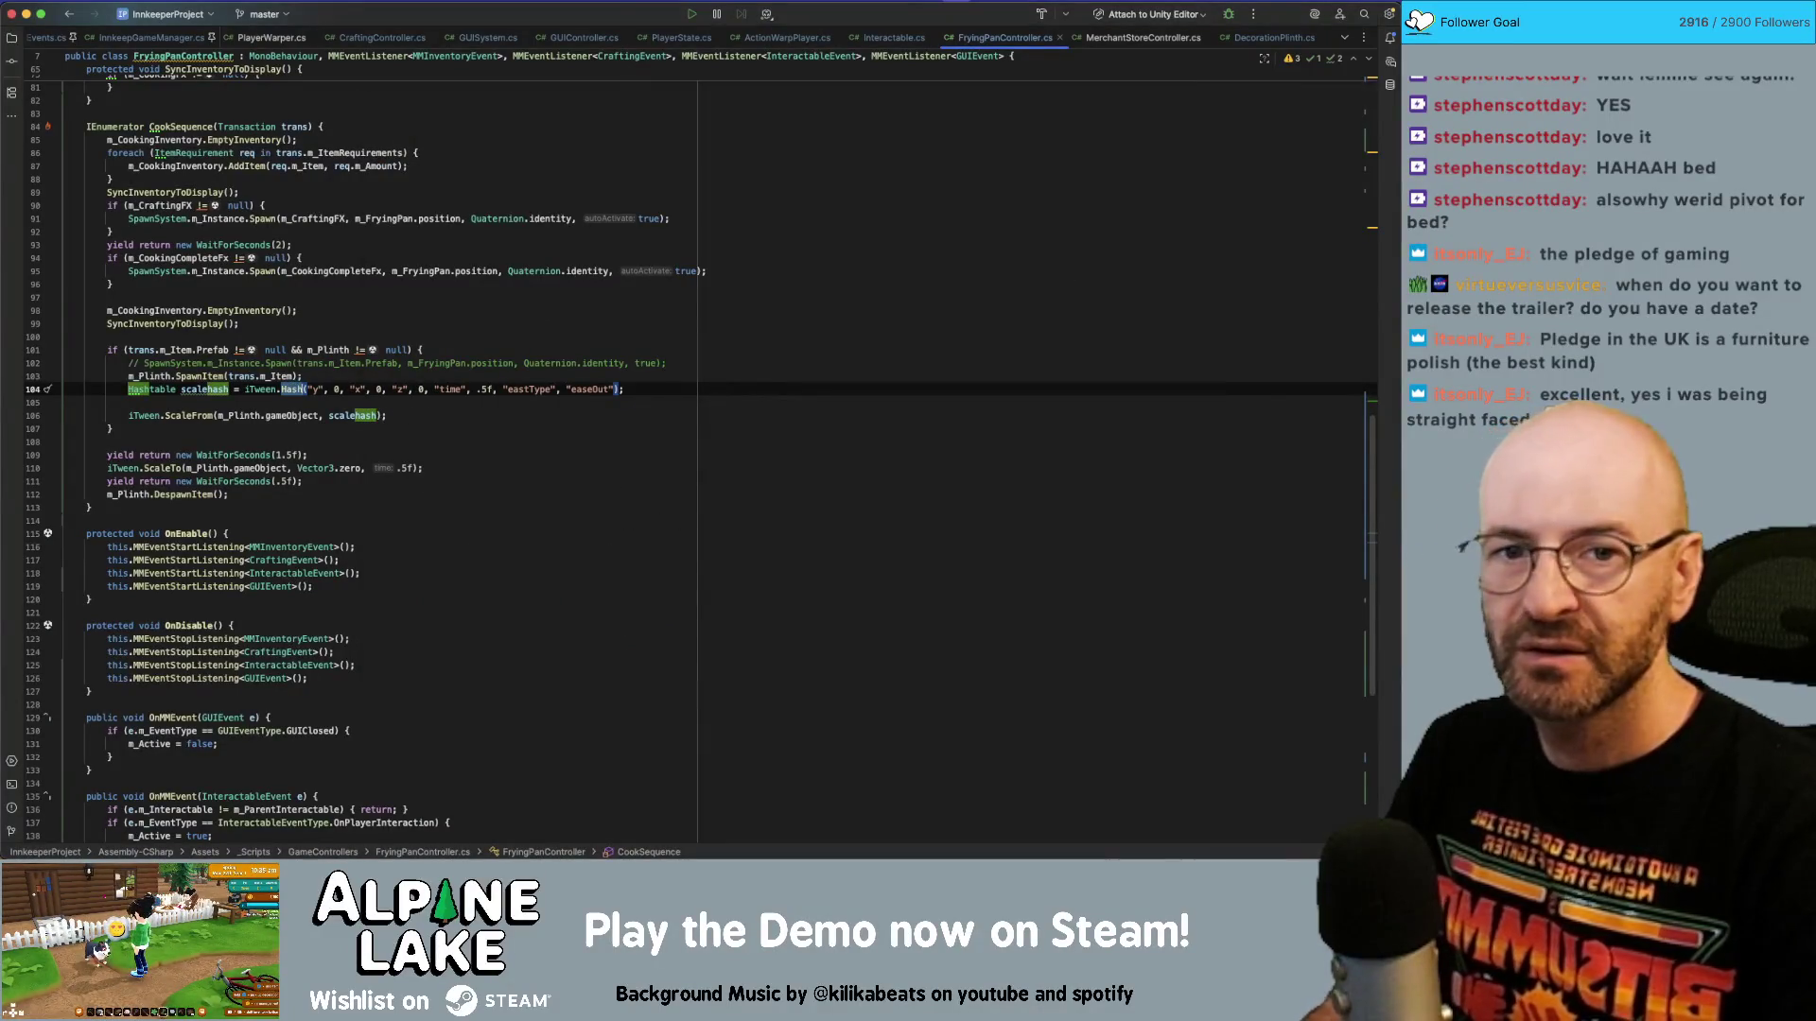
{"action": "key", "text": "ctrl+s"}
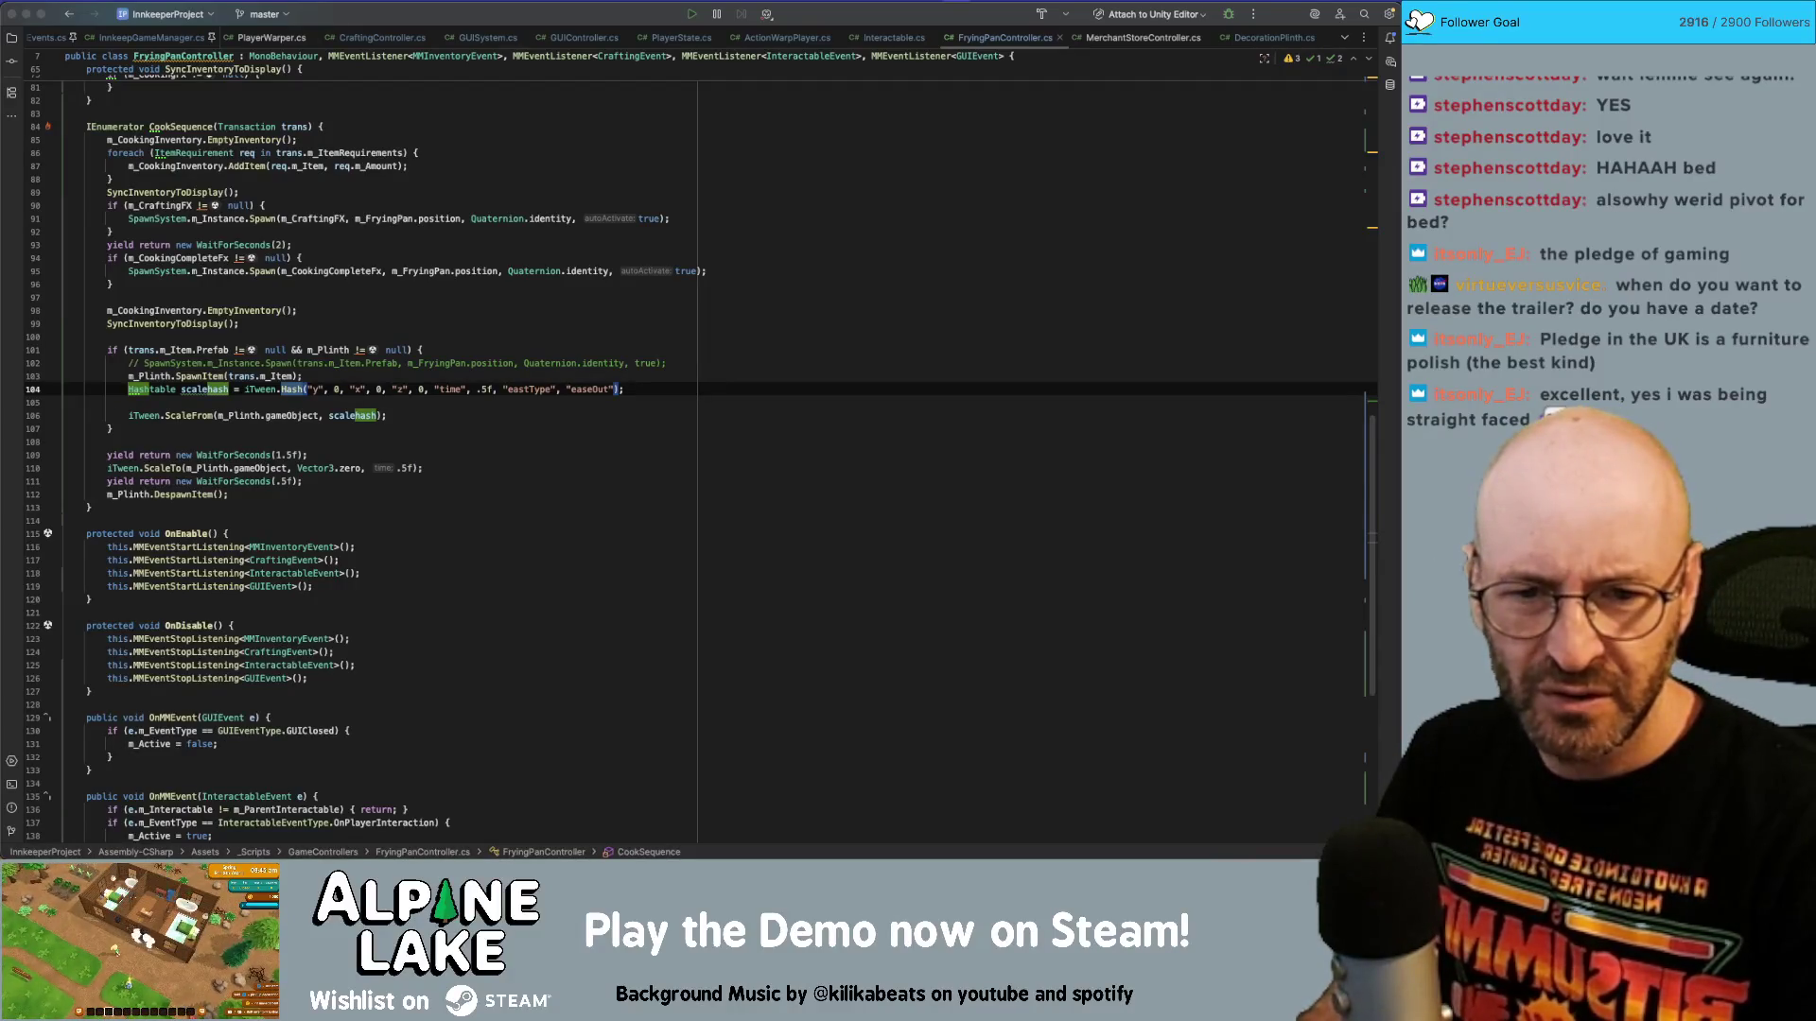
{"action": "left_click", "coordinate": [376, 350]}
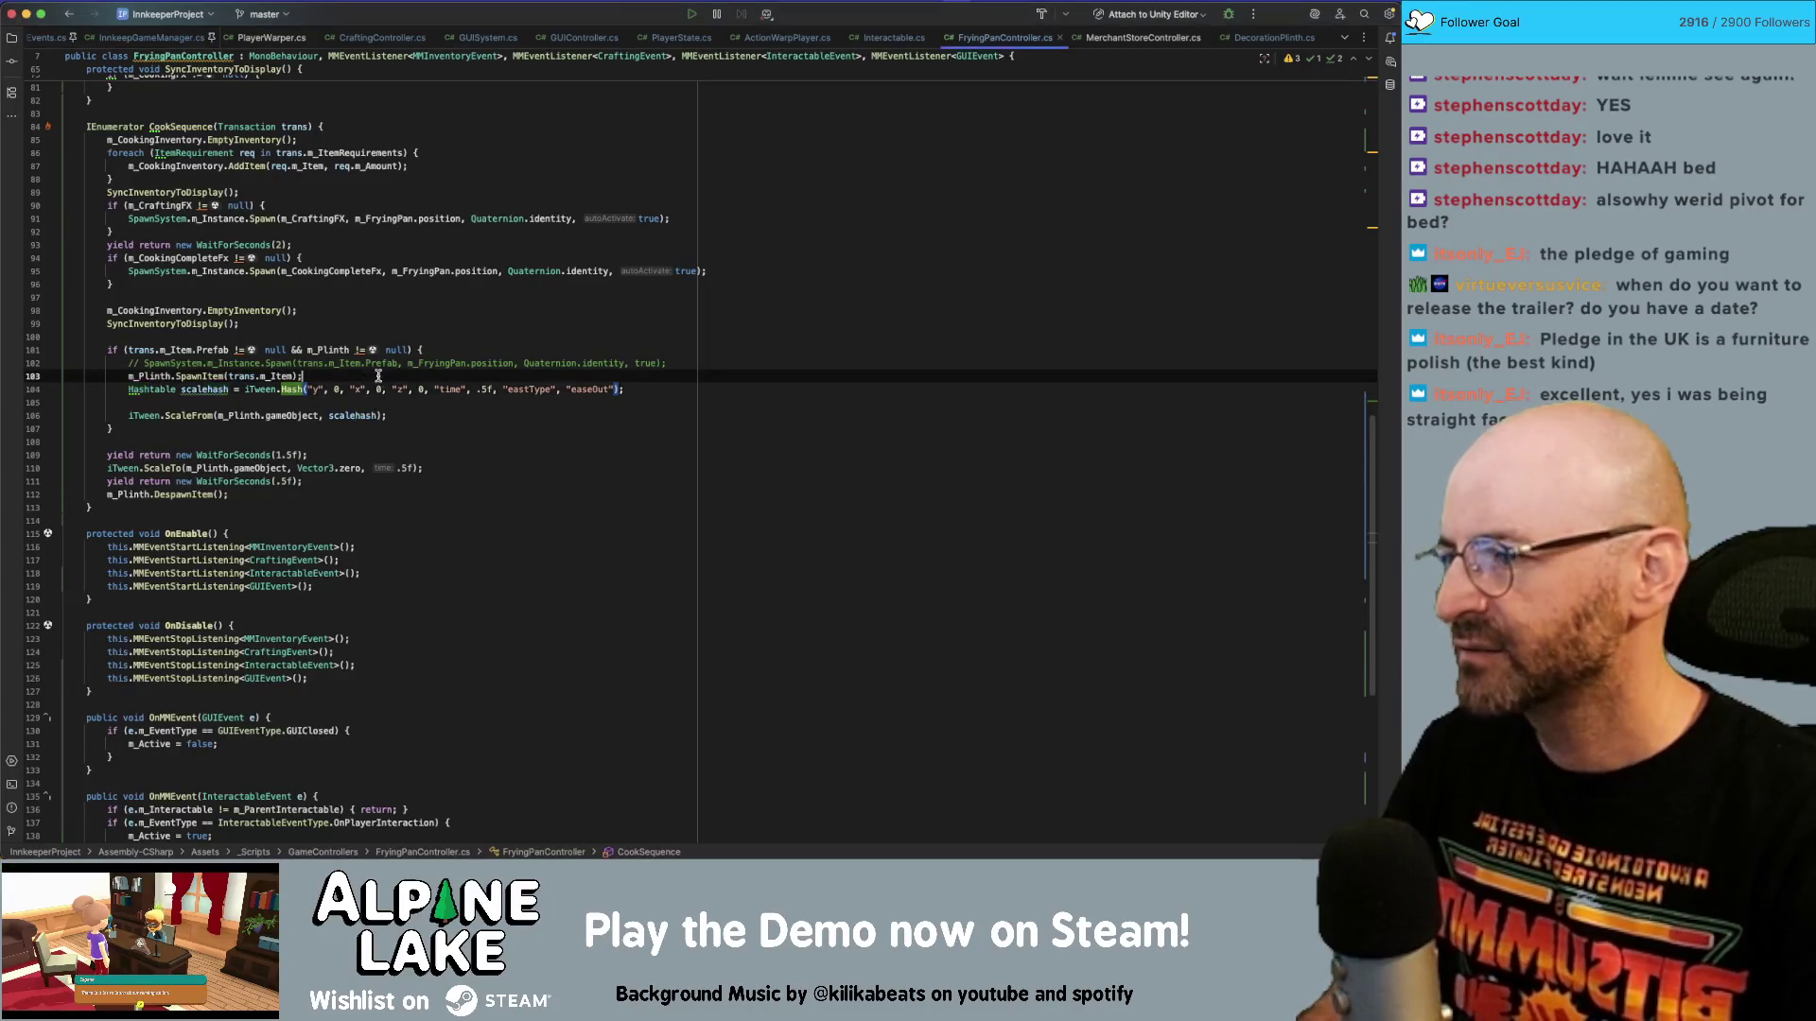
Add then undo a WaitForEndOfFrame yield after SpawnItem, and jump to DecorationPlinth's SpawnItem definition.
{"action": "key", "text": "Down"}
{"action": "key", "text": "Down"}
{"action": "key", "text": "Return"}
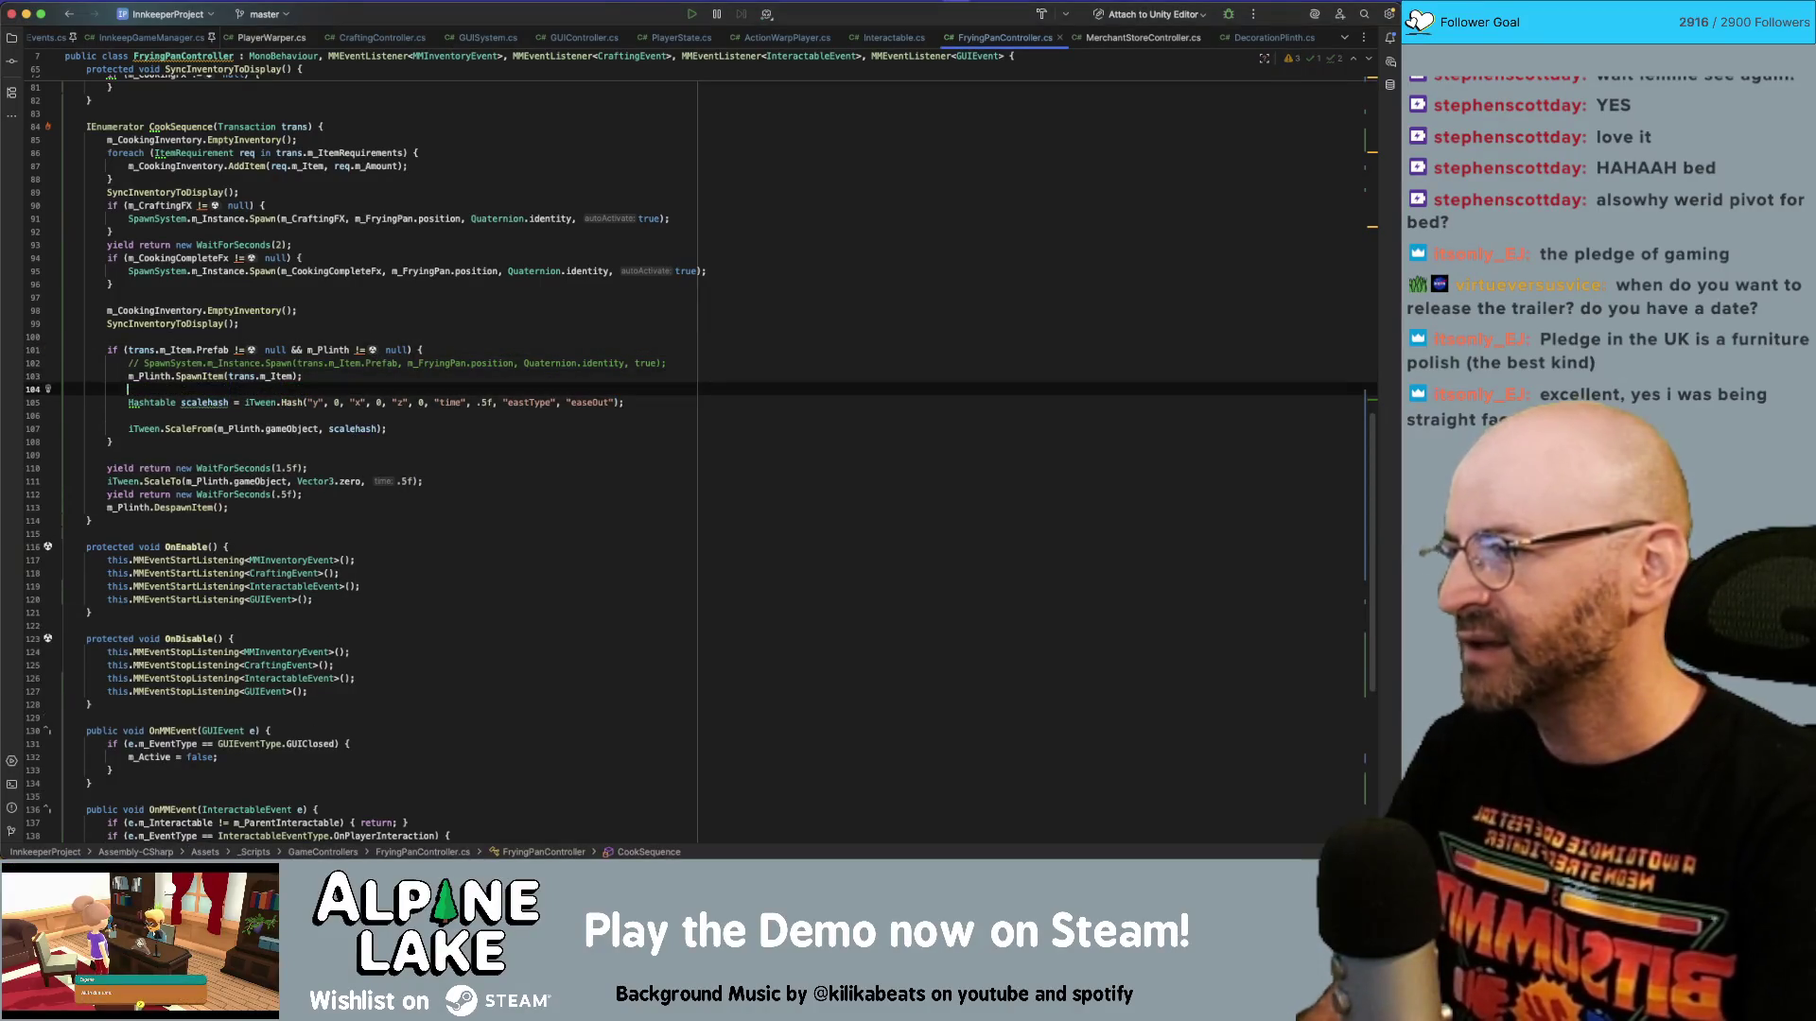
{"action": "type", "text": "m_PLinth."}
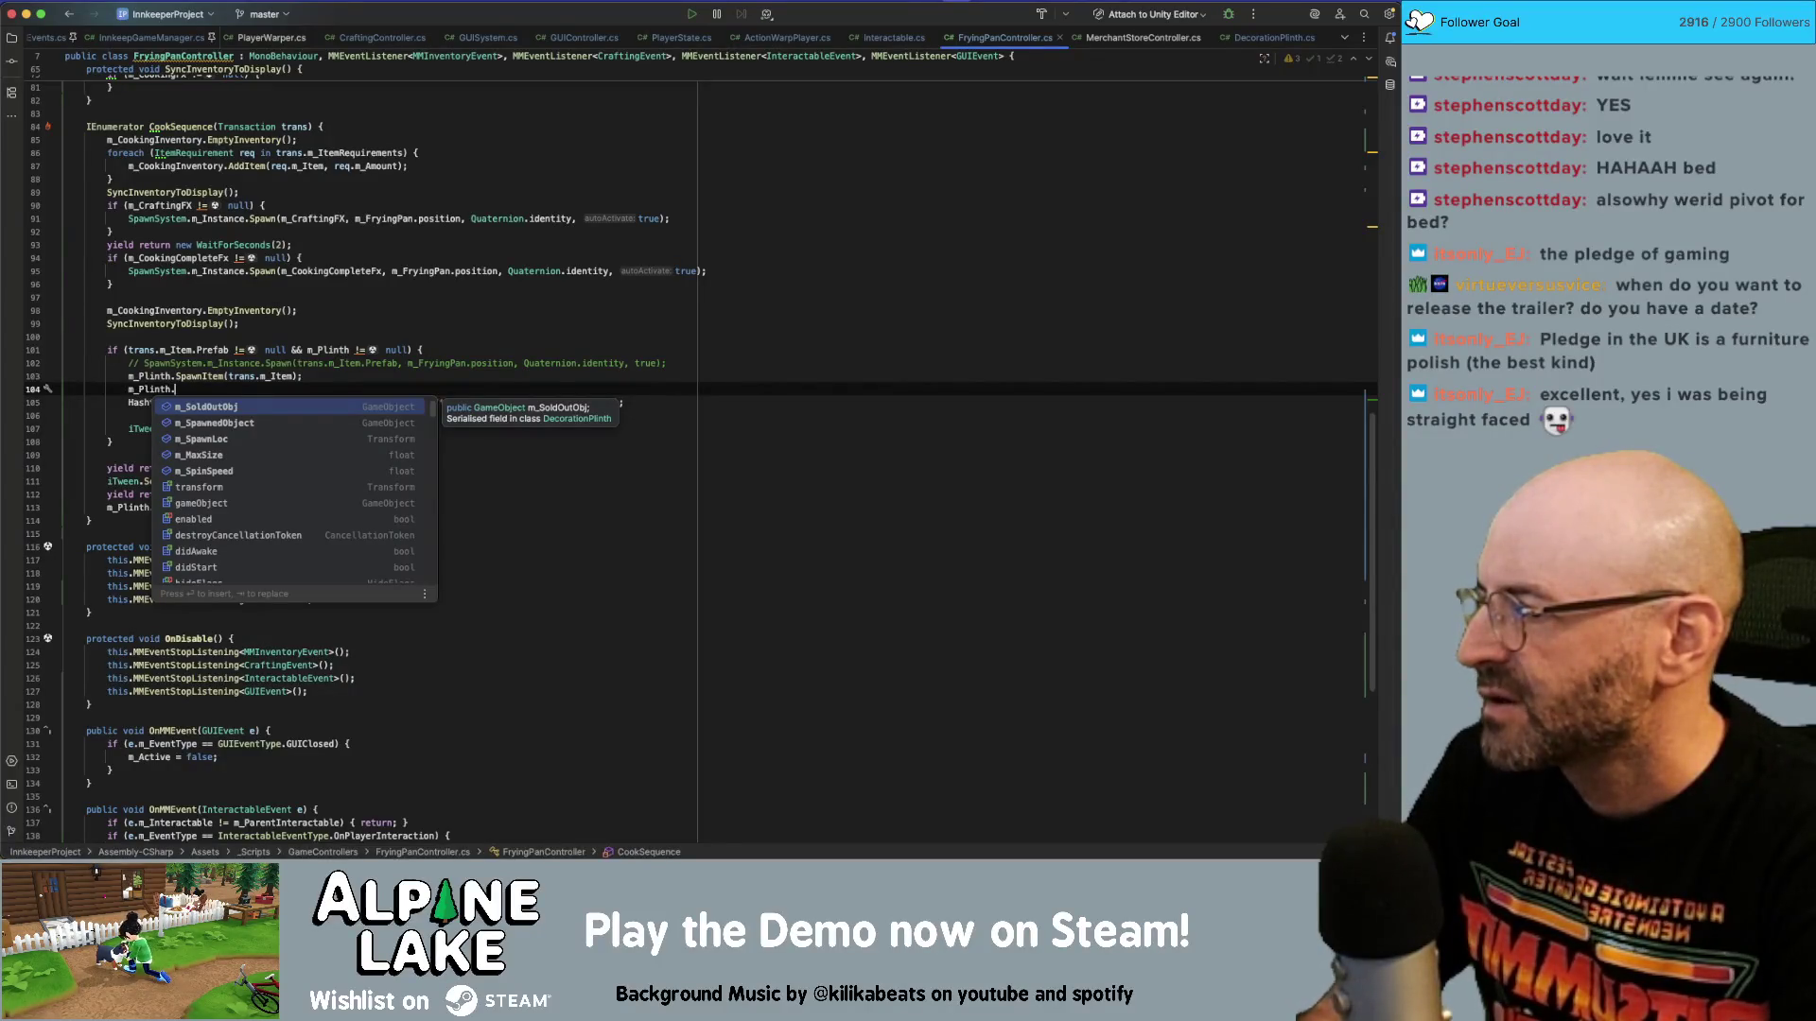
{"action": "key", "text": "Escape"}
{"action": "key", "text": "BackSpace"}
{"action": "key", "text": "BackSpace"}
{"action": "key", "text": "BackSpace"}
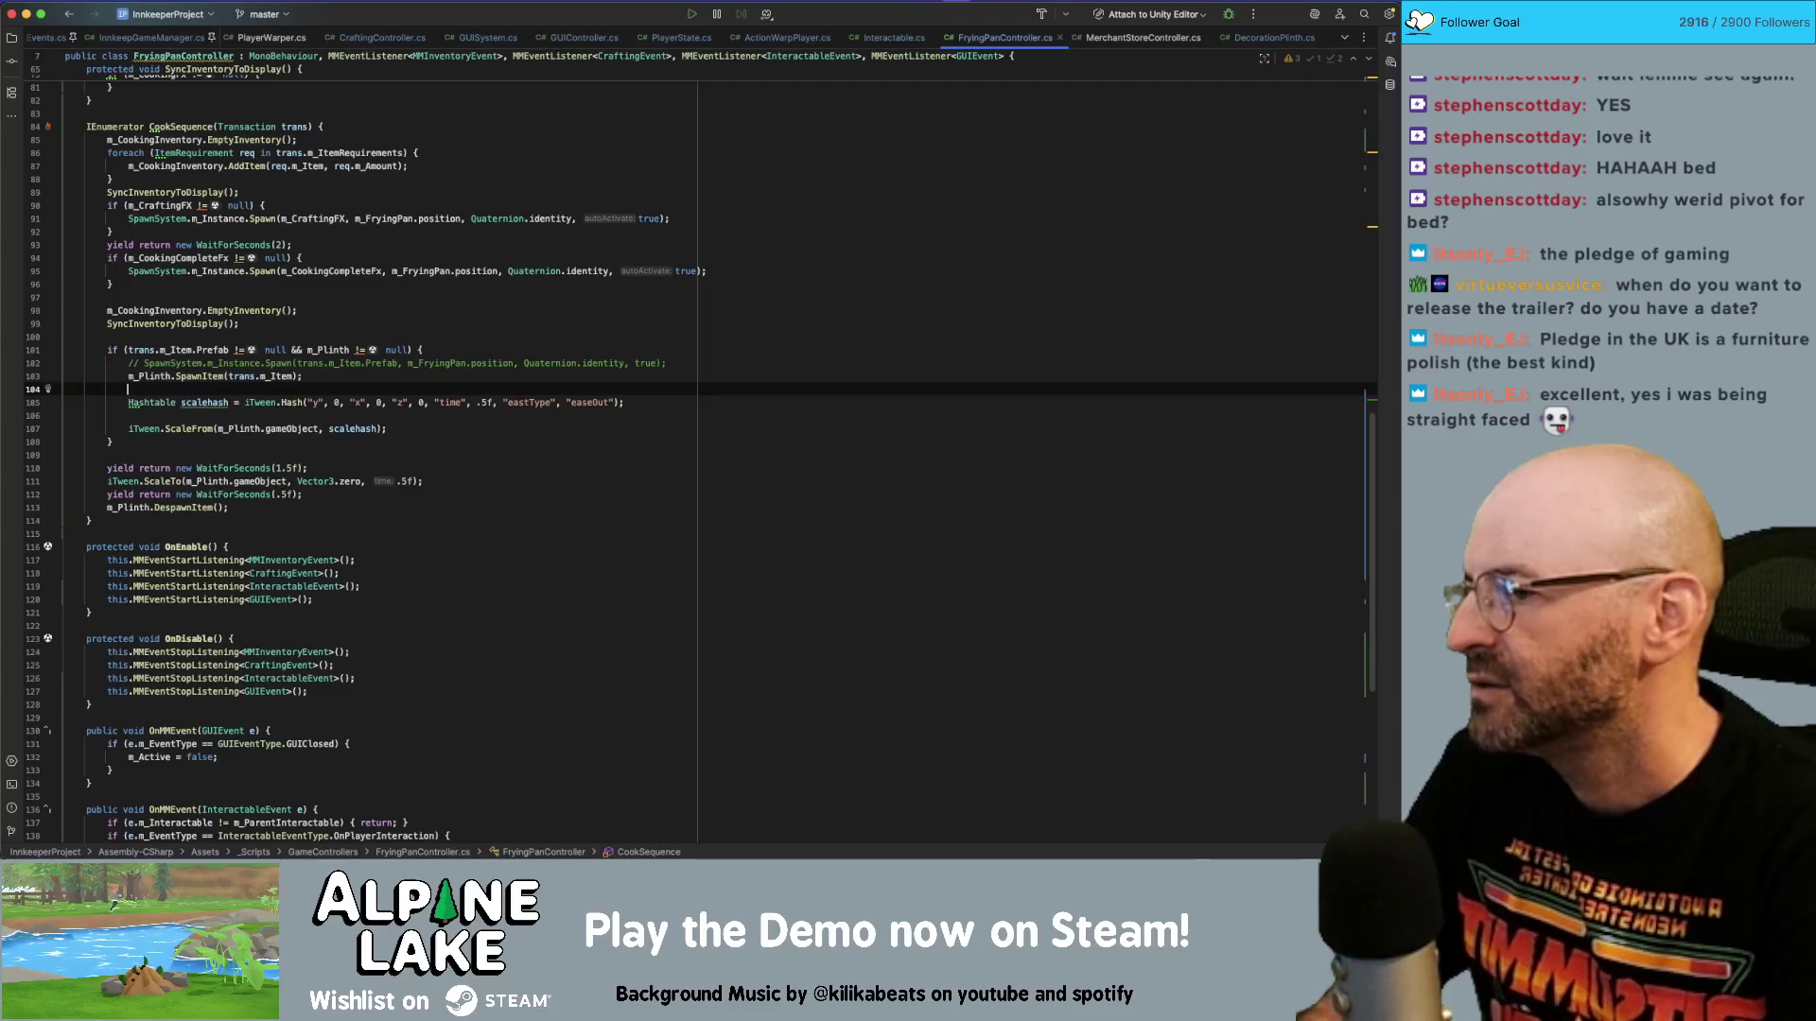
{"action": "type", "text": "yield return new W"}
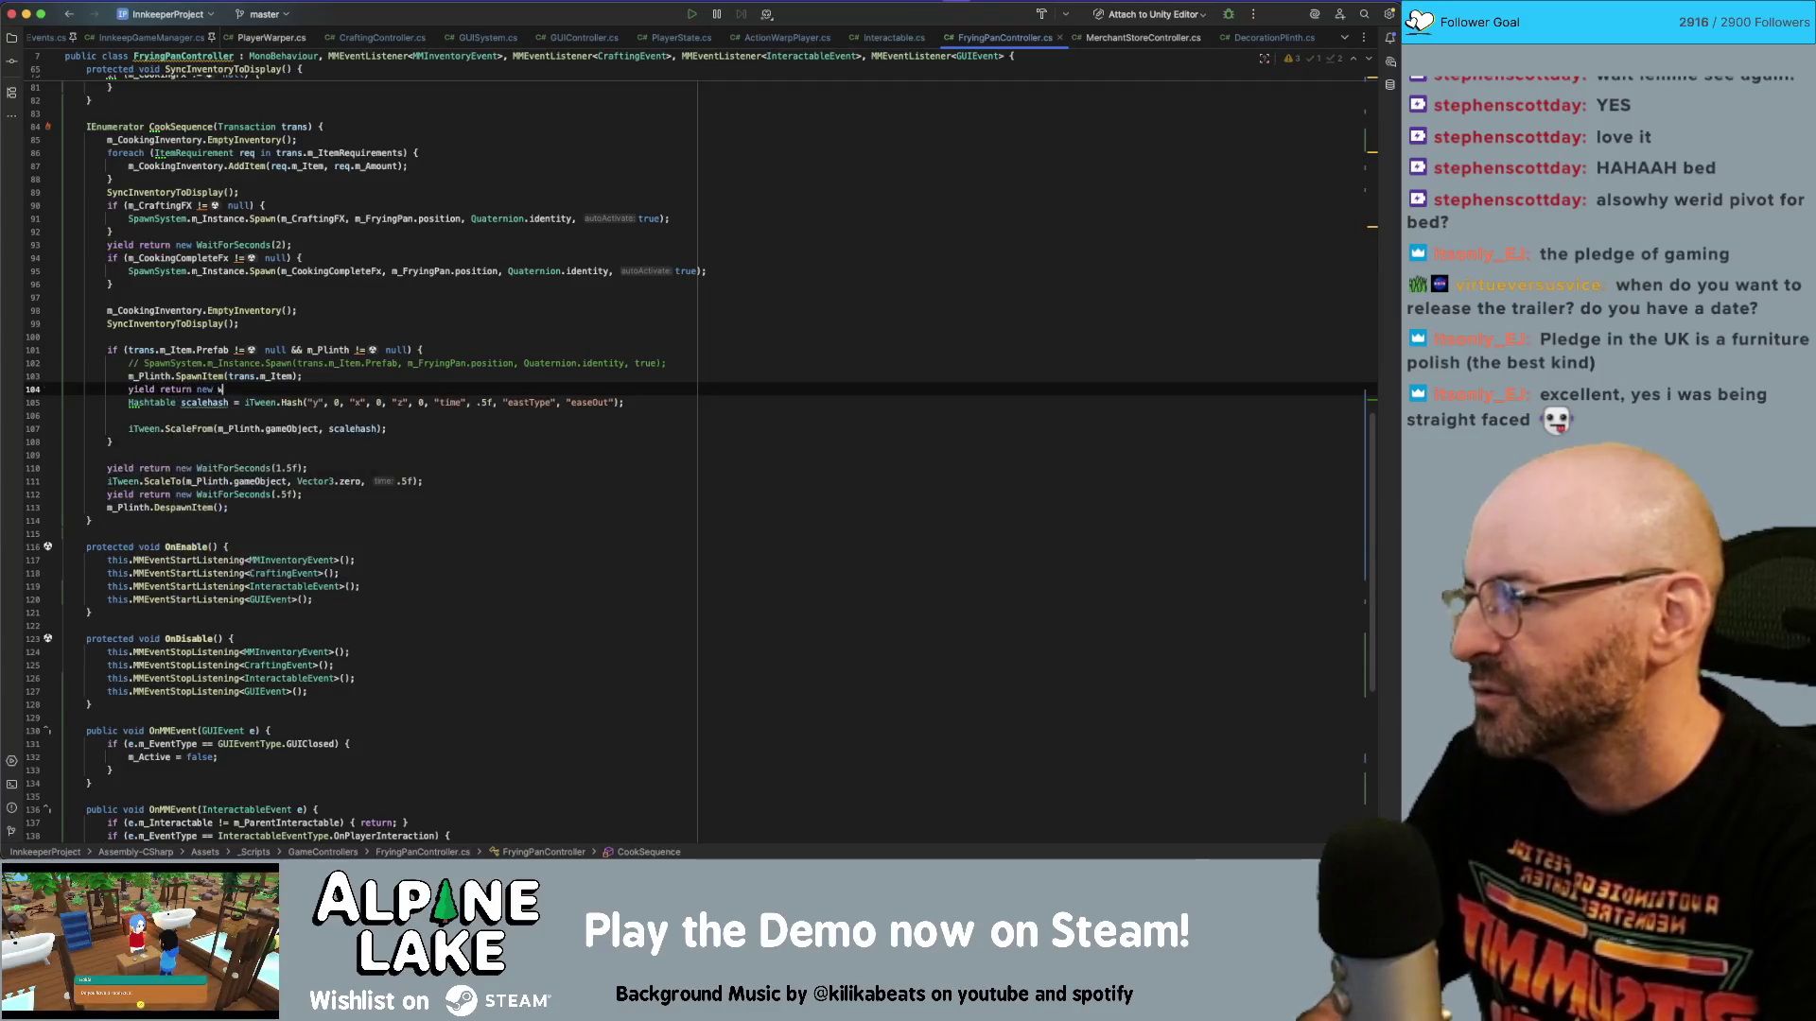
{"action": "type", "text": "aitforendof"}
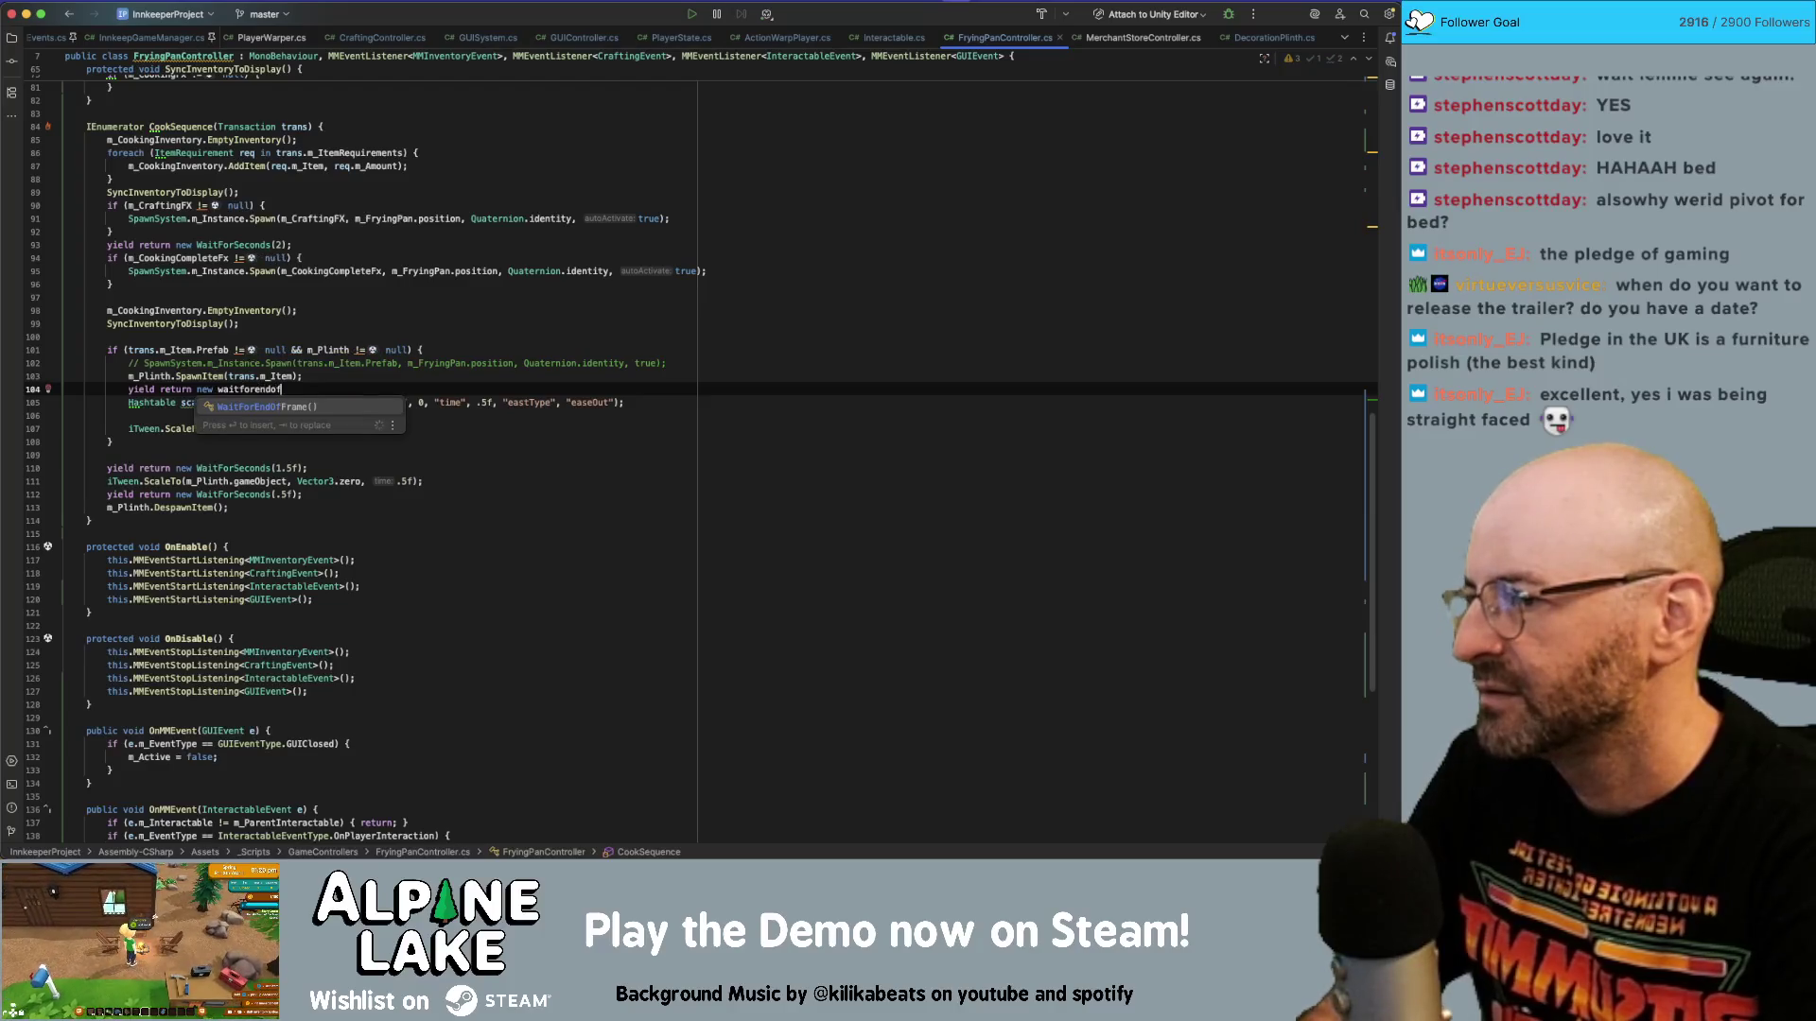
{"action": "key", "text": "Return"}
{"action": "type", "text": ";"}
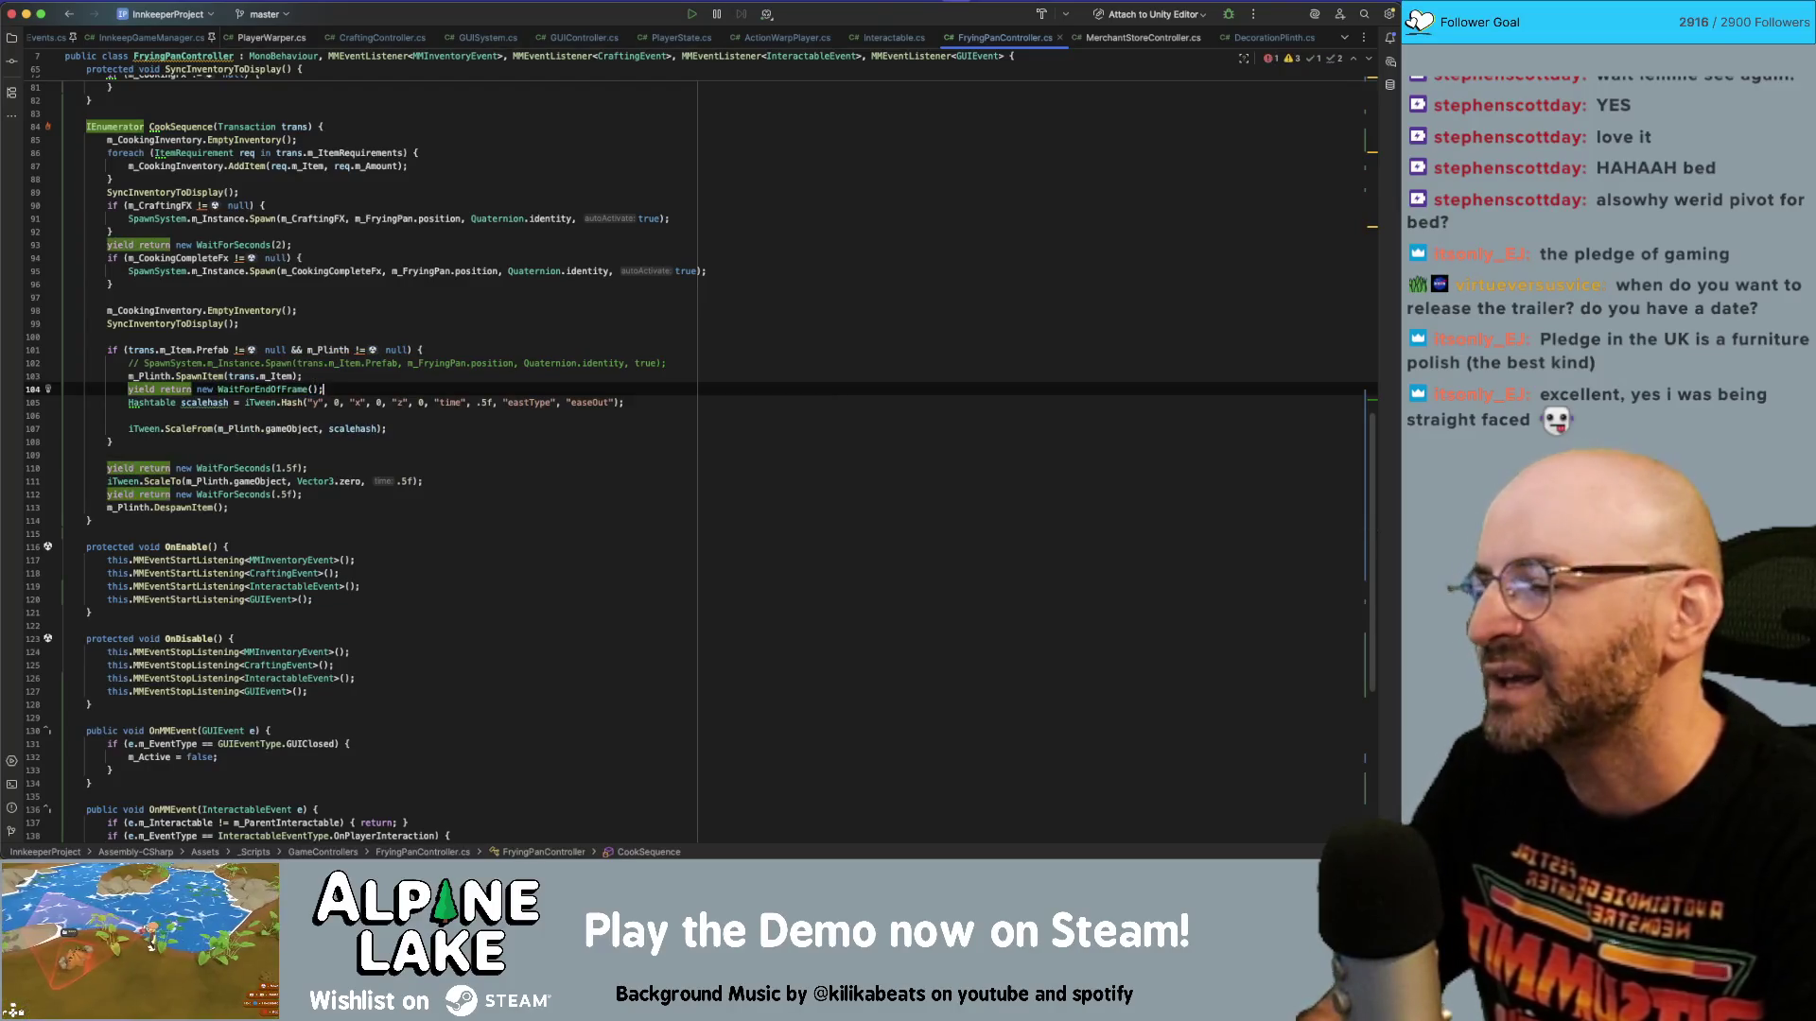
{"action": "key", "text": "super+z"}
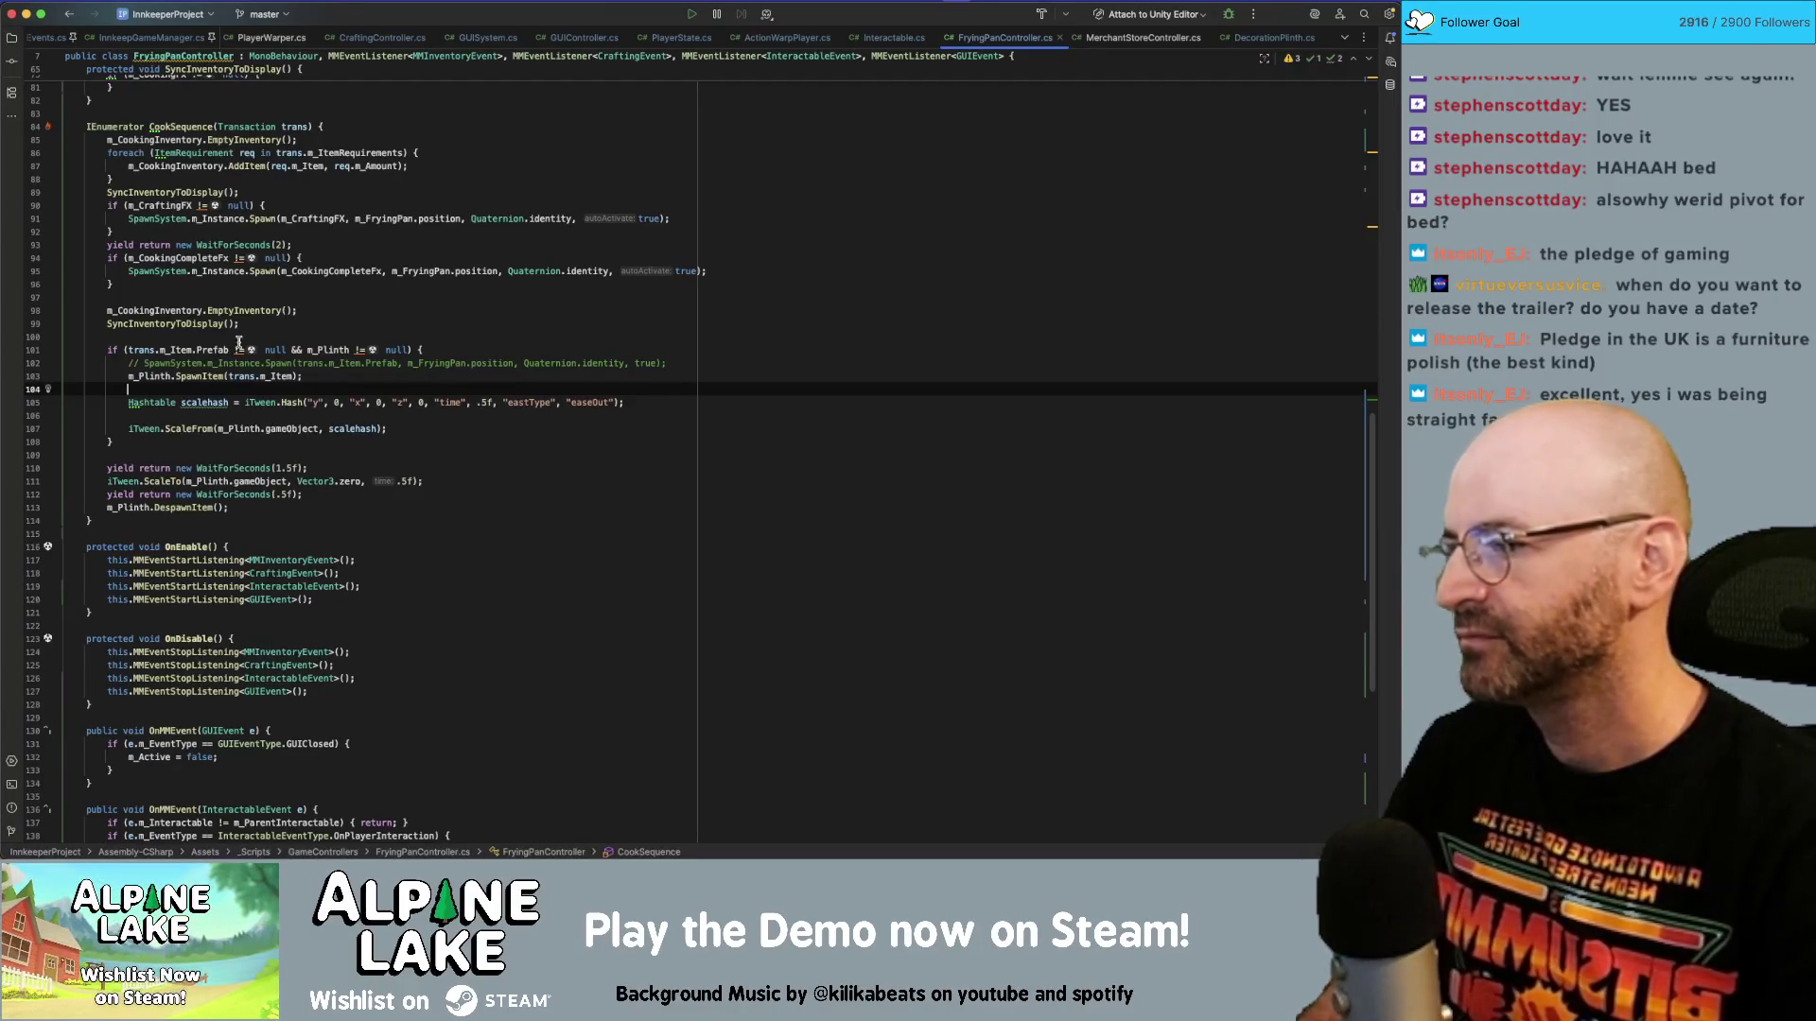
{"action": "left_click", "coordinate": [189, 377], "text": "super"}
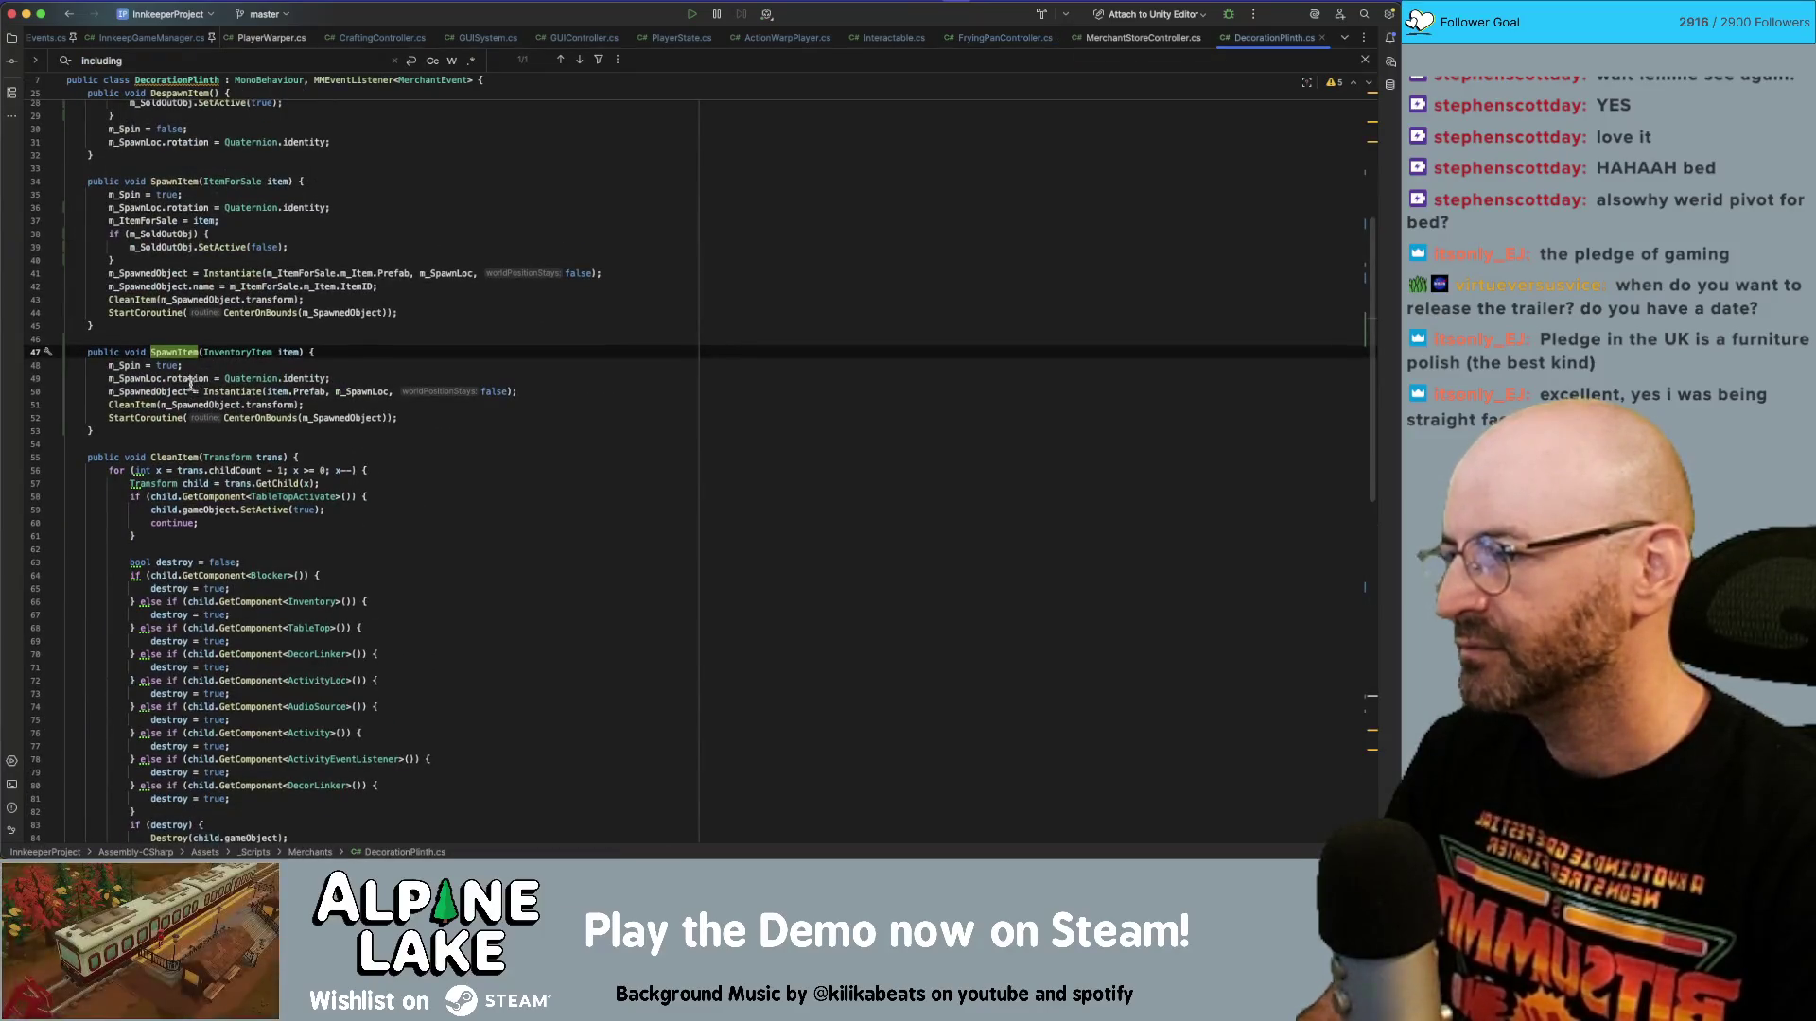
Inspect the CleanItem and CenterOnBounds definitions, including CenterOnBounds' WaitForEndOfFrame yield.
{"action": "left_click", "coordinate": [147, 300]}
{"action": "left_click", "coordinate": [166, 417]}
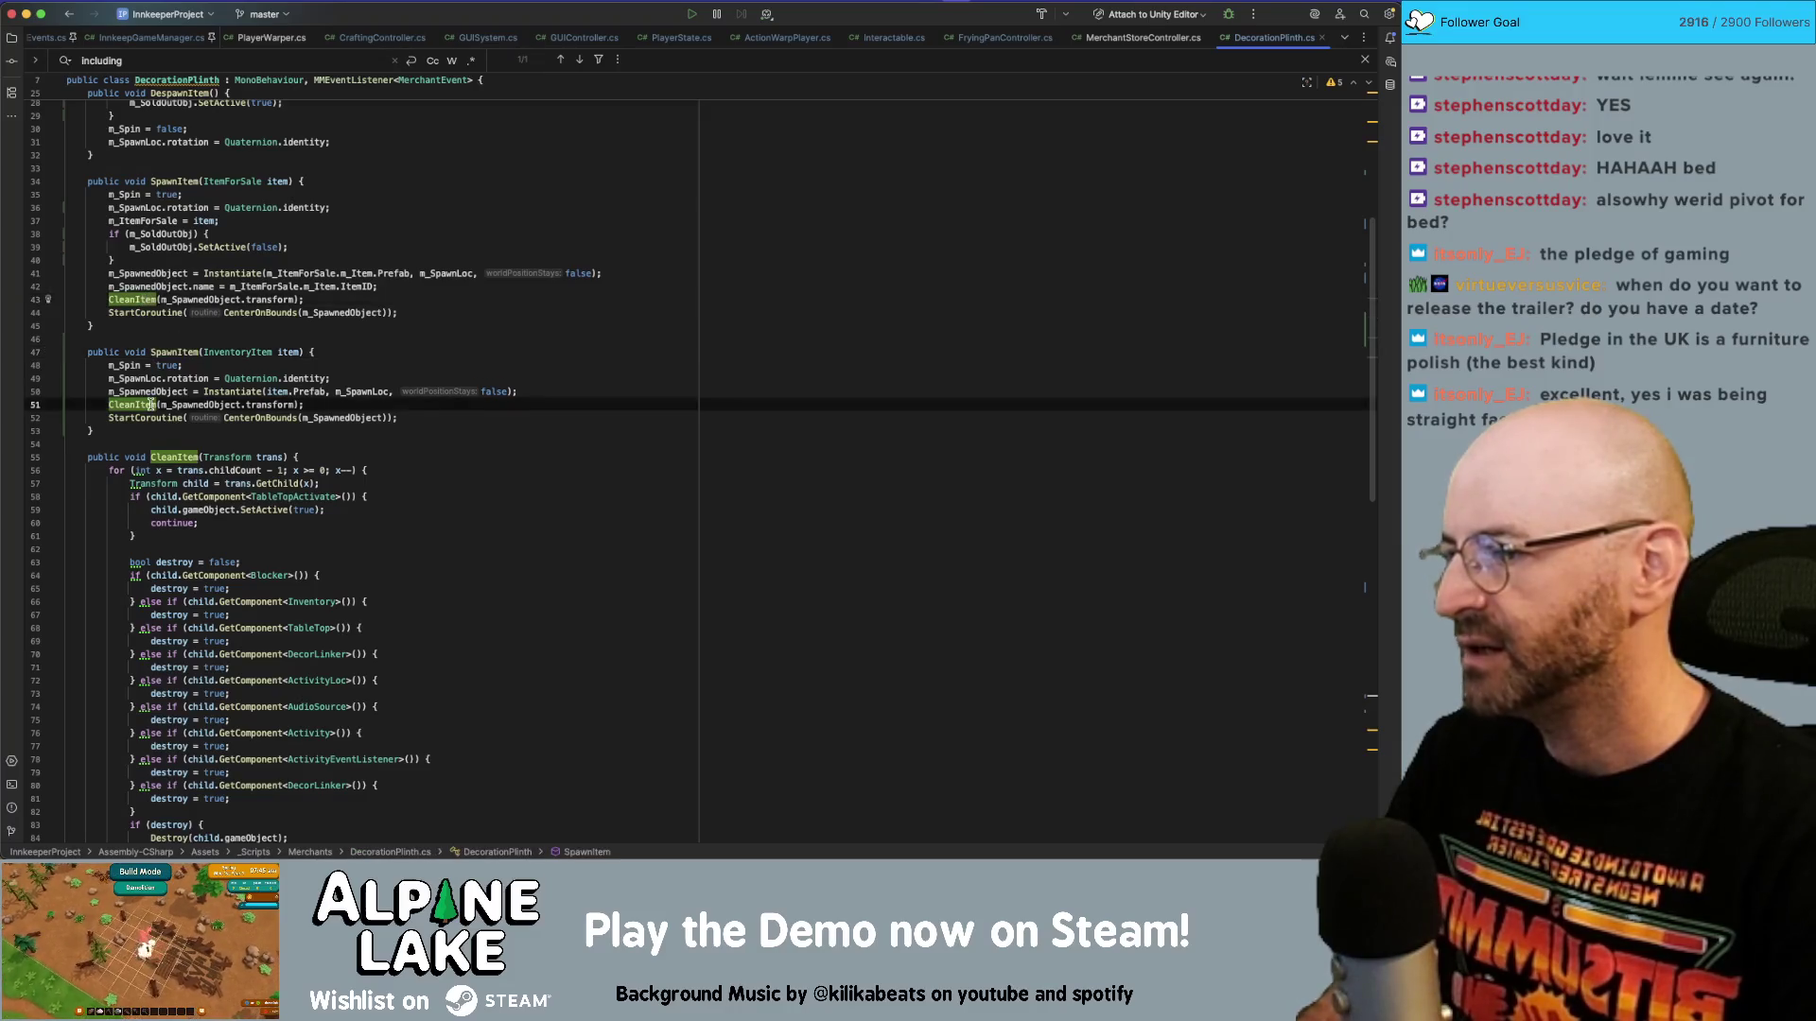
{"action": "double_click", "coordinate": [260, 418]}
{"action": "key", "text": "alt+Up"}
{"action": "left_click", "coordinate": [281, 417], "text": "super"}
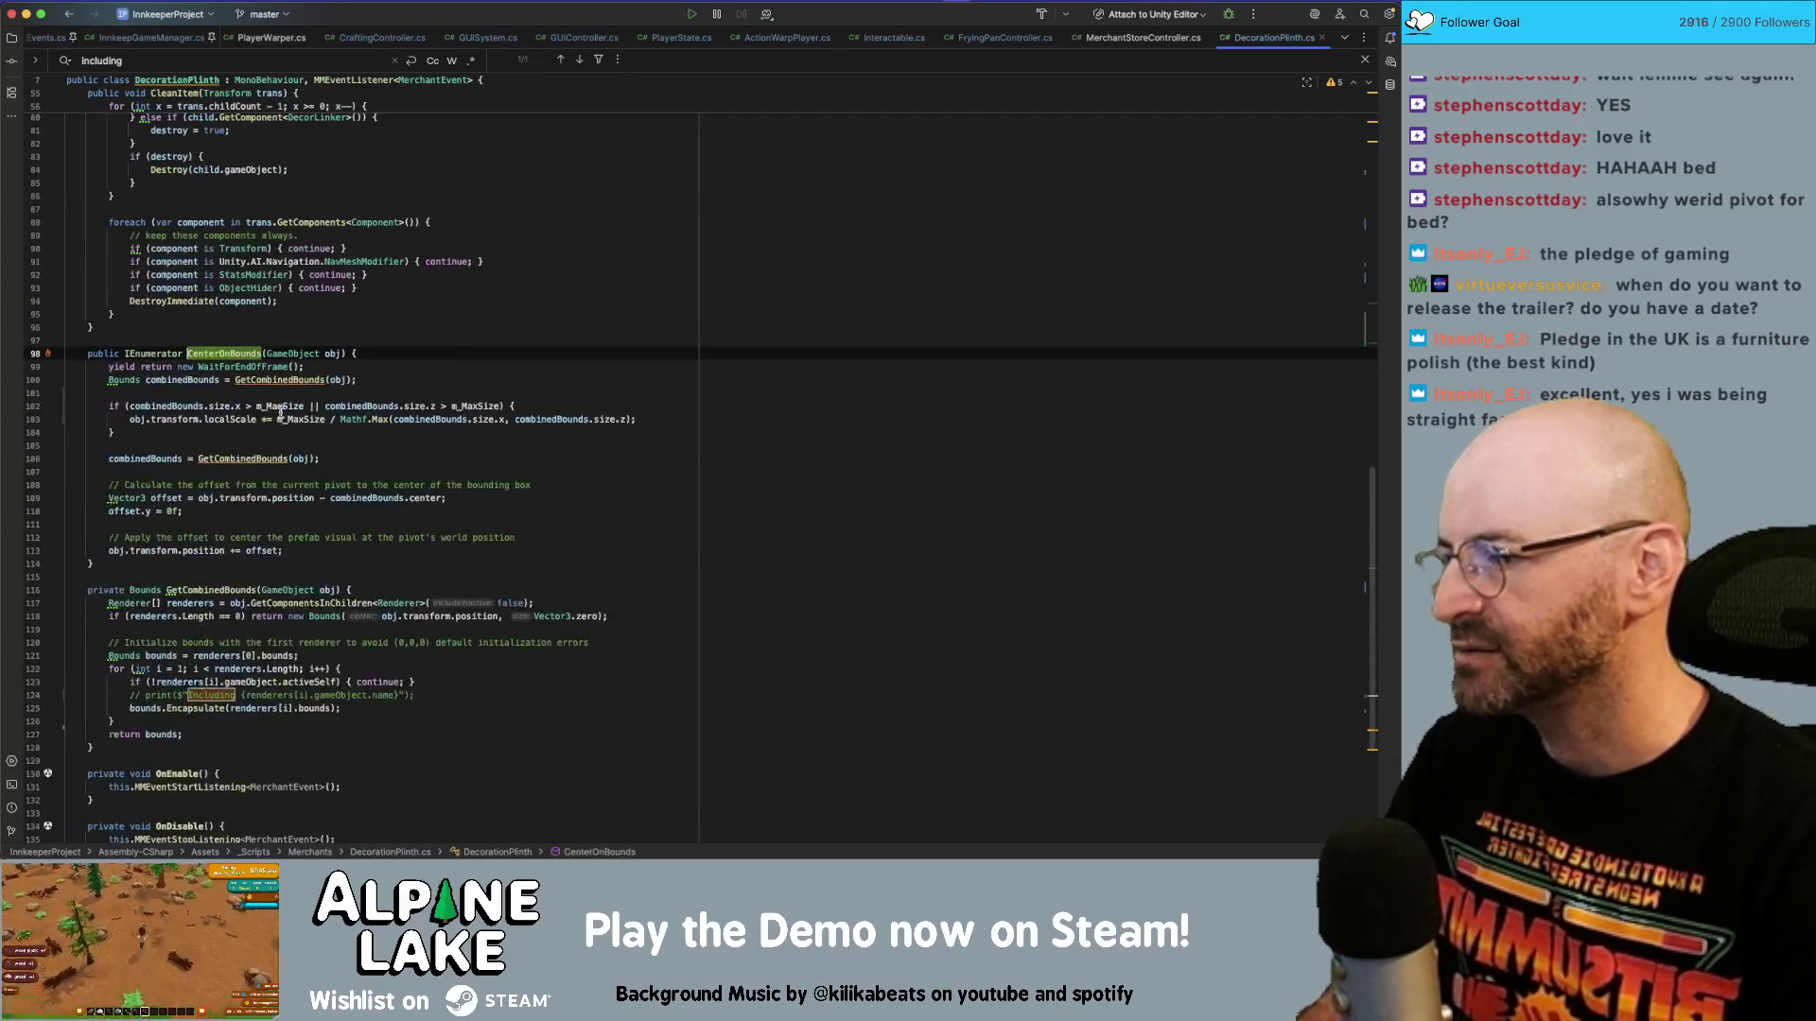
{"action": "double_click", "coordinate": [236, 367]}
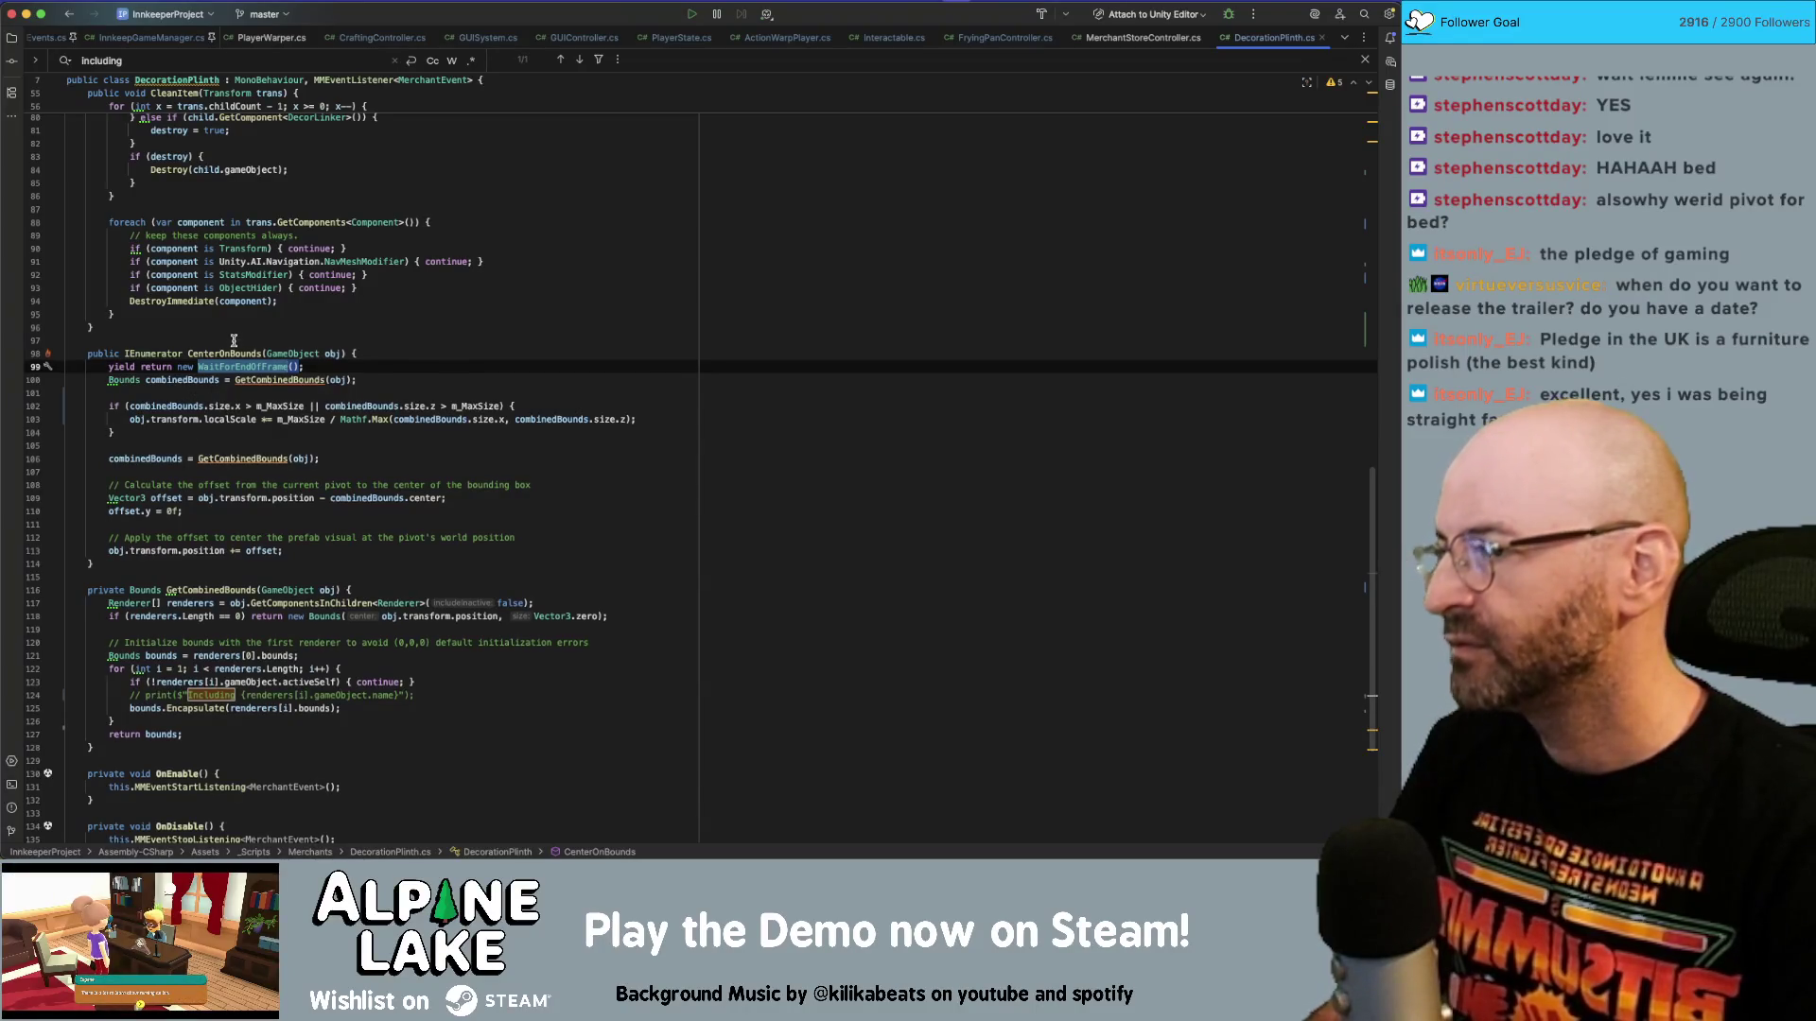
{"action": "scroll", "coordinate": [235, 342], "scroll_direction": "up", "scroll_amount": 5}
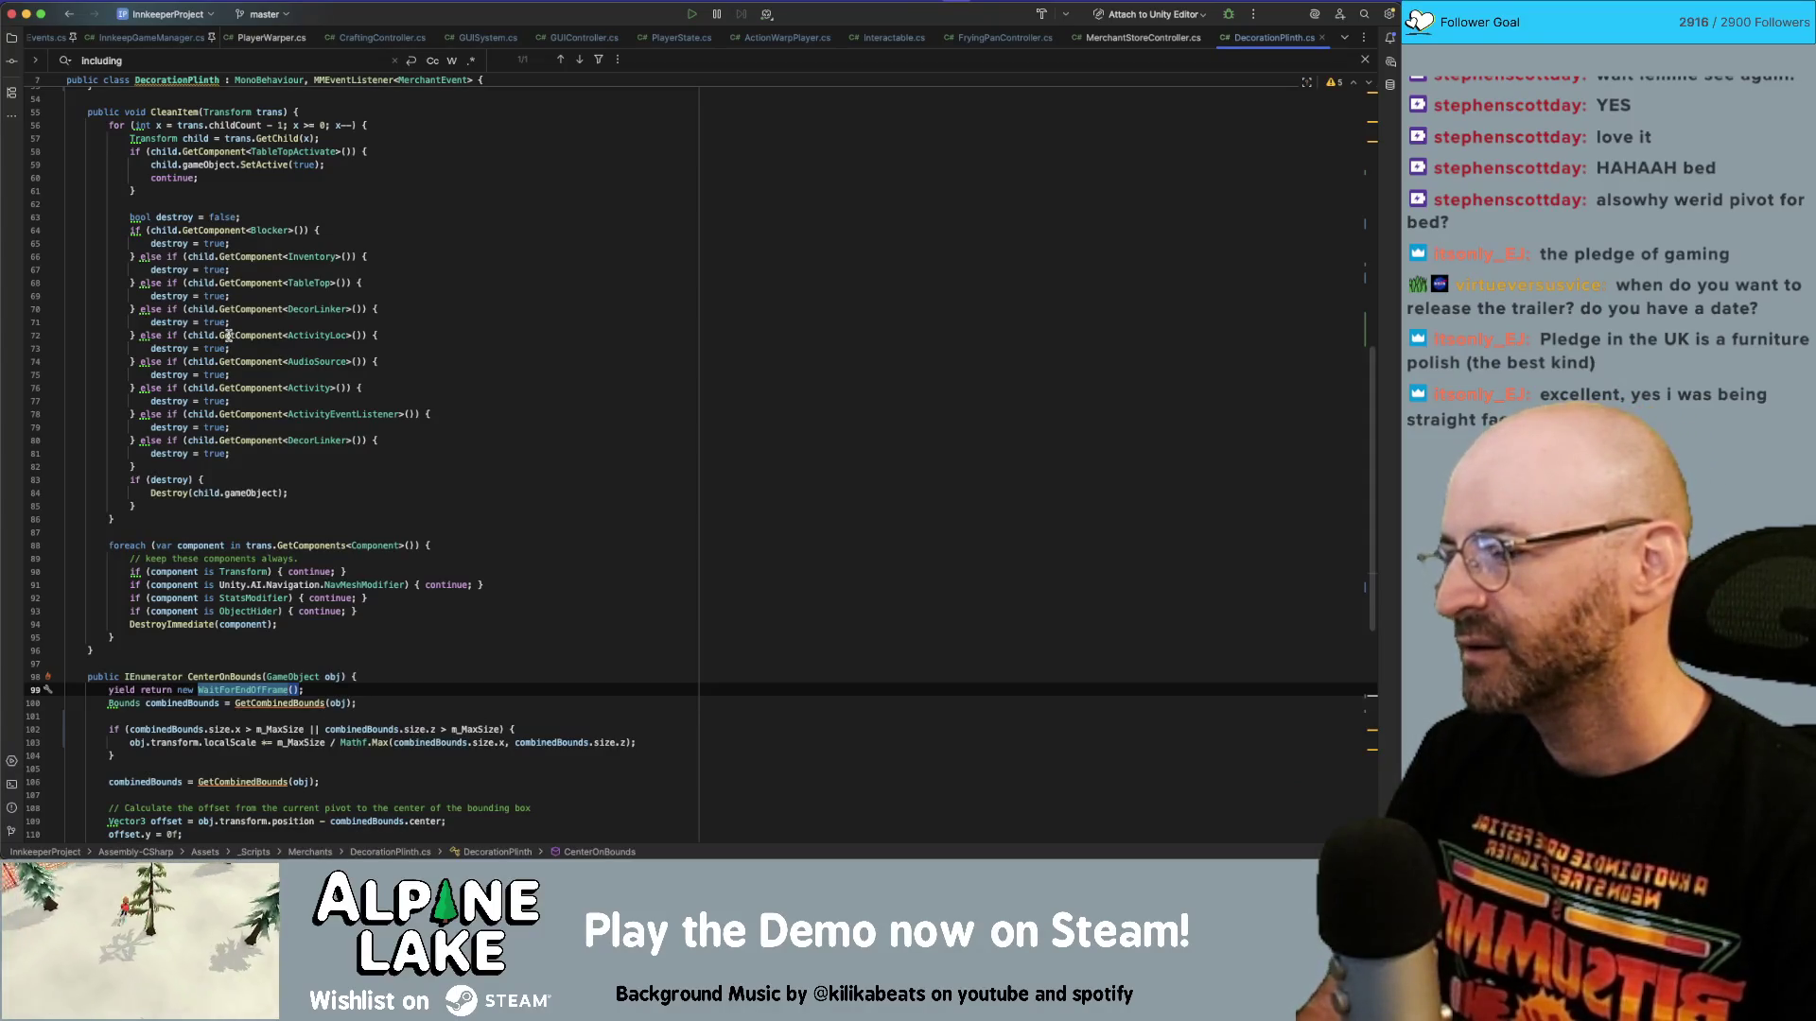
Go back to FryingPanController.cs at the end of line 101 in CookSequence.
{"action": "mouse_move", "coordinate": [225, 326]}
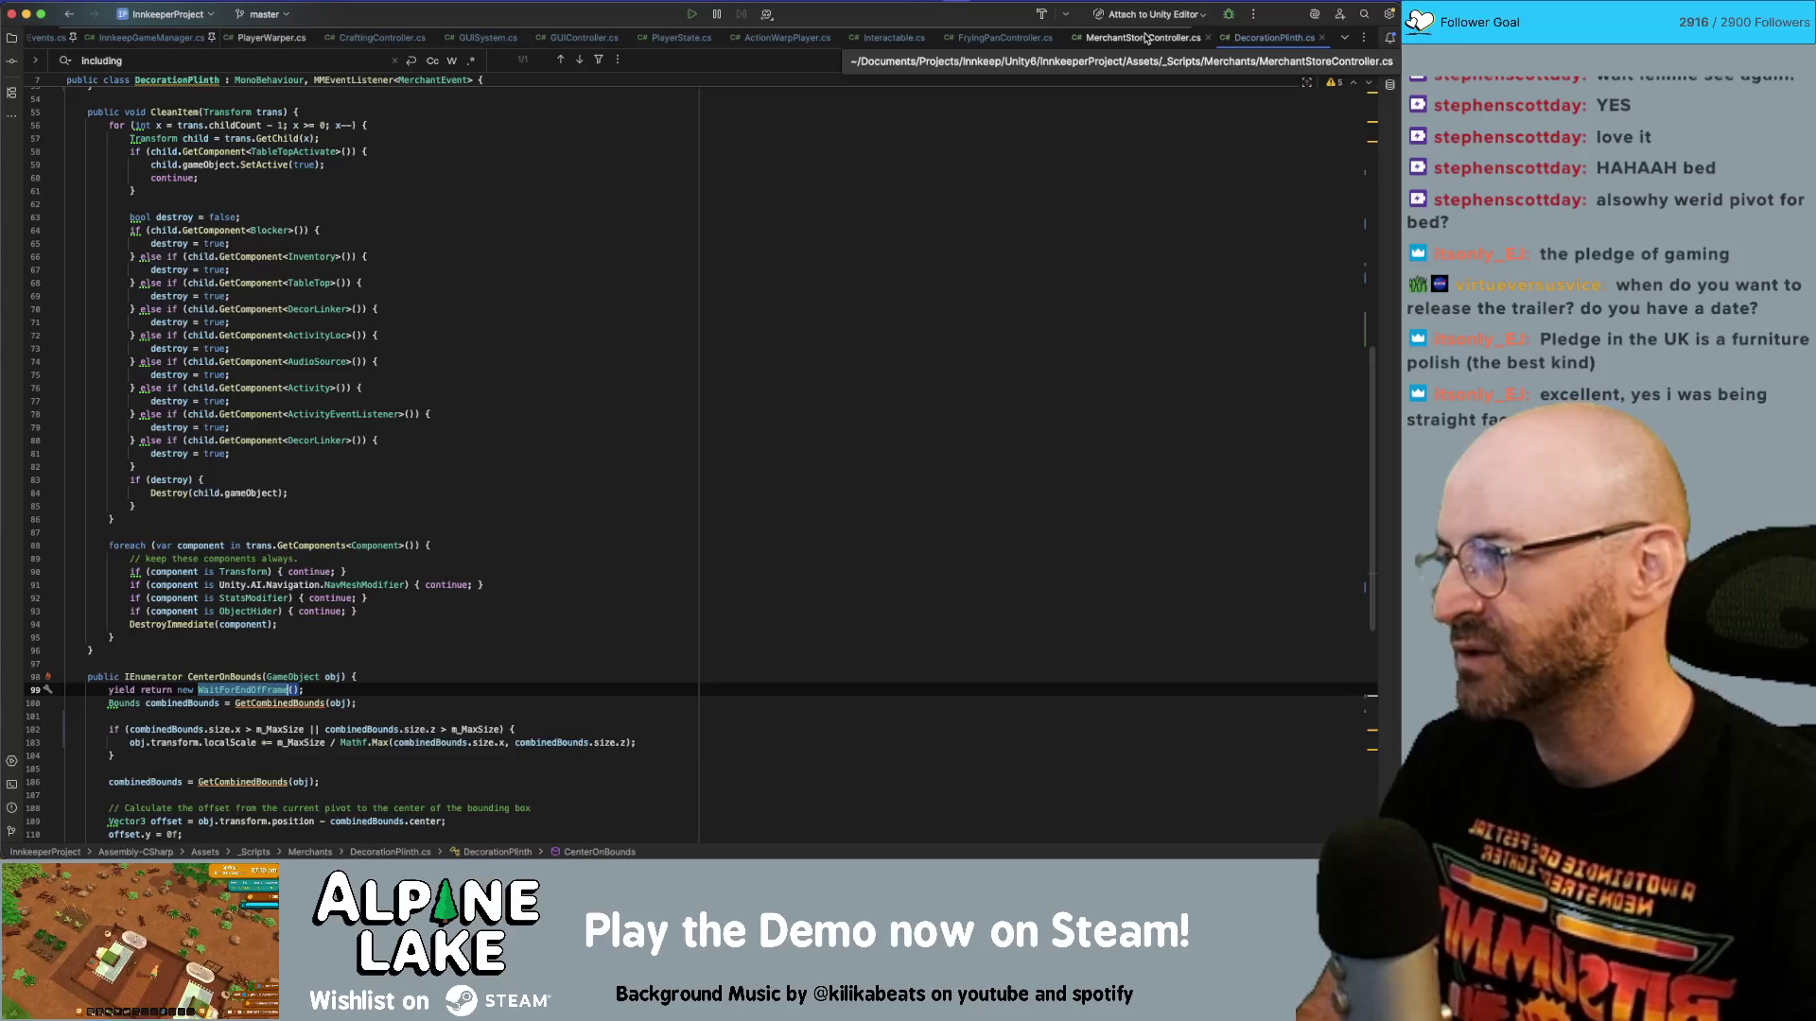
{"action": "left_click", "coordinate": [1006, 40]}
{"action": "left_click", "coordinate": [498, 352]}
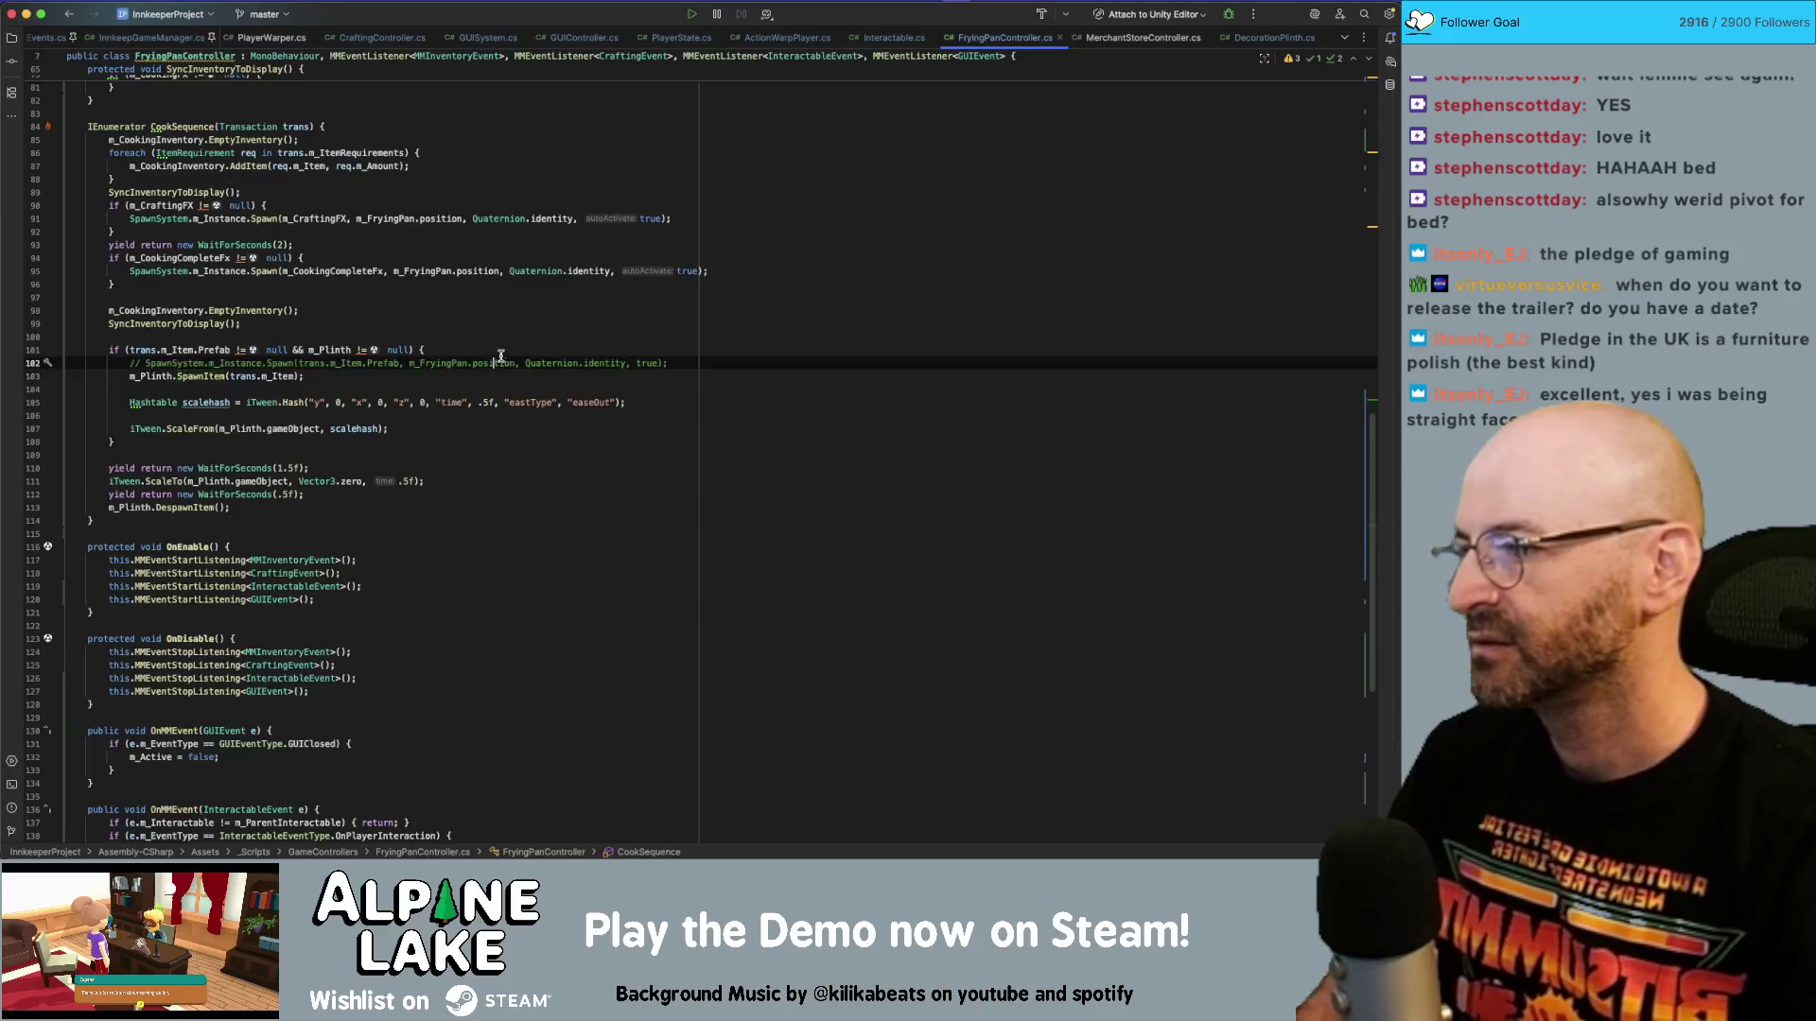
After the line 102 comment, add Vector3 pos = m_Plinth.transform.position;.
{"action": "key", "text": "Down"}
{"action": "key", "text": "End"}
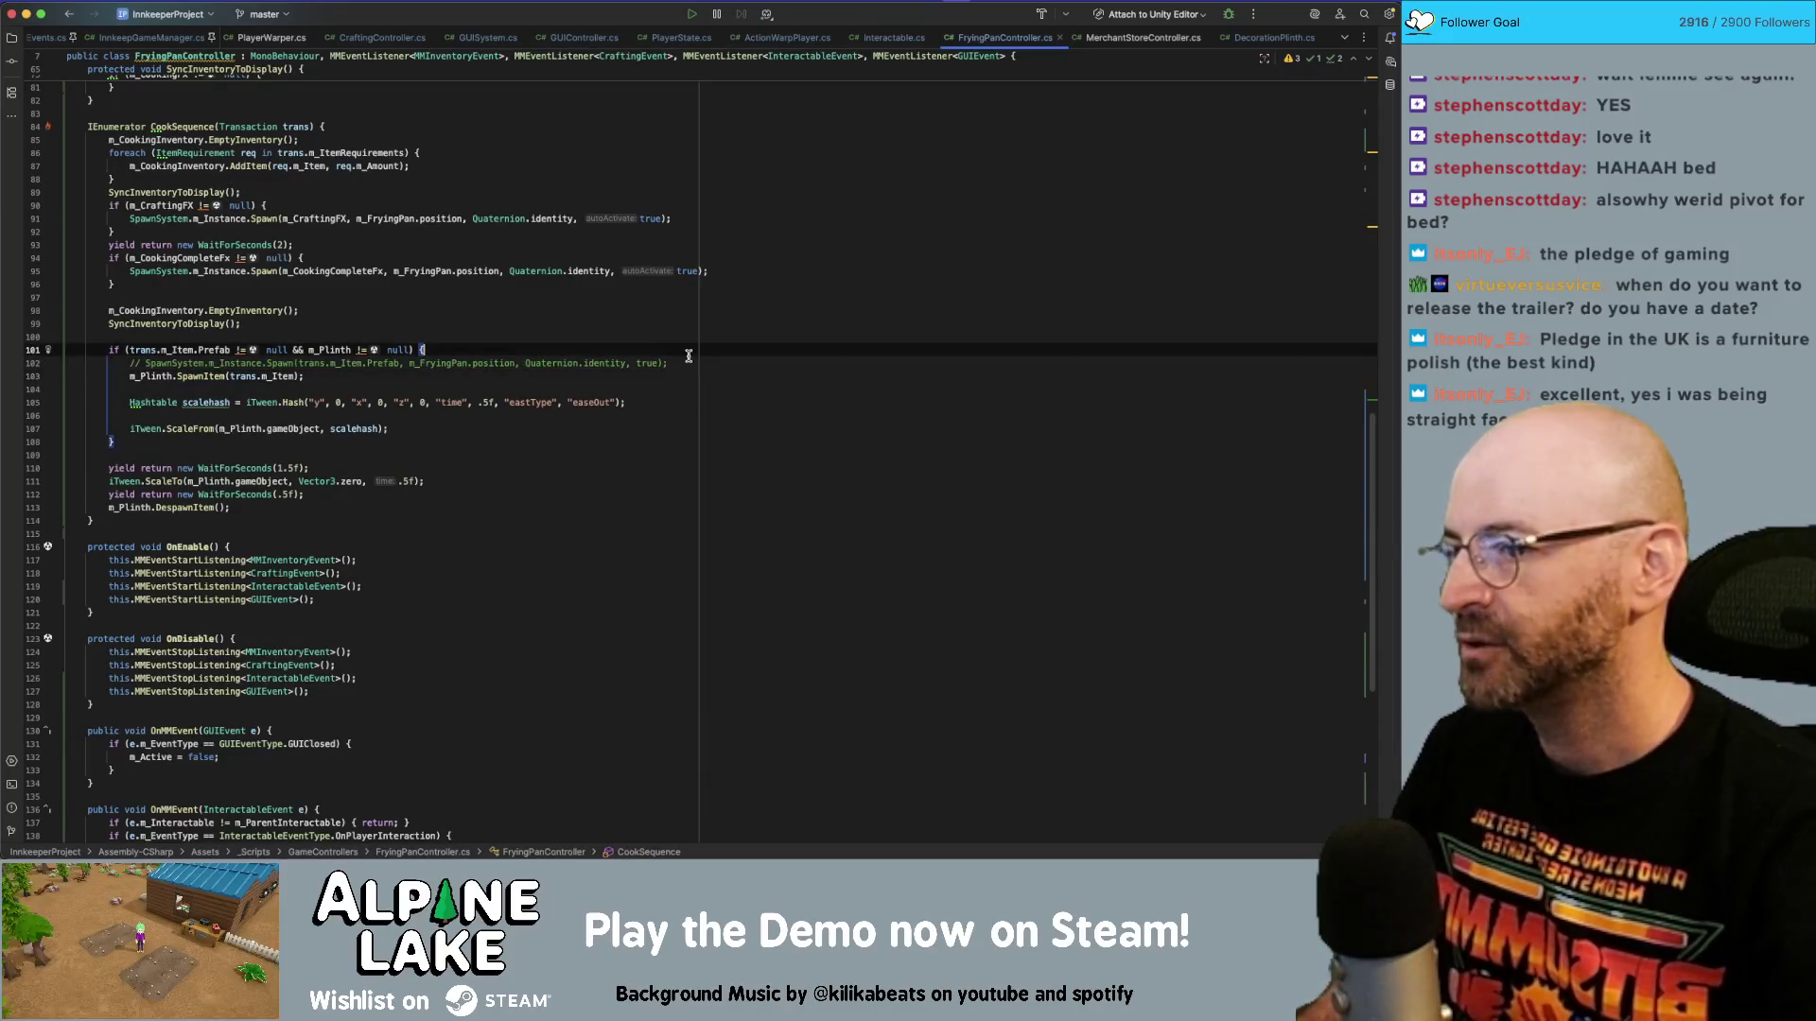
{"action": "key", "text": "Return"}
{"action": "type", "text": "m_PLint"}
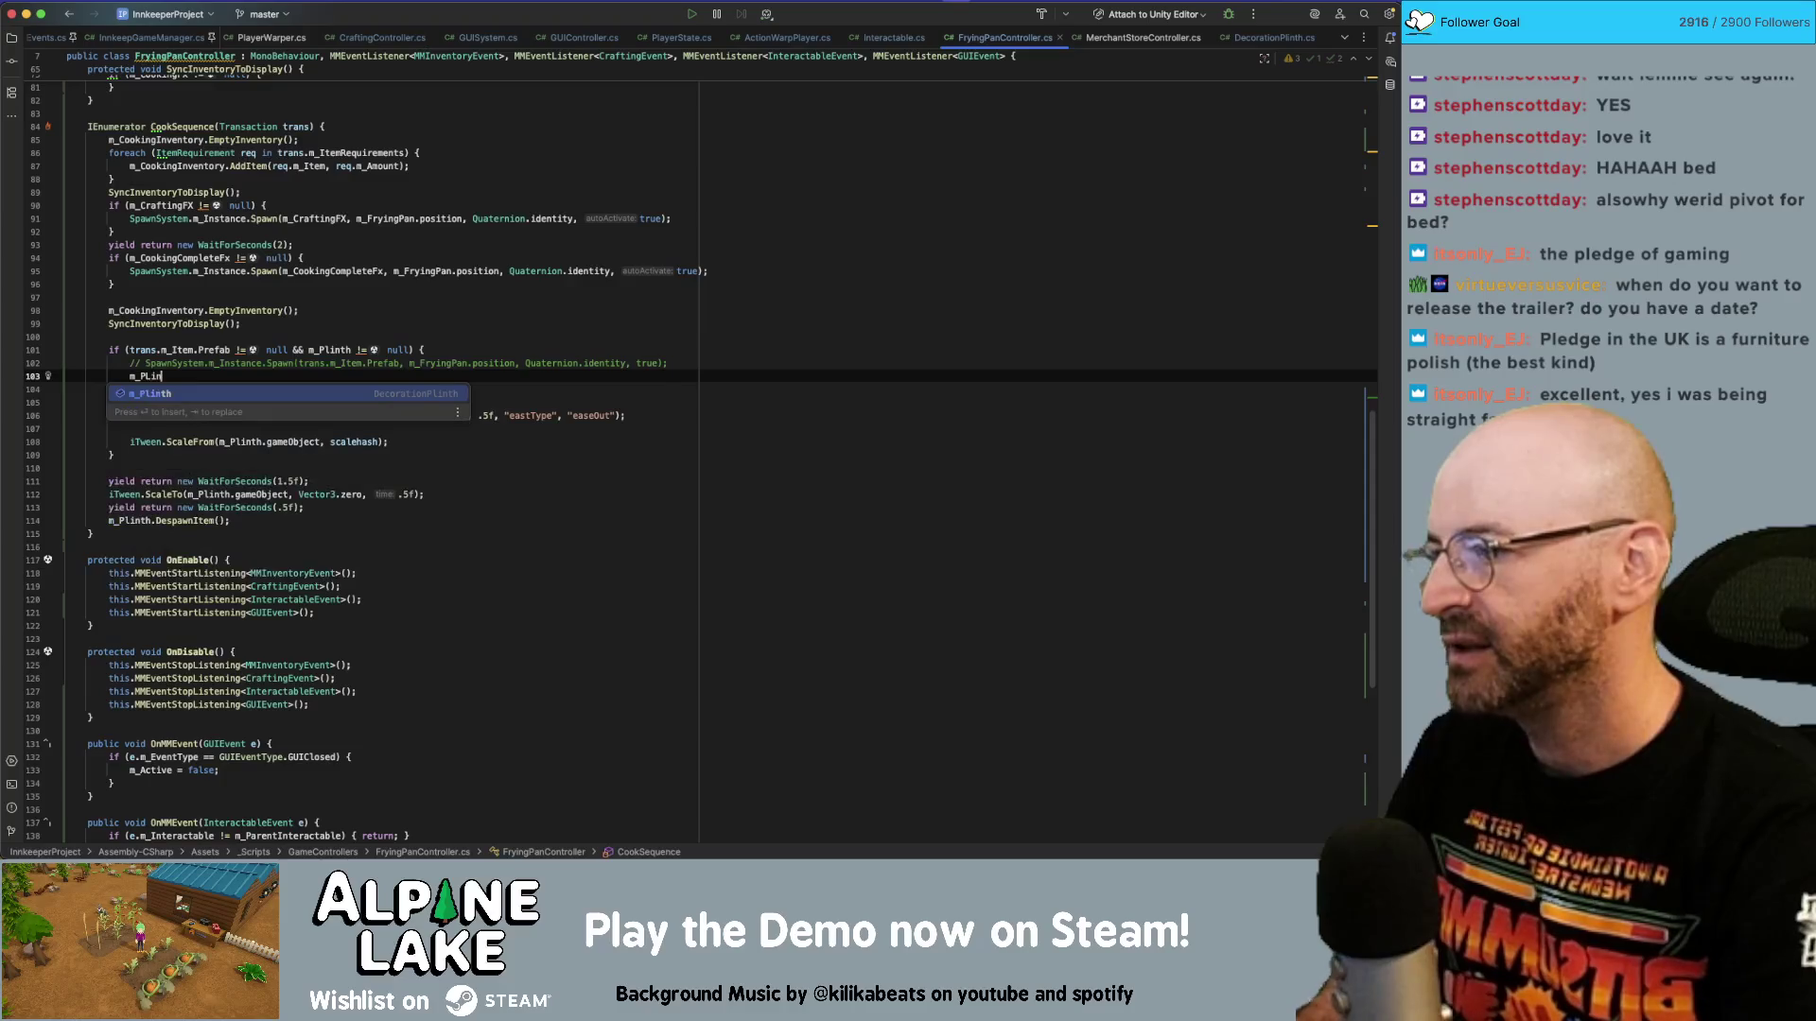
{"action": "key", "text": "BackSpace"}
{"action": "key", "text": "BackSpace"}
{"action": "key", "text": "BackSpace"}
{"action": "type", "text": "Plint"}
{"action": "key", "text": "Return"}
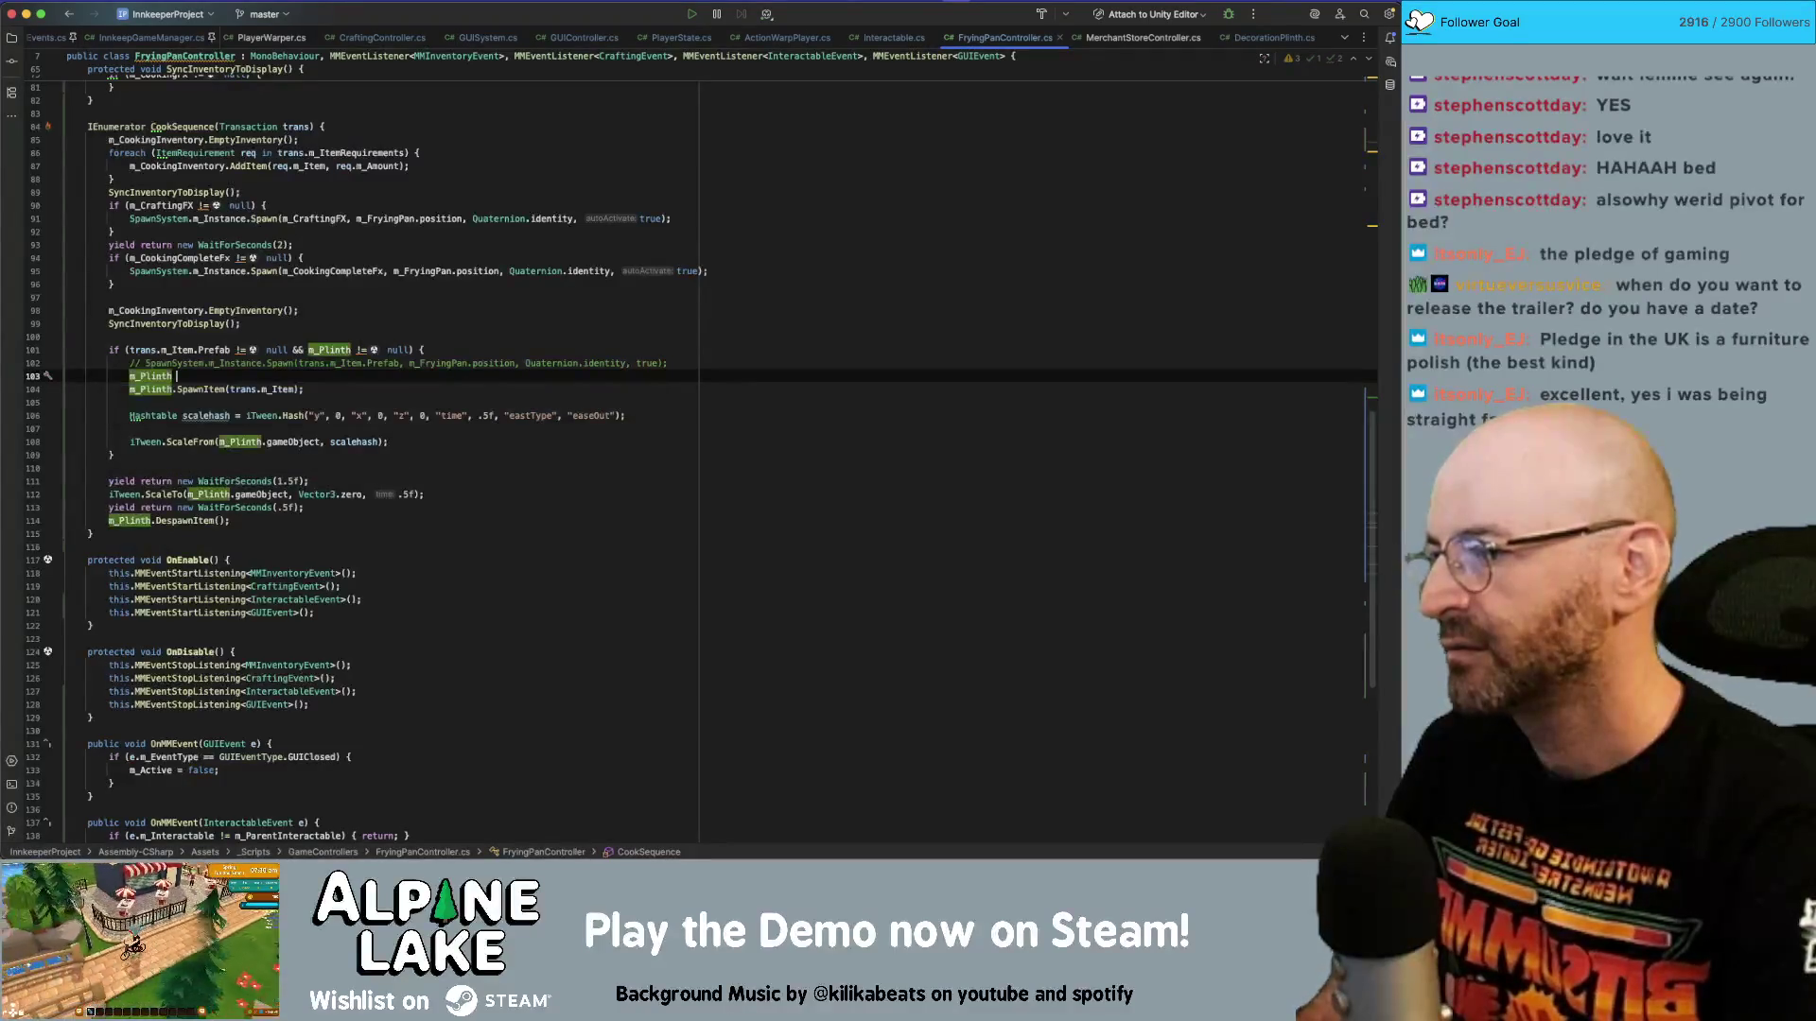
{"action": "type", "text": "="}
{"action": "key", "text": "BackSpace"}
{"action": "key", "text": "BackSpace"}
{"action": "type", "text": ".position"}
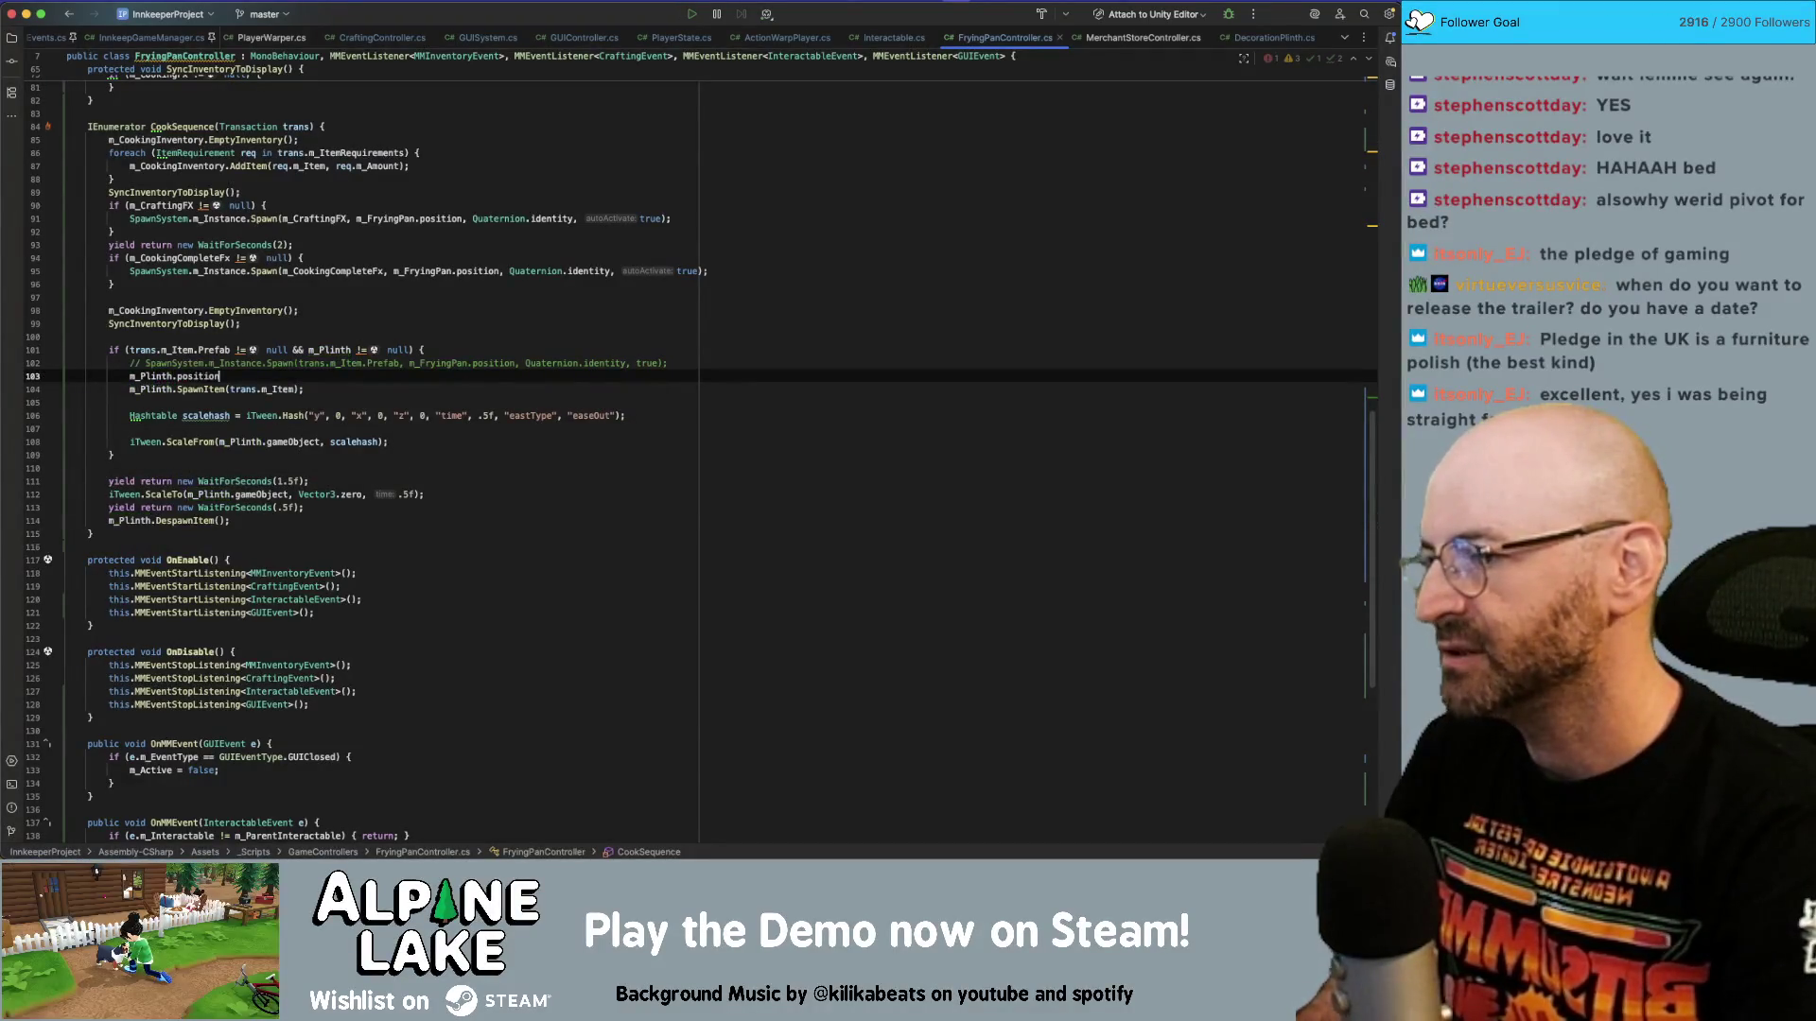
{"action": "key", "text": "BackSpace"}
{"action": "key", "text": "BackSpace"}
{"action": "key", "text": "BackSpace"}
{"action": "type", "text": "r"}
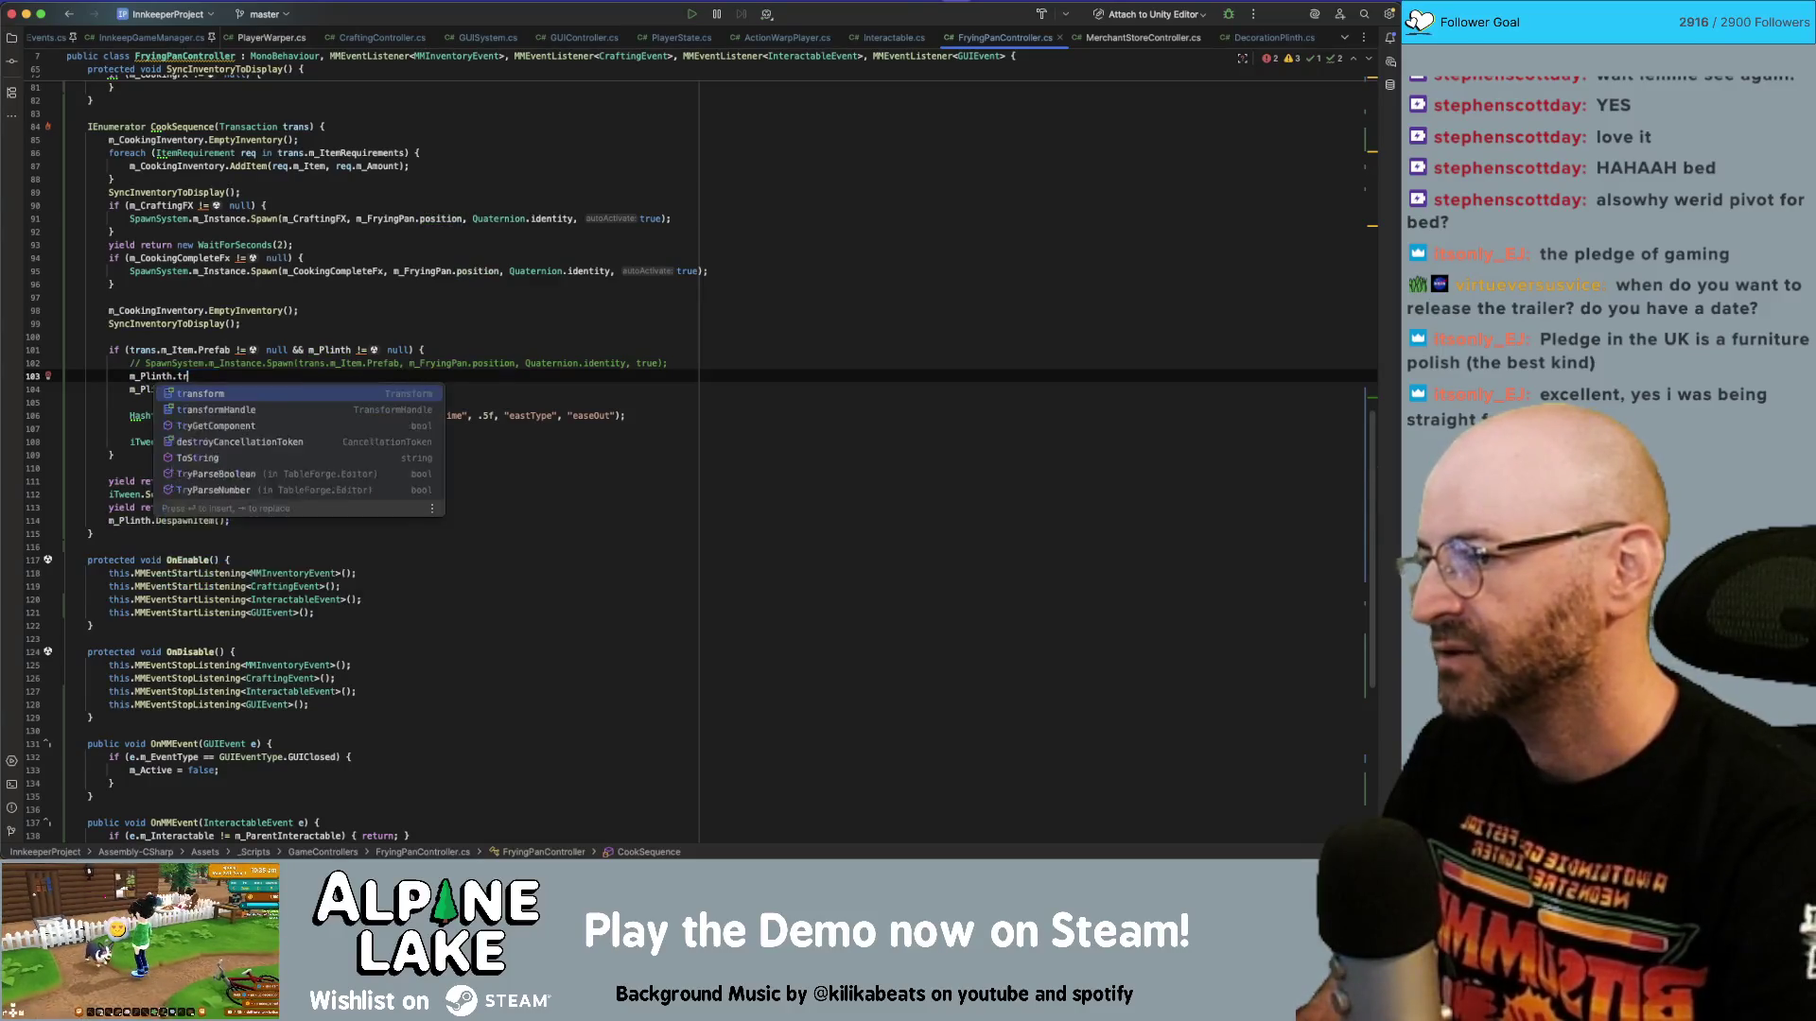
{"action": "type", "text": "transform.position -="}
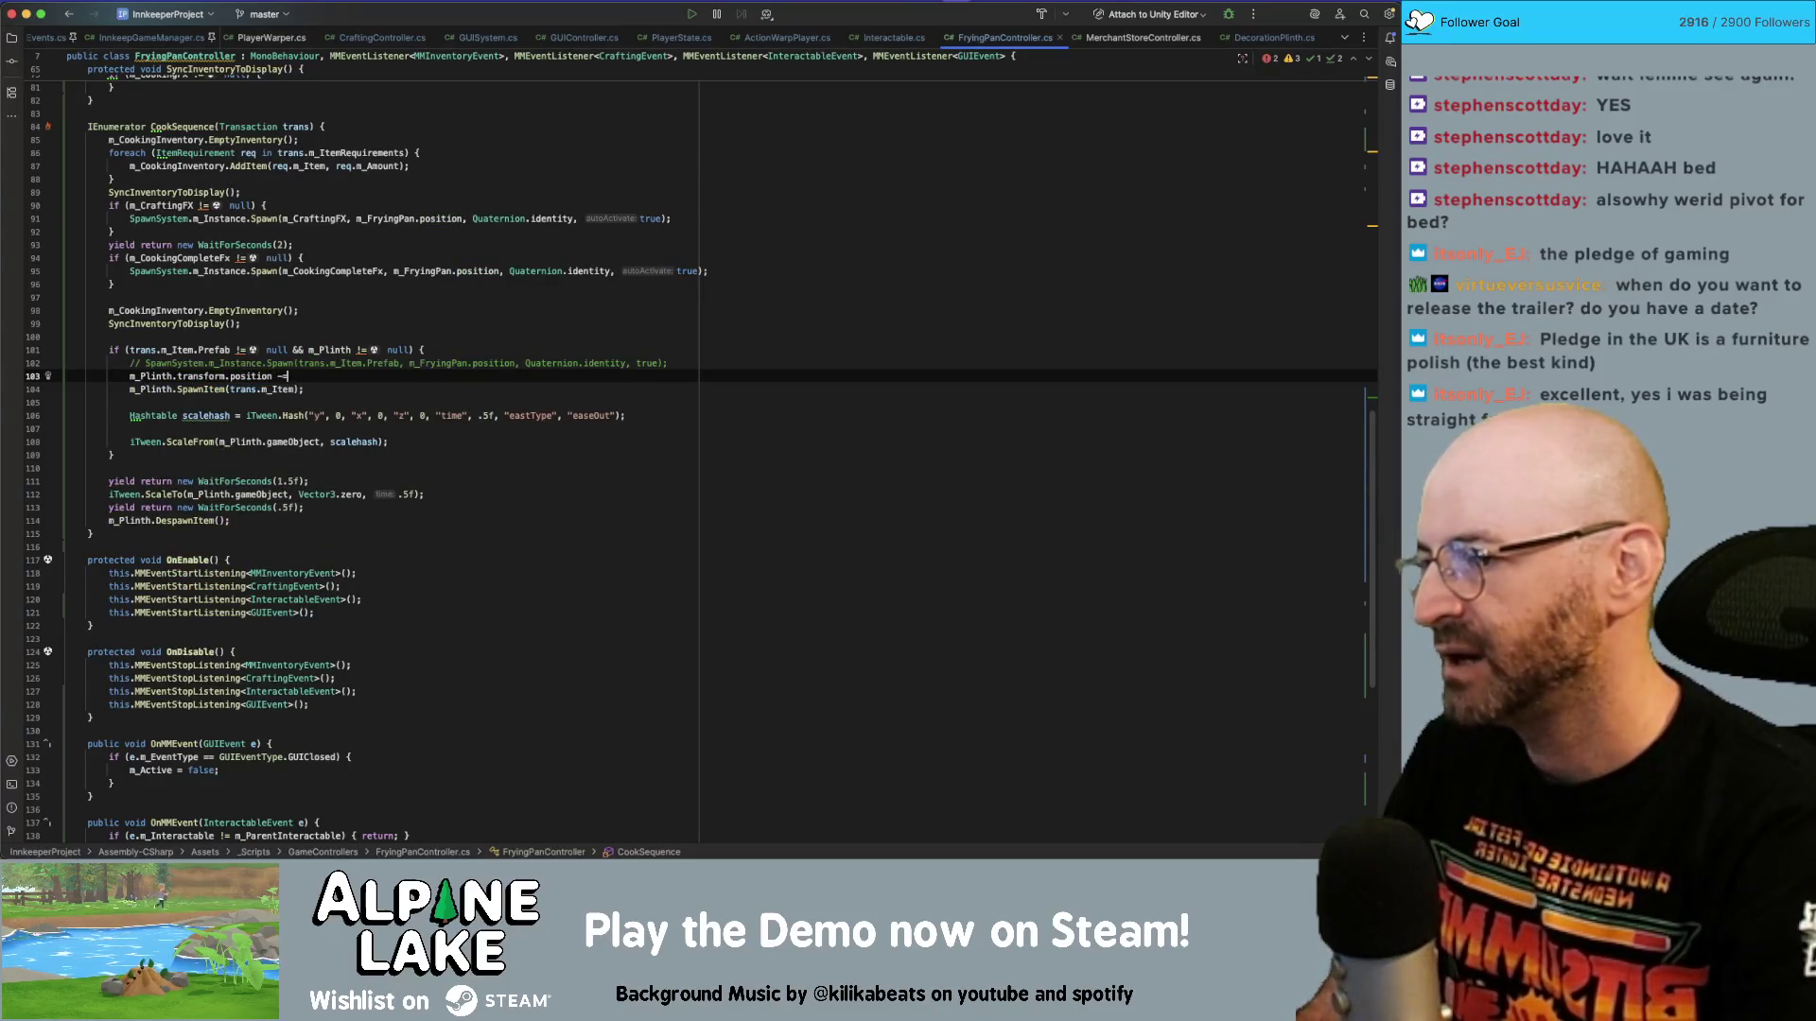
{"action": "key", "text": "BackSpace"}
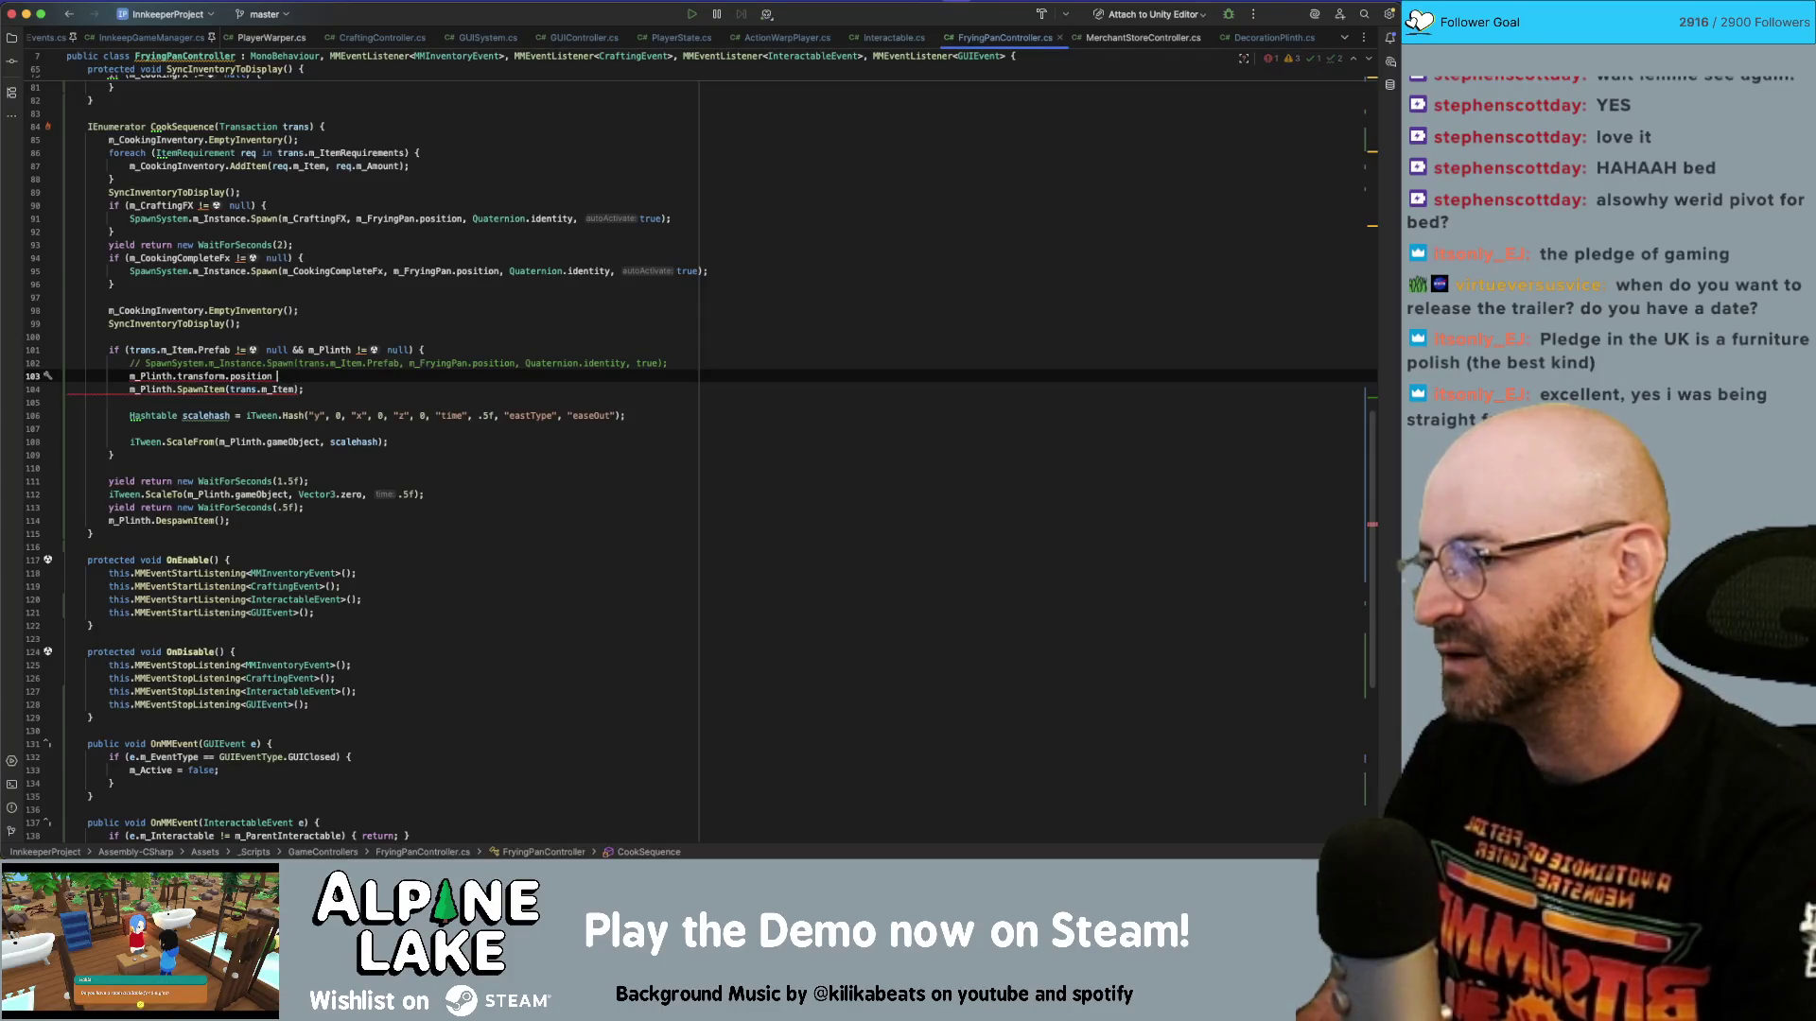
{"action": "type", "text": "="}
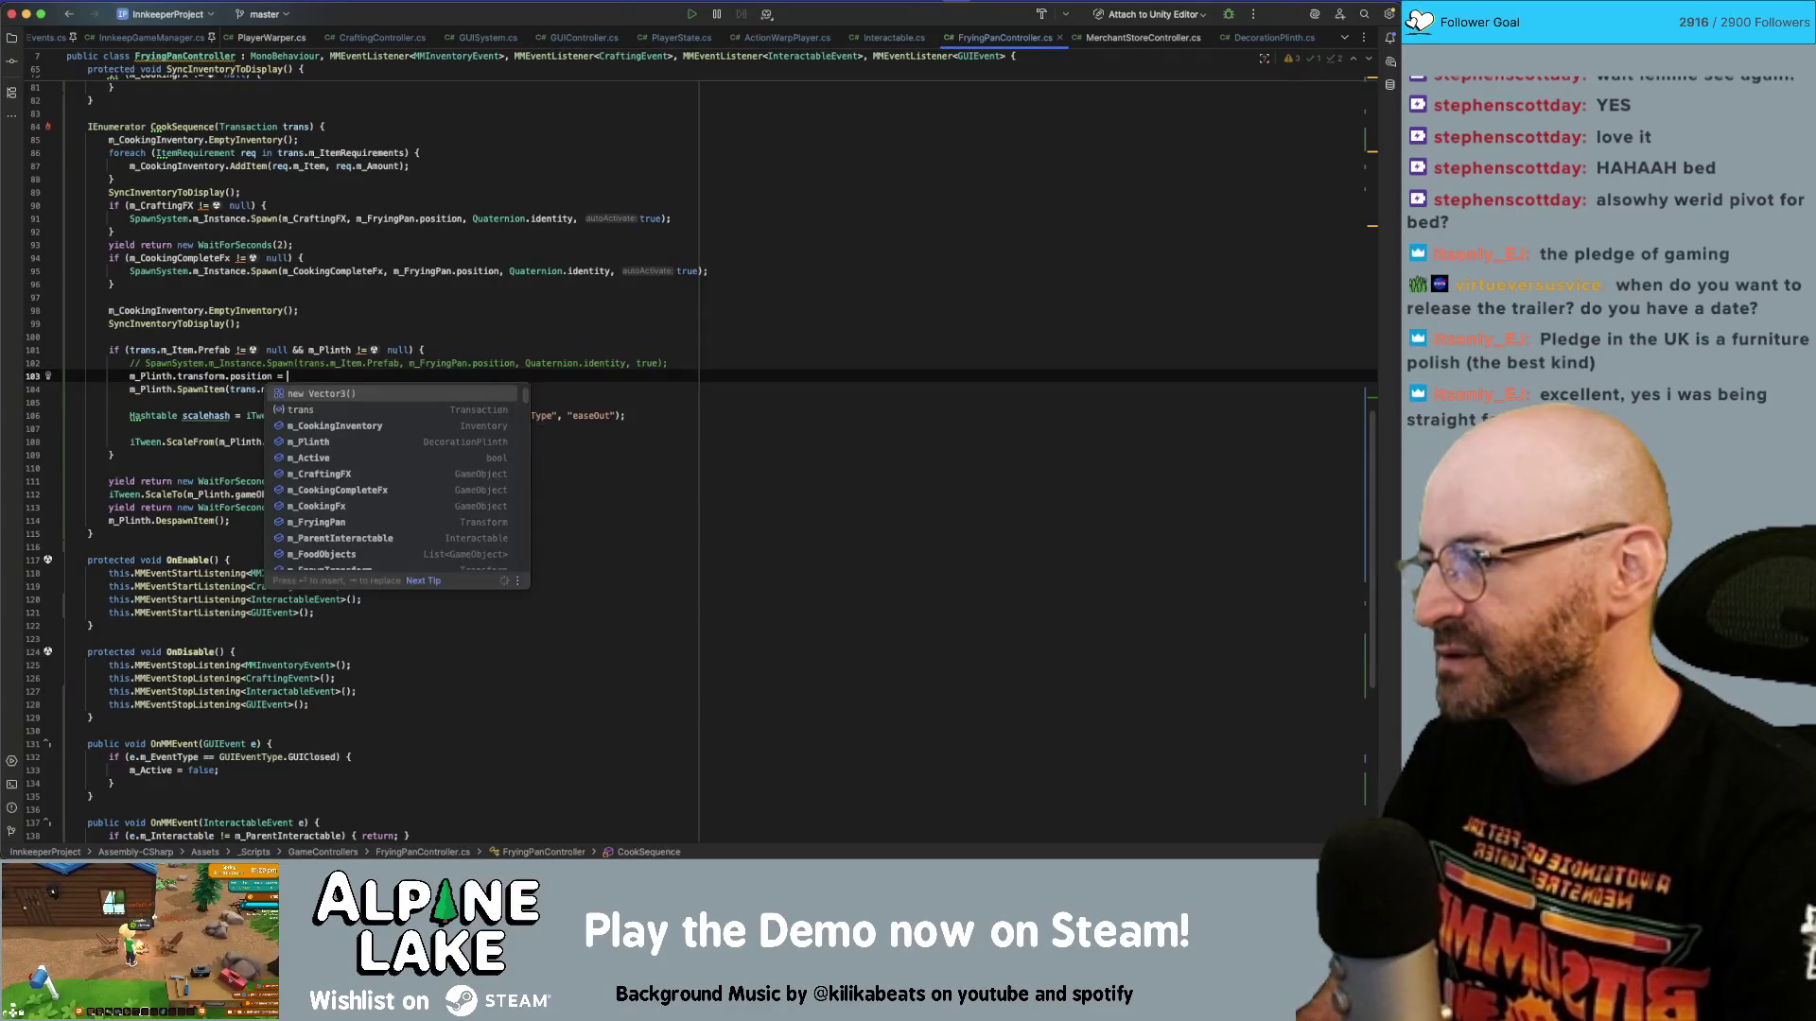
{"action": "key", "text": "Escape"}
{"action": "left_click", "coordinate": [130, 376]}
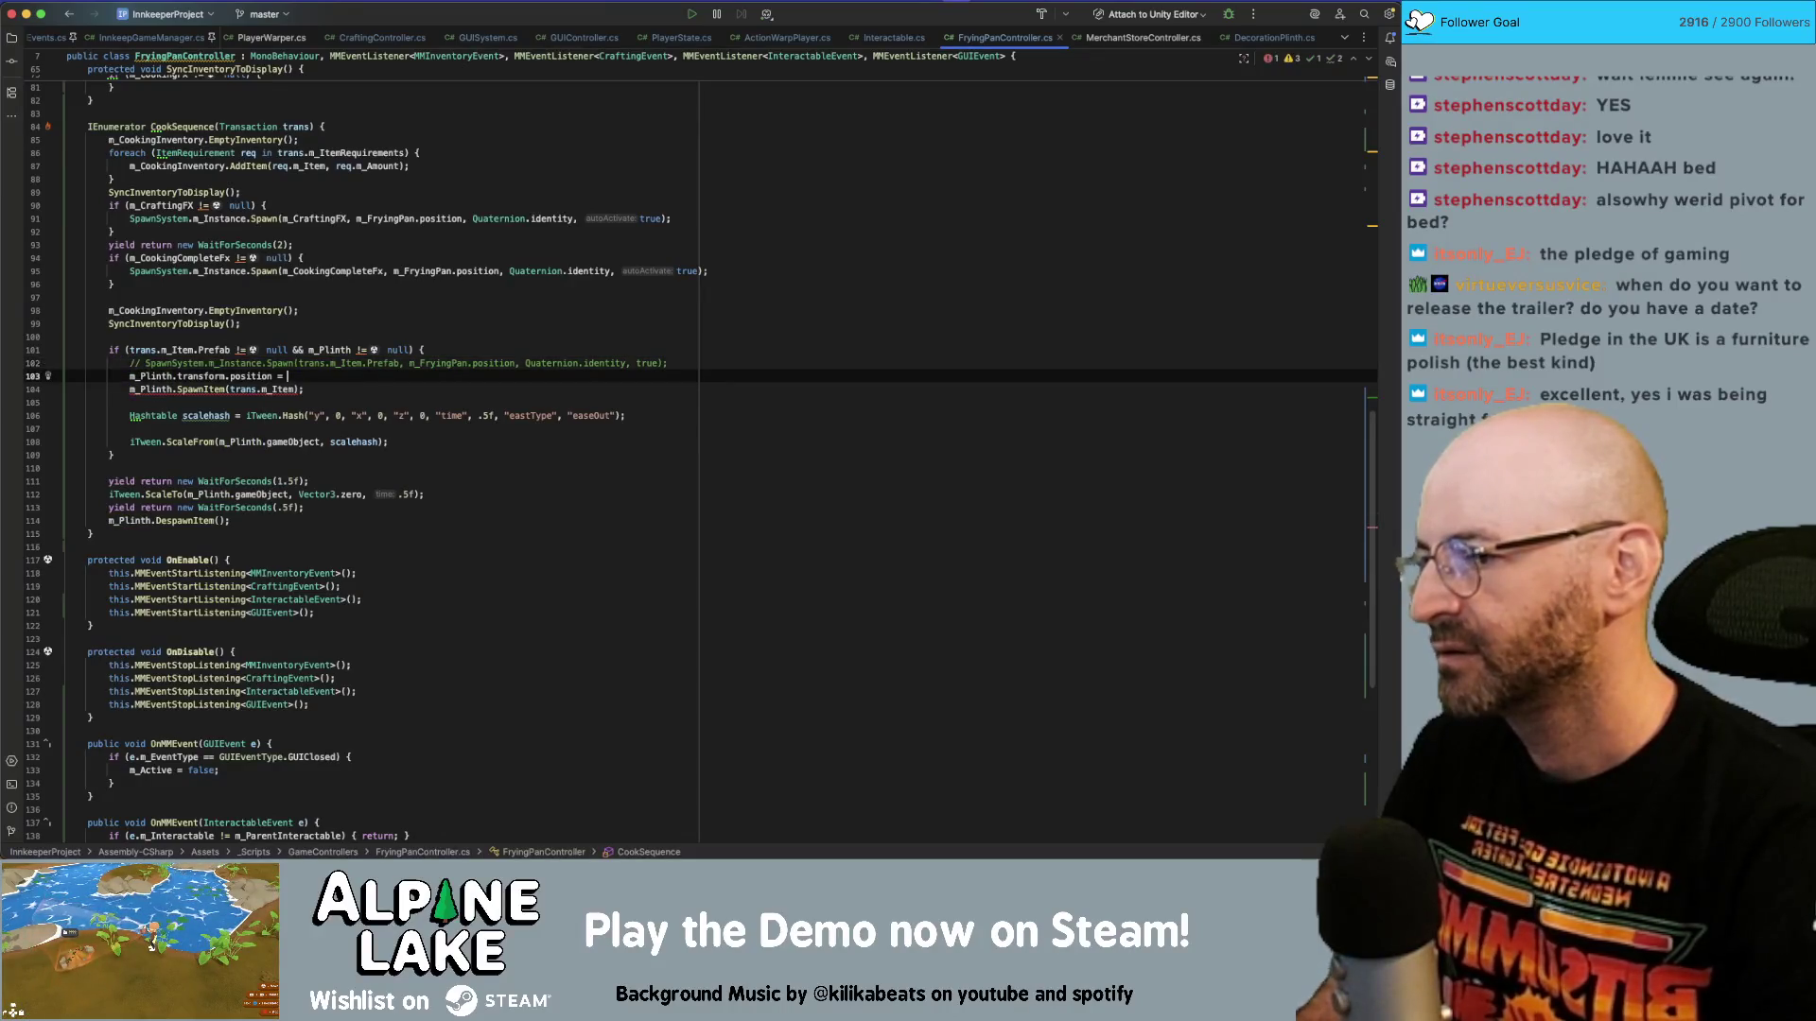
{"action": "type", "text": "vector3."}
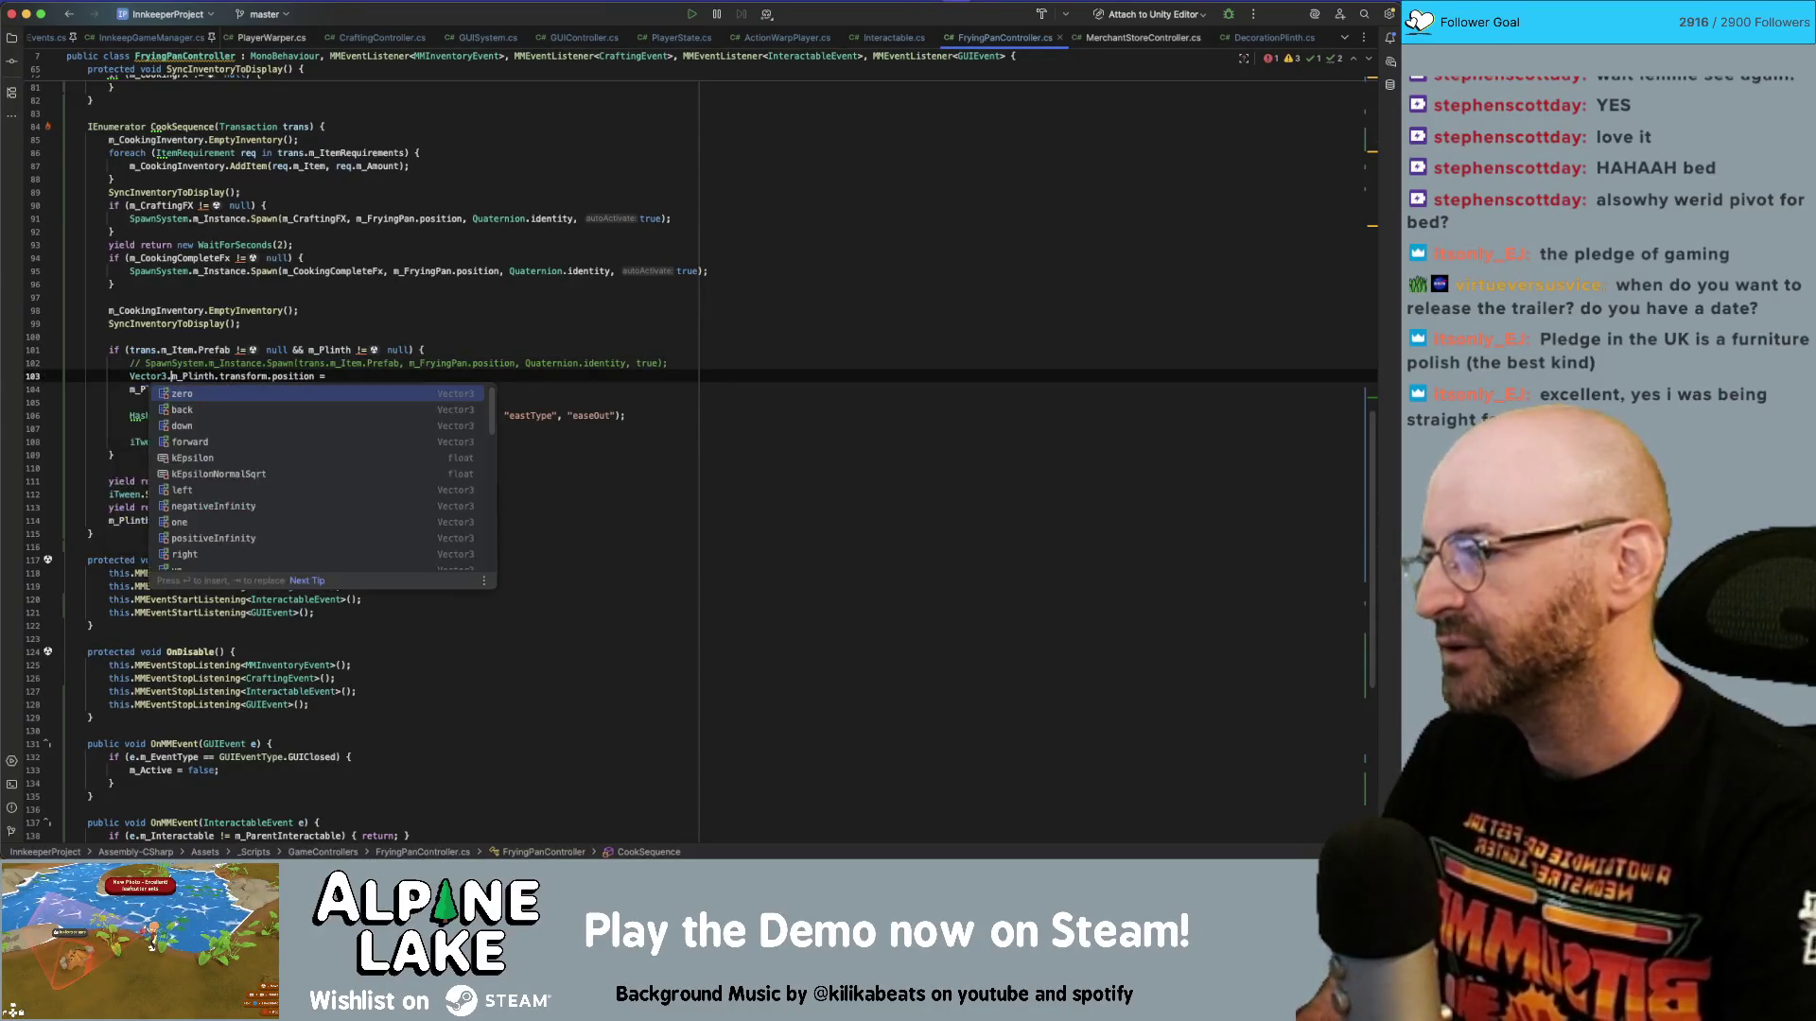
{"action": "key", "text": "BackSpace"}
{"action": "type", "text": "pos "}
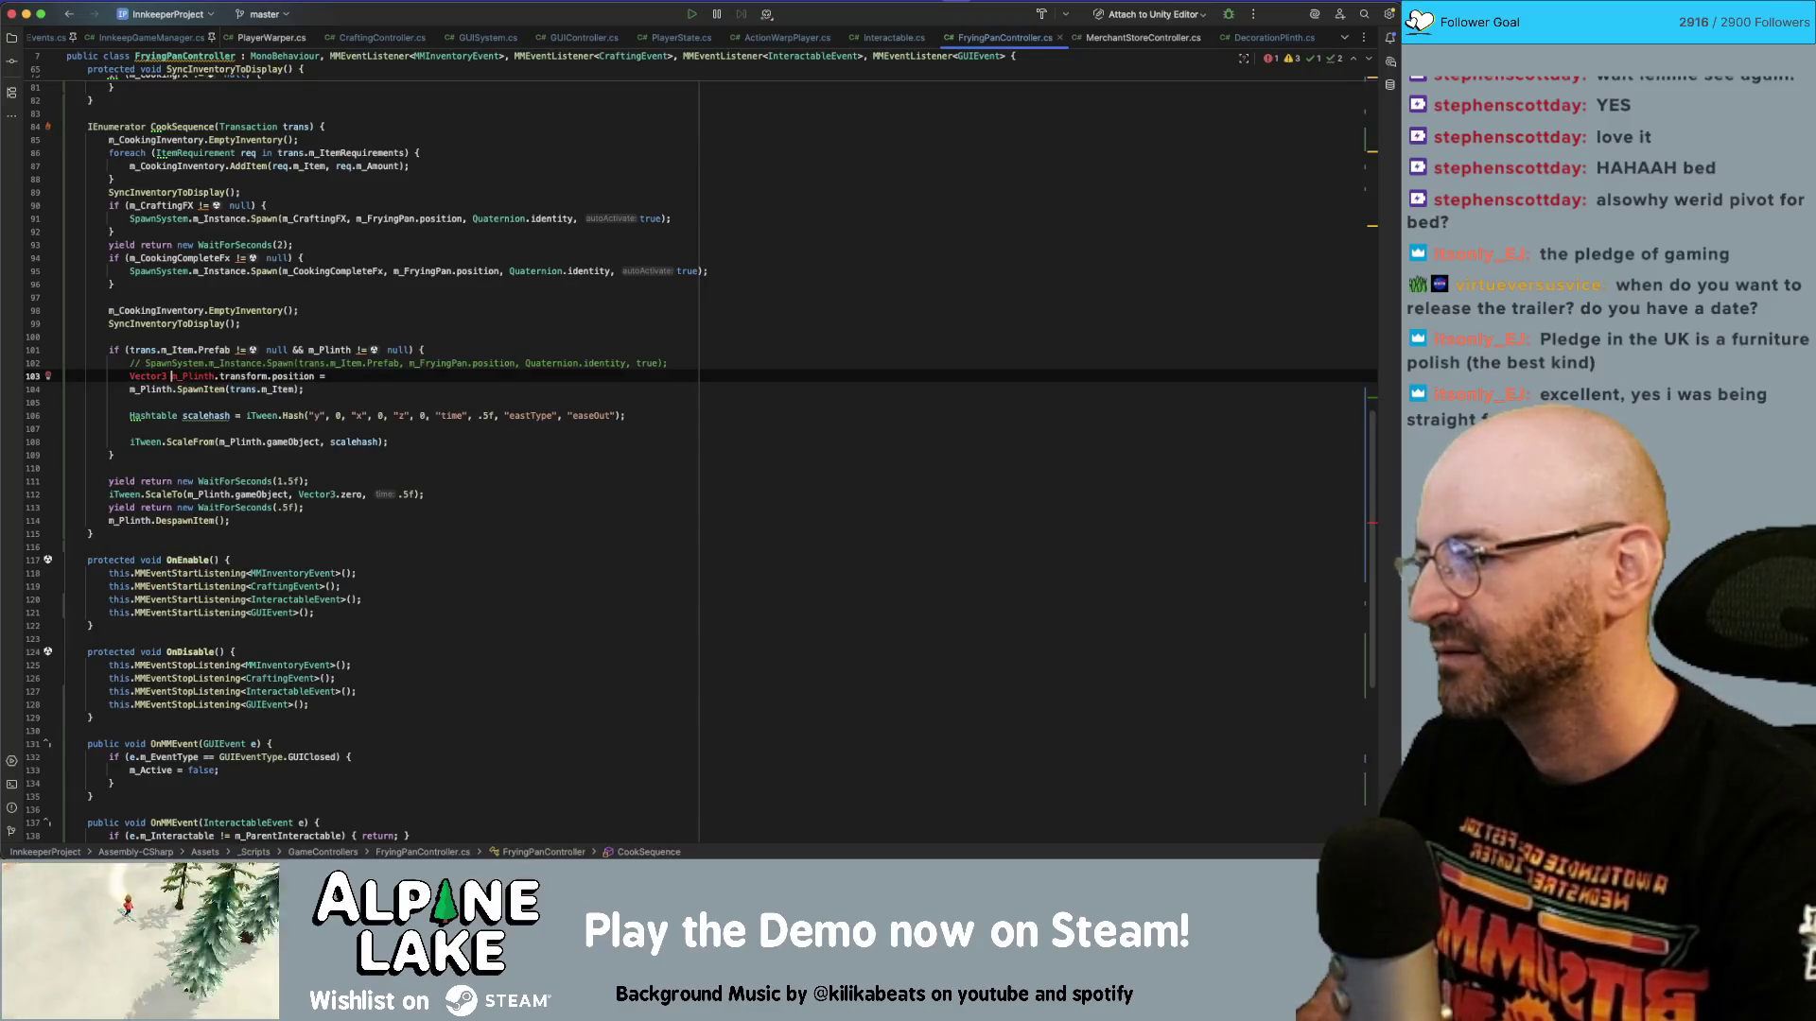
{"action": "type", "text": "="}
{"action": "key", "text": "End"}
{"action": "key", "text": "BackSpace"}
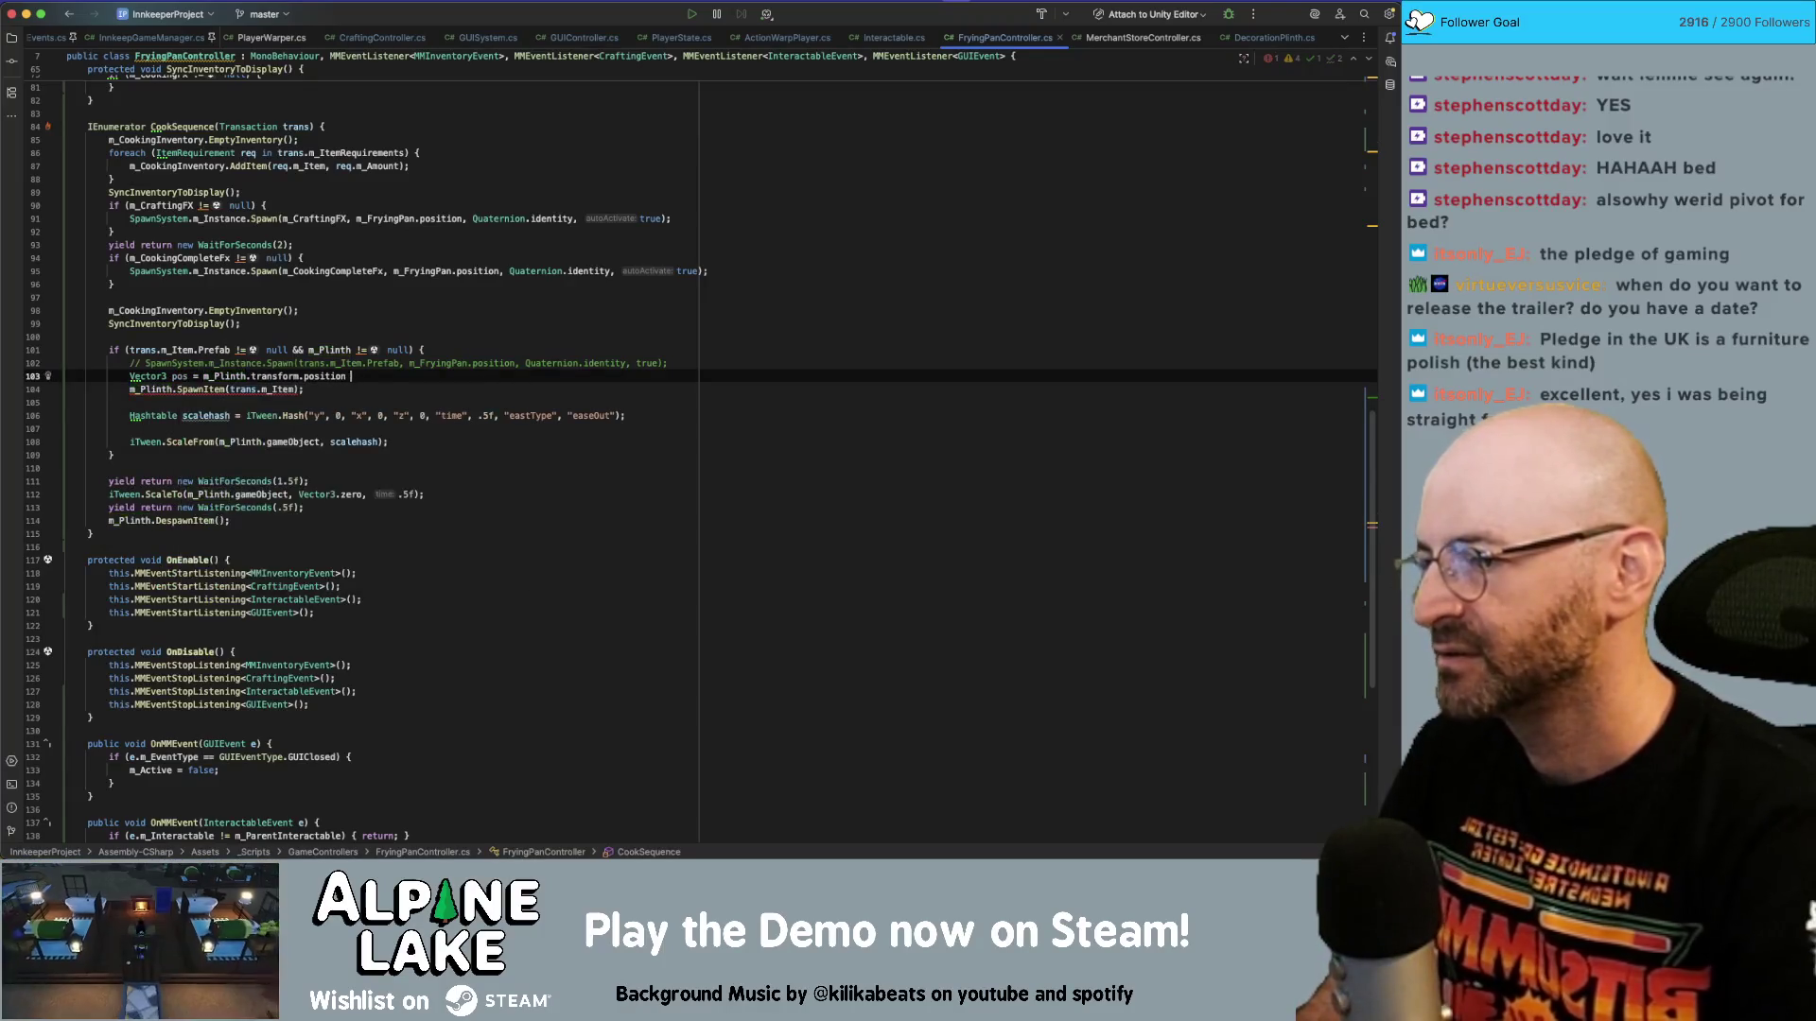
{"action": "type", "text": "n;"}
Add m_Plinth.transform.position = new Vector3(0, -1100, 0); before the SpawnItem call.
{"action": "key", "text": "Return"}
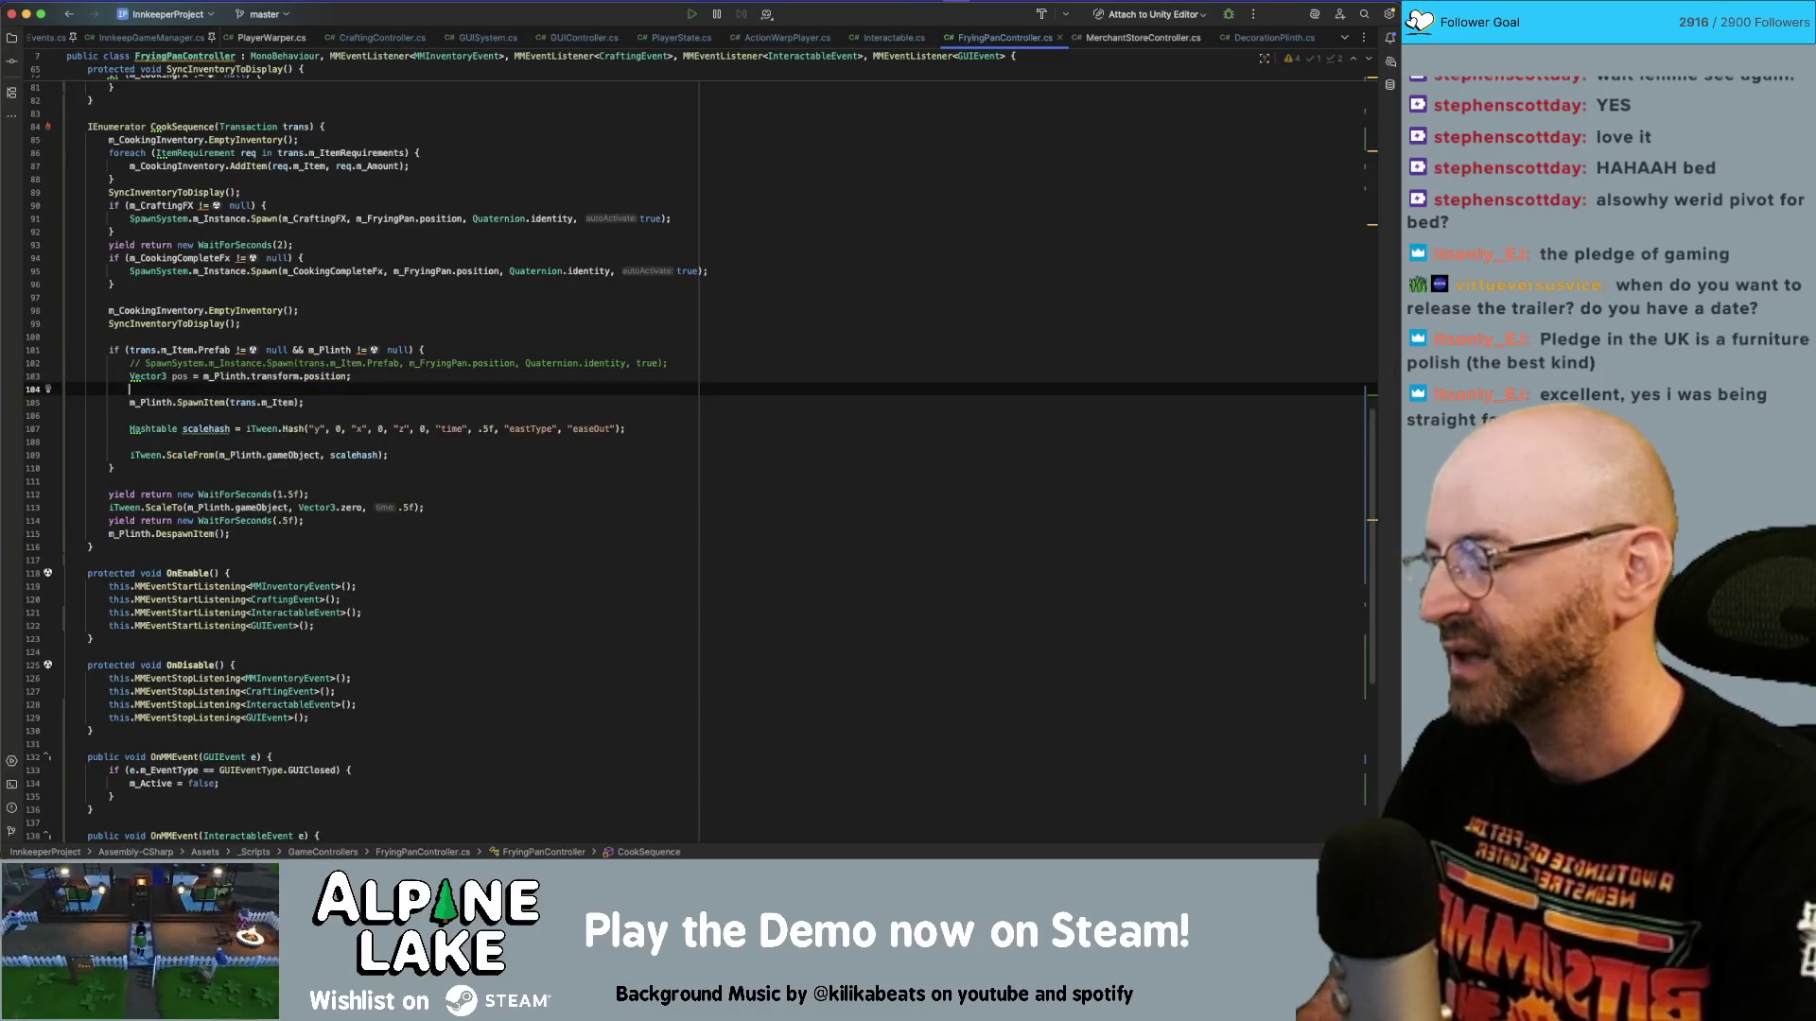
{"action": "type", "text": "m_Plinth"}
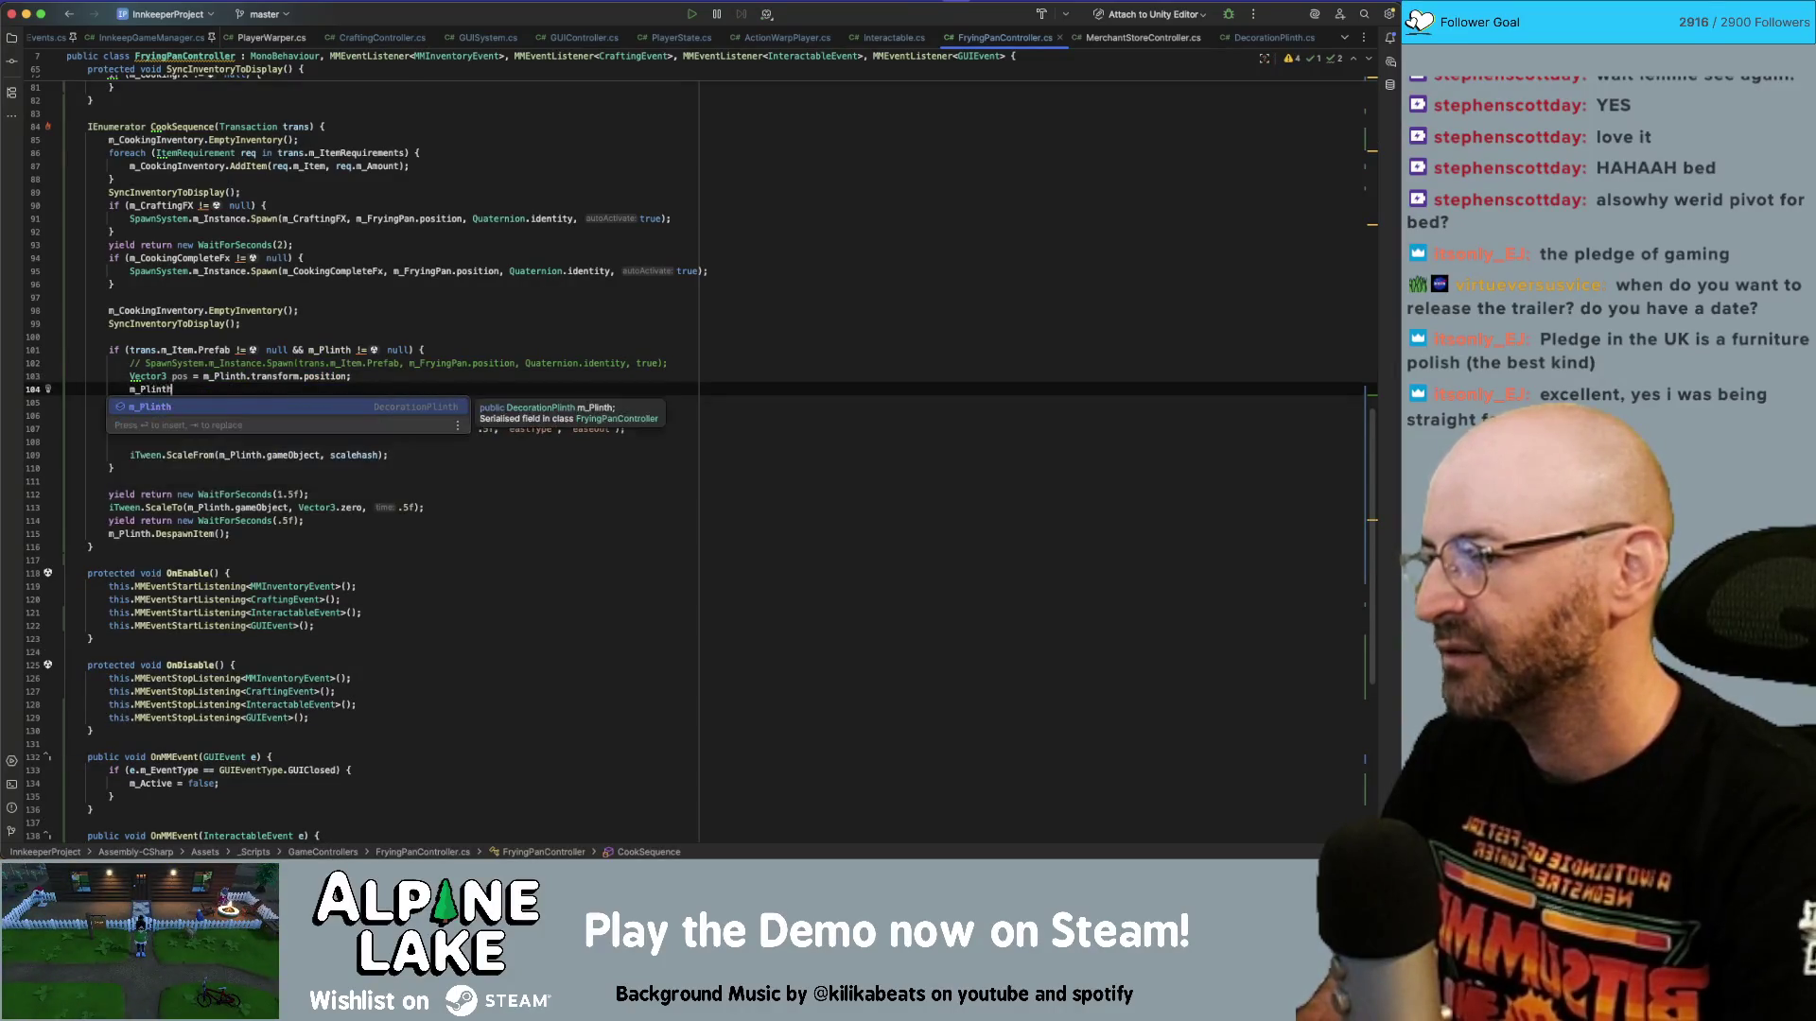
{"action": "type", "text": ".transform.position = n"}
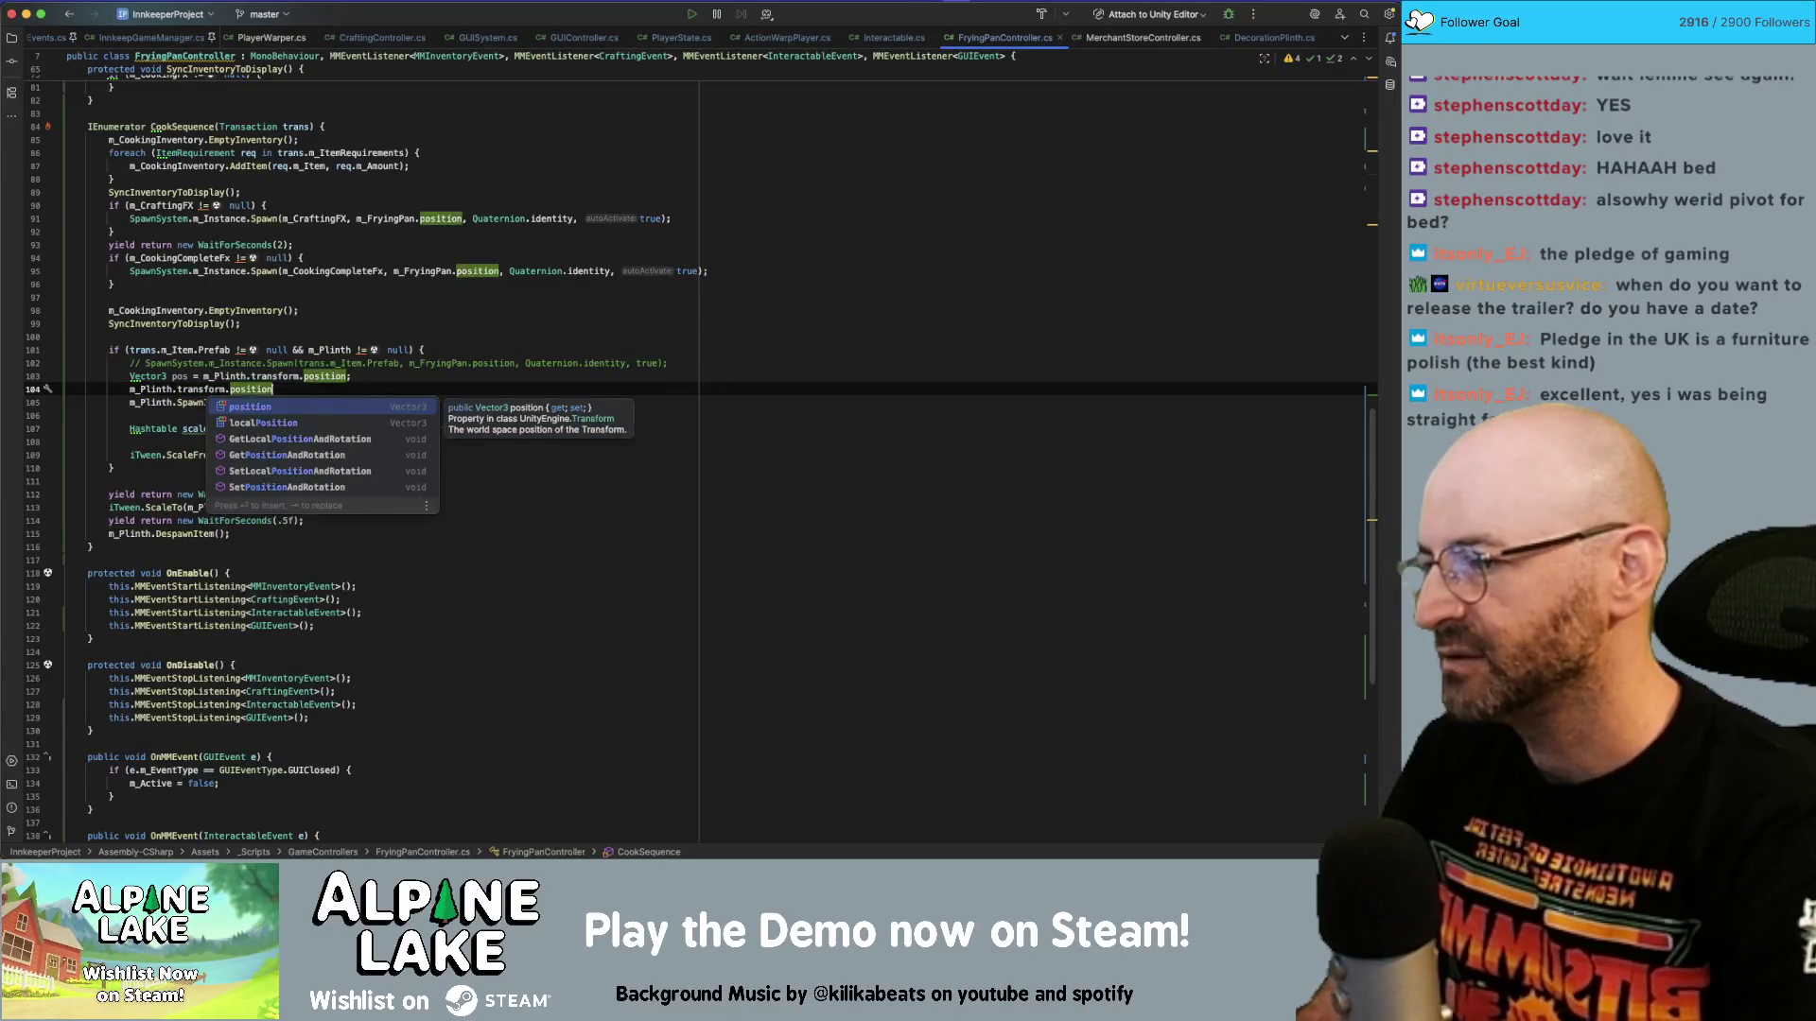
{"action": "key", "text": "Return"}
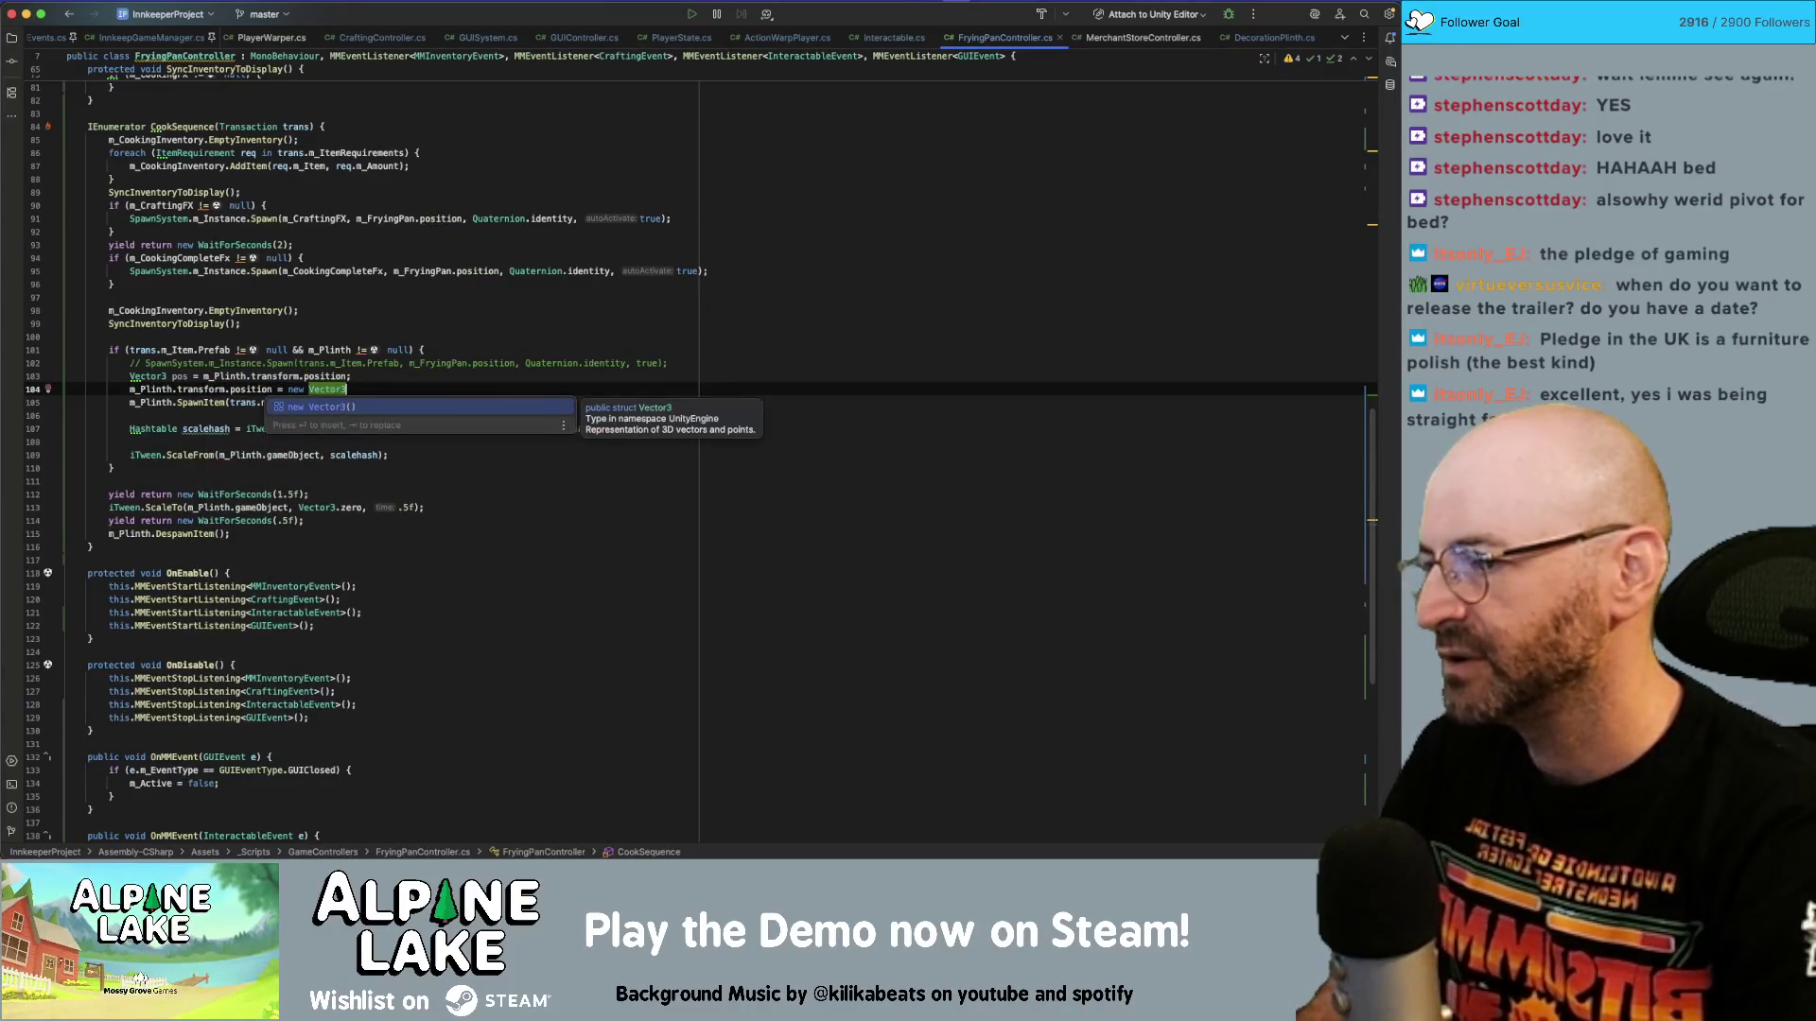
{"action": "type", "text": "0,-"}
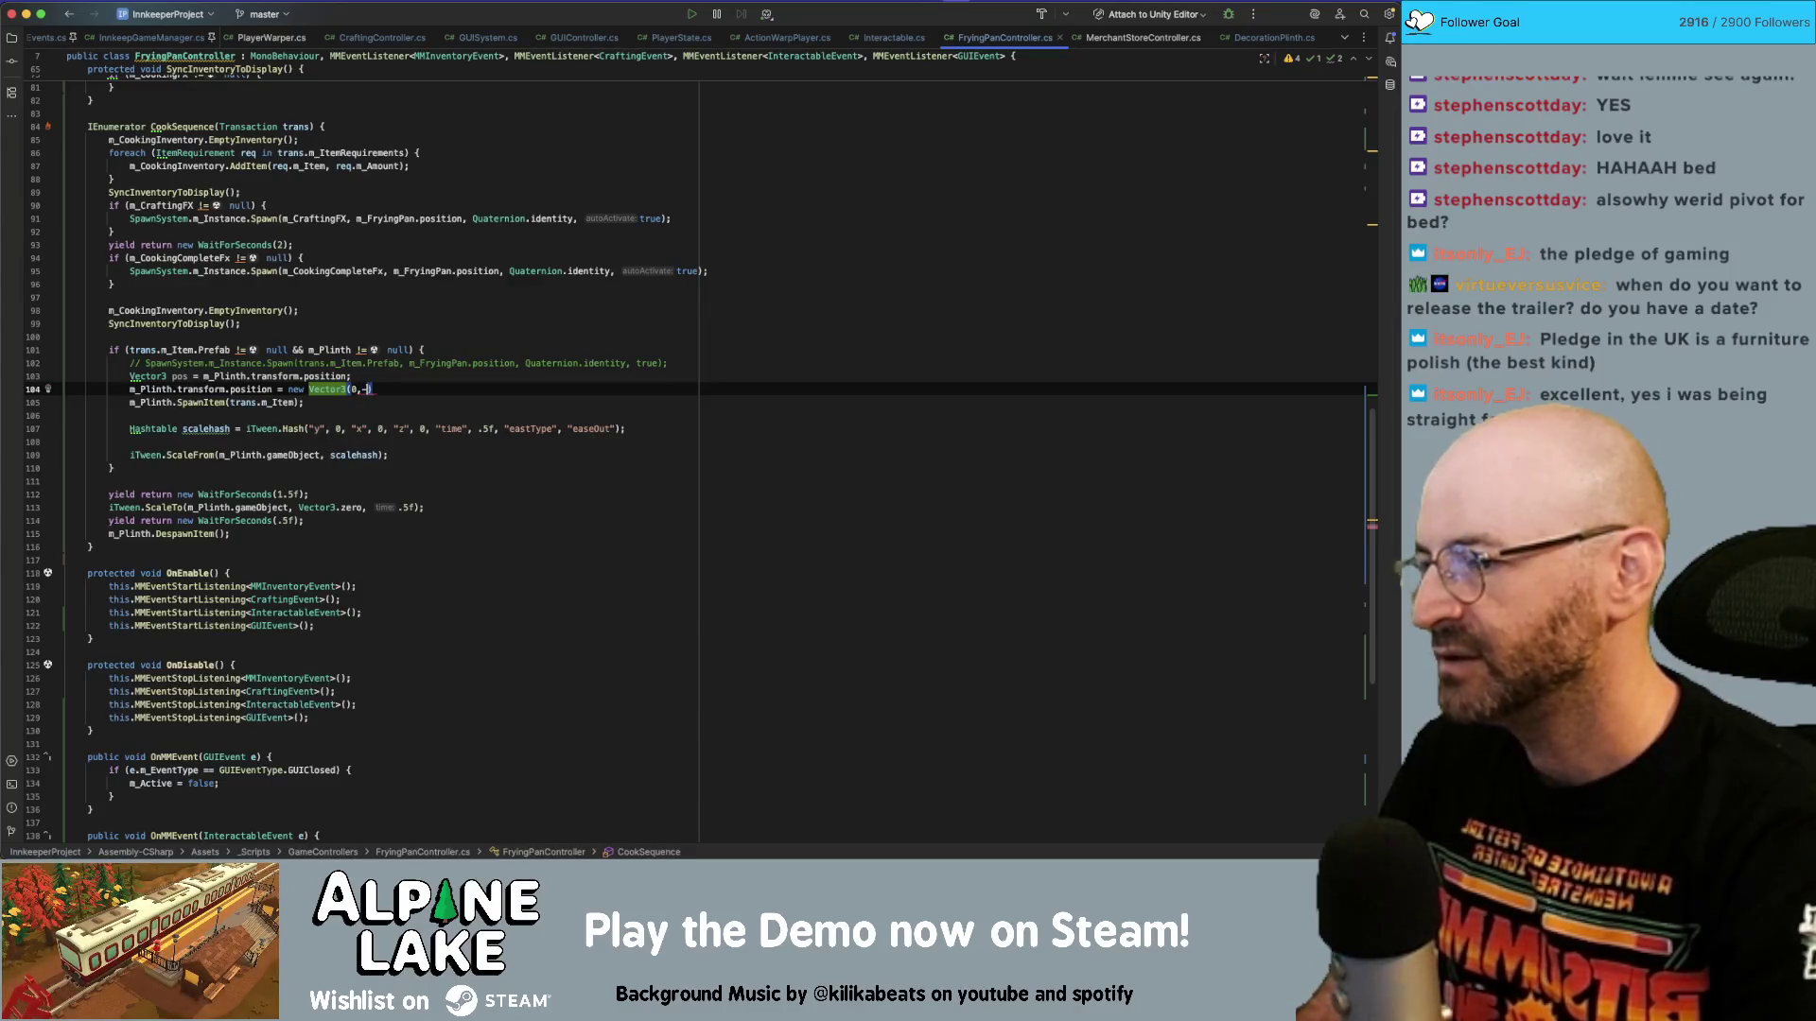
{"action": "type", "text": "1100,0);"}
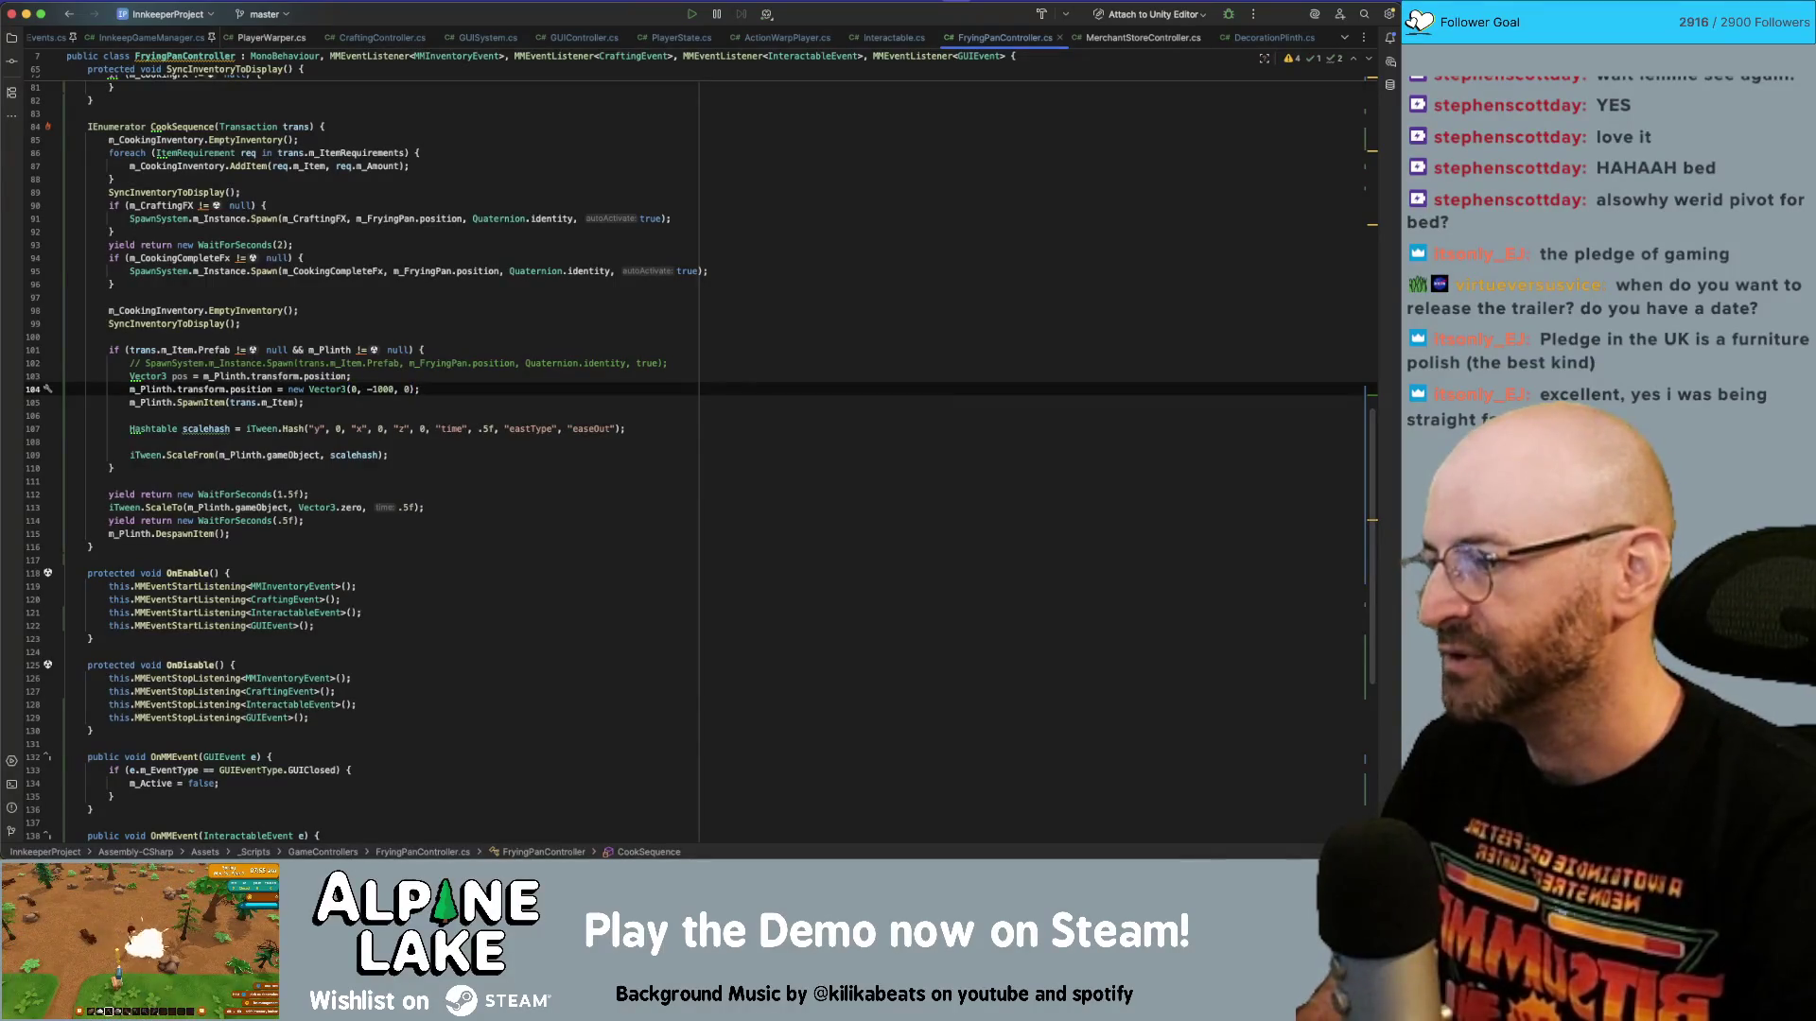
{"action": "left_click", "coordinate": [304, 402]}
{"action": "key", "text": "Return"}
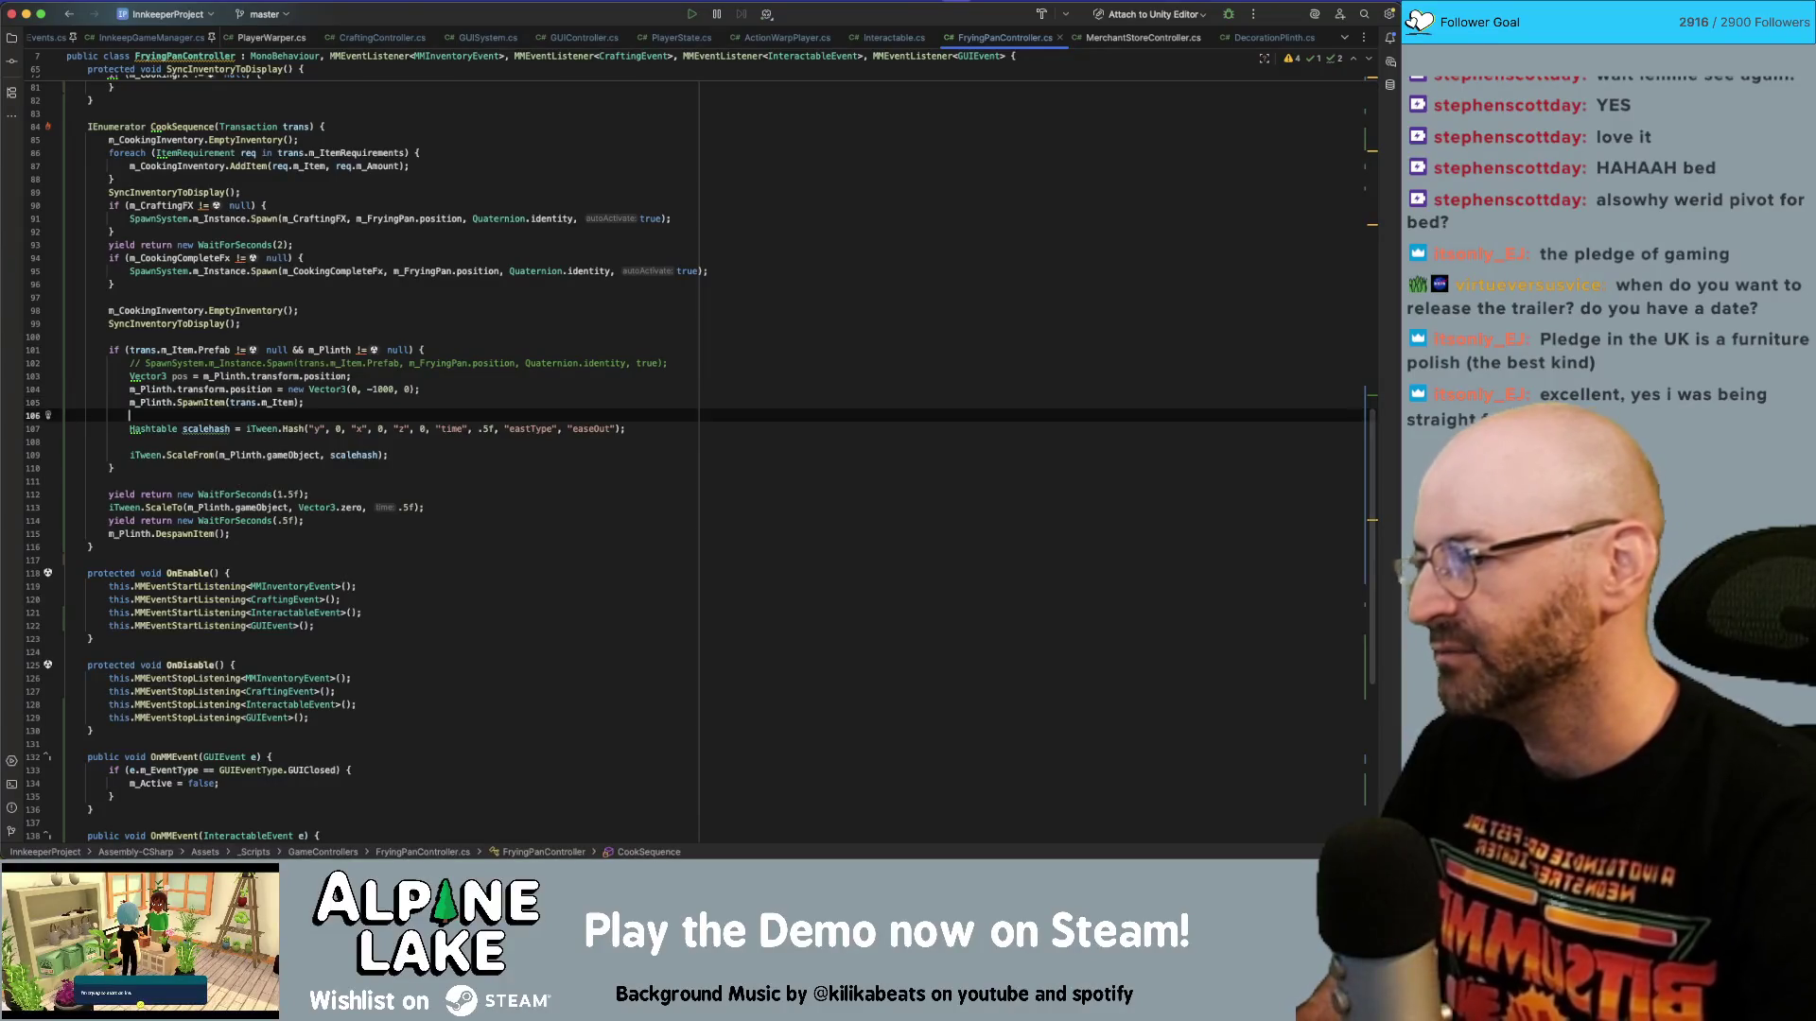
Add two yield return new WaitForEndOfFrame(); lines, then restore m_Plinth.transform.position = pos;.
{"action": "type", "text": "yield return new waitfor"}
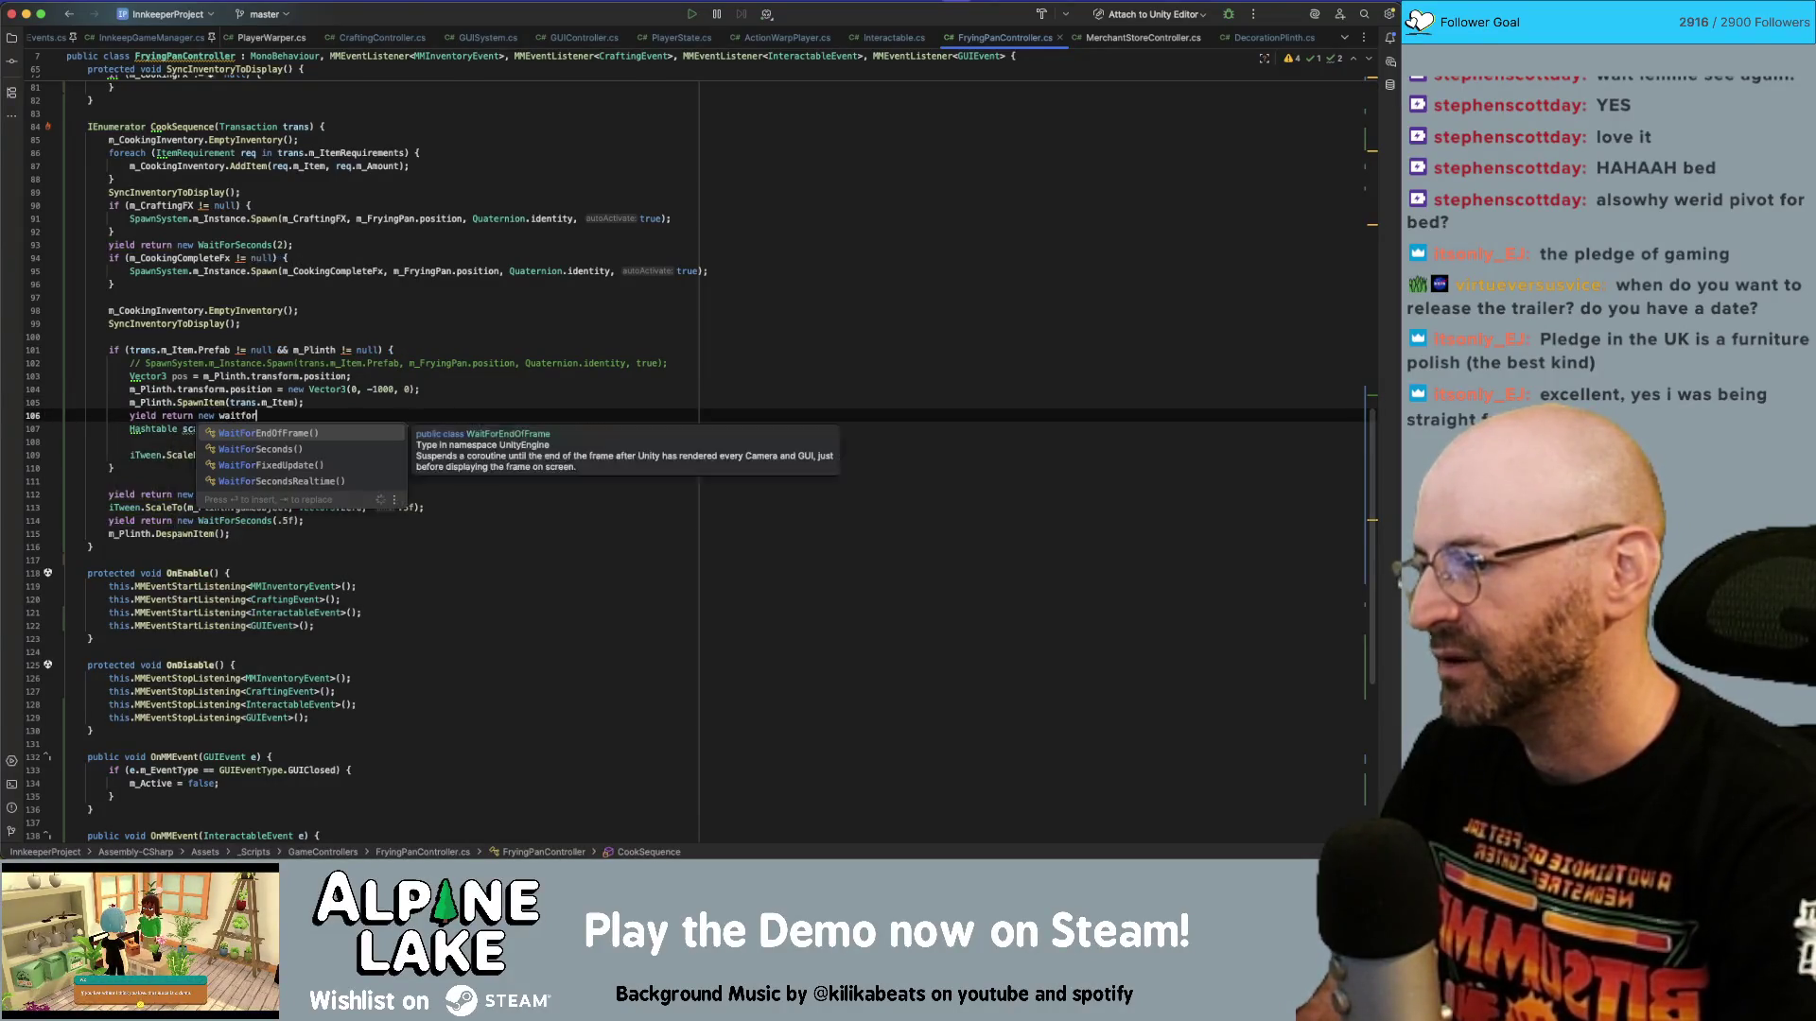
{"action": "key", "text": "Return"}
{"action": "type", "text": ";"}
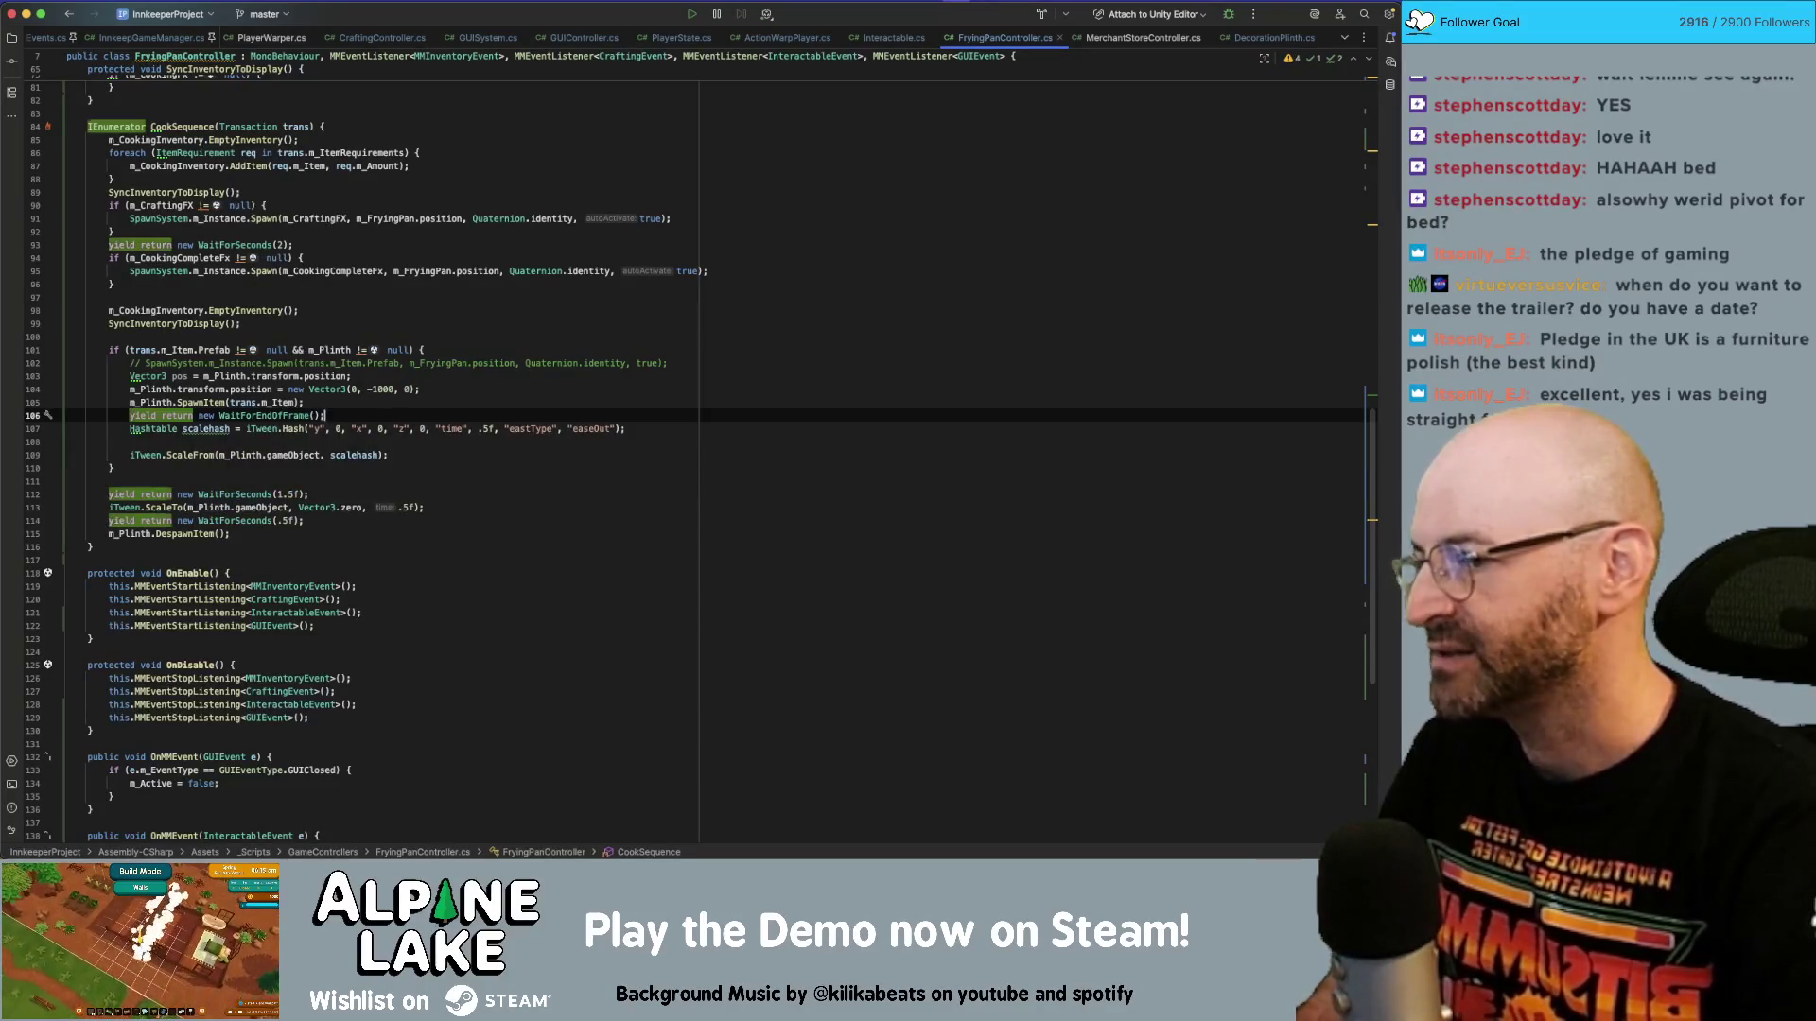
{"action": "key", "text": "super+d"}
{"action": "key", "text": "Return"}
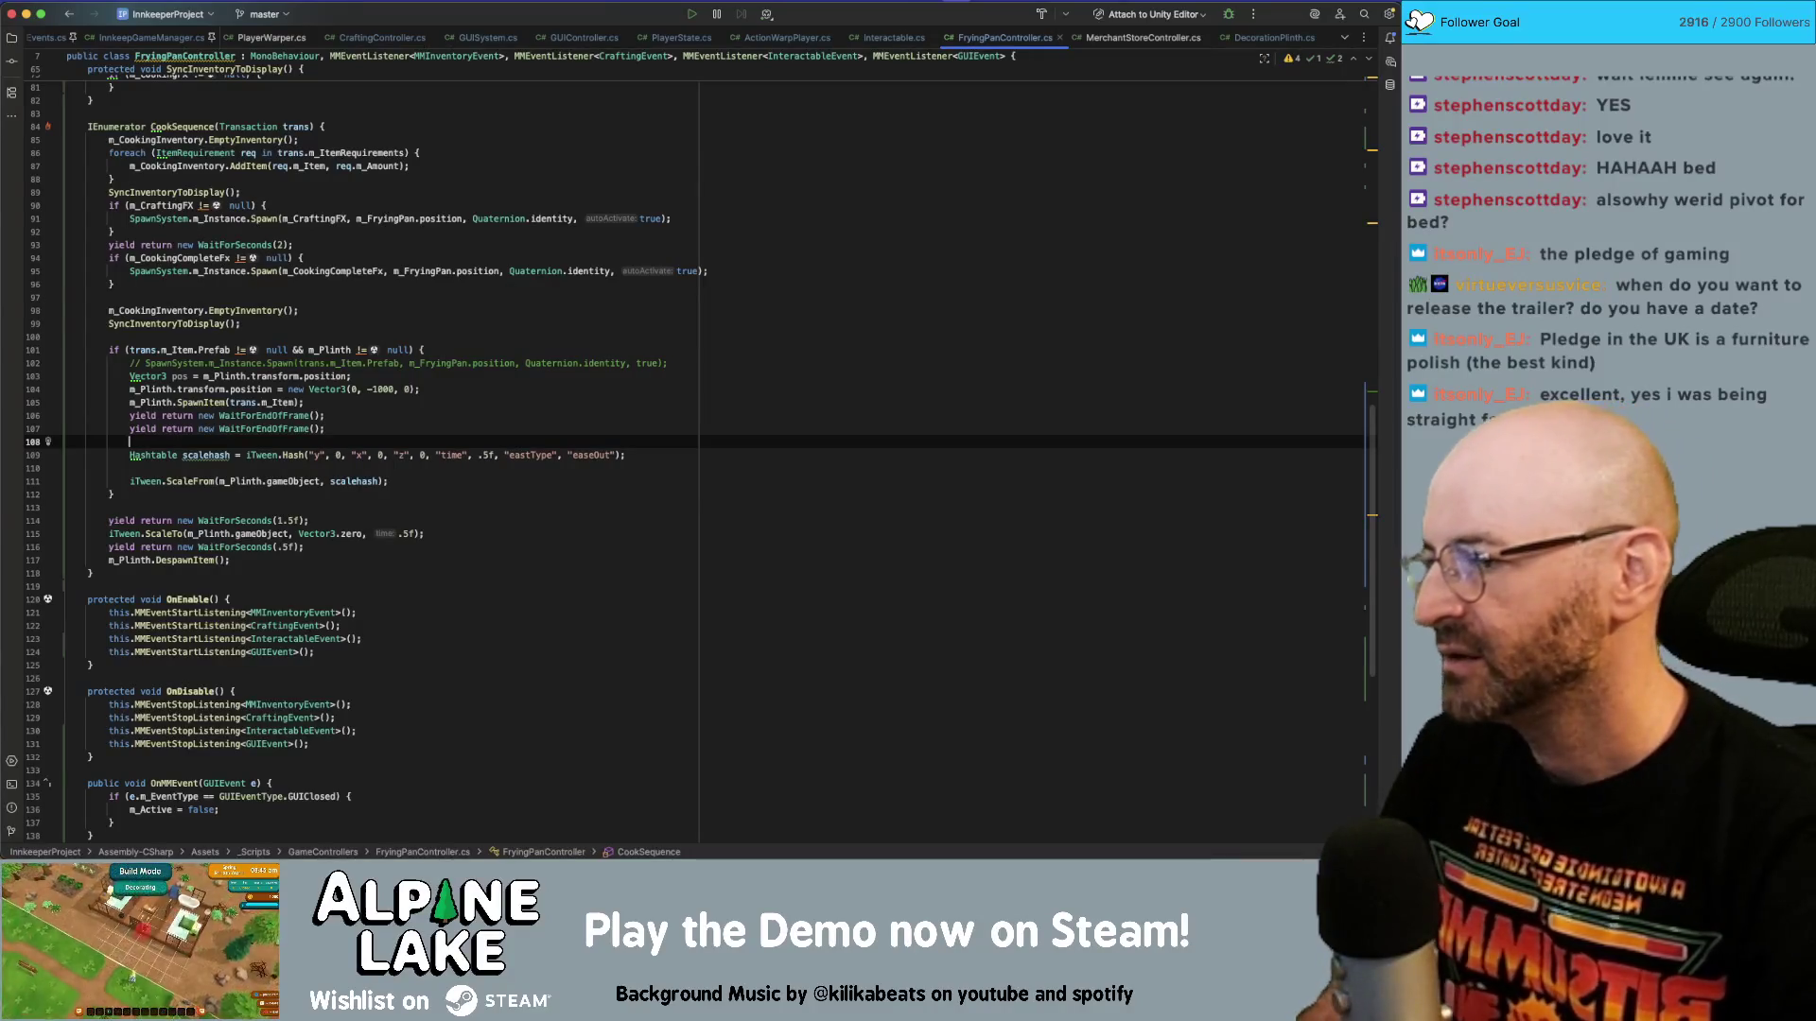
{"action": "key", "text": "Down"}
{"action": "key", "text": "Down"}
{"action": "key", "text": "Delete"}
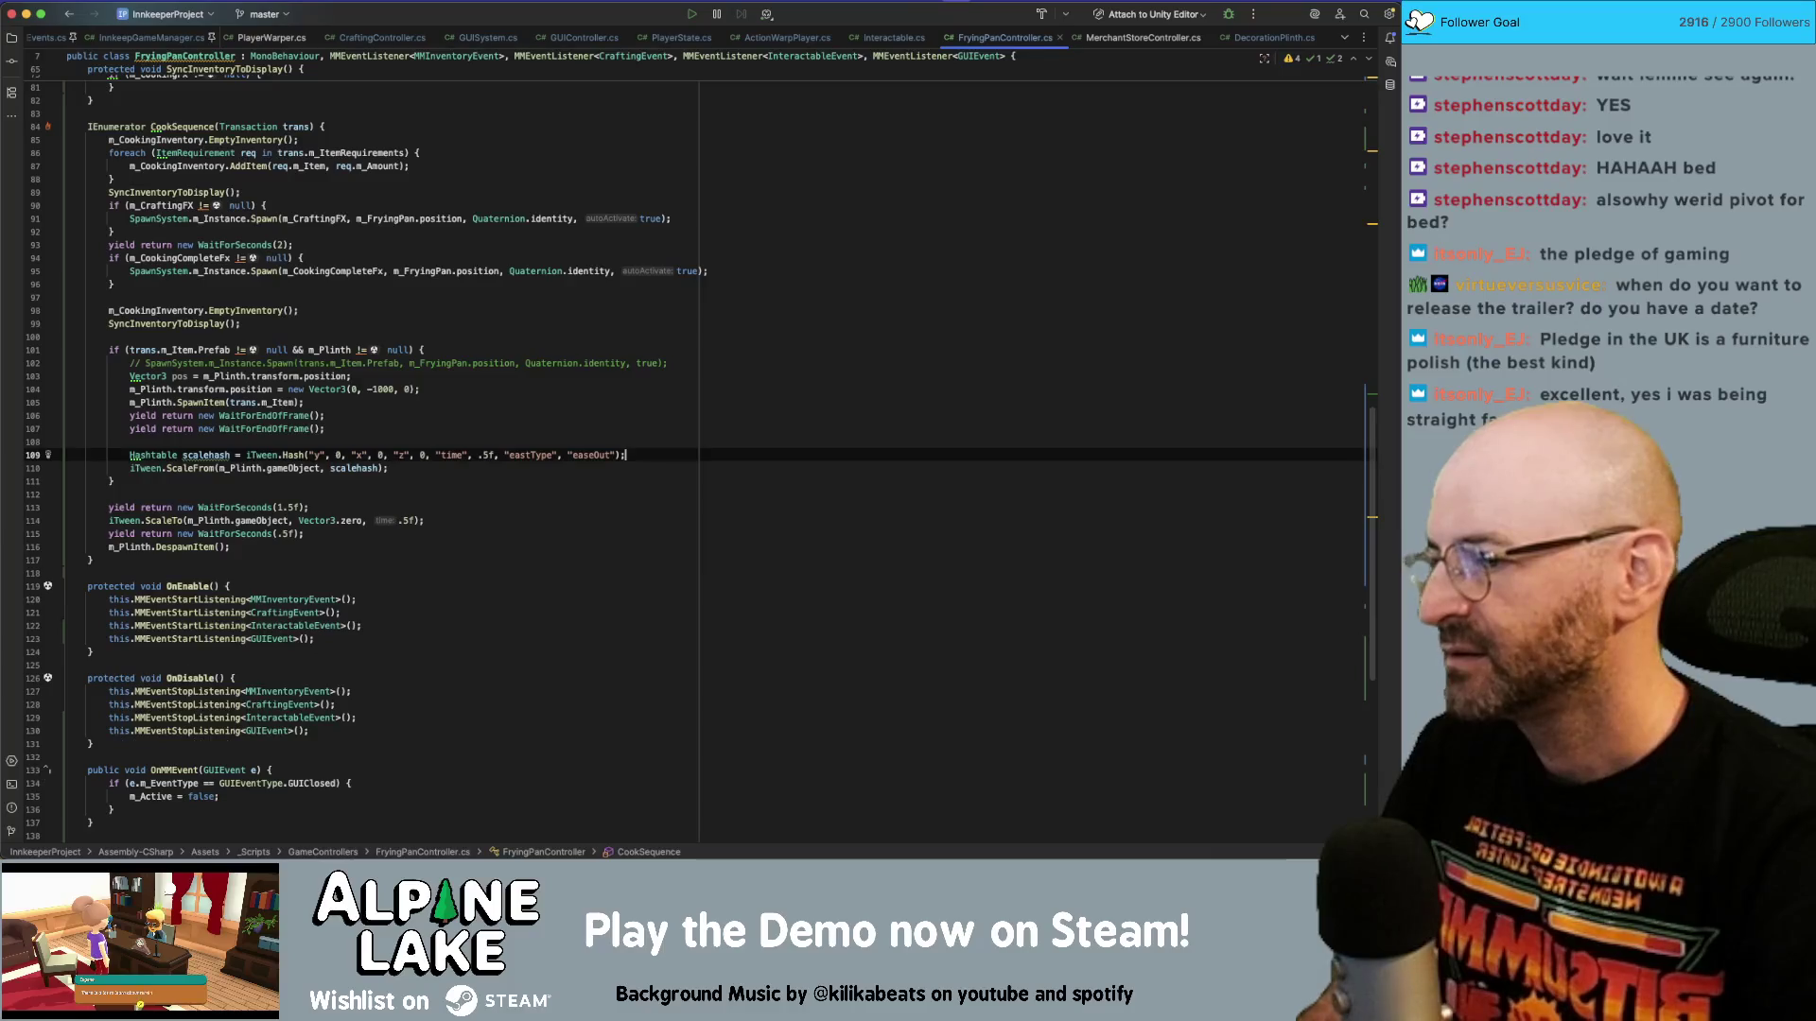
{"action": "key", "text": "End"}
{"action": "key", "text": "Up"}
{"action": "key", "text": "Up"}
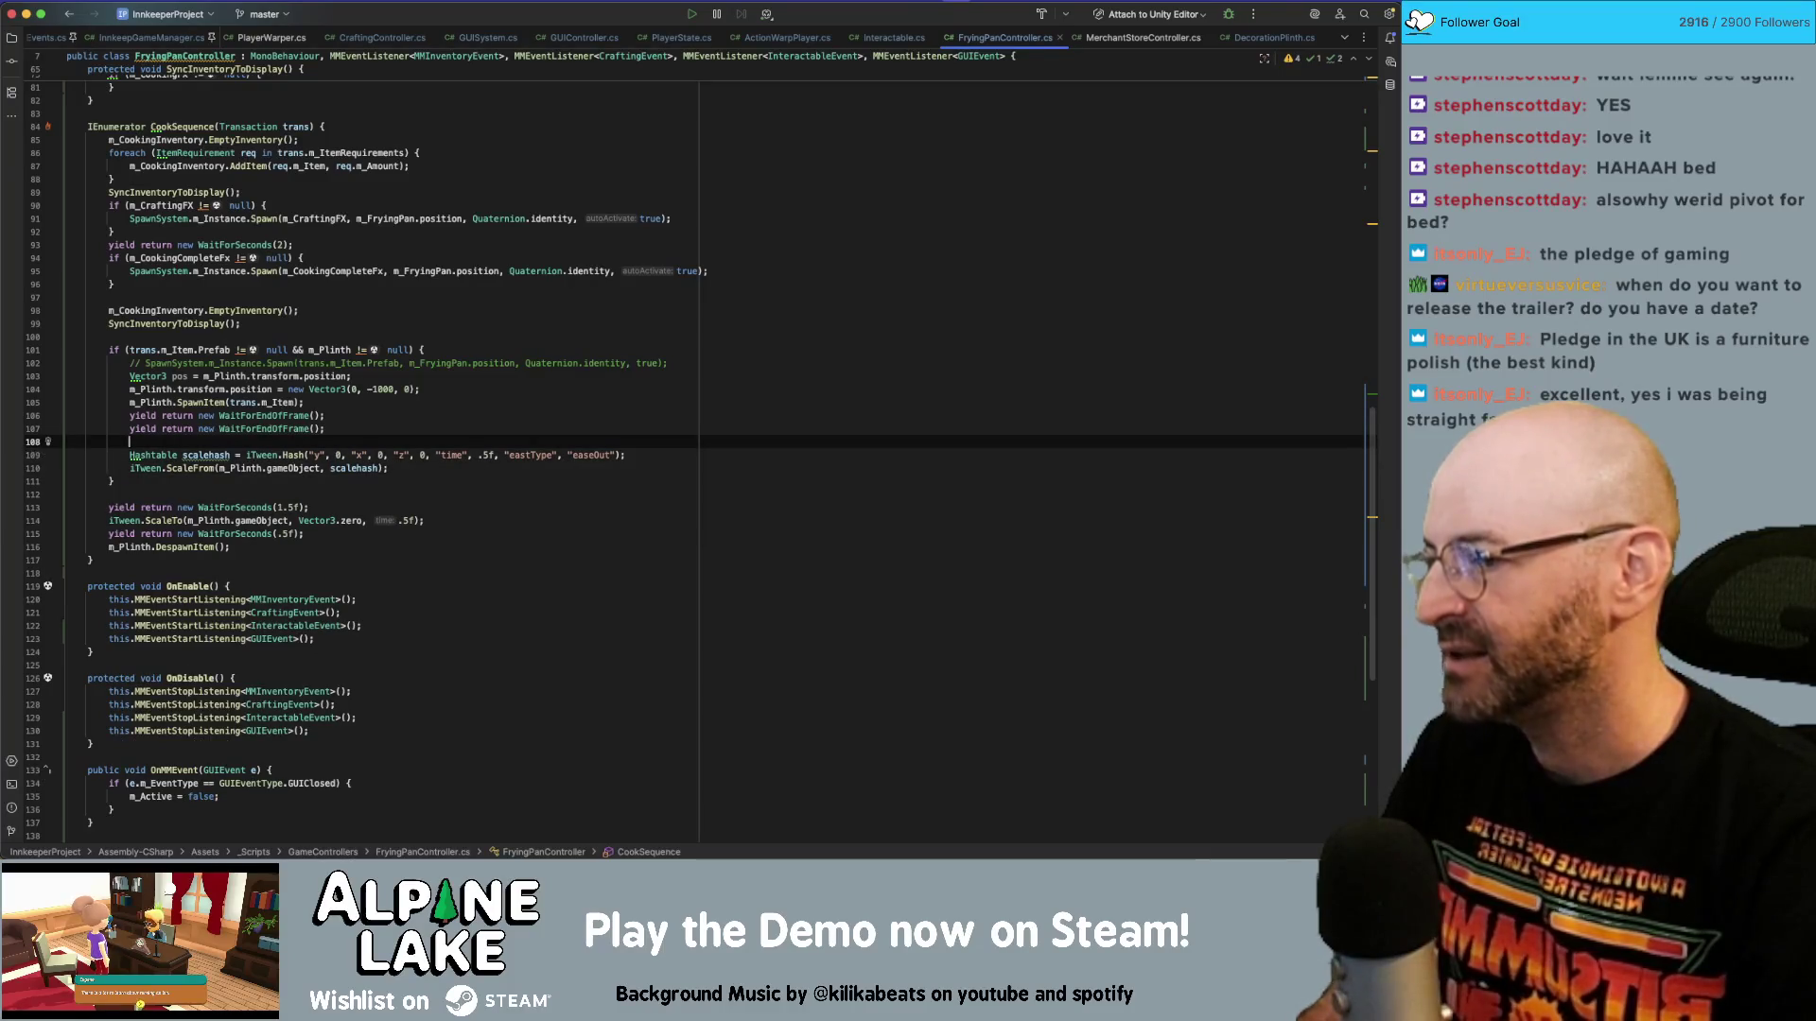
{"action": "type", "text": "m_Plinth"}
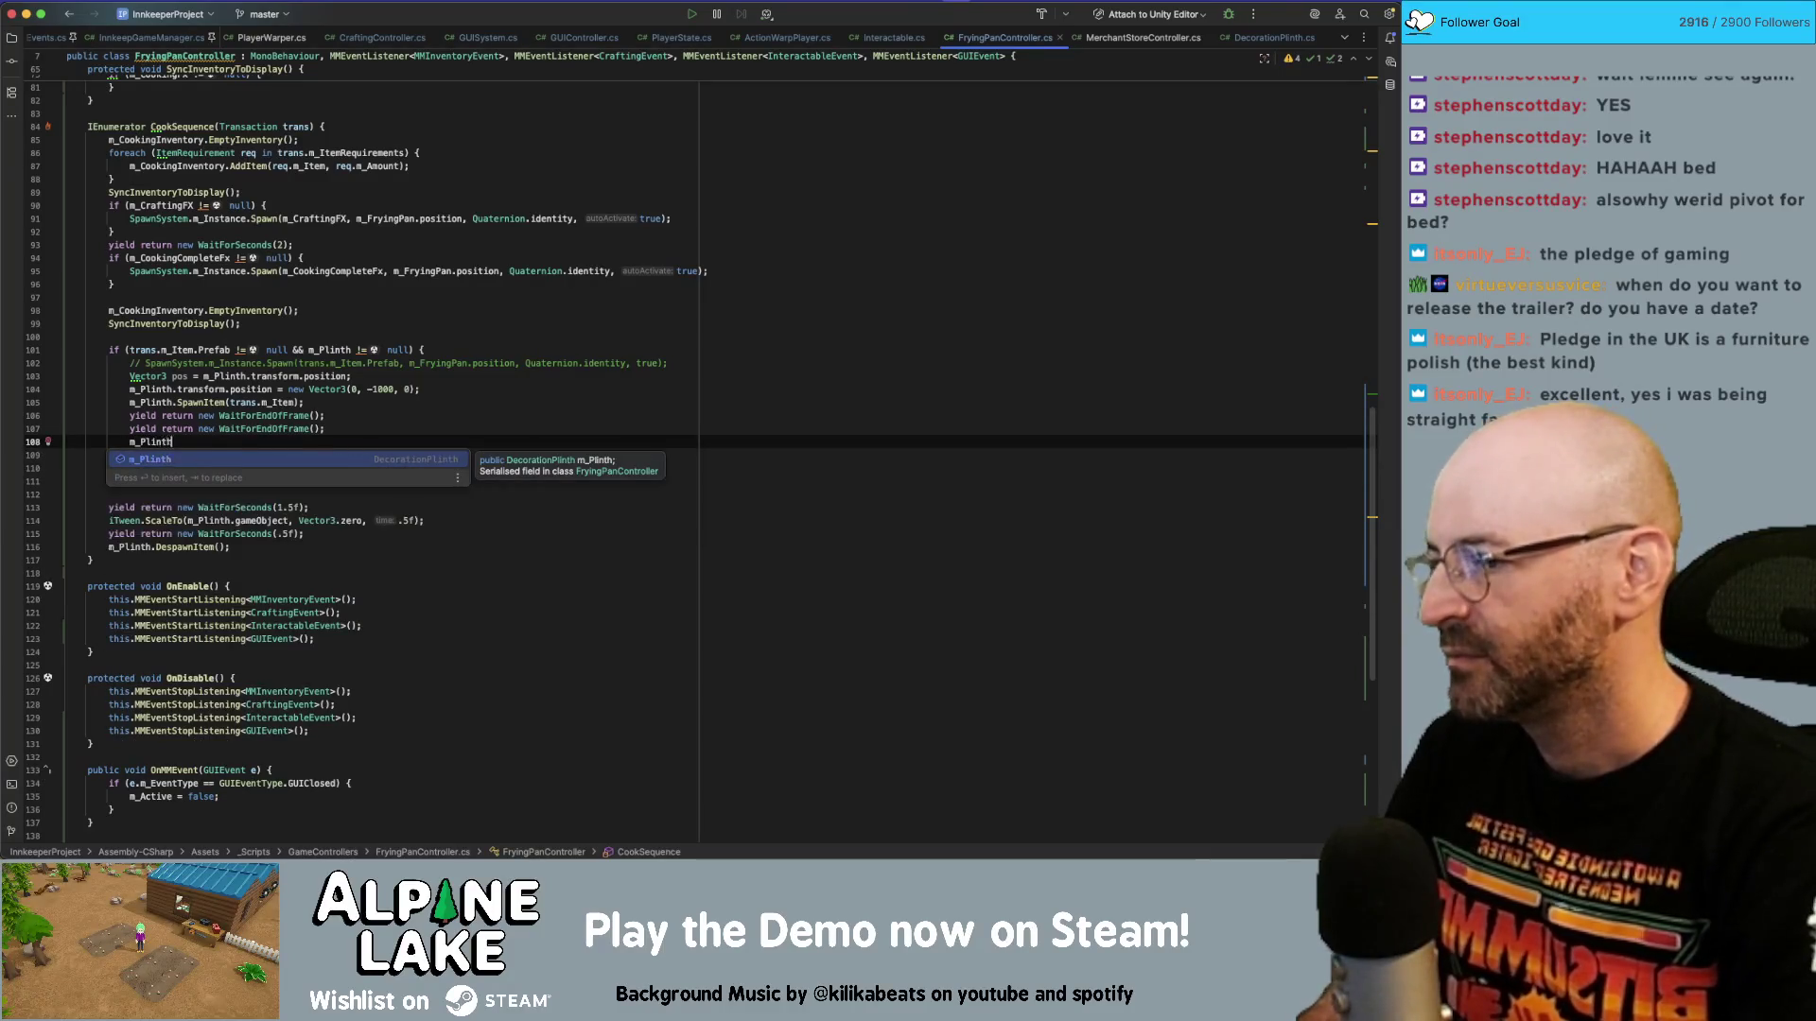
{"action": "type", "text": ".transform."}
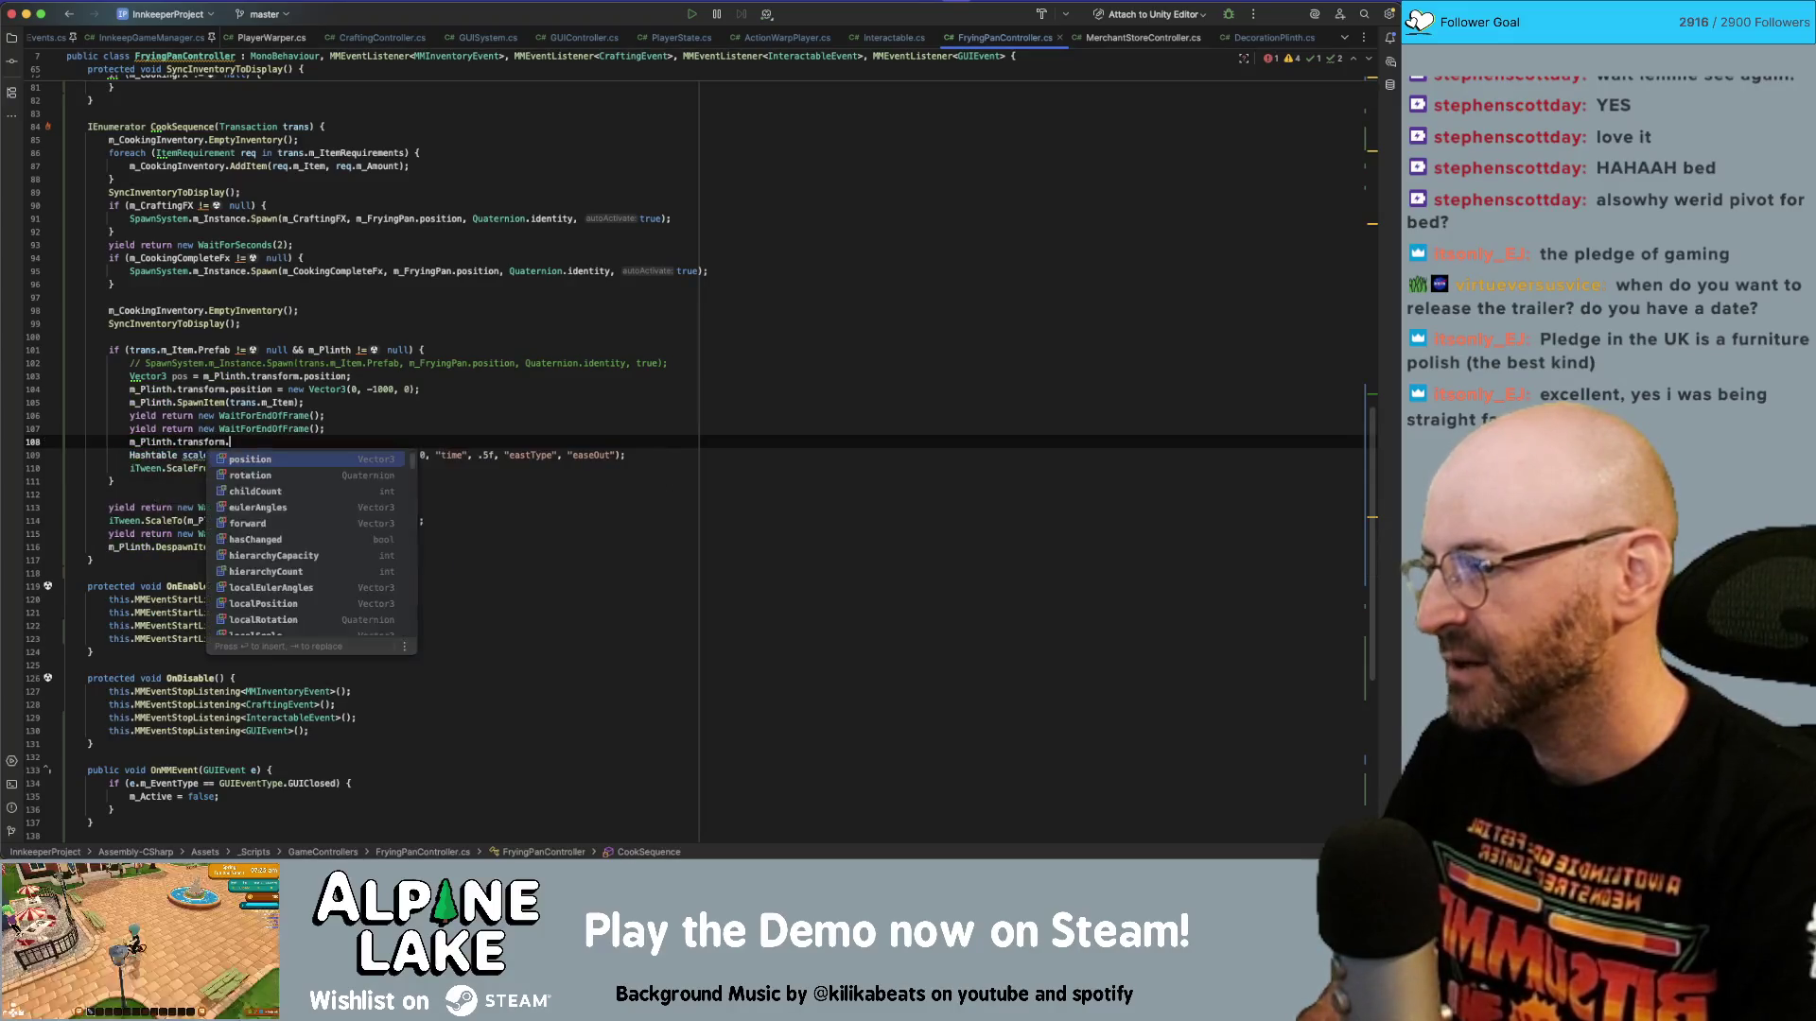
{"action": "type", "text": "position = "}
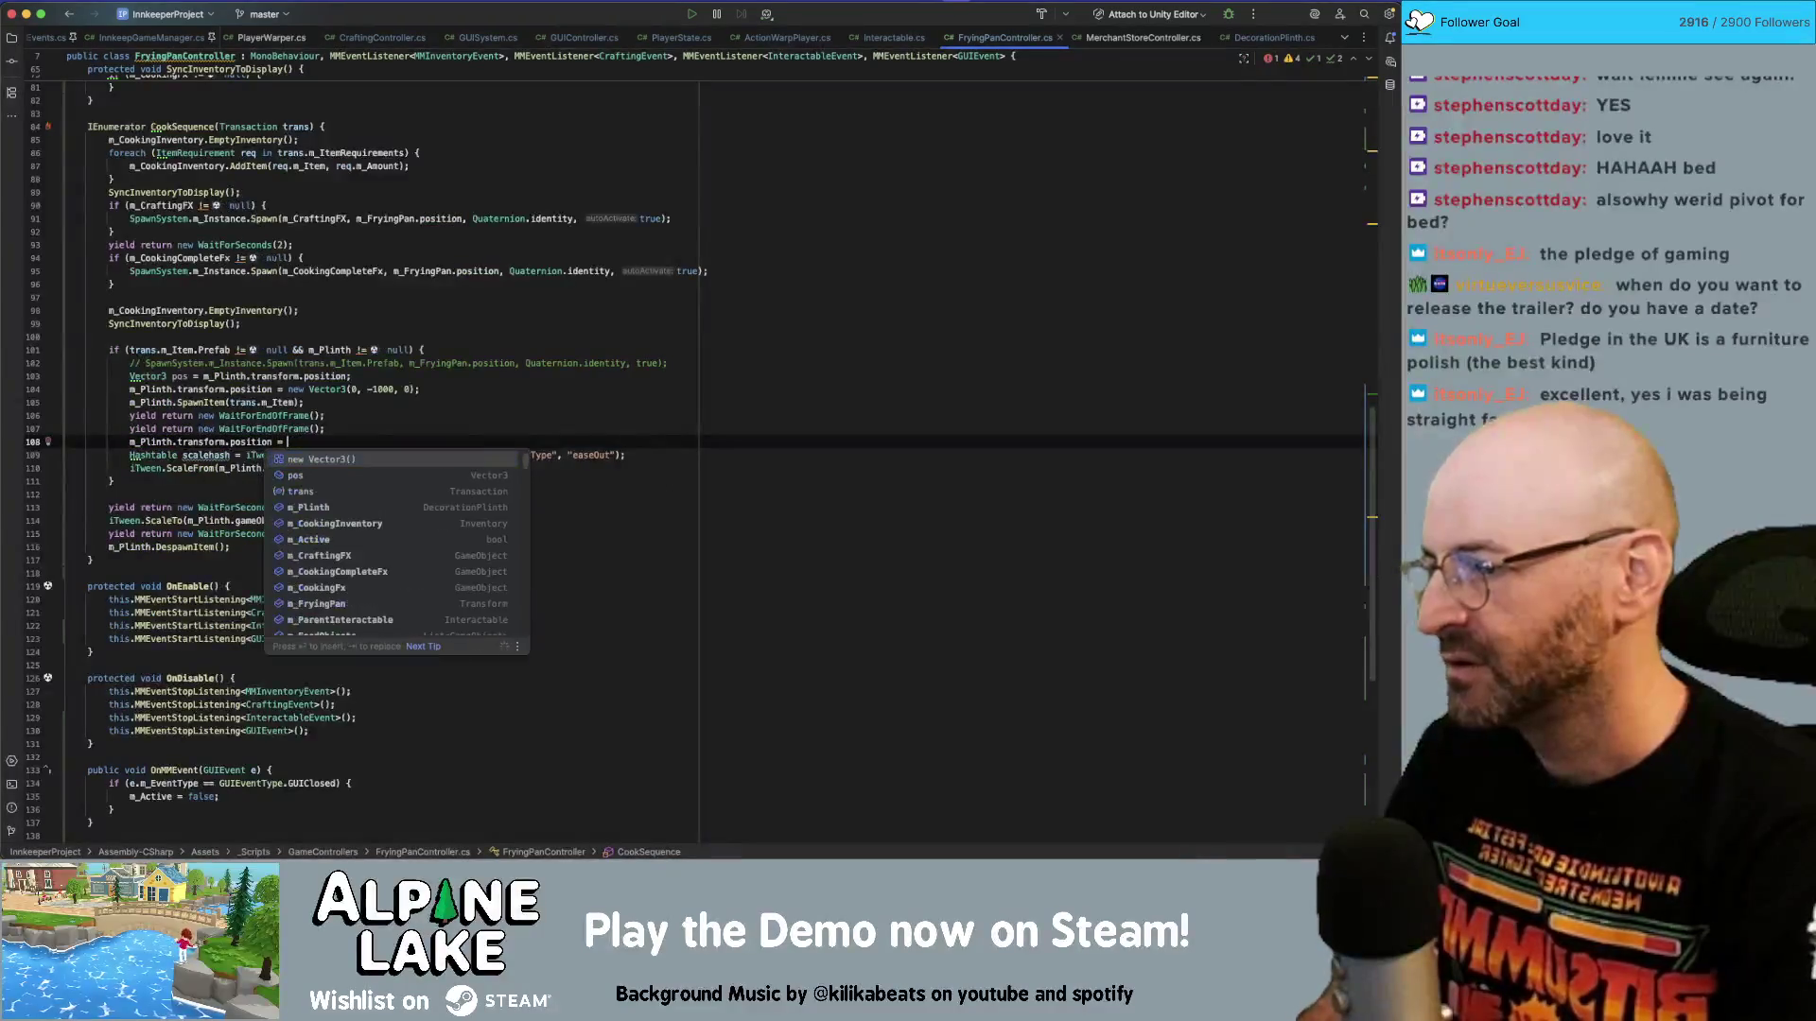
{"action": "type", "text": "pos;"}
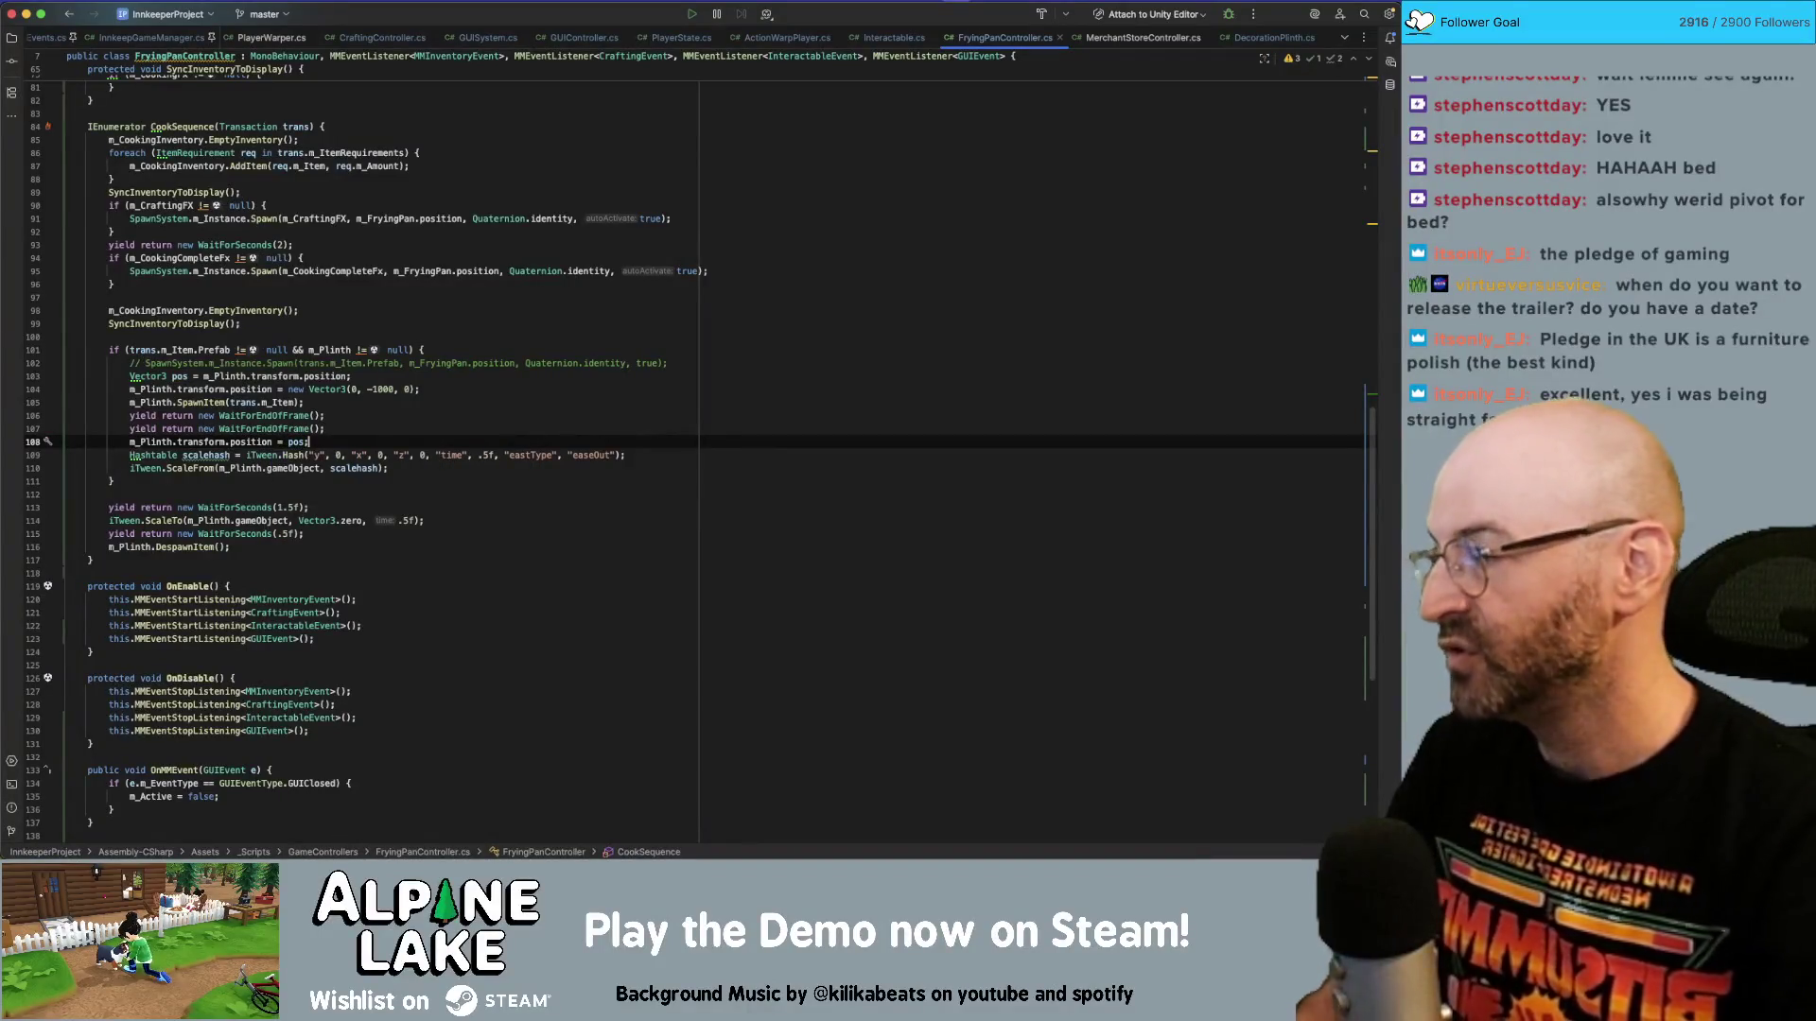
Above the Hashtable line, set m_Plinth.transform.localScale = Vector3.zero;.
{"action": "left_click", "coordinate": [319, 455]}
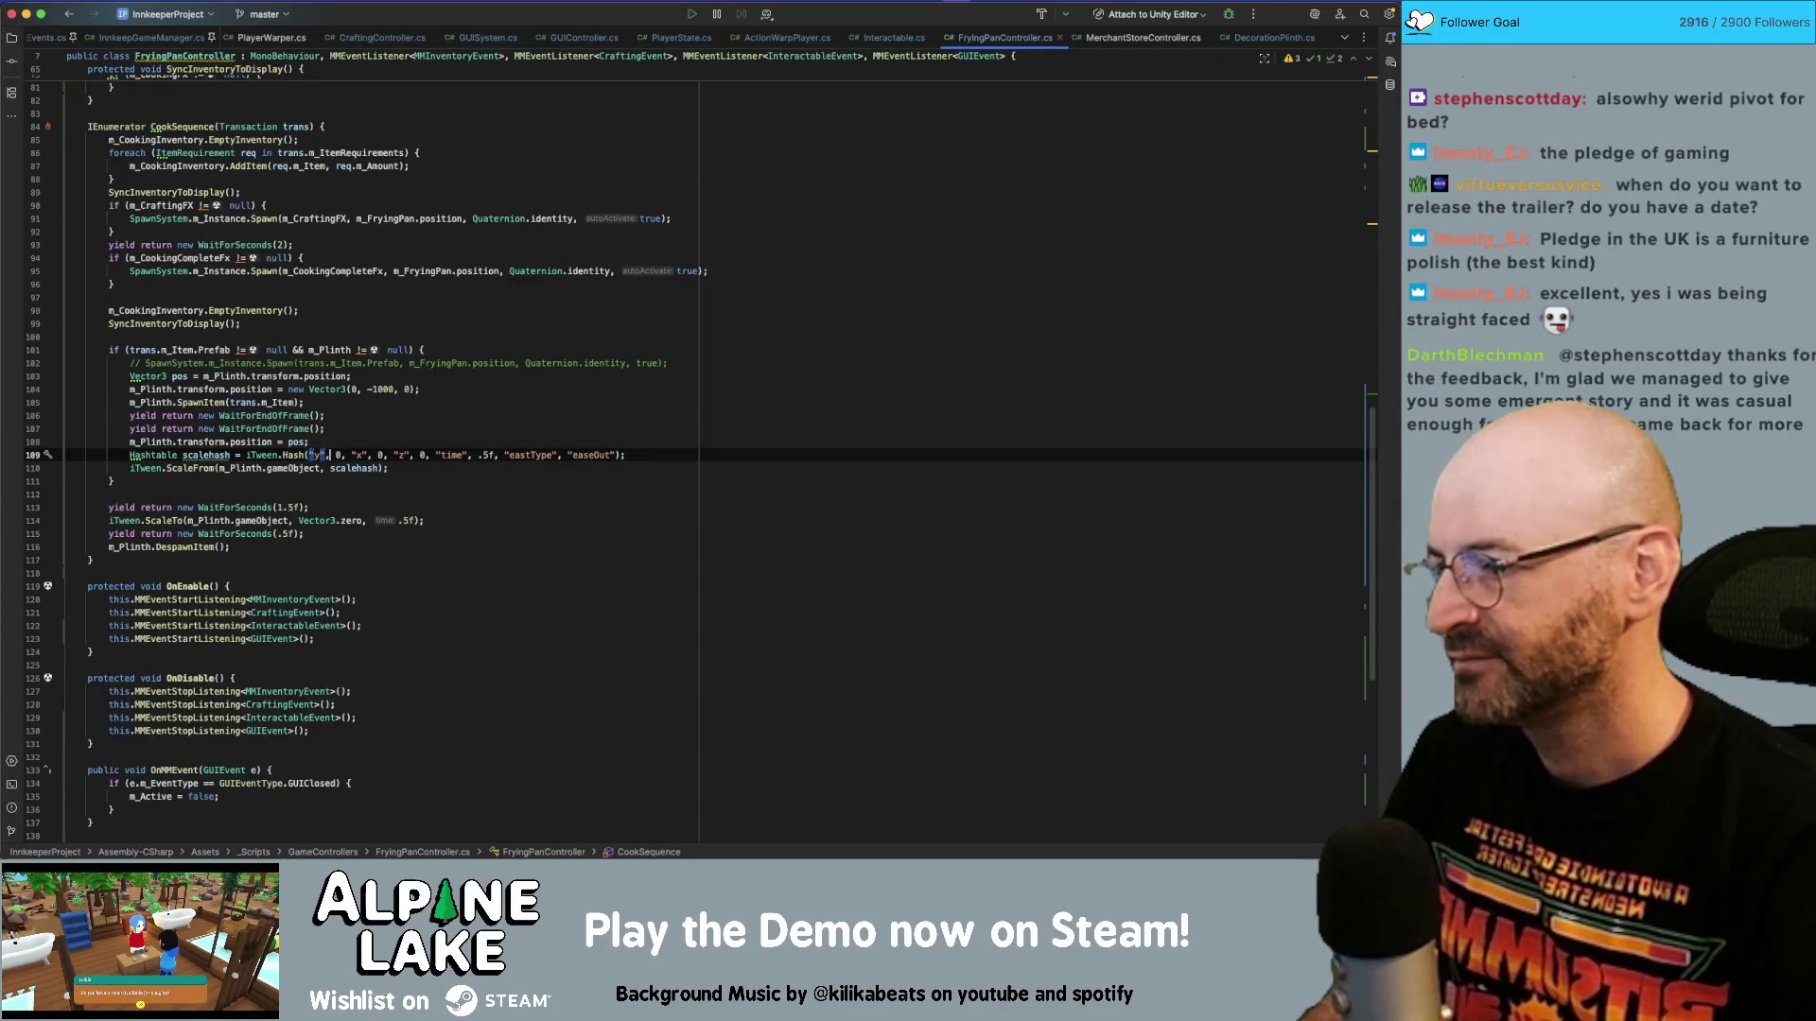
{"action": "key", "text": "Home"}
{"action": "key", "text": "Return"}
{"action": "key", "text": "Up"}
{"action": "type", "text": "m+"}
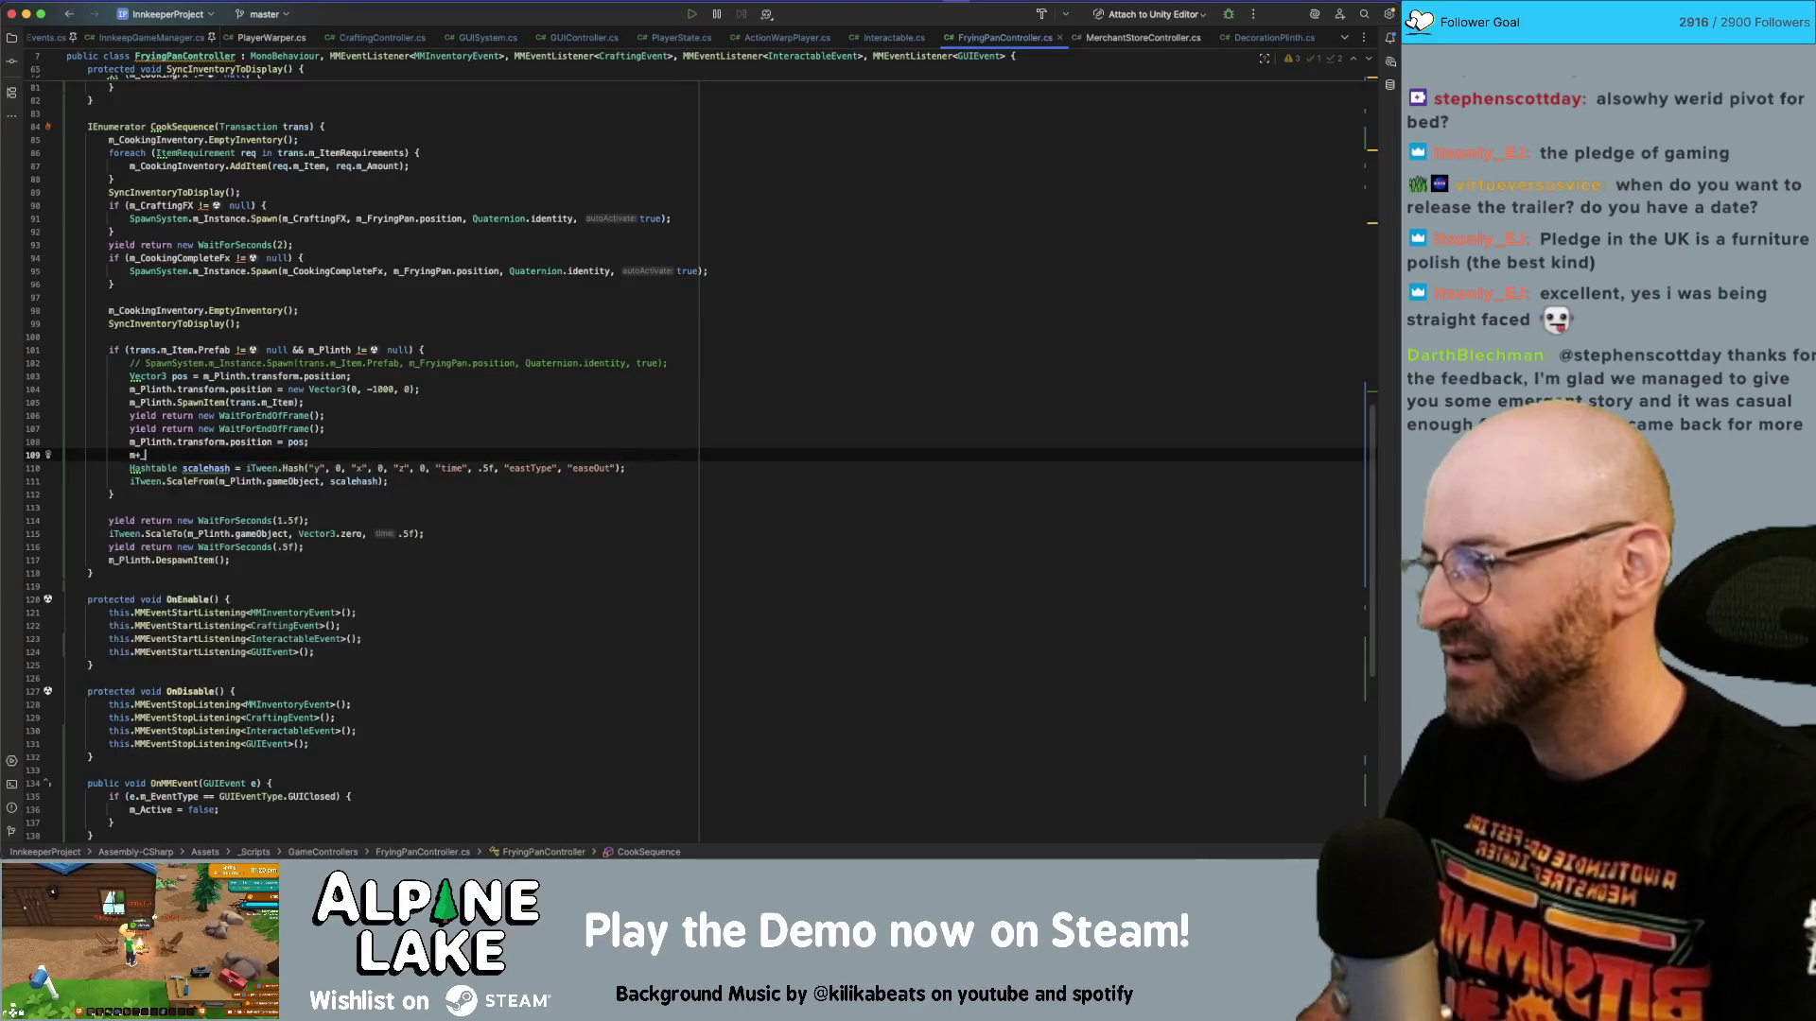
{"action": "type", "text": "pl"}
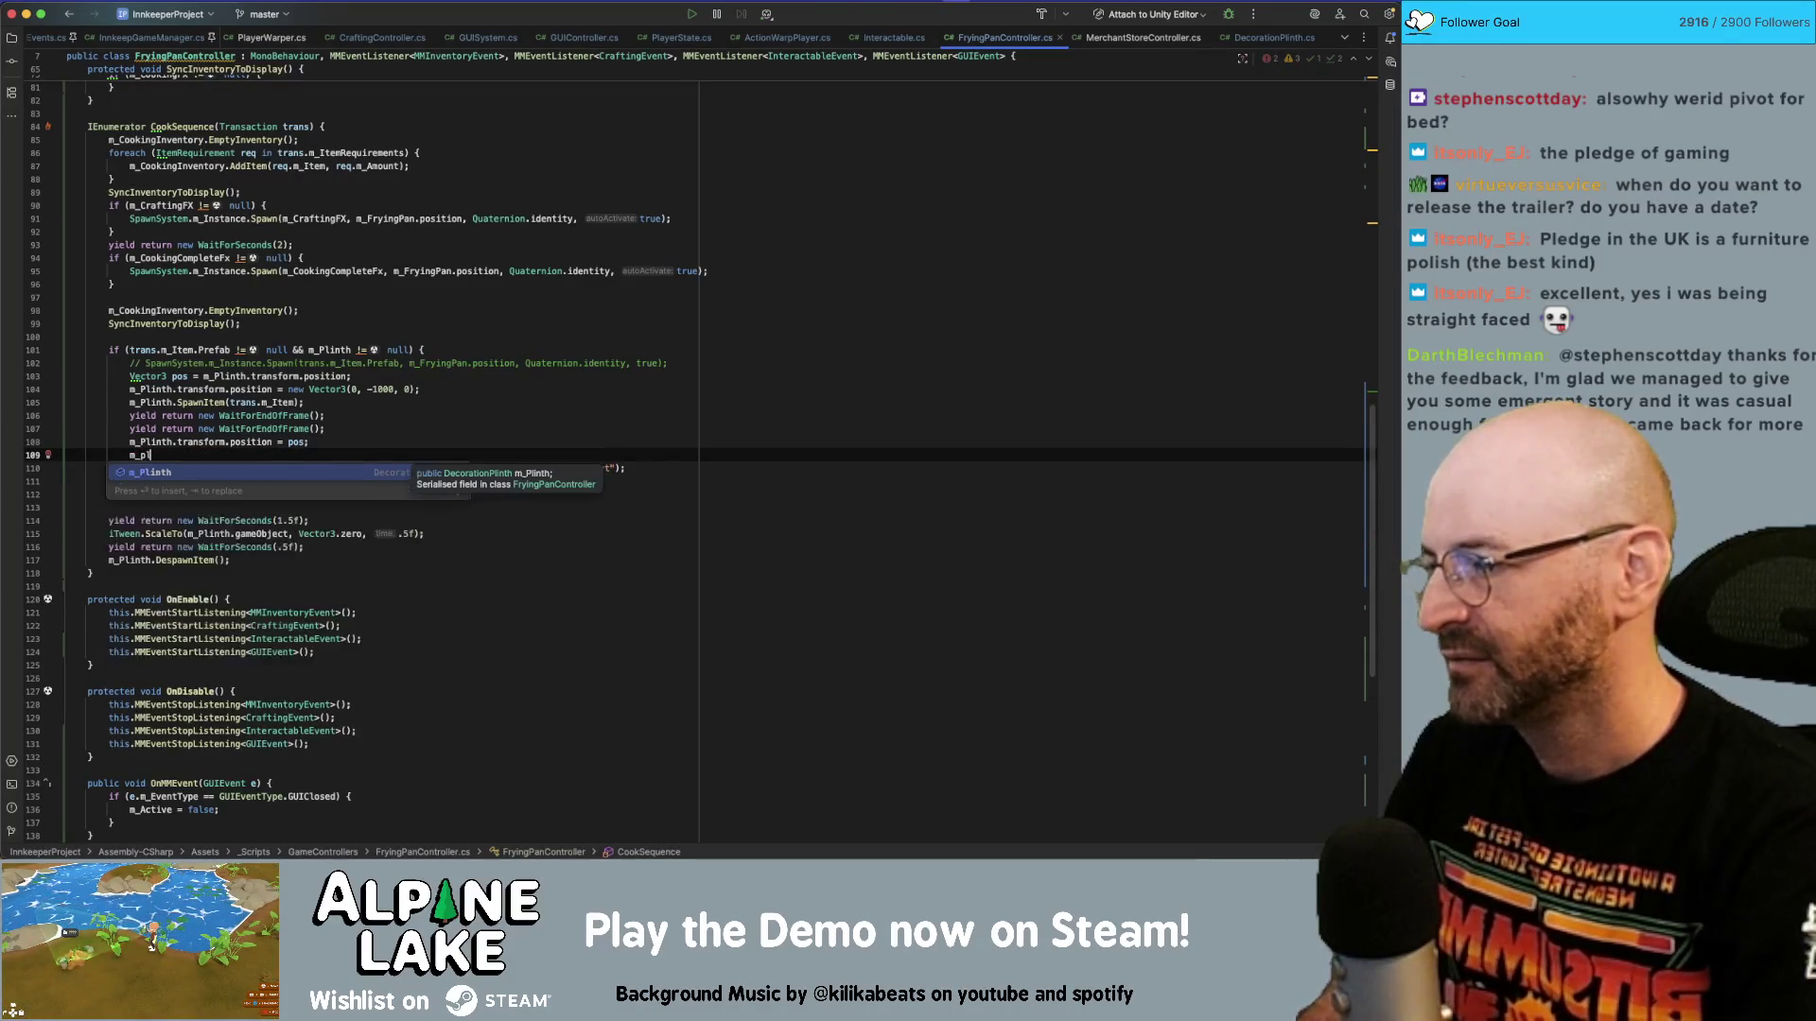
{"action": "key", "text": "Return"}
{"action": "type", "text": ".trans"}
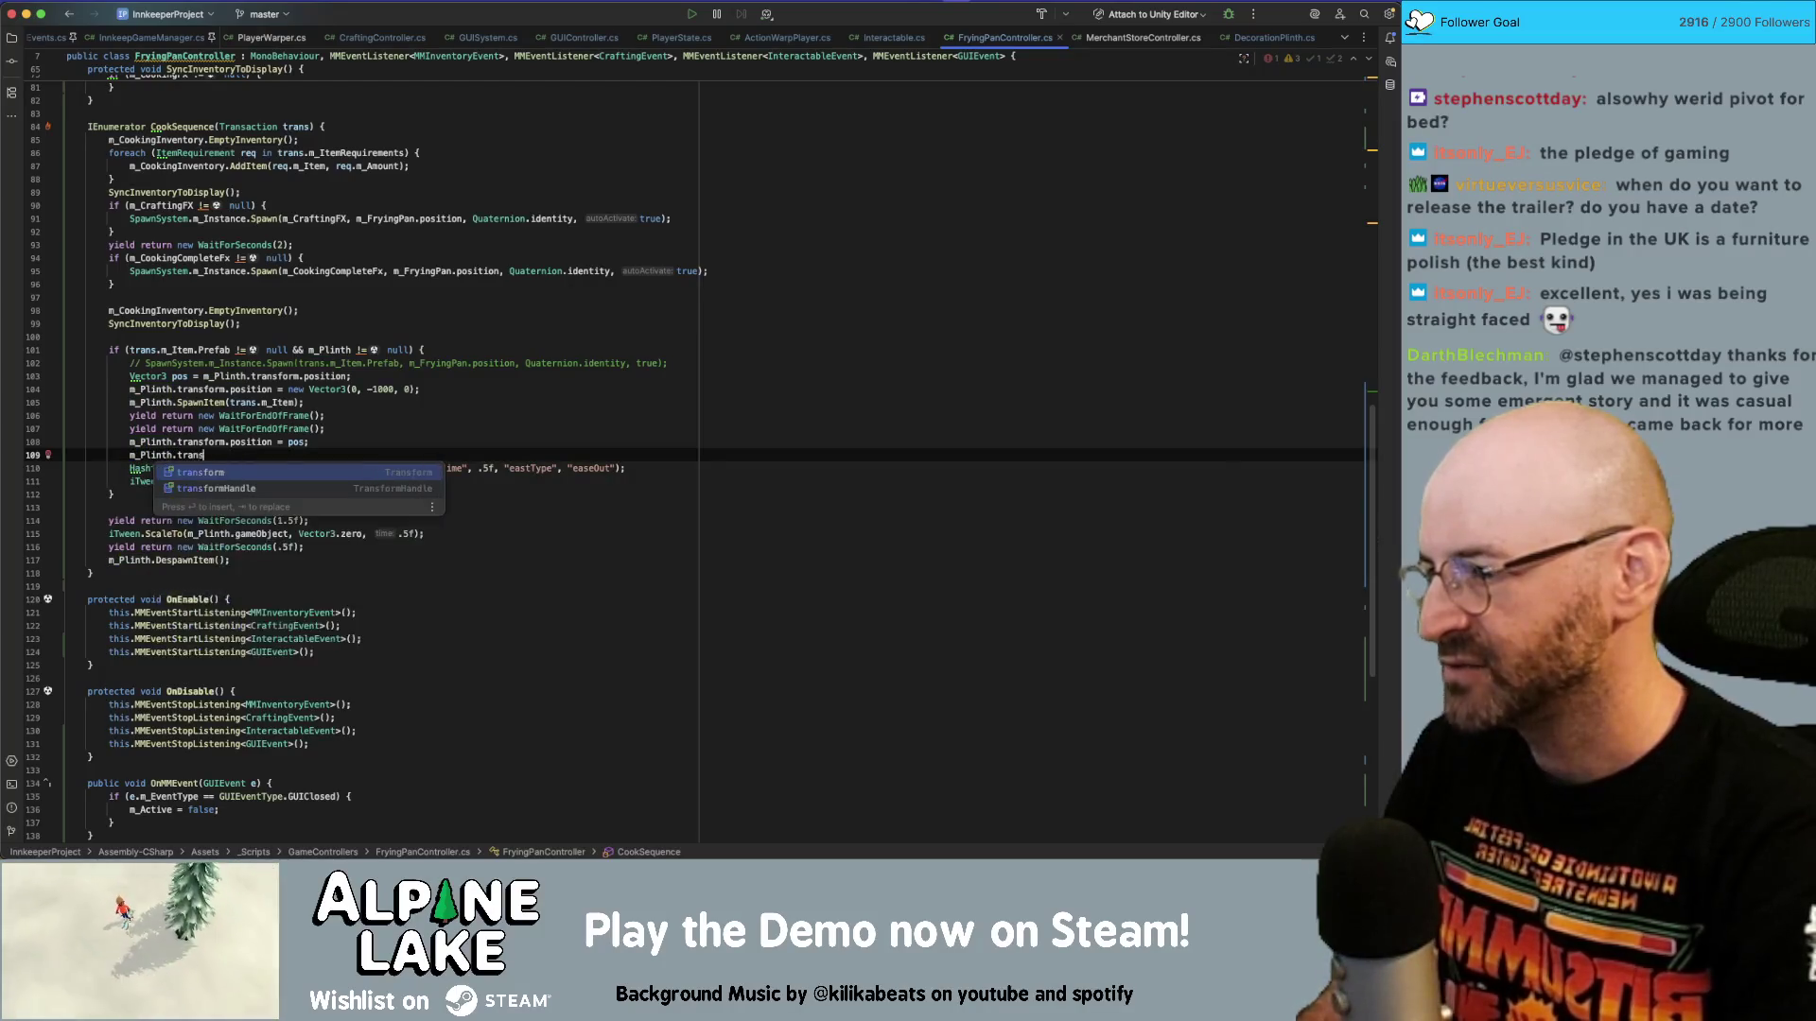
{"action": "type", "text": "form.sc"}
{"action": "key", "text": "Return"}
{"action": "type", "text": "= Vector3.zero;"}
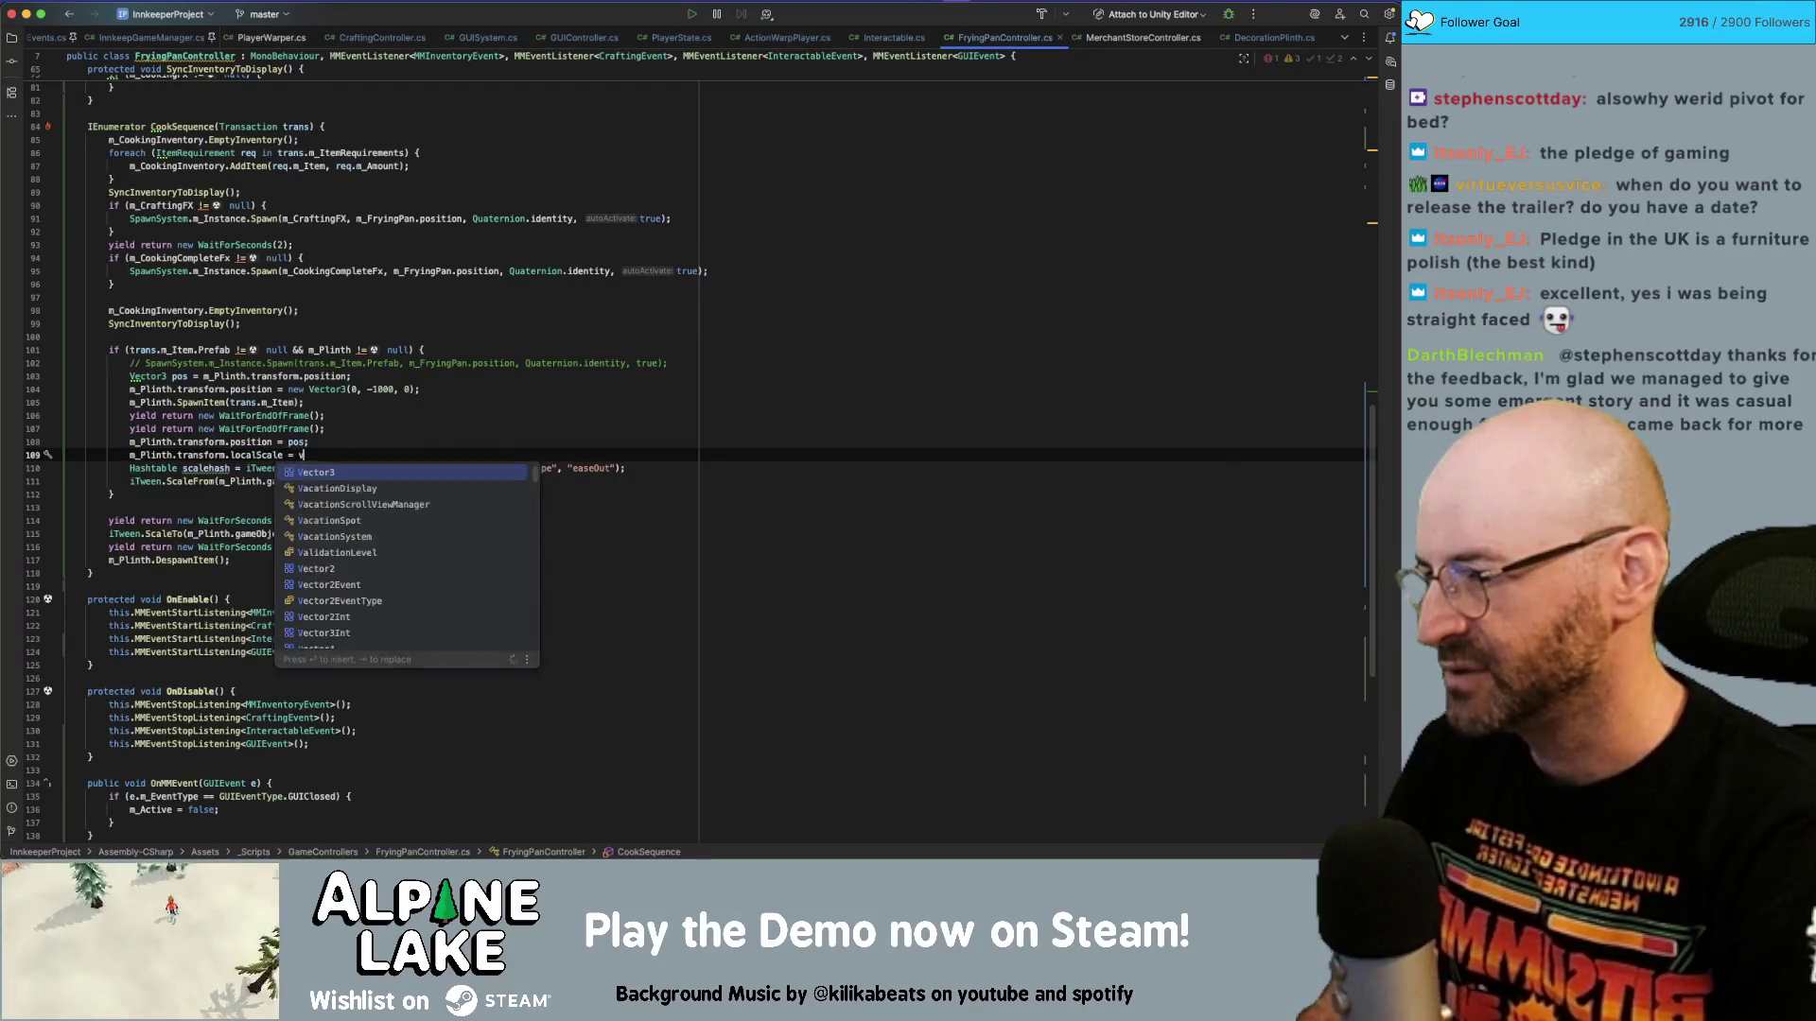
Set the scale hash x, y and z values to 1 and change iTween.ScaleFrom to ScaleTo.
{"action": "left_click", "coordinate": [361, 468]}
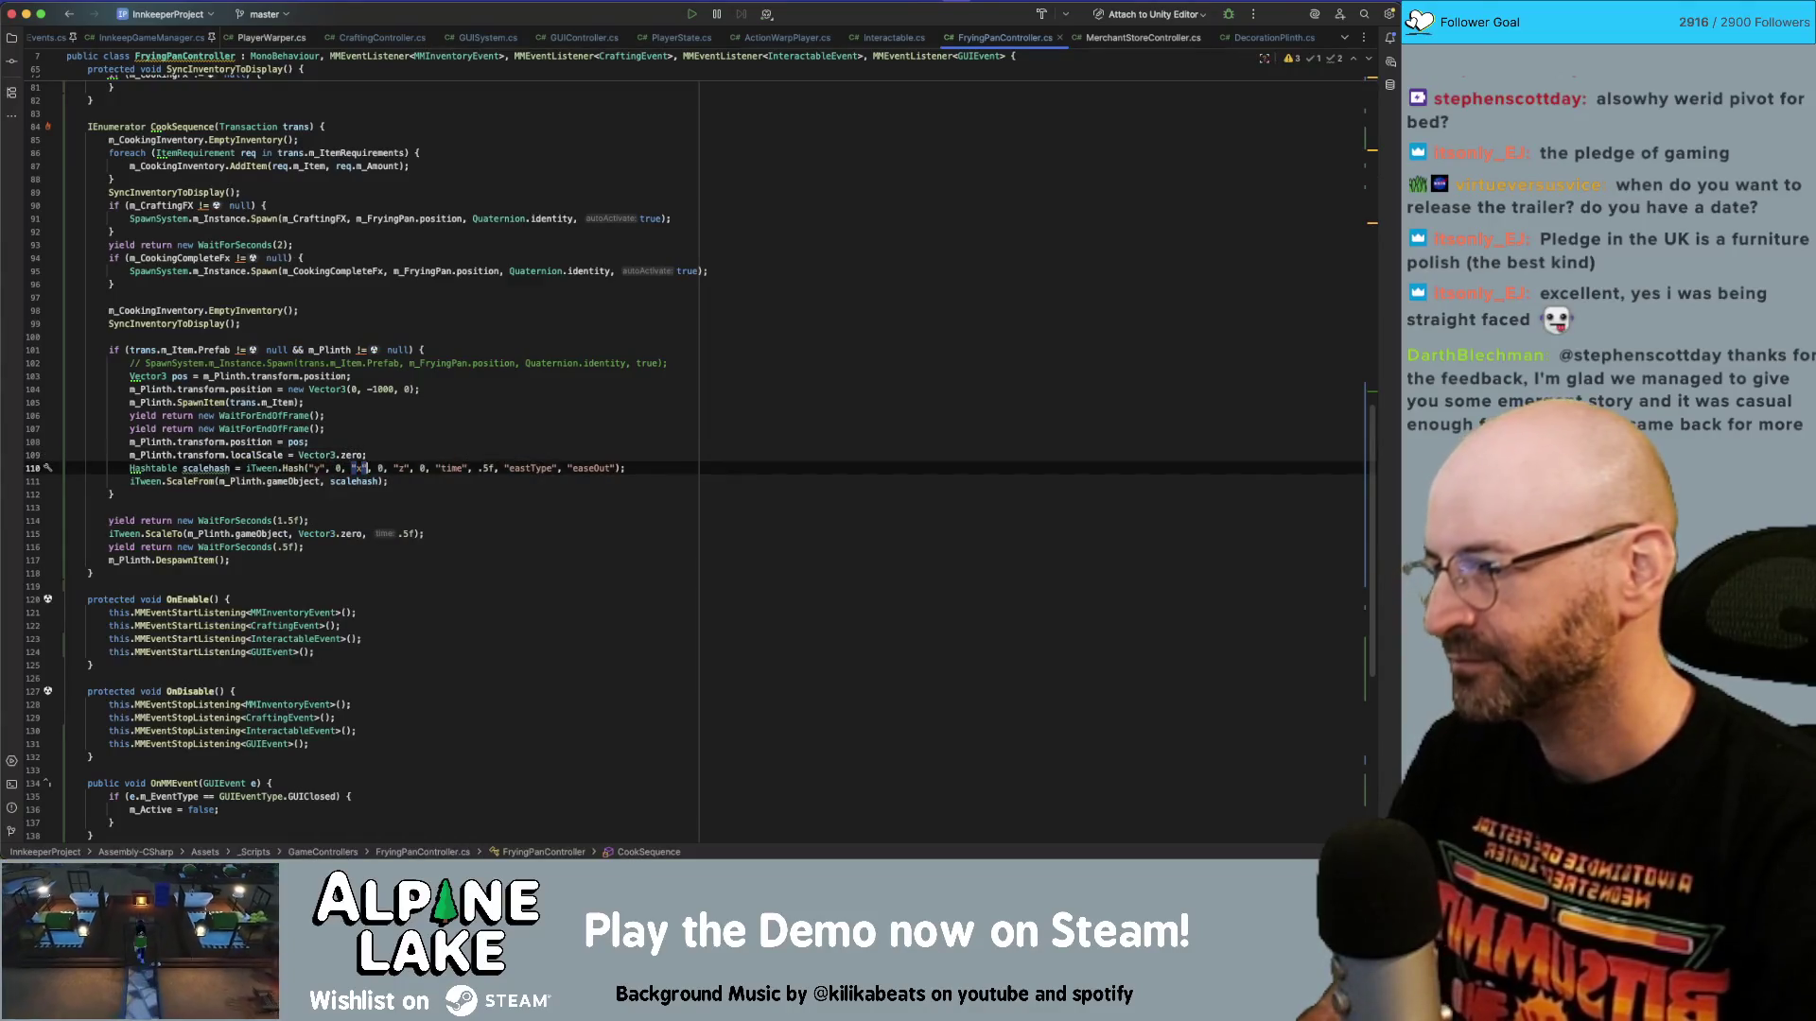
{"action": "key", "text": "BackSpace"}
{"action": "type", "text": "1"}
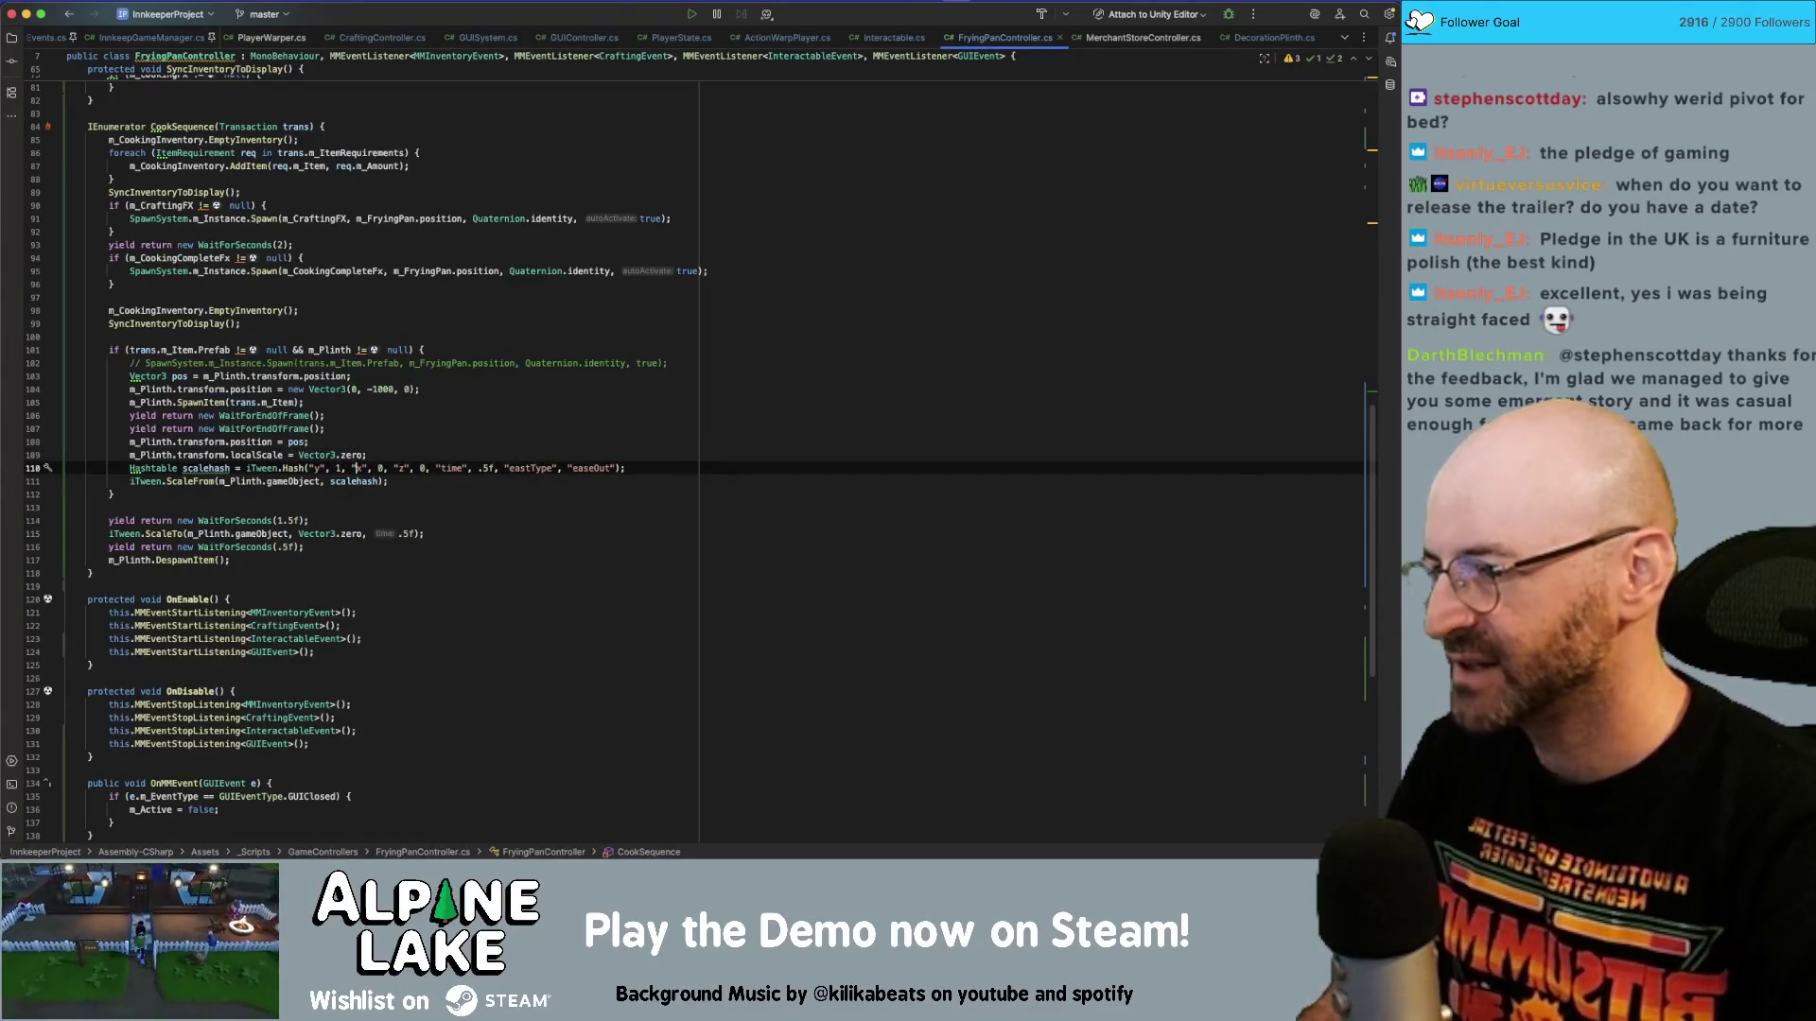
{"action": "double_click", "coordinate": [381, 468]}
{"action": "type", "text": "1"}
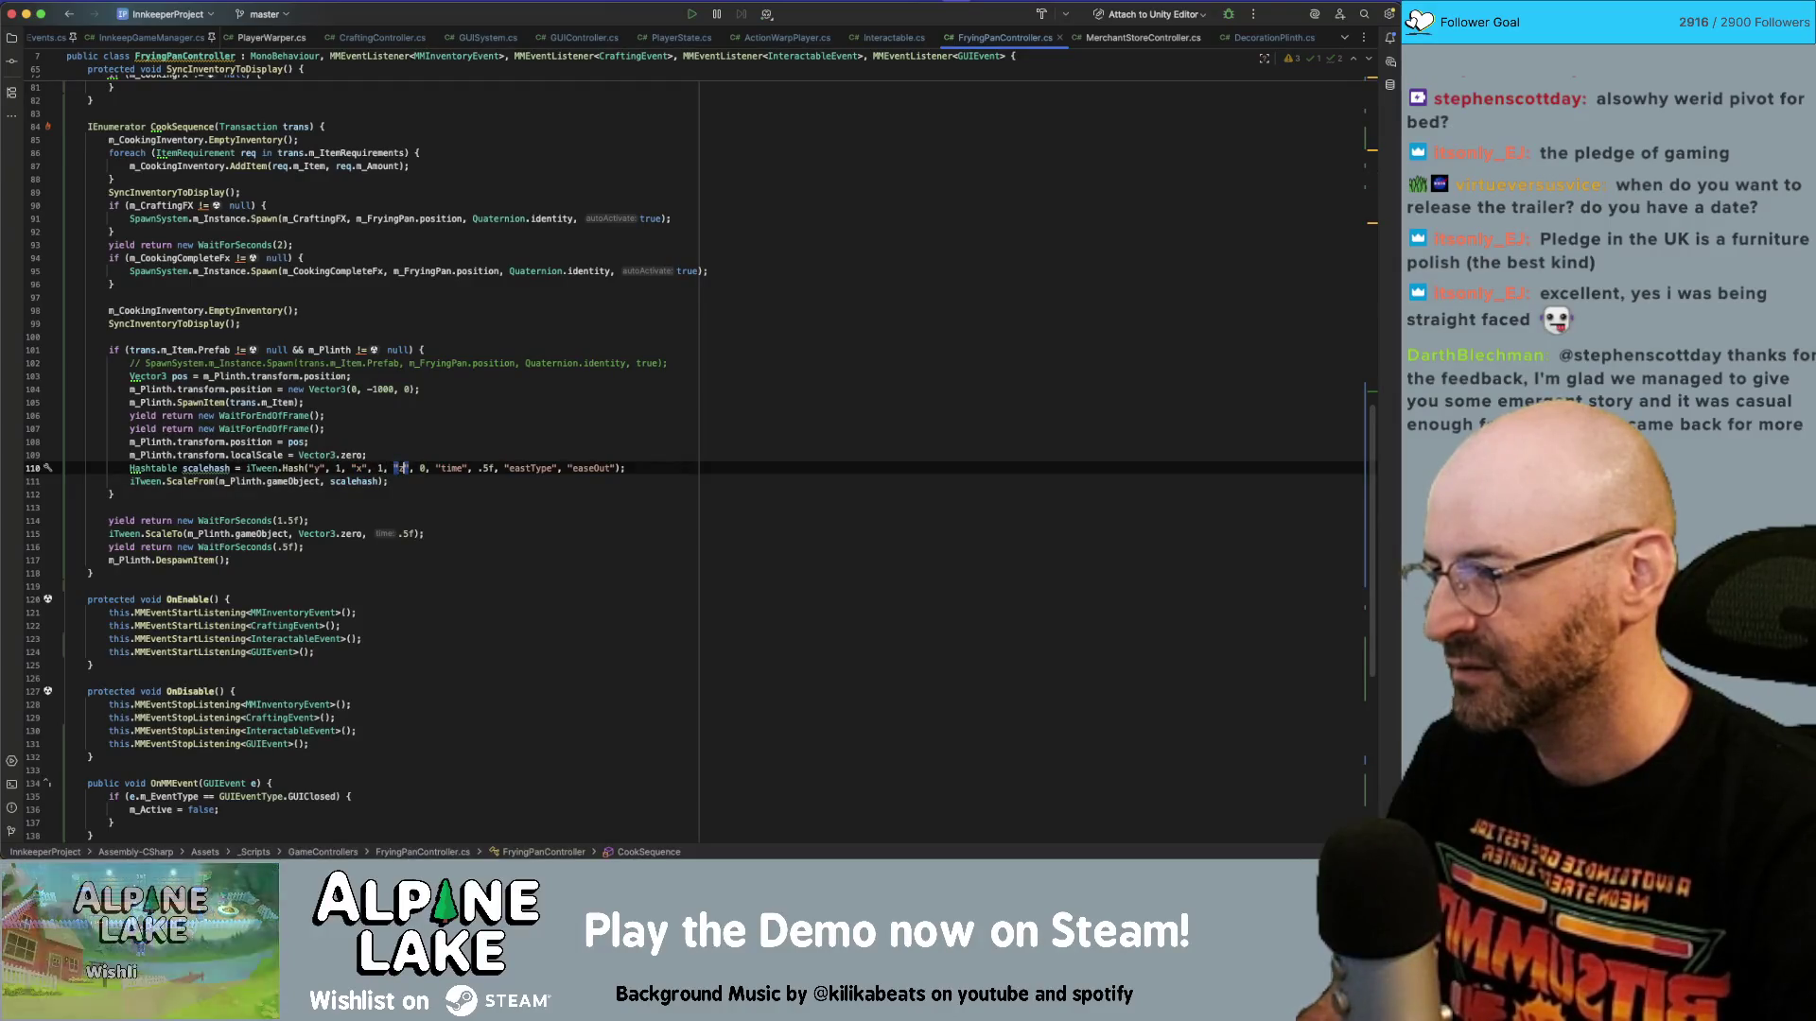
{"action": "double_click", "coordinate": [423, 468]}
{"action": "type", "text": "1"}
{"action": "key", "text": "End"}
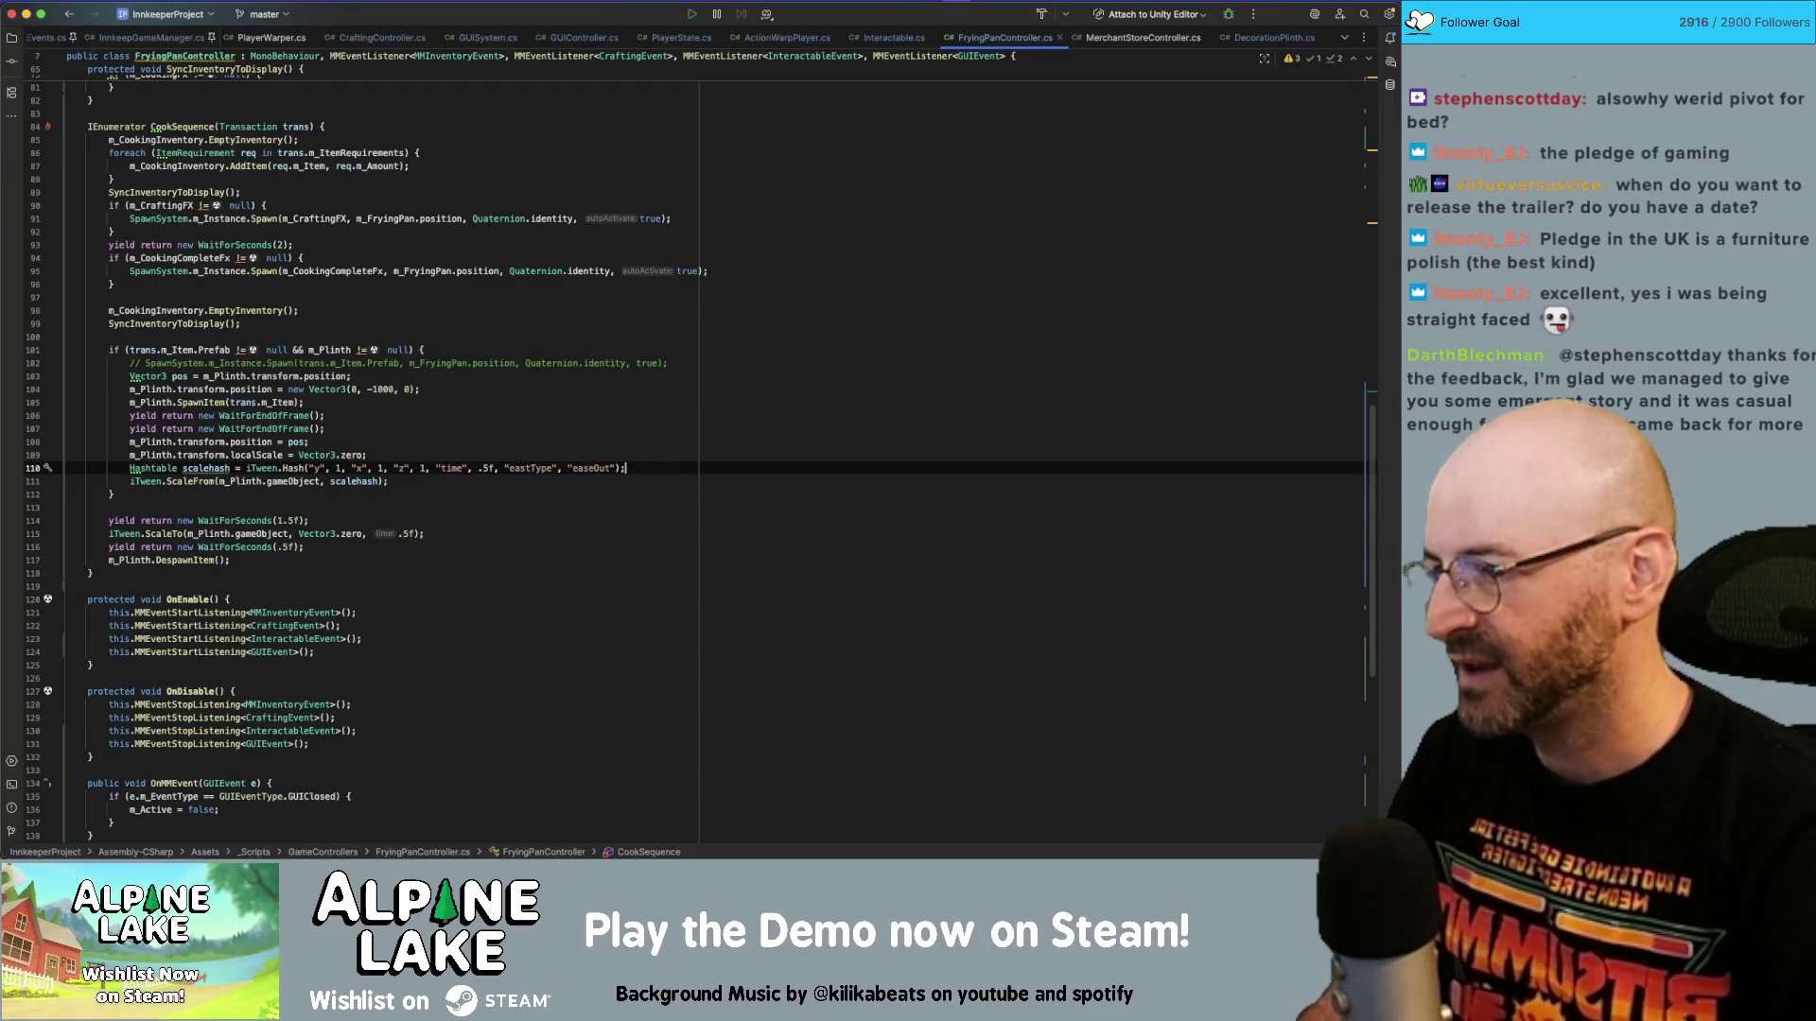
{"action": "left_click", "coordinate": [142, 482]}
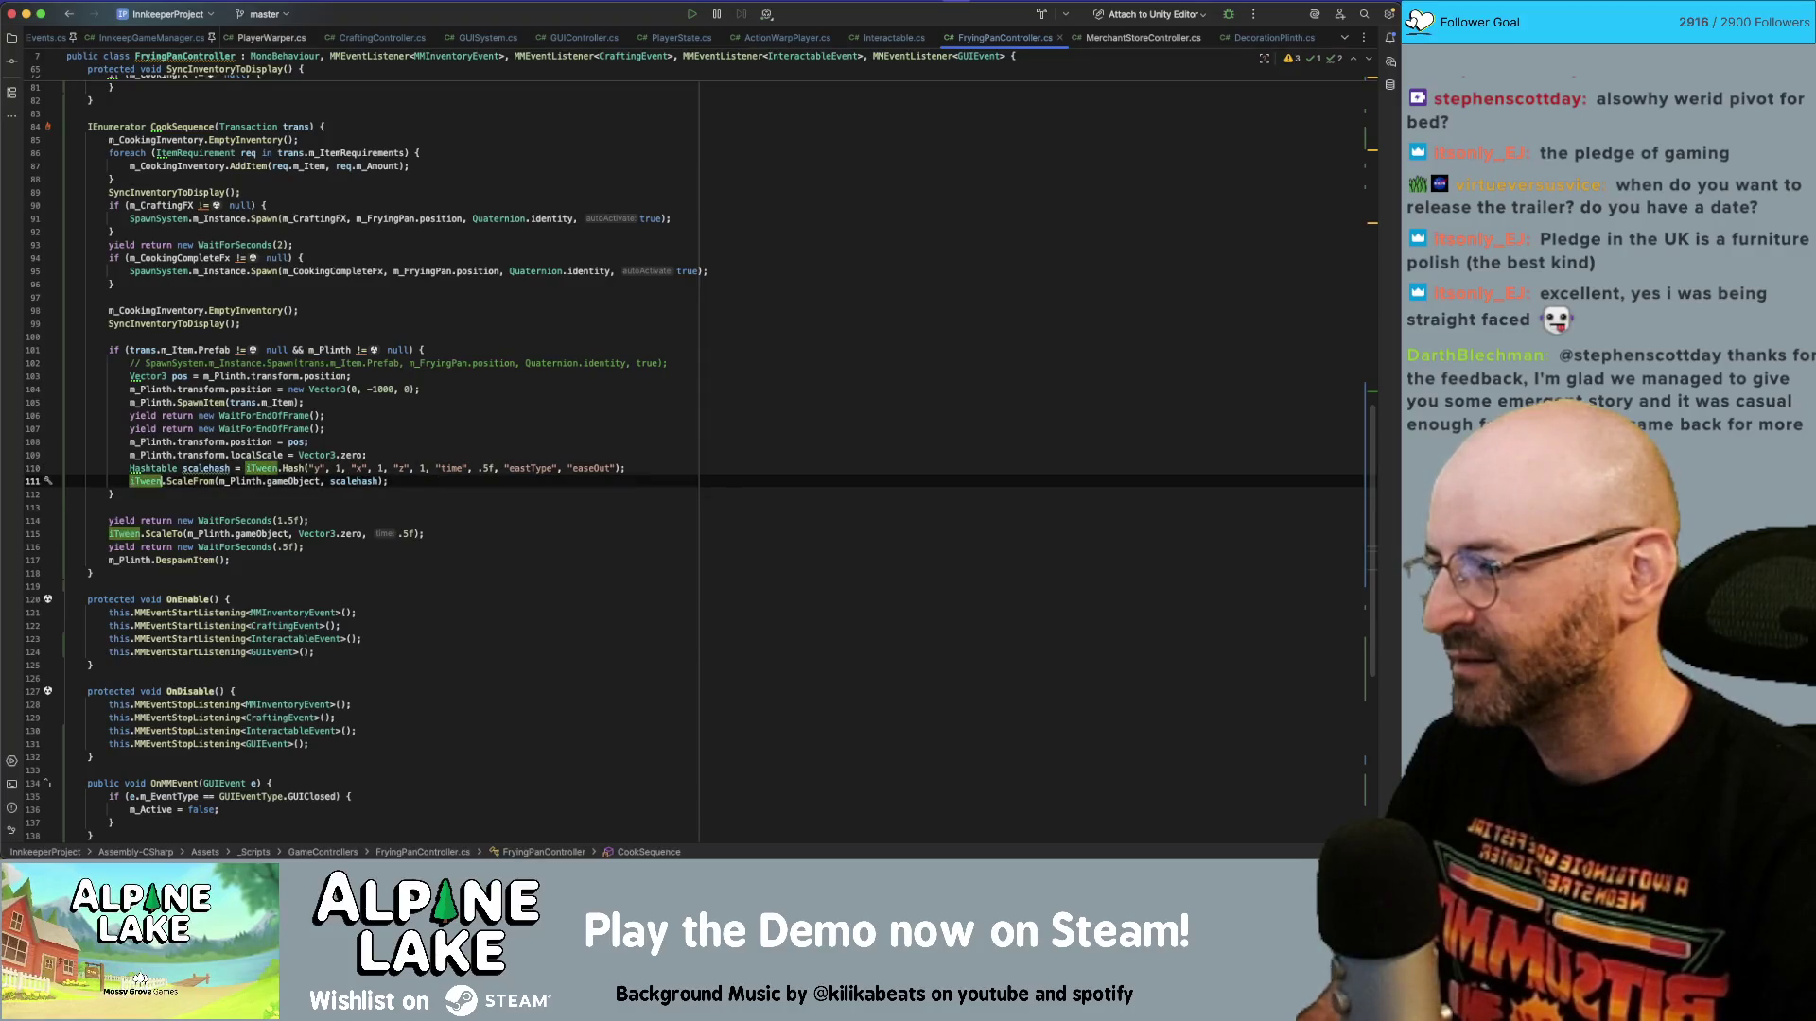
{"action": "left_click", "coordinate": [192, 482]}
{"action": "key", "text": "BackSpace"}
{"action": "key", "text": "BackSpace"}
{"action": "key", "text": "BackSpace"}
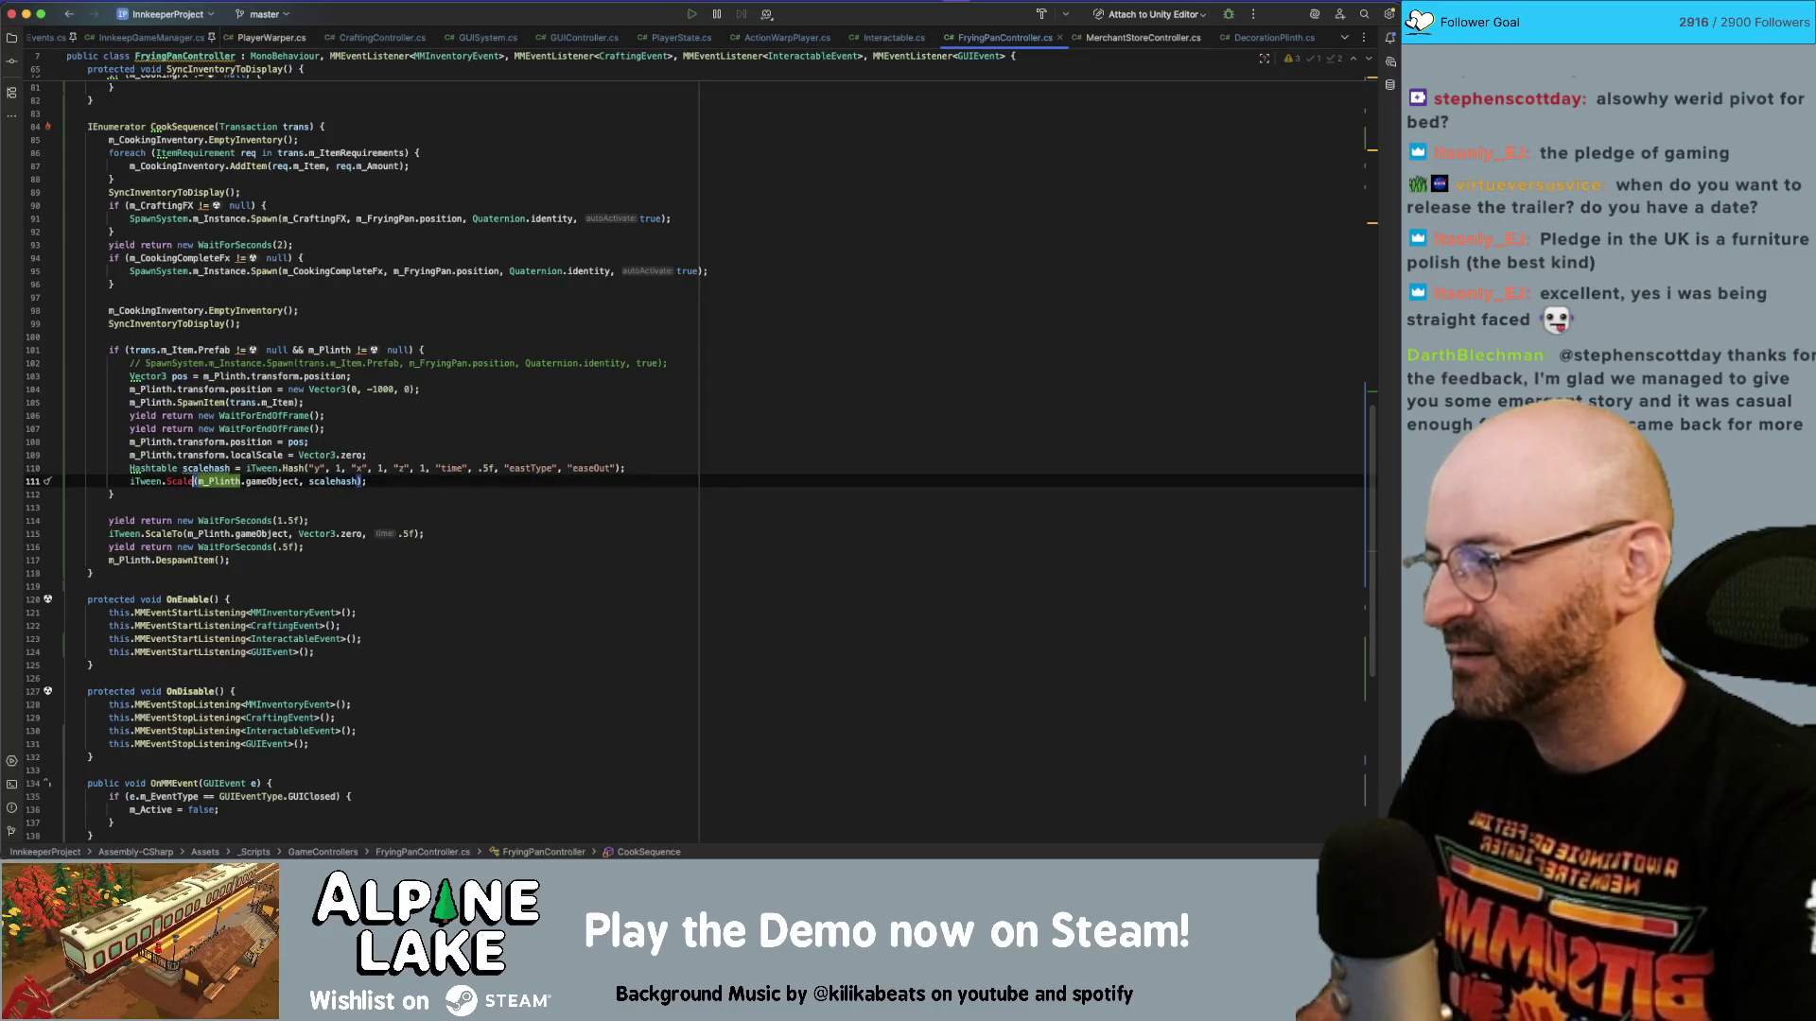
{"action": "type", "text": "To"}
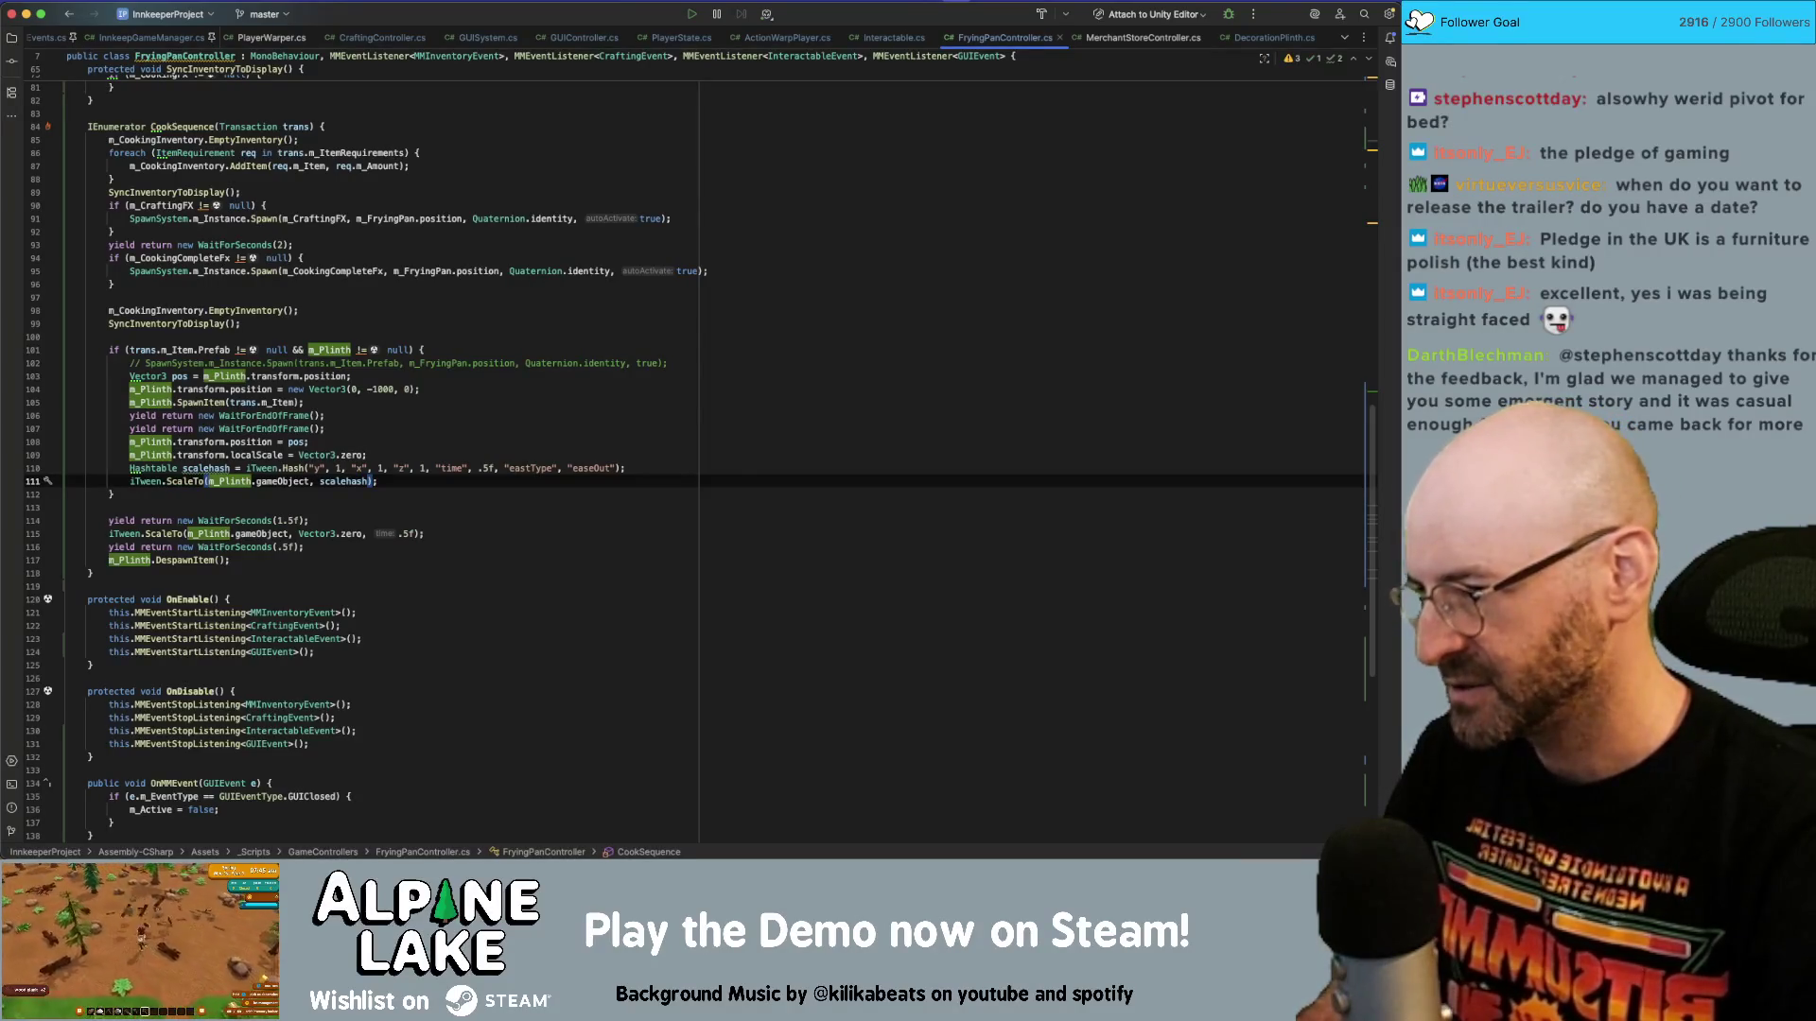
{"action": "left_click", "coordinate": [378, 482]}
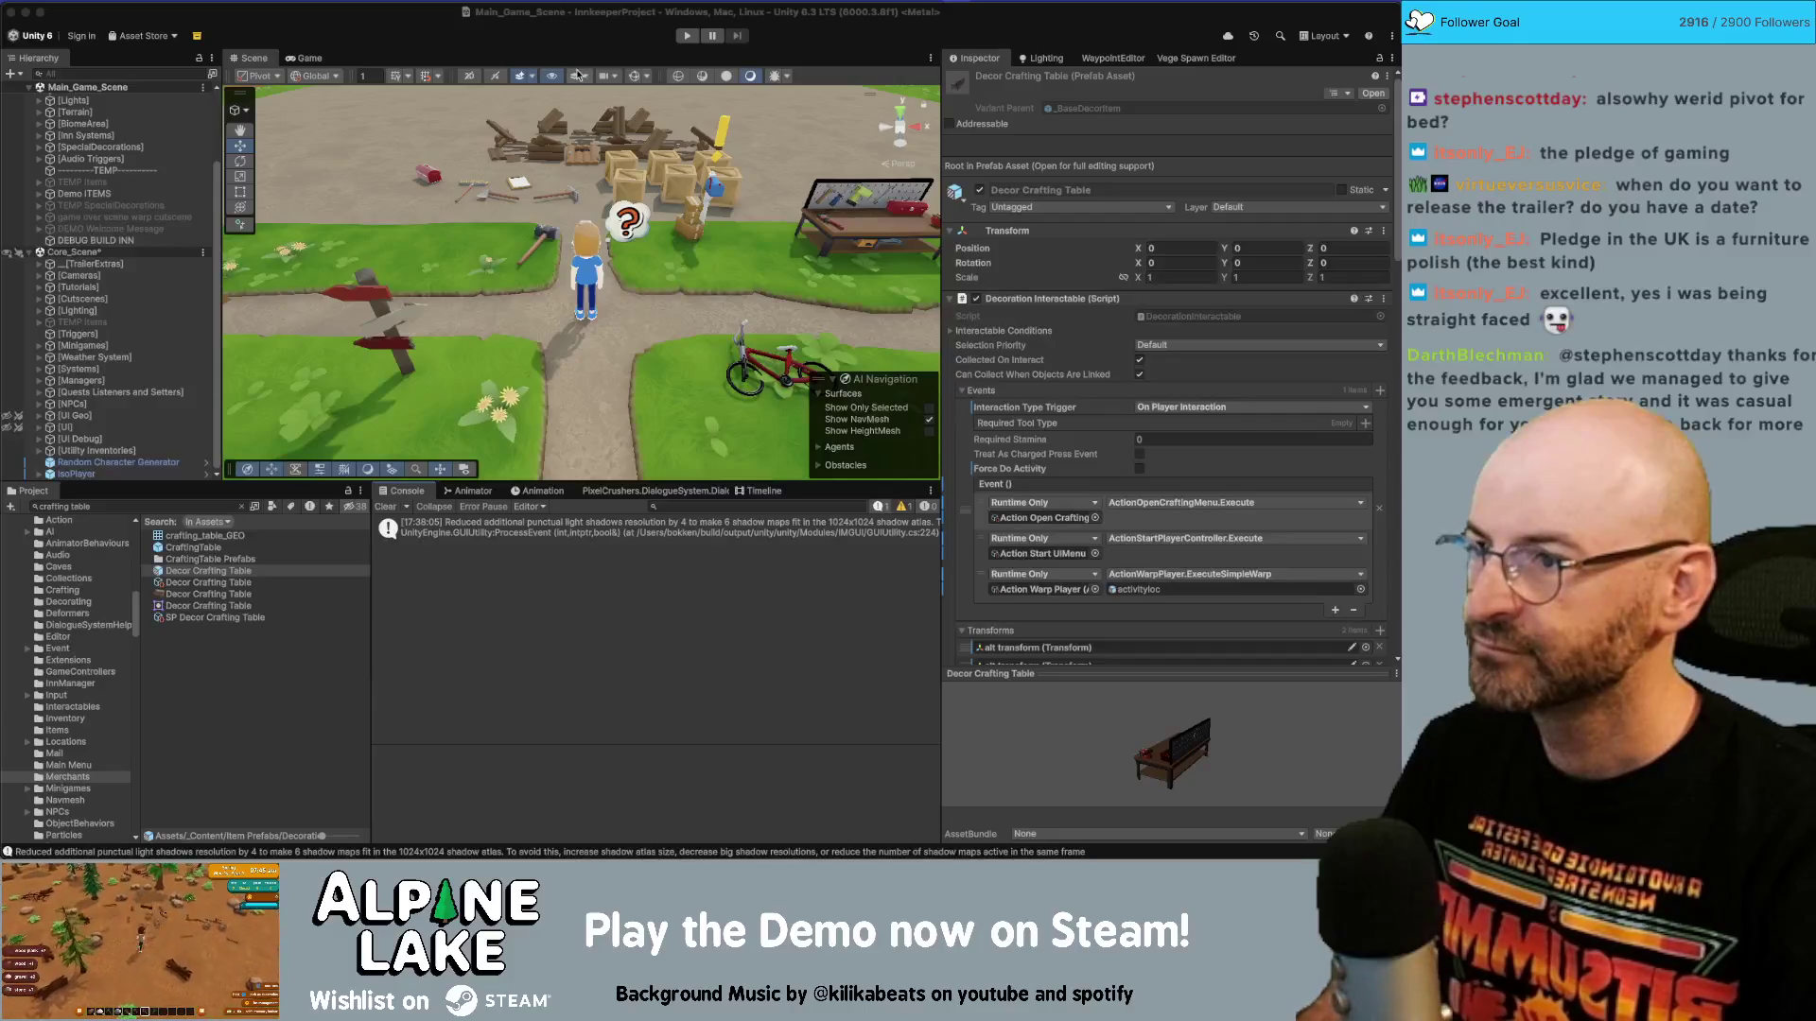
Bring the Unity editor forward and enter Play mode to test cooking.
{"action": "left_click", "coordinate": [610, 107]}
{"action": "left_click", "coordinate": [688, 36]}
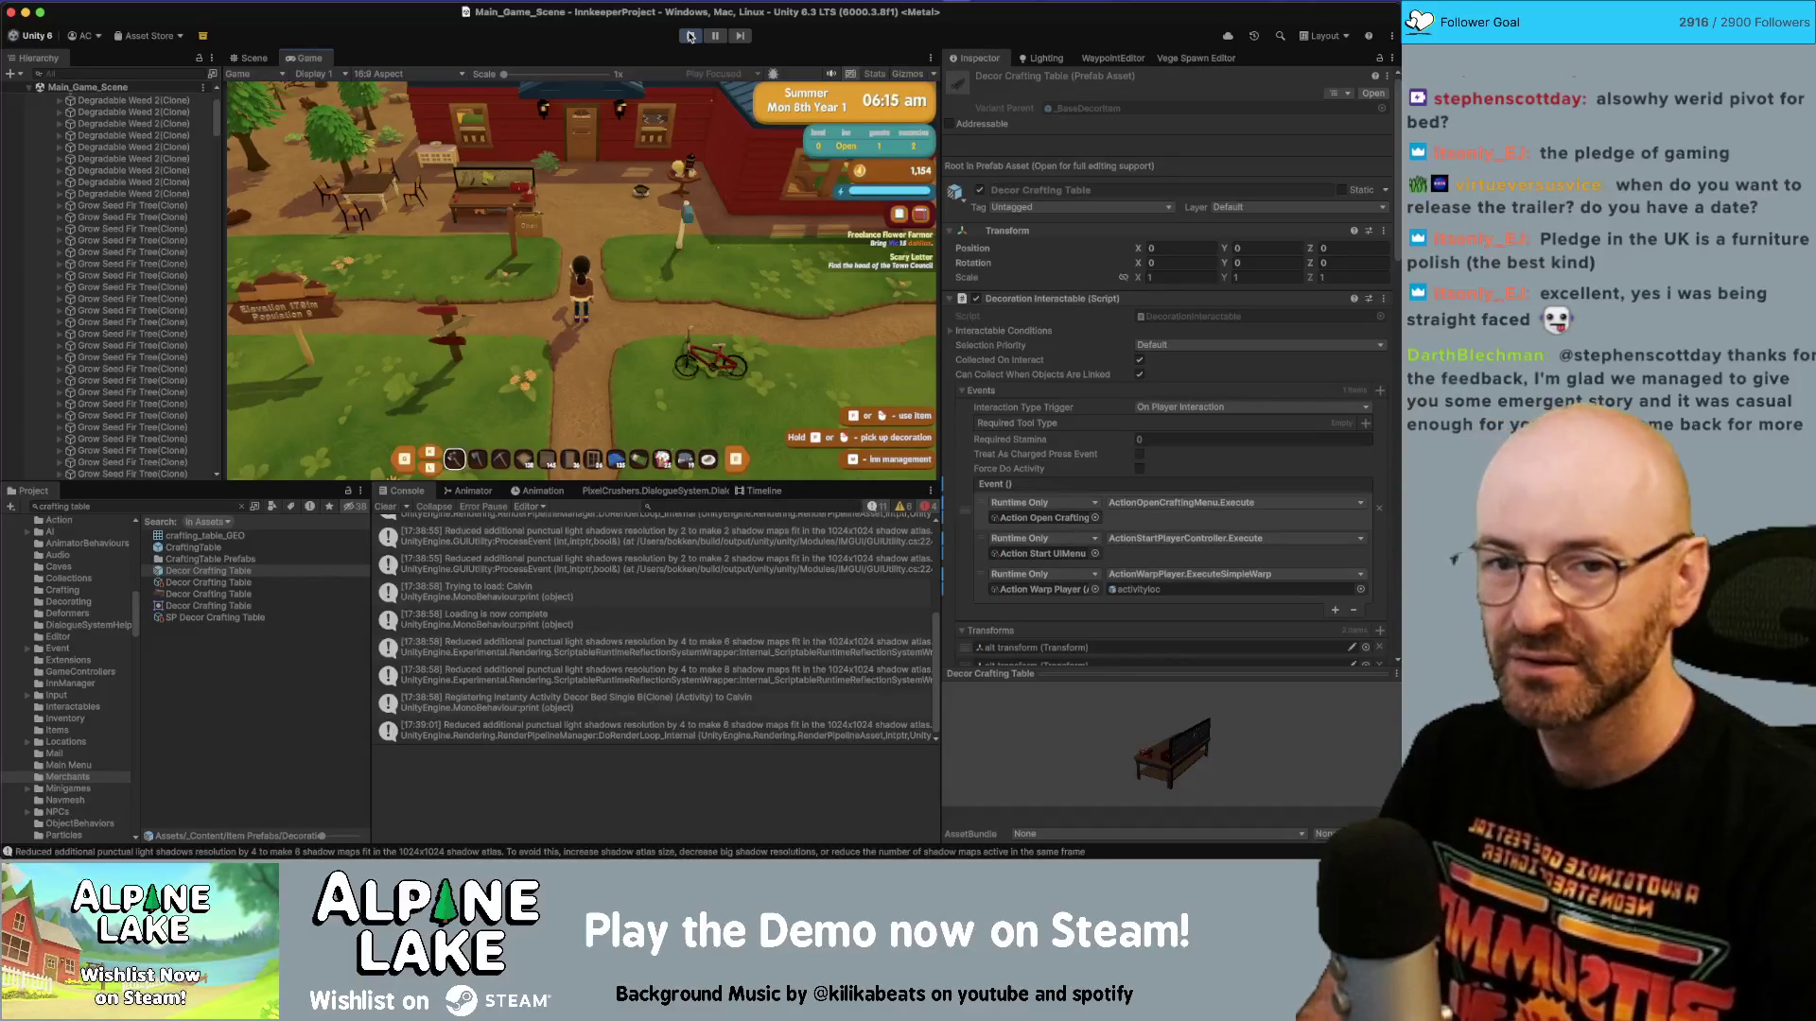
{"action": "left_click", "coordinate": [690, 37]}
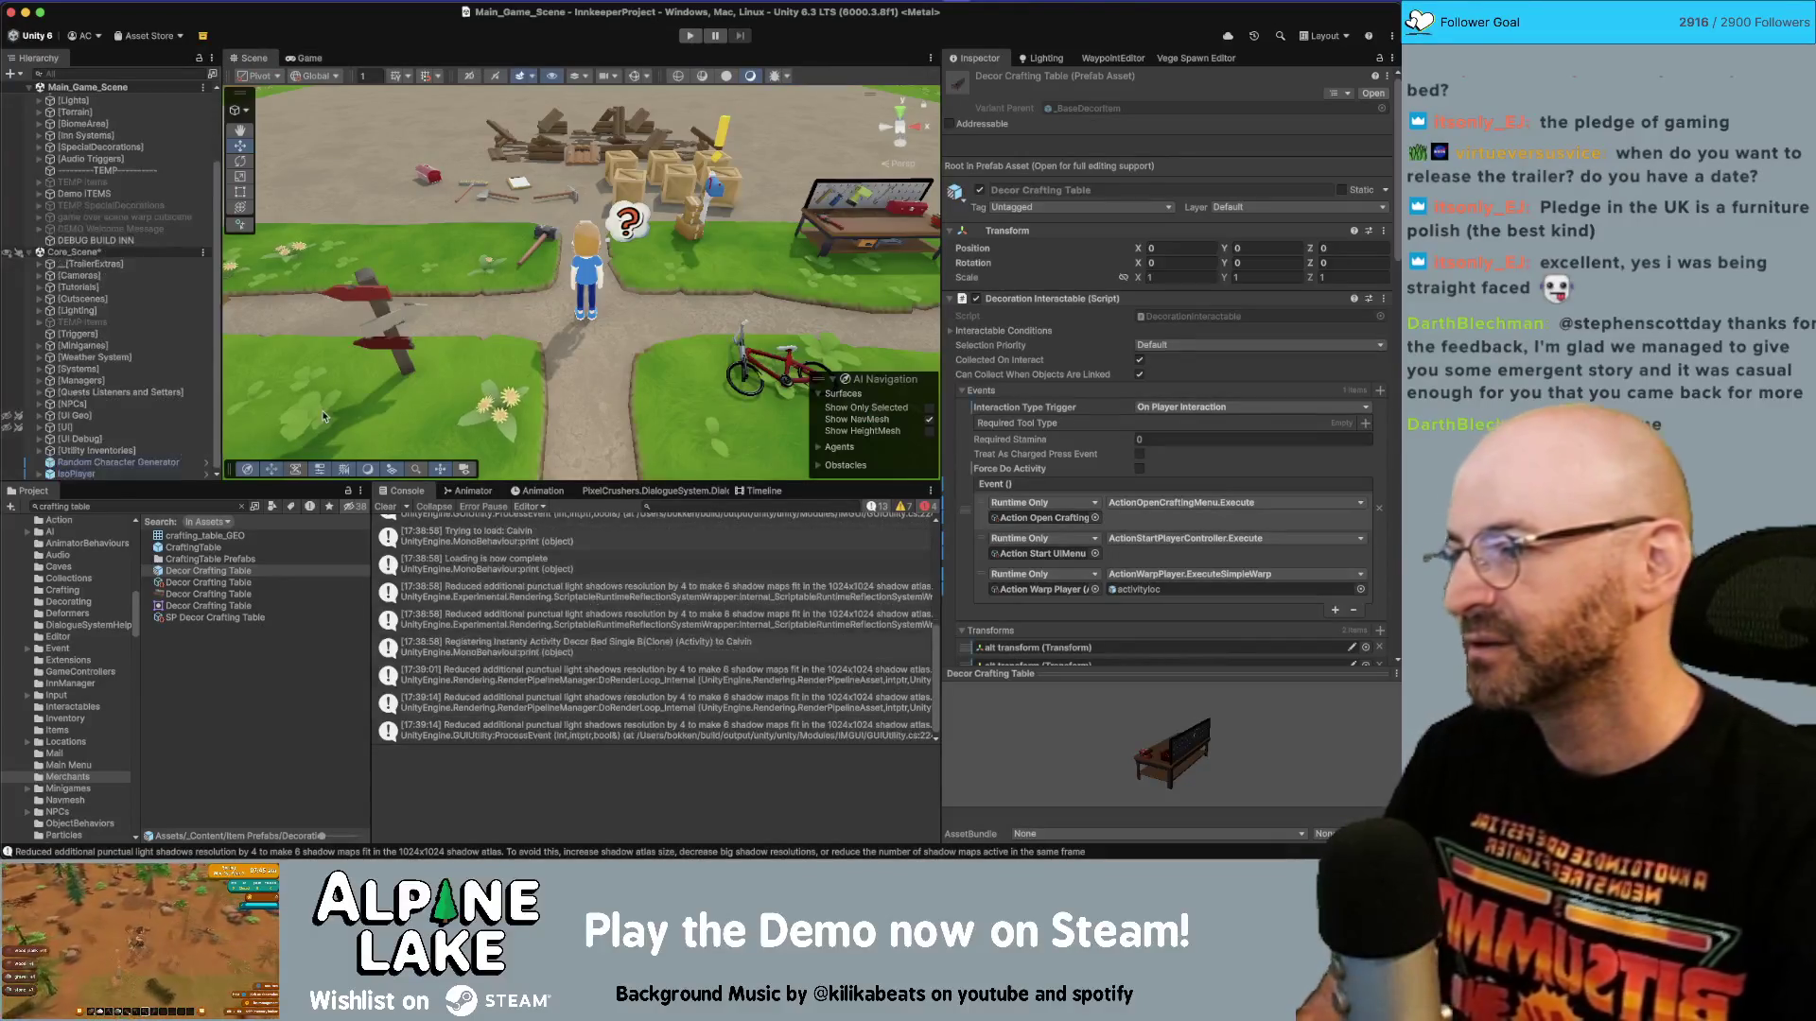
Search the project for 'crafting table' and open the Decor Crafting Table prefab.
{"action": "left_click", "coordinate": [200, 506]}
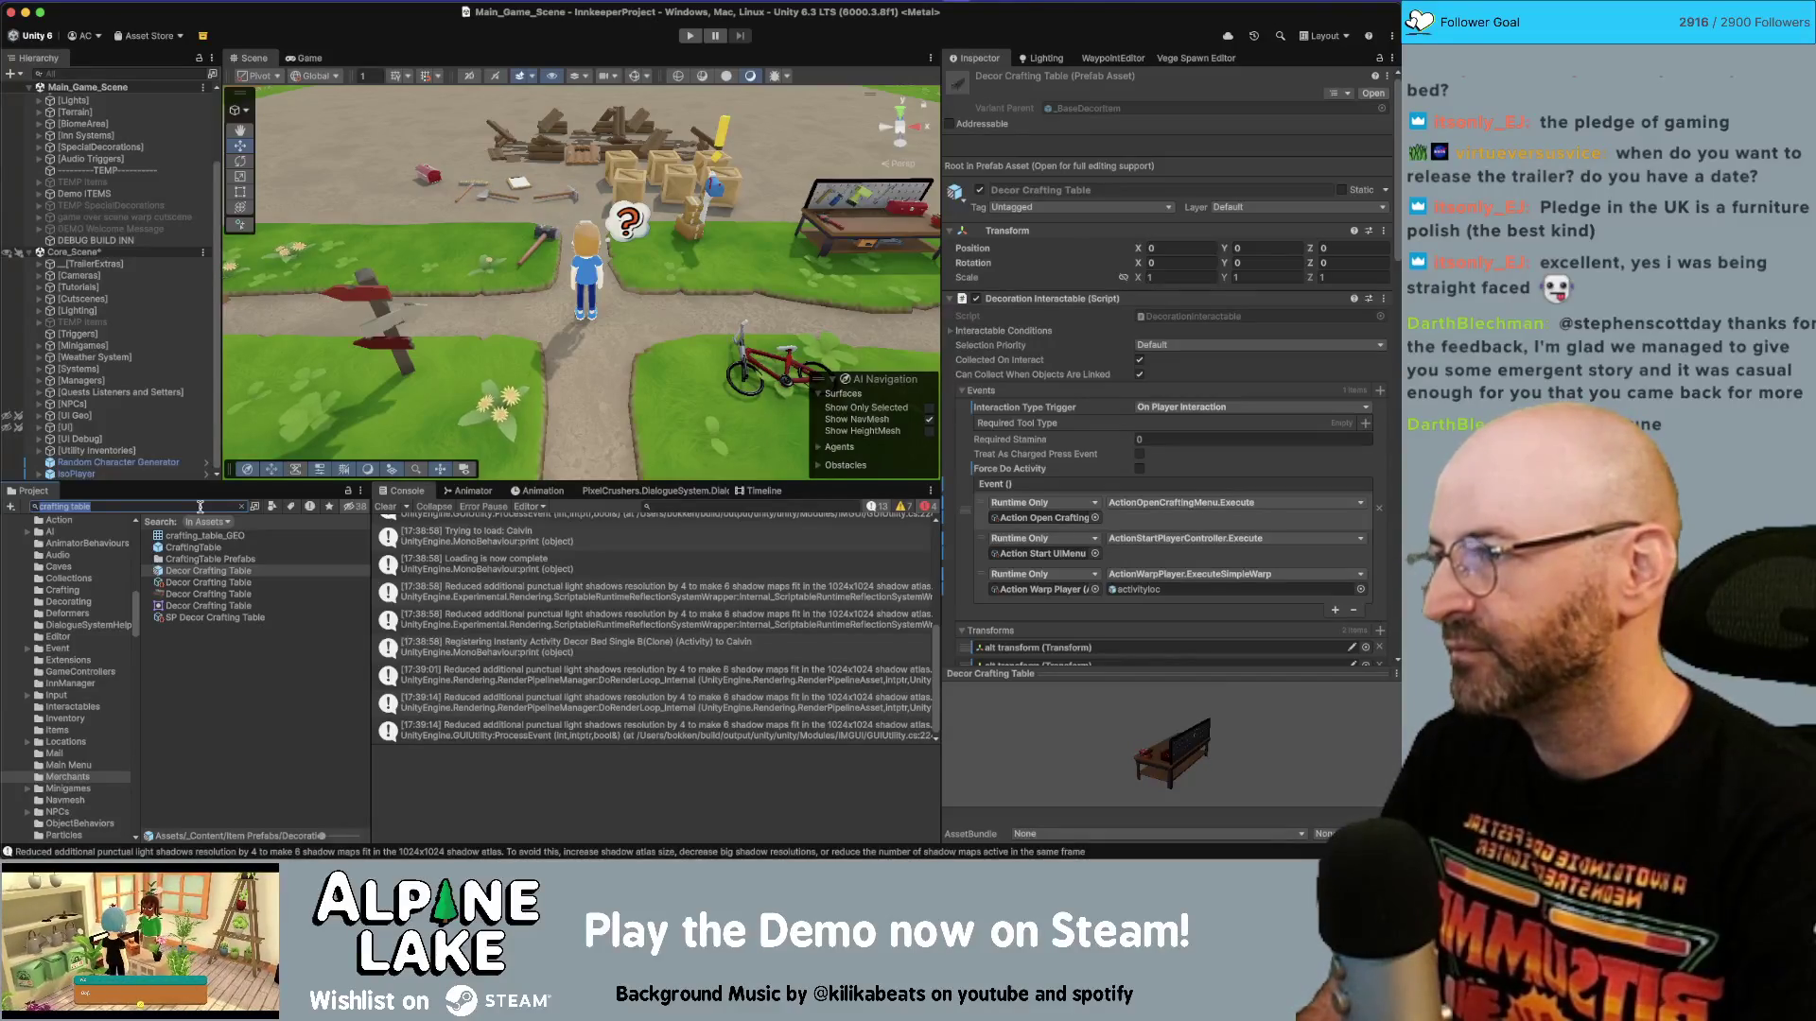
{"action": "key", "text": "BackSpace"}
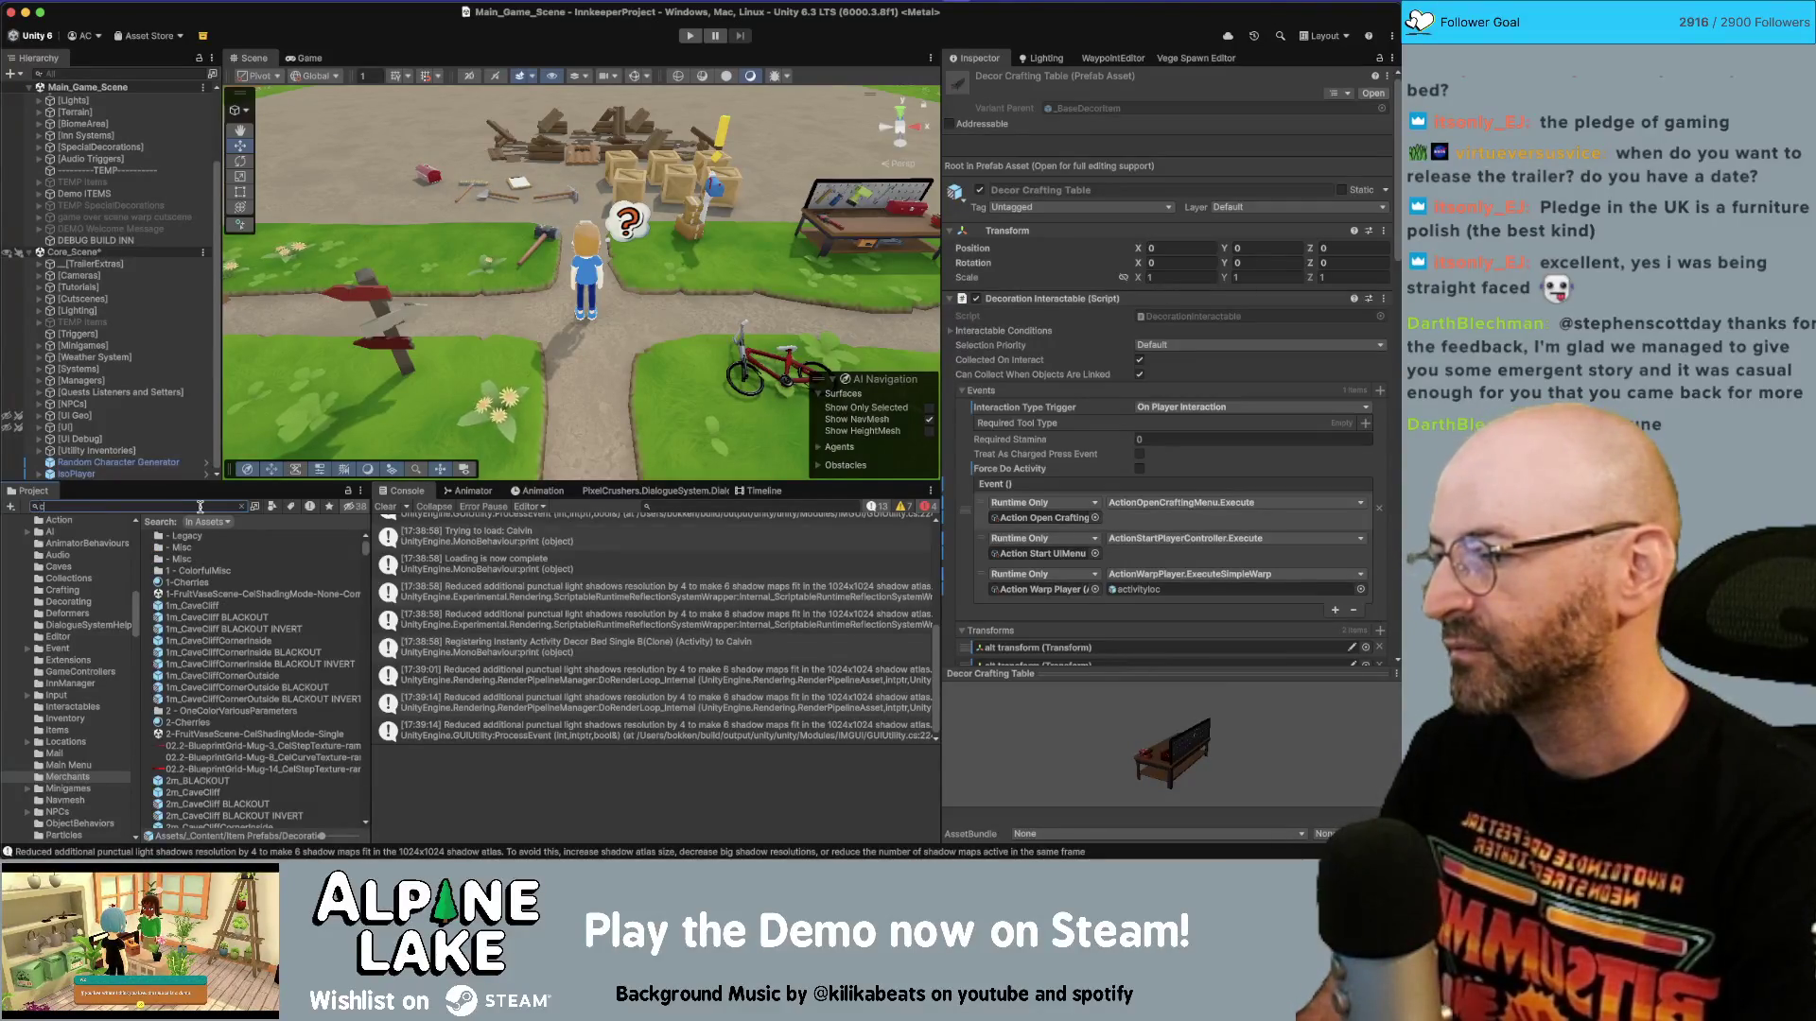
{"action": "key", "text": "BackSpace"}
{"action": "type", "text": "ecor stove"}
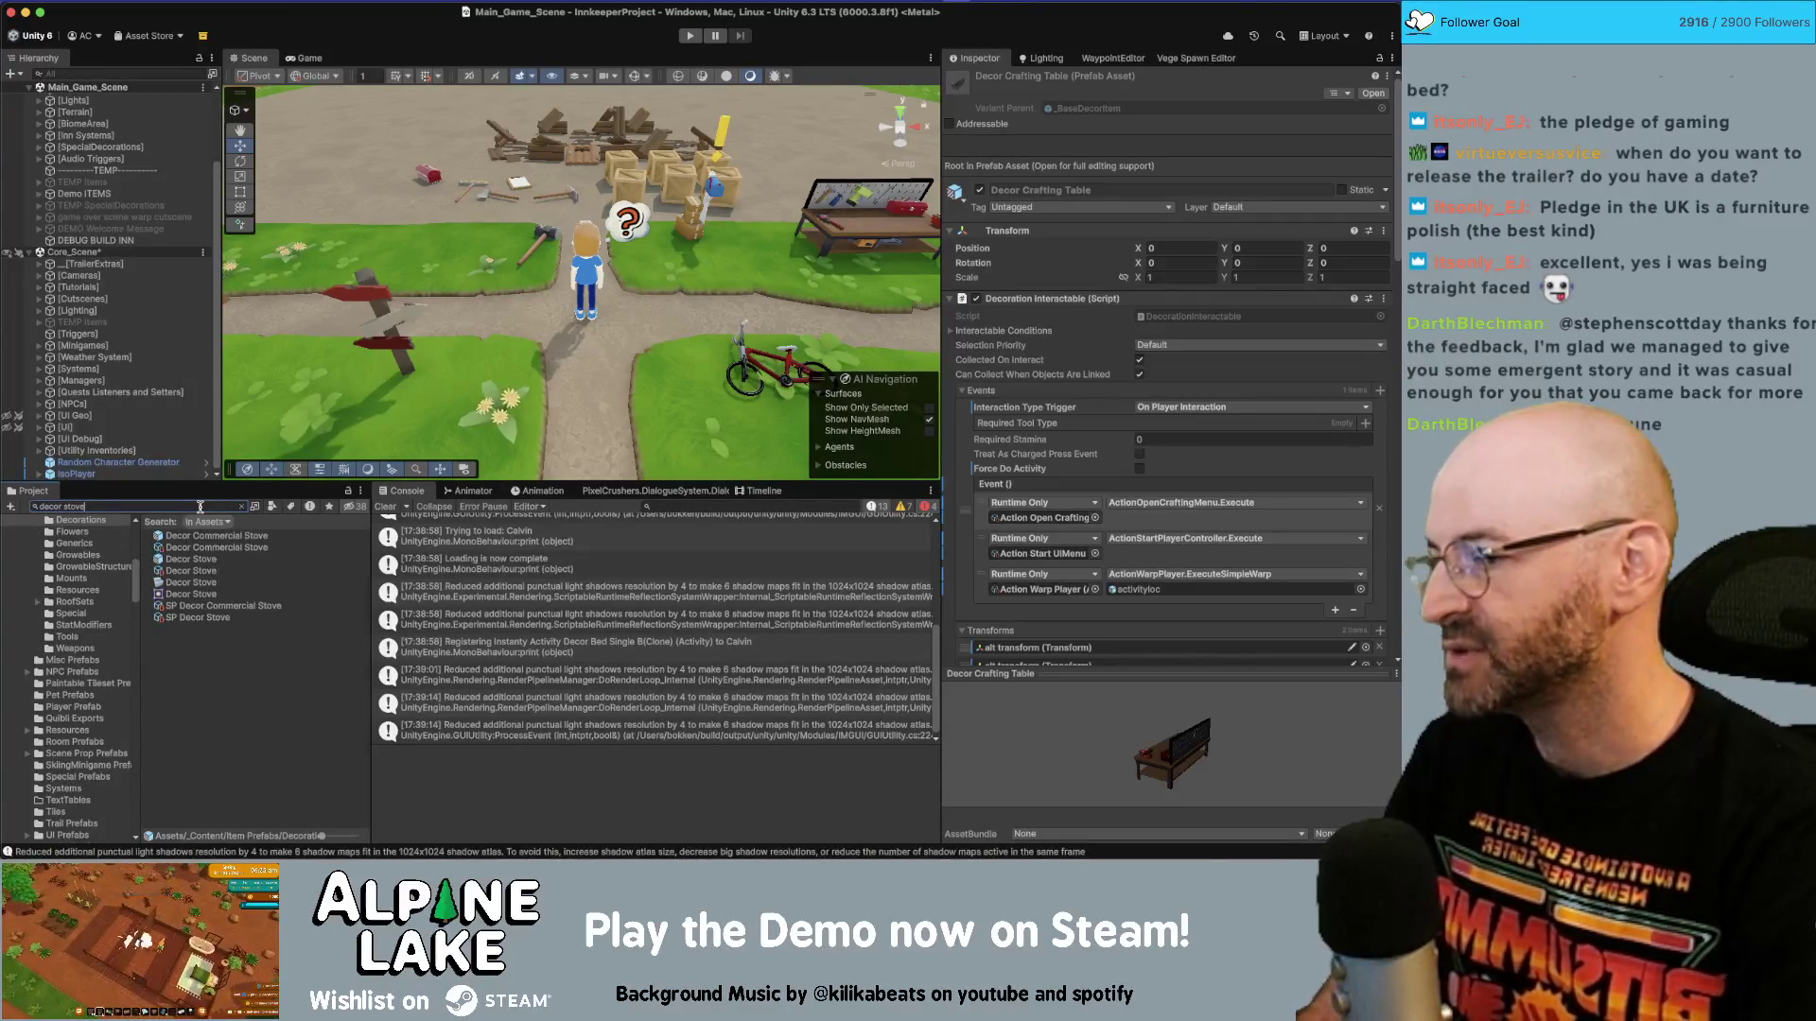
{"action": "key", "text": "super+a"}
{"action": "type", "text": "craftin"}
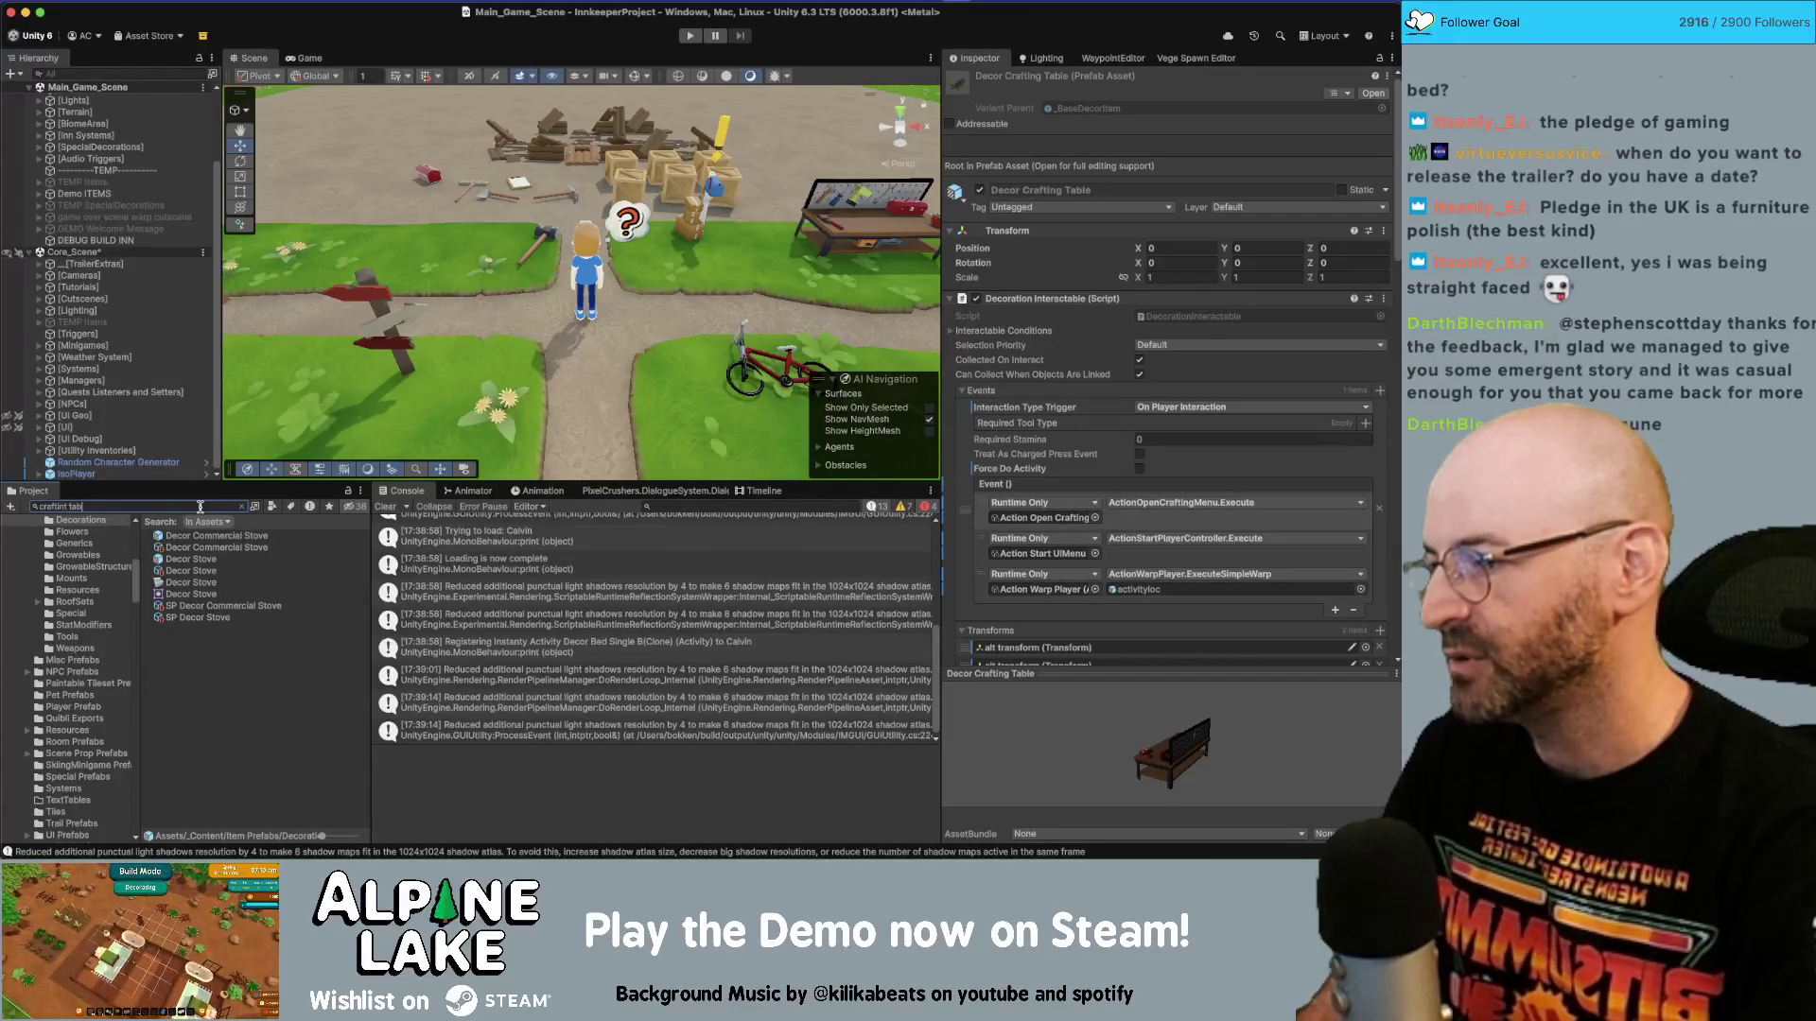
{"action": "type", "text": "g table"}
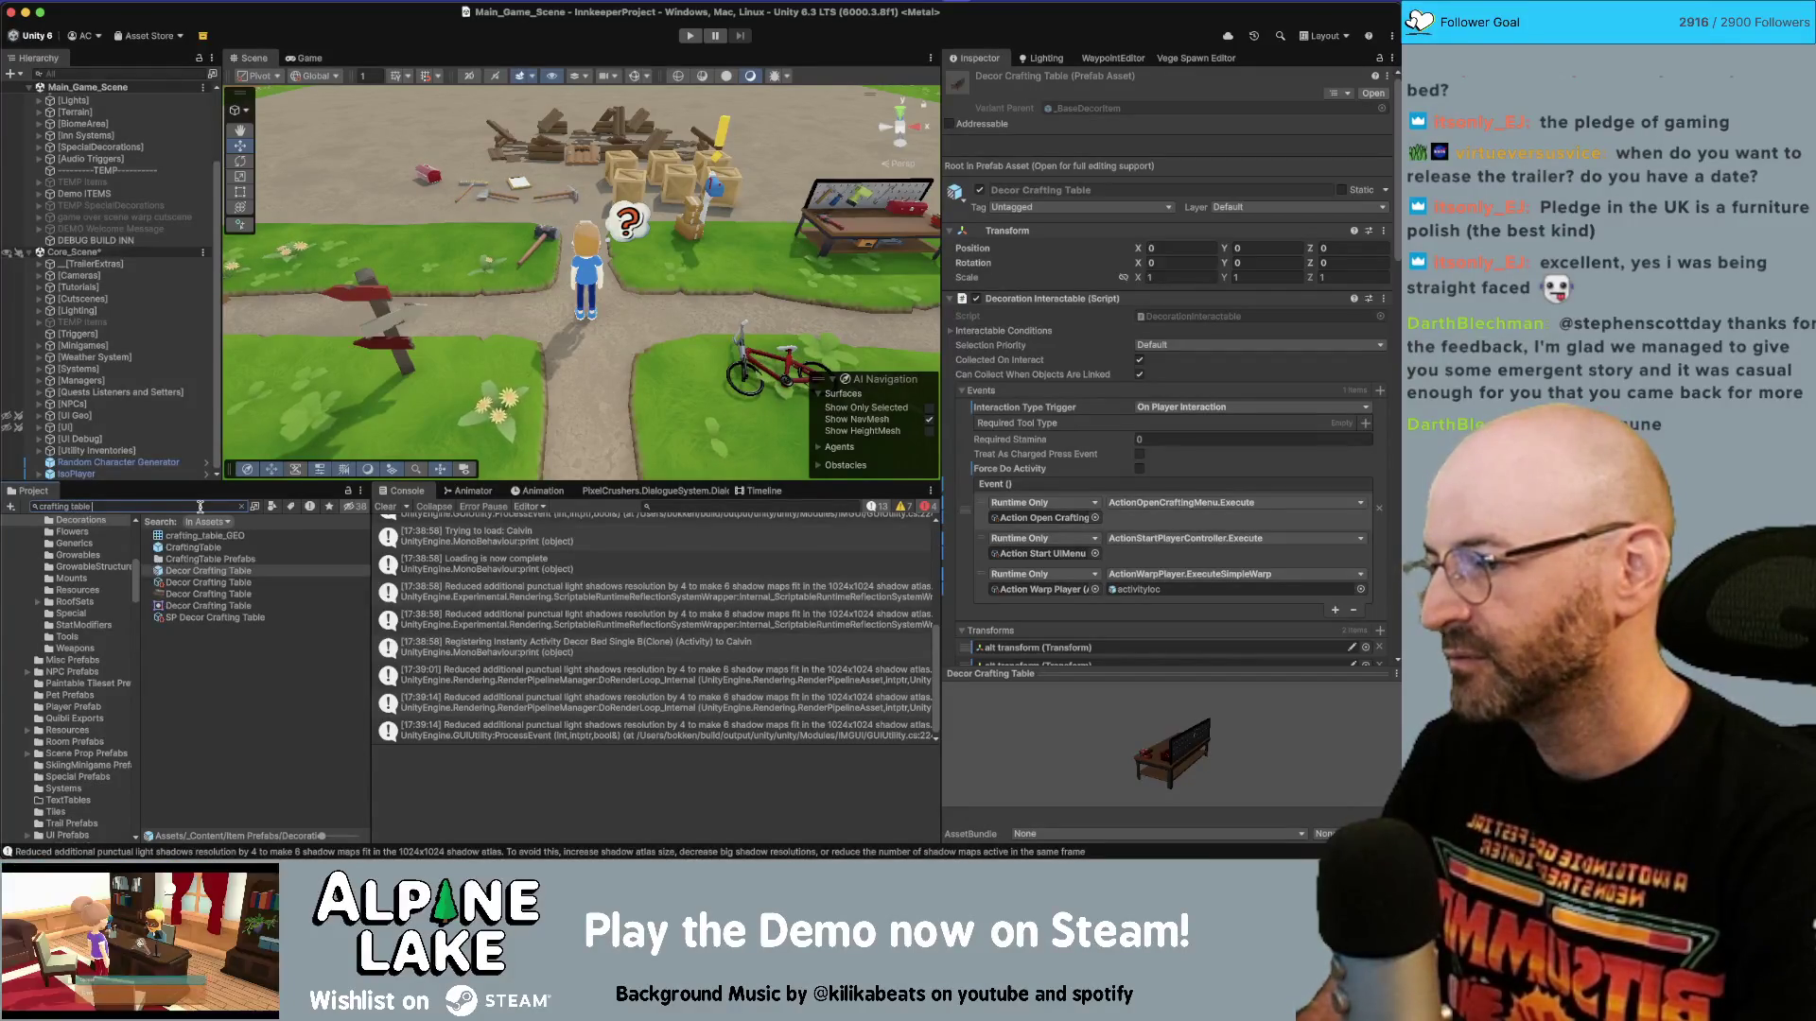
{"action": "double_click", "coordinate": [192, 573]}
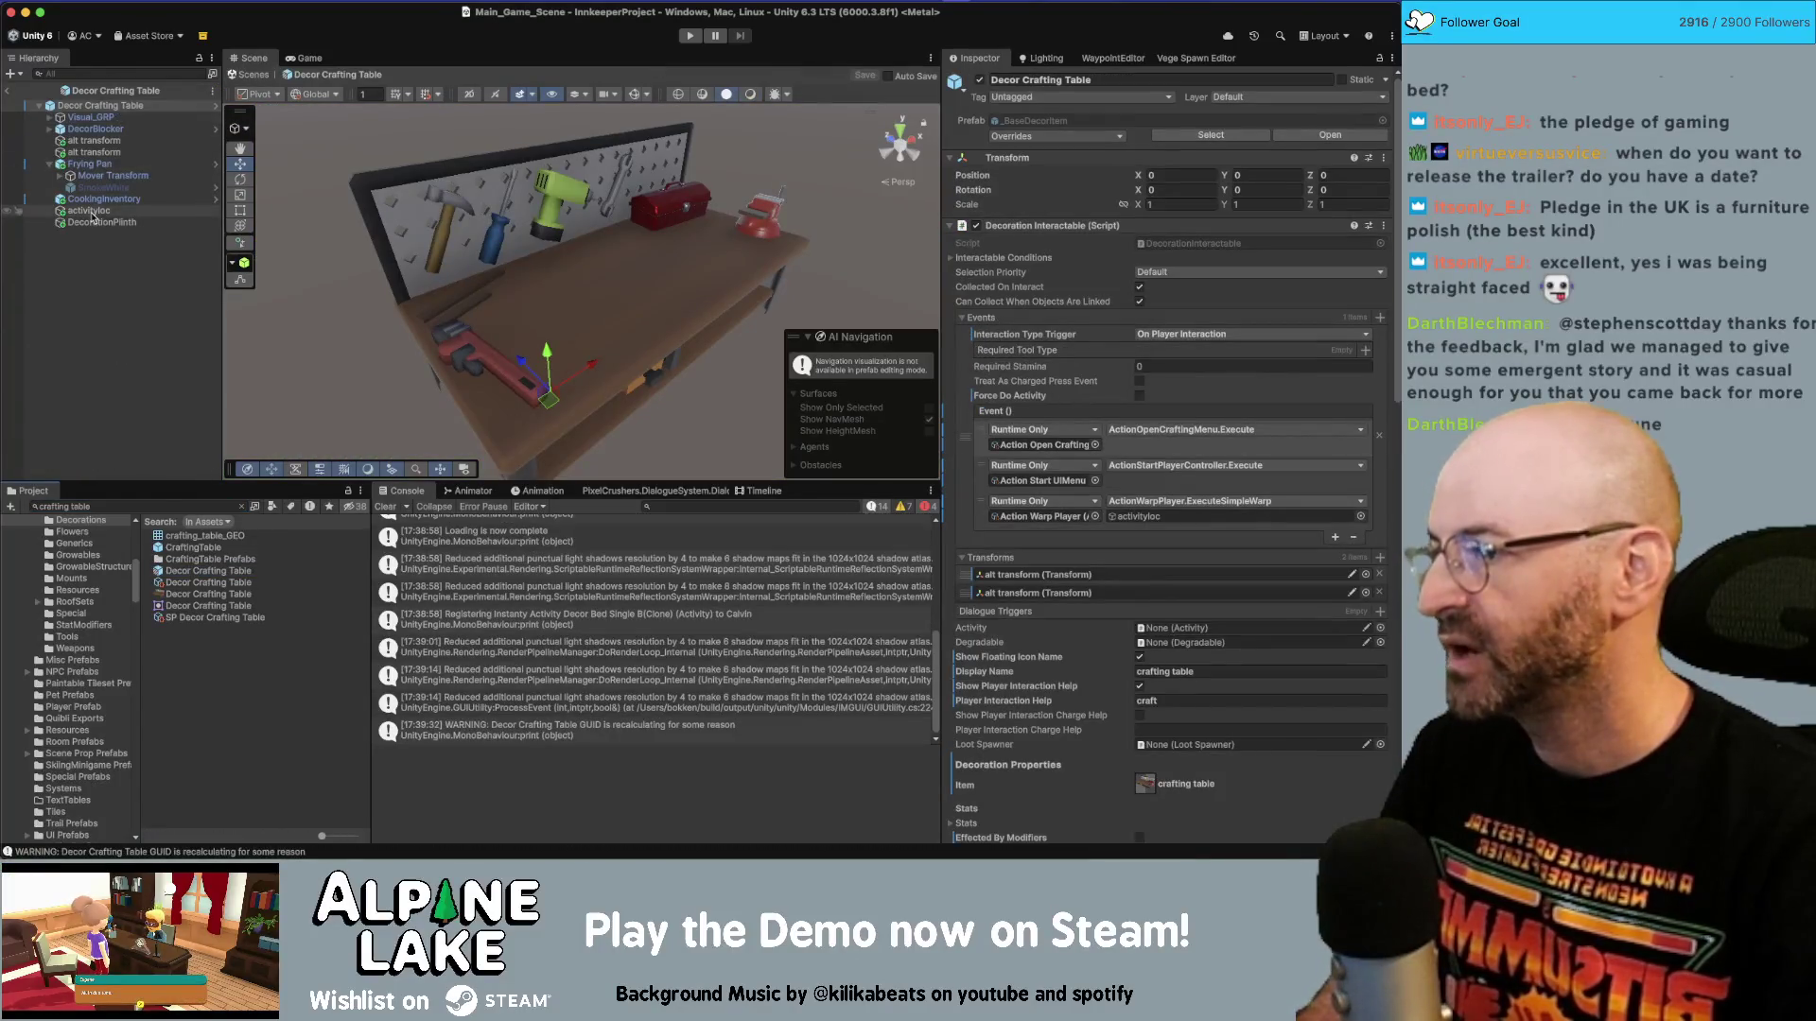
Parent DecorationPlinth under the Frying Pan, then open the Frying Pan prefab, saving the crafting table changes.
{"action": "left_click", "coordinate": [94, 221]}
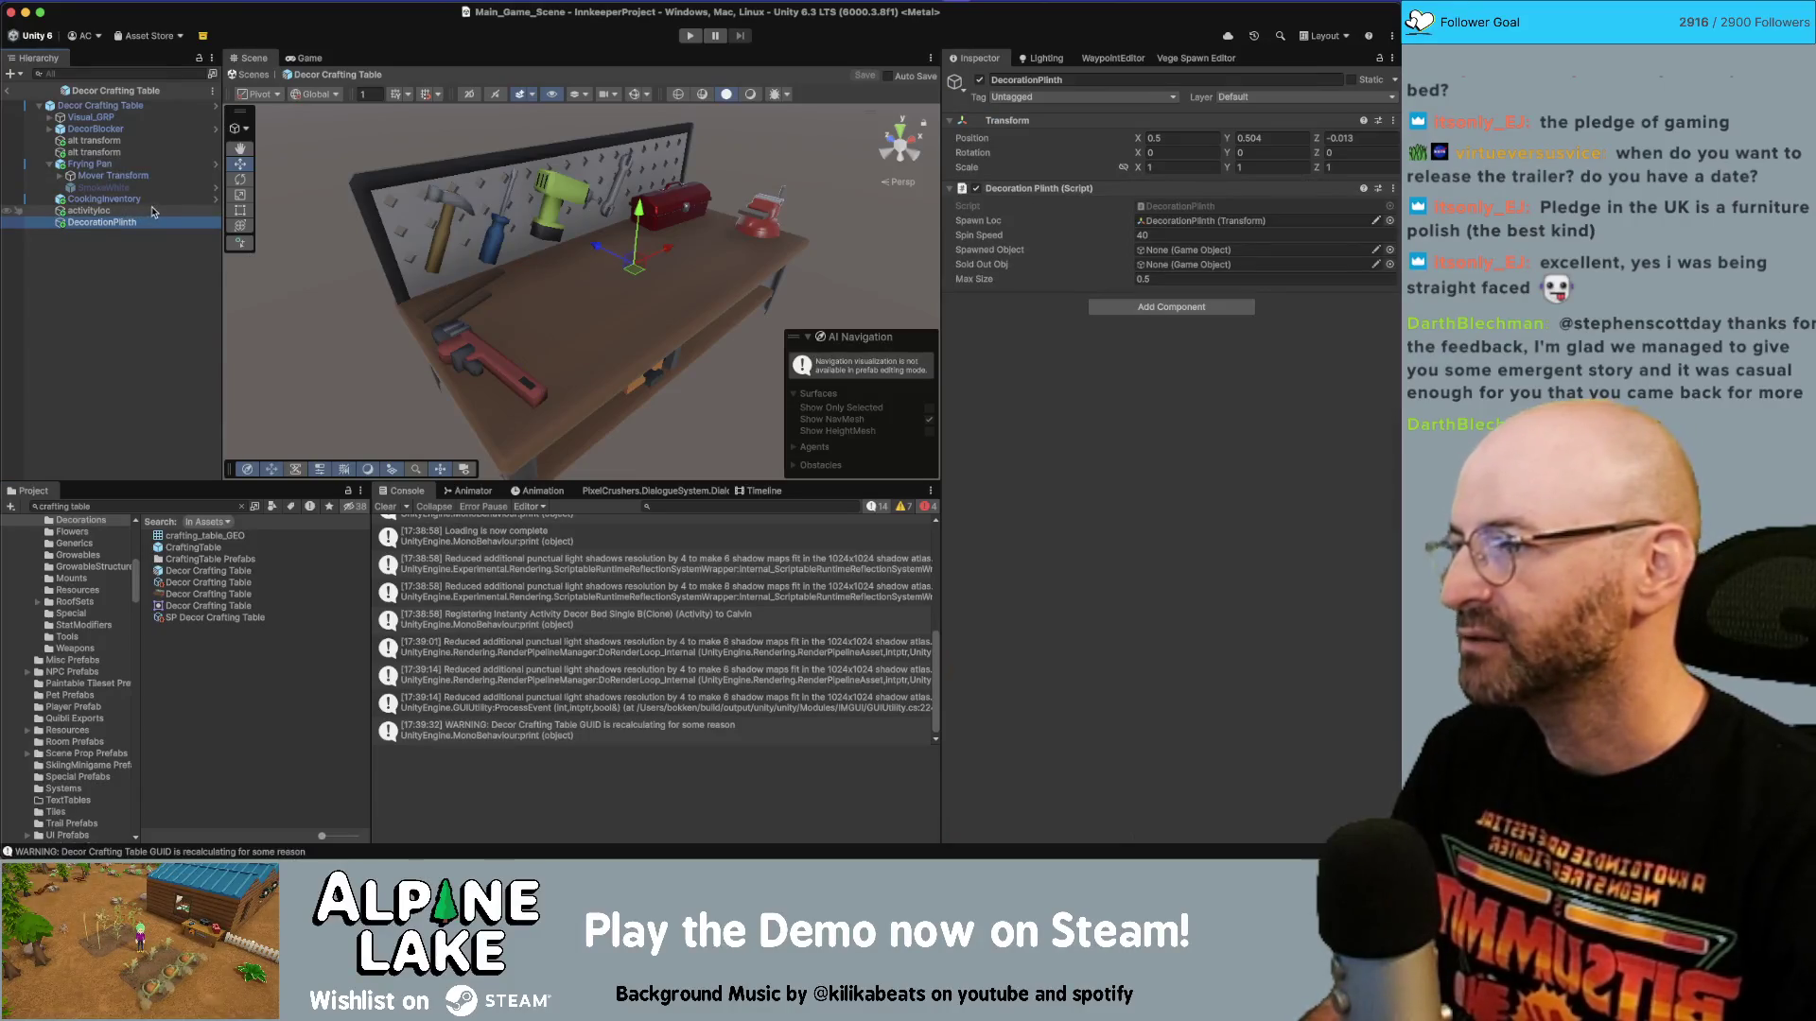
{"action": "left_click_drag", "start_coordinate": [123, 223], "coordinate": [113, 167]}
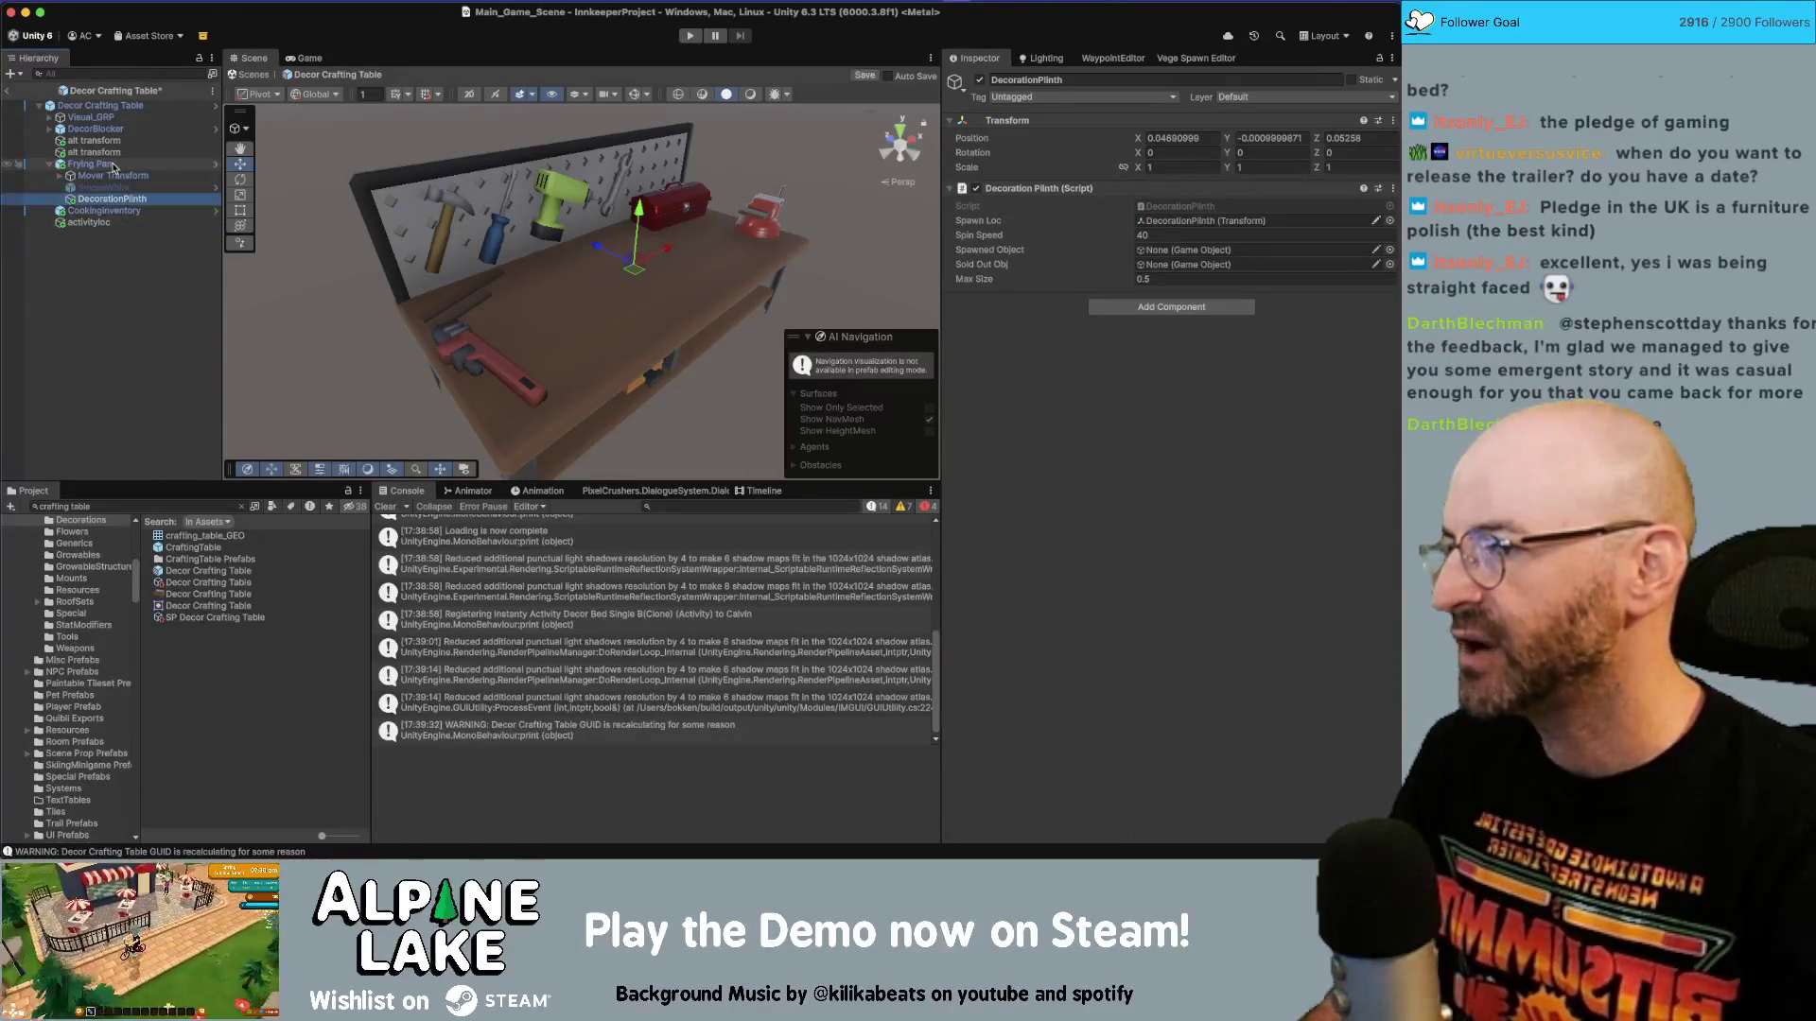
{"action": "left_click", "coordinate": [116, 187]}
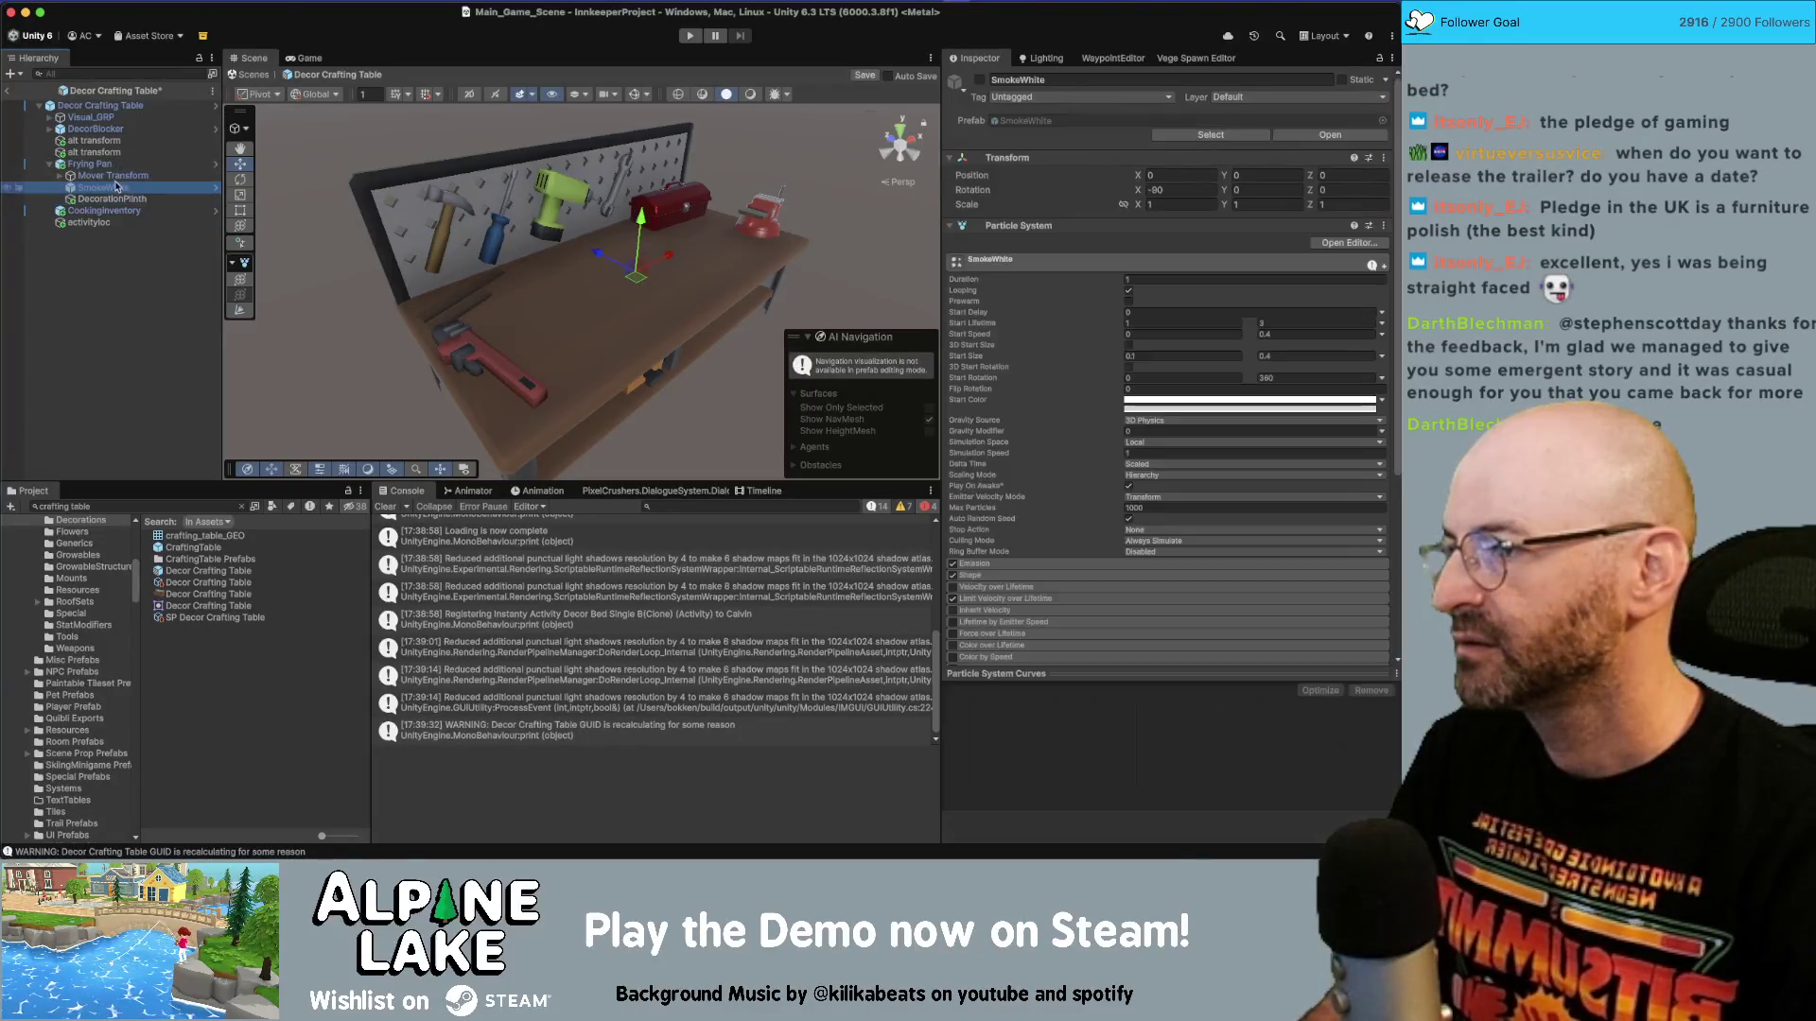
{"action": "left_click", "coordinate": [116, 197]}
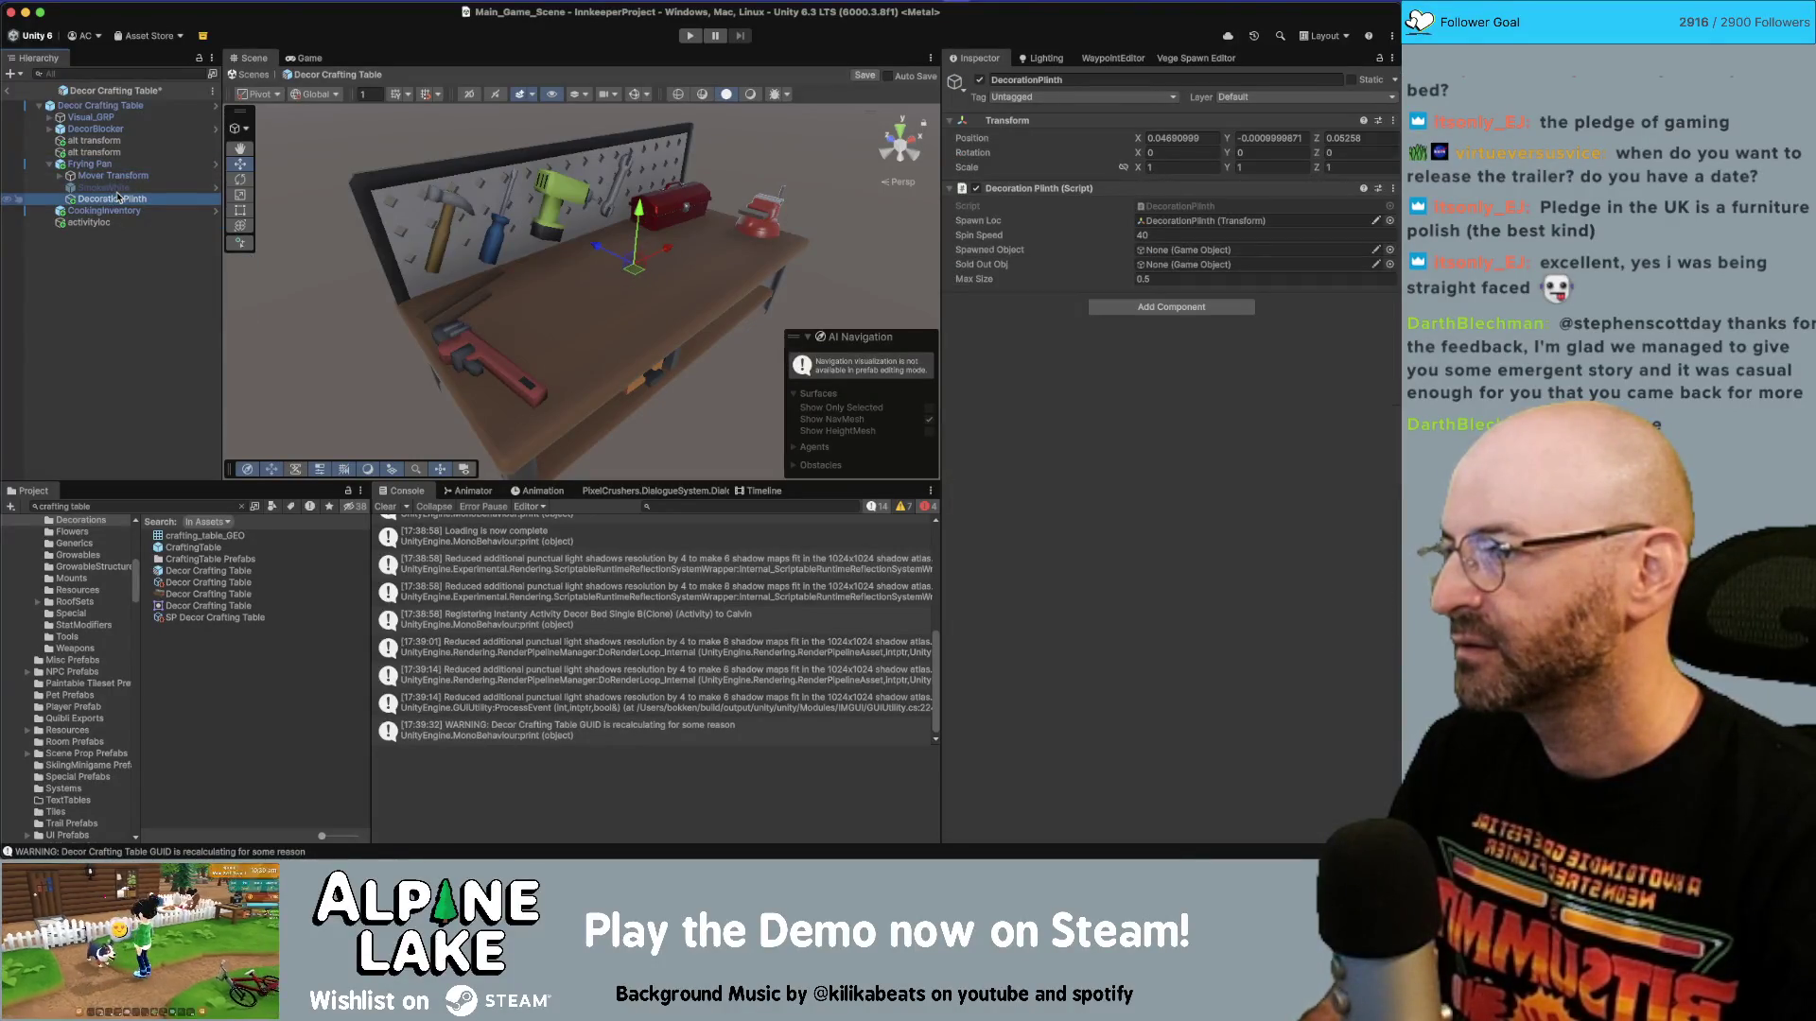
{"action": "left_click", "coordinate": [216, 166]}
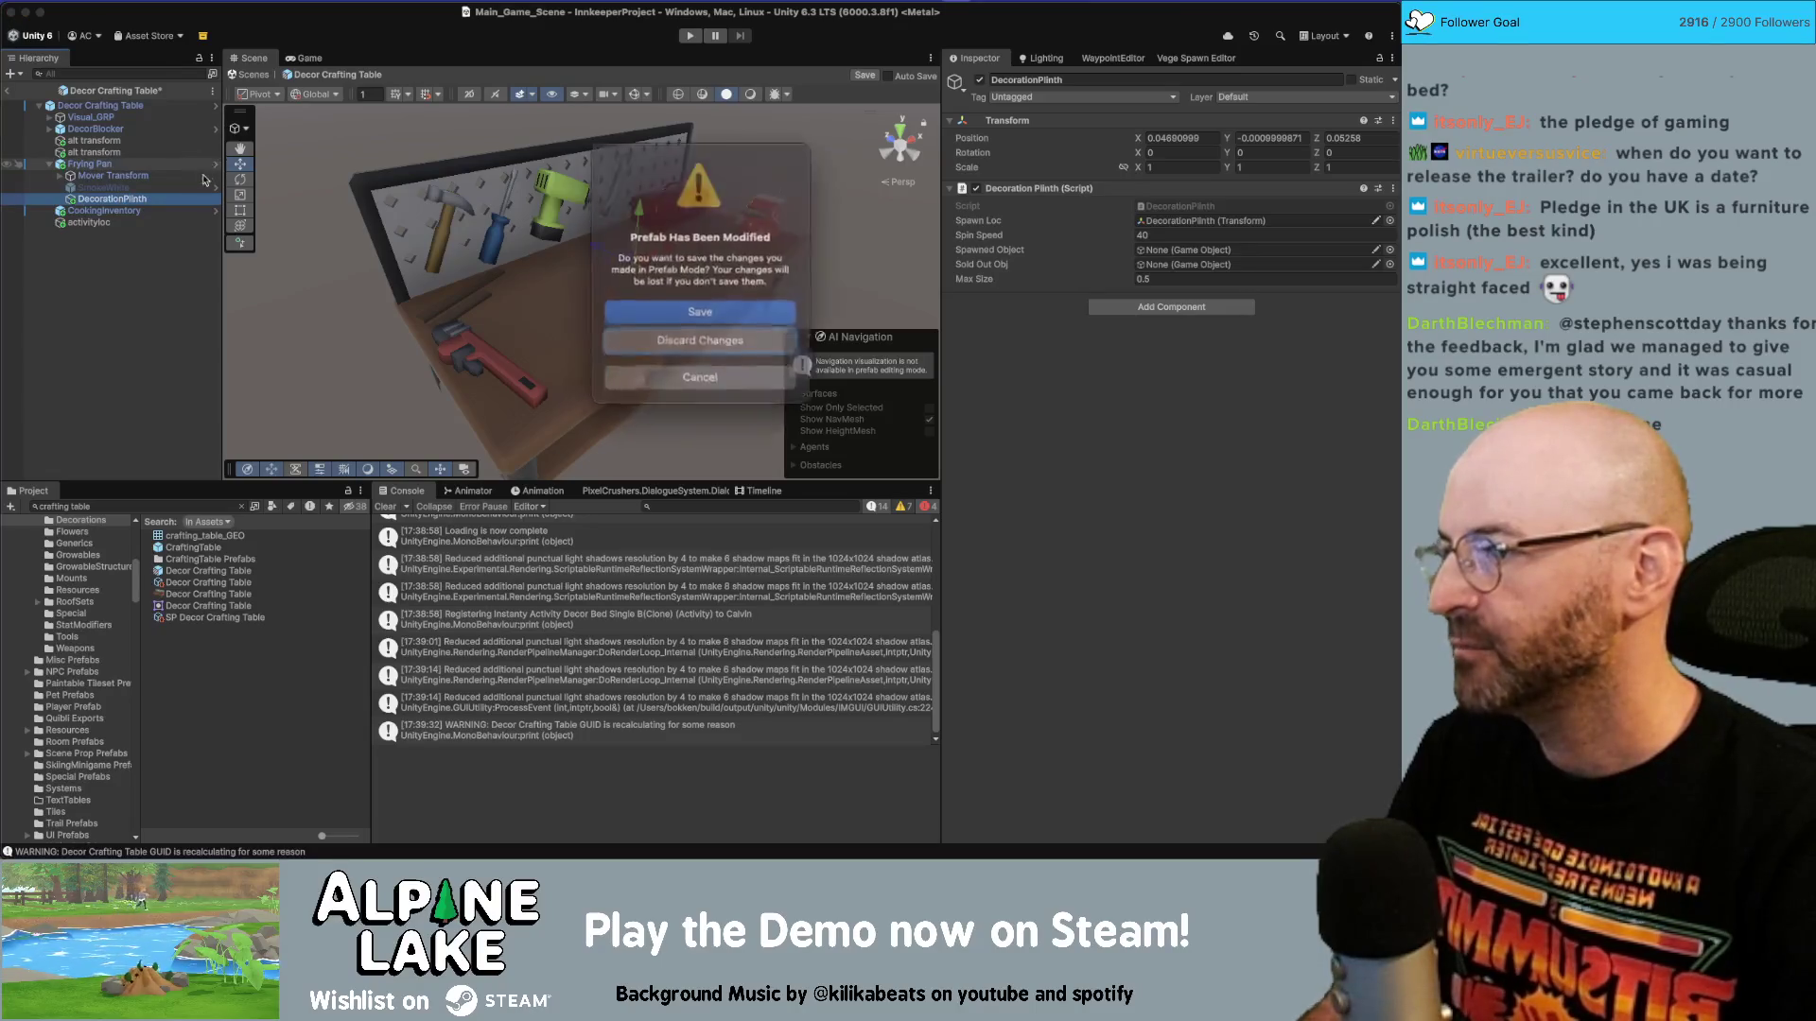
{"action": "left_click", "coordinate": [634, 312]}
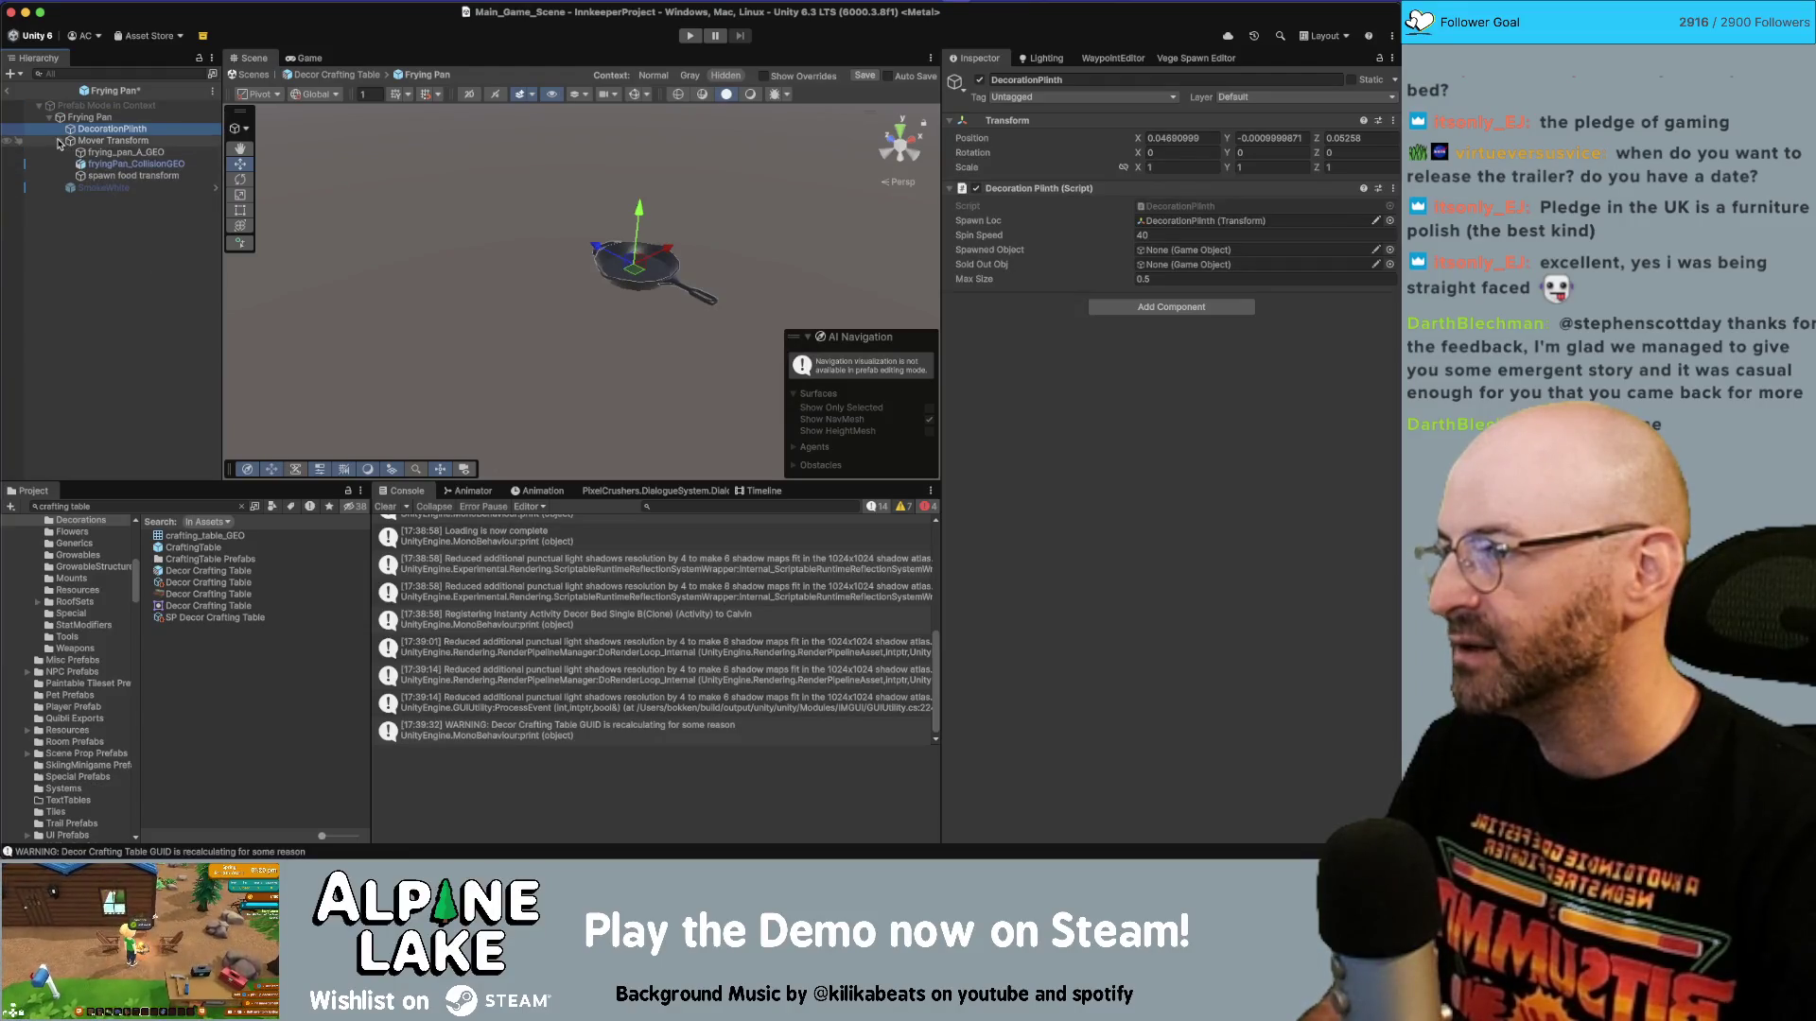
Set the DecorationPlinth's X and Z position to 0 in the Frying Pan prefab.
{"action": "left_click", "coordinate": [59, 141]}
{"action": "mouse_move", "coordinate": [662, 284]}
{"action": "left_mouse_down"}
{"action": "mouse_move", "coordinate": [657, 177]}
{"action": "mouse_move", "coordinate": [624, 378]}
{"action": "mouse_move", "coordinate": [579, 300]}
{"action": "left_mouse_up"}
{"action": "scroll", "coordinate": [613, 399], "scroll_direction": "up", "scroll_amount": 5}
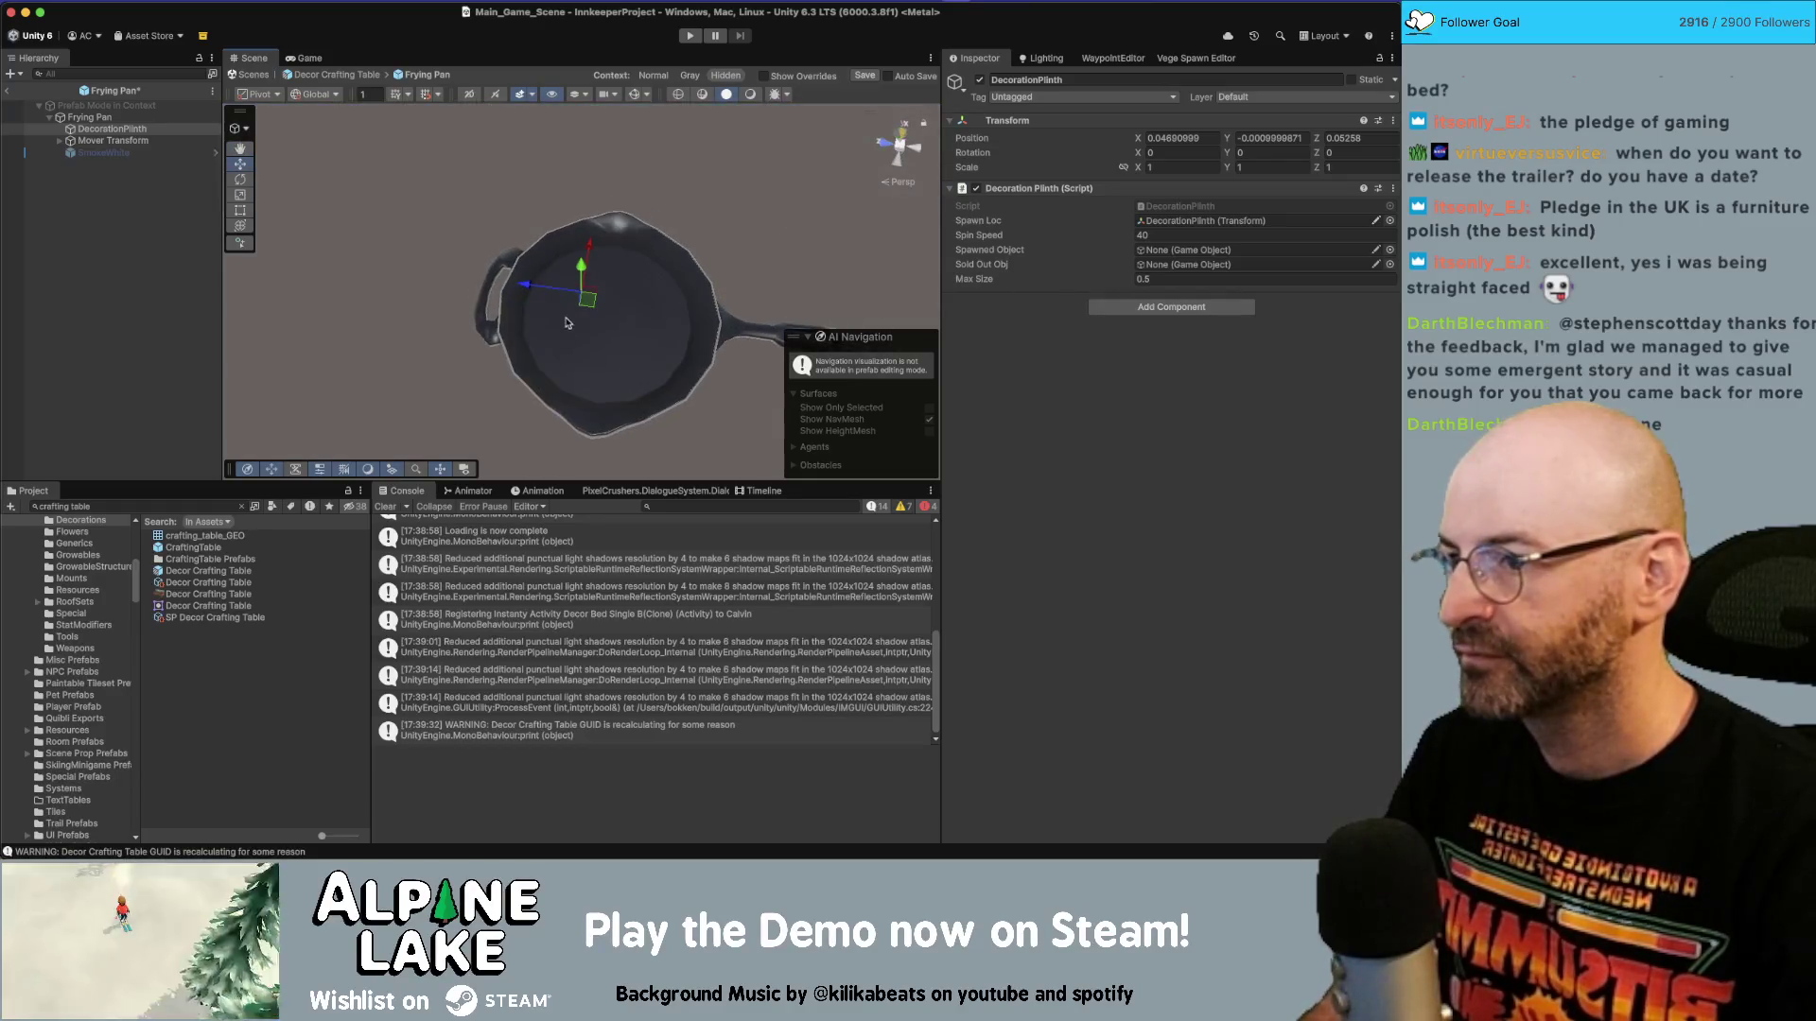
{"action": "left_click", "coordinate": [1200, 139]}
{"action": "type", "text": "0"}
{"action": "key", "text": "Tab"}
{"action": "type", "text": "0"}
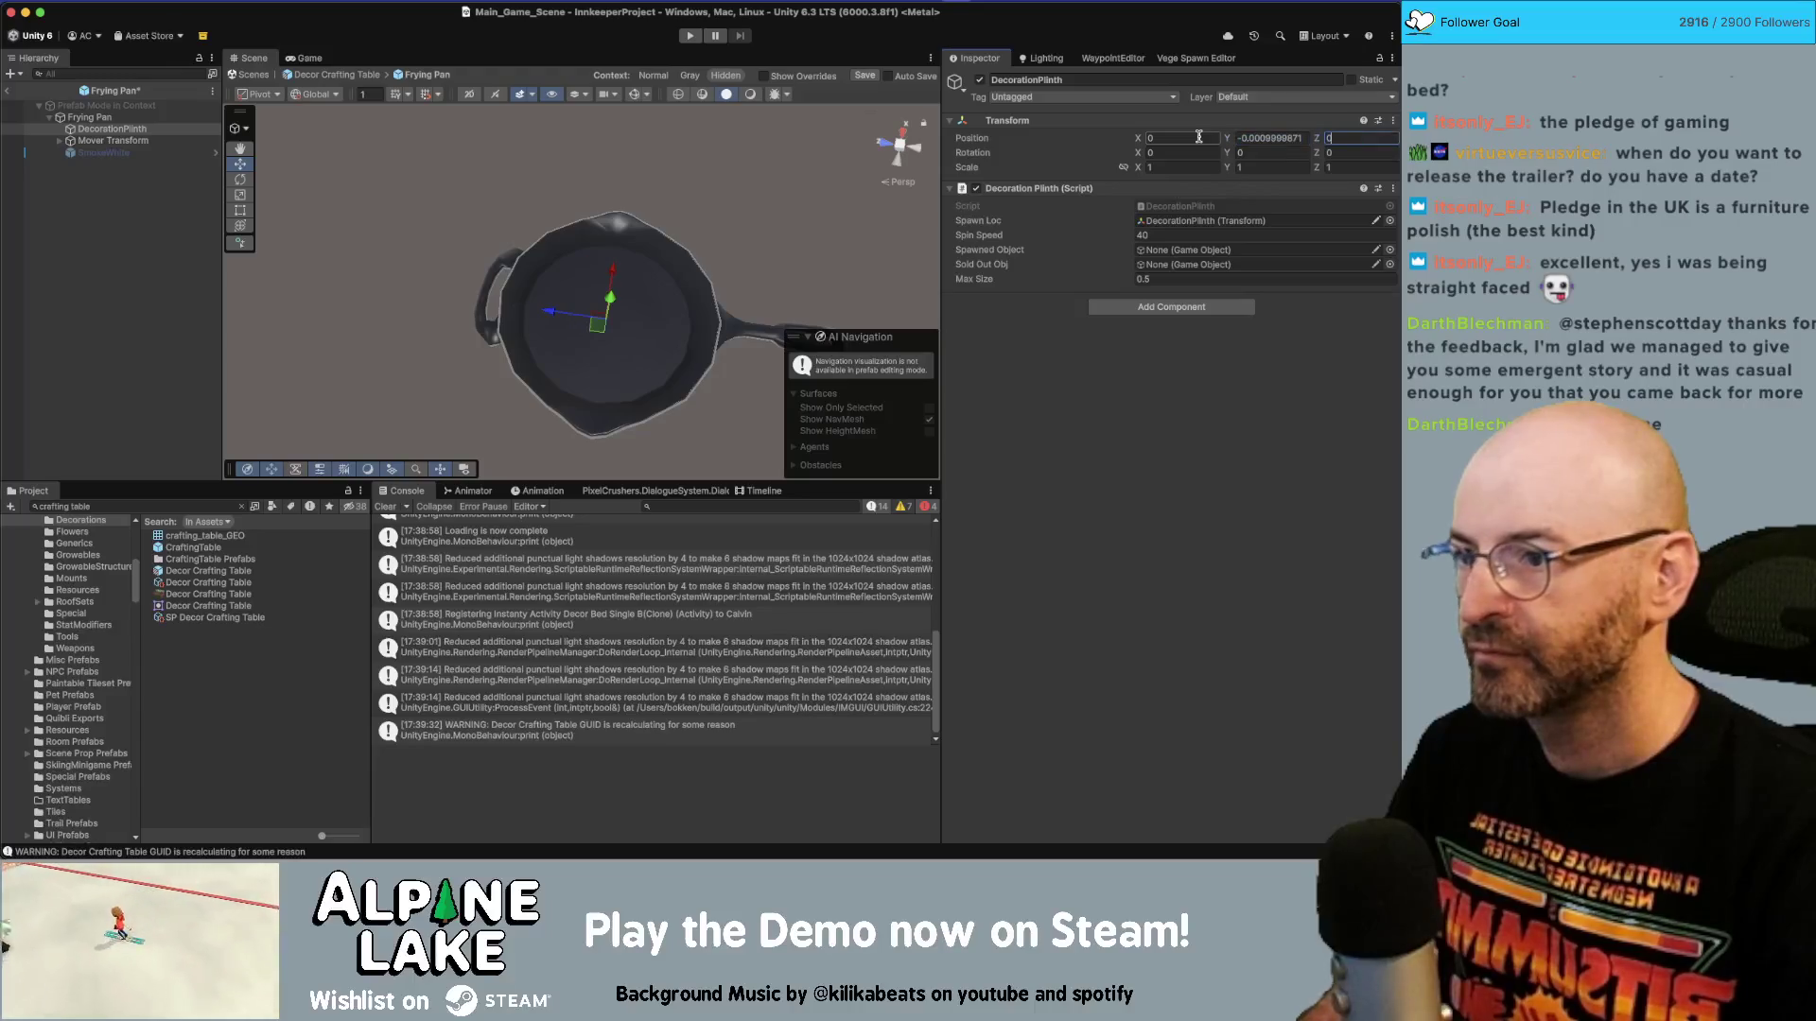
Assign DecorationPlinth to the pan controller's Plinth, then exit the prefab discarding changes.
{"action": "left_click", "coordinate": [574, 372]}
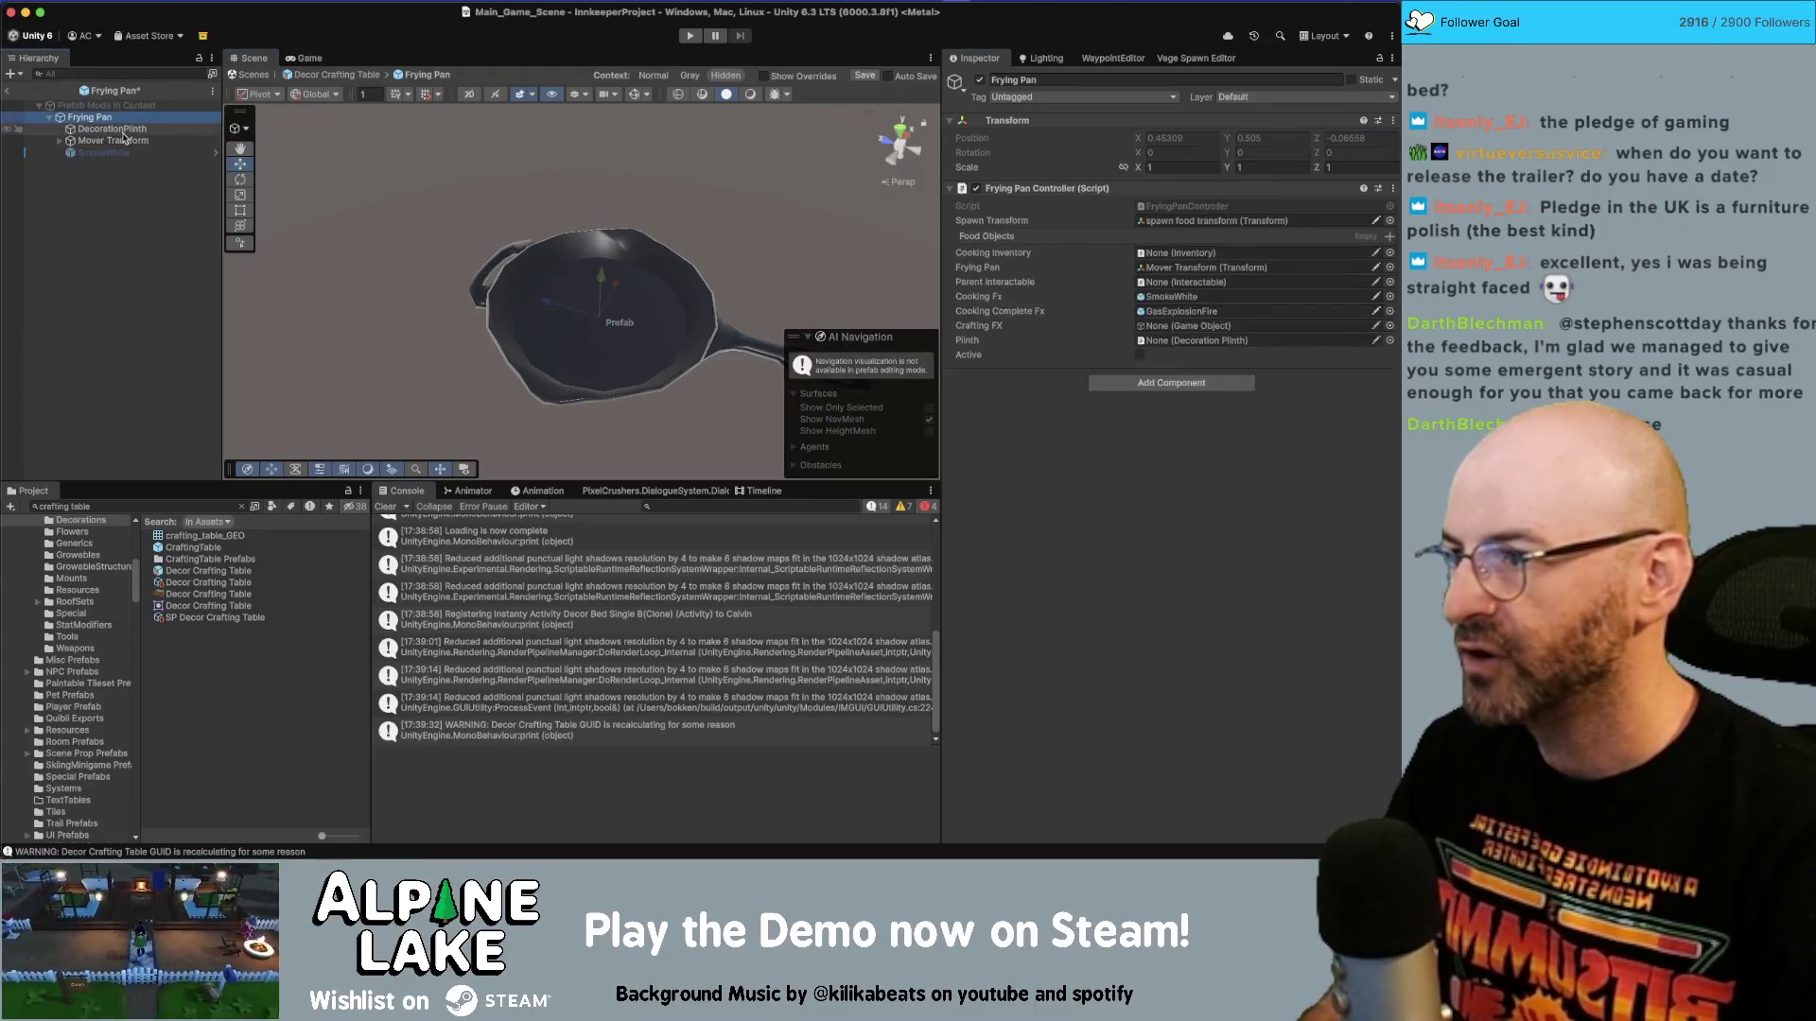
{"action": "left_click_drag", "start_coordinate": [1042, 274], "coordinate": [1213, 341]}
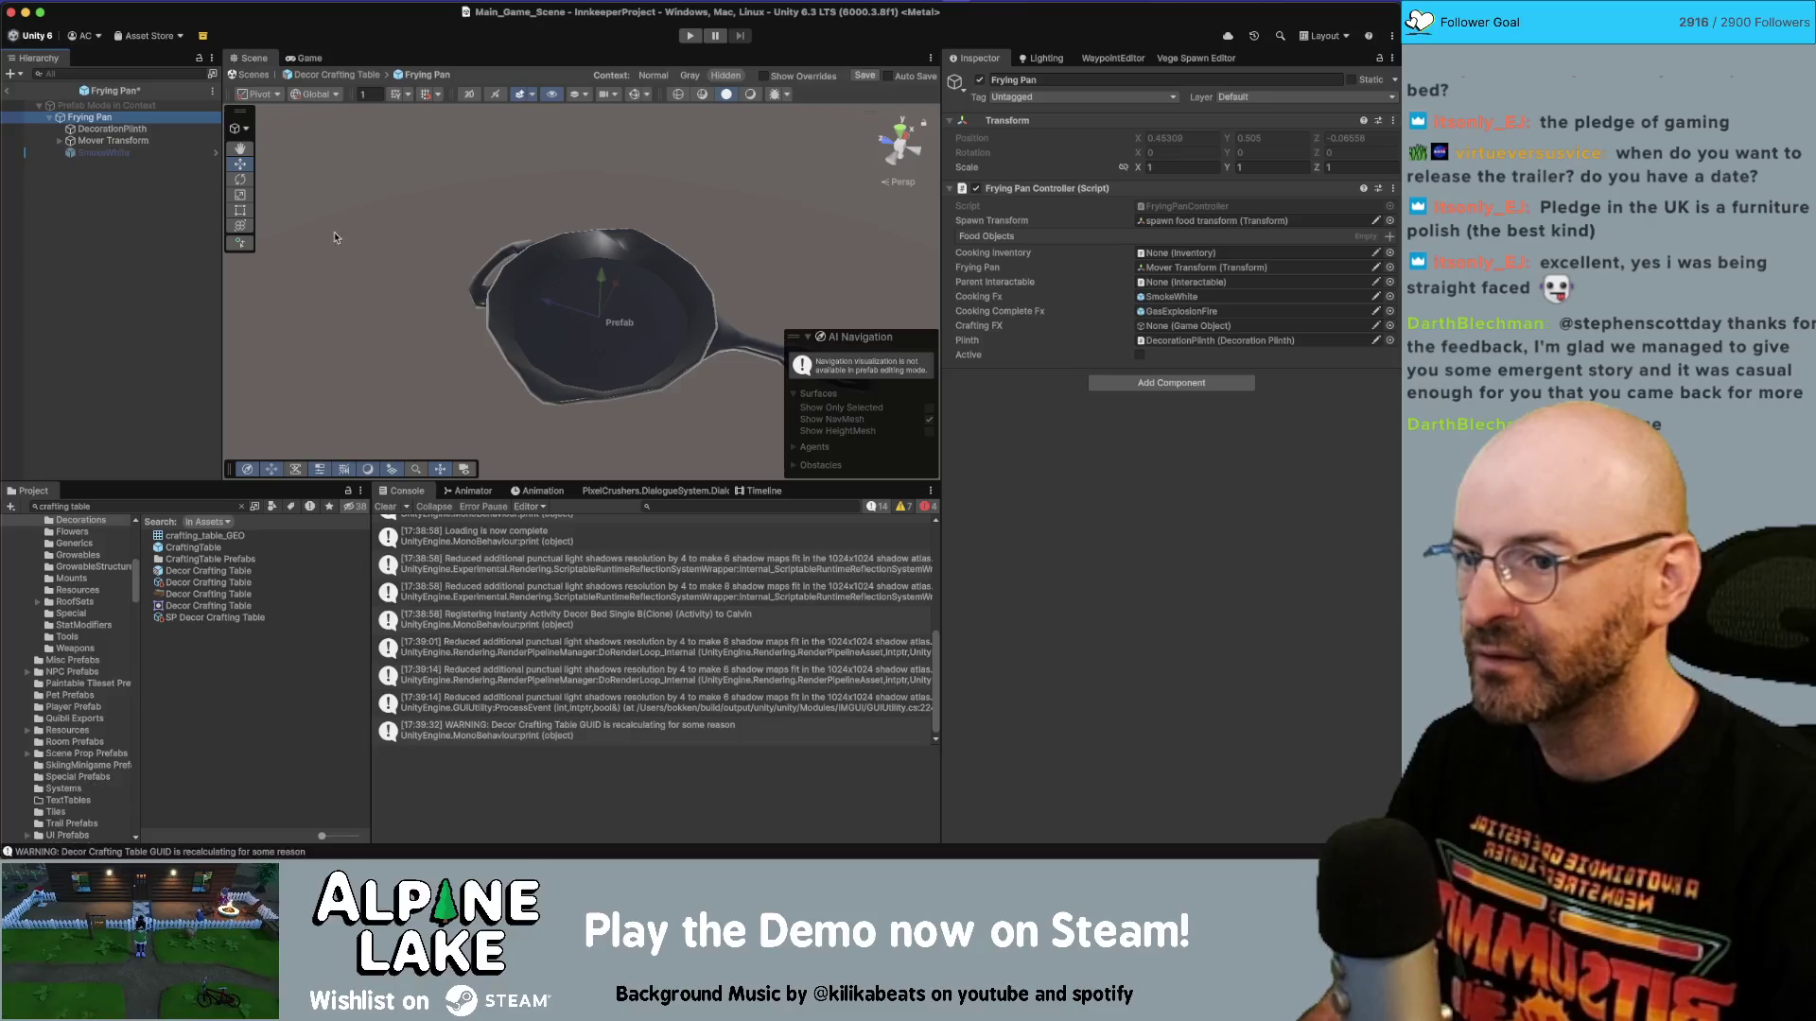
{"action": "left_click", "coordinate": [138, 142]}
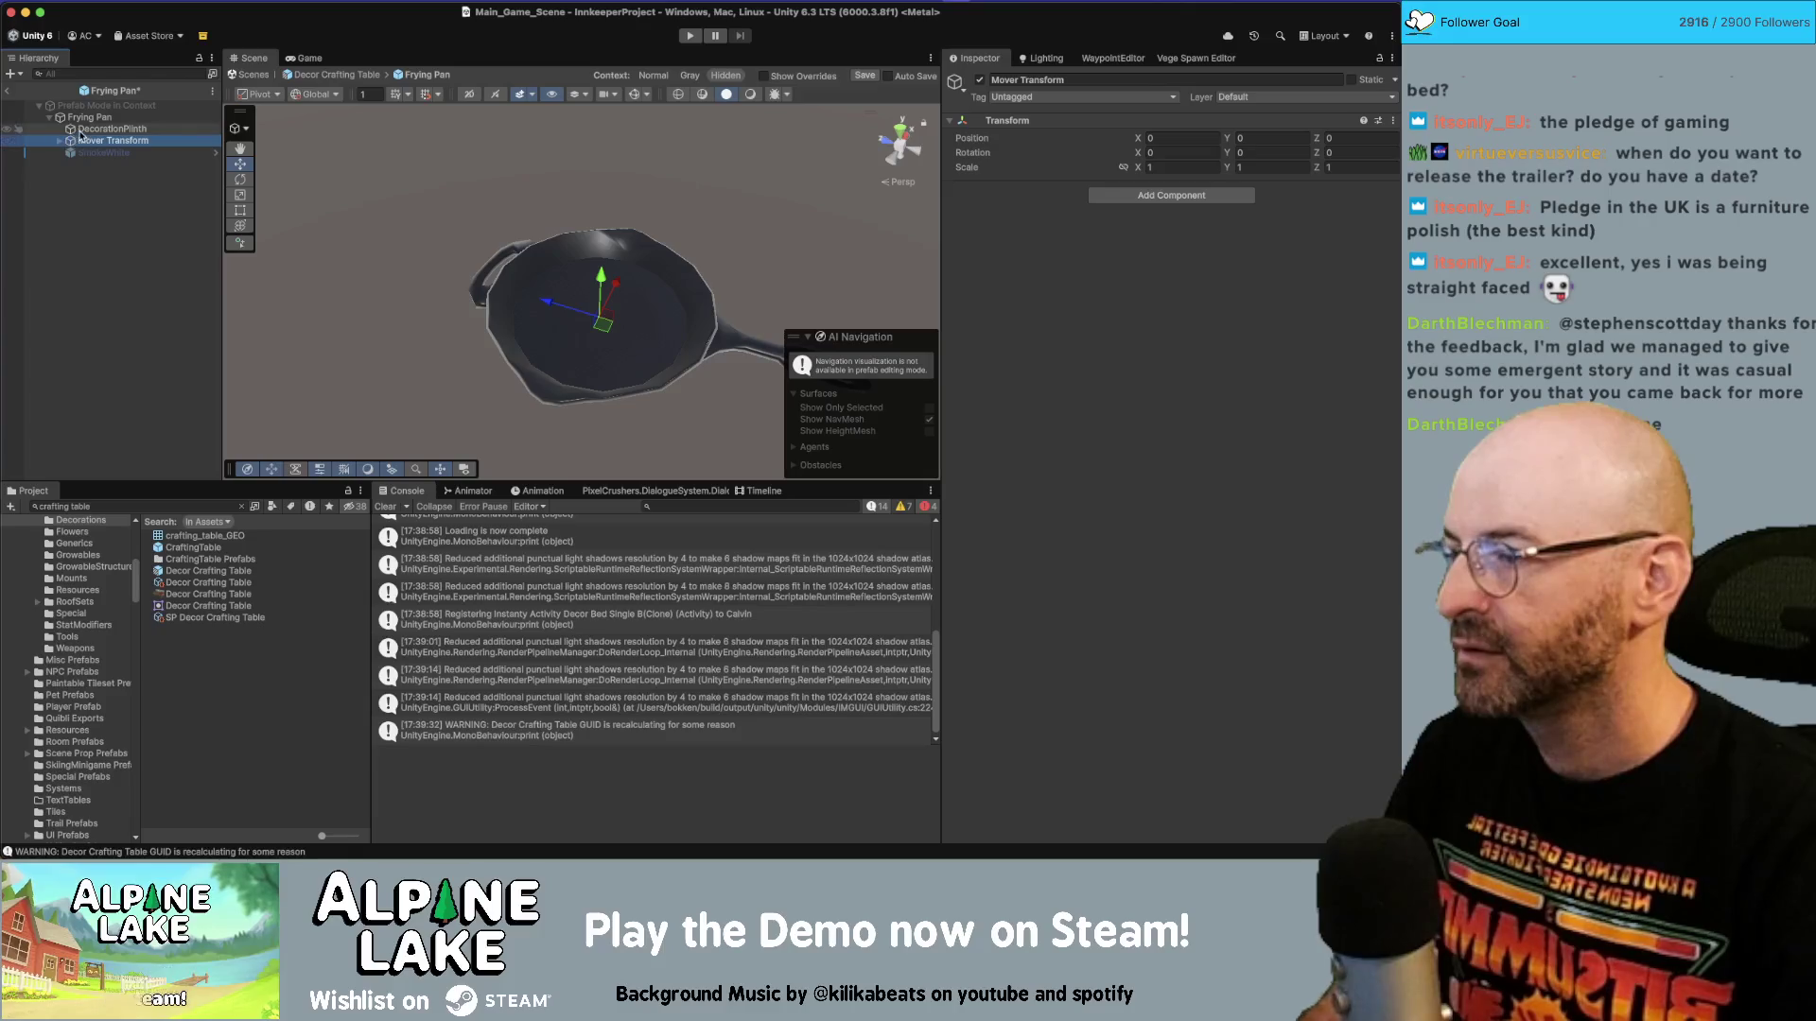
{"action": "left_click", "coordinate": [8, 91]}
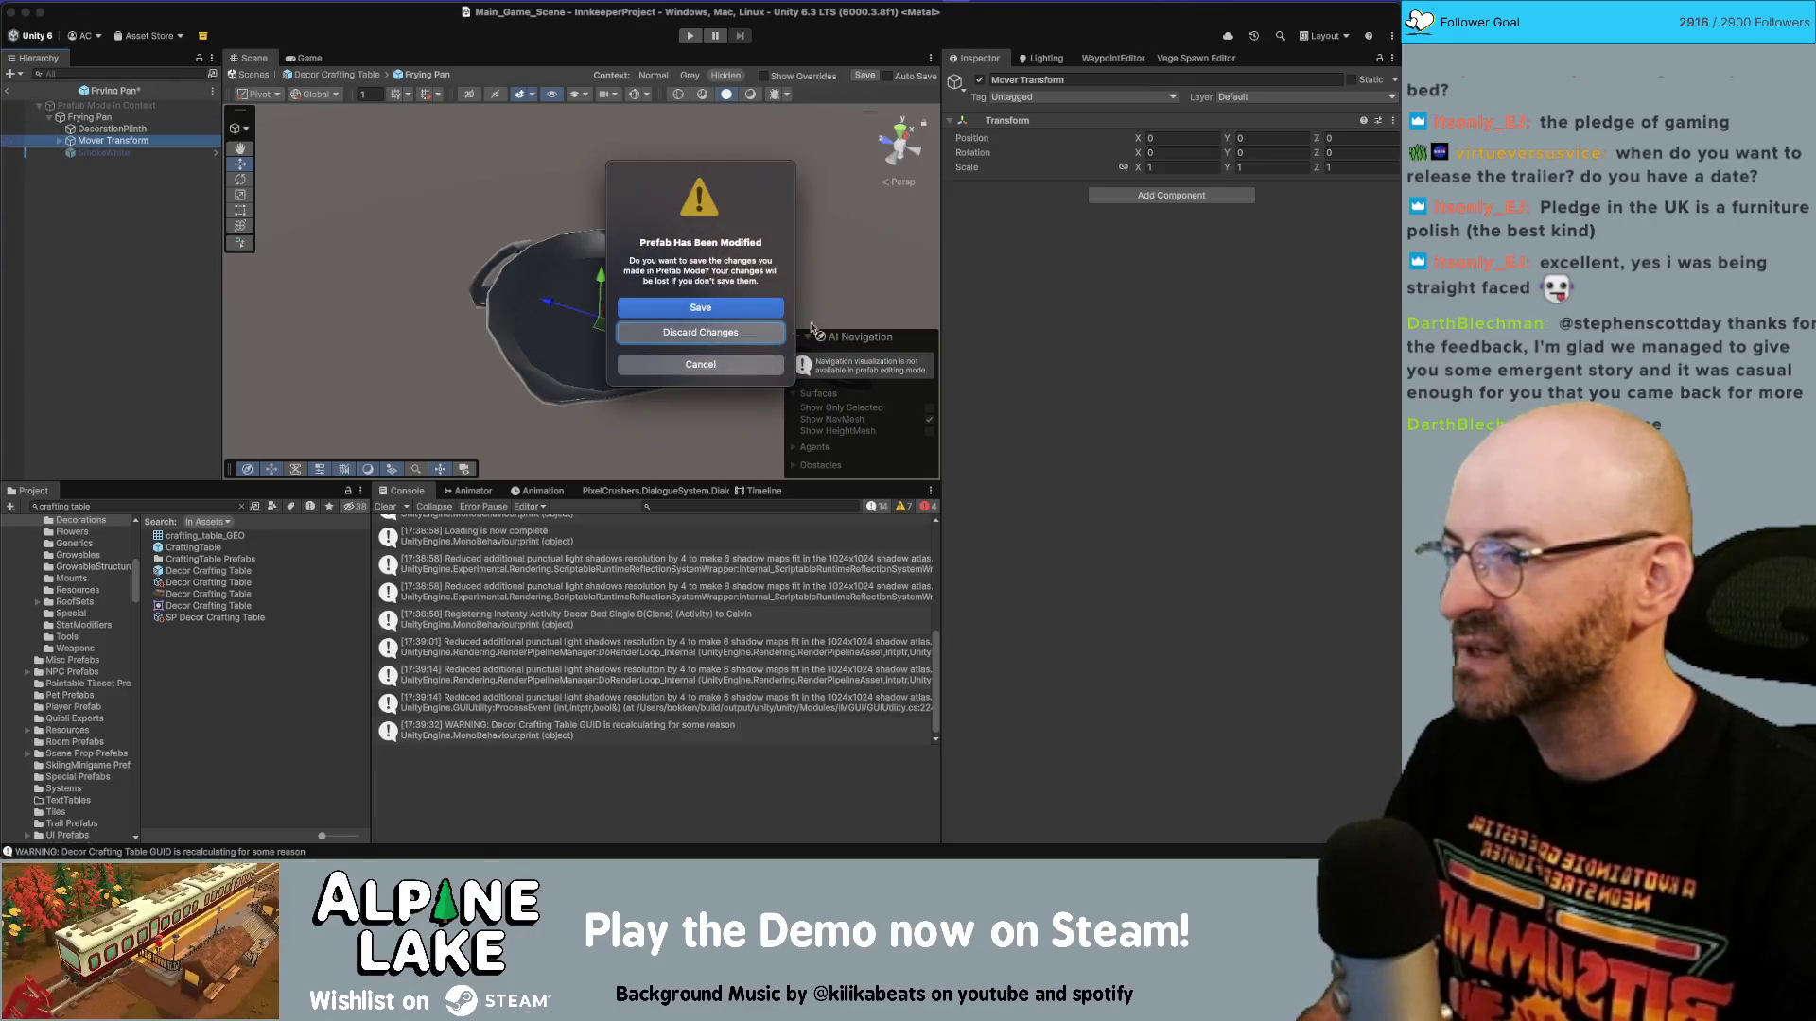
{"action": "left_click", "coordinate": [738, 314]}
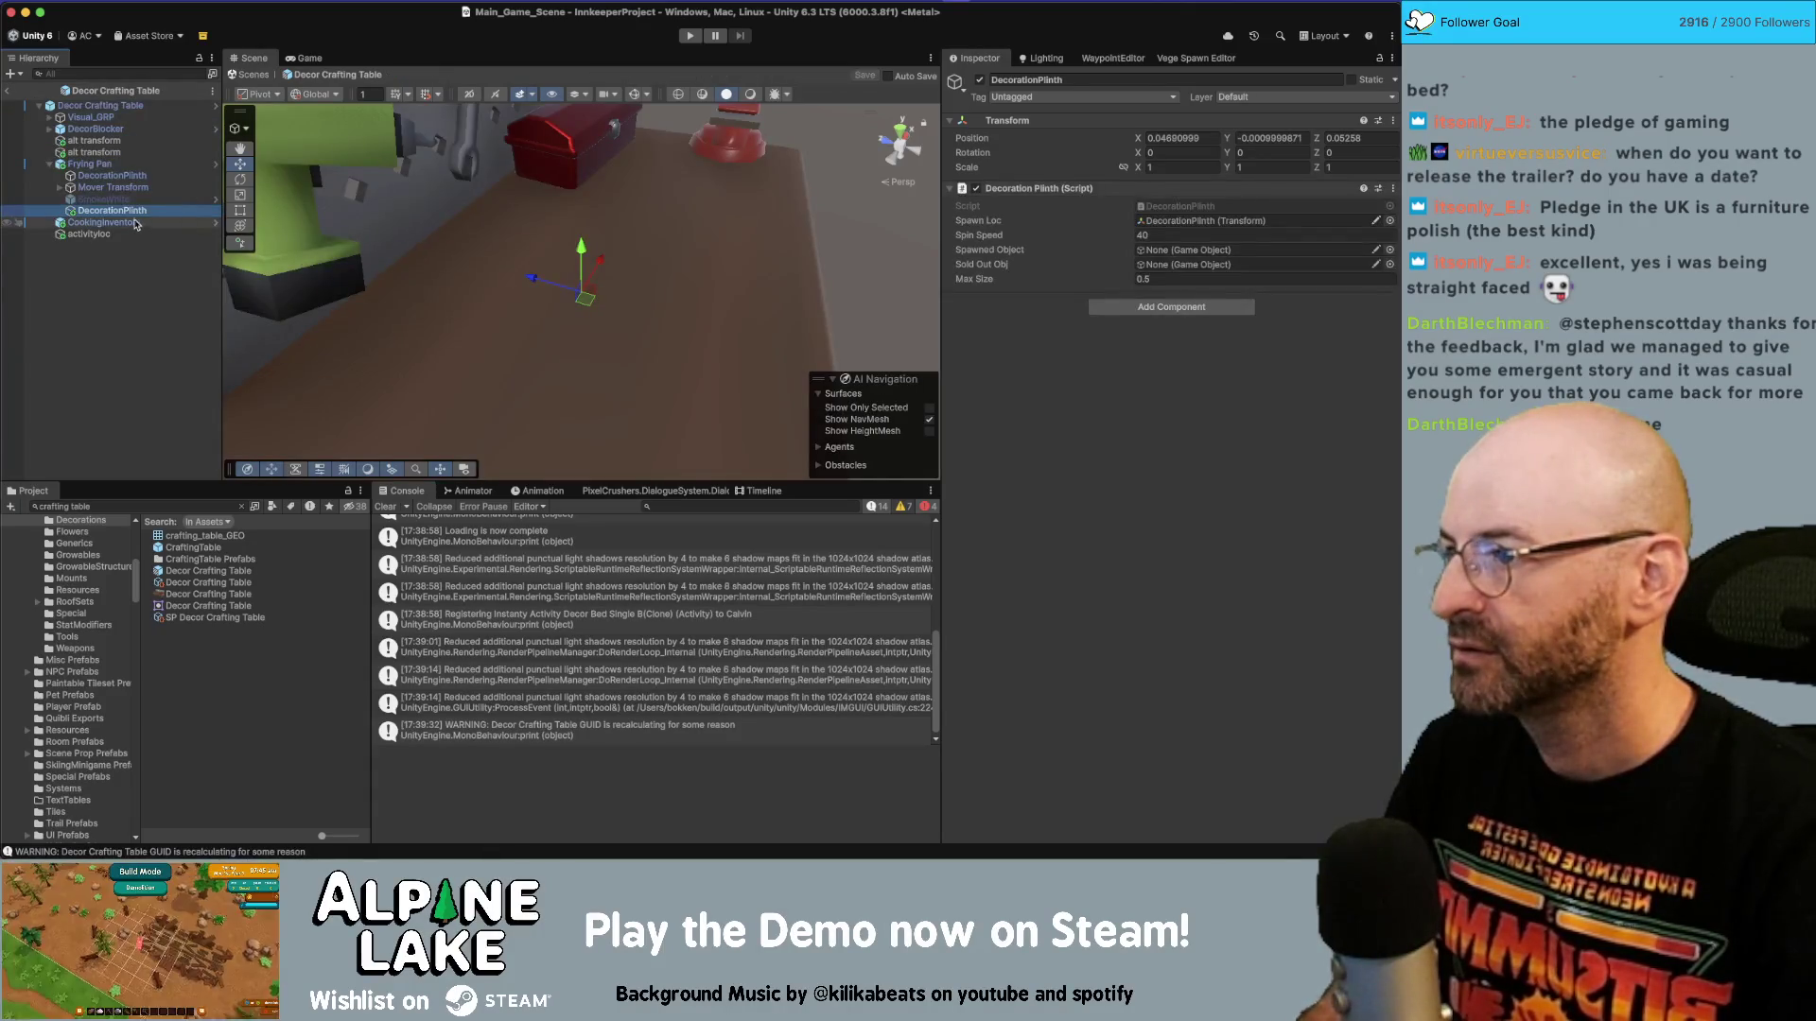
Delete the duplicate plinth, link DecorationPlinth as the Frying Pan's Plinth, apply it to the prefab, save.
{"action": "key", "text": "Delete"}
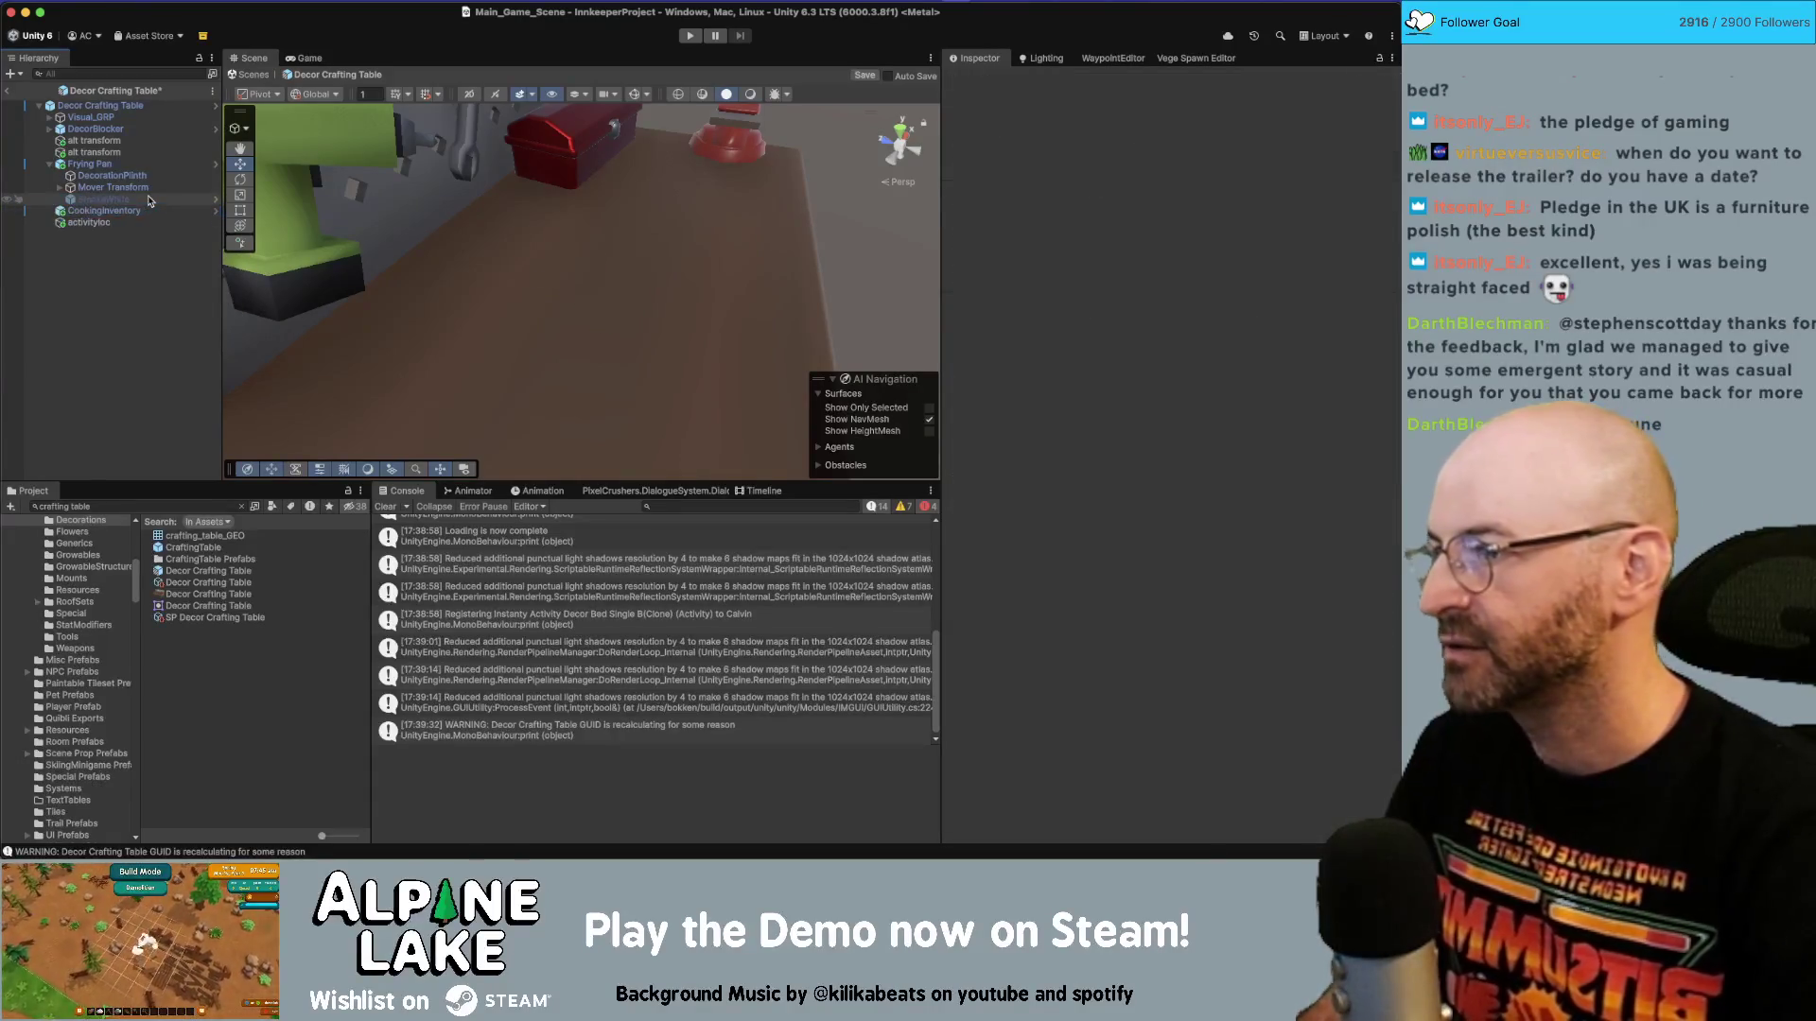
{"action": "left_click", "coordinate": [137, 167]}
{"action": "left_click_drag", "start_coordinate": [109, 176], "coordinate": [1152, 377]}
{"action": "right_click", "coordinate": [985, 380]}
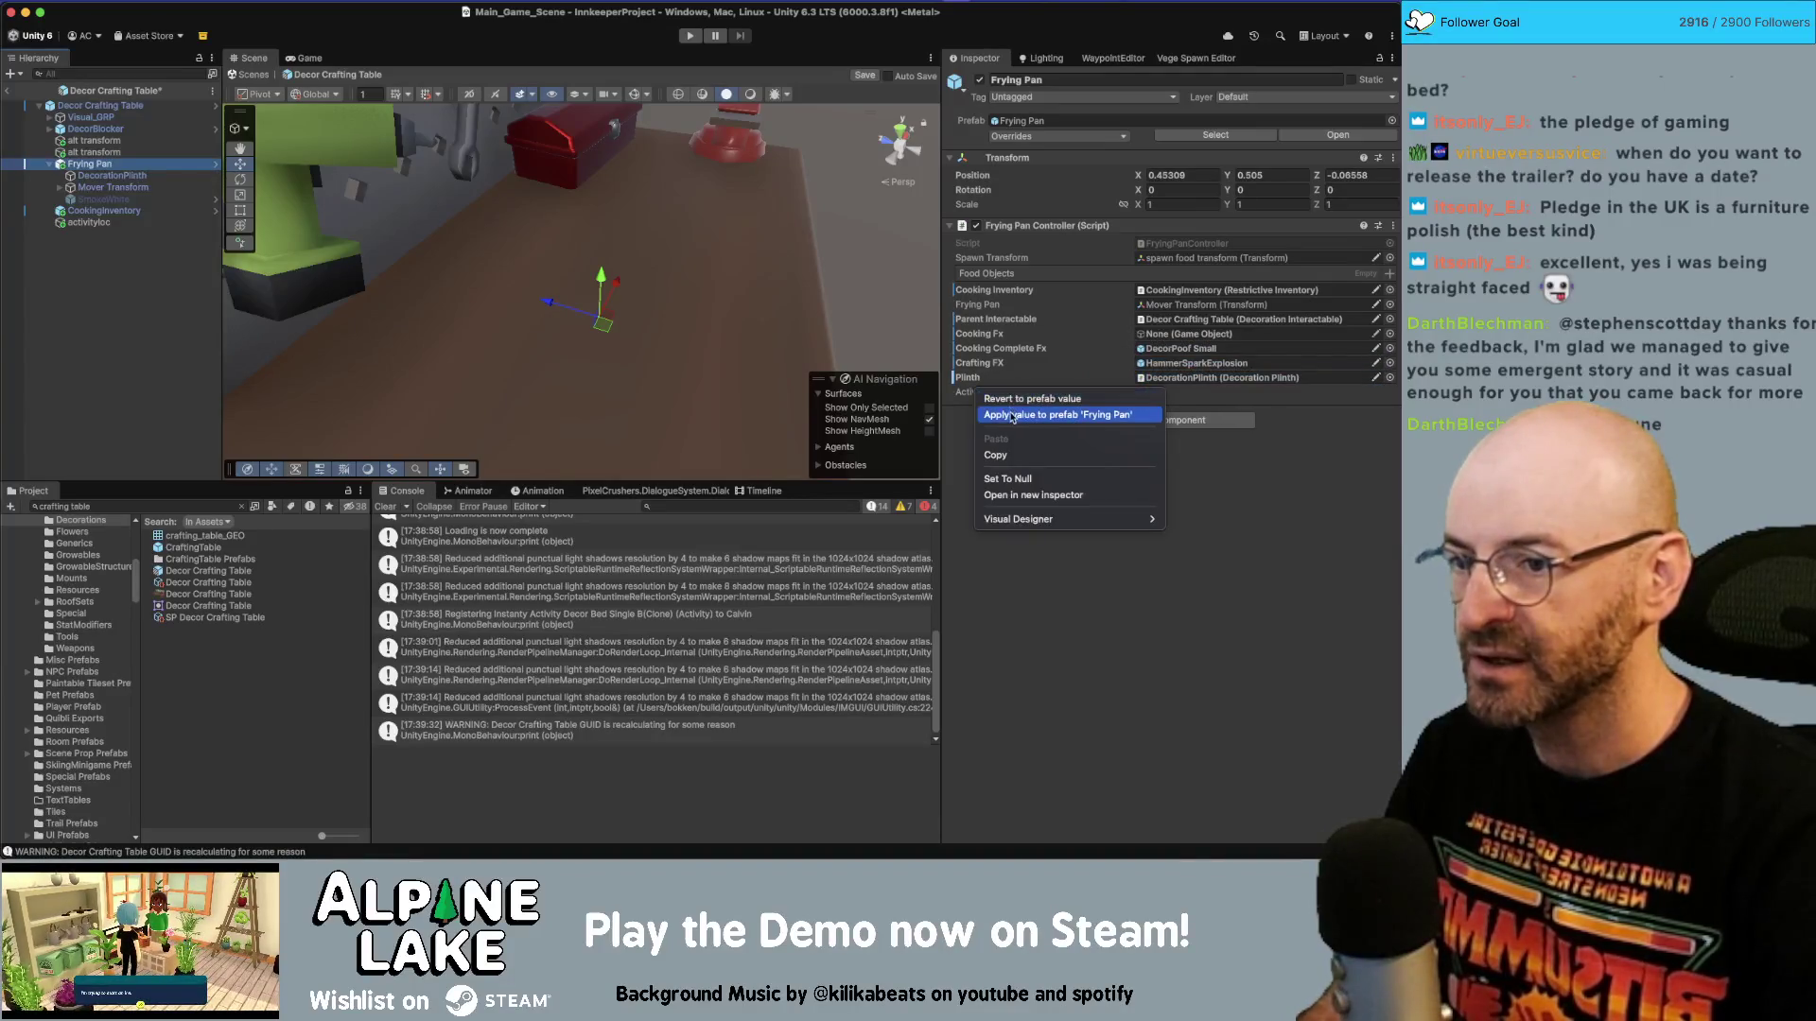
{"action": "left_click", "coordinate": [1011, 400]}
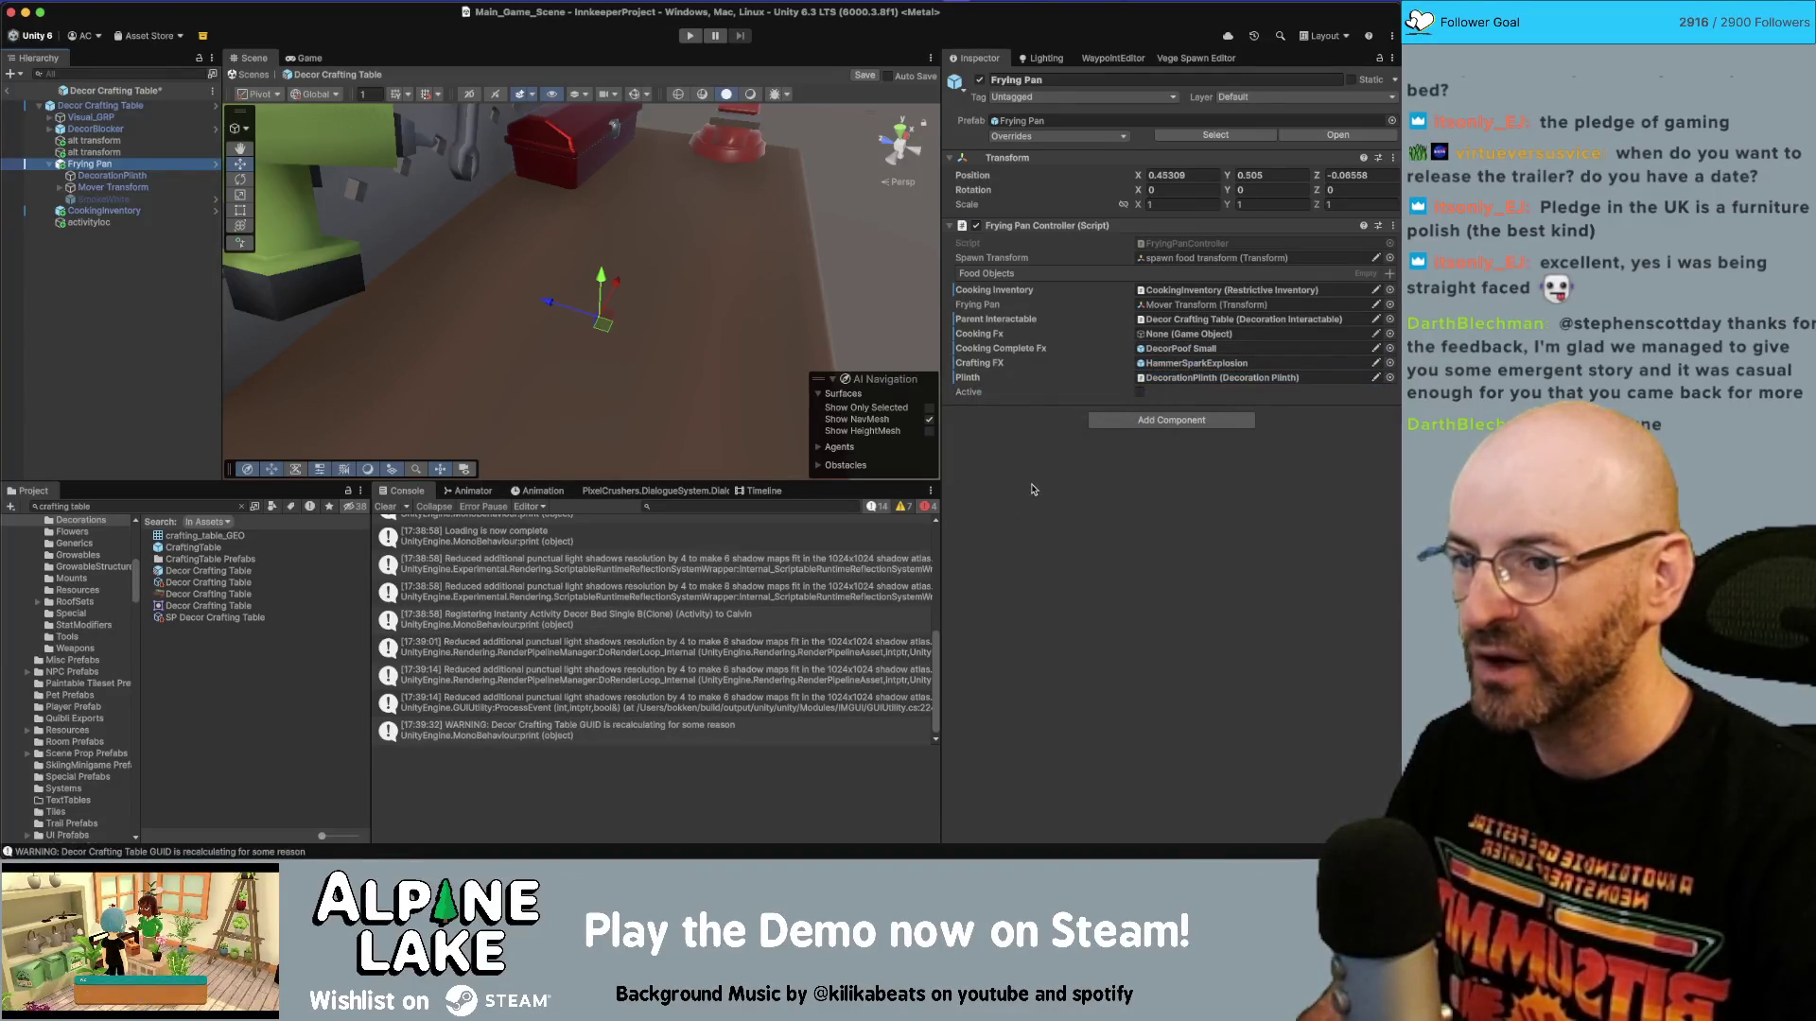
{"action": "left_click", "coordinate": [1032, 471]}
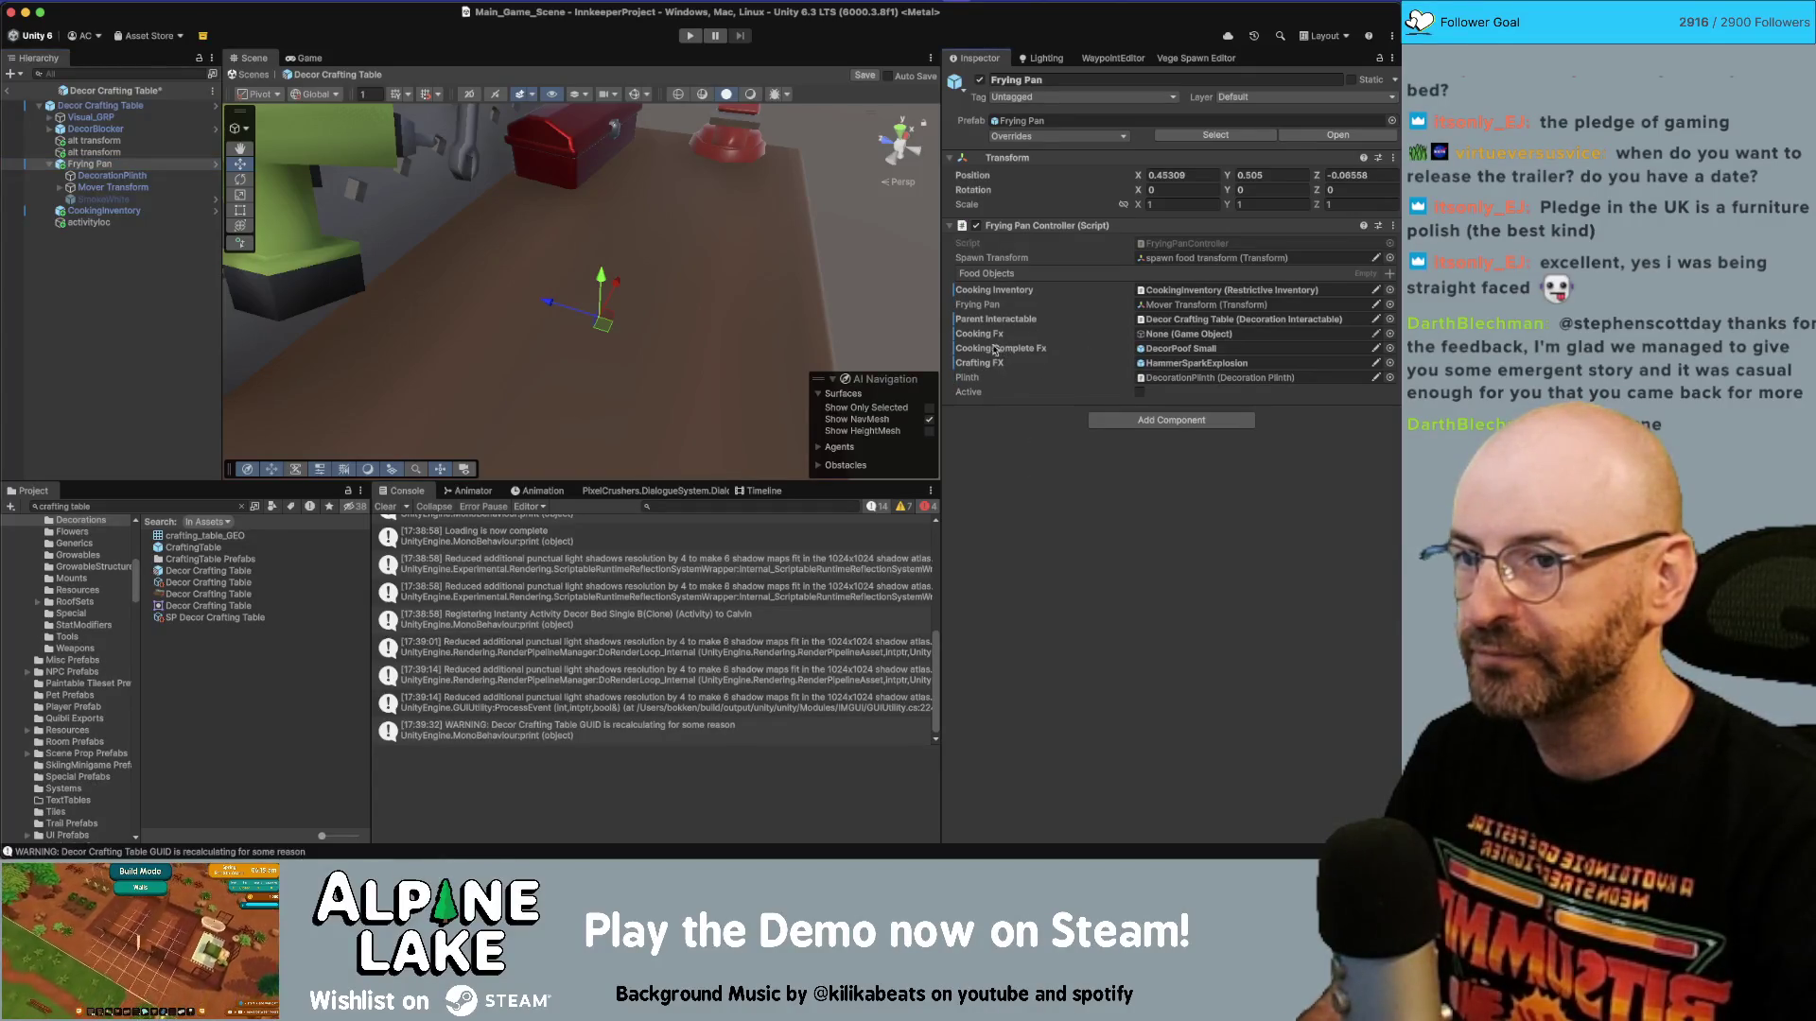
{"action": "left_click", "coordinate": [173, 309]}
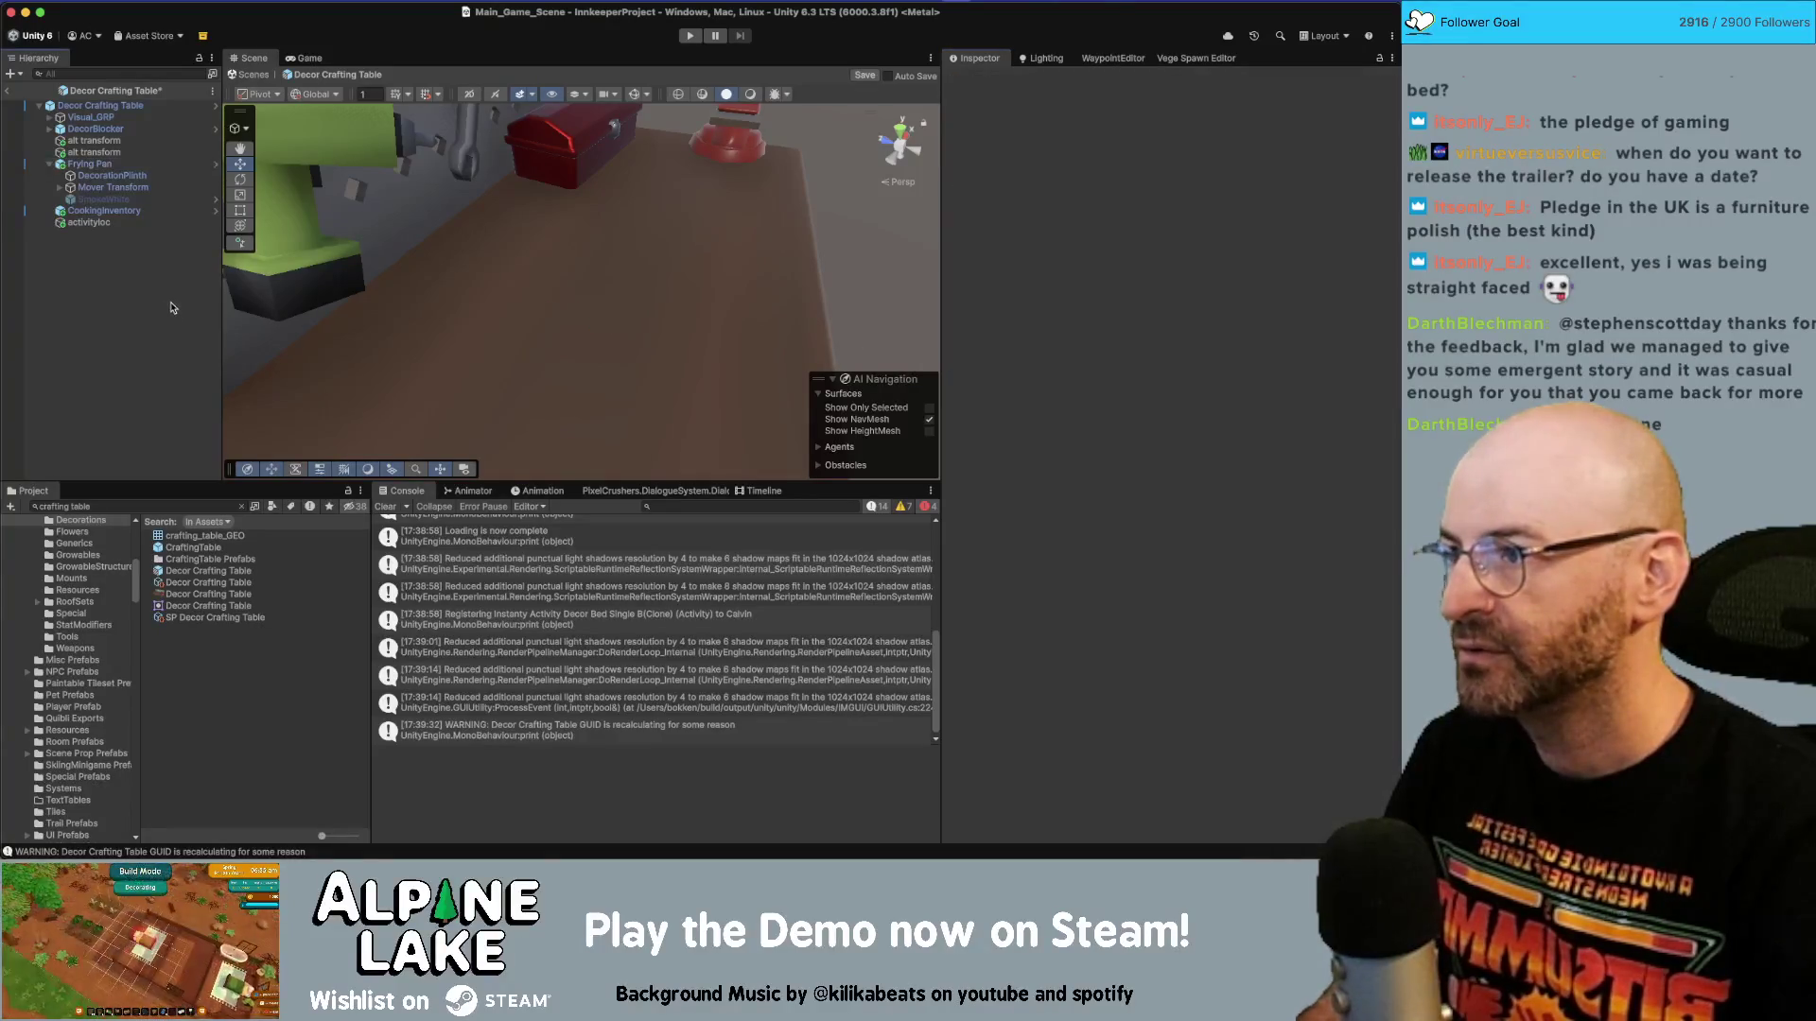
{"action": "key", "text": "ctrl+s"}
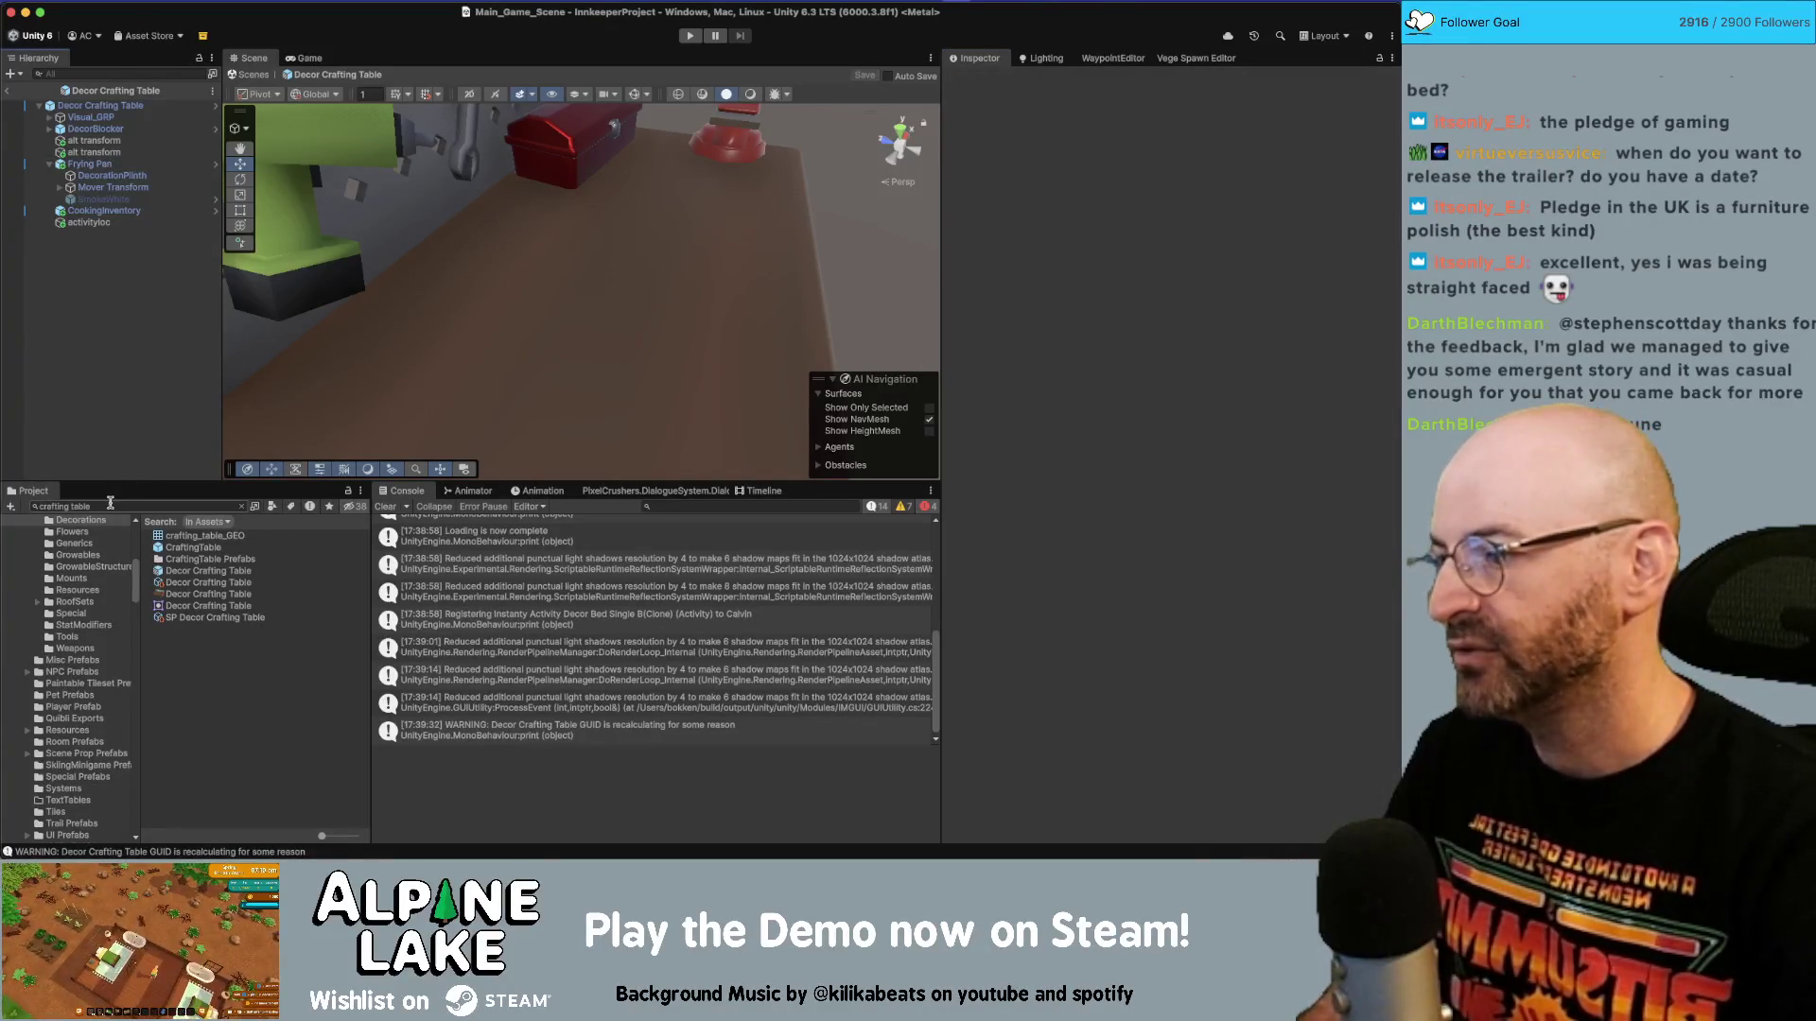
Open the Decor Stove prefab and move activityloc toward the stove's front left.
{"action": "type", "text": "decor stov"}
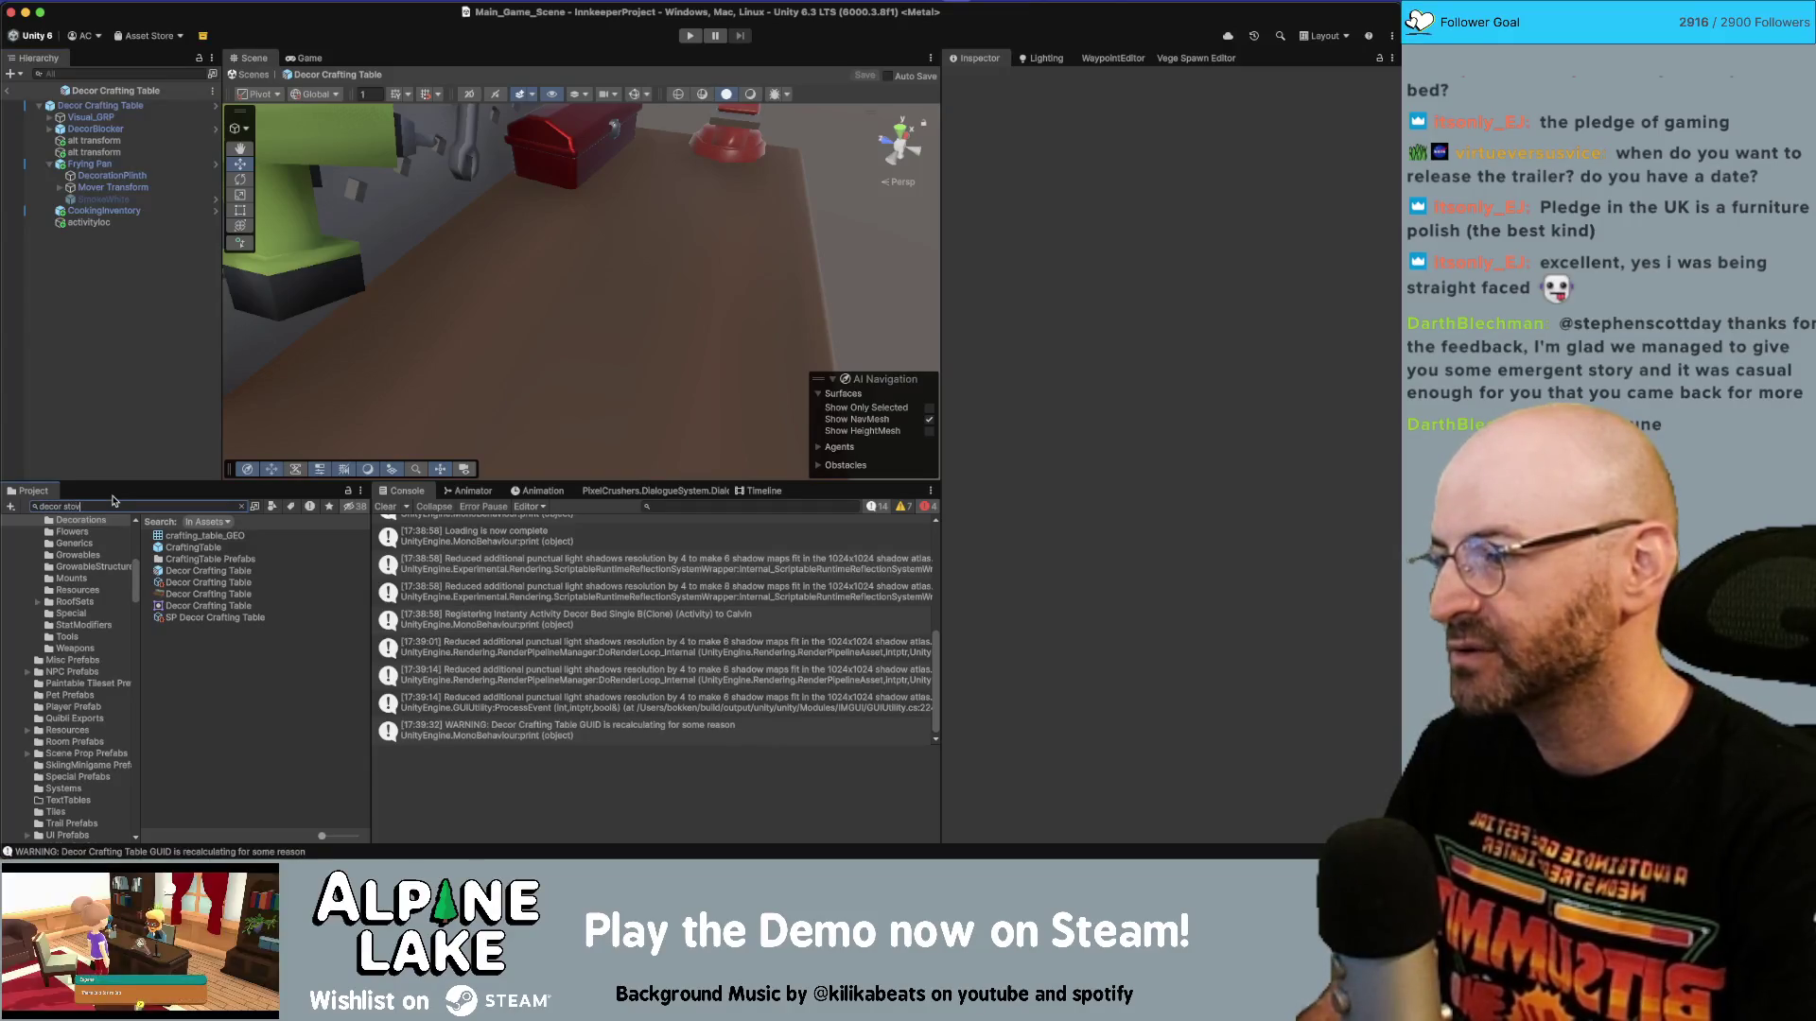
{"action": "type", "text": "e"}
{"action": "double_click", "coordinate": [186, 558]}
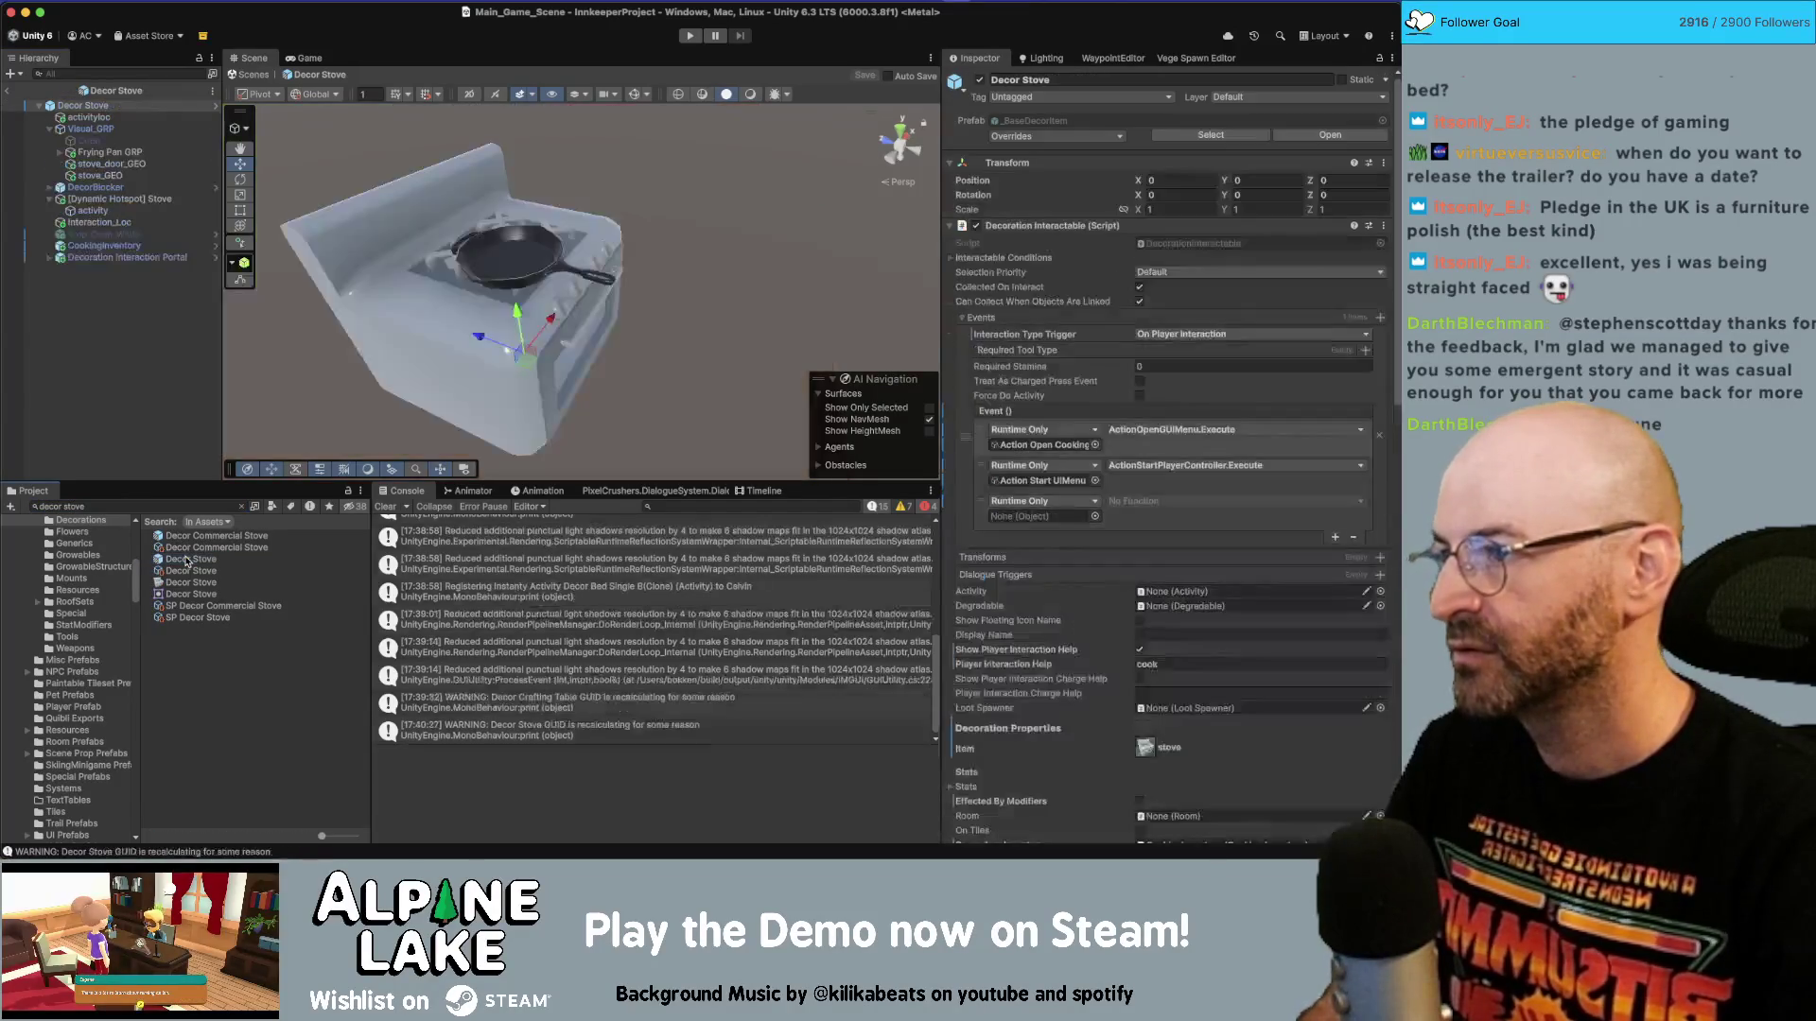
{"action": "left_click", "coordinate": [50, 128]}
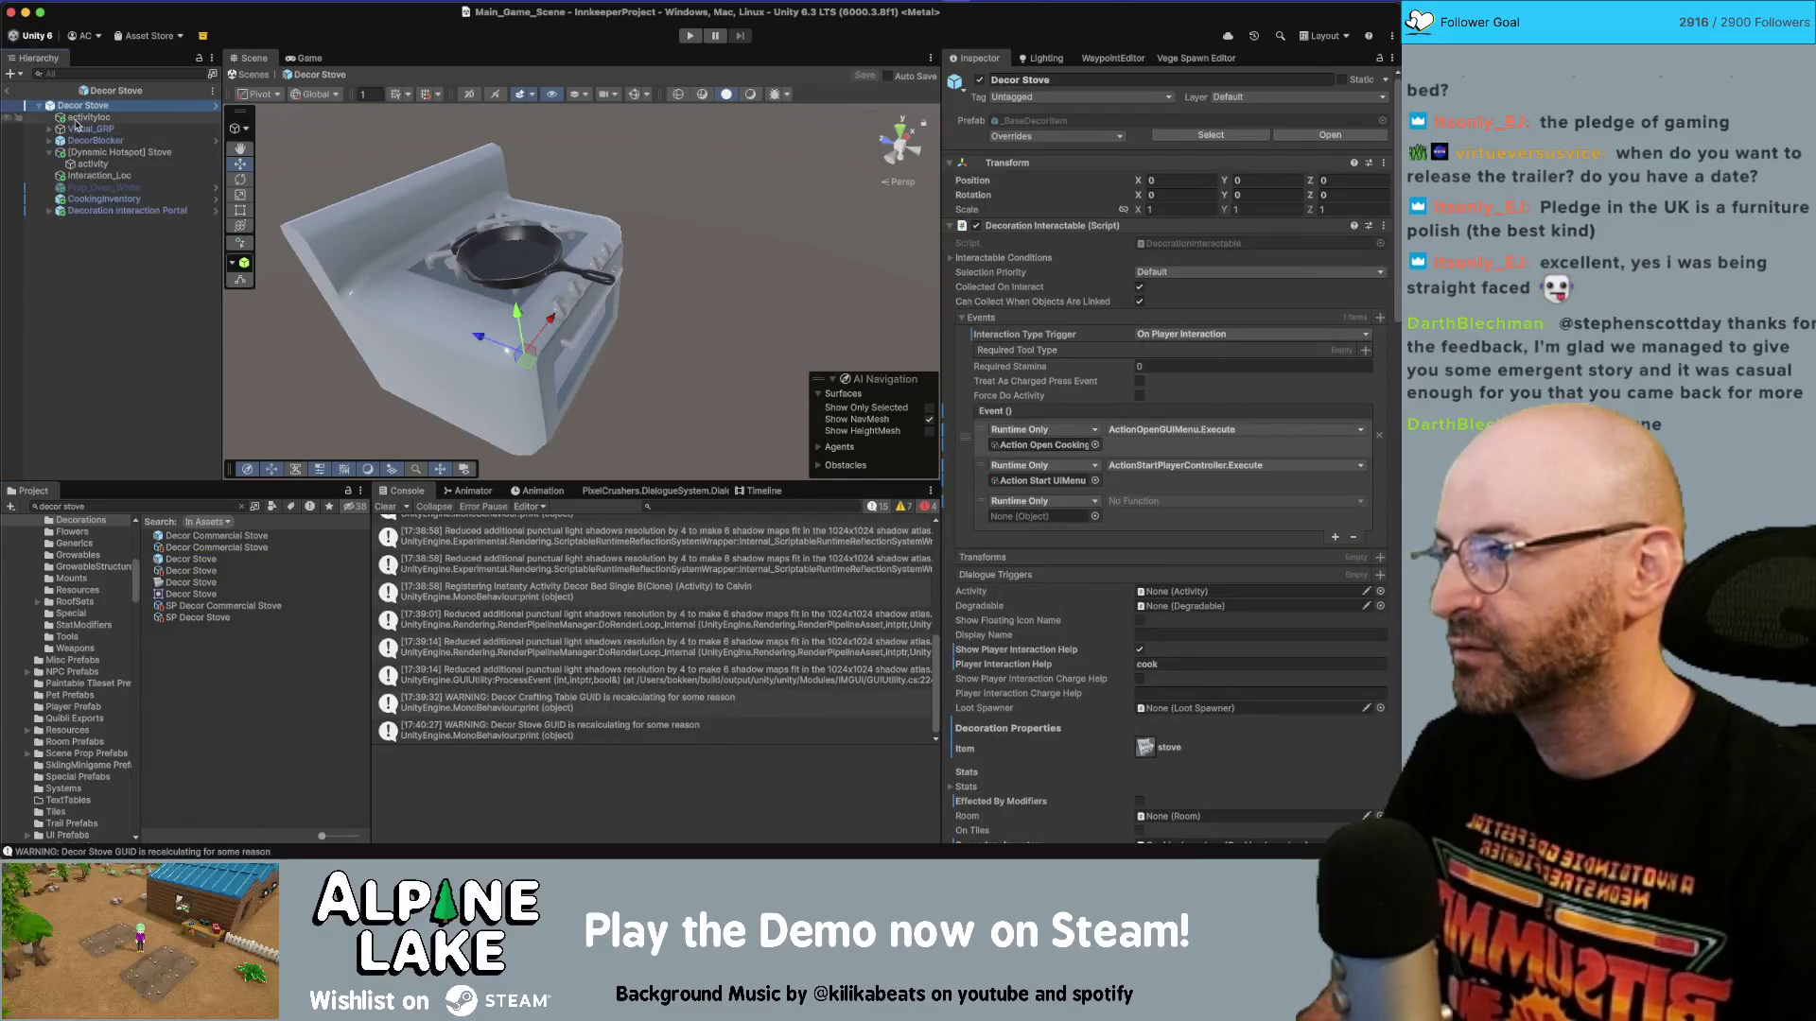
{"action": "left_click", "coordinate": [87, 118]}
{"action": "left_click", "coordinate": [49, 153]}
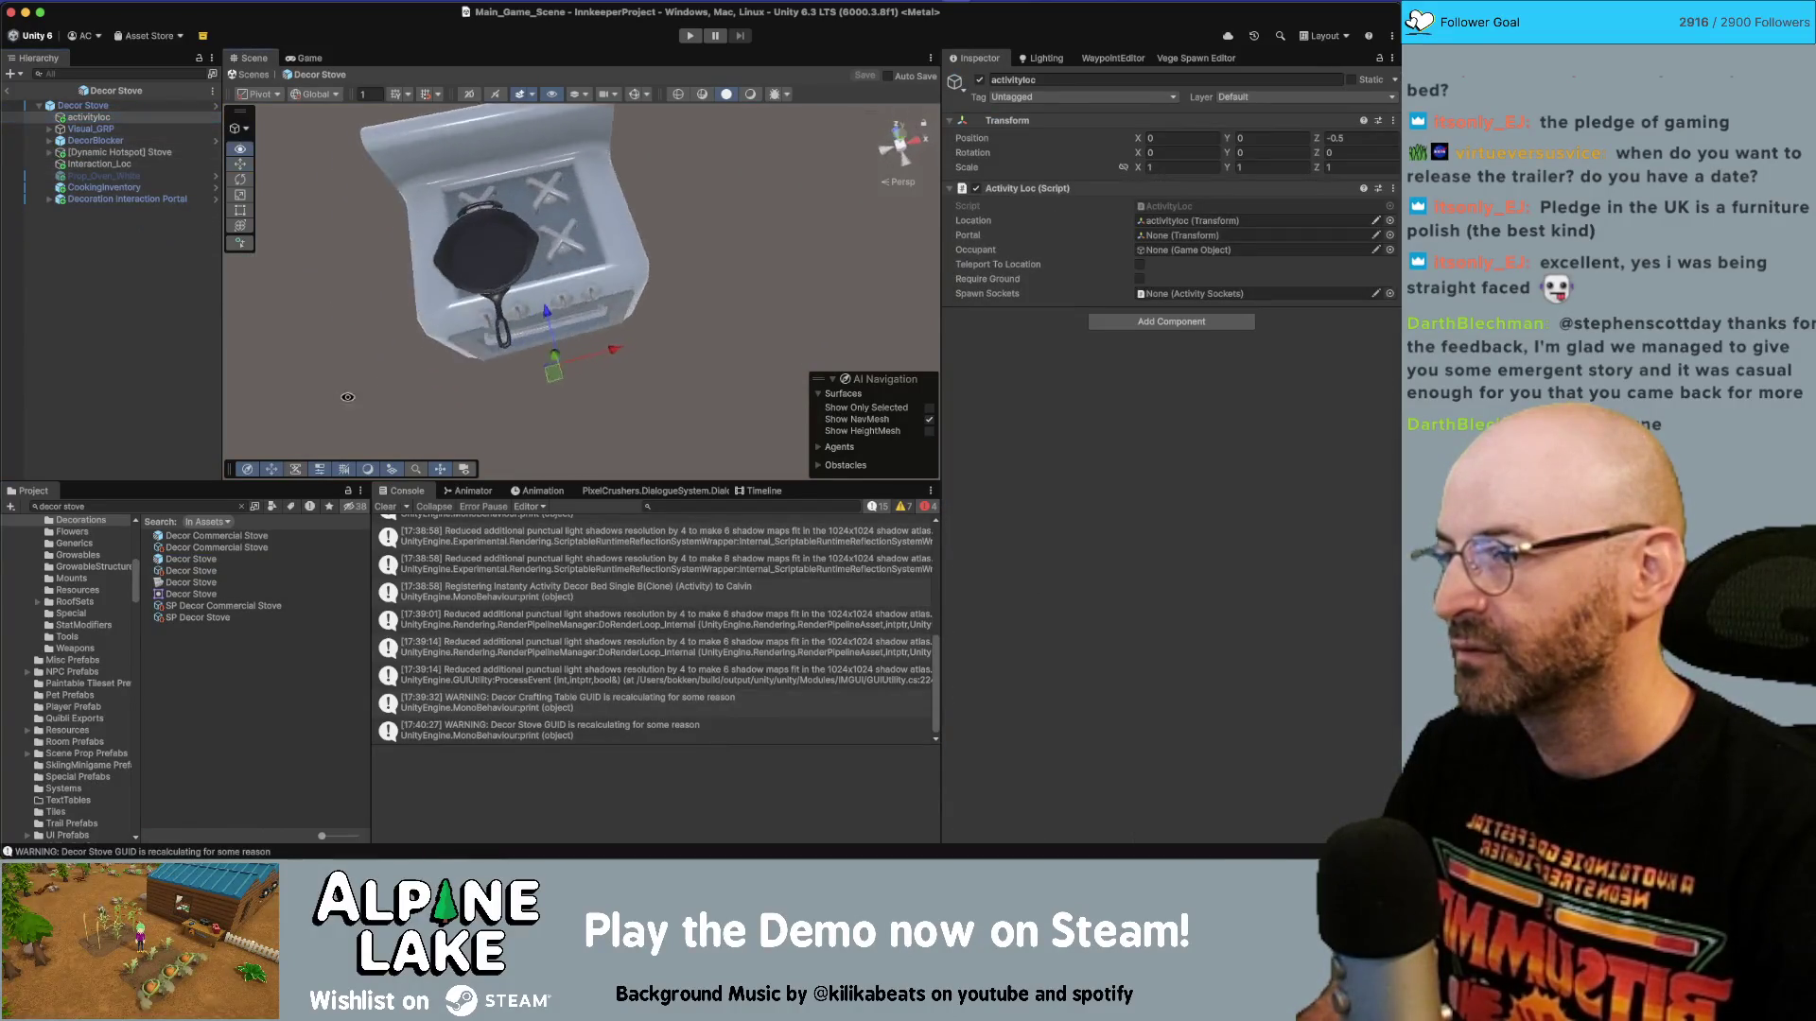
{"action": "left_click_drag", "start_coordinate": [568, 369], "coordinate": [520, 378]}
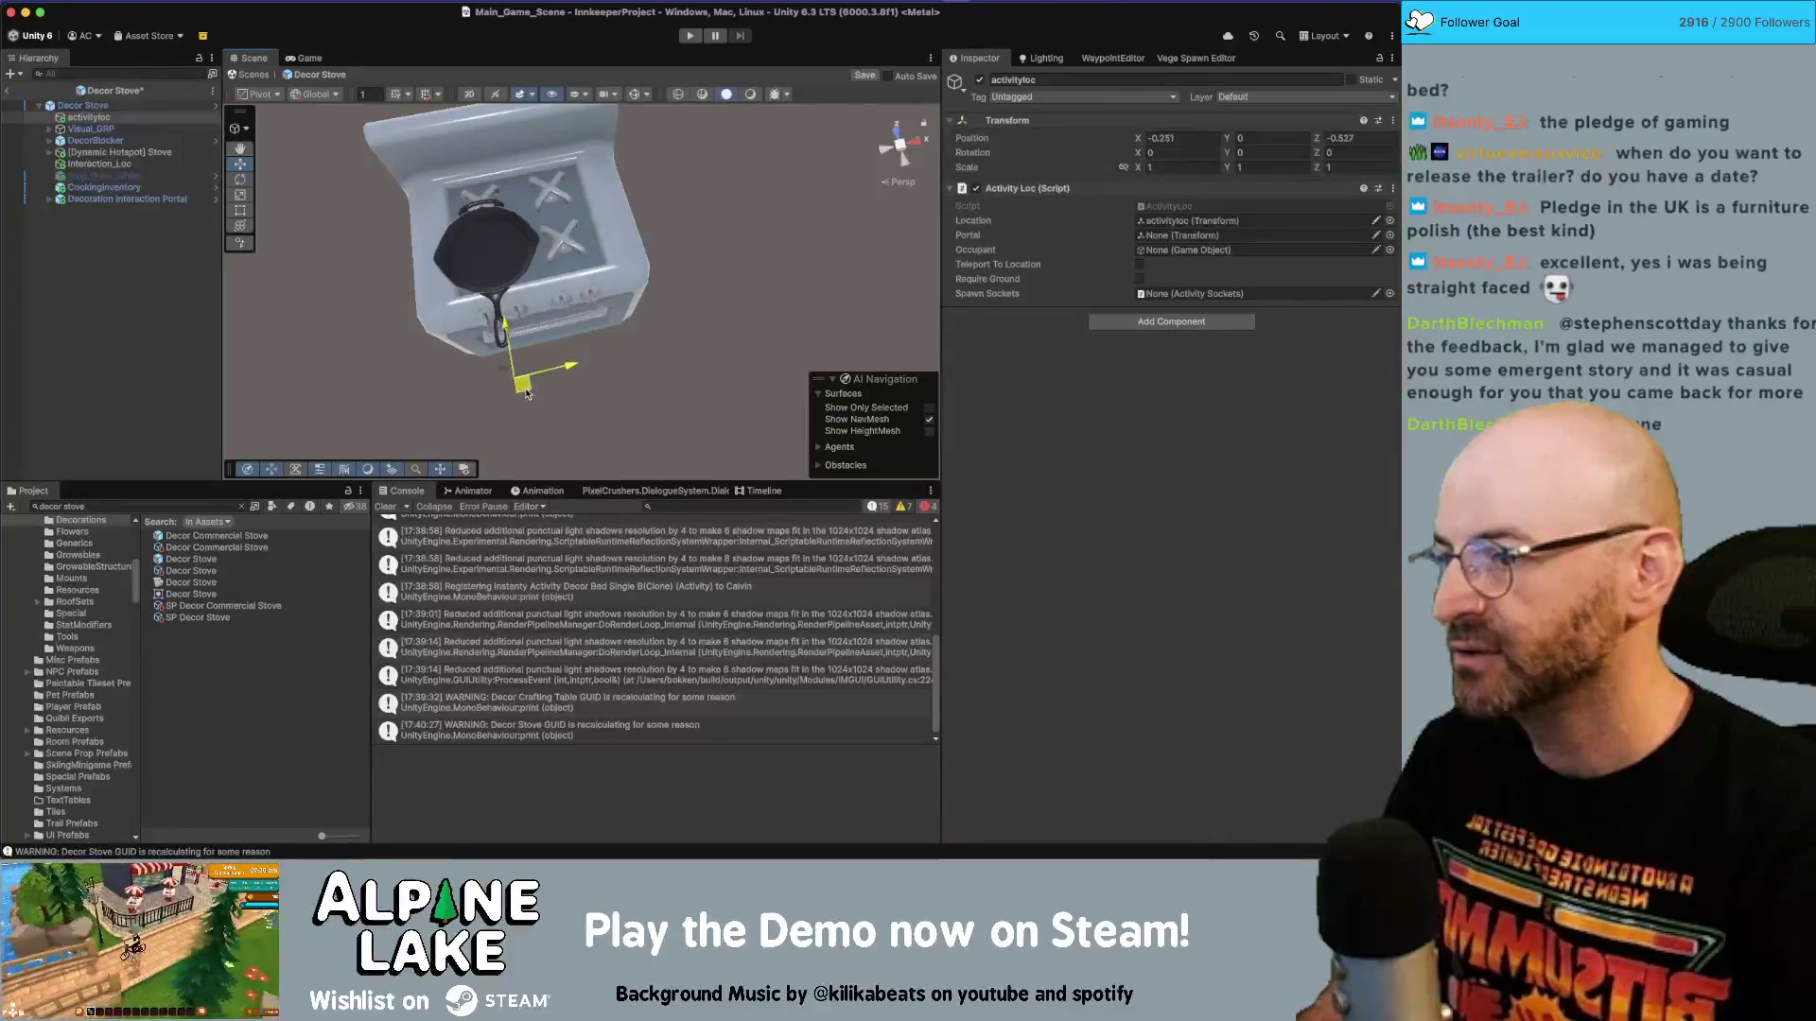
{"action": "scroll", "coordinate": [527, 273], "scroll_direction": "up", "scroll_amount": 3}
{"action": "scroll", "coordinate": [526, 273], "scroll_direction": "down", "scroll_amount": 2}
Add Action Warp Player's ExecuteSimpleWarp to the third interaction event, targeting activityloc.
{"action": "left_click", "coordinate": [527, 274]}
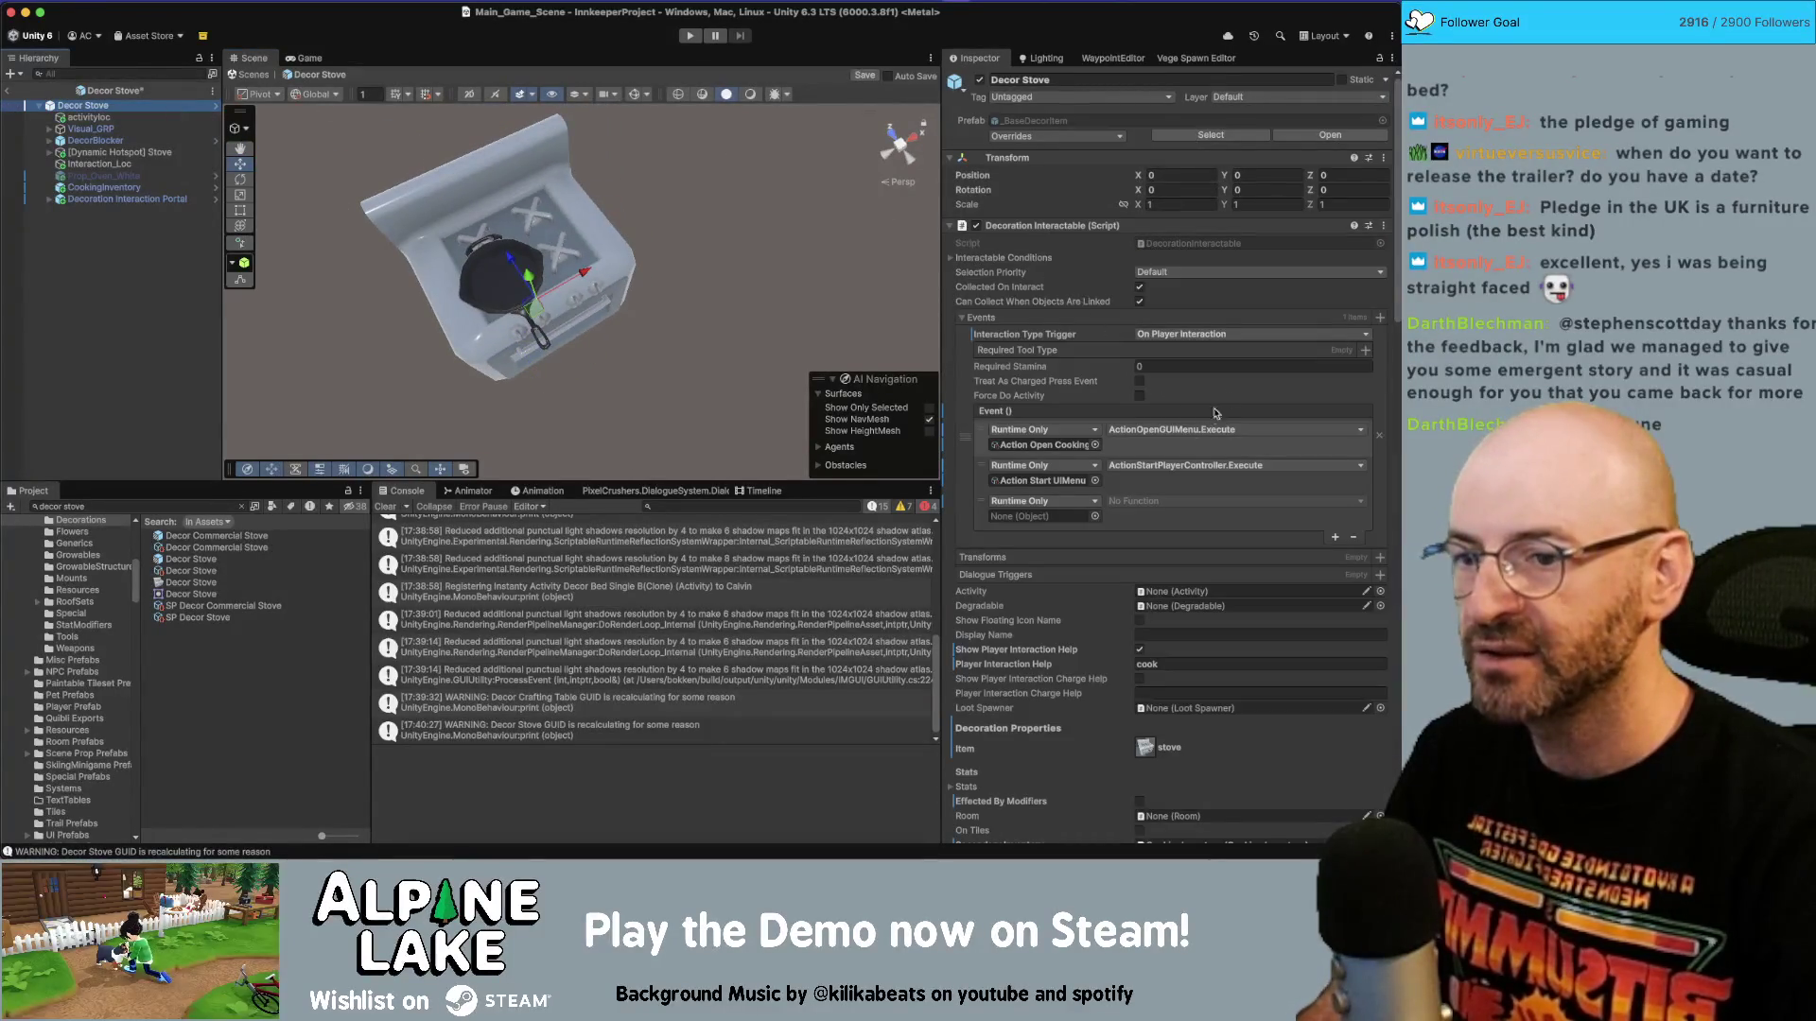
{"action": "left_click", "coordinate": [1095, 517]}
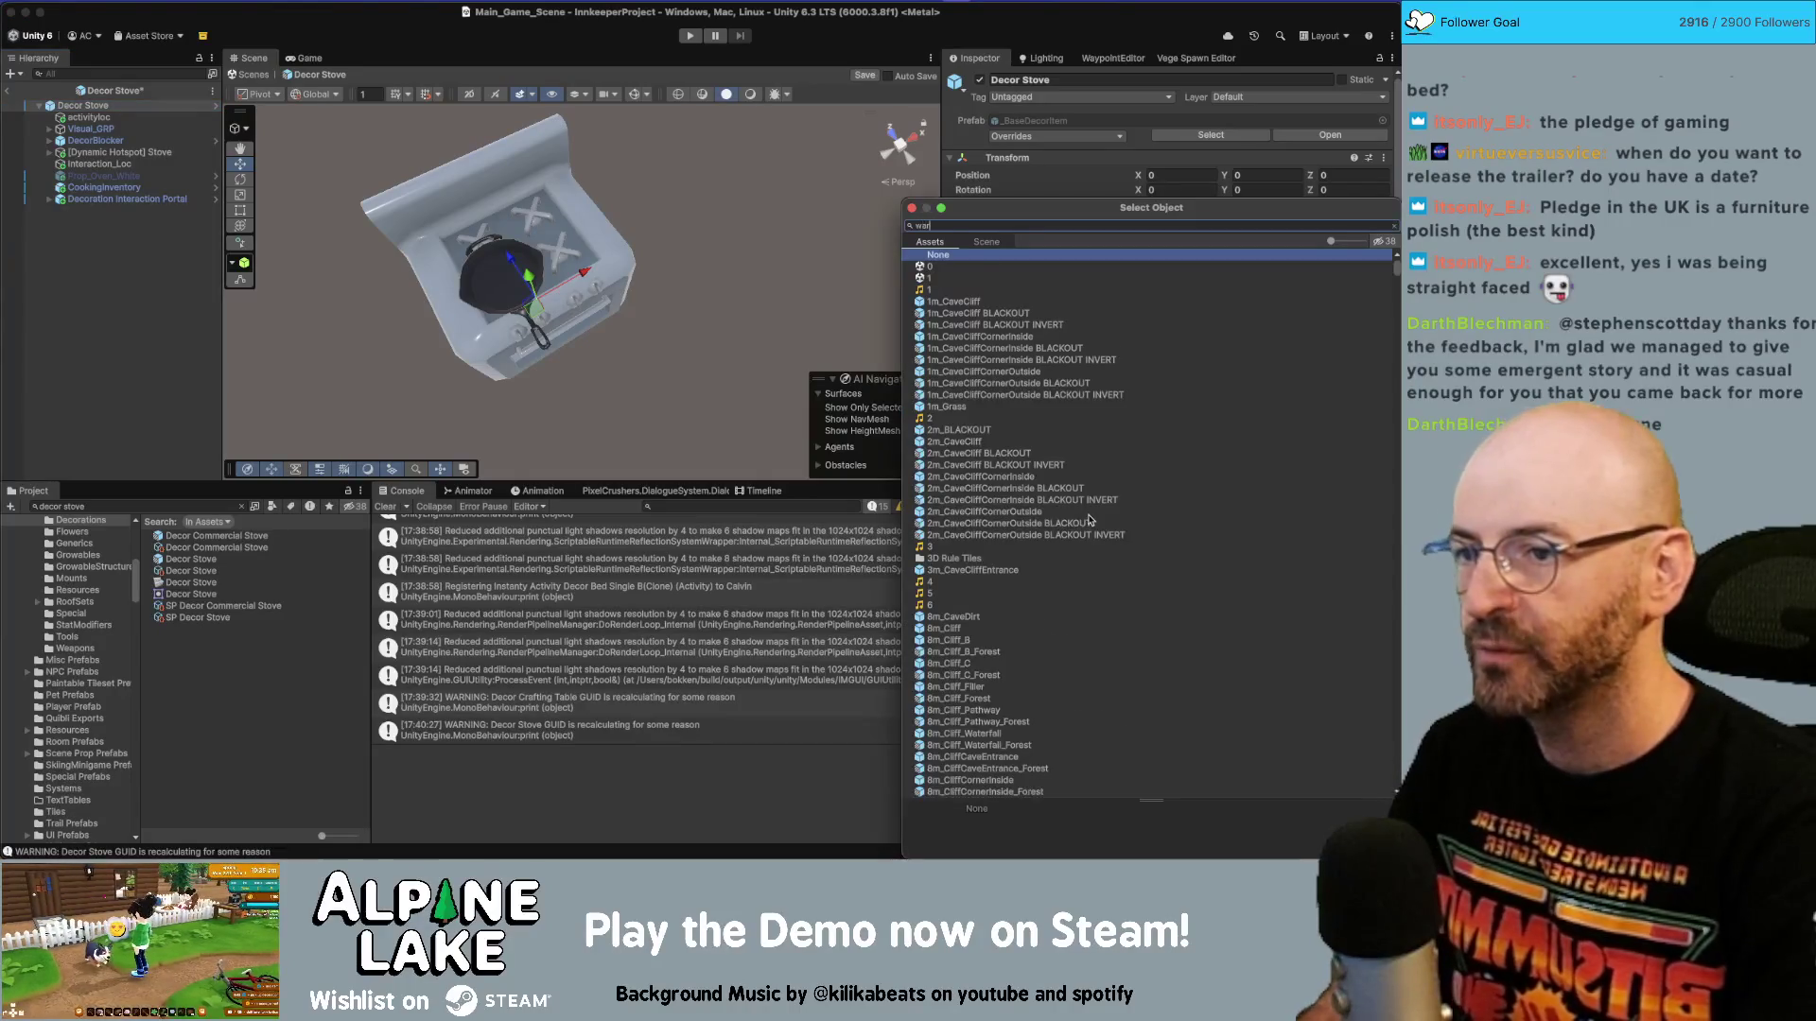
{"action": "type", "text": "p"}
{"action": "double_click", "coordinate": [964, 278]}
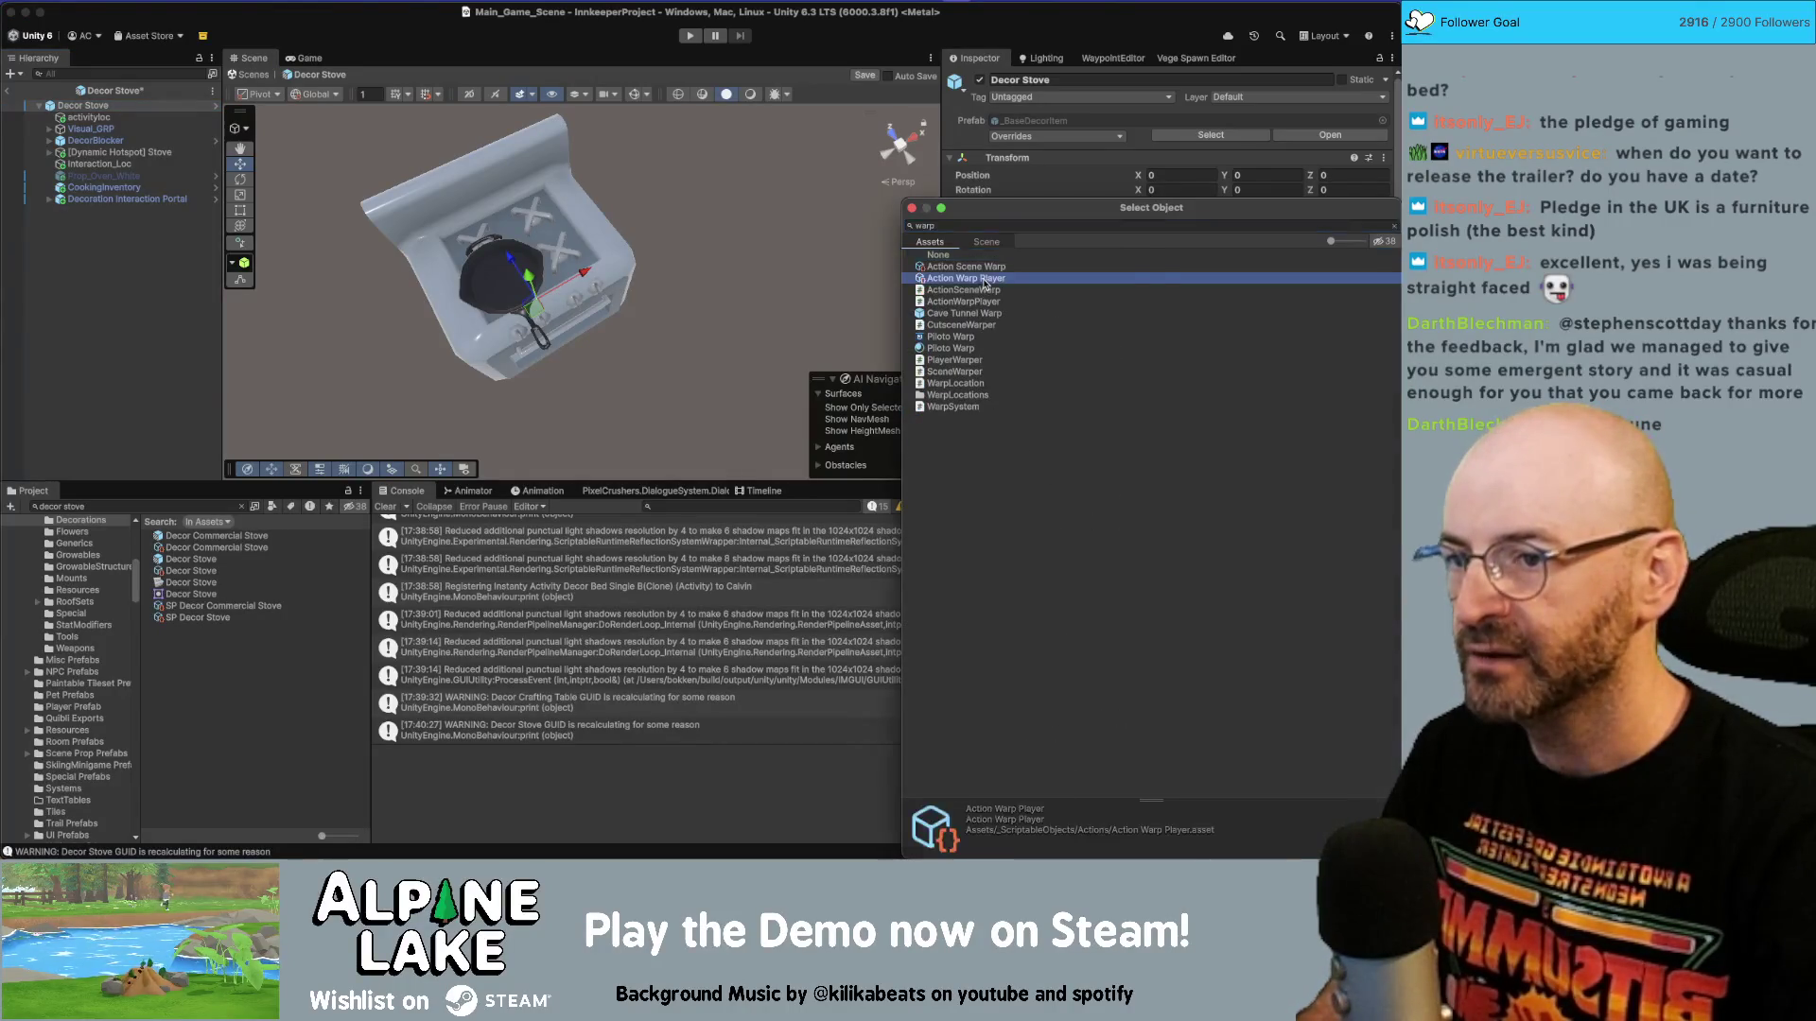
{"action": "left_click", "coordinate": [1173, 501]}
{"action": "mouse_move", "coordinate": [1169, 549]}
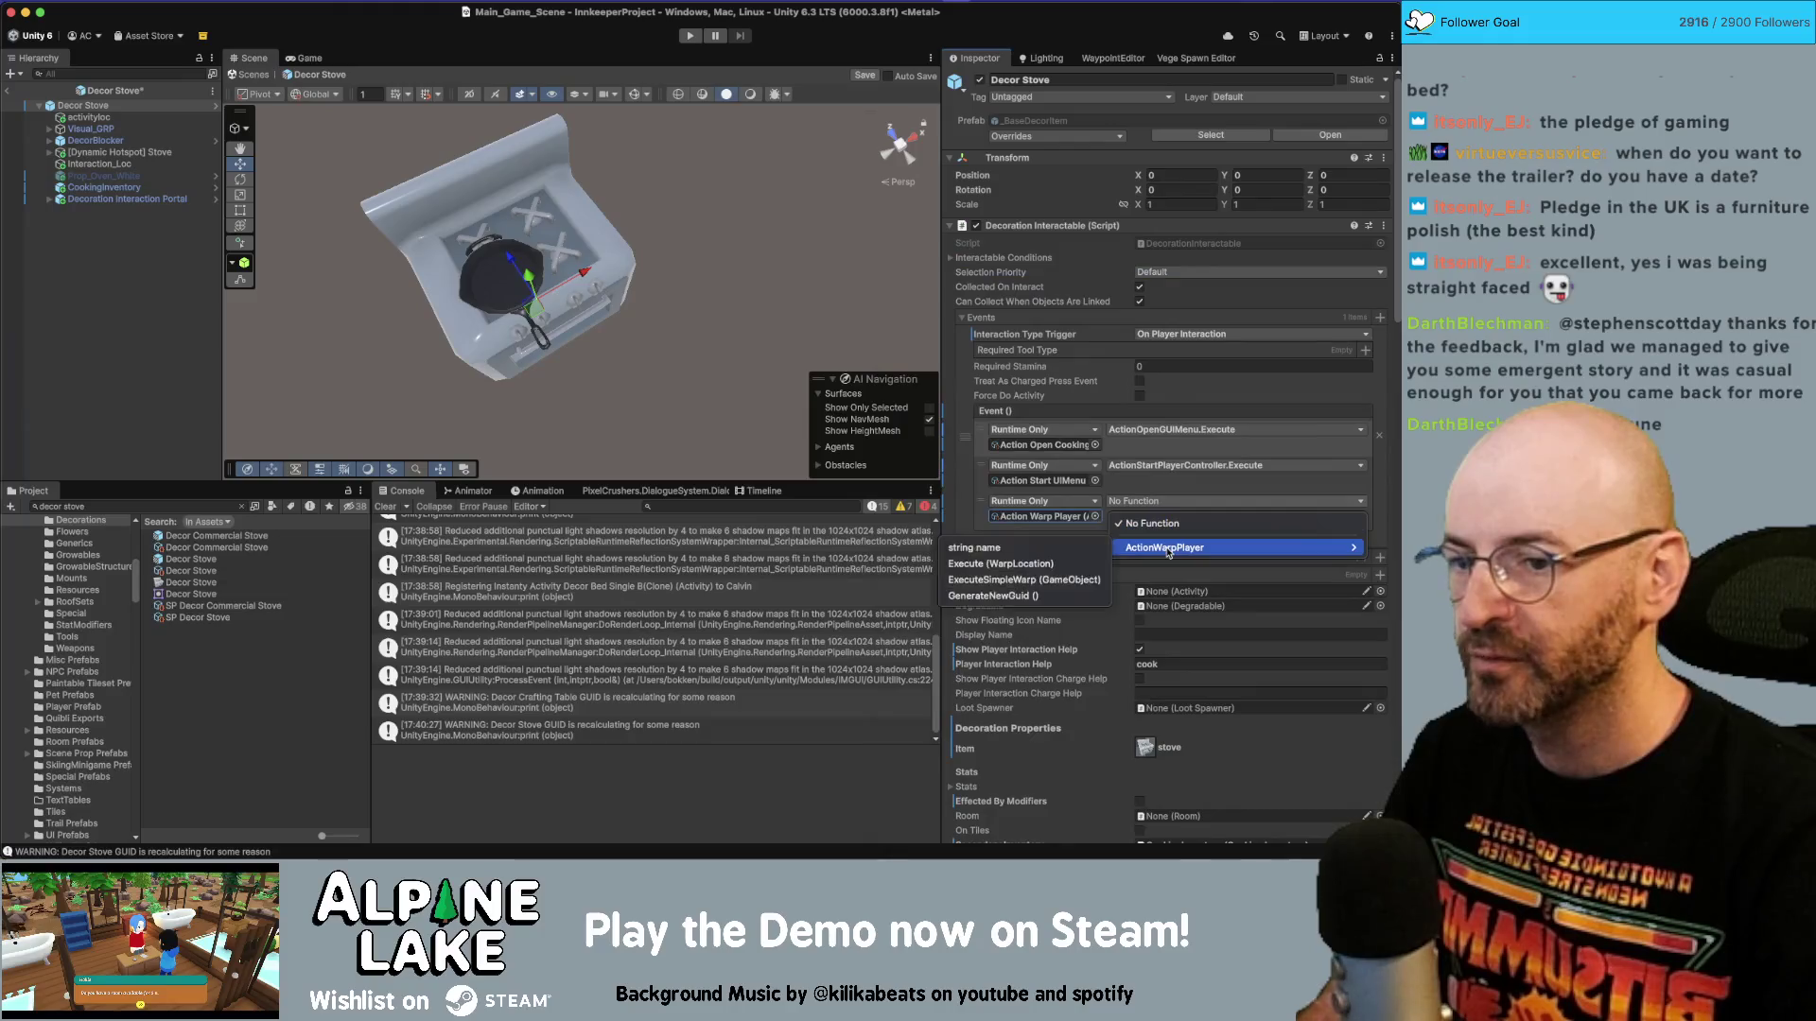
{"action": "left_click", "coordinate": [1024, 580]}
{"action": "mouse_move", "coordinate": [91, 129]}
{"action": "left_mouse_down"}
{"action": "mouse_move", "coordinate": [1040, 516]}
{"action": "mouse_move", "coordinate": [1211, 516]}
{"action": "left_mouse_up"}
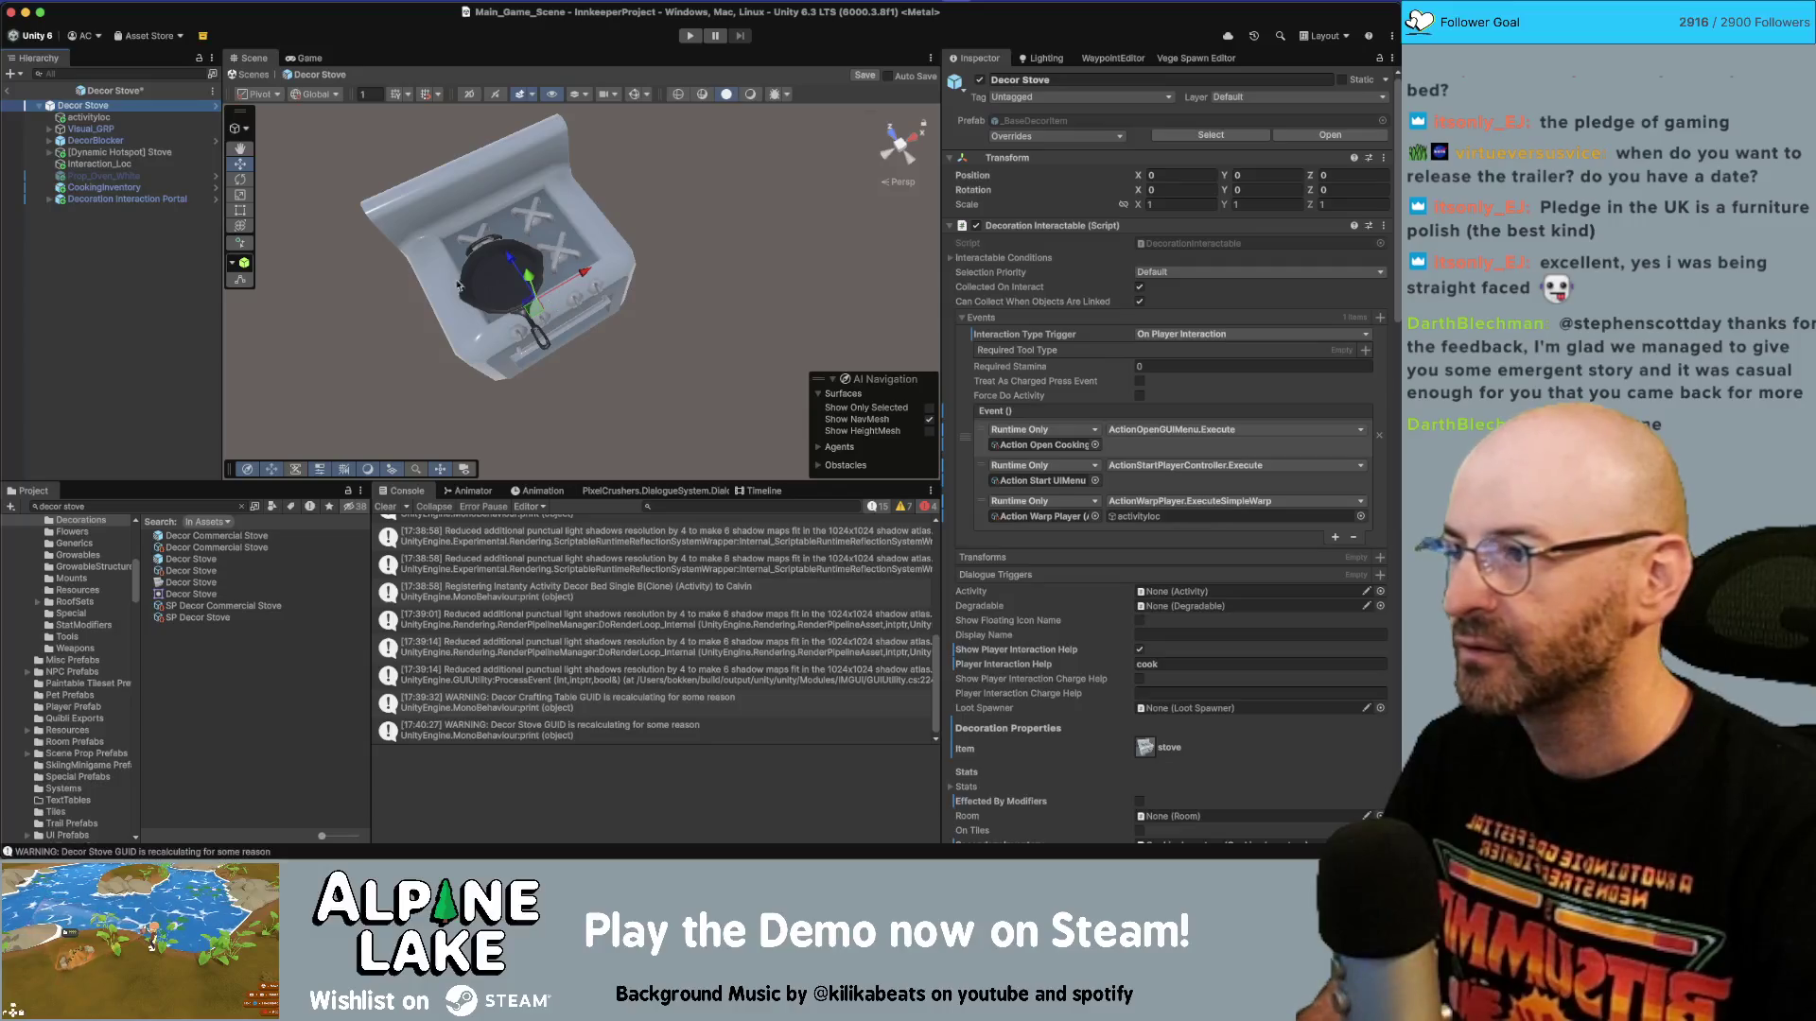
{"action": "left_click", "coordinate": [32, 117]}
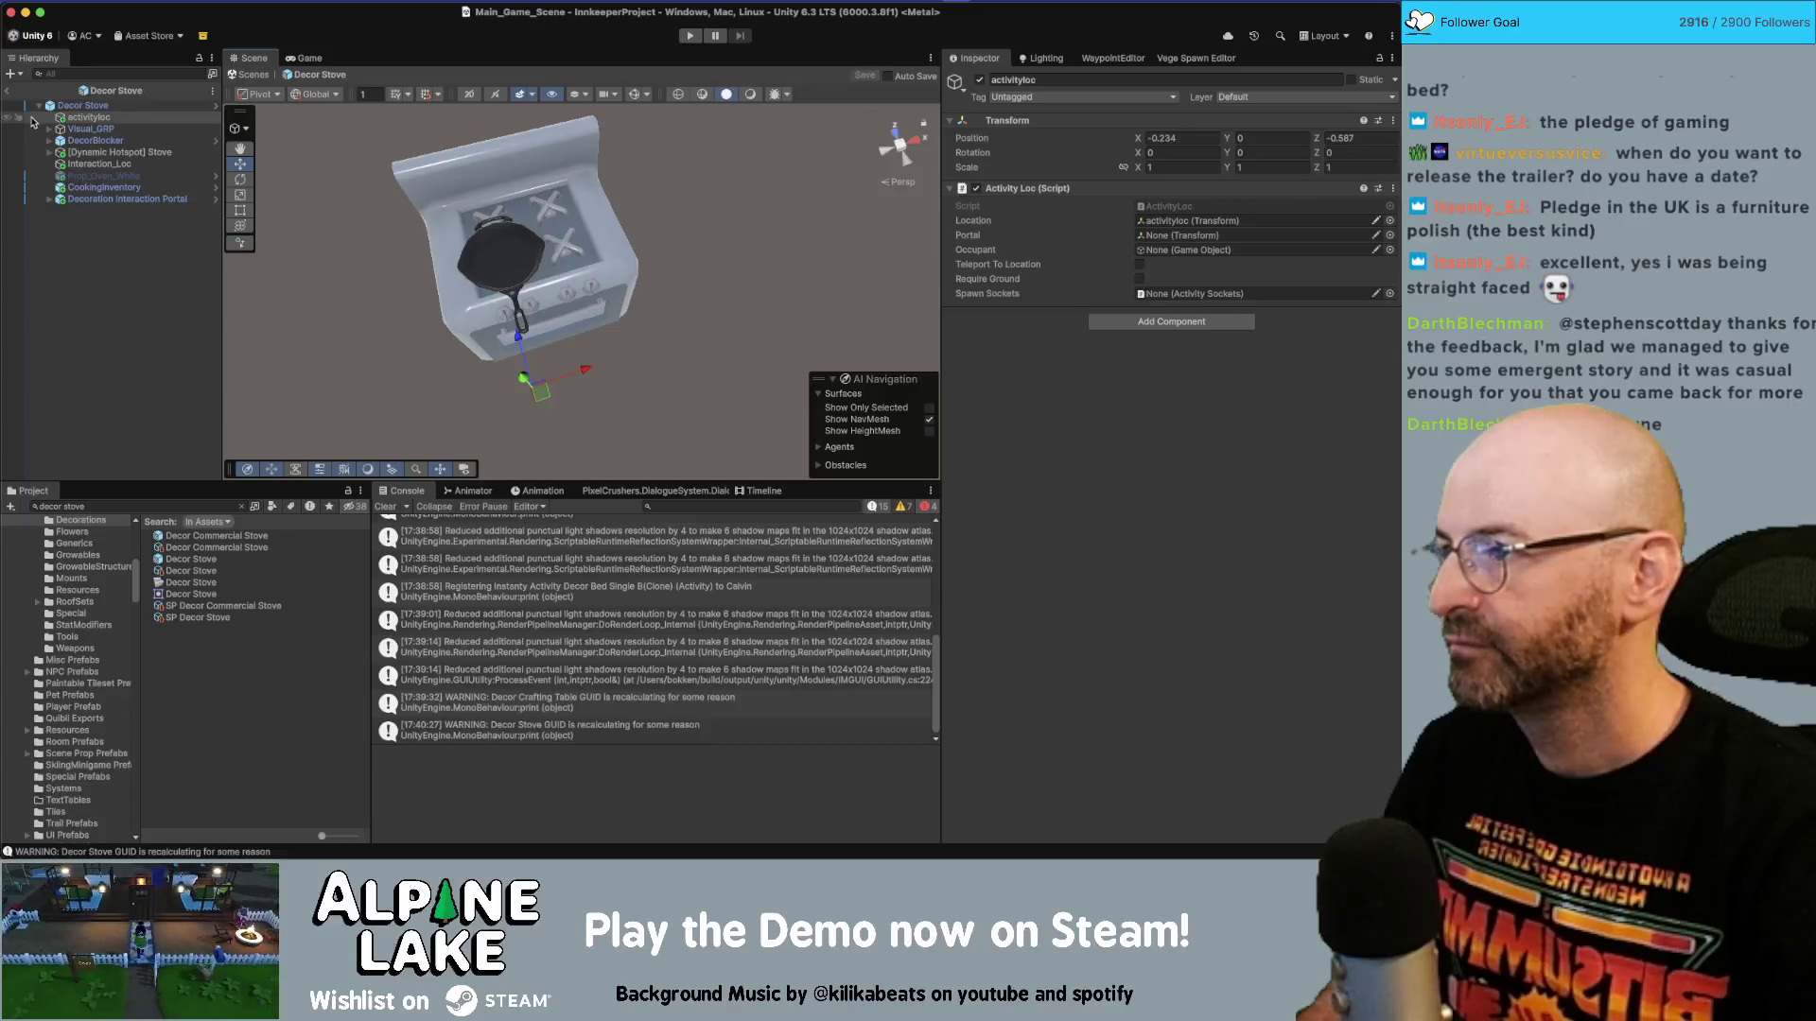
Leave the prefab, locate Decor Stove in its Decorations folder, and reopen it for editing.
{"action": "left_click", "coordinate": [8, 91]}
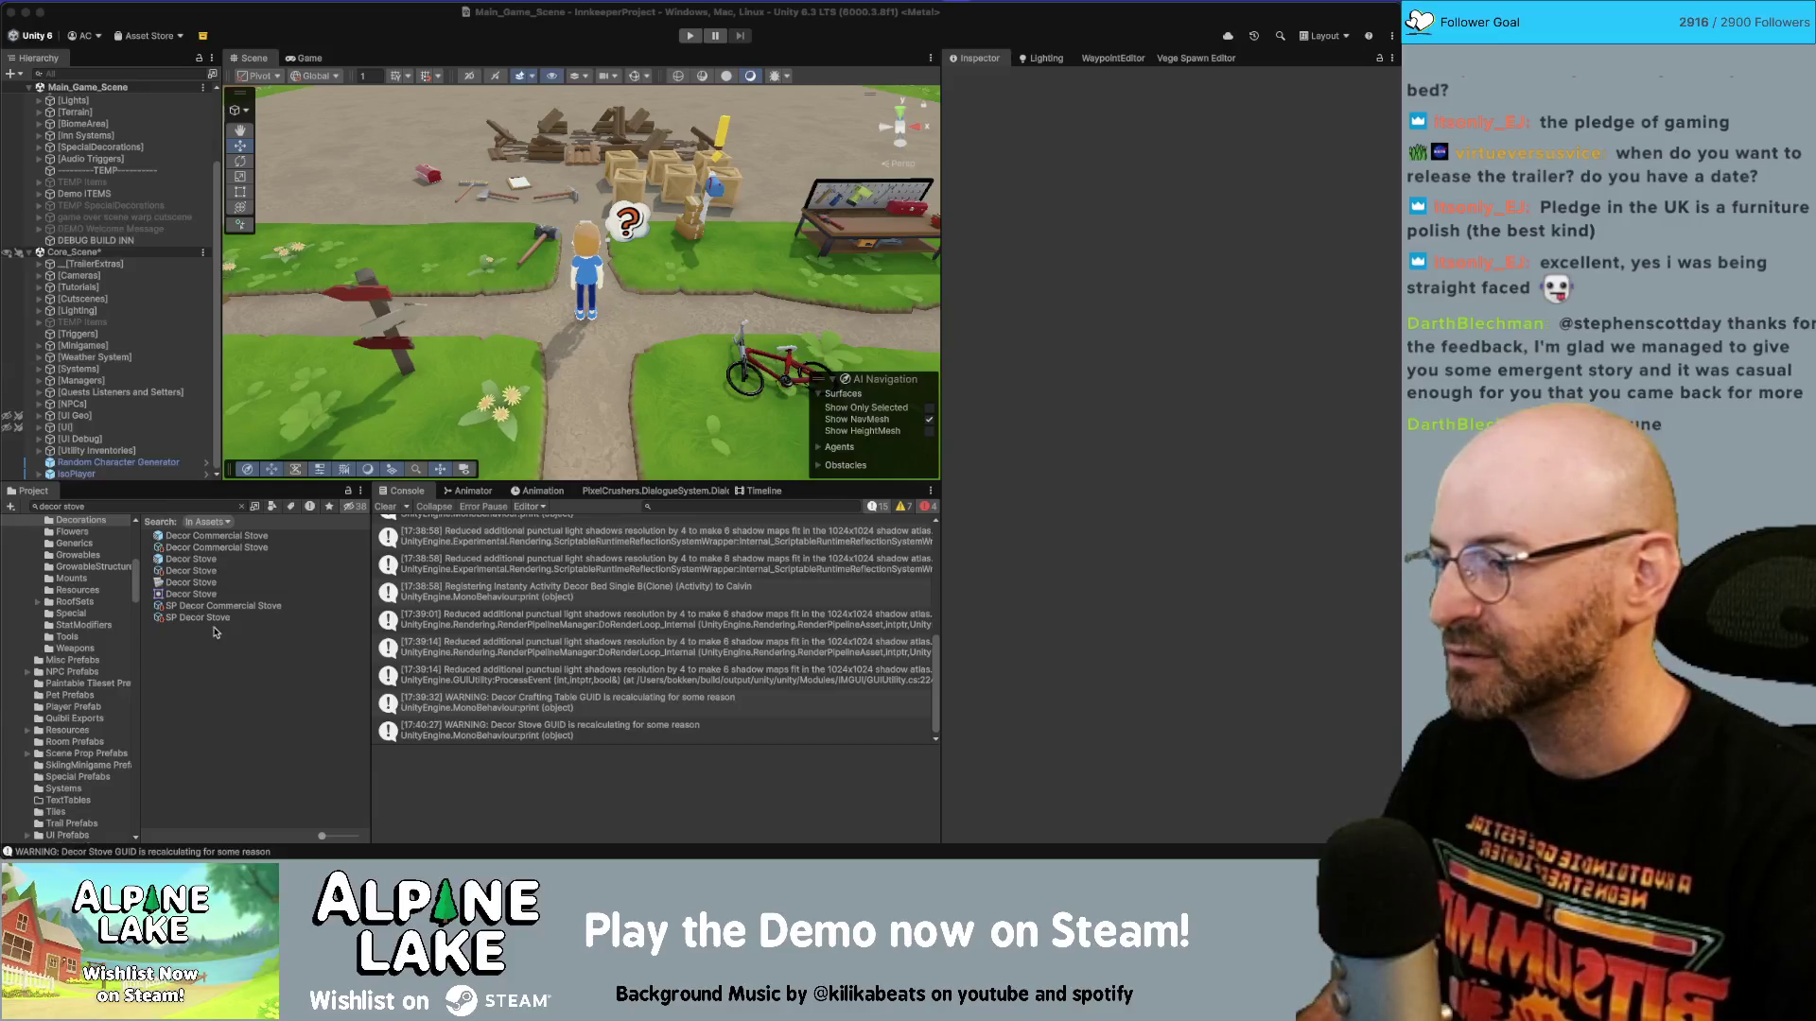
{"action": "left_click", "coordinate": [190, 558]}
{"action": "key", "text": "Up"}
{"action": "key", "text": "Up"}
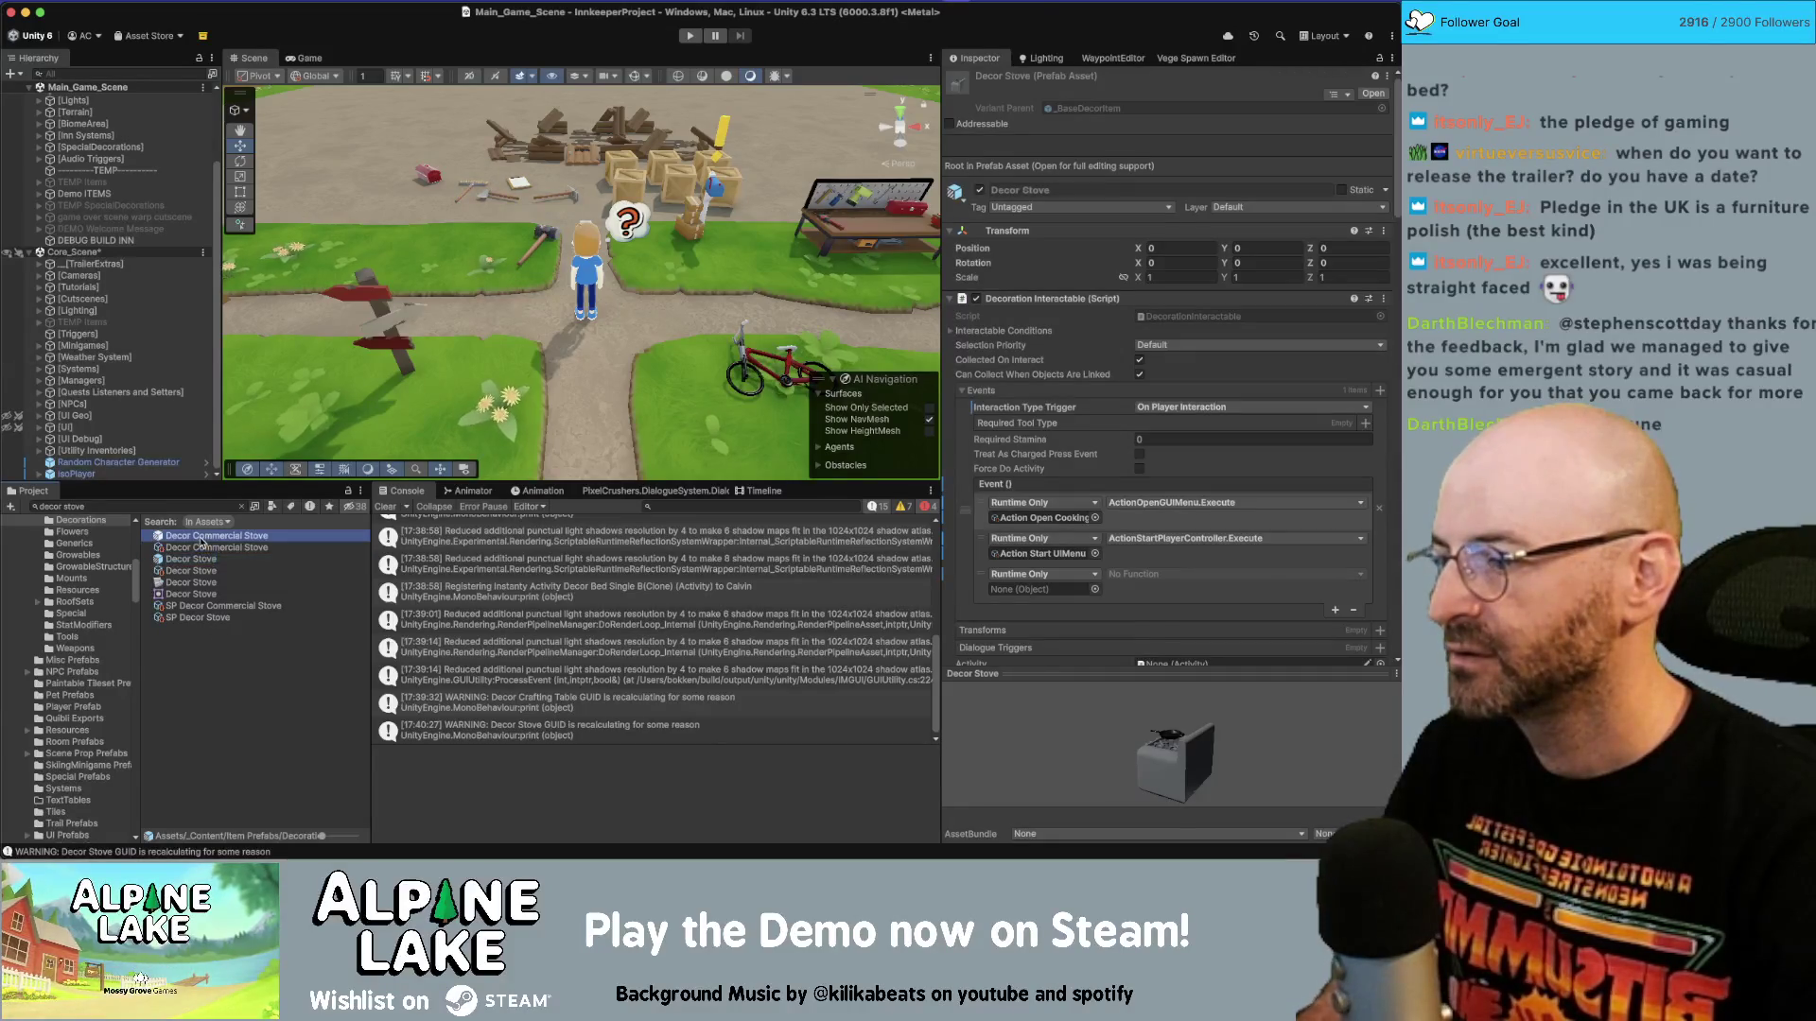
{"action": "left_click", "coordinate": [193, 559]}
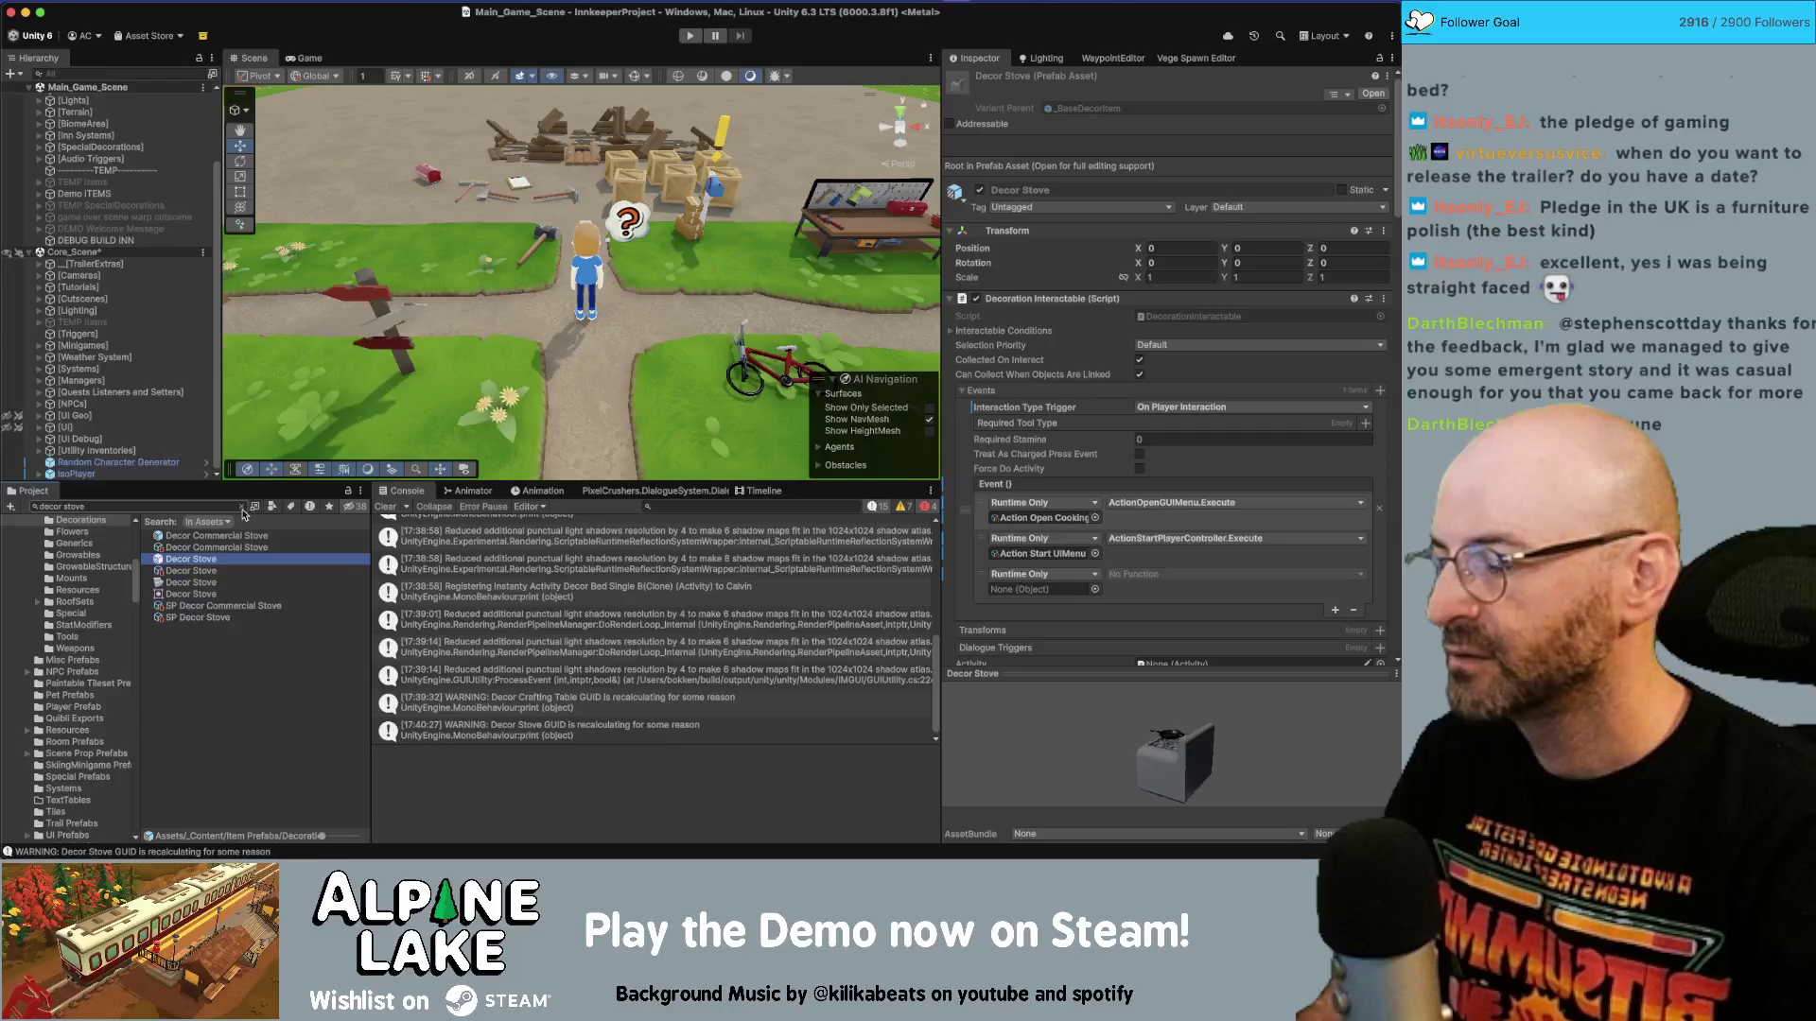
{"action": "left_click", "coordinate": [242, 508]}
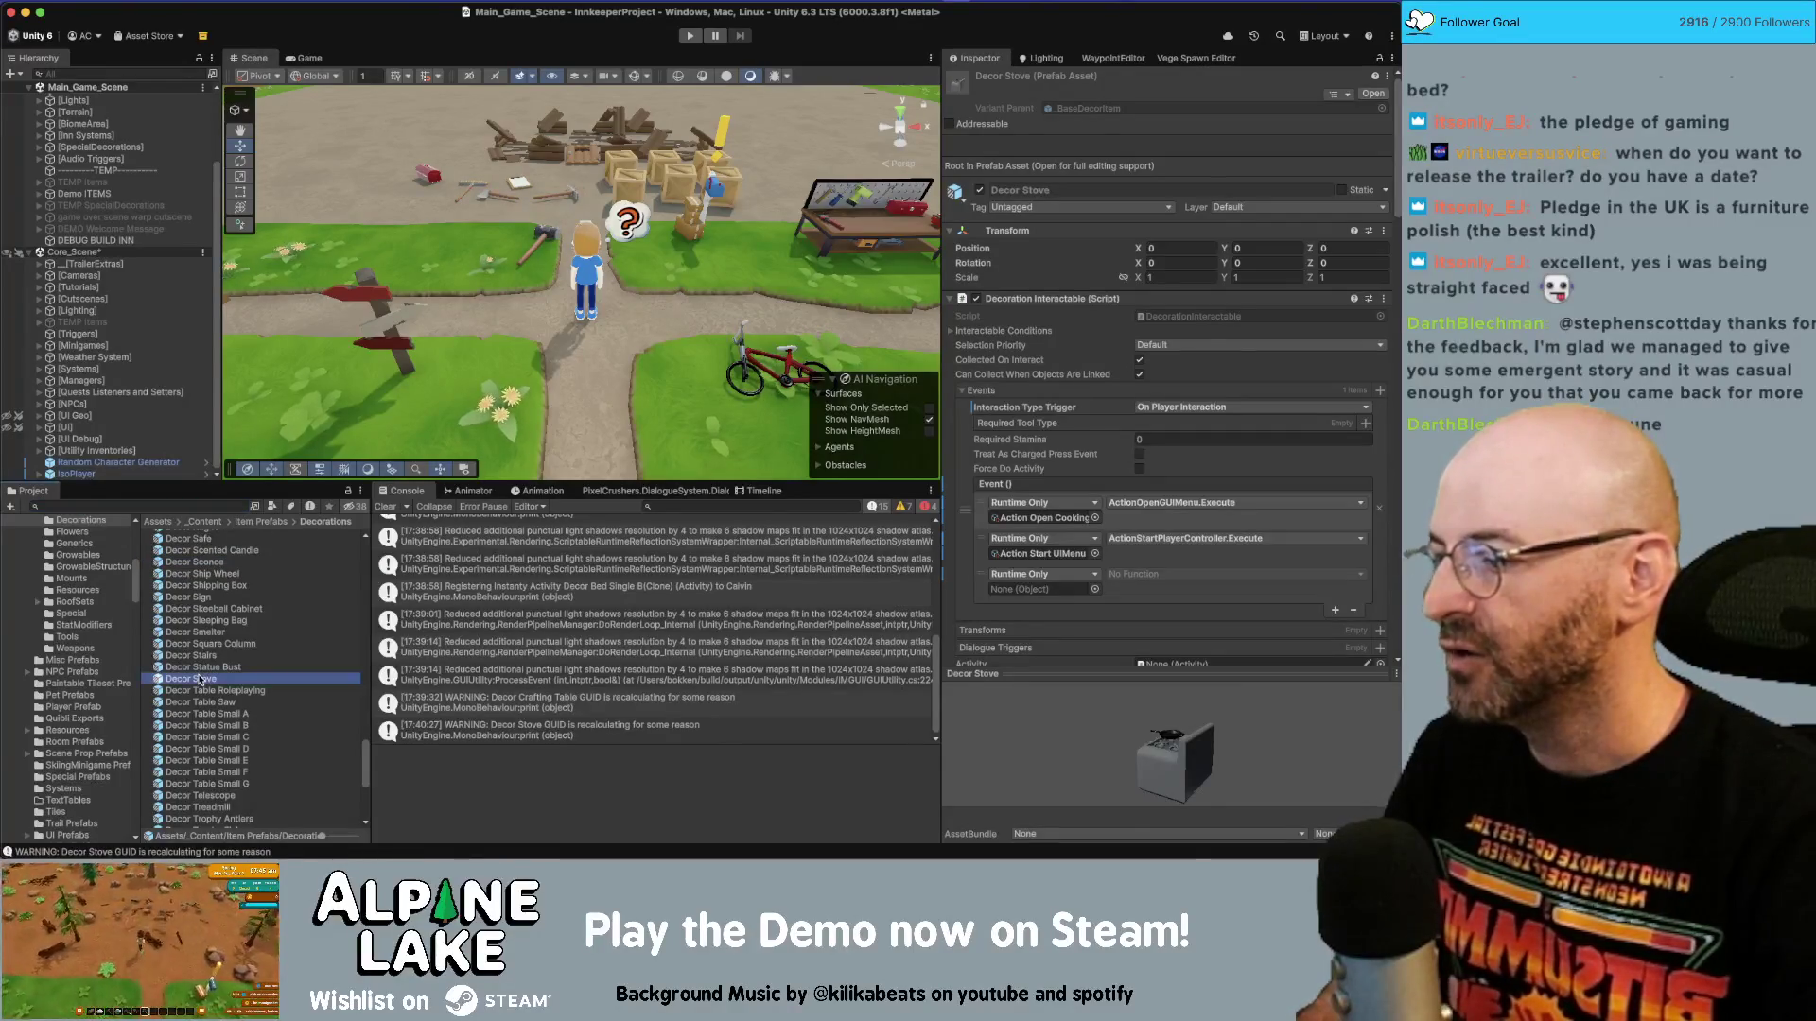
{"action": "double_click", "coordinate": [201, 675]}
Review the activityloc, activity and DecorBlocker objects, then search the project for decor stove.
{"action": "left_click", "coordinate": [90, 116]}
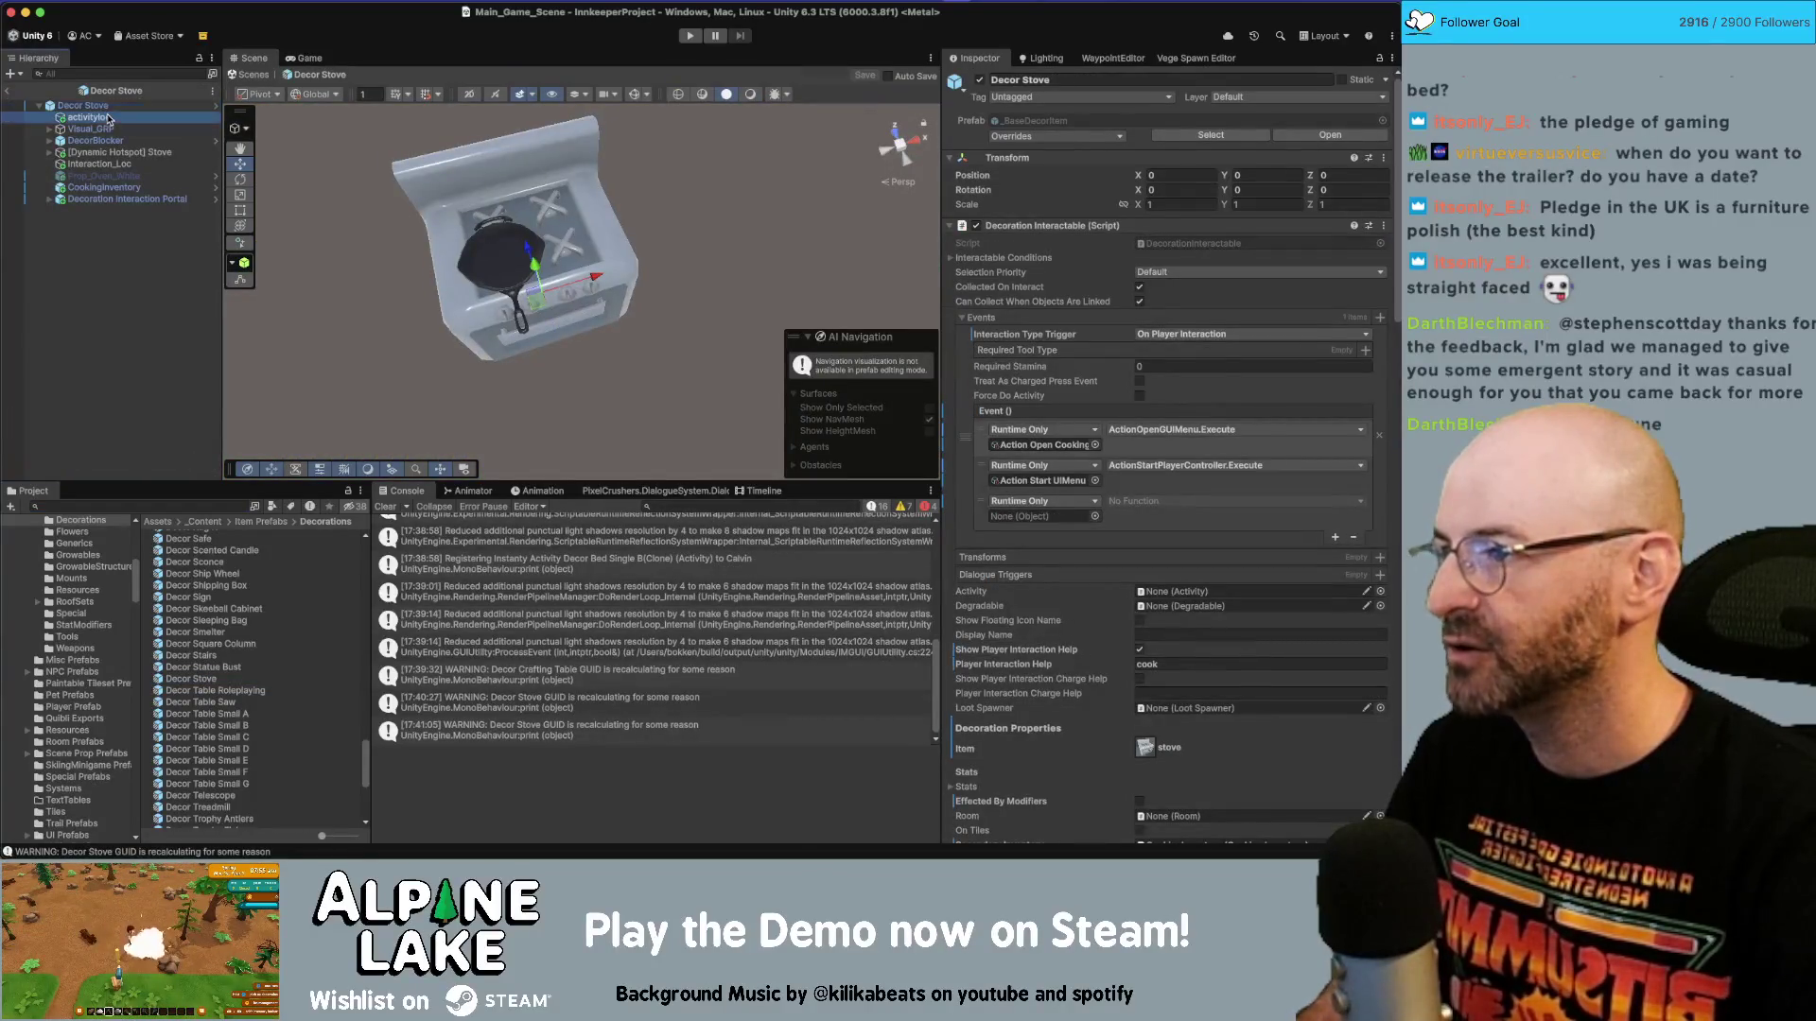
{"action": "left_click", "coordinate": [49, 152]}
{"action": "left_click", "coordinate": [71, 163]}
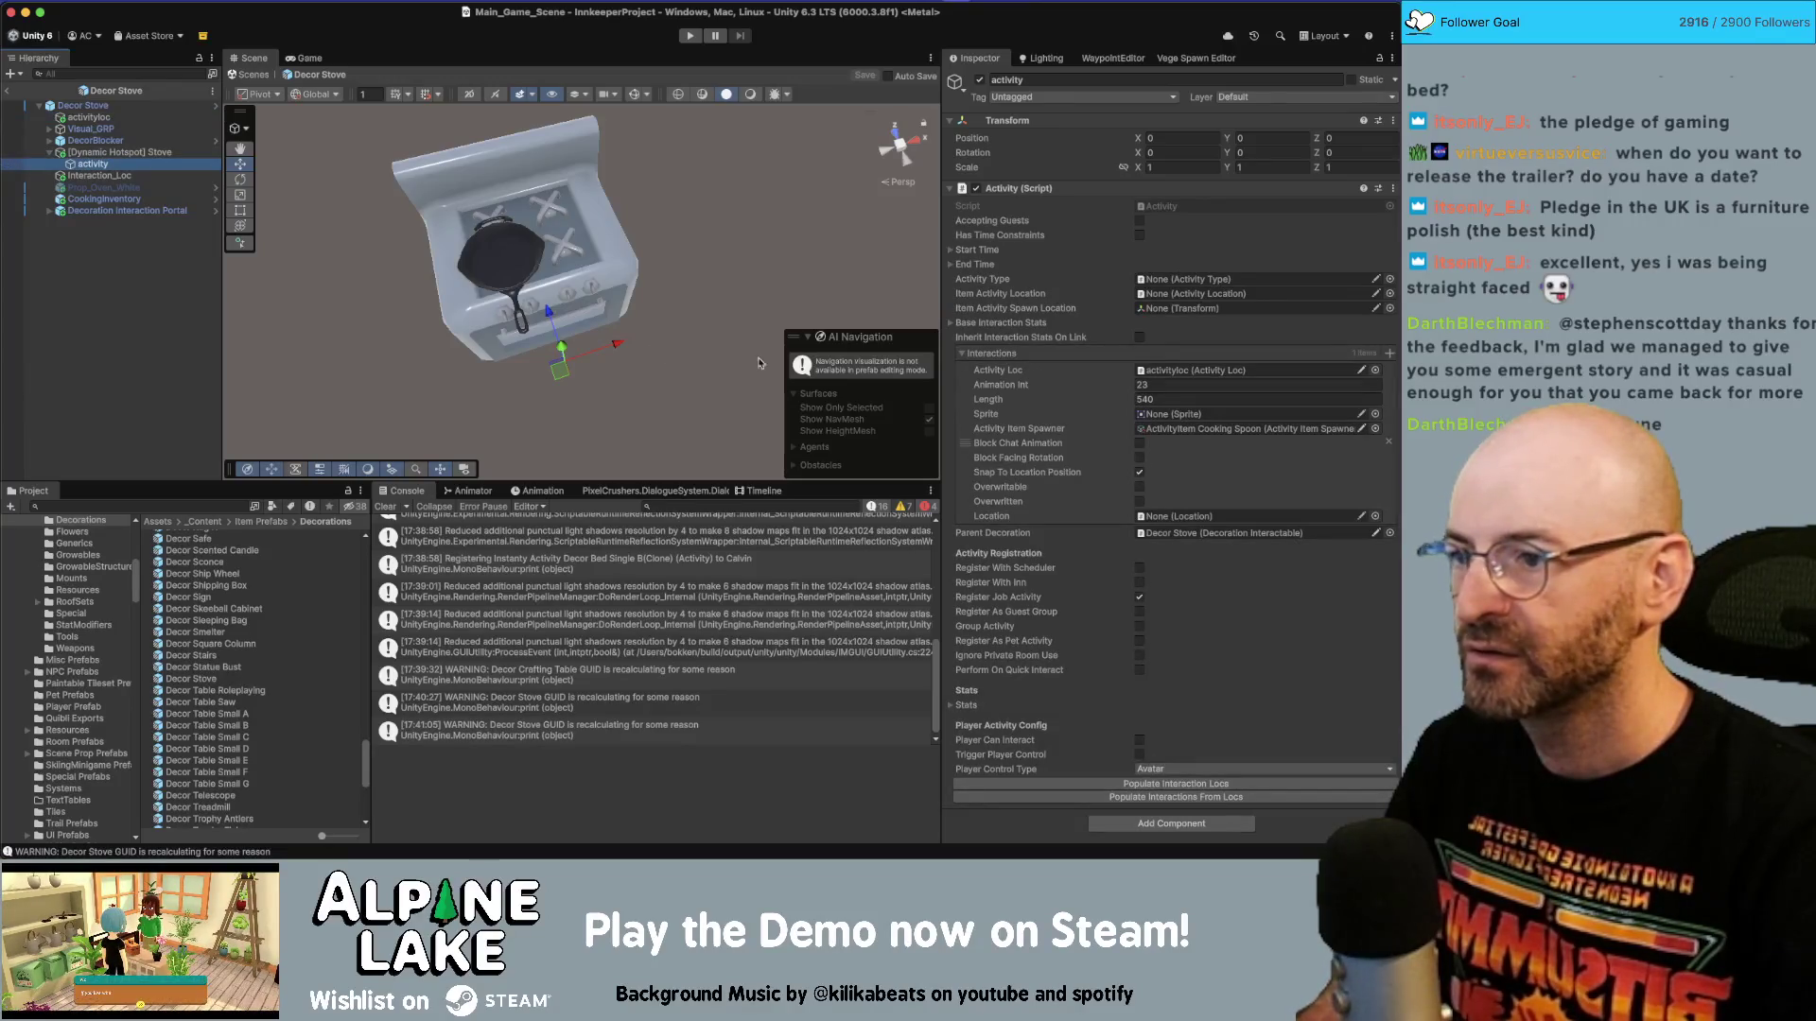
{"action": "left_click_drag", "start_coordinate": [758, 362], "coordinate": [690, 355]}
{"action": "left_click", "coordinate": [104, 117]}
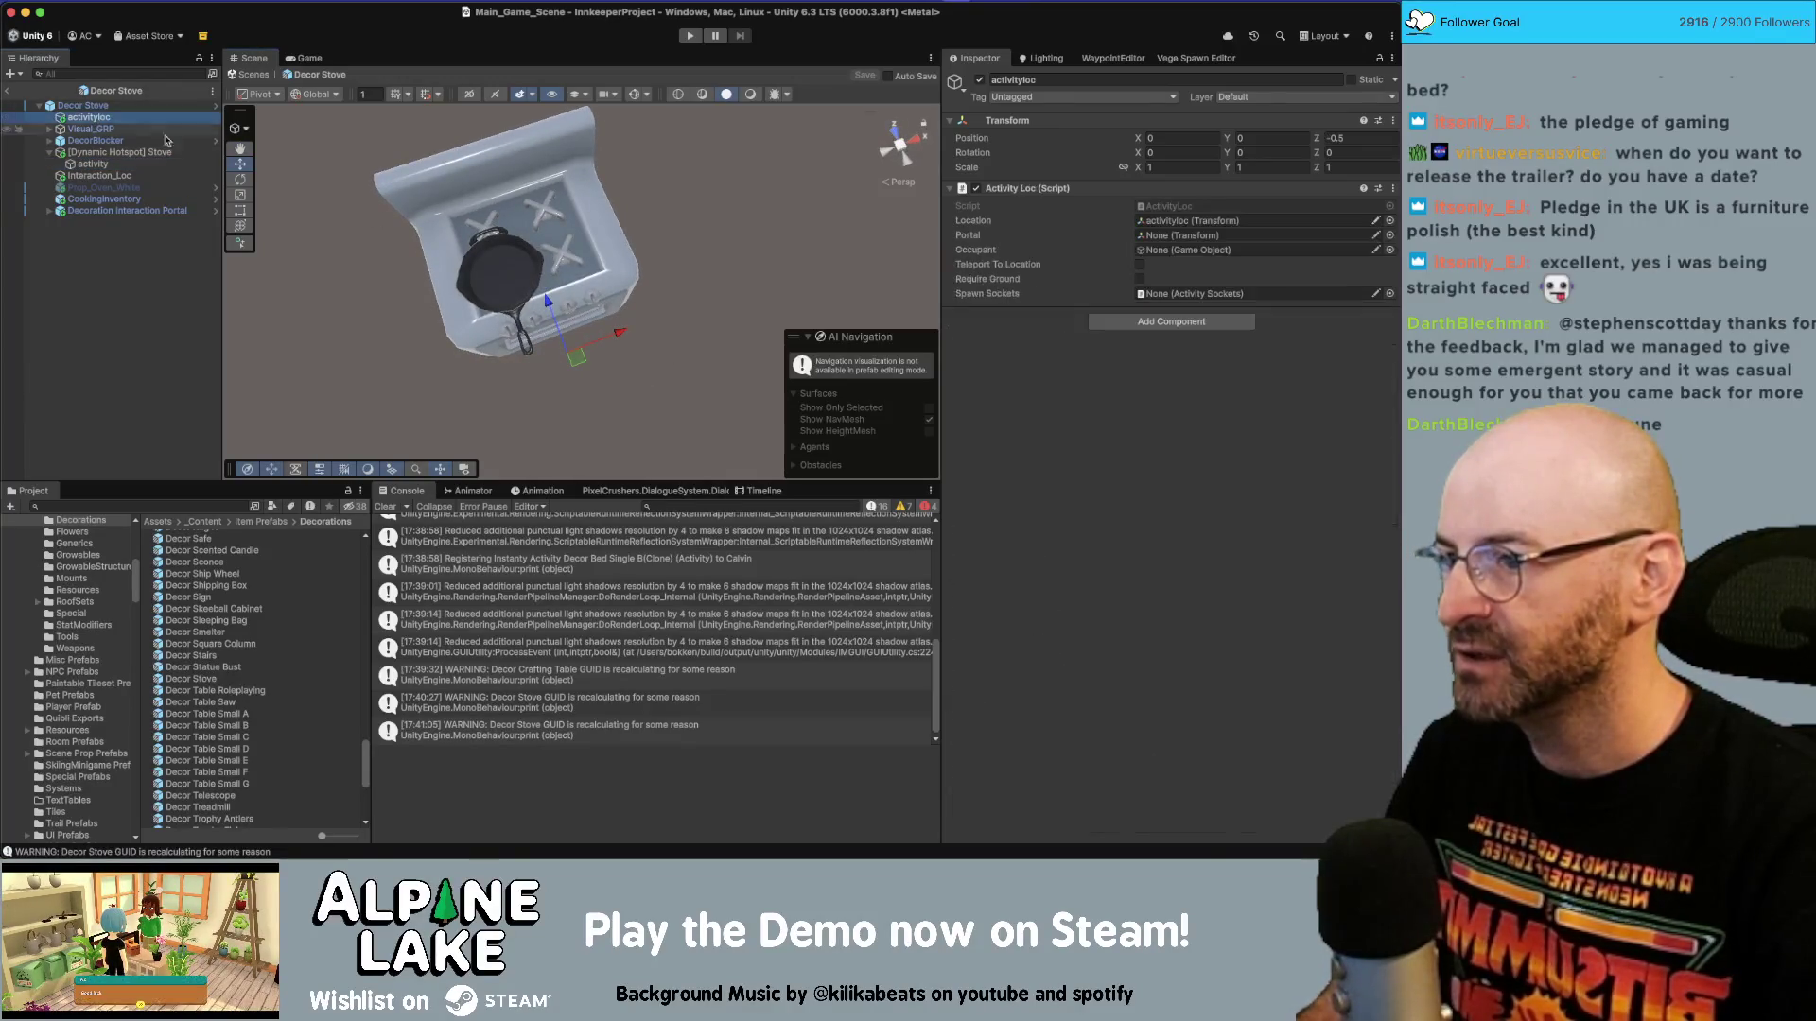
{"action": "left_click", "coordinate": [92, 164]}
{"action": "left_click", "coordinate": [95, 120]}
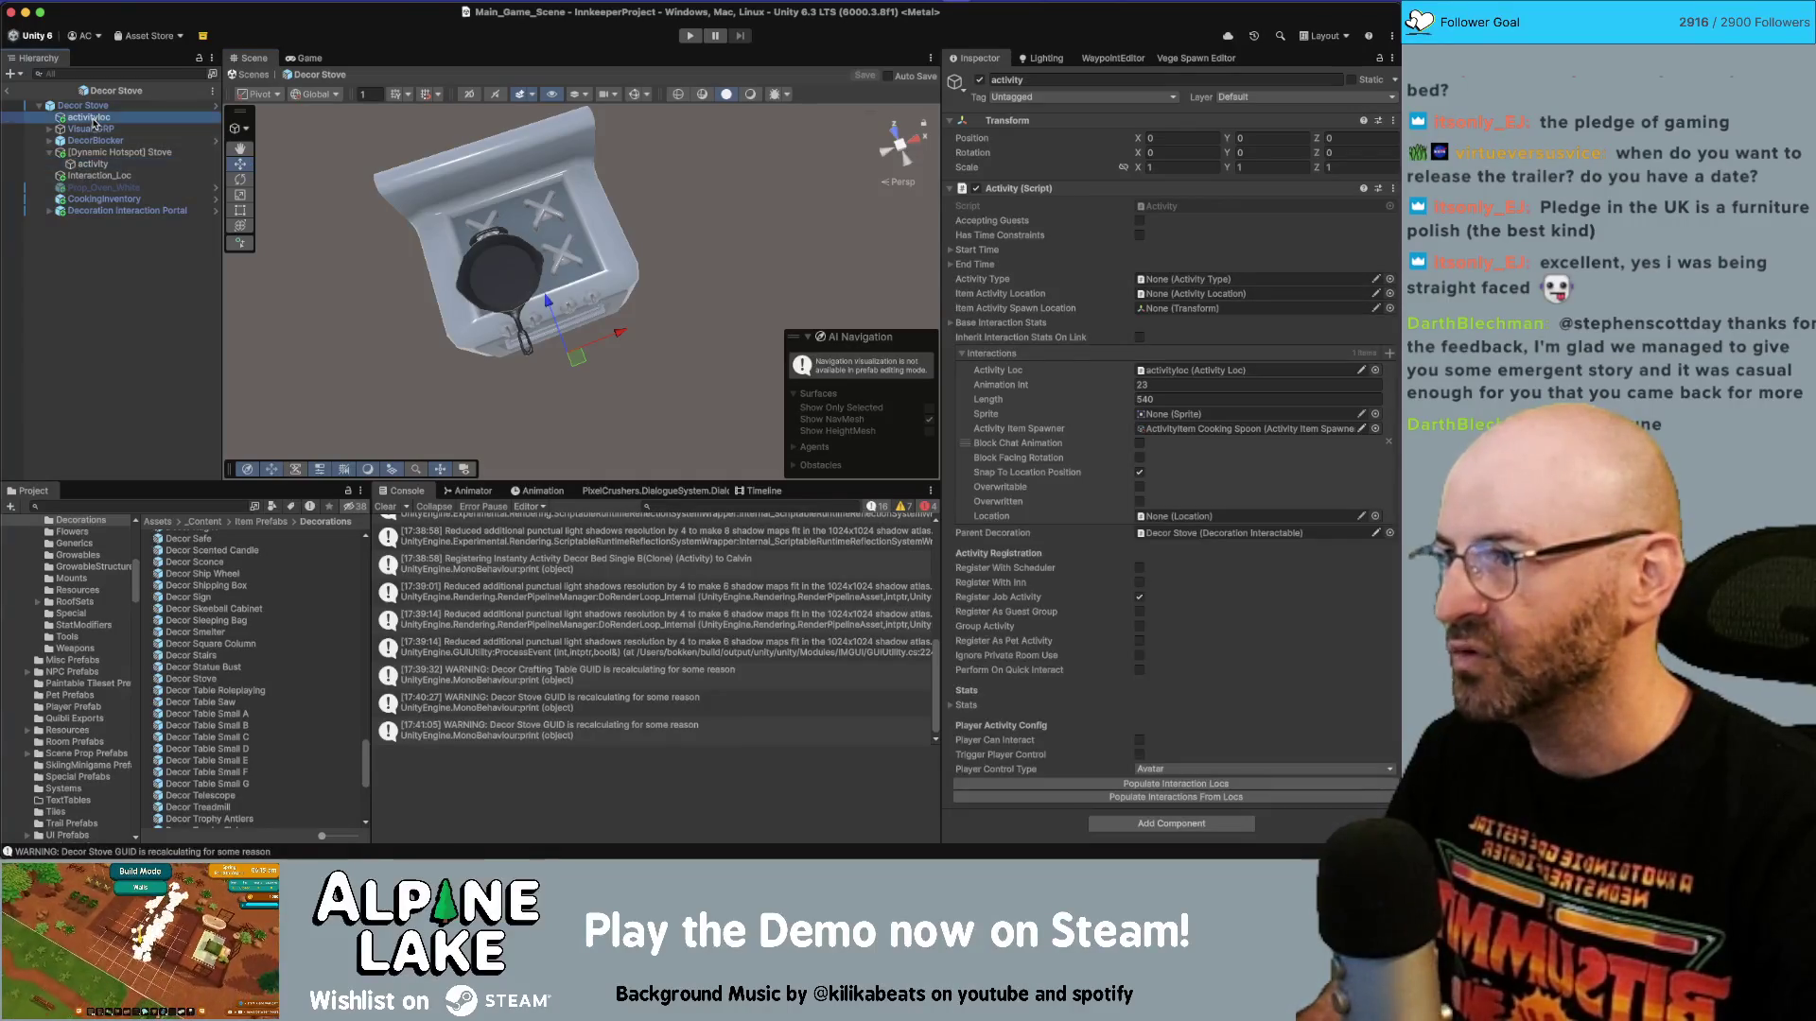
{"action": "left_click", "coordinate": [94, 139]}
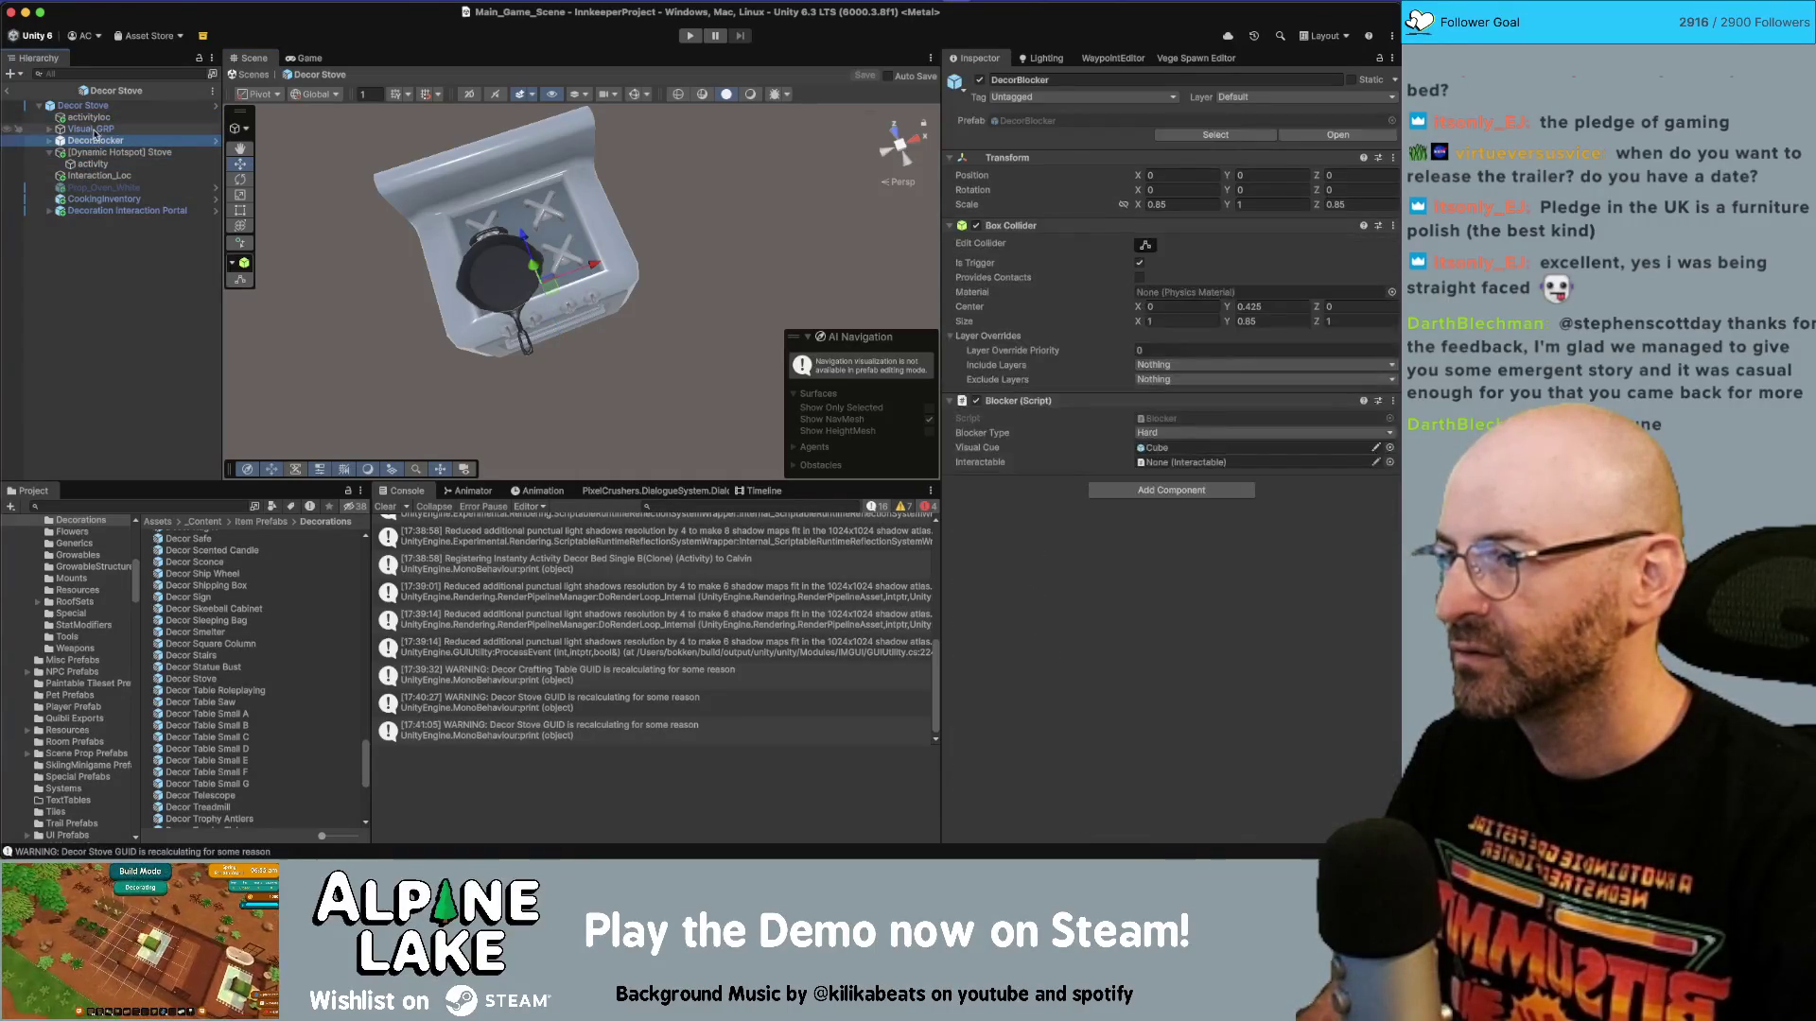
{"action": "left_click", "coordinate": [92, 118]}
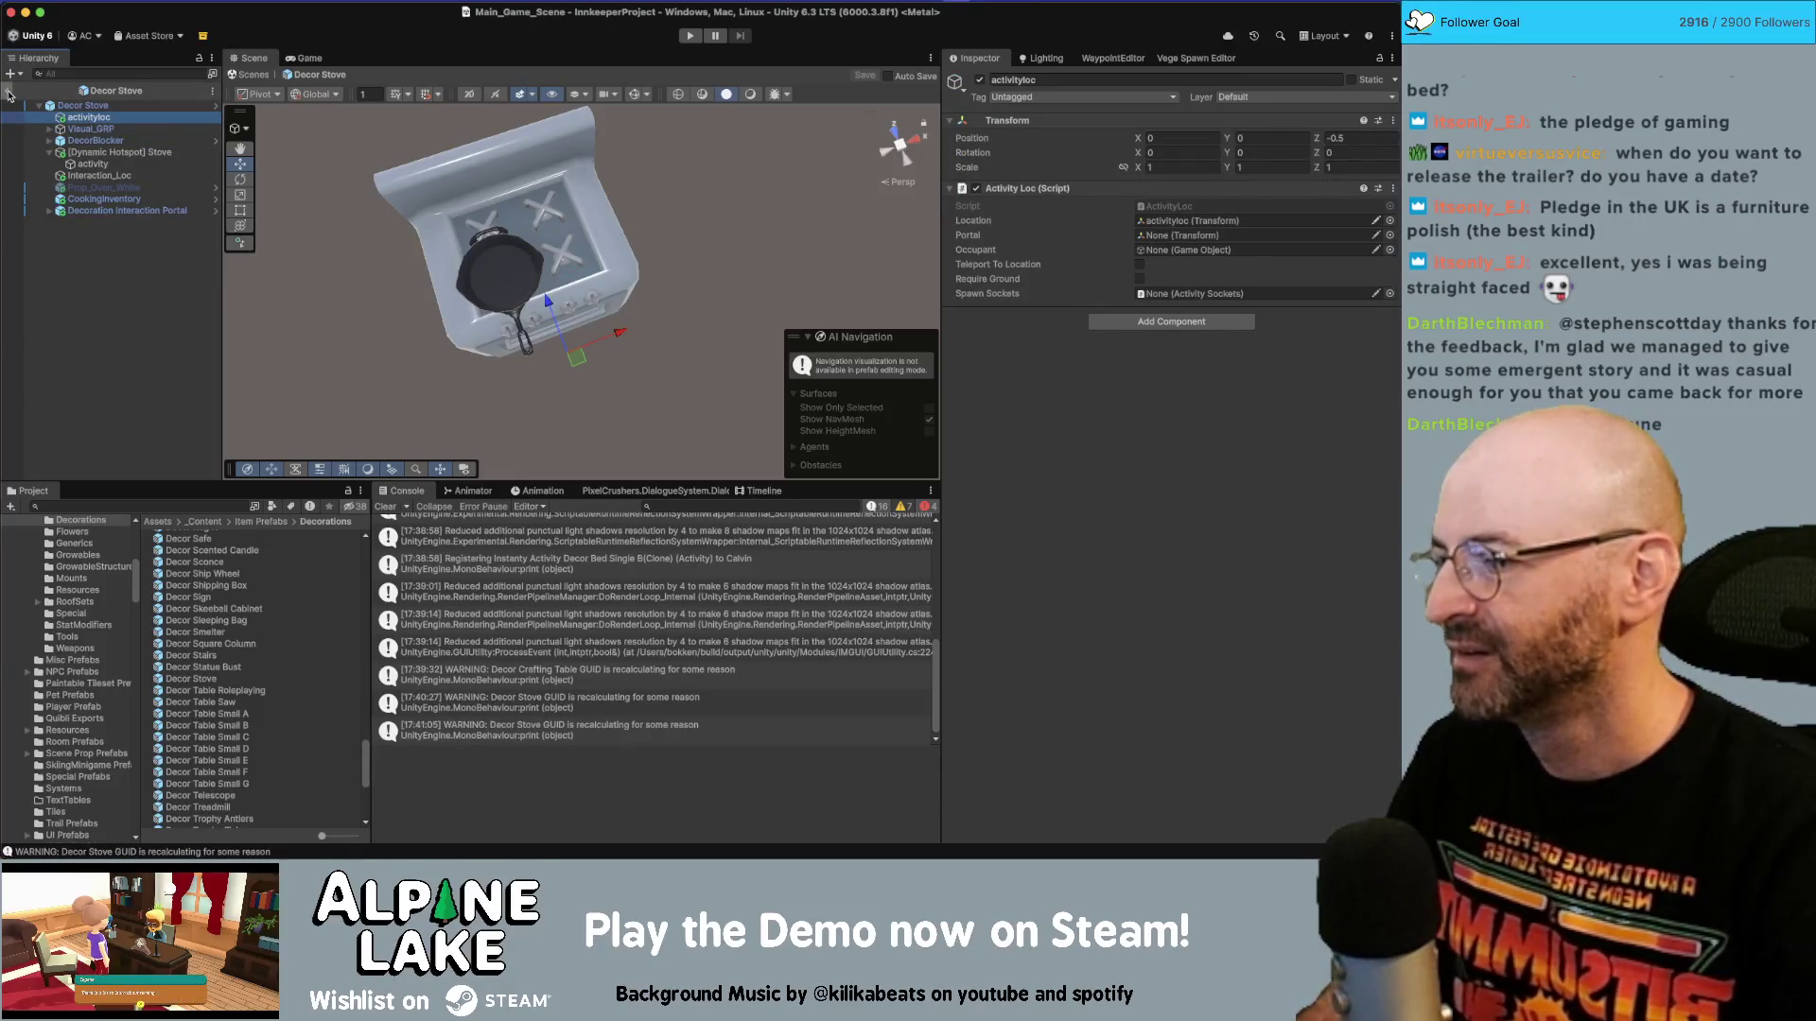
{"action": "left_click", "coordinate": [186, 507]}
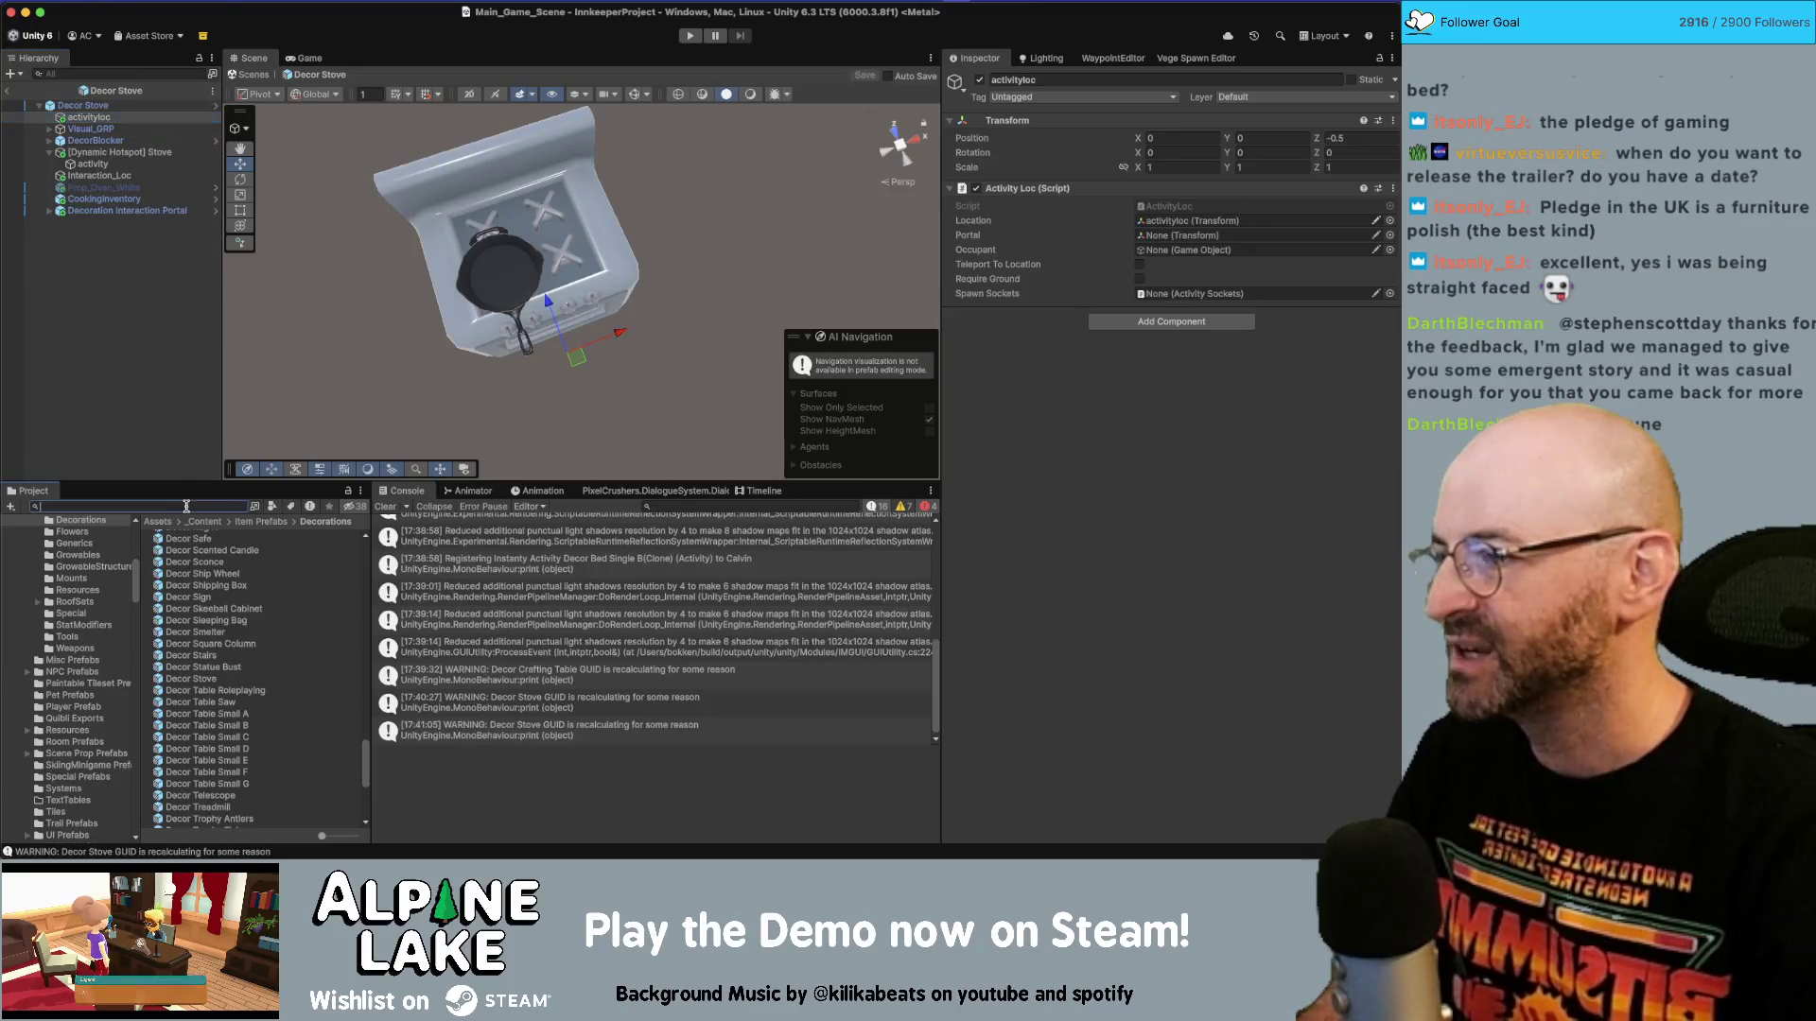
{"action": "type", "text": "decor stove"}
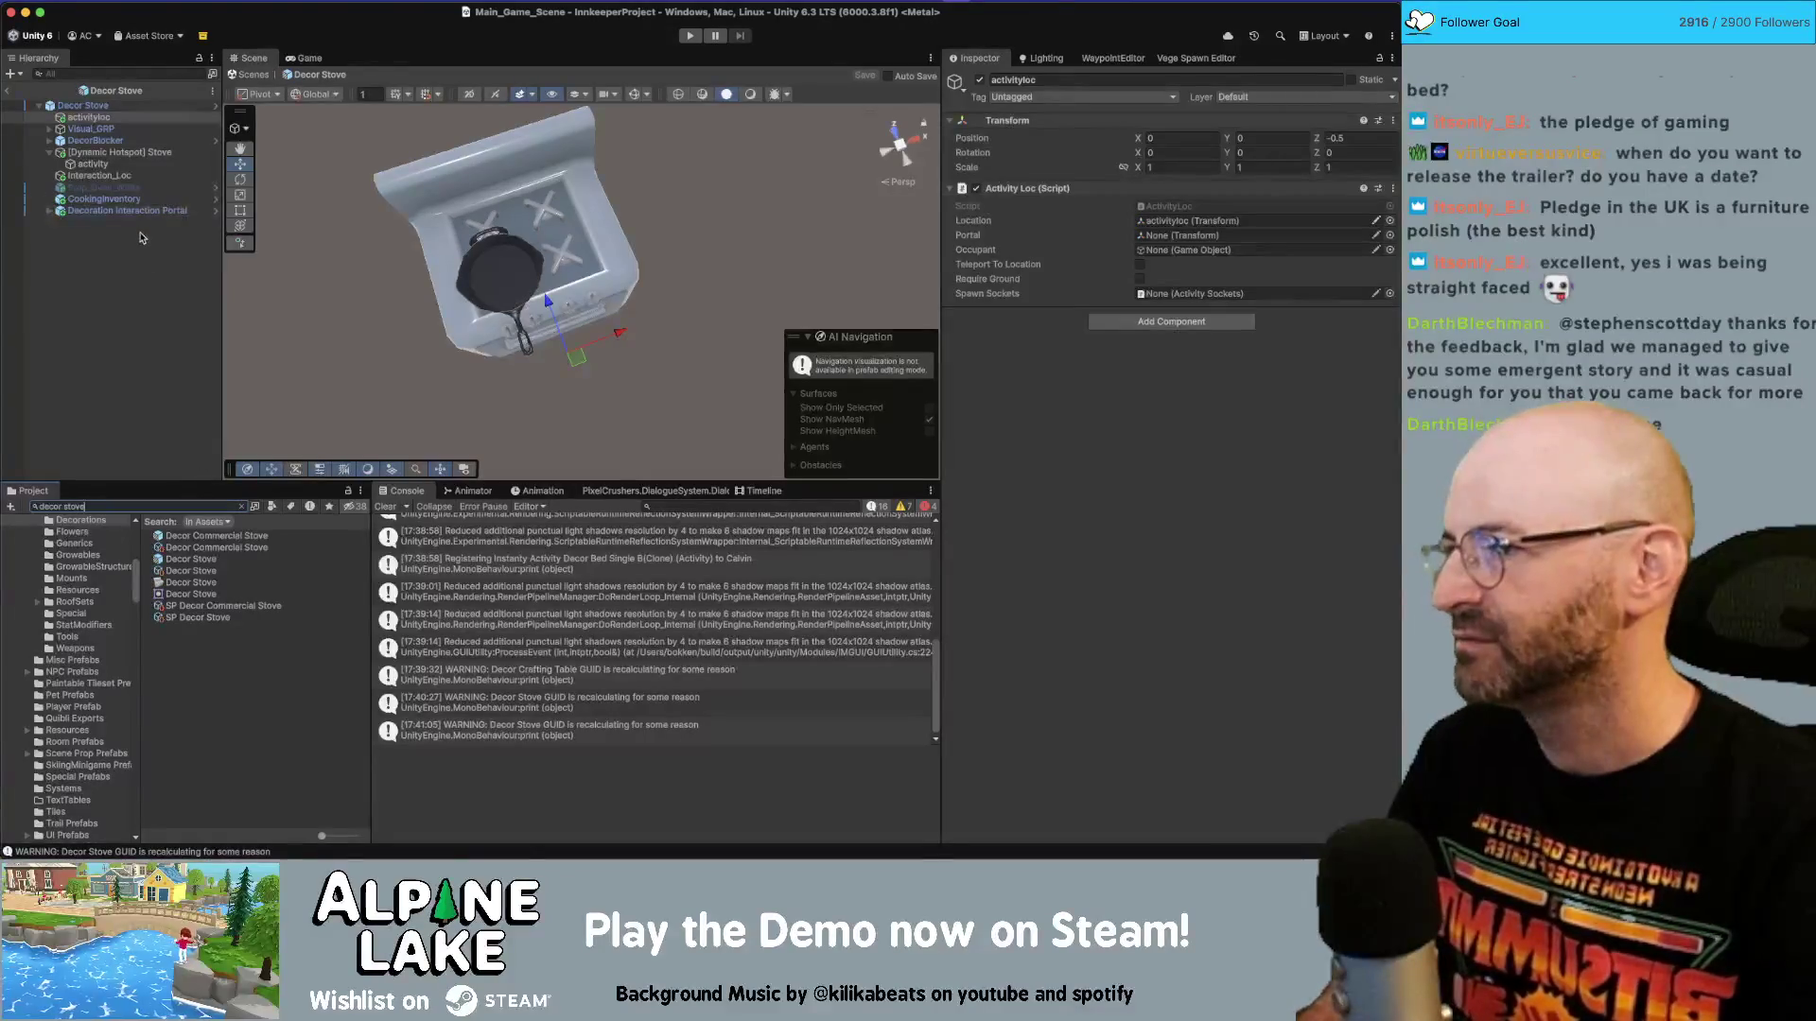
Add the Frying Pan prefab under Visual_GRP and link the cooking inventory and Frying Pan slots.
{"action": "left_click", "coordinate": [49, 129]}
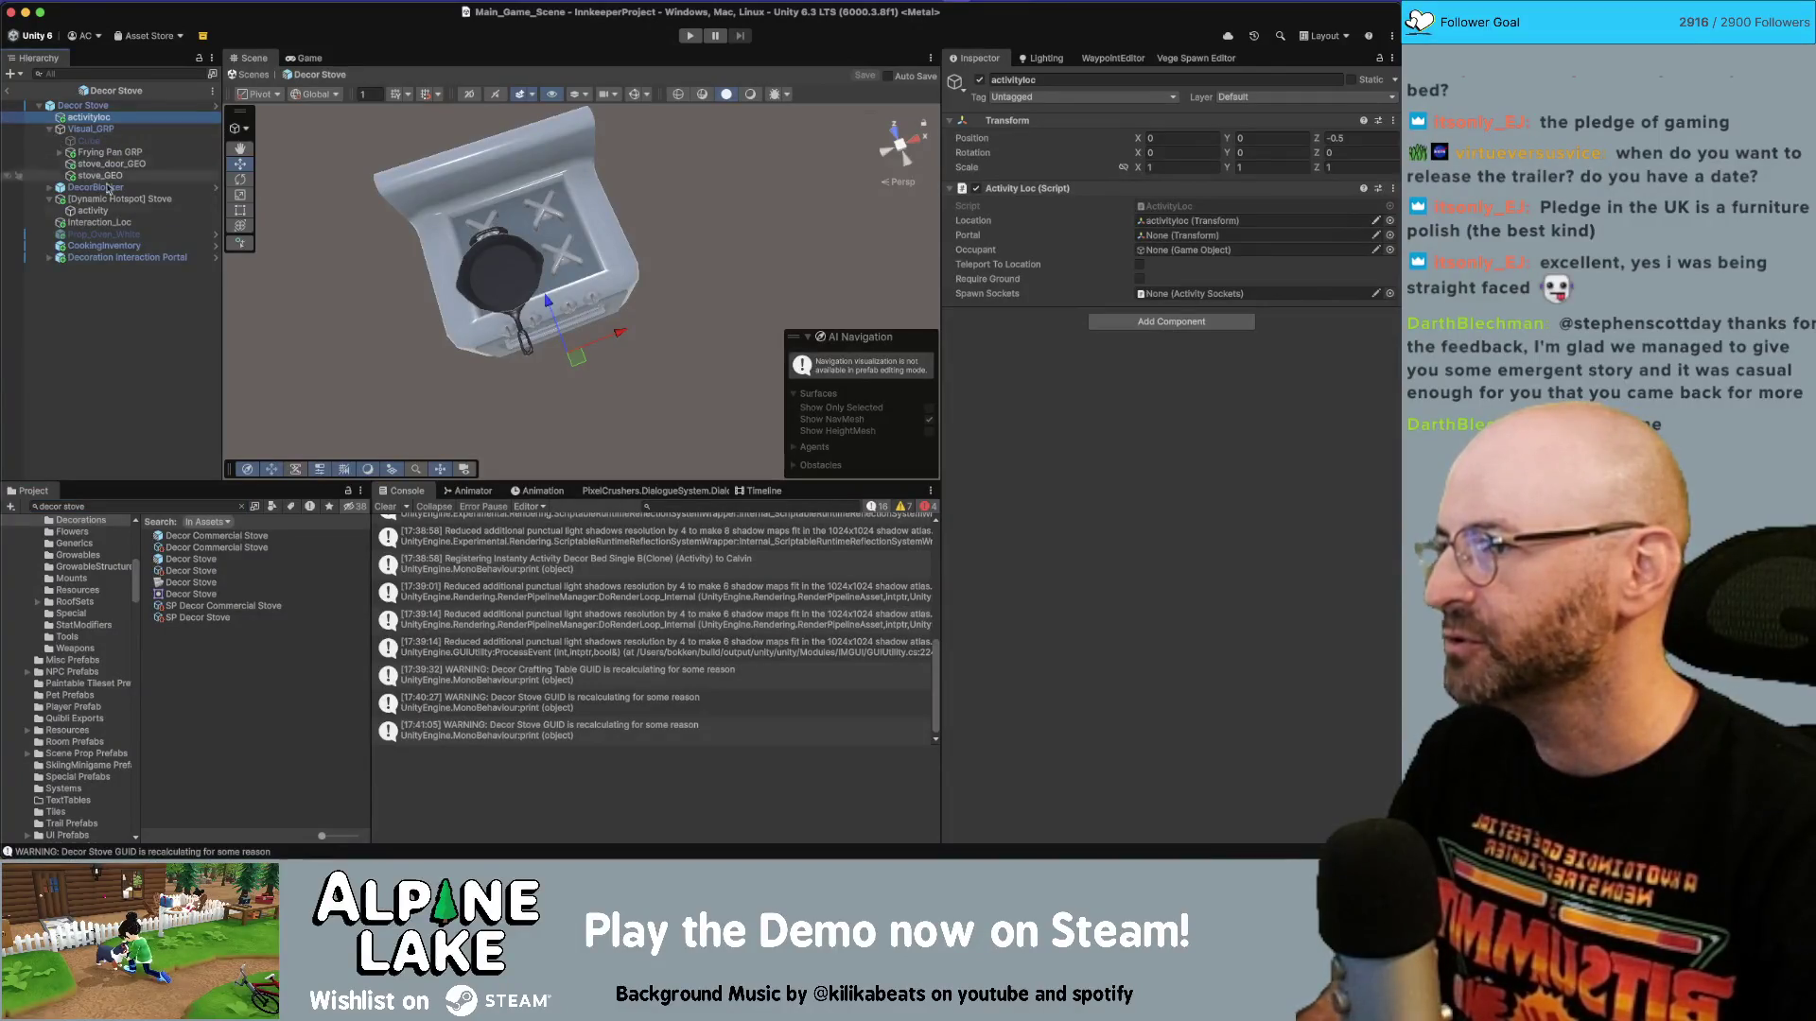
{"action": "left_click", "coordinate": [116, 506]}
{"action": "type", "text": "frying pan"}
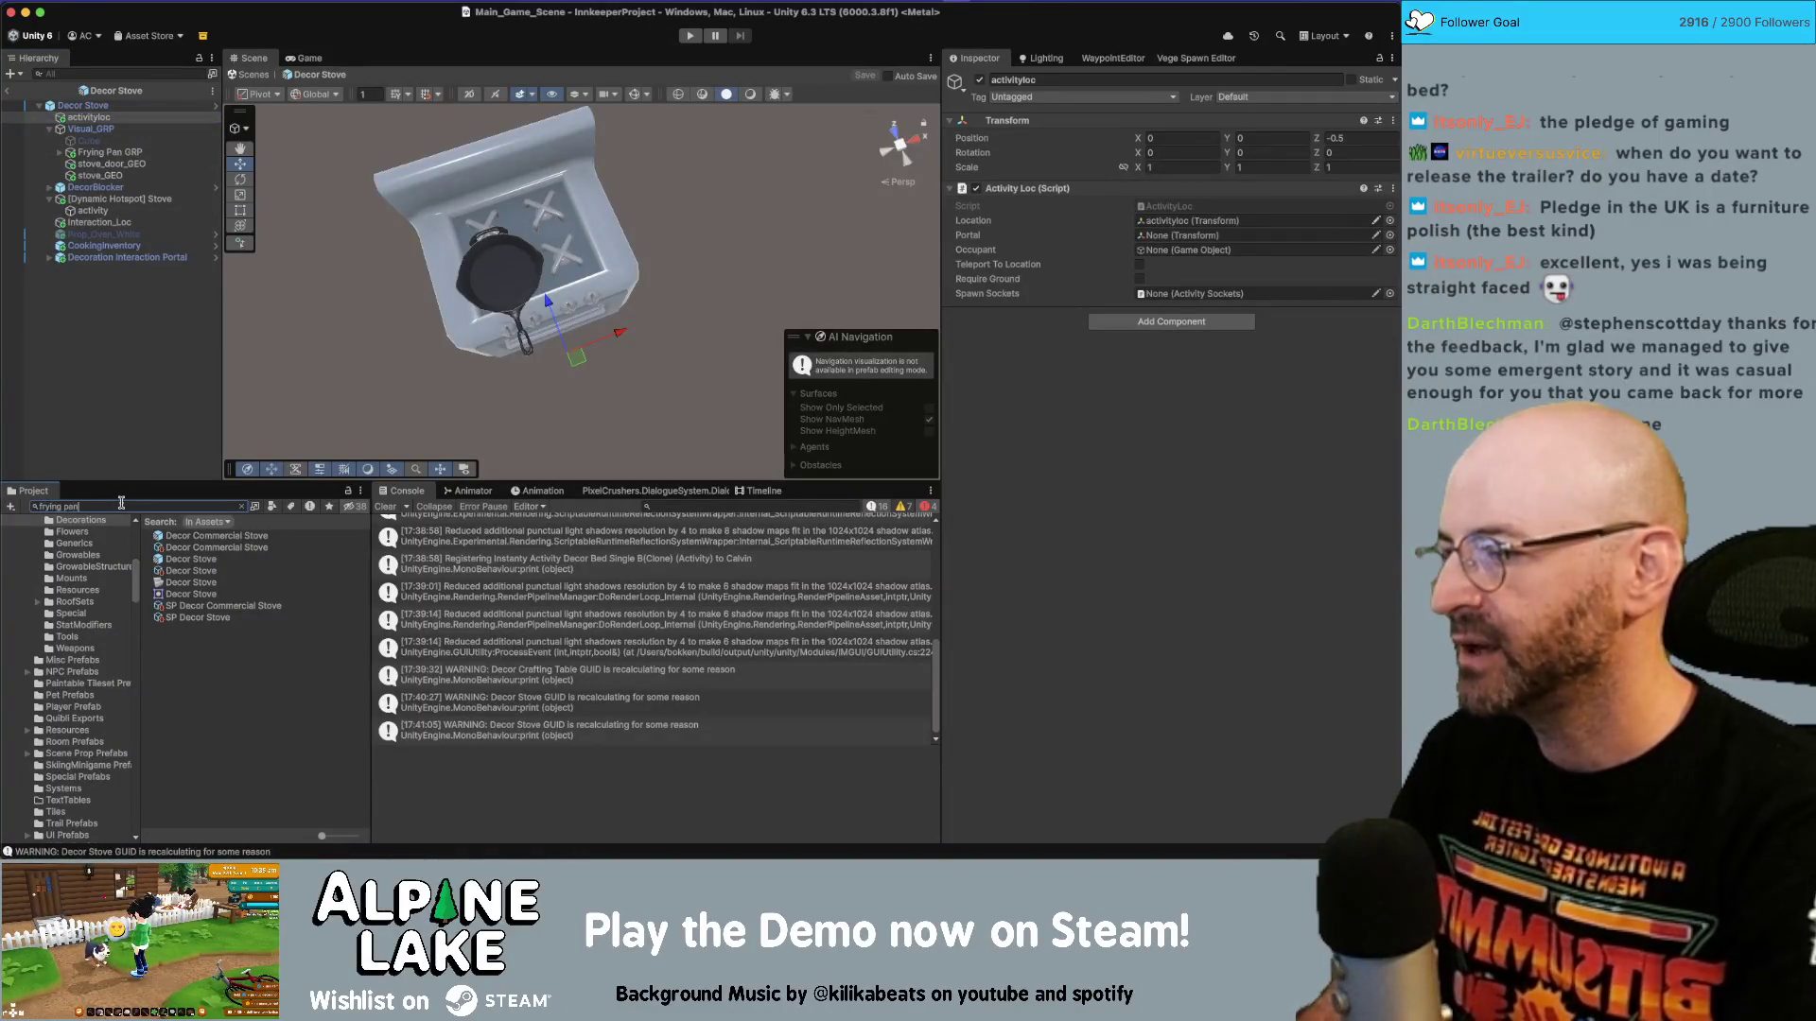
{"action": "left_click_drag", "start_coordinate": [182, 537], "coordinate": [111, 153]}
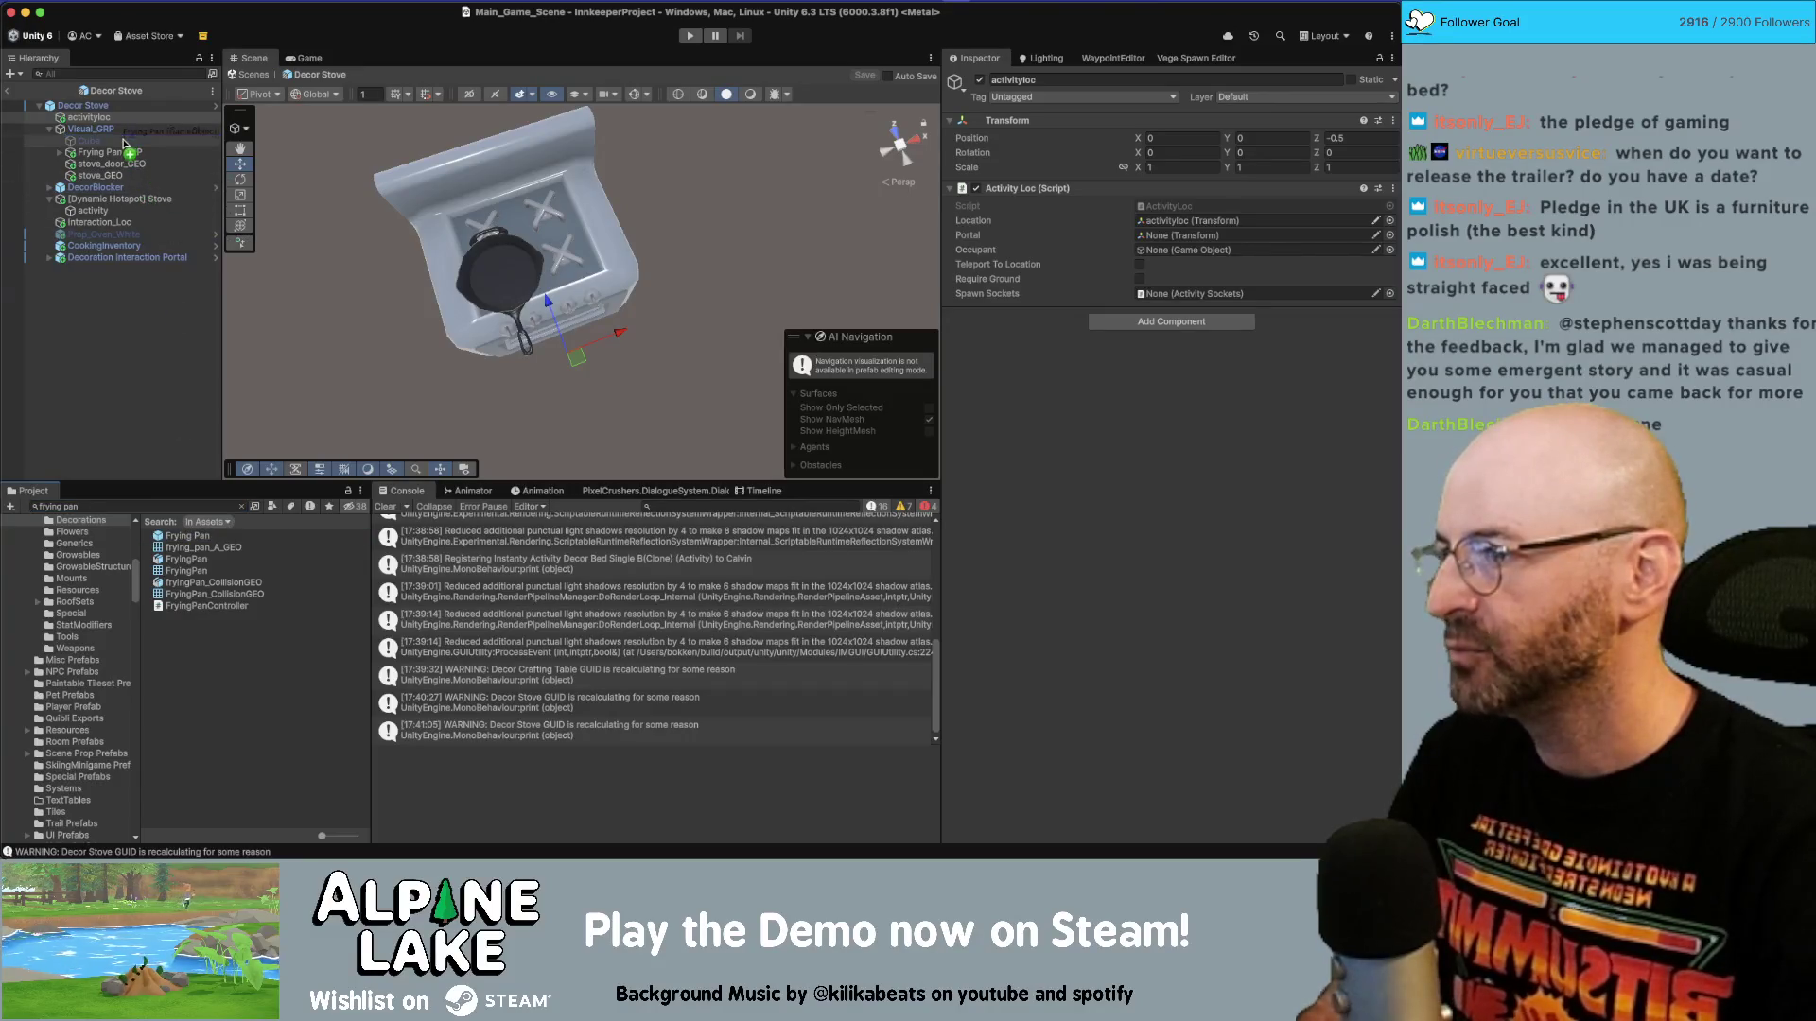
{"action": "left_click", "coordinate": [110, 154]}
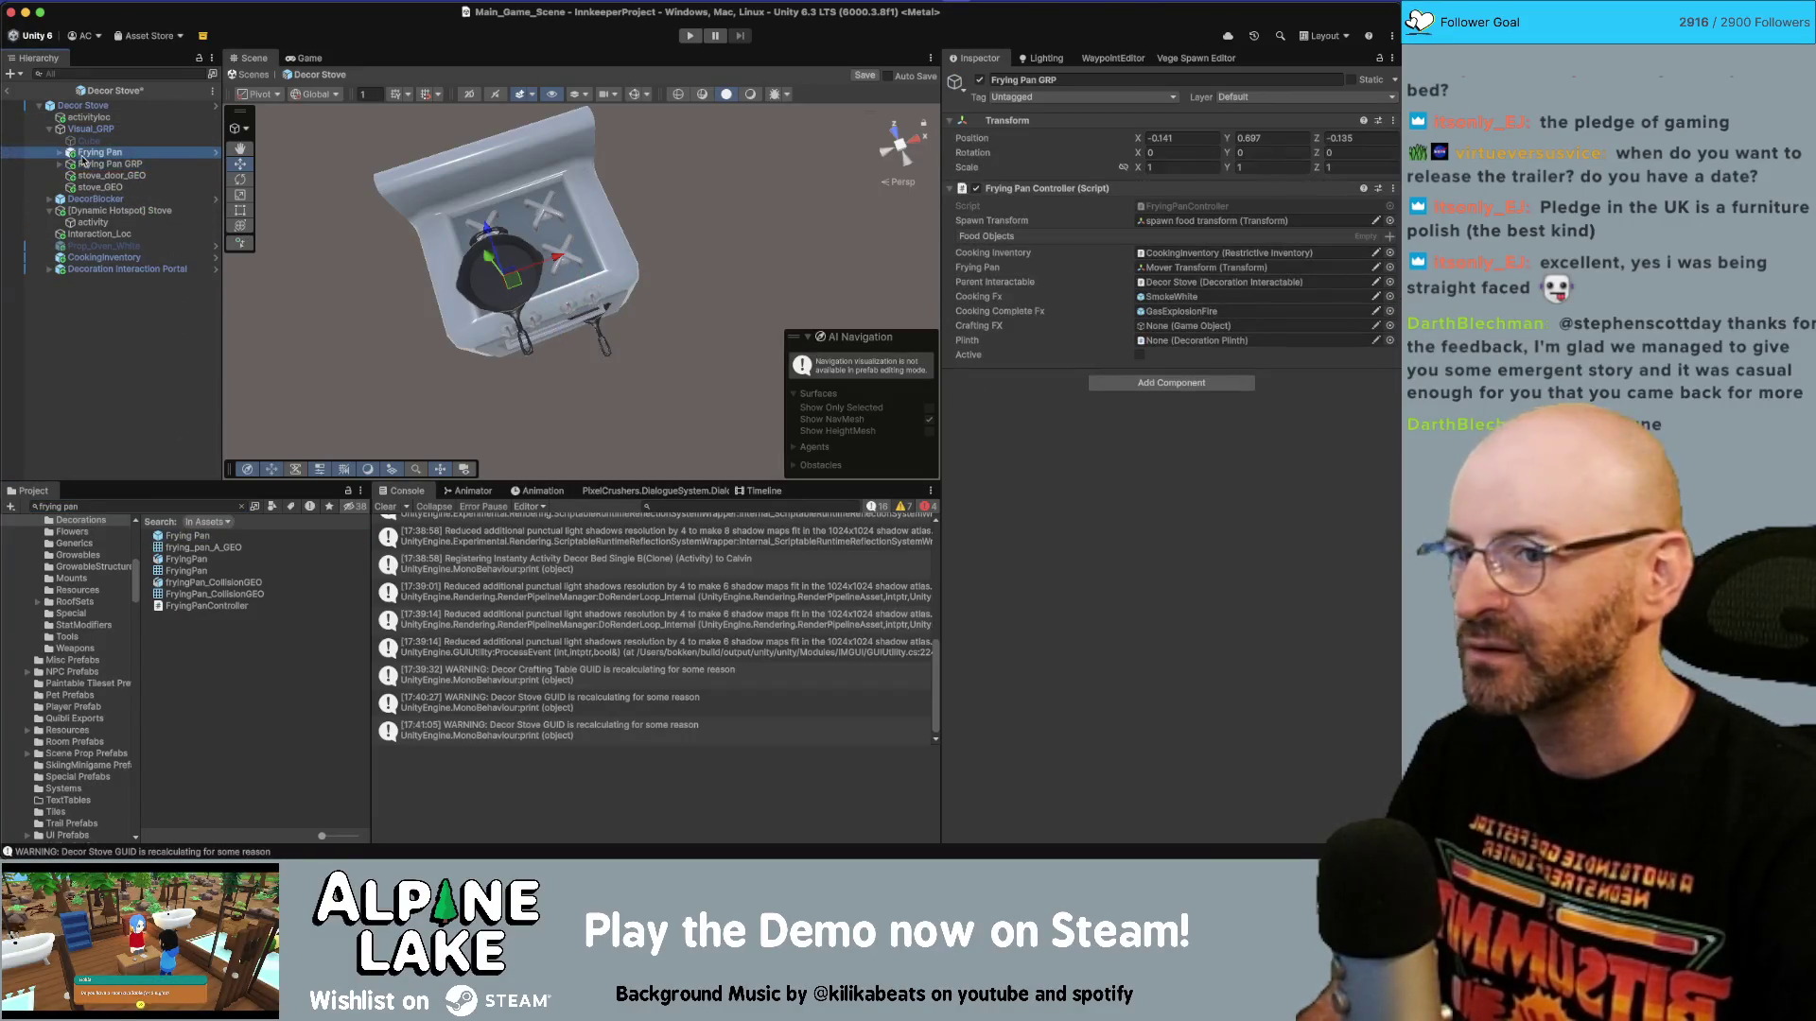
{"action": "mouse_move", "coordinate": [102, 118]}
{"action": "left_mouse_down"}
{"action": "mouse_move", "coordinate": [946, 350]}
{"action": "mouse_move", "coordinate": [1286, 322]}
{"action": "mouse_move", "coordinate": [1213, 296]}
{"action": "mouse_move", "coordinate": [1199, 323]}
{"action": "left_mouse_up"}
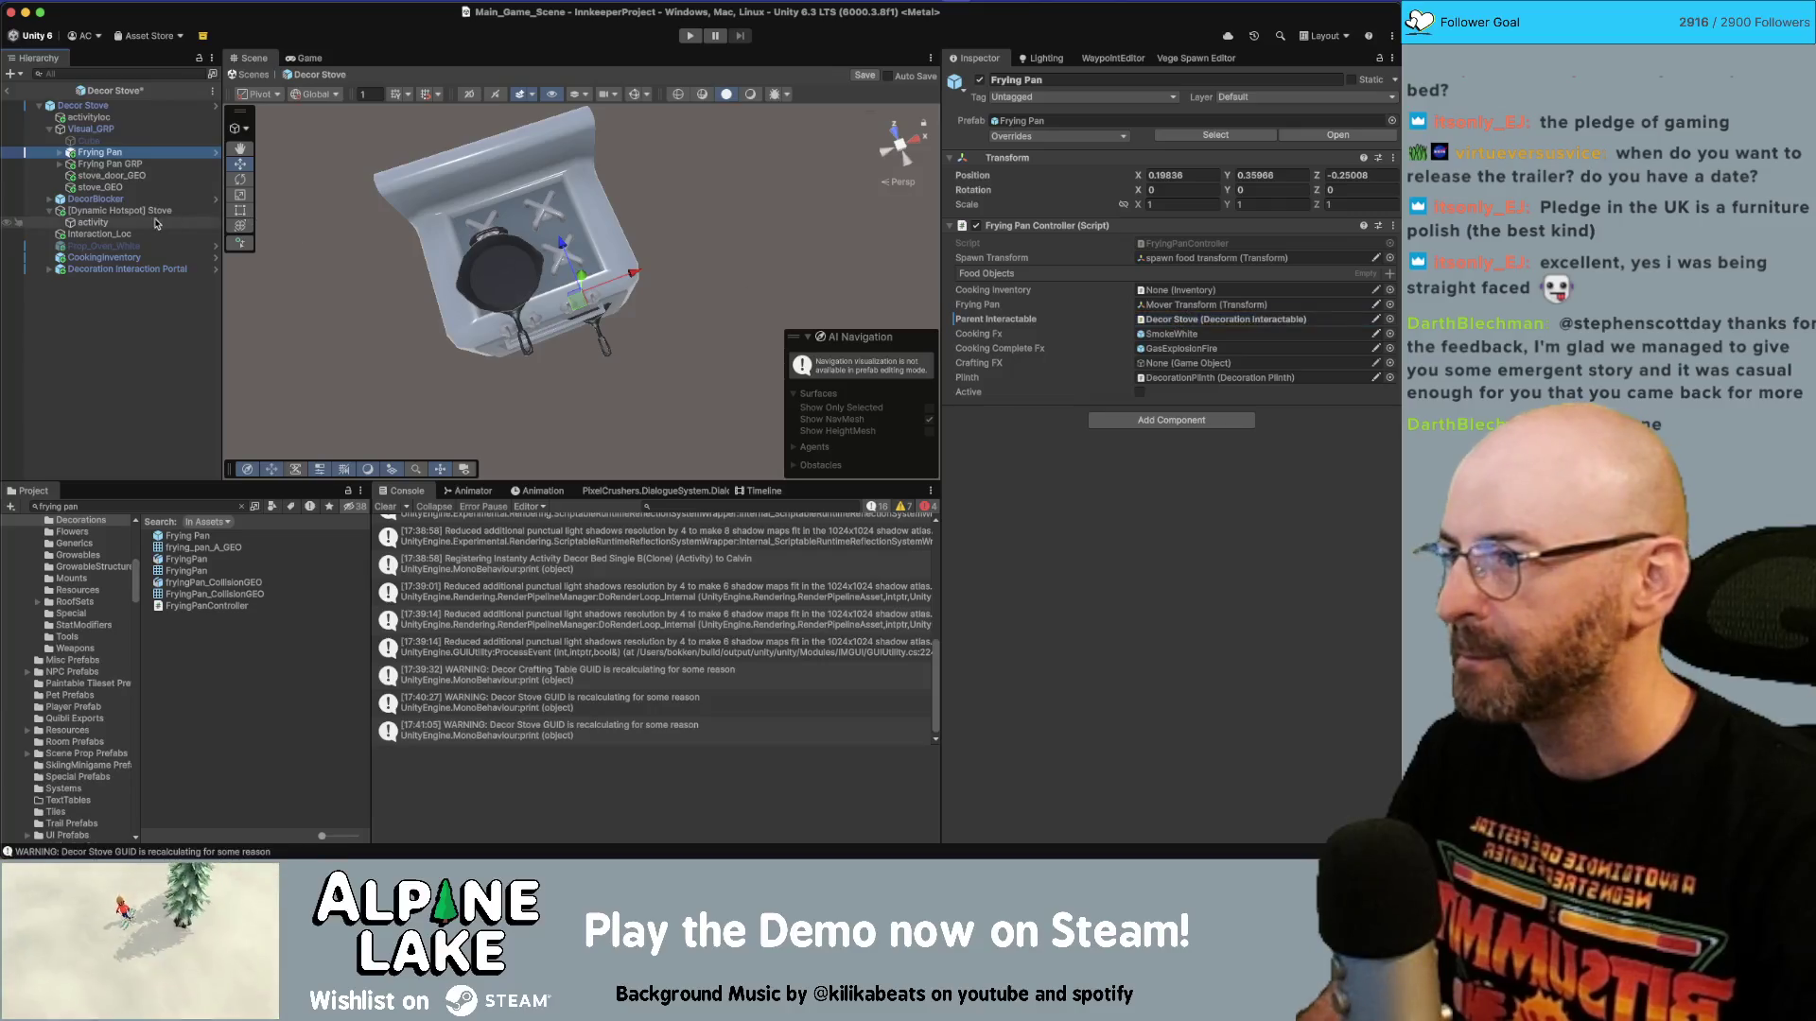
{"action": "left_click_drag", "start_coordinate": [104, 257], "coordinate": [1161, 294]}
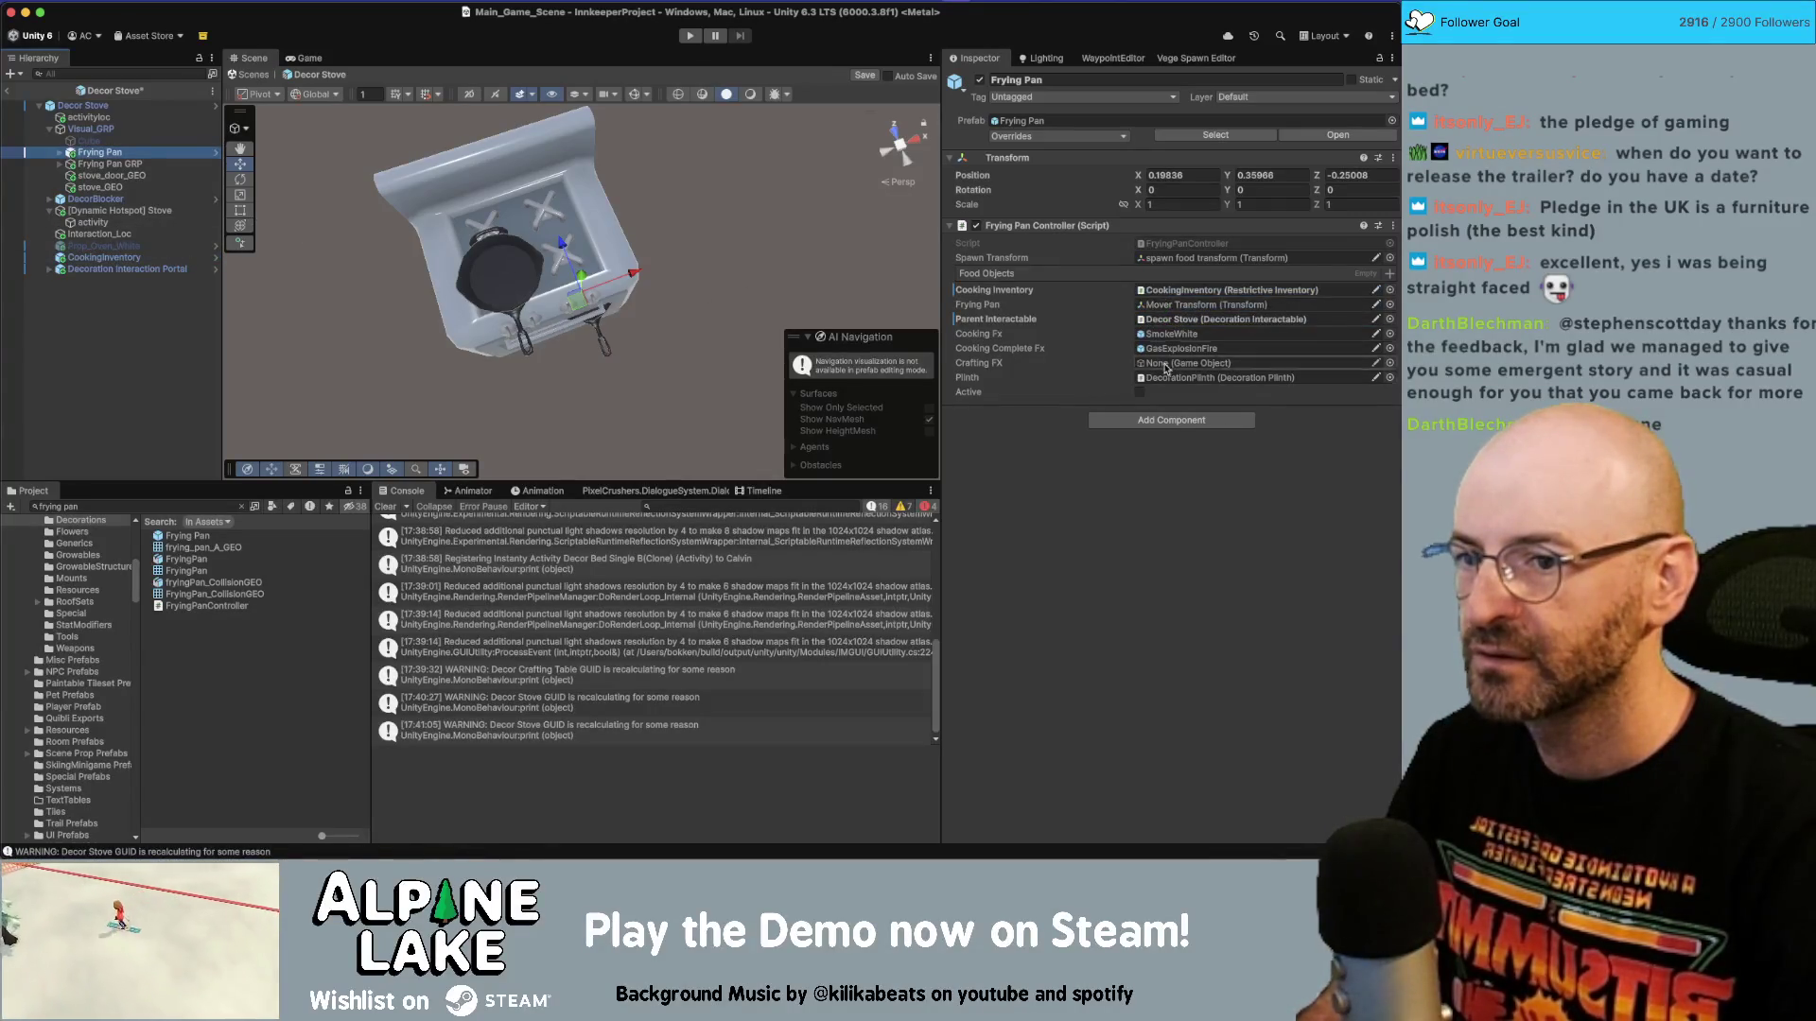
Compare the new Frying Pan with the old Frying Pan GRP, including children and position.
{"action": "left_click", "coordinate": [109, 163]}
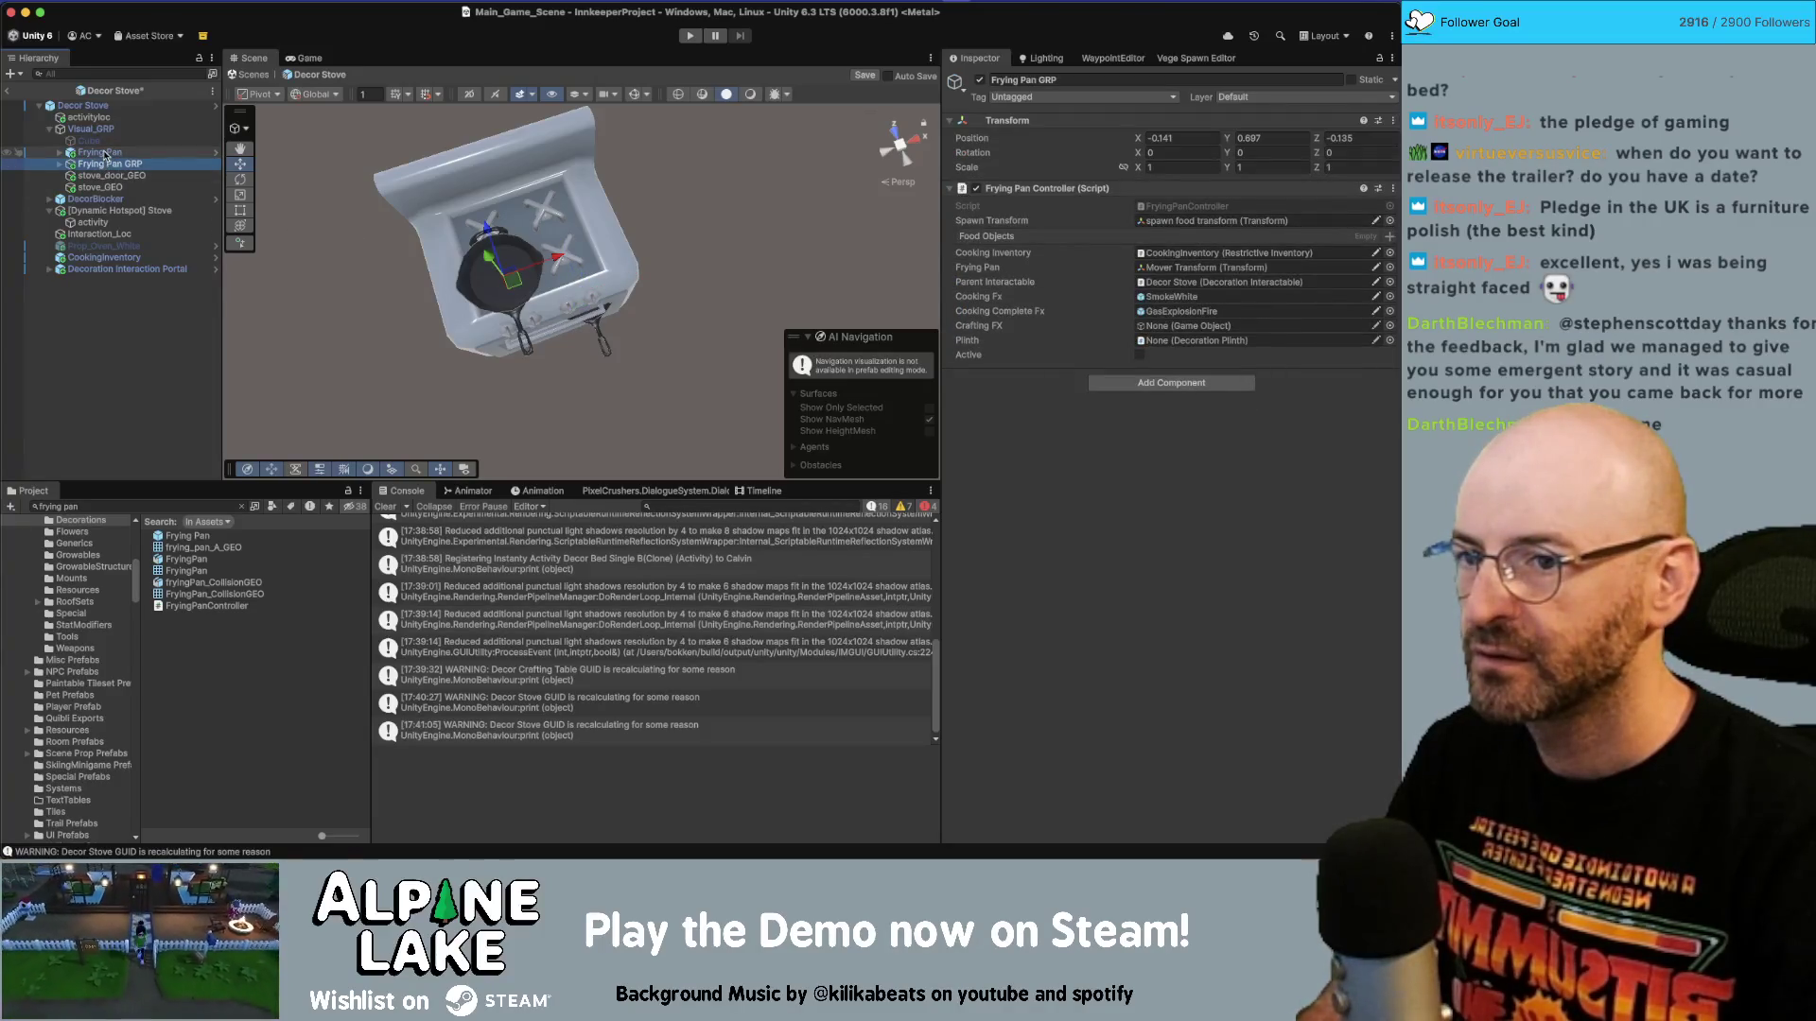
{"action": "left_click", "coordinate": [100, 152]}
{"action": "left_click", "coordinate": [102, 165]}
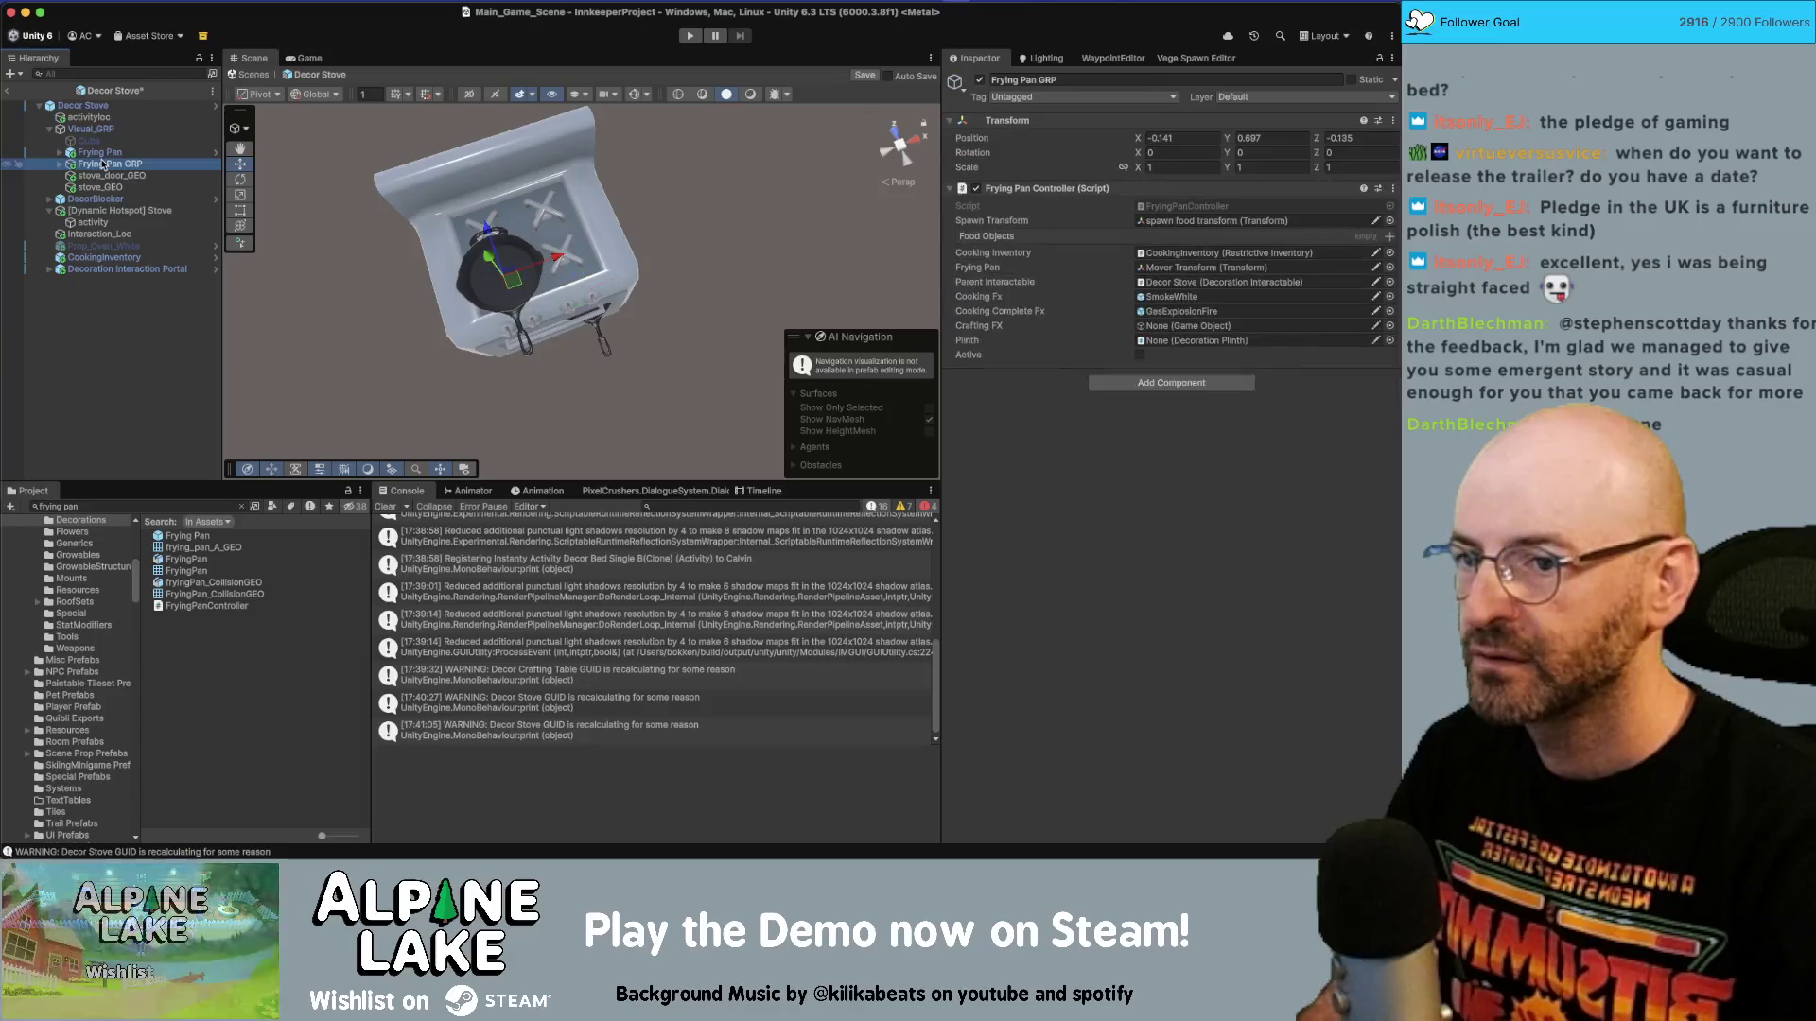
{"action": "left_click", "coordinate": [102, 153]}
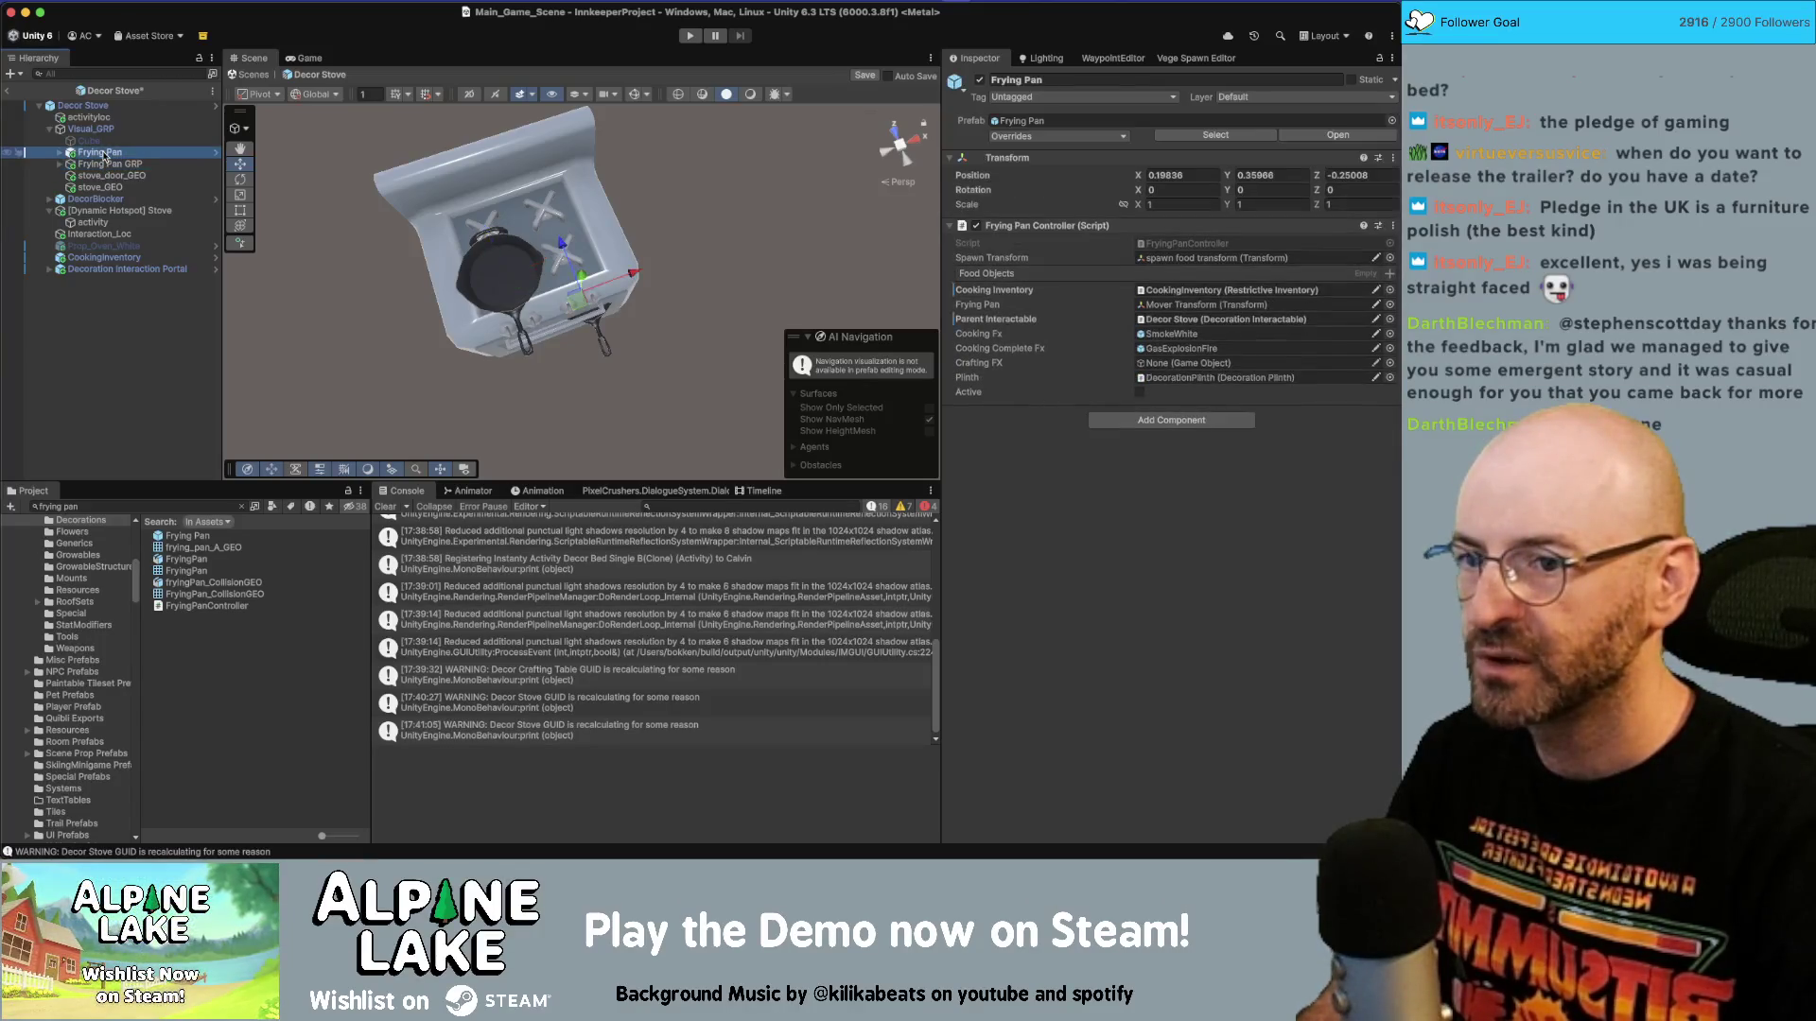
{"action": "left_click", "coordinate": [102, 164]}
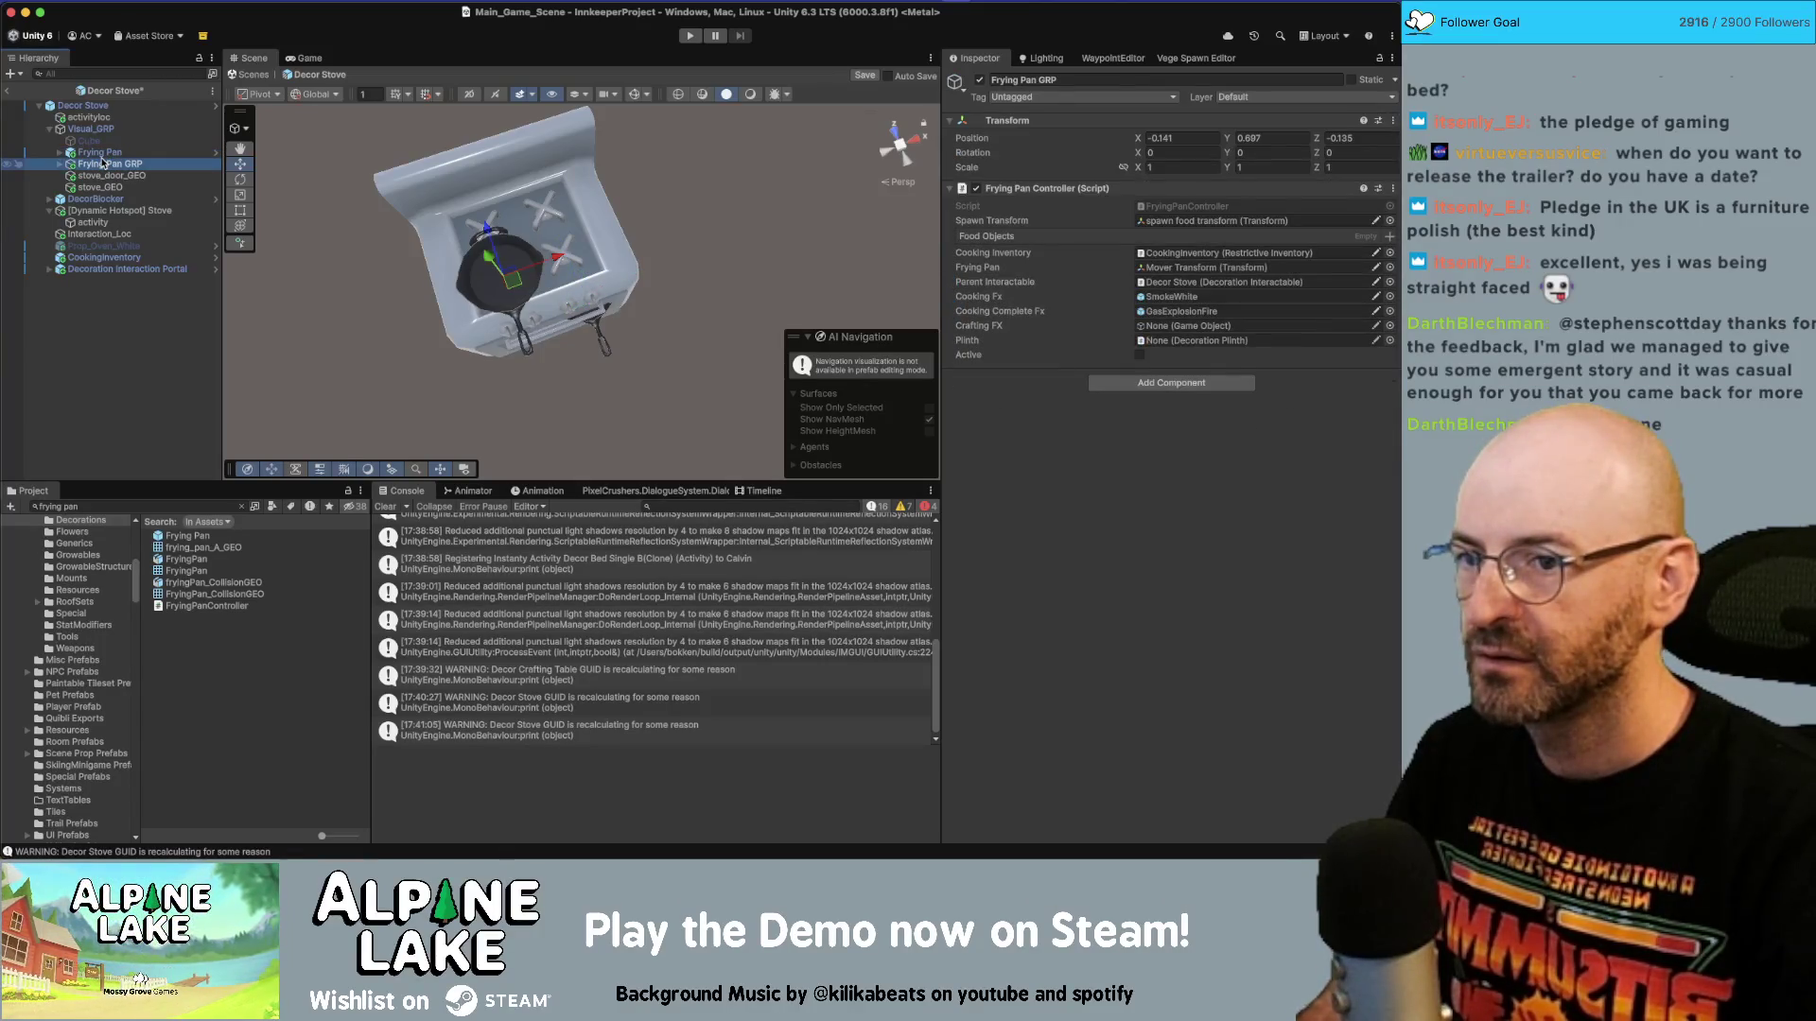
{"action": "left_click", "coordinate": [98, 153]}
{"action": "left_click", "coordinate": [94, 164]}
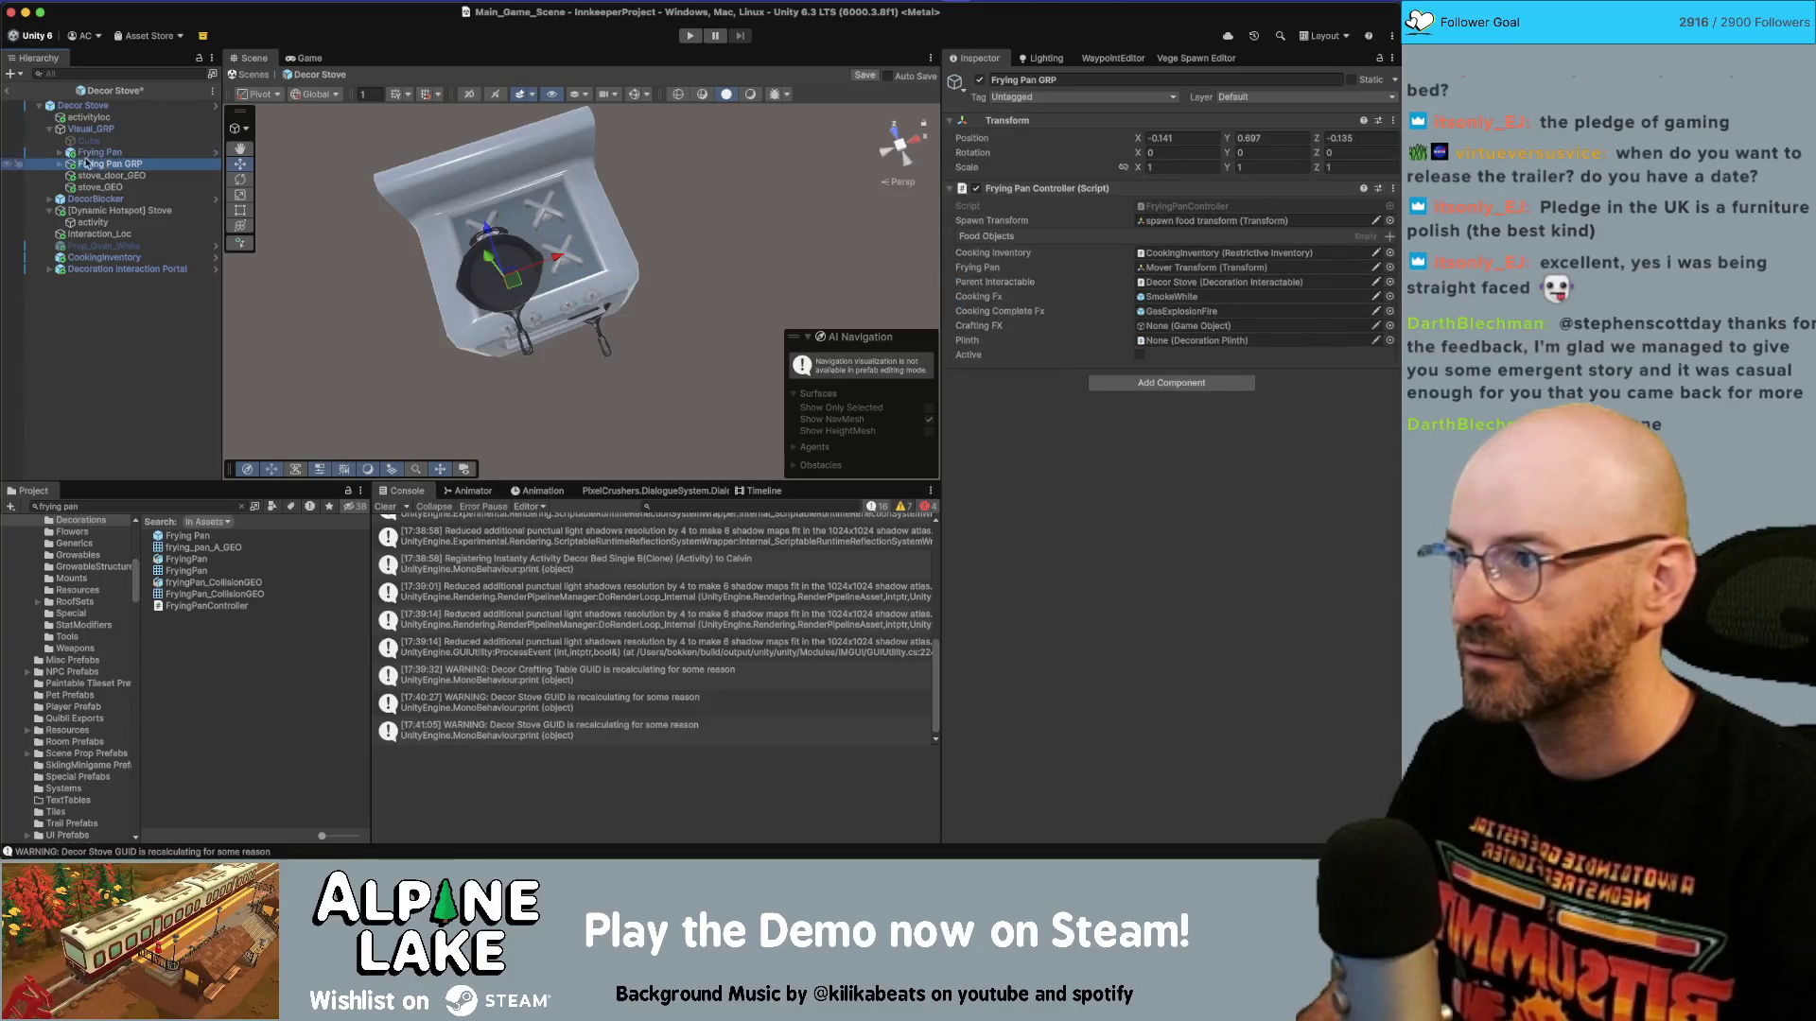
{"action": "left_click", "coordinate": [60, 165]}
{"action": "left_click", "coordinate": [60, 152]}
{"action": "left_click", "coordinate": [94, 152]}
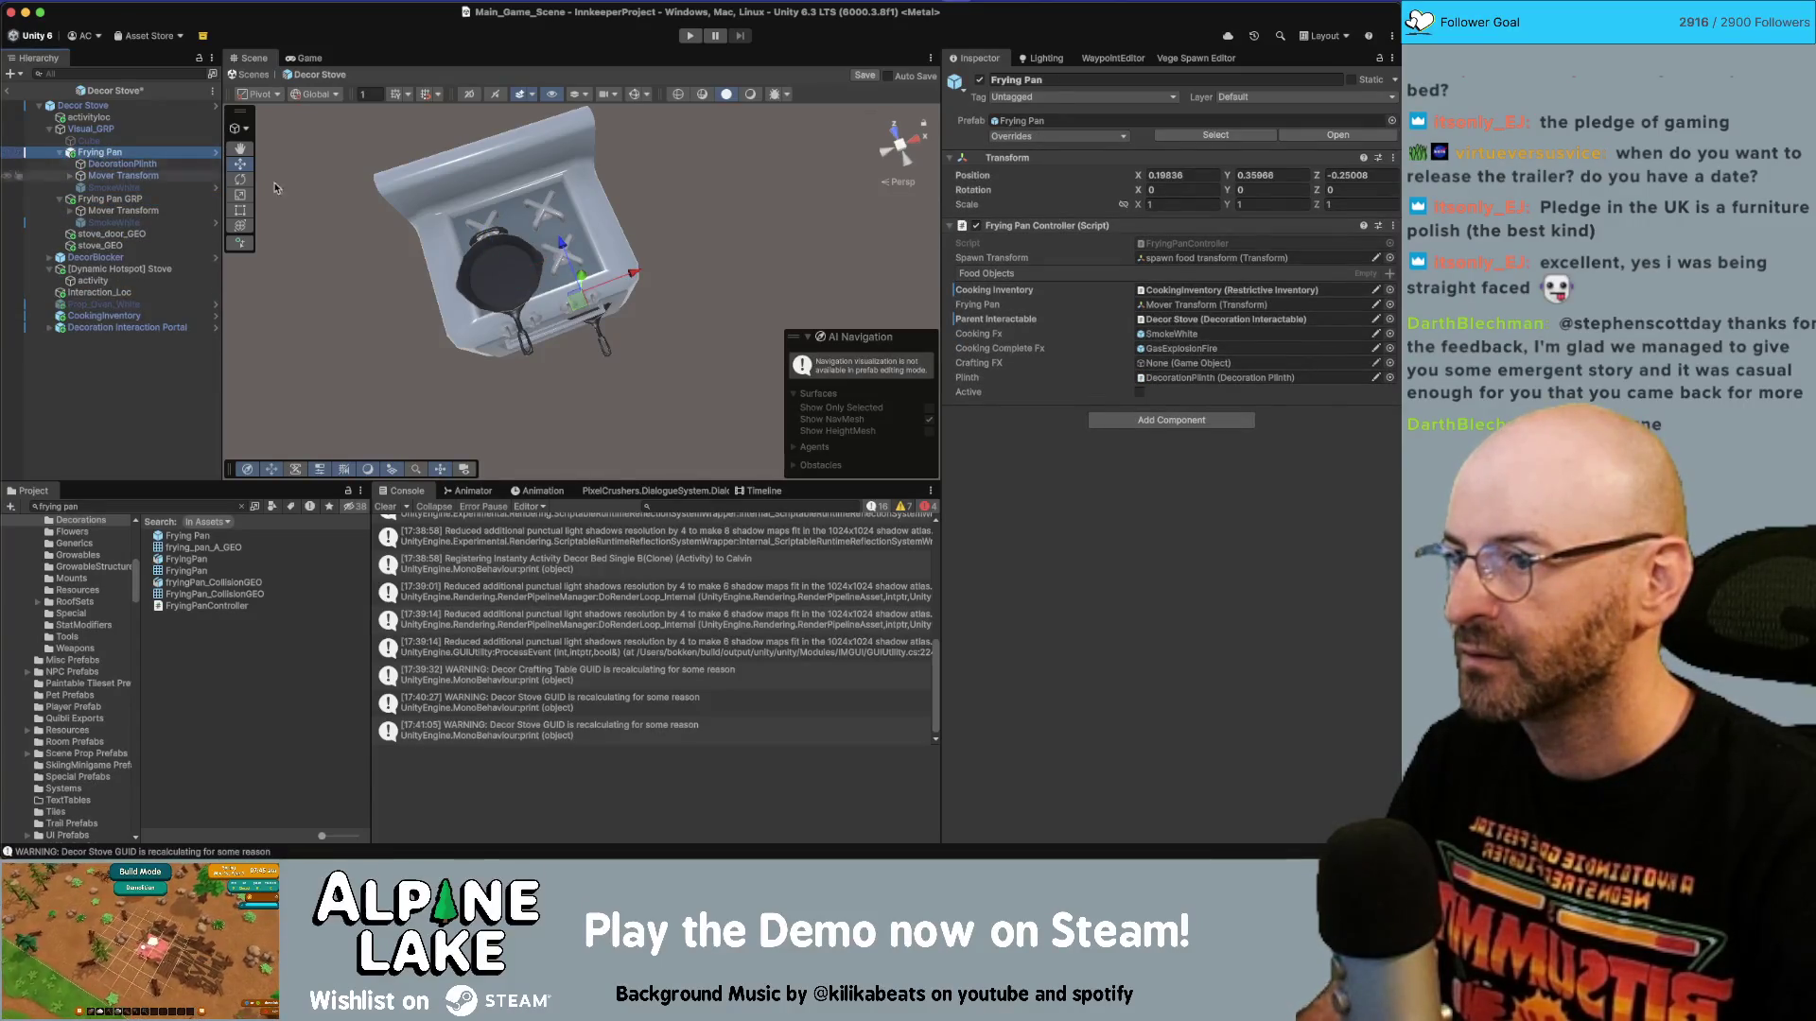
{"action": "left_click", "coordinate": [133, 199]}
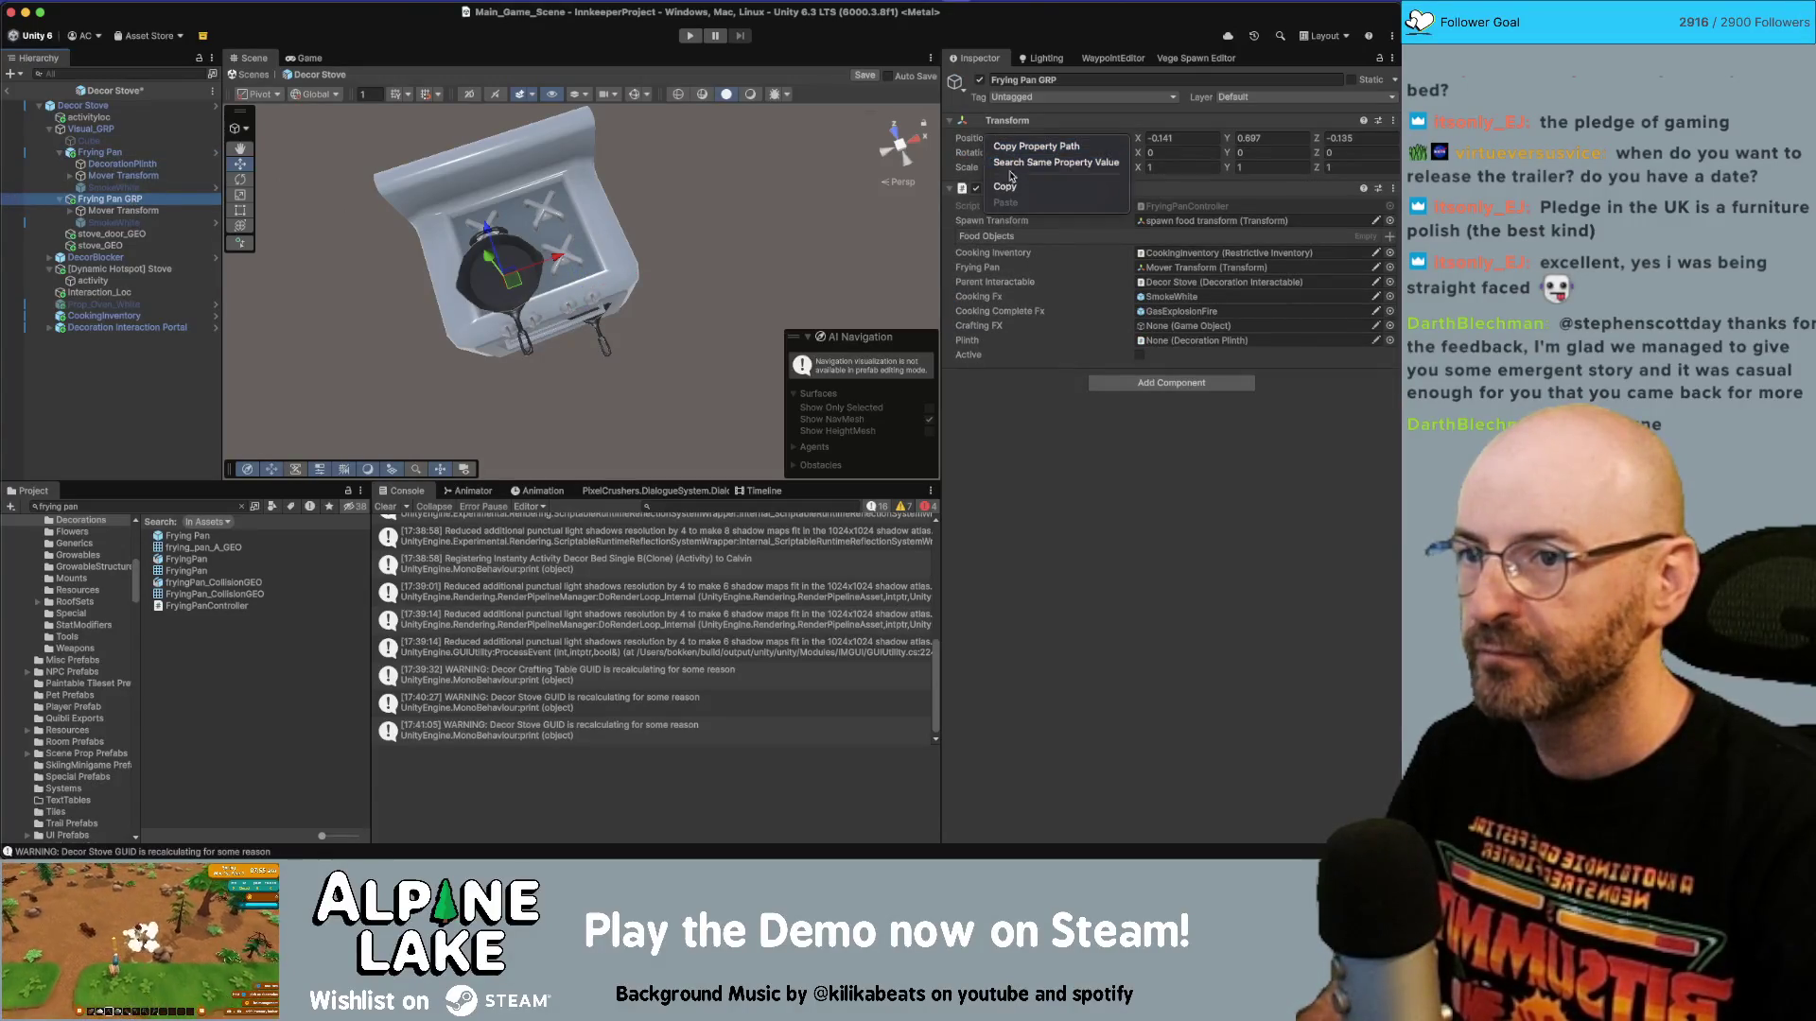
{"action": "left_click", "coordinate": [101, 154]}
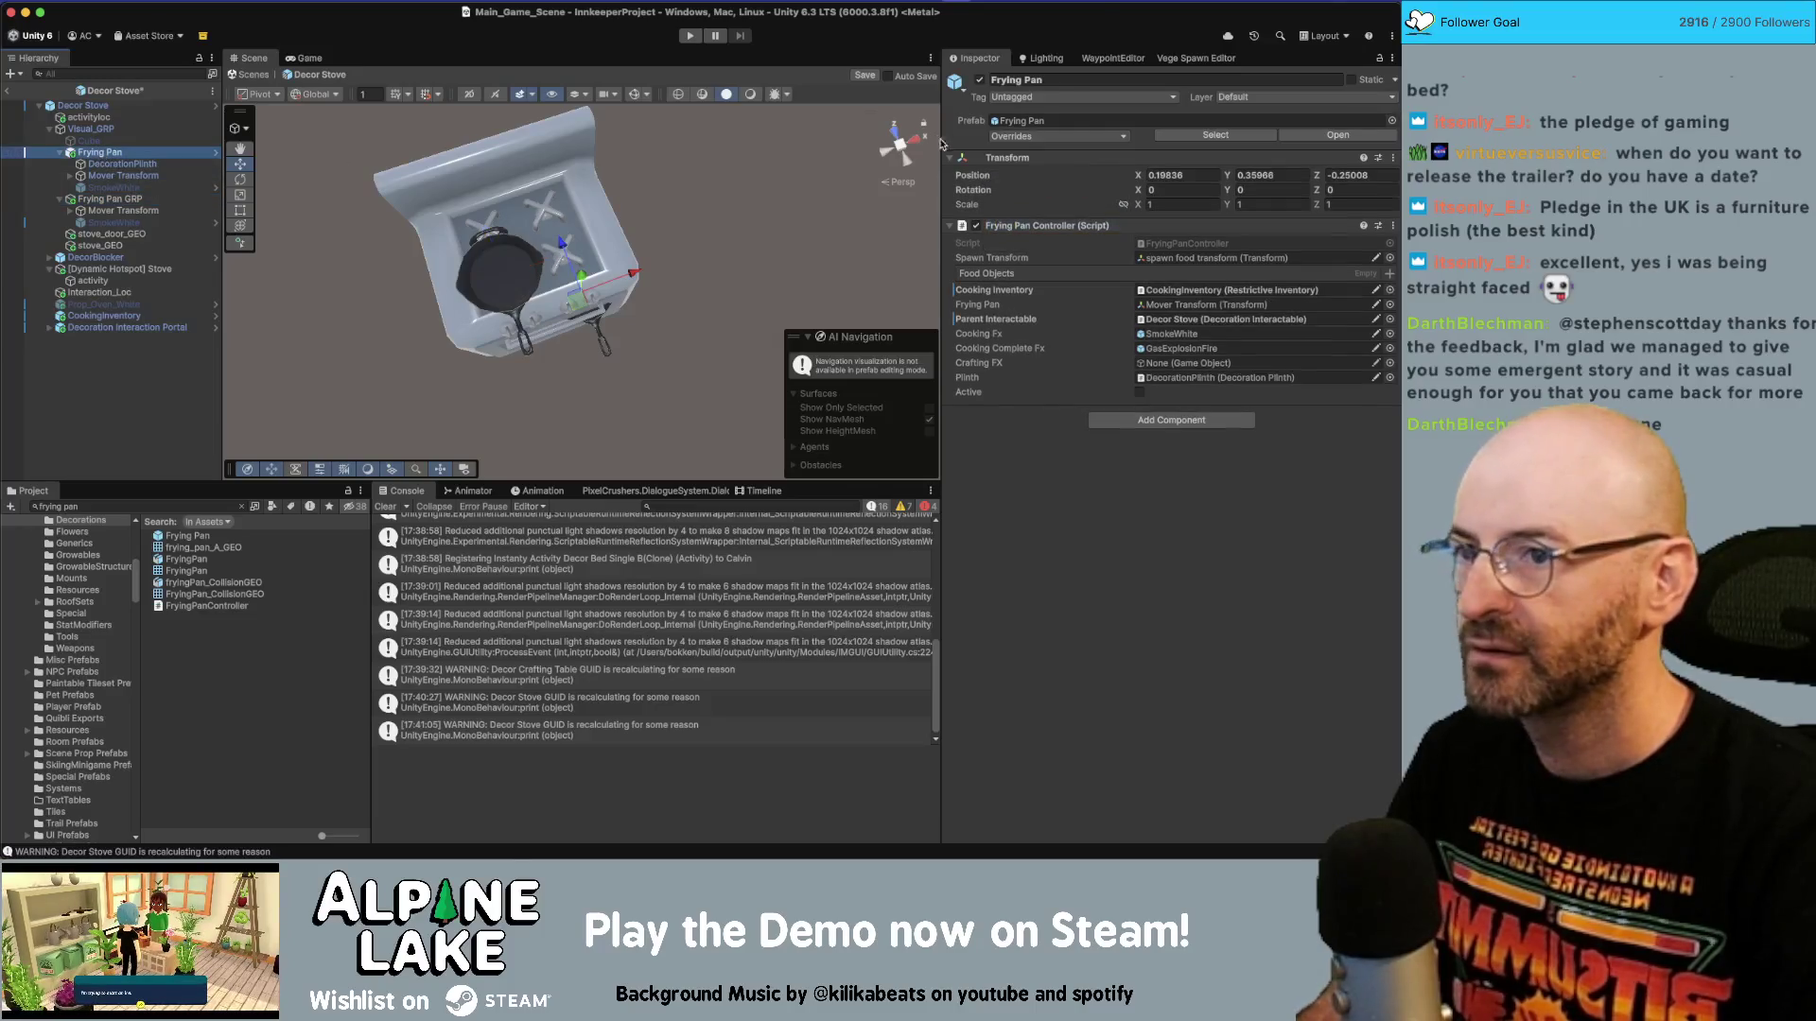
Revert the new pan's position to -0.141, 0.897, -0.135 and delete the old Frying Pan GRP.
{"action": "right_click", "coordinate": [989, 177]}
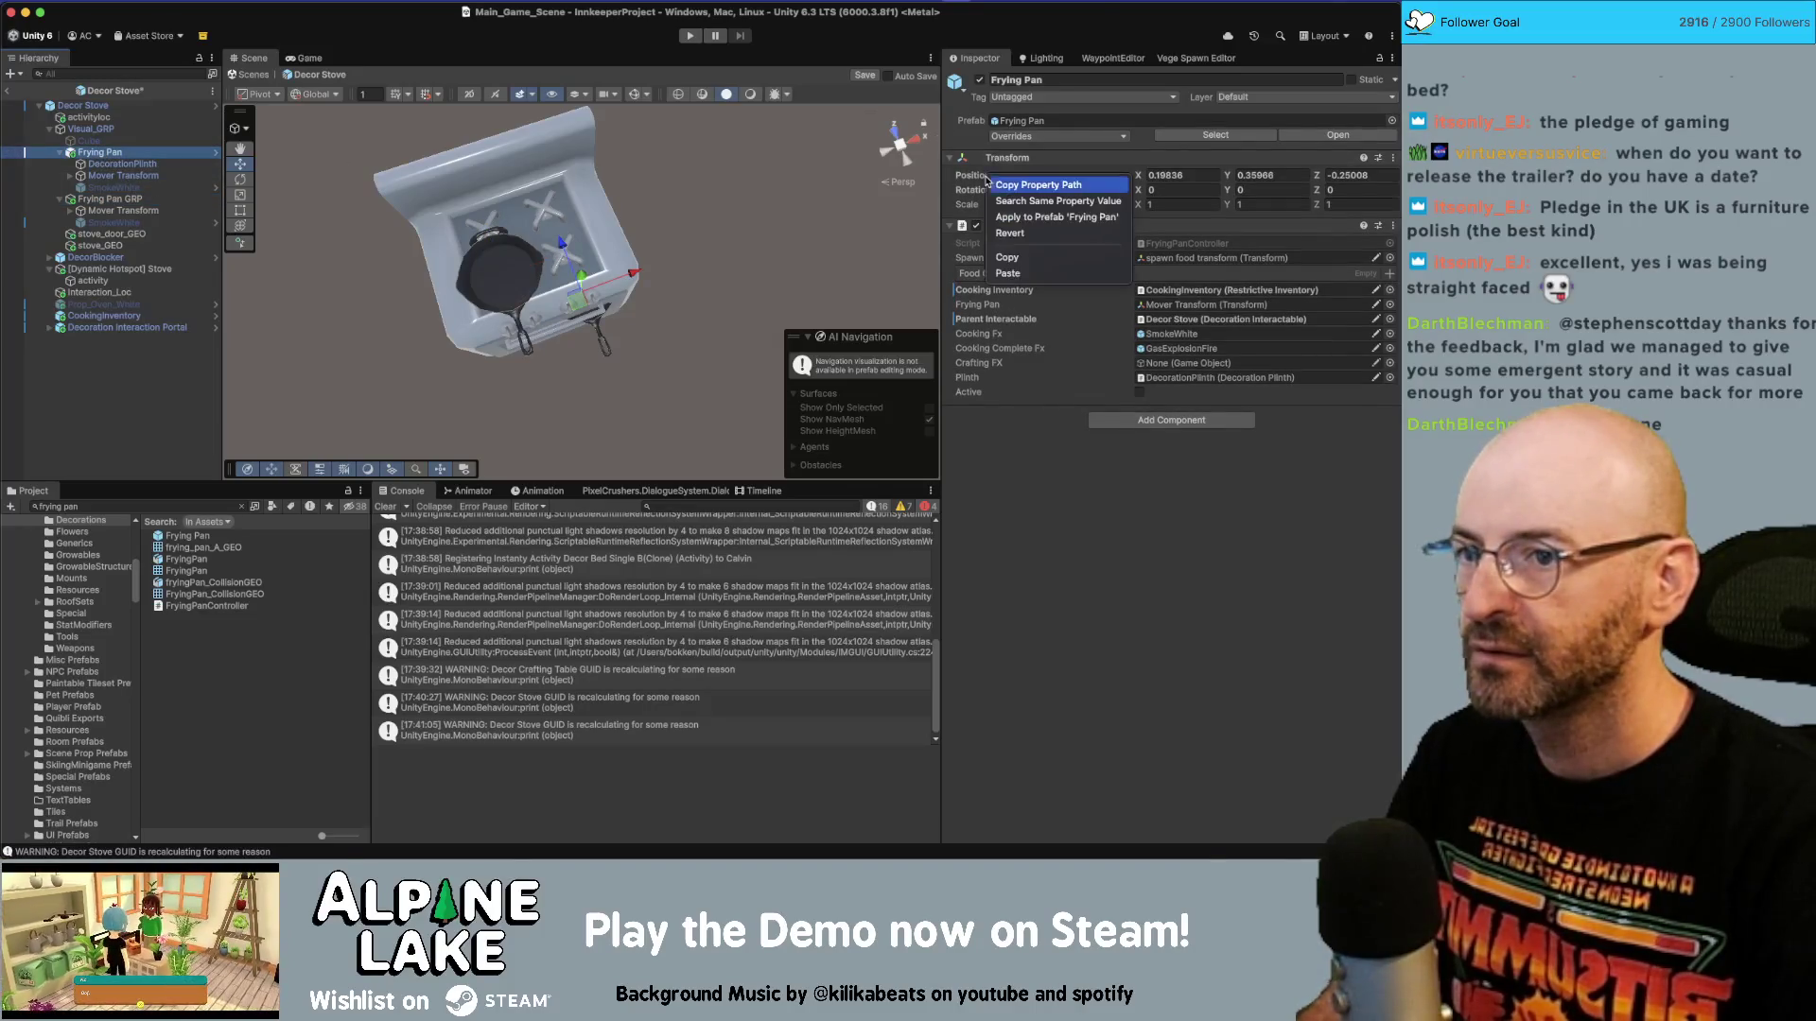
{"action": "left_click", "coordinate": [1034, 234]}
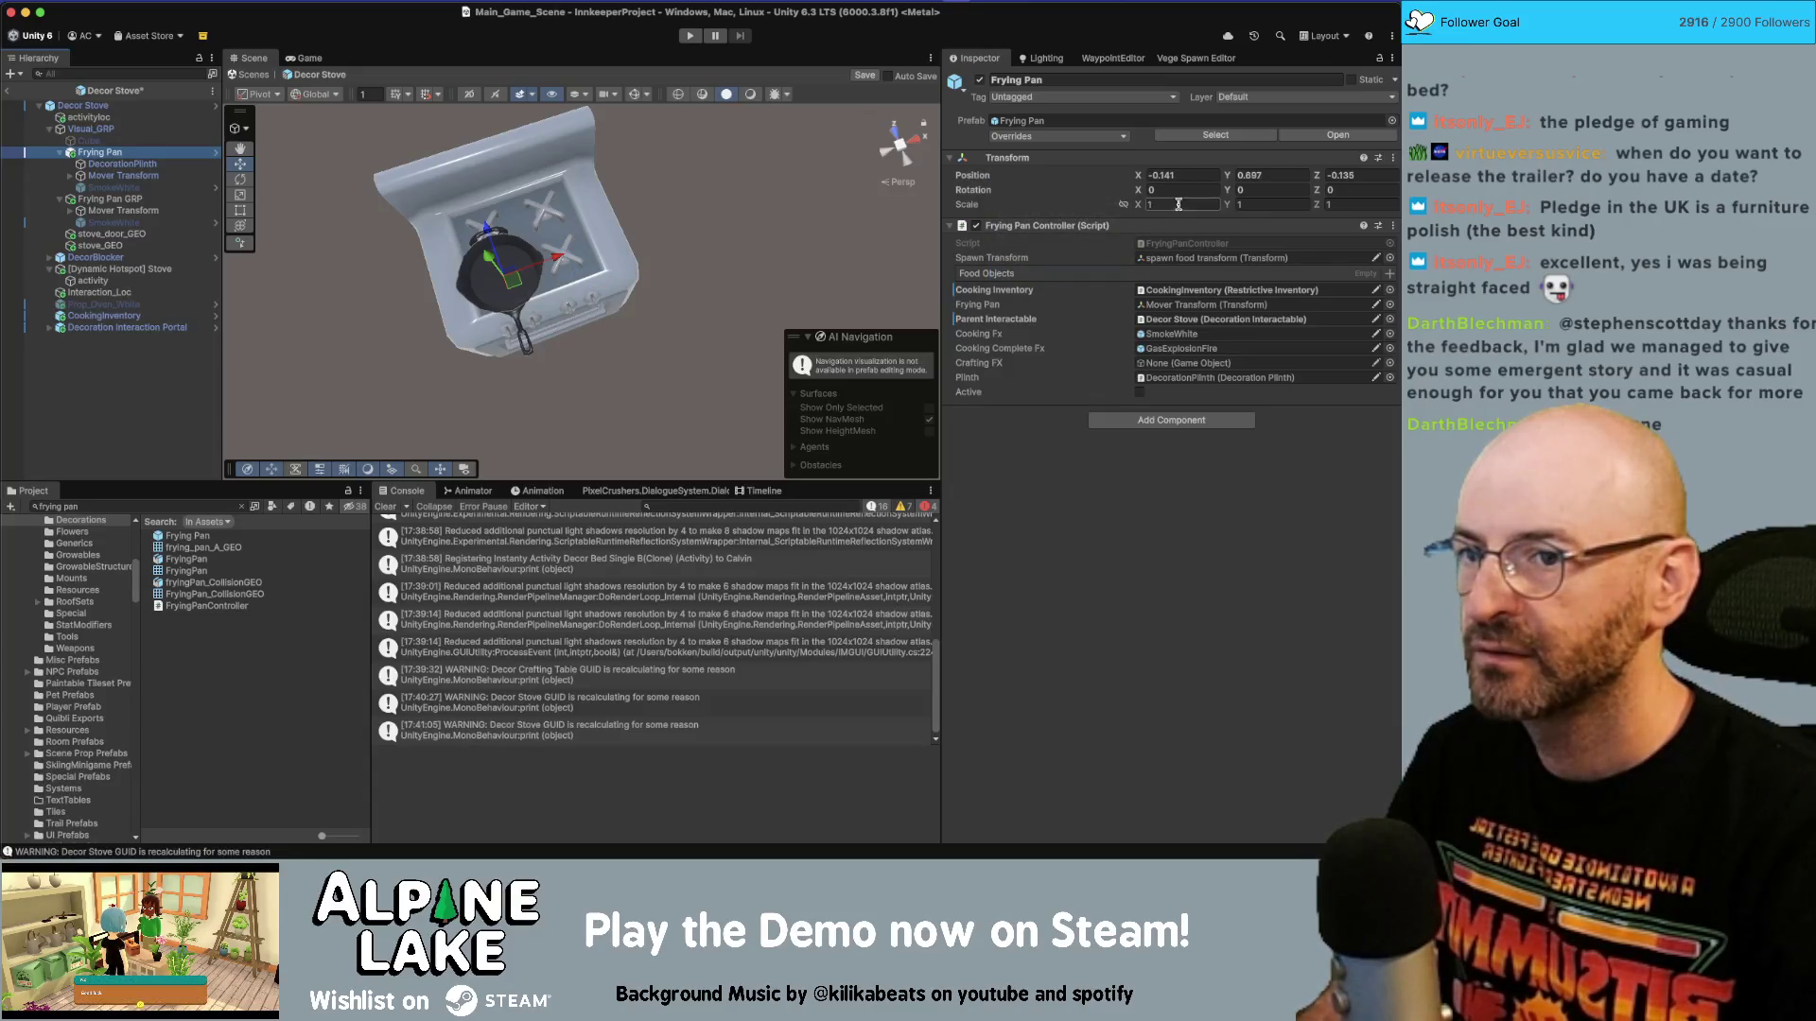
{"action": "left_click", "coordinate": [104, 198]}
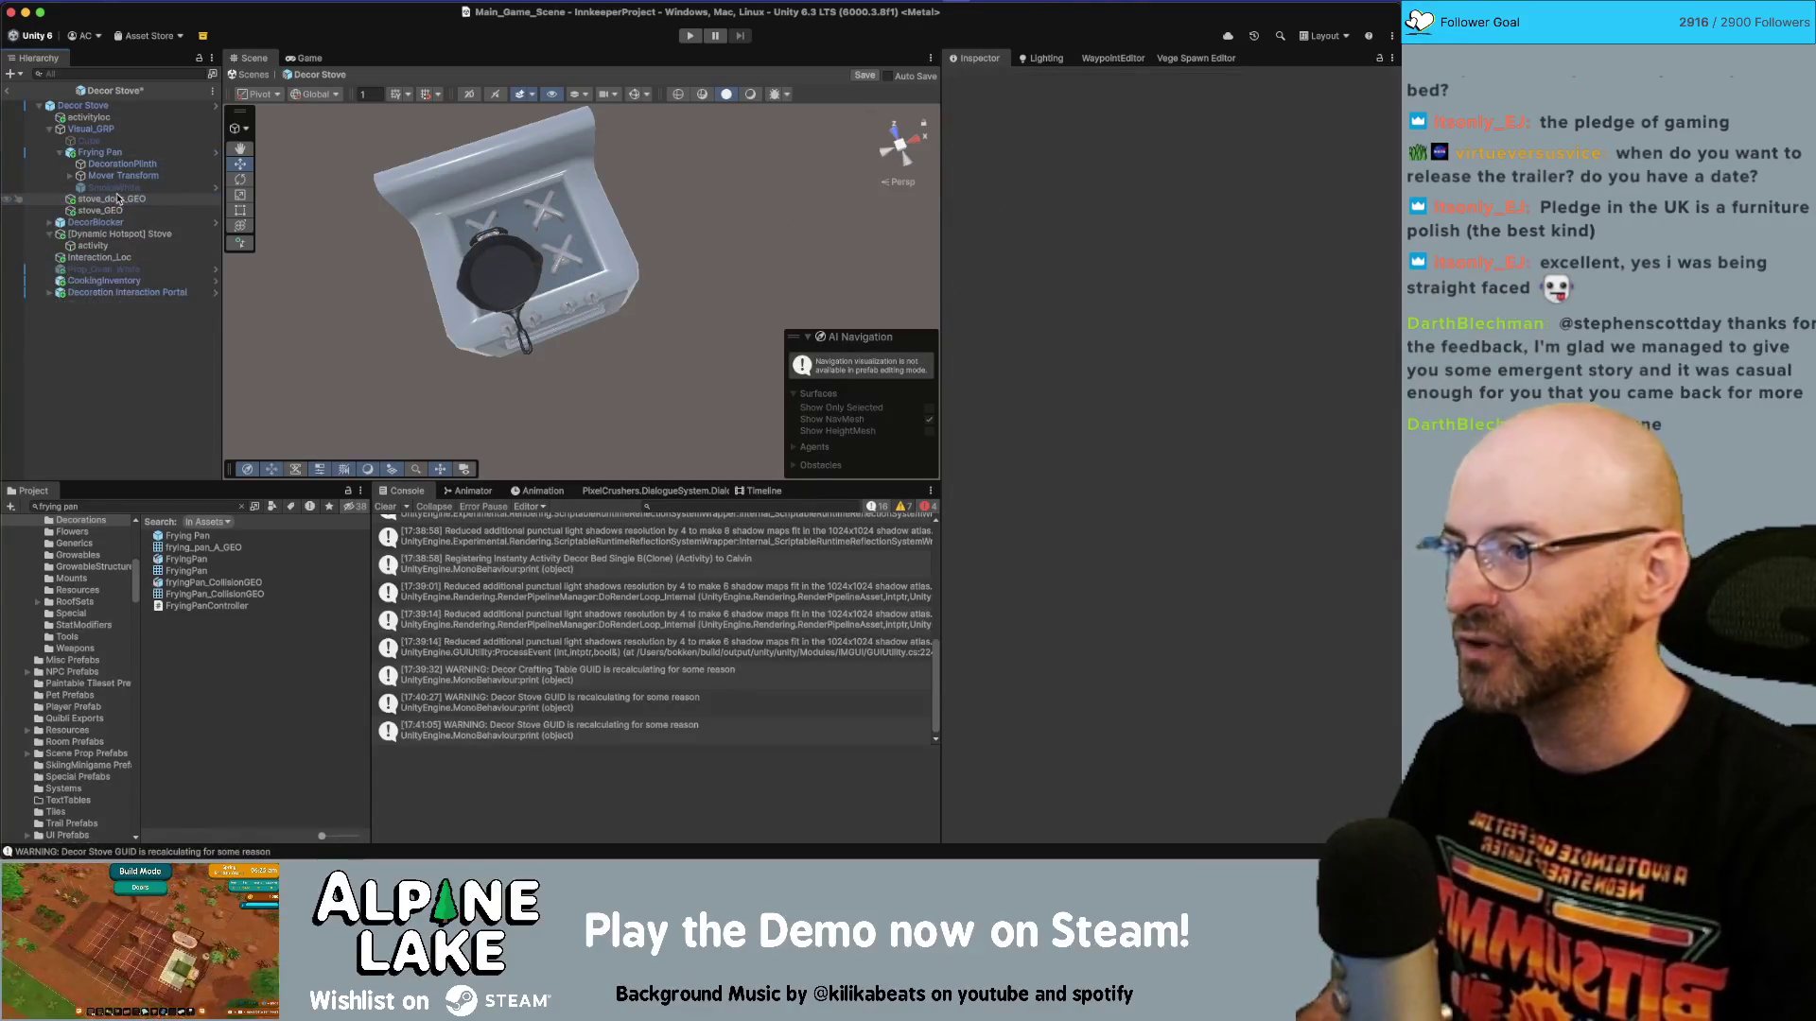
{"action": "key", "text": "super+BackSpace"}
{"action": "left_click", "coordinate": [104, 153]}
{"action": "key", "text": "Up"}
{"action": "key", "text": "Up"}
{"action": "key", "text": "Up"}
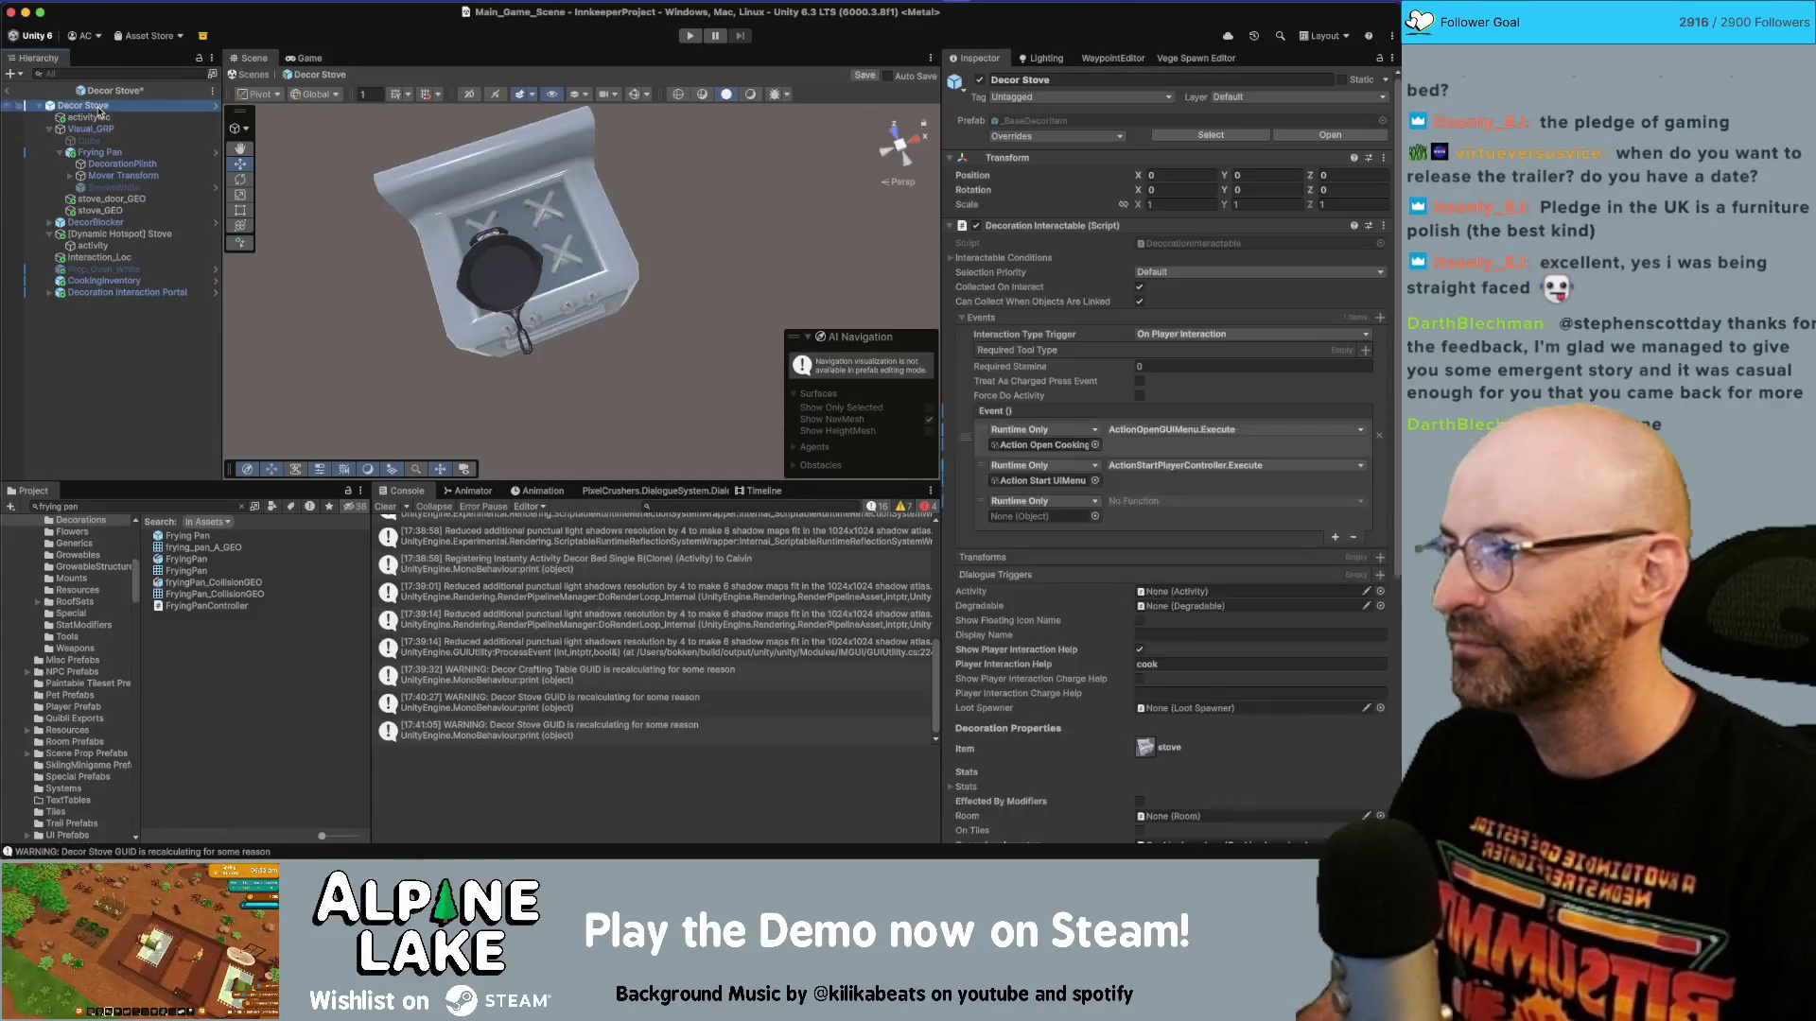
{"action": "left_click", "coordinate": [104, 154]}
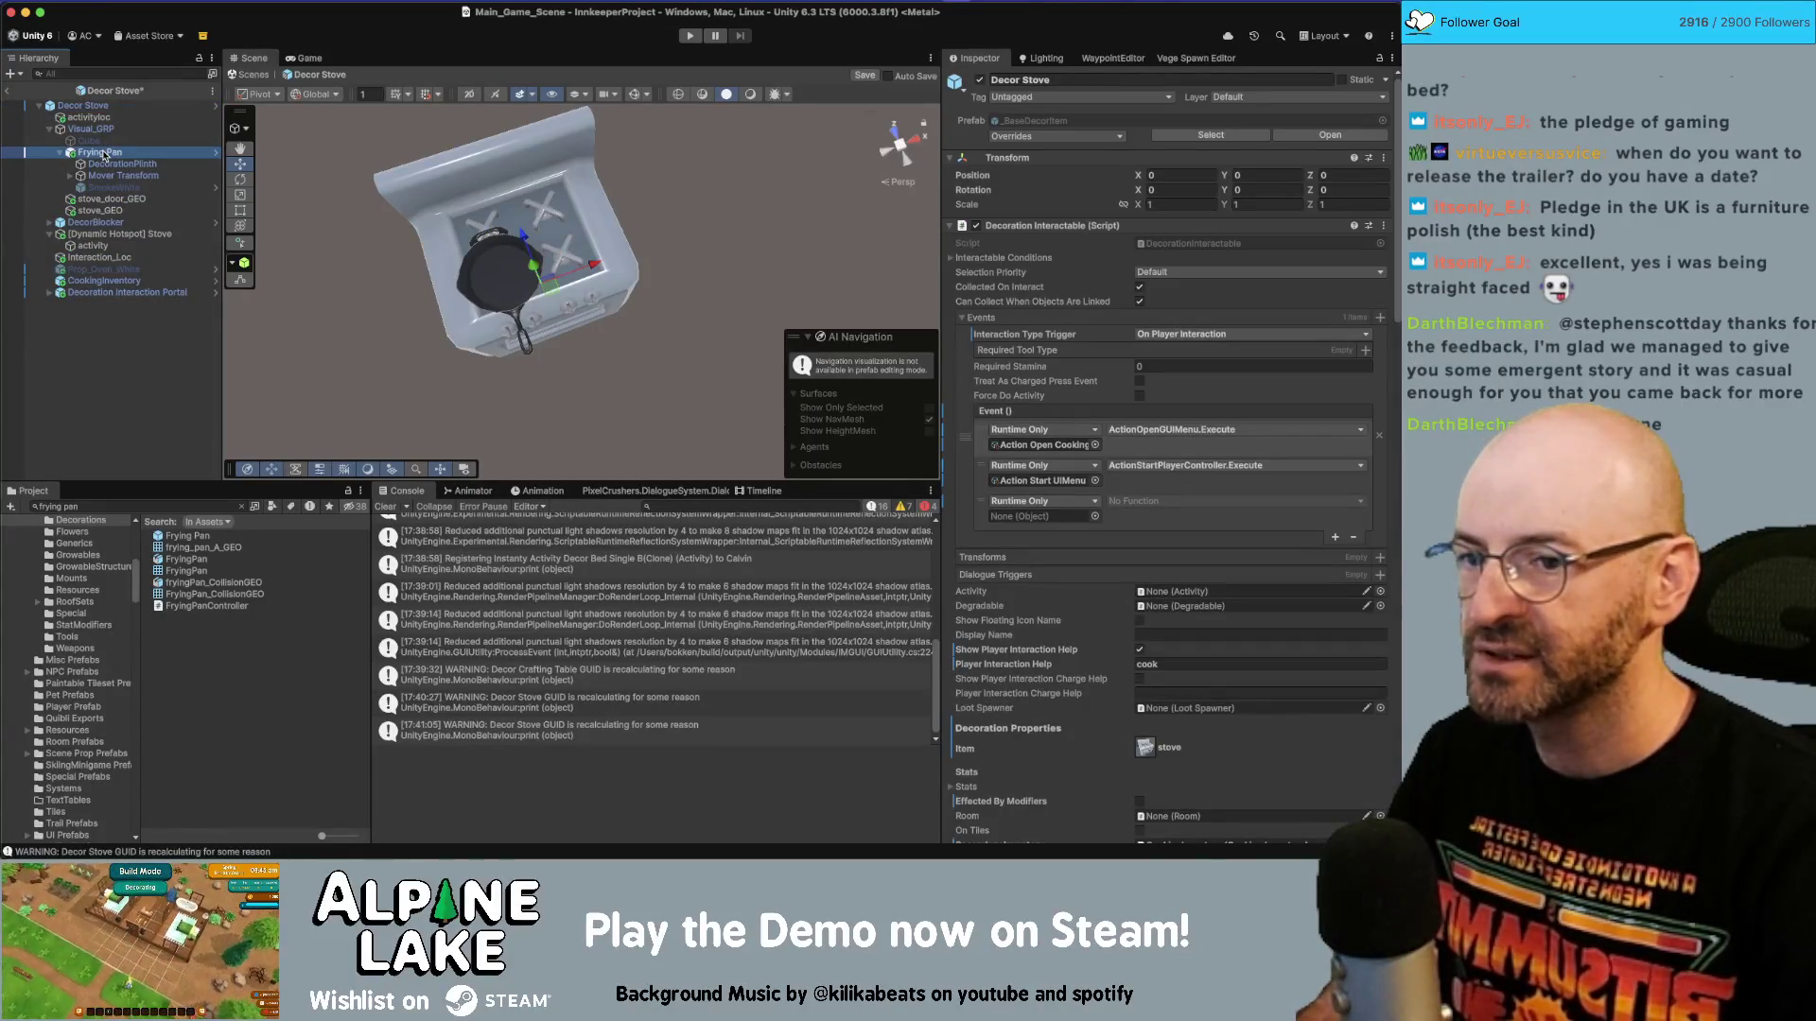
Add a Decor Stove interaction event calling ActionWarpPlayer.ExecuteSimpleWarp with activityloc as warp target.
{"action": "left_click", "coordinate": [94, 107]}
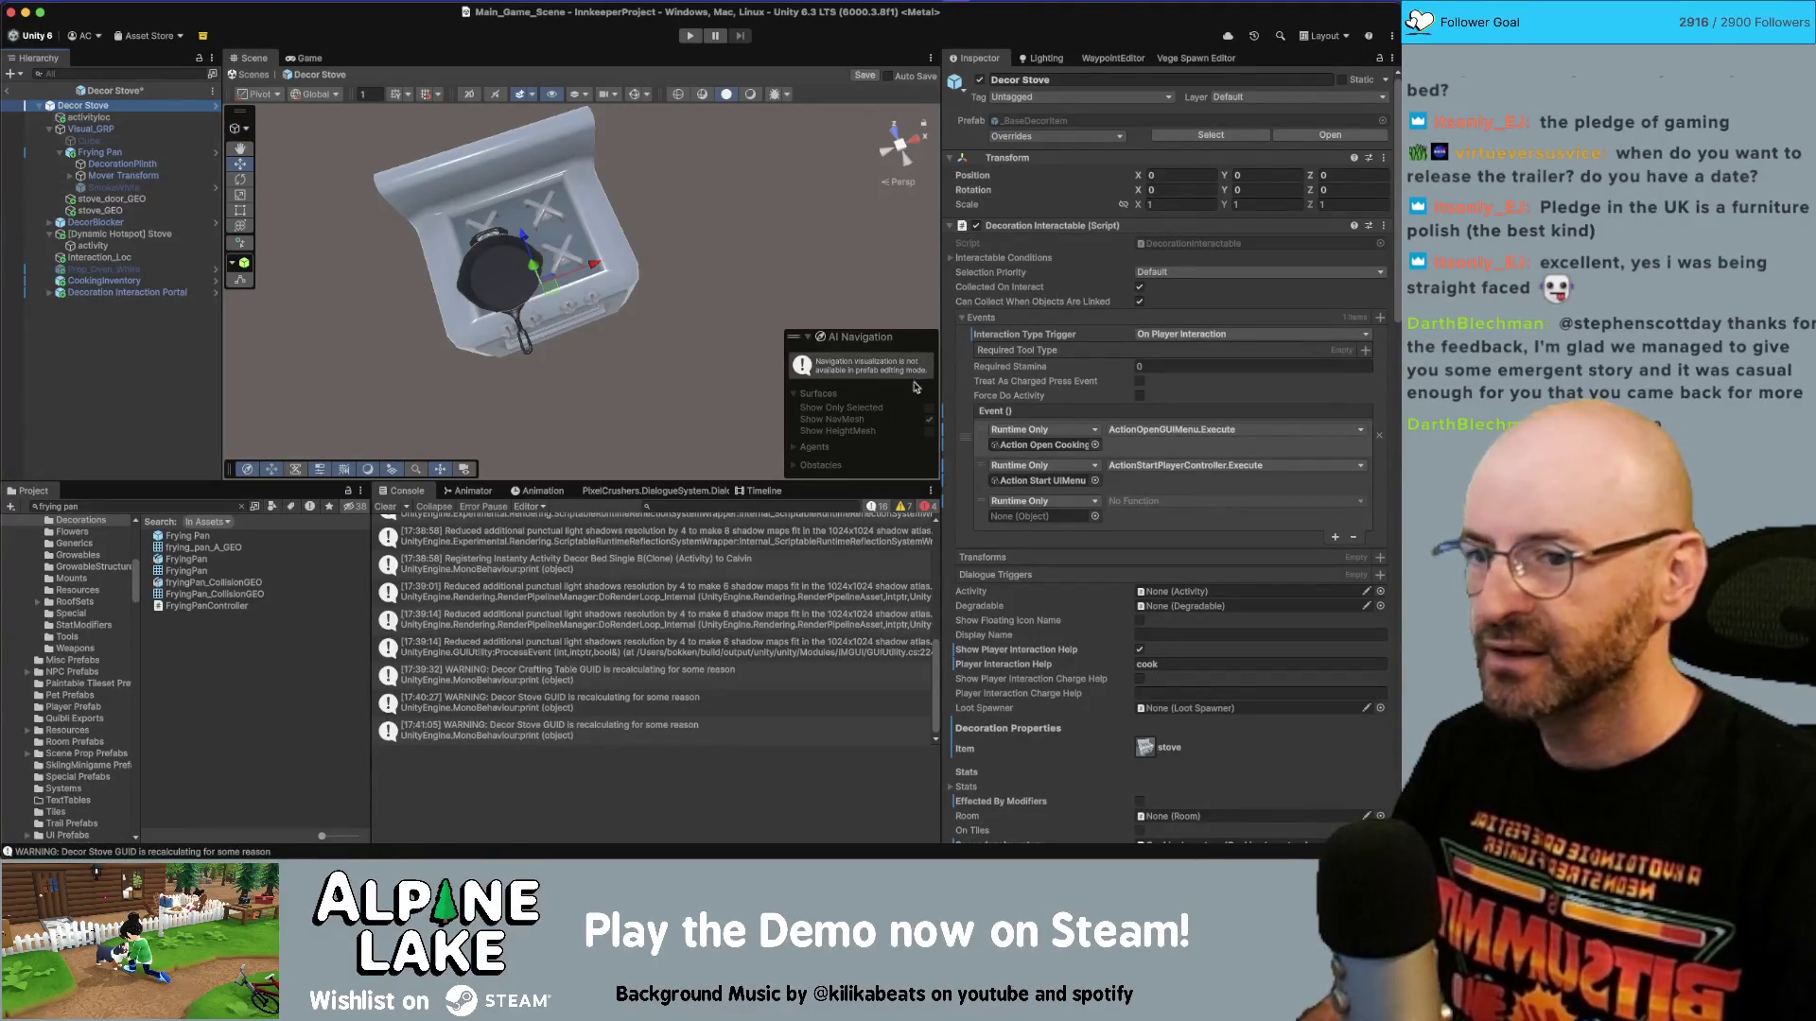
{"action": "left_click", "coordinate": [1096, 517]}
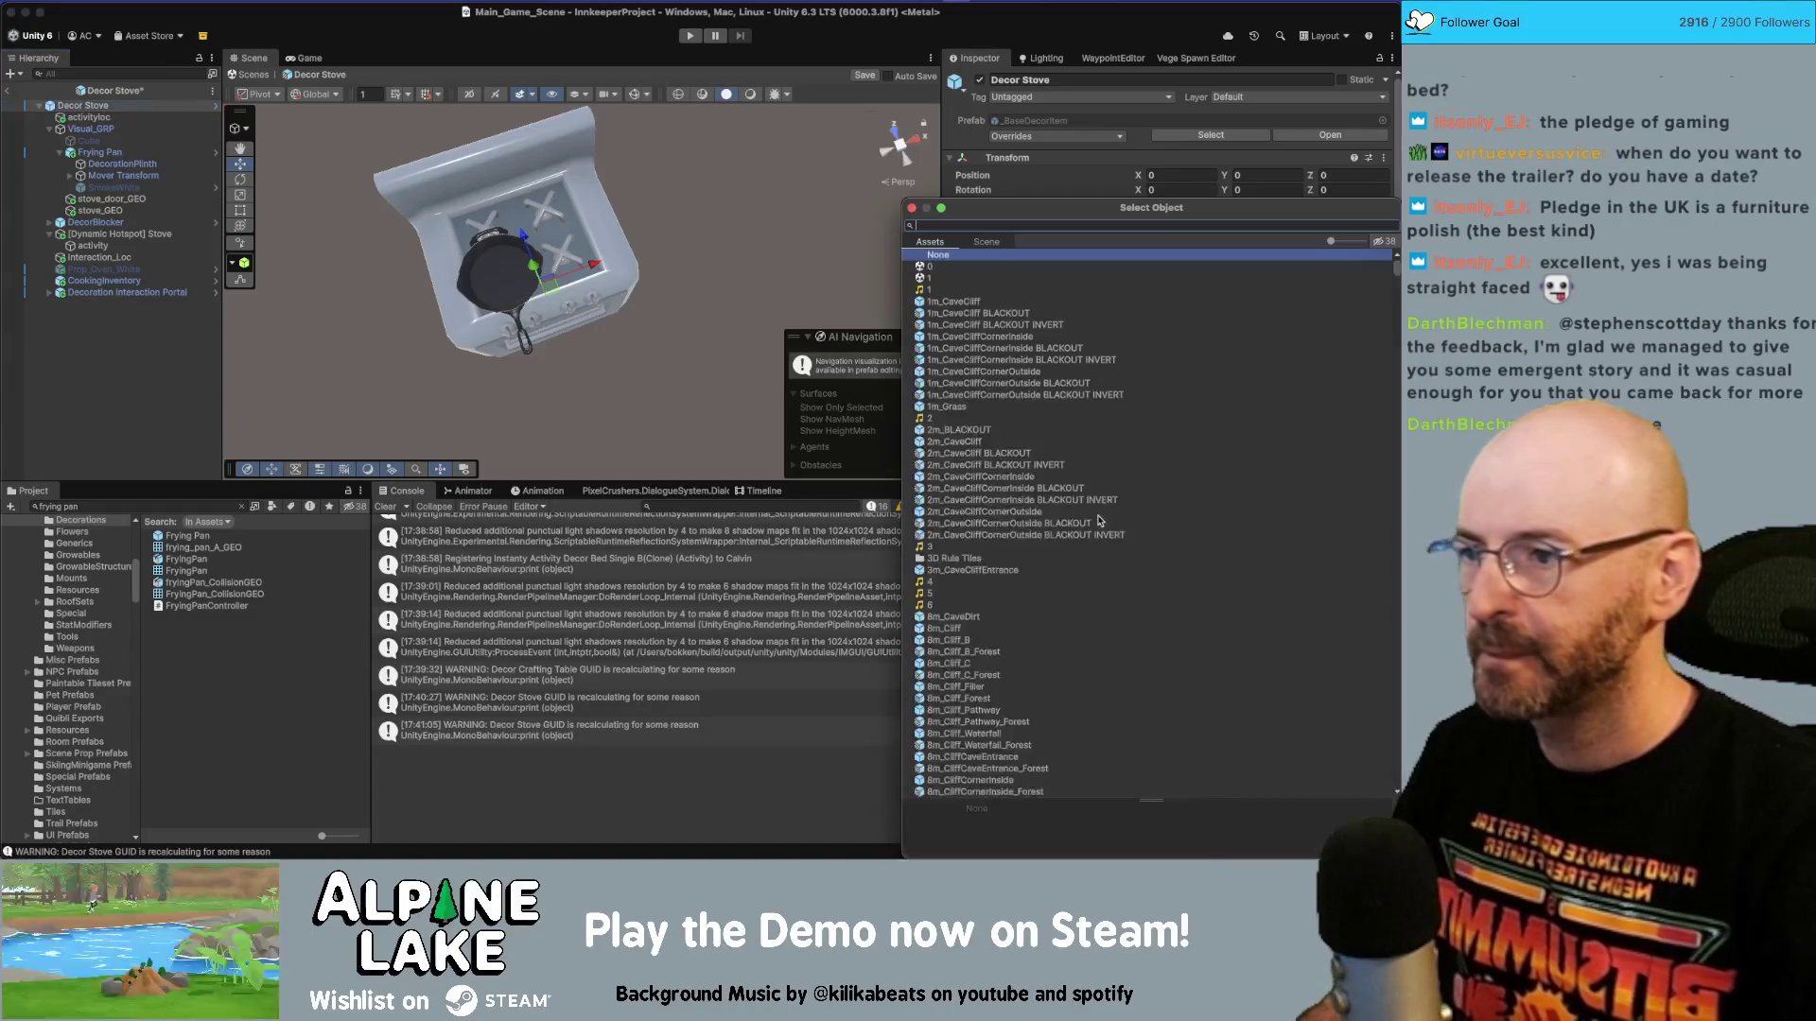
{"action": "type", "text": "p"}
{"action": "key", "text": "Down"}
{"action": "key", "text": "Down"}
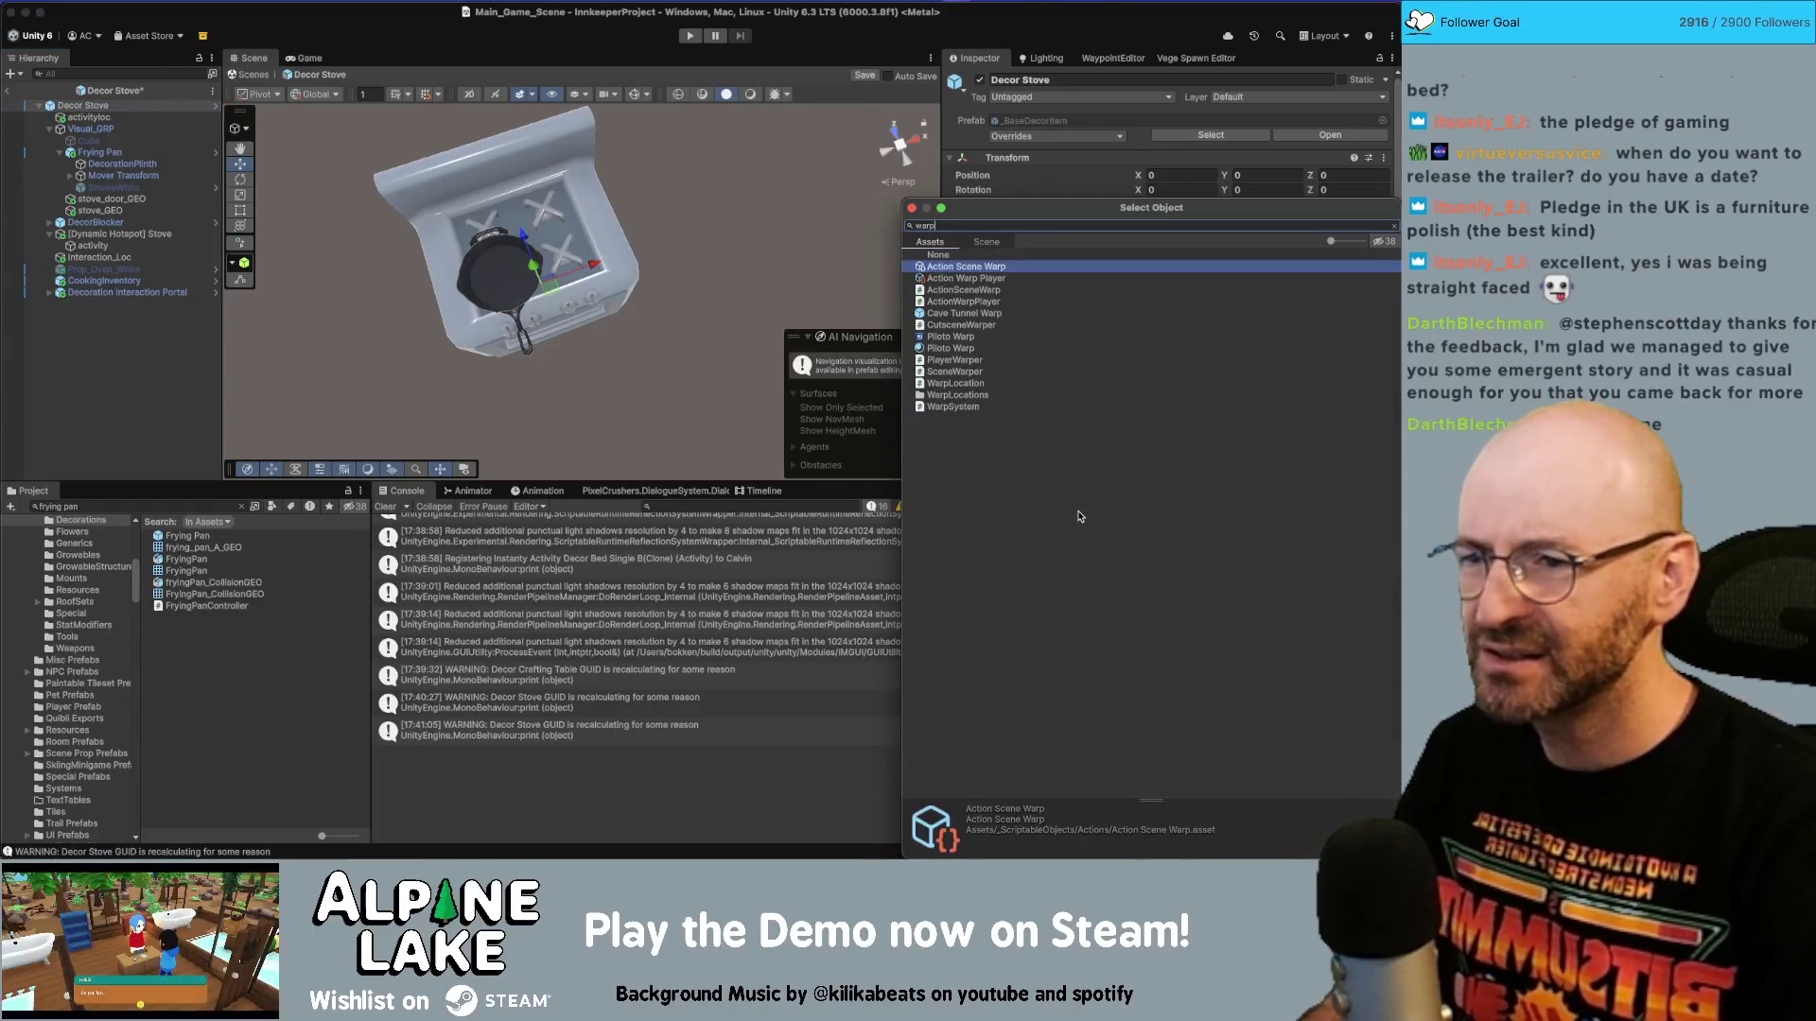
{"action": "key", "text": "Return"}
{"action": "left_click", "coordinate": [1153, 503]}
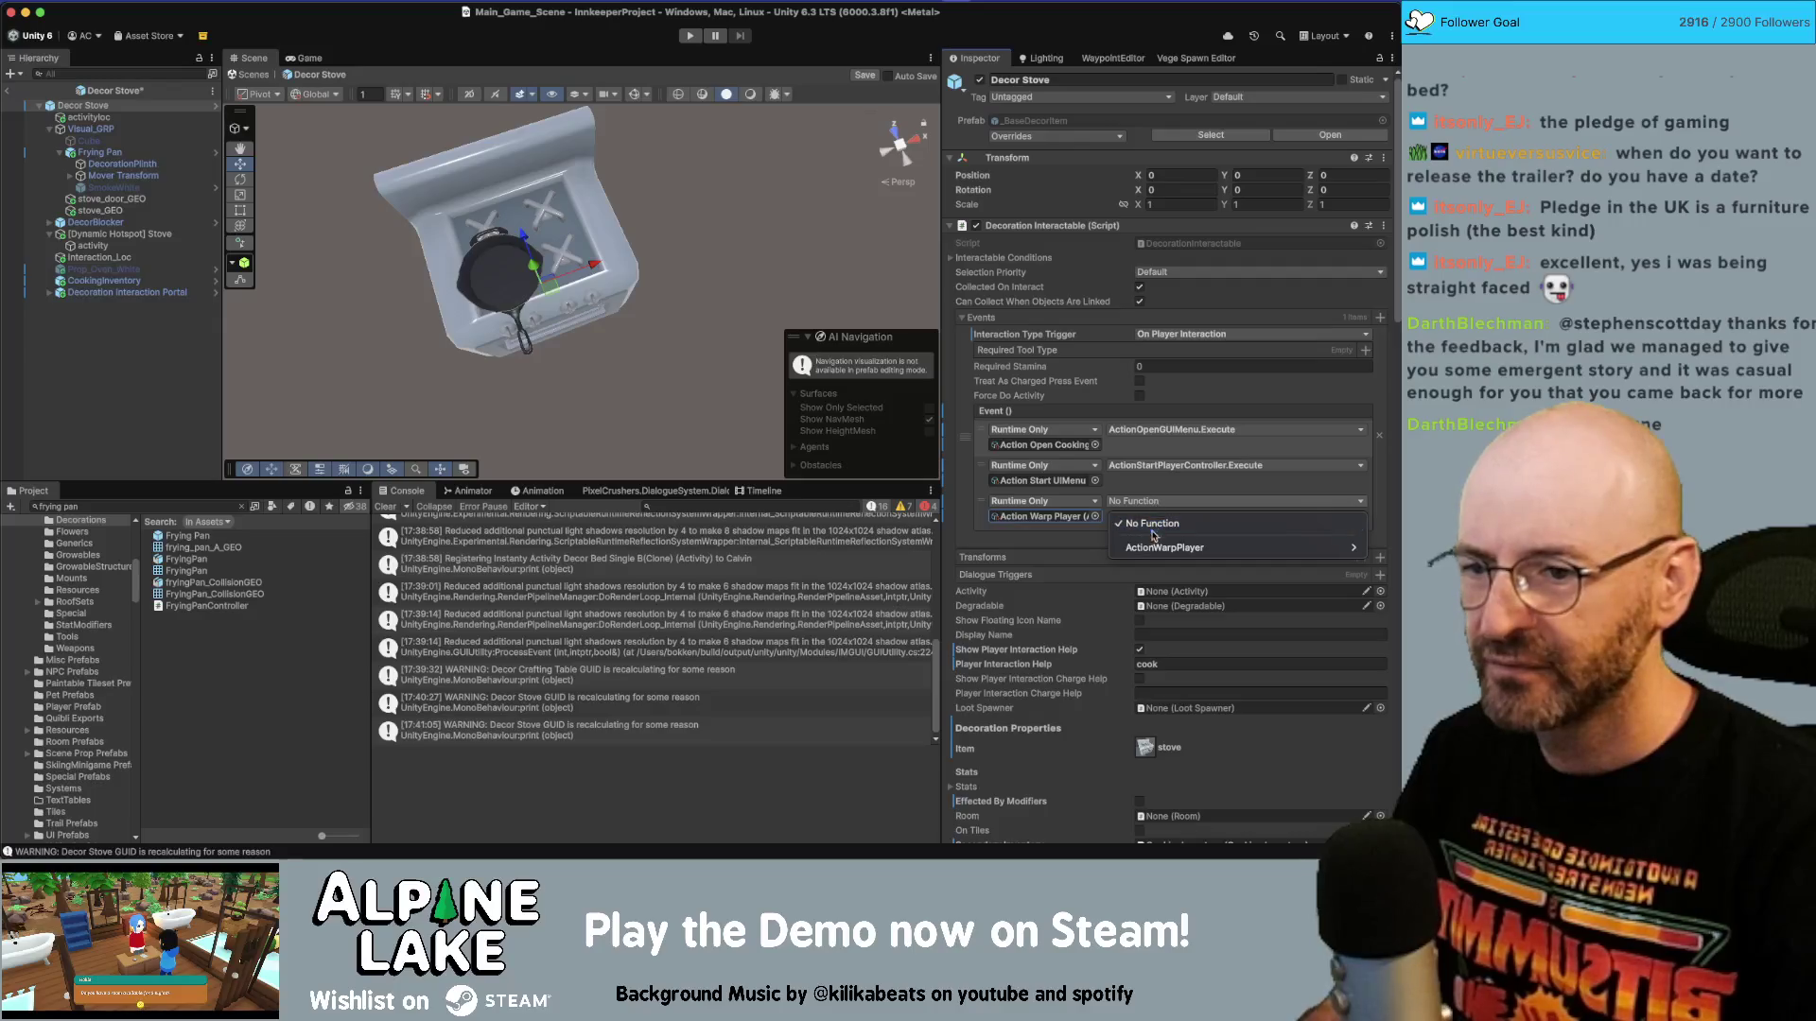
{"action": "mouse_move", "coordinate": [1159, 547]}
{"action": "left_click", "coordinate": [1003, 570]}
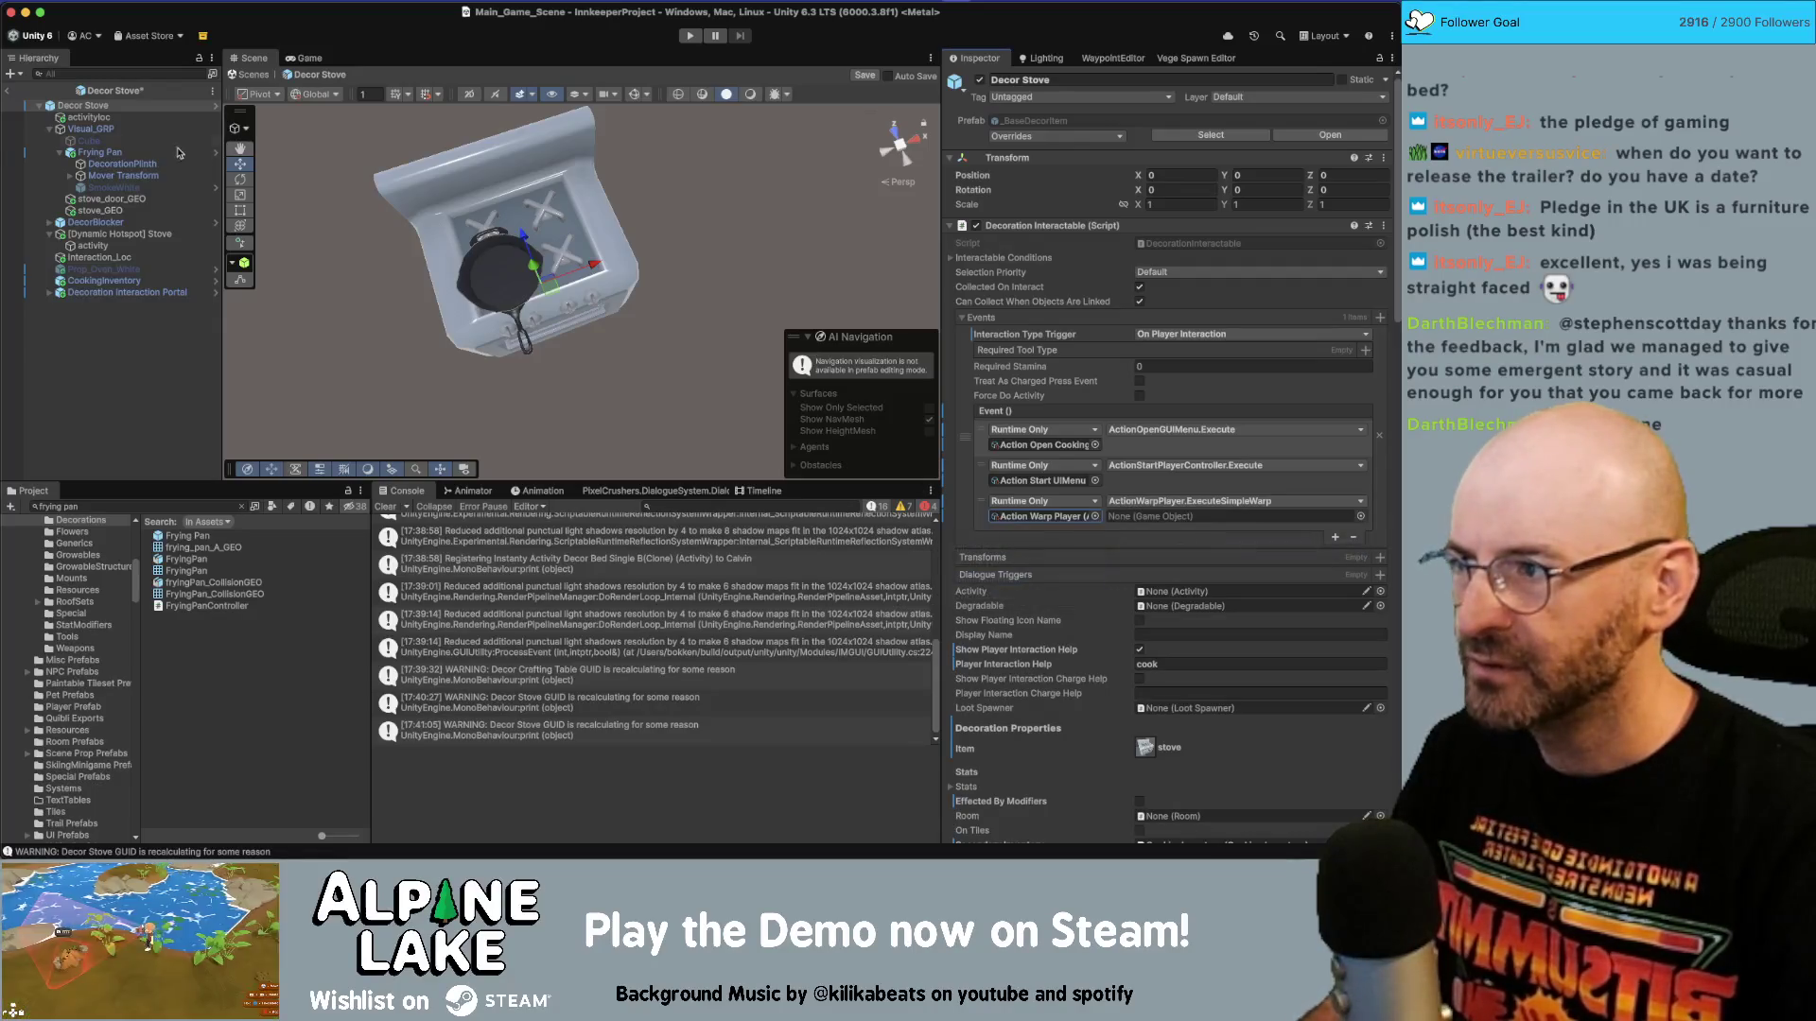
{"action": "mouse_move", "coordinate": [83, 105]}
{"action": "left_mouse_down"}
{"action": "mouse_move", "coordinate": [1059, 466]}
{"action": "mouse_move", "coordinate": [1111, 520]}
{"action": "left_mouse_up"}
{"action": "left_click", "coordinate": [164, 507]}
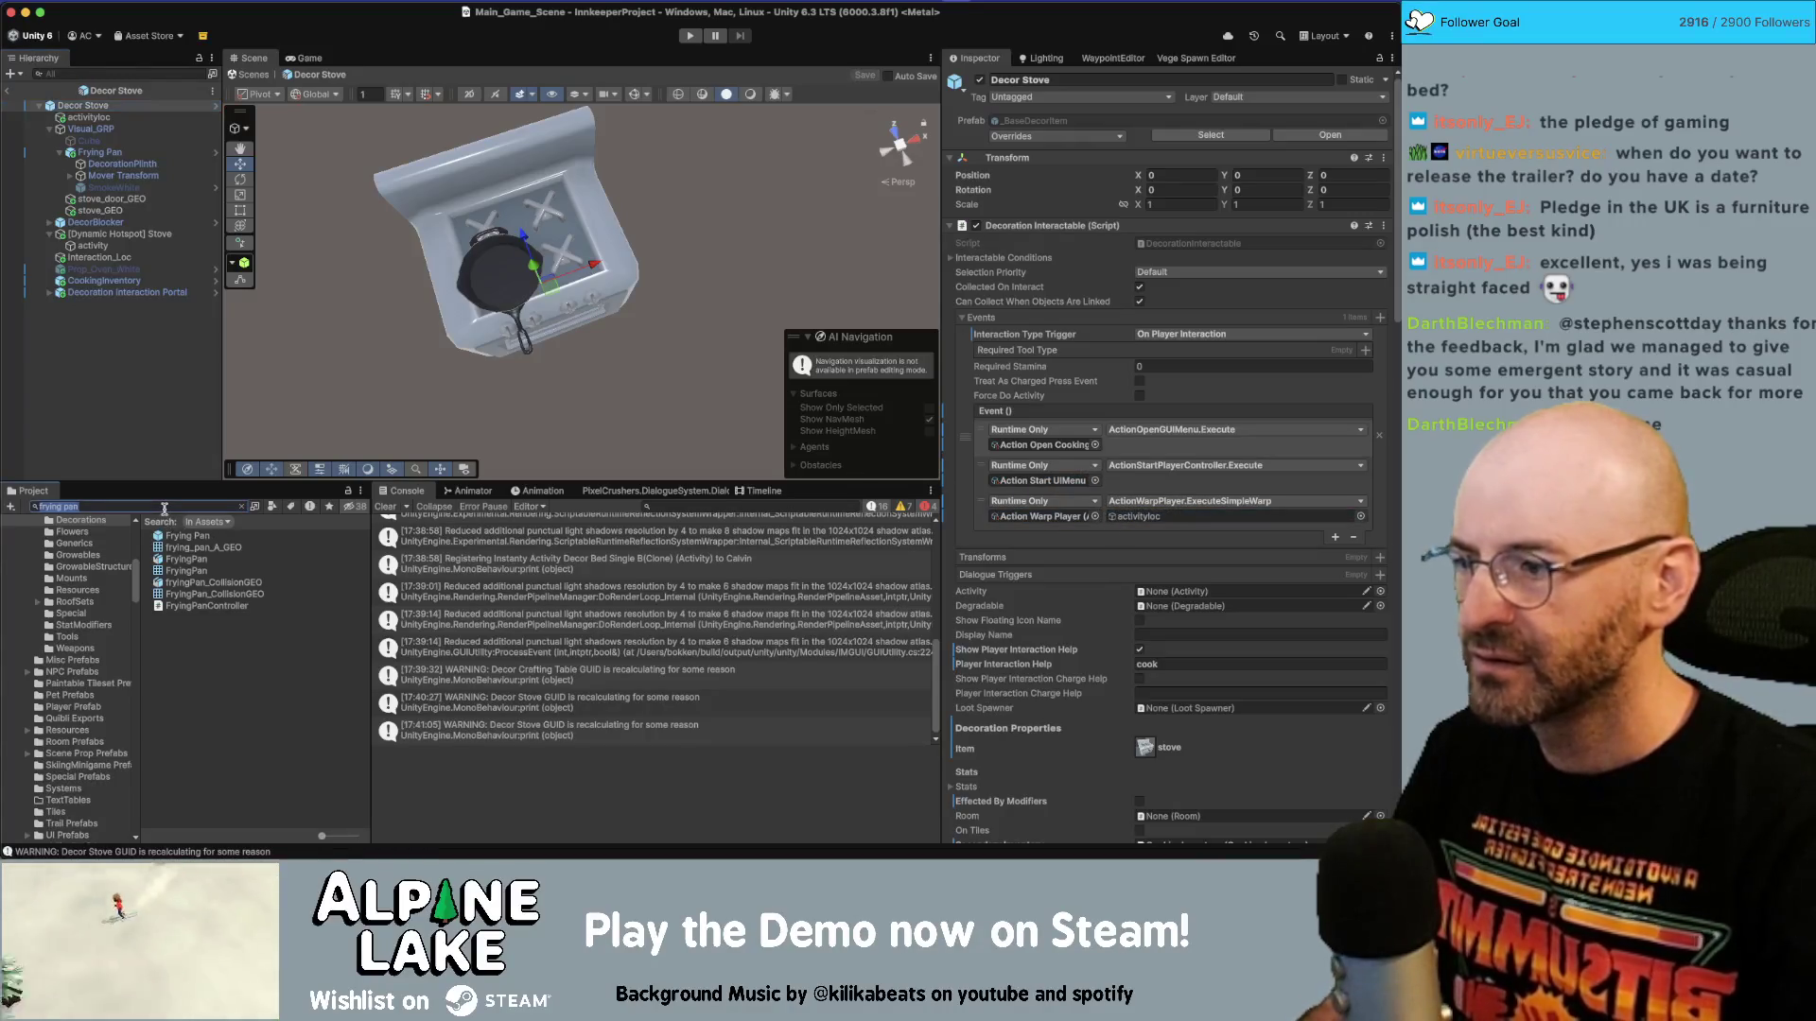
Open the Decor Commercial Stove prefab and select its activity object.
{"action": "type", "text": "decor stove"}
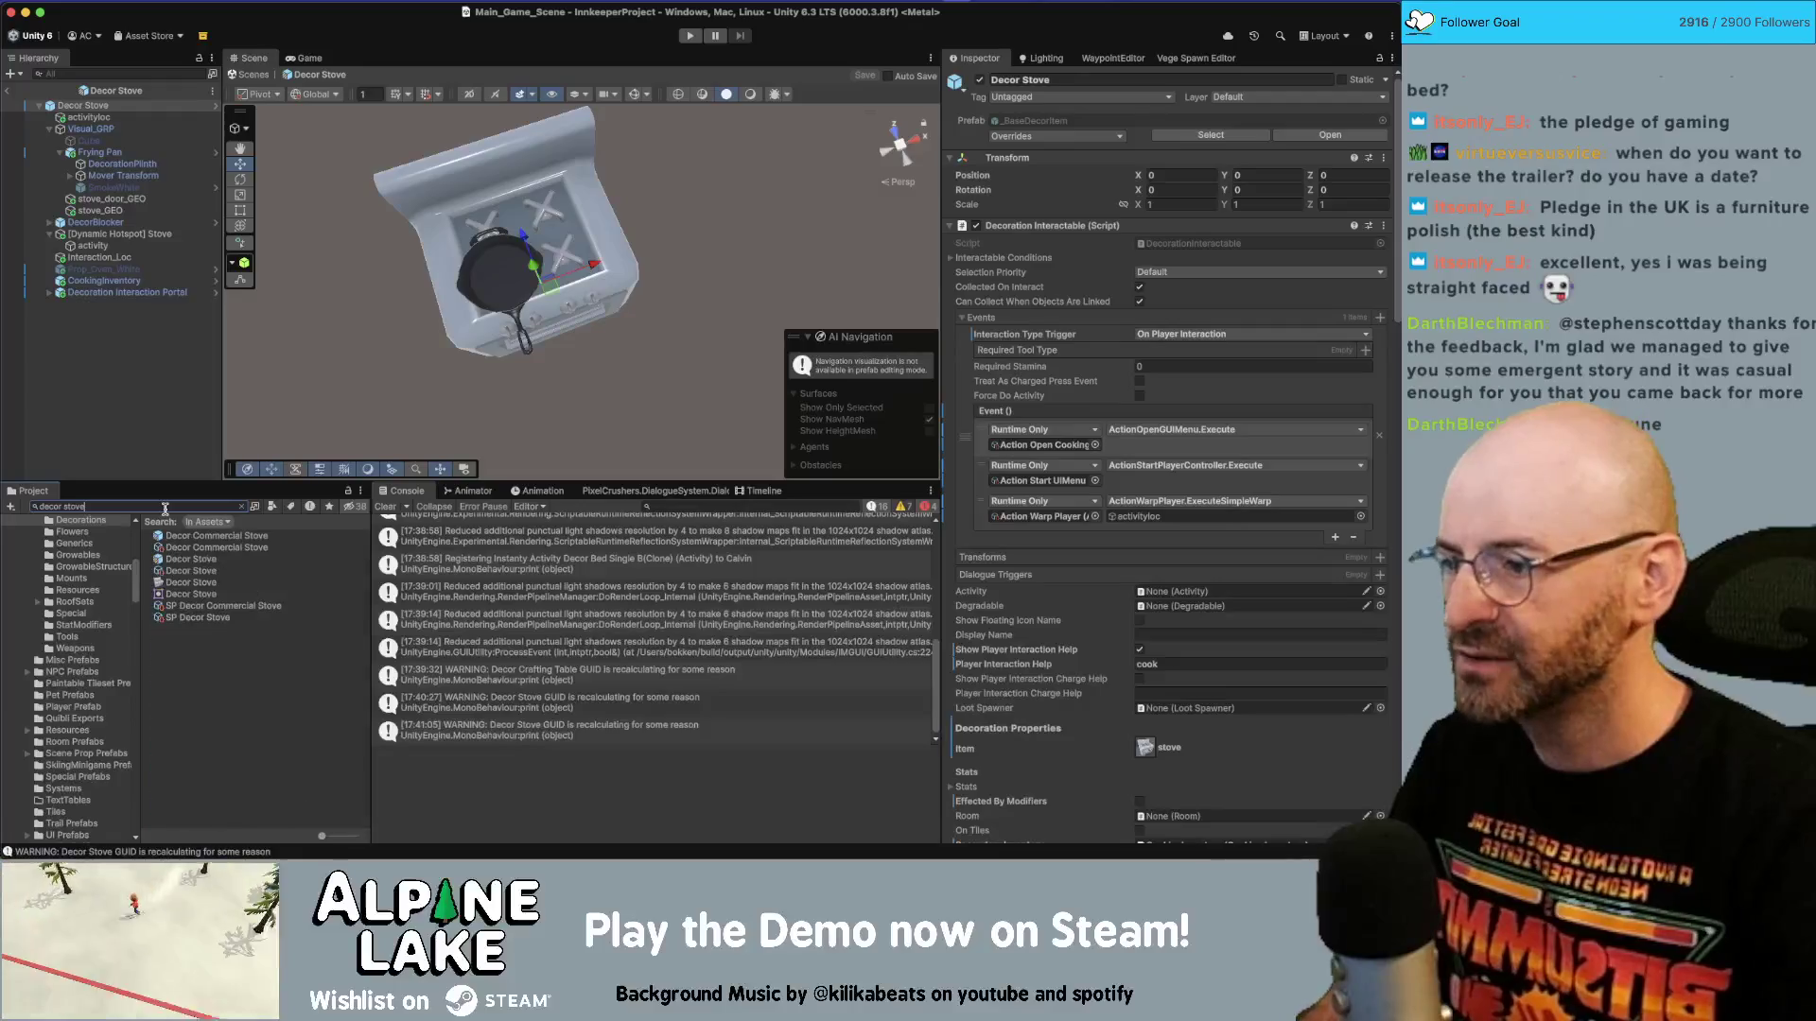
{"action": "double_click", "coordinate": [190, 536]}
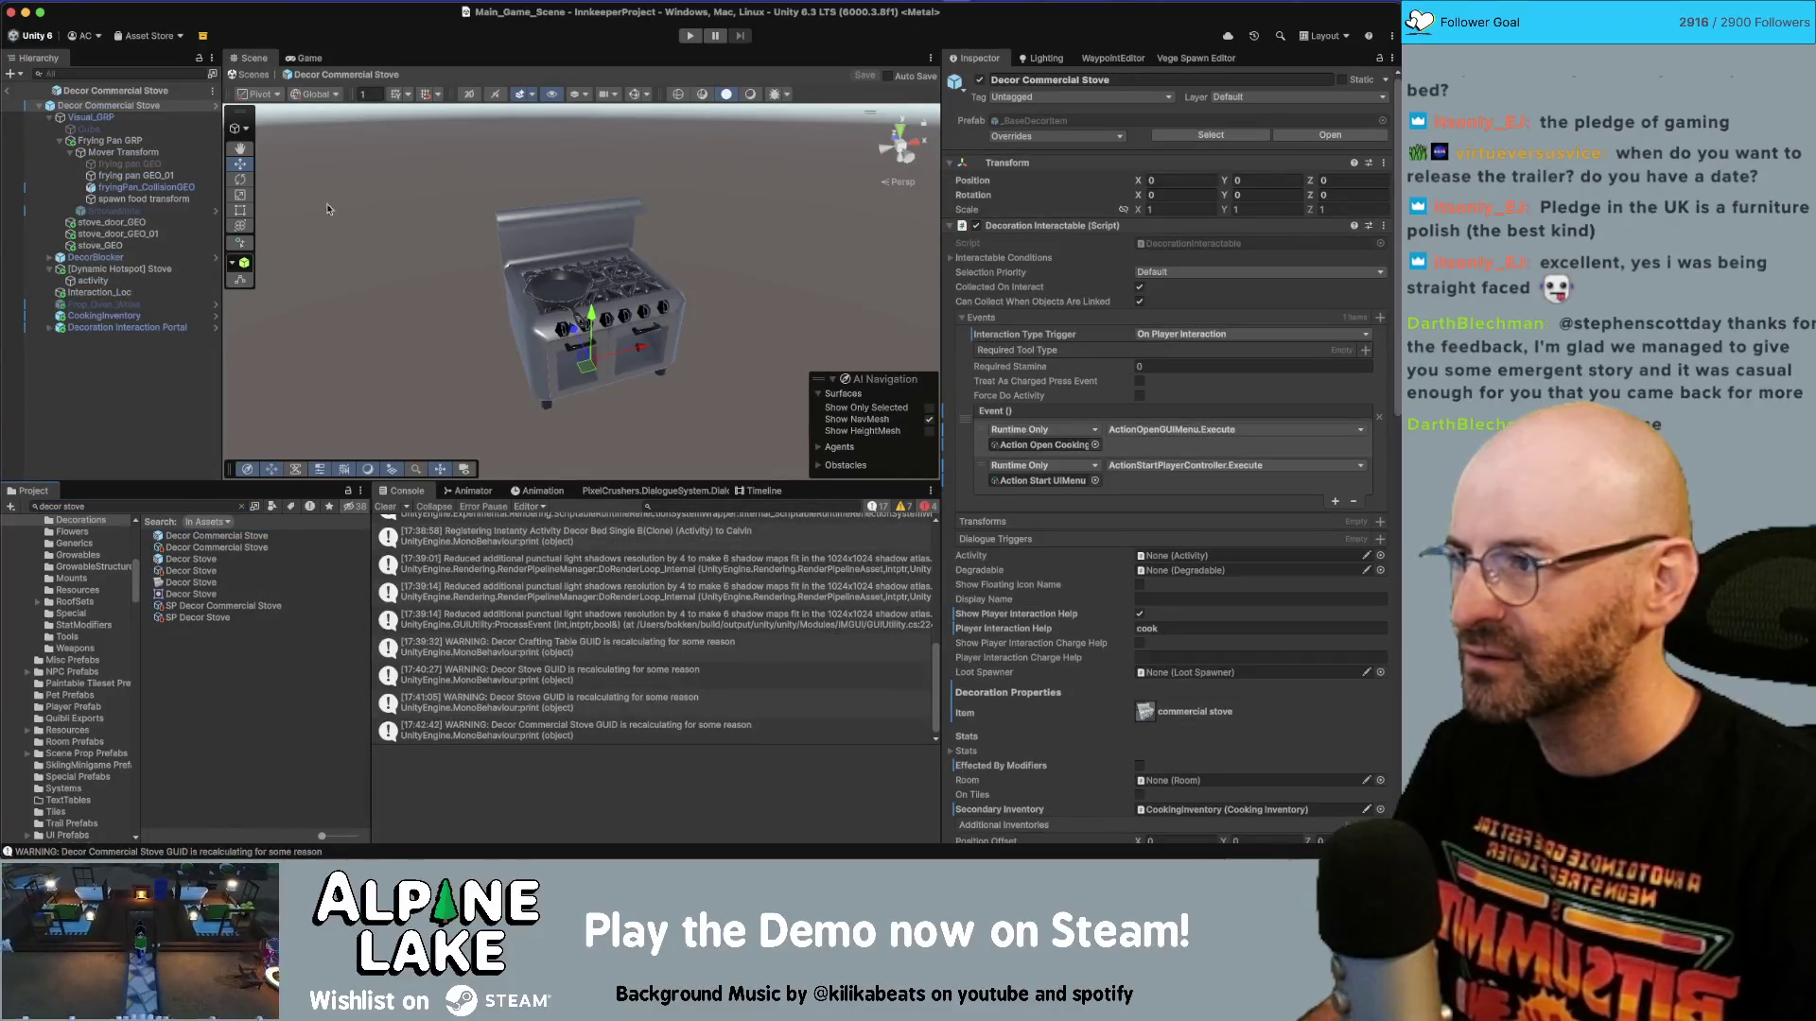
{"action": "left_click", "coordinate": [59, 140]}
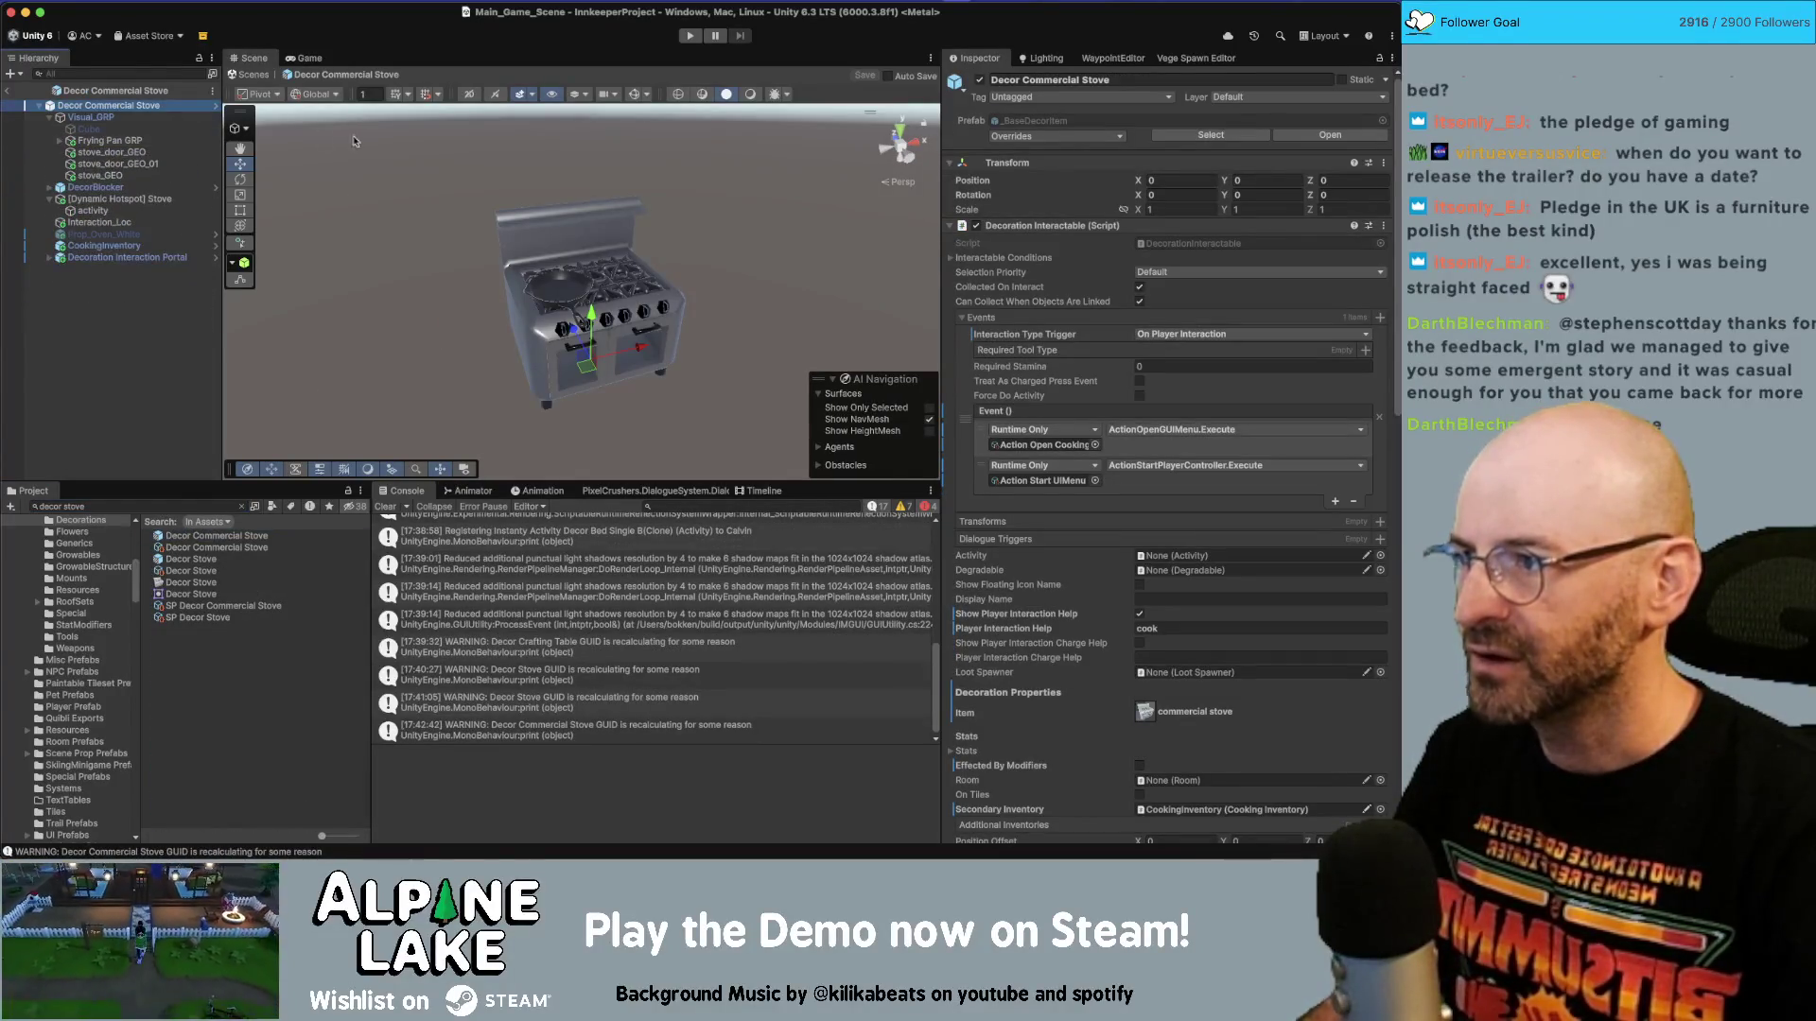
{"action": "left_click", "coordinate": [112, 211]}
{"action": "left_click_drag", "start_coordinate": [345, 203], "coordinate": [355, 251]}
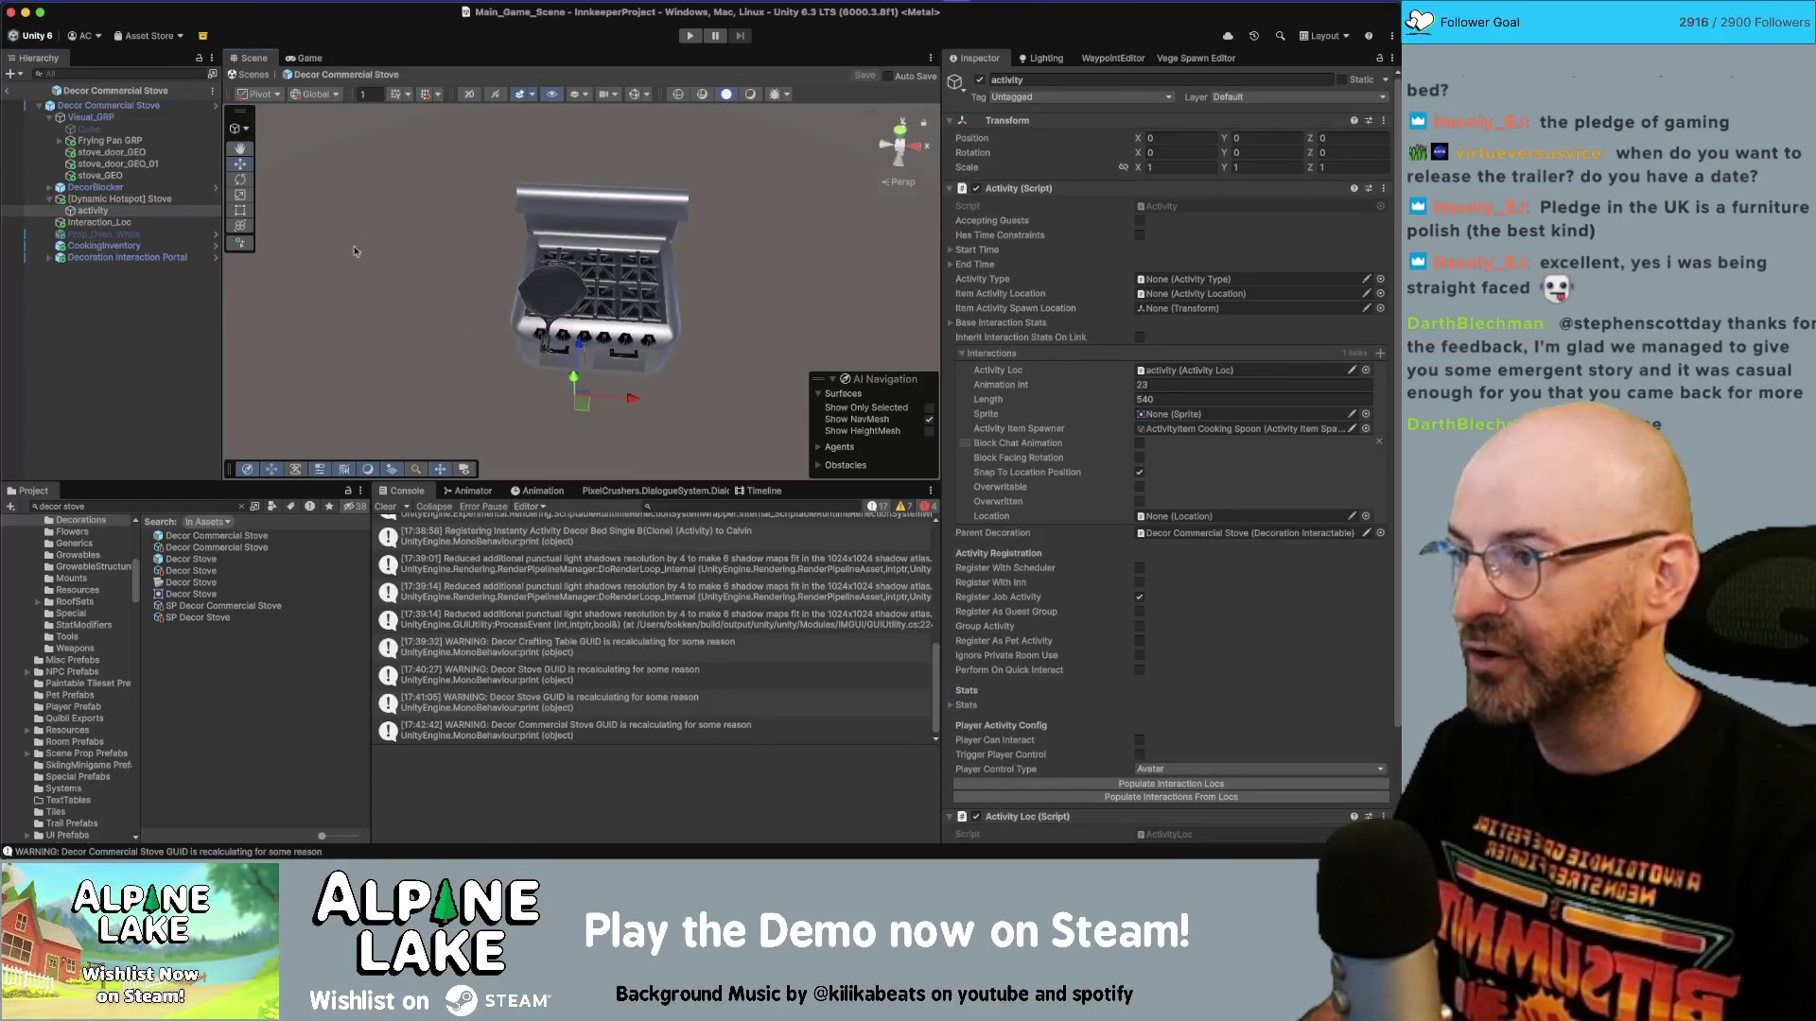
{"action": "left_click", "coordinate": [109, 212]}
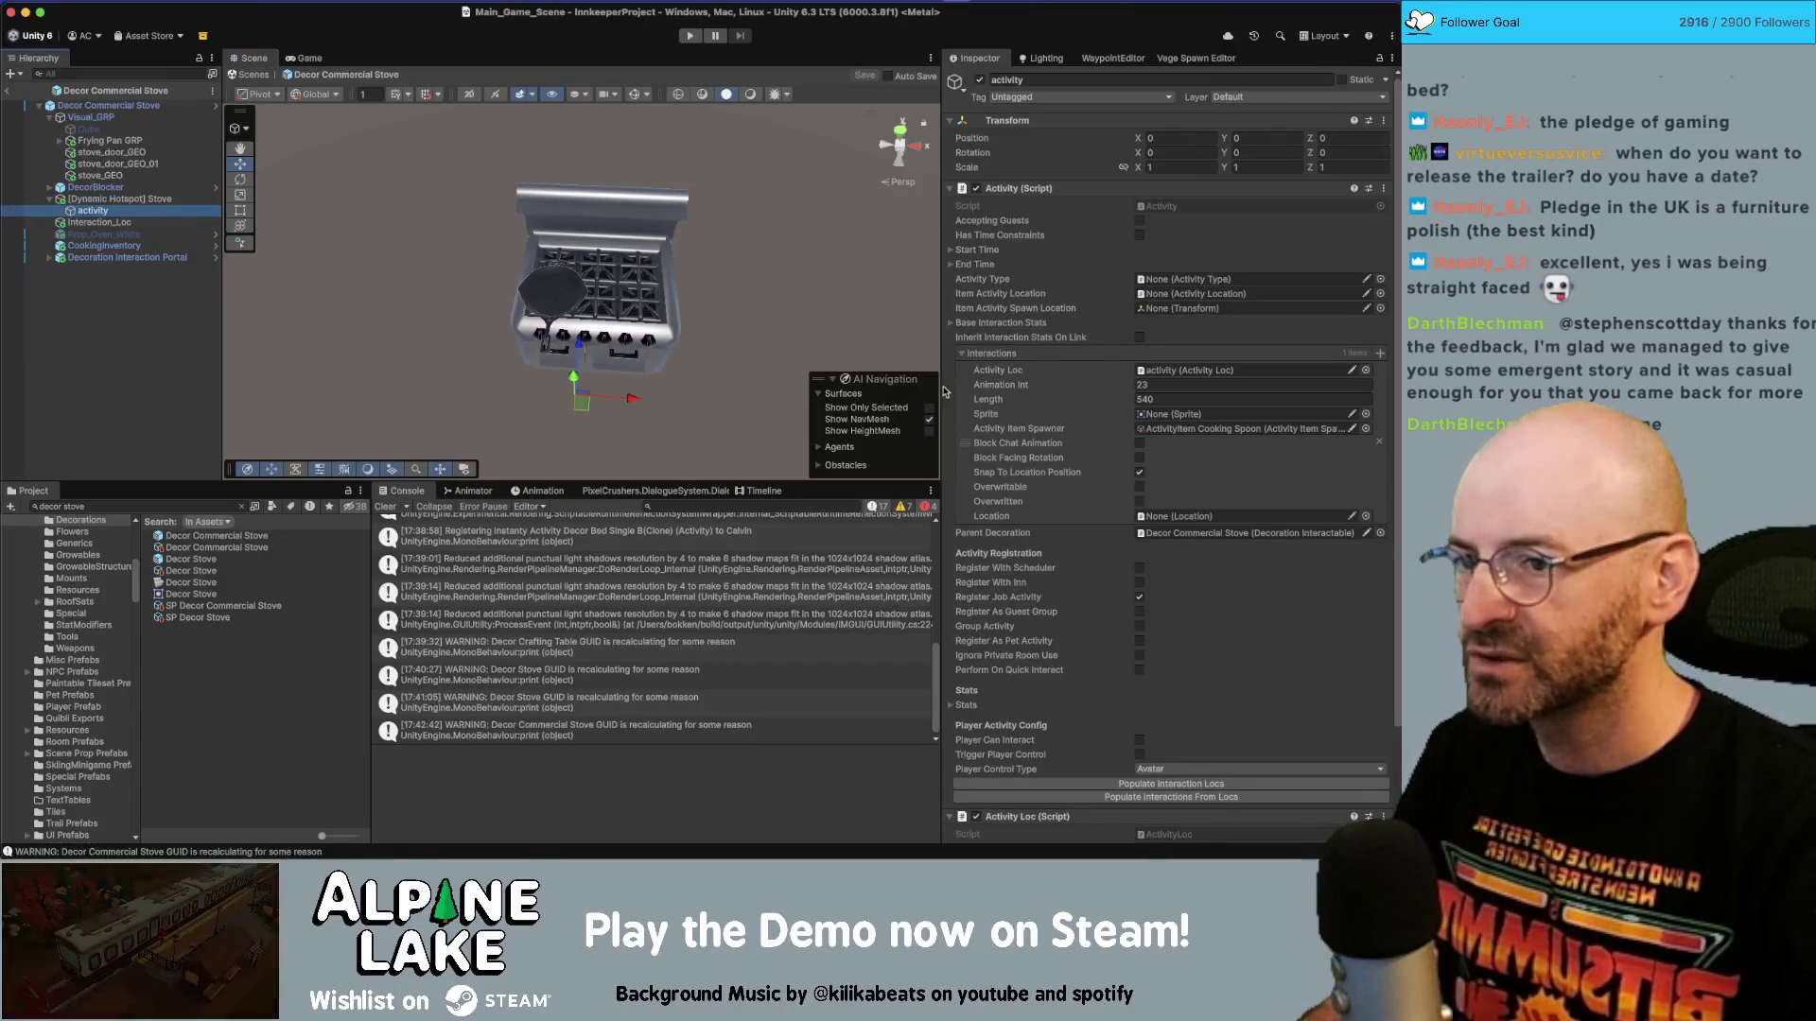
{"action": "scroll", "coordinate": [1047, 400], "scroll_direction": "down", "scroll_amount": 3}
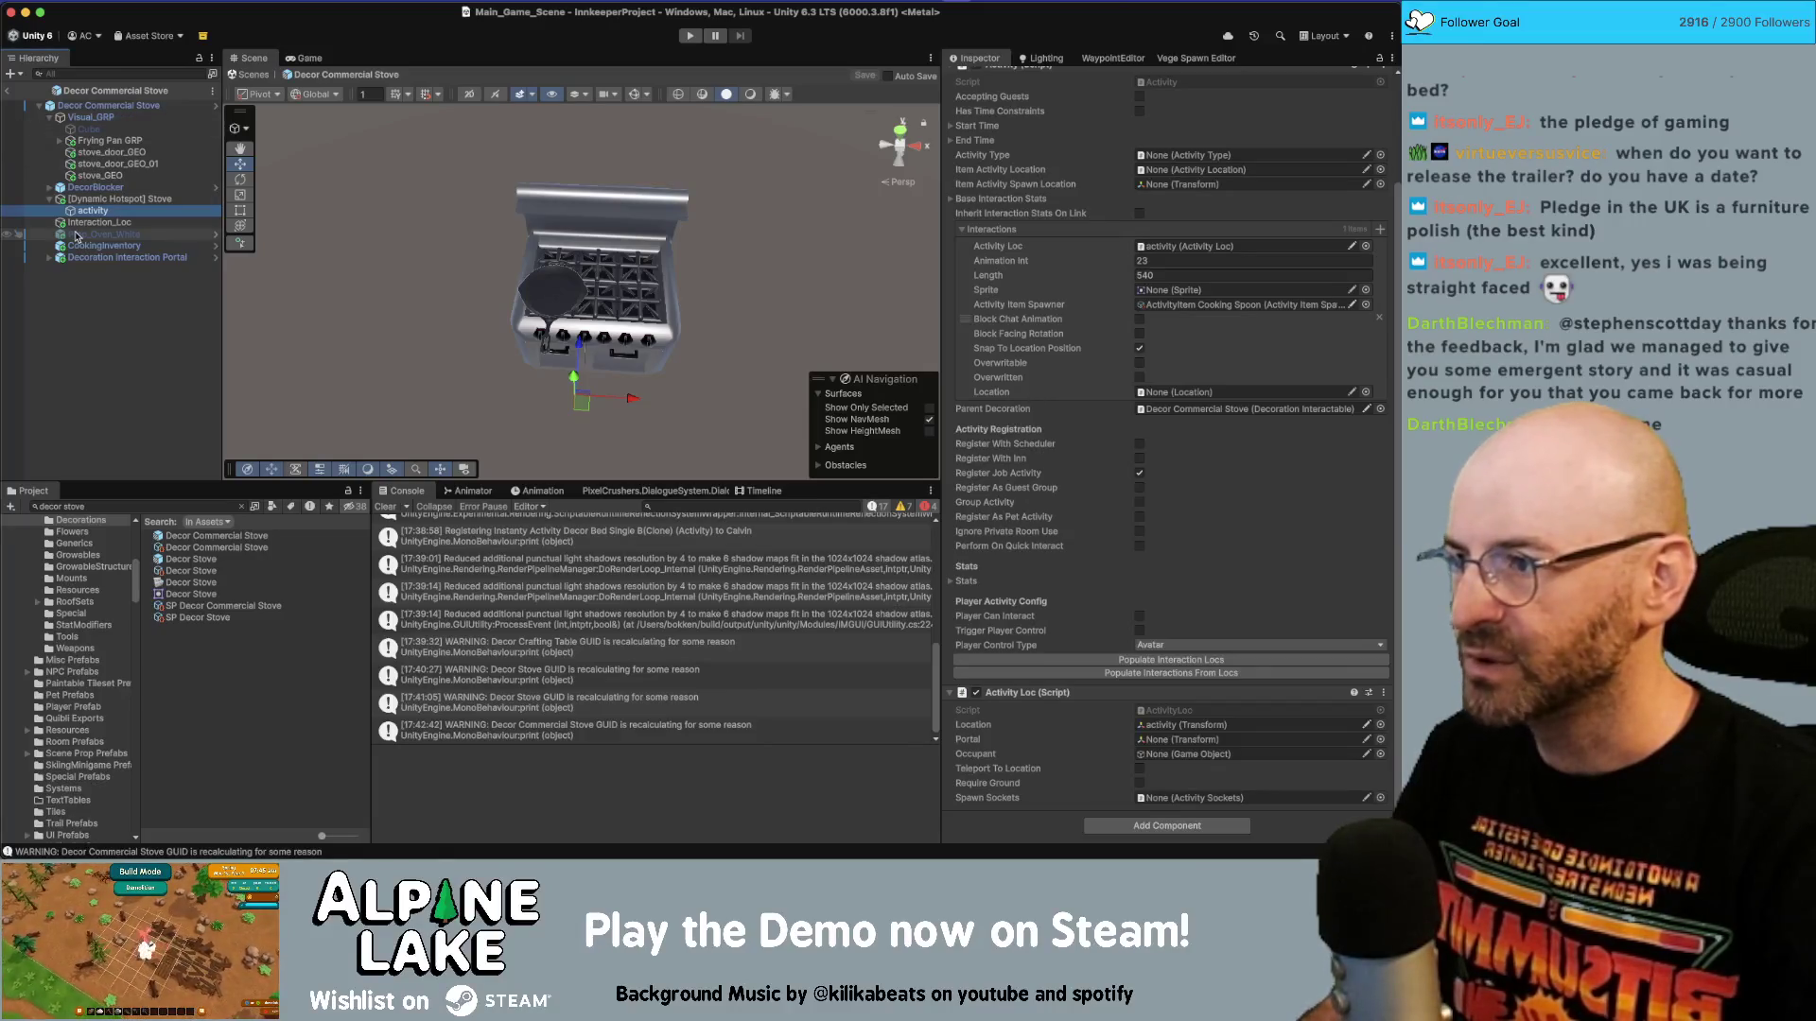
{"action": "key", "text": "super+d"}
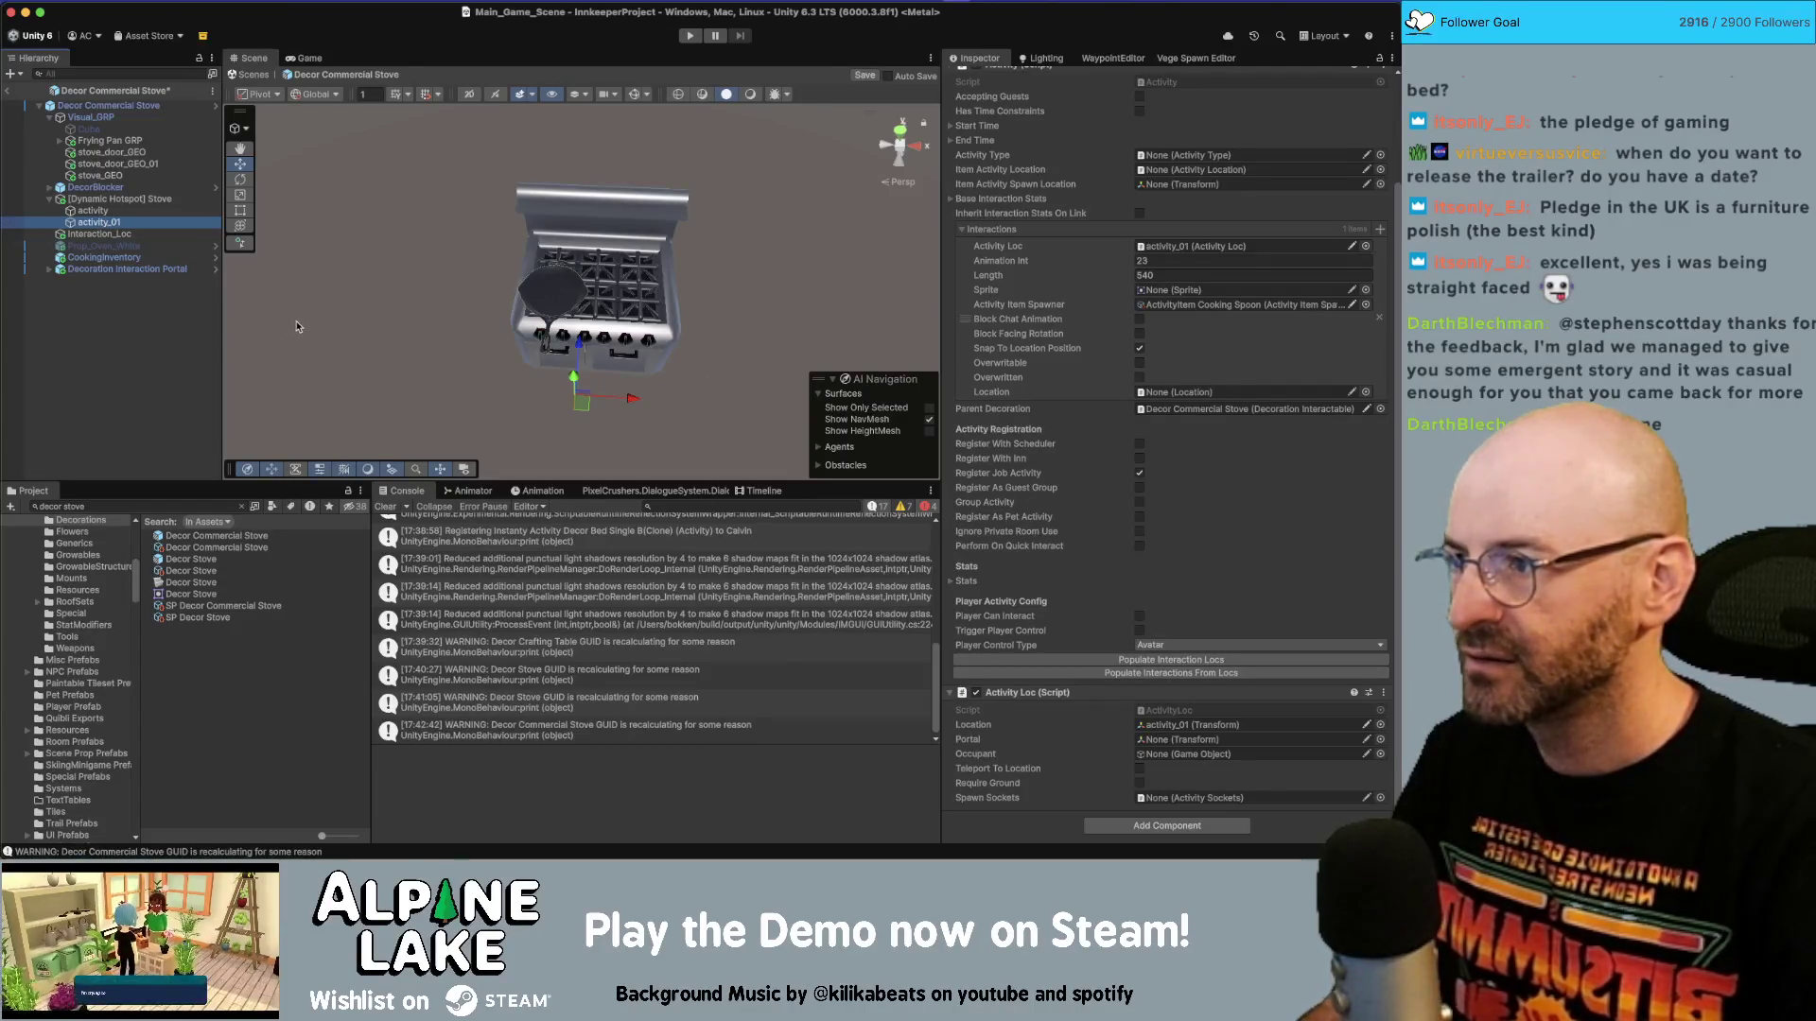
{"action": "key", "text": "super+z"}
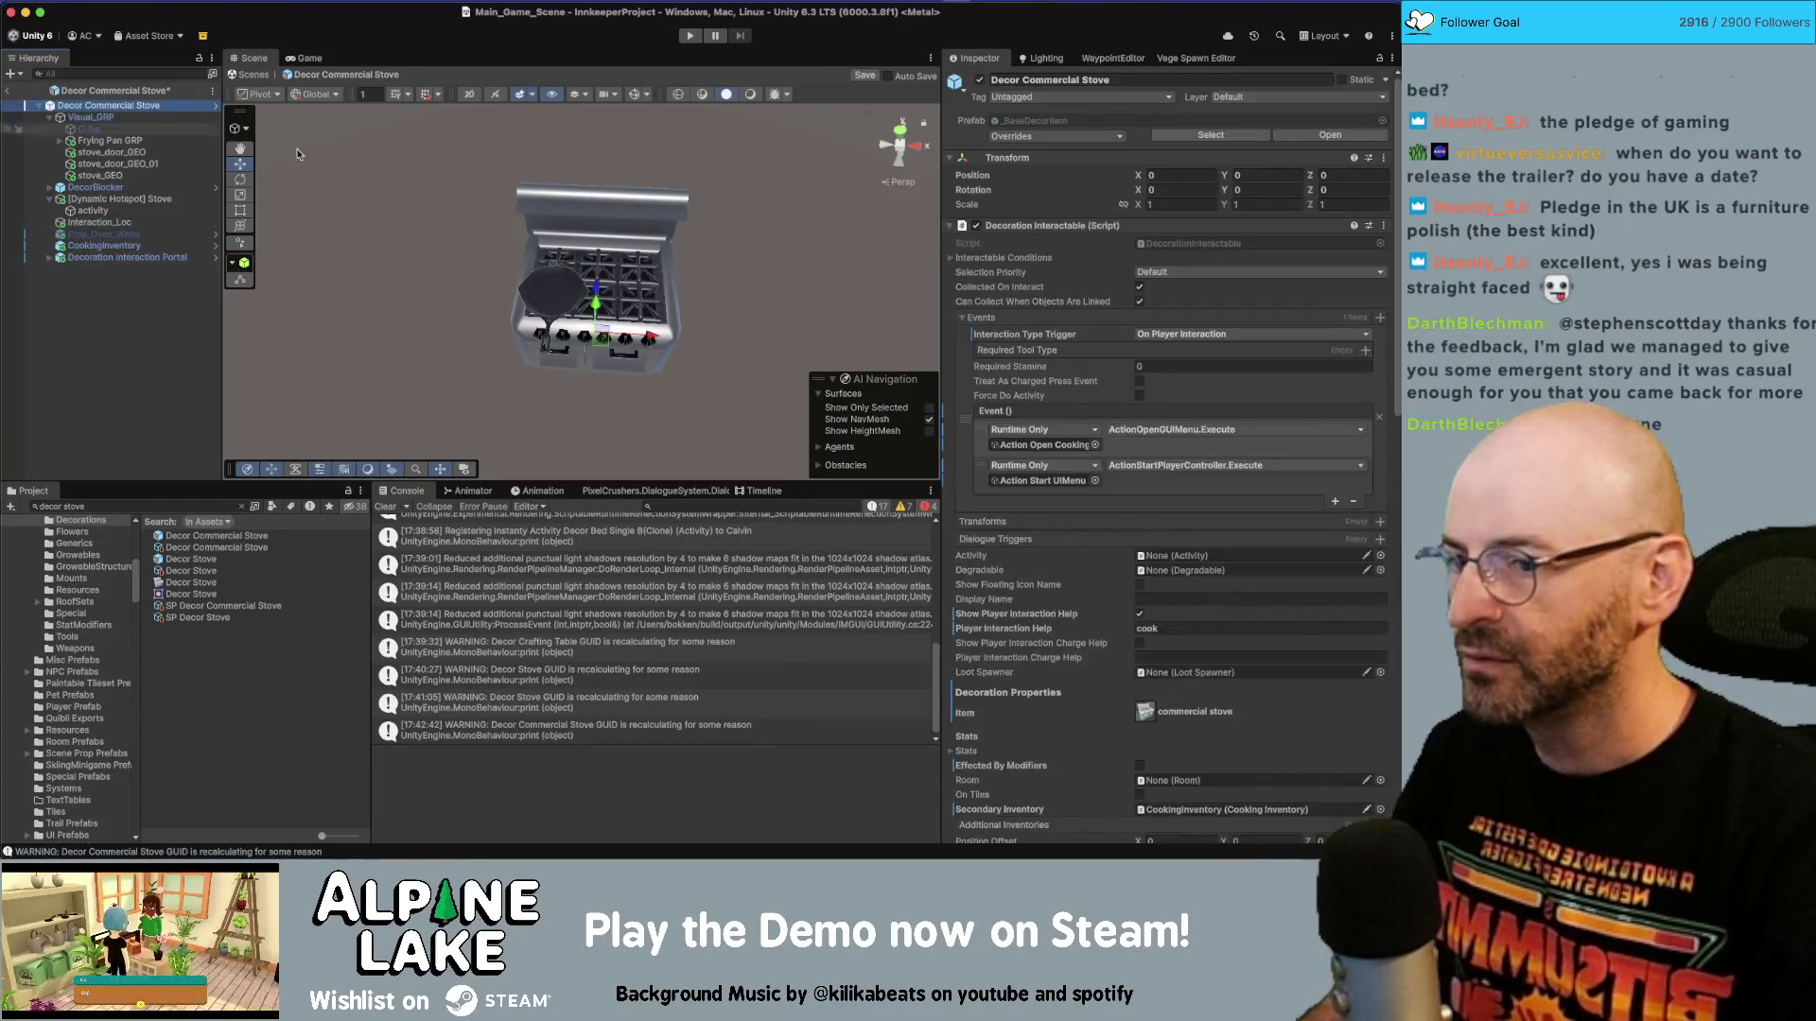
Add an interaction event calling ActionWarpPlayer.ExecuteSimpleWarp, targeting the activity object.
{"action": "left_click", "coordinate": [1339, 501]}
{"action": "left_click", "coordinate": [1097, 517]}
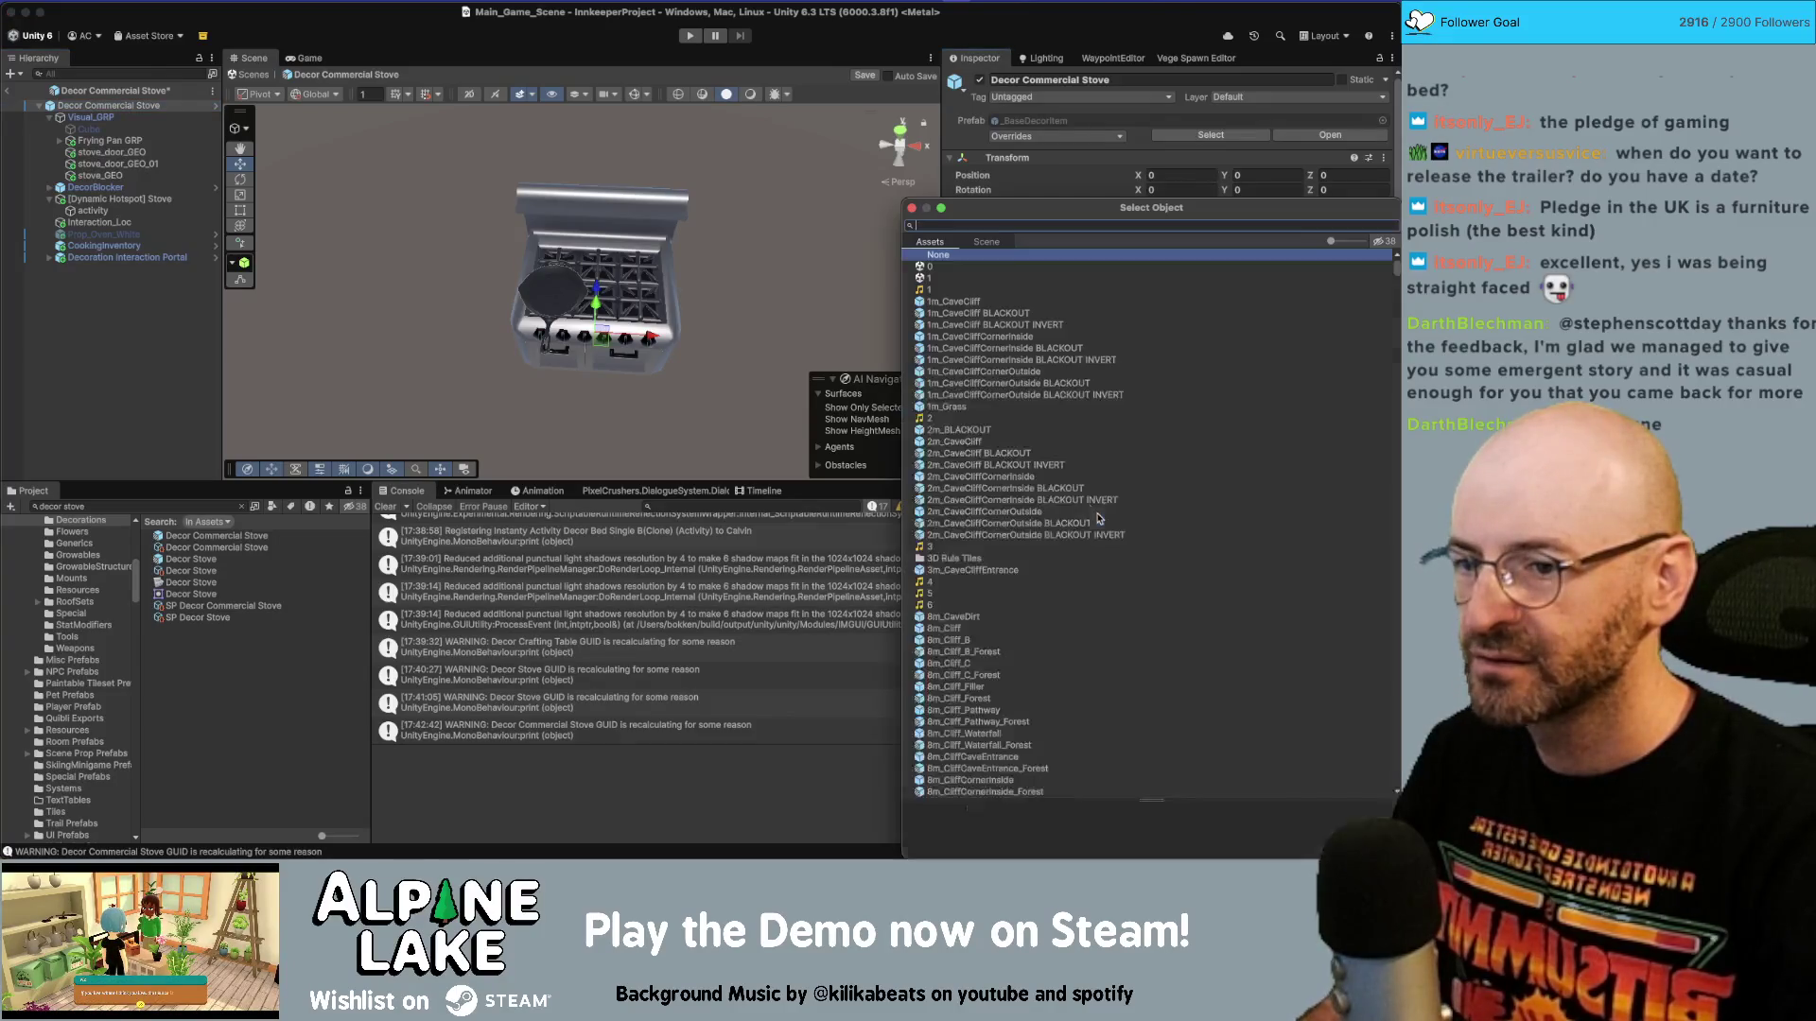
{"action": "type", "text": "p"}
{"action": "key", "text": "Down"}
{"action": "key", "text": "Down"}
{"action": "key", "text": "Return"}
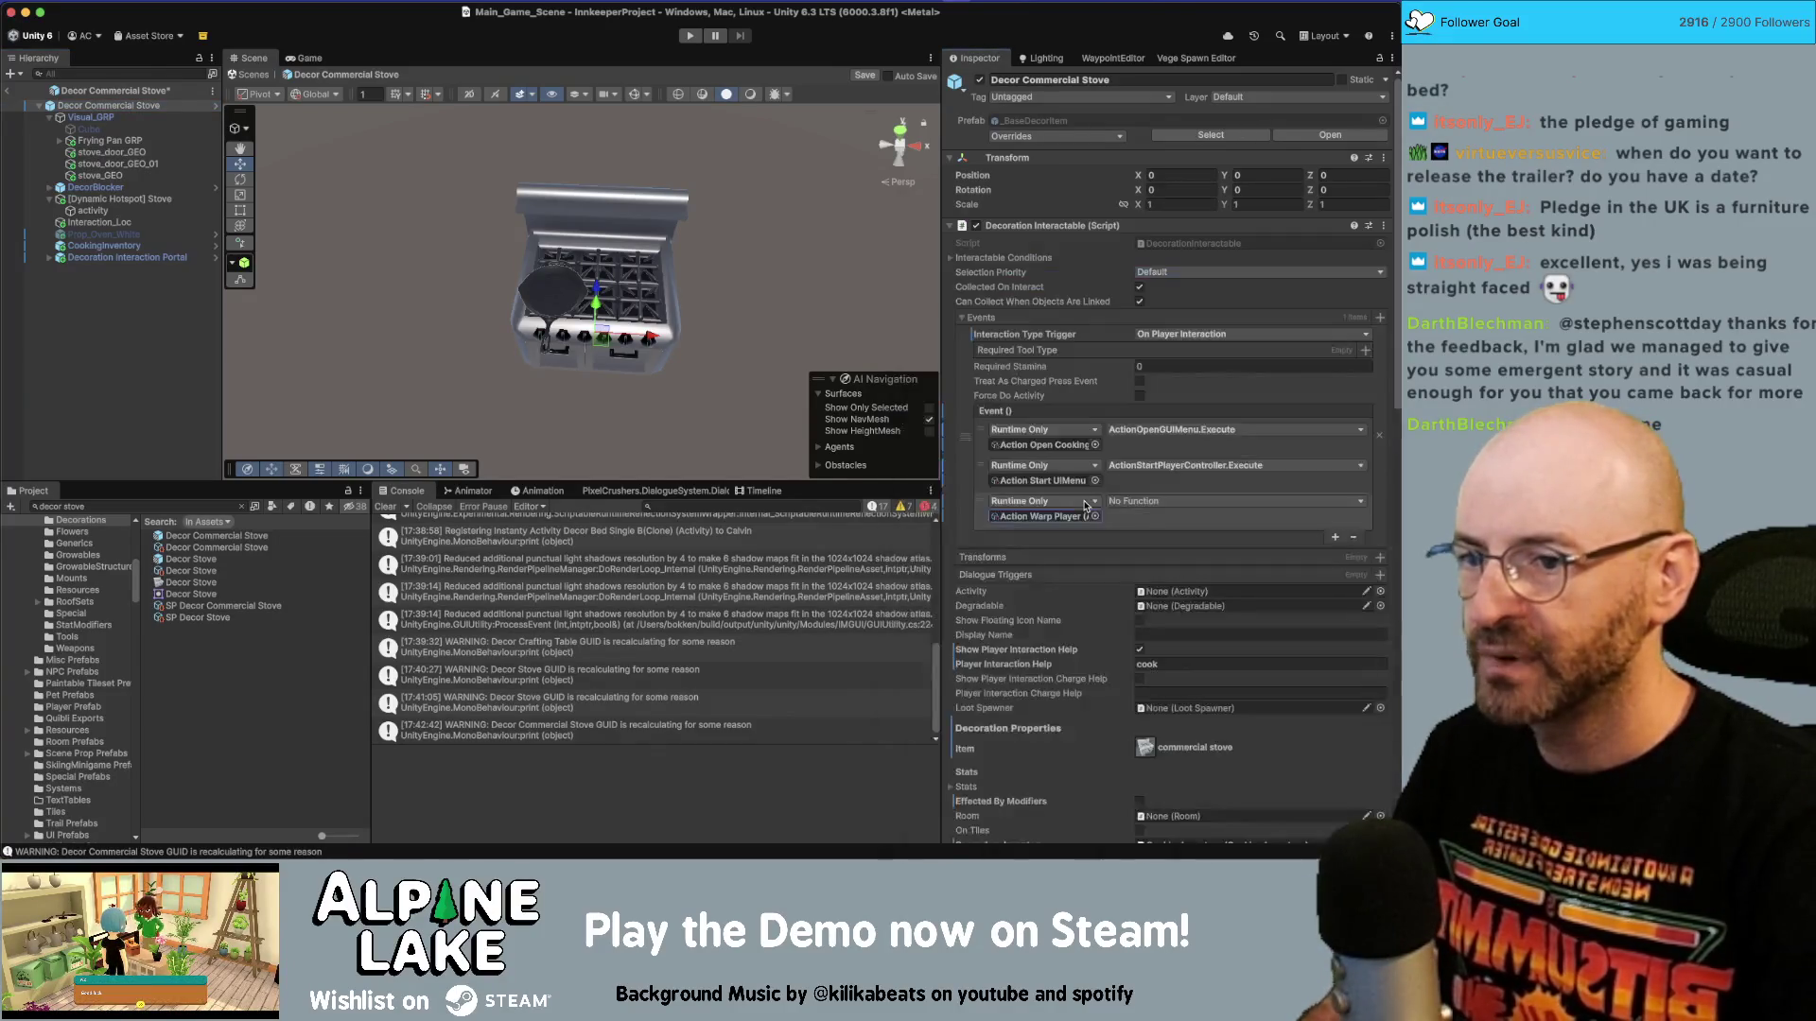
{"action": "left_click", "coordinate": [1135, 503]}
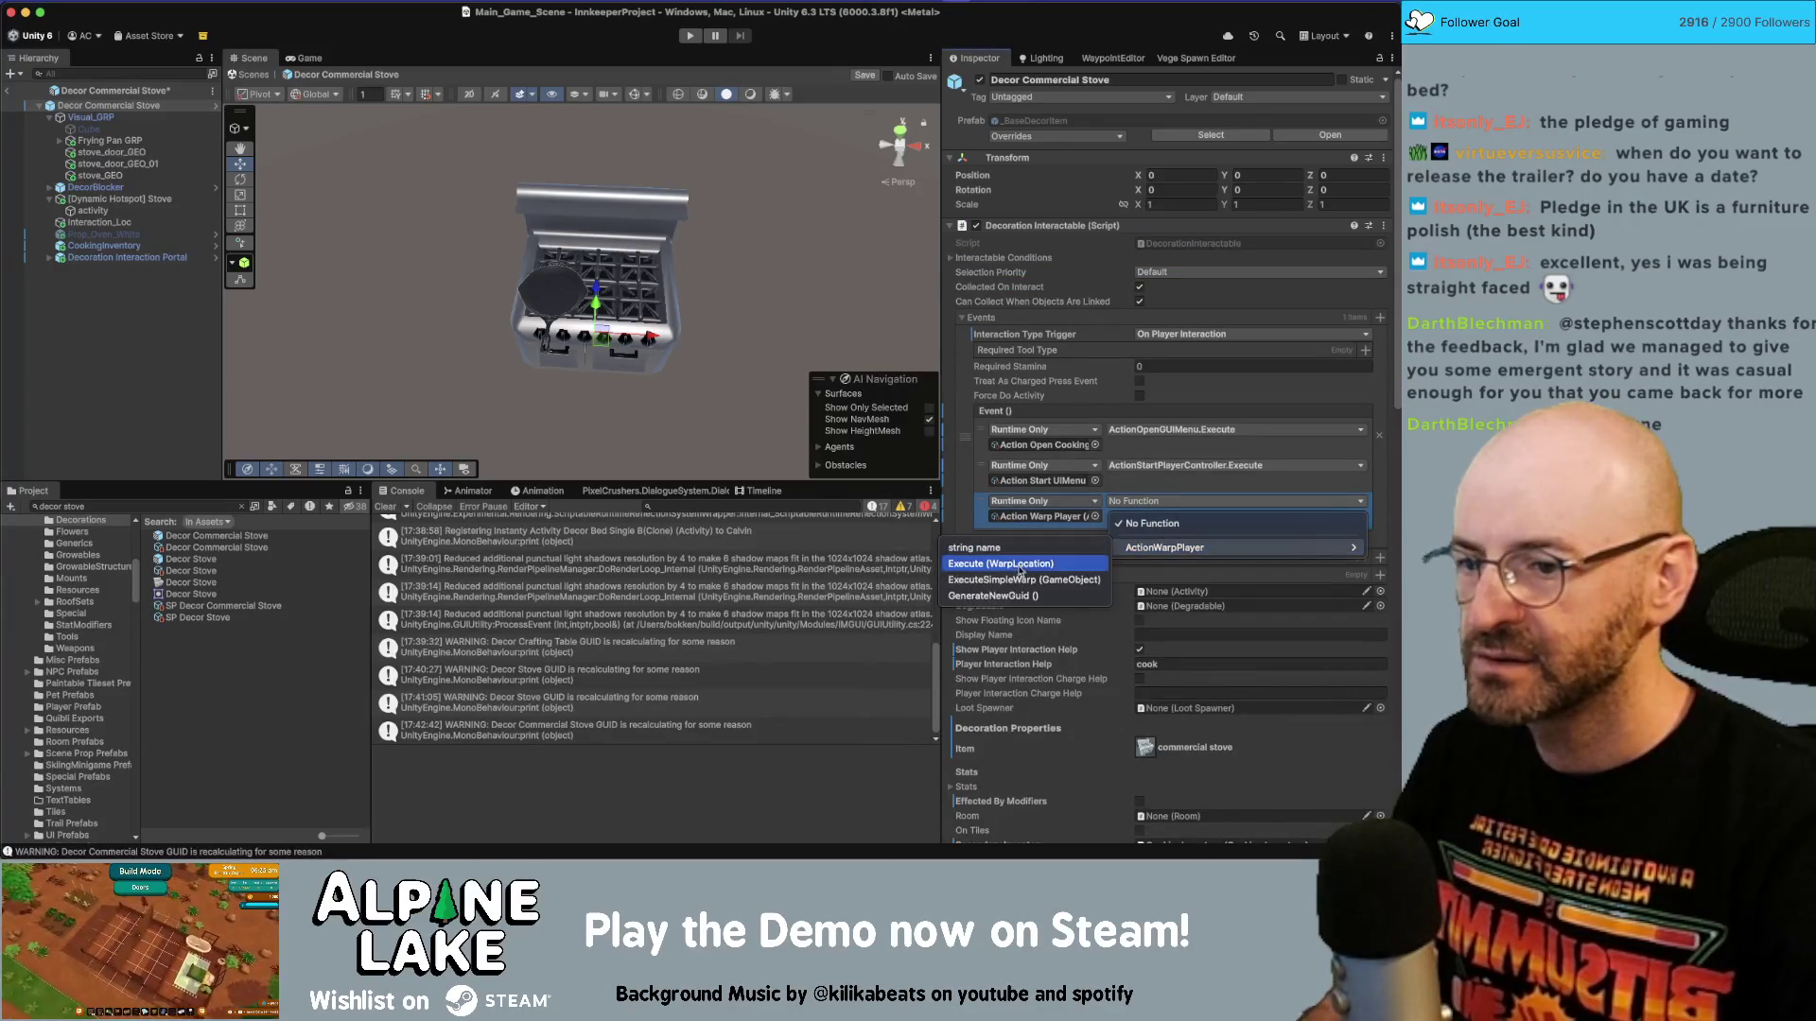
{"action": "left_click", "coordinate": [174, 261]}
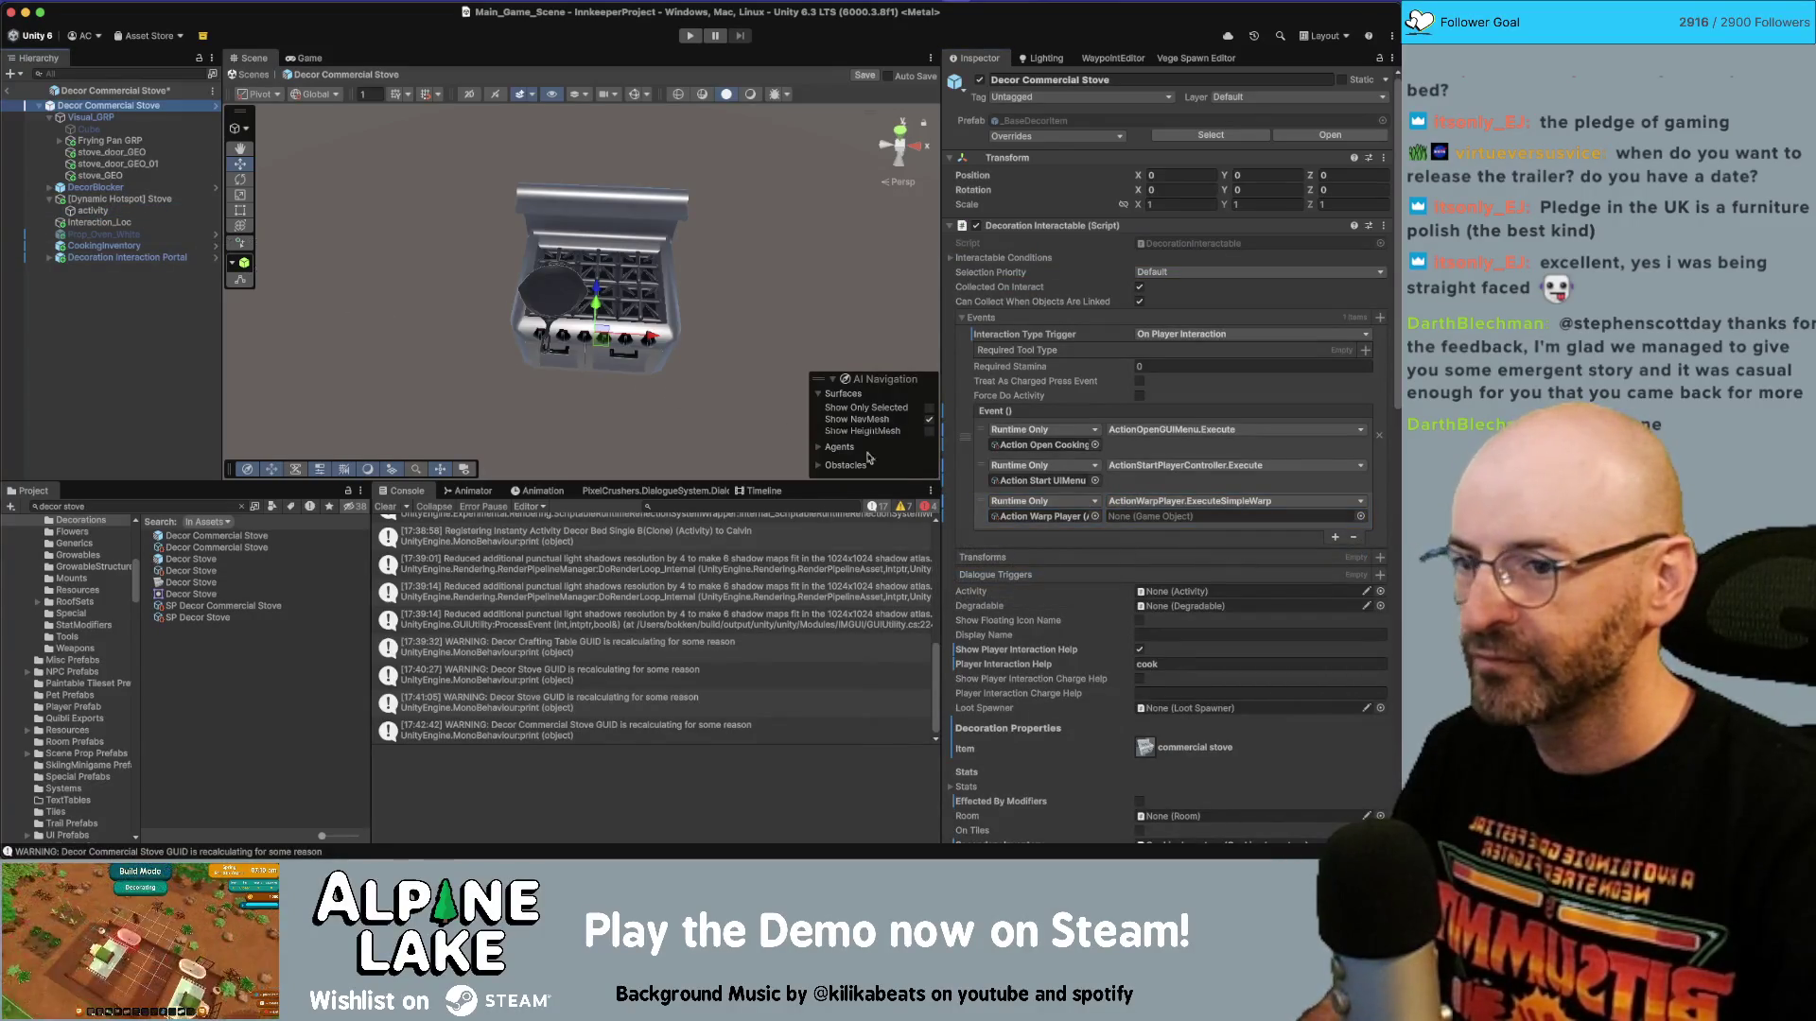
{"action": "left_click_drag", "start_coordinate": [1135, 509], "coordinate": [1138, 516]}
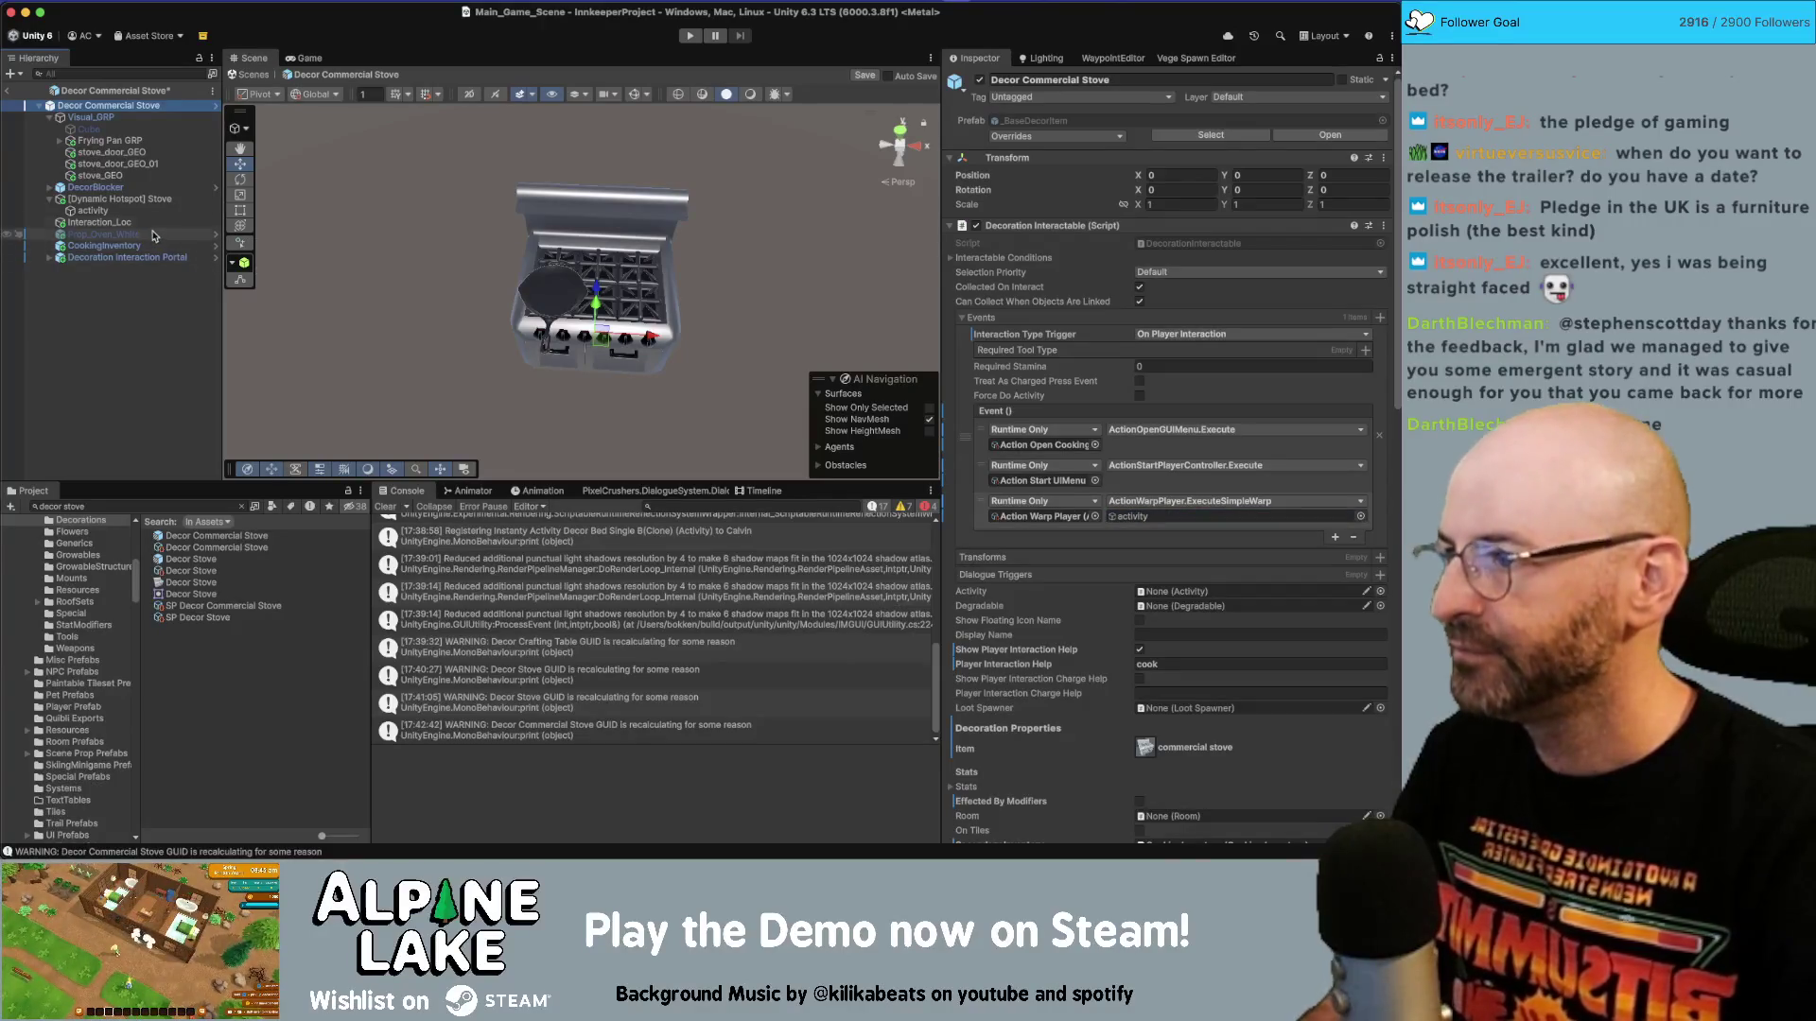
{"action": "left_click", "coordinate": [100, 142]}
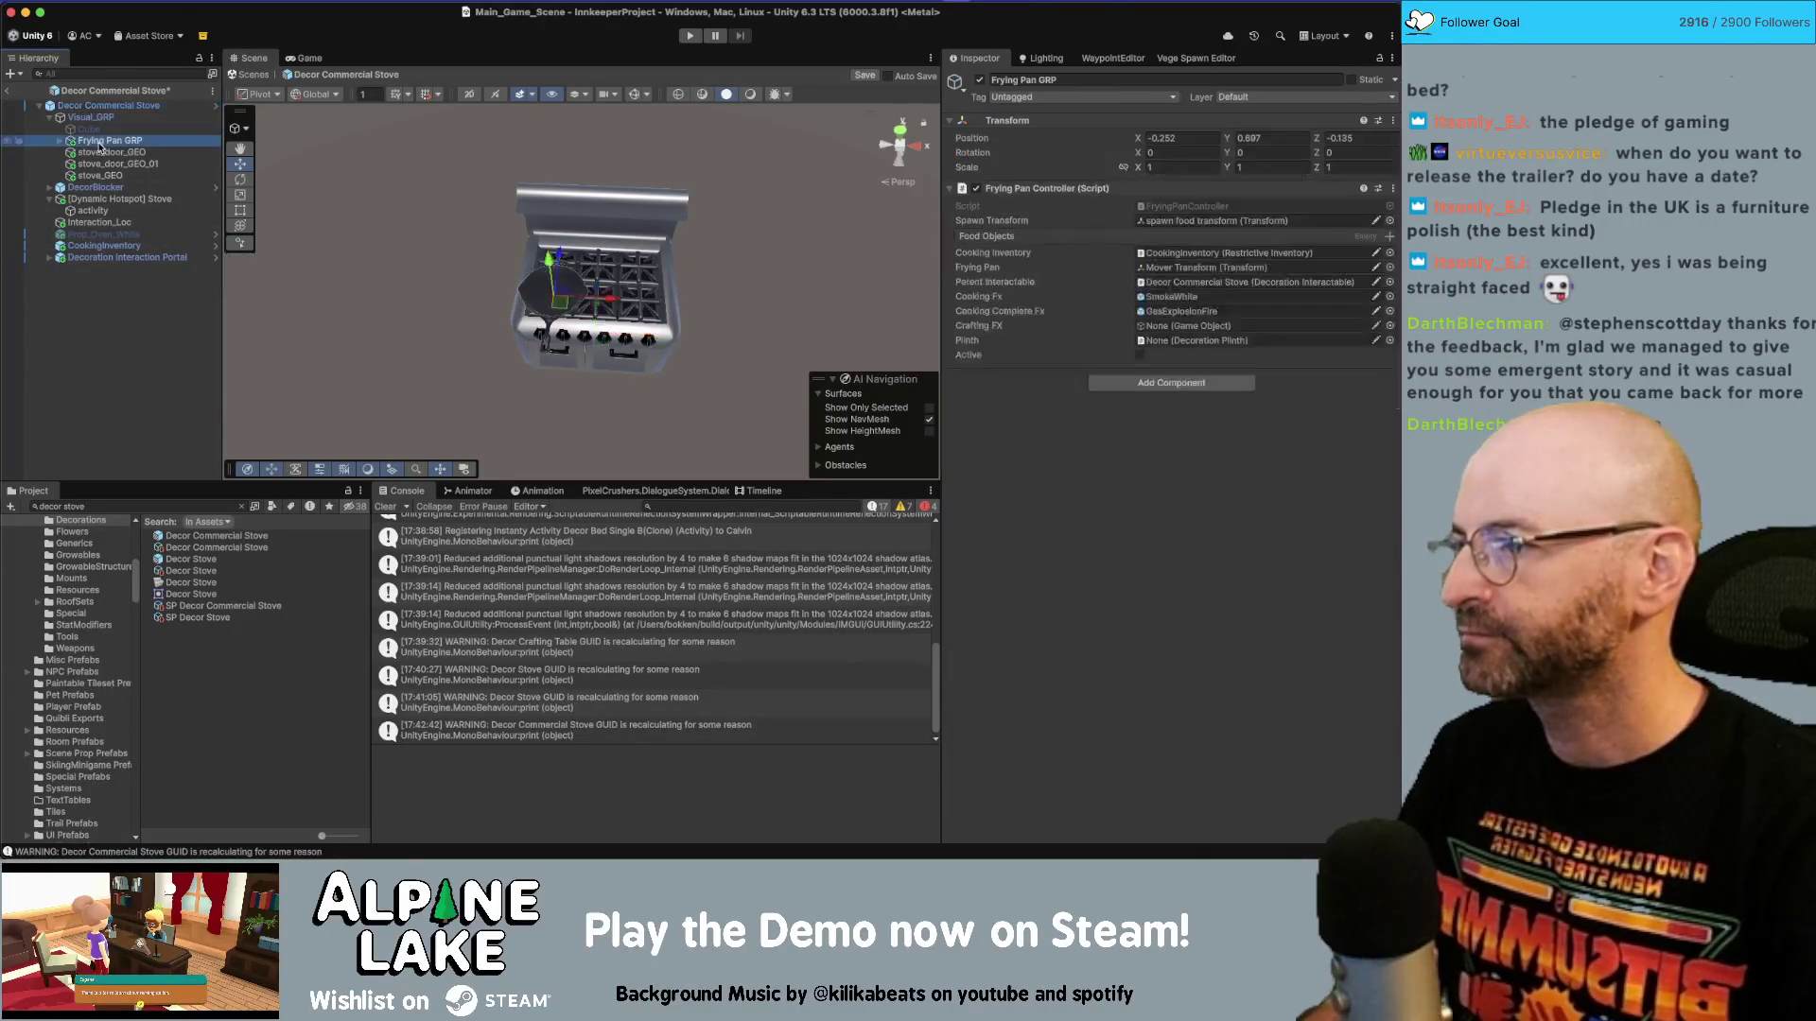
Place the Frying Pan prefab in Visual_GRP and delete the old Frying Pan GRP.
{"action": "key", "text": "Delete"}
{"action": "key", "text": "ctrl+z"}
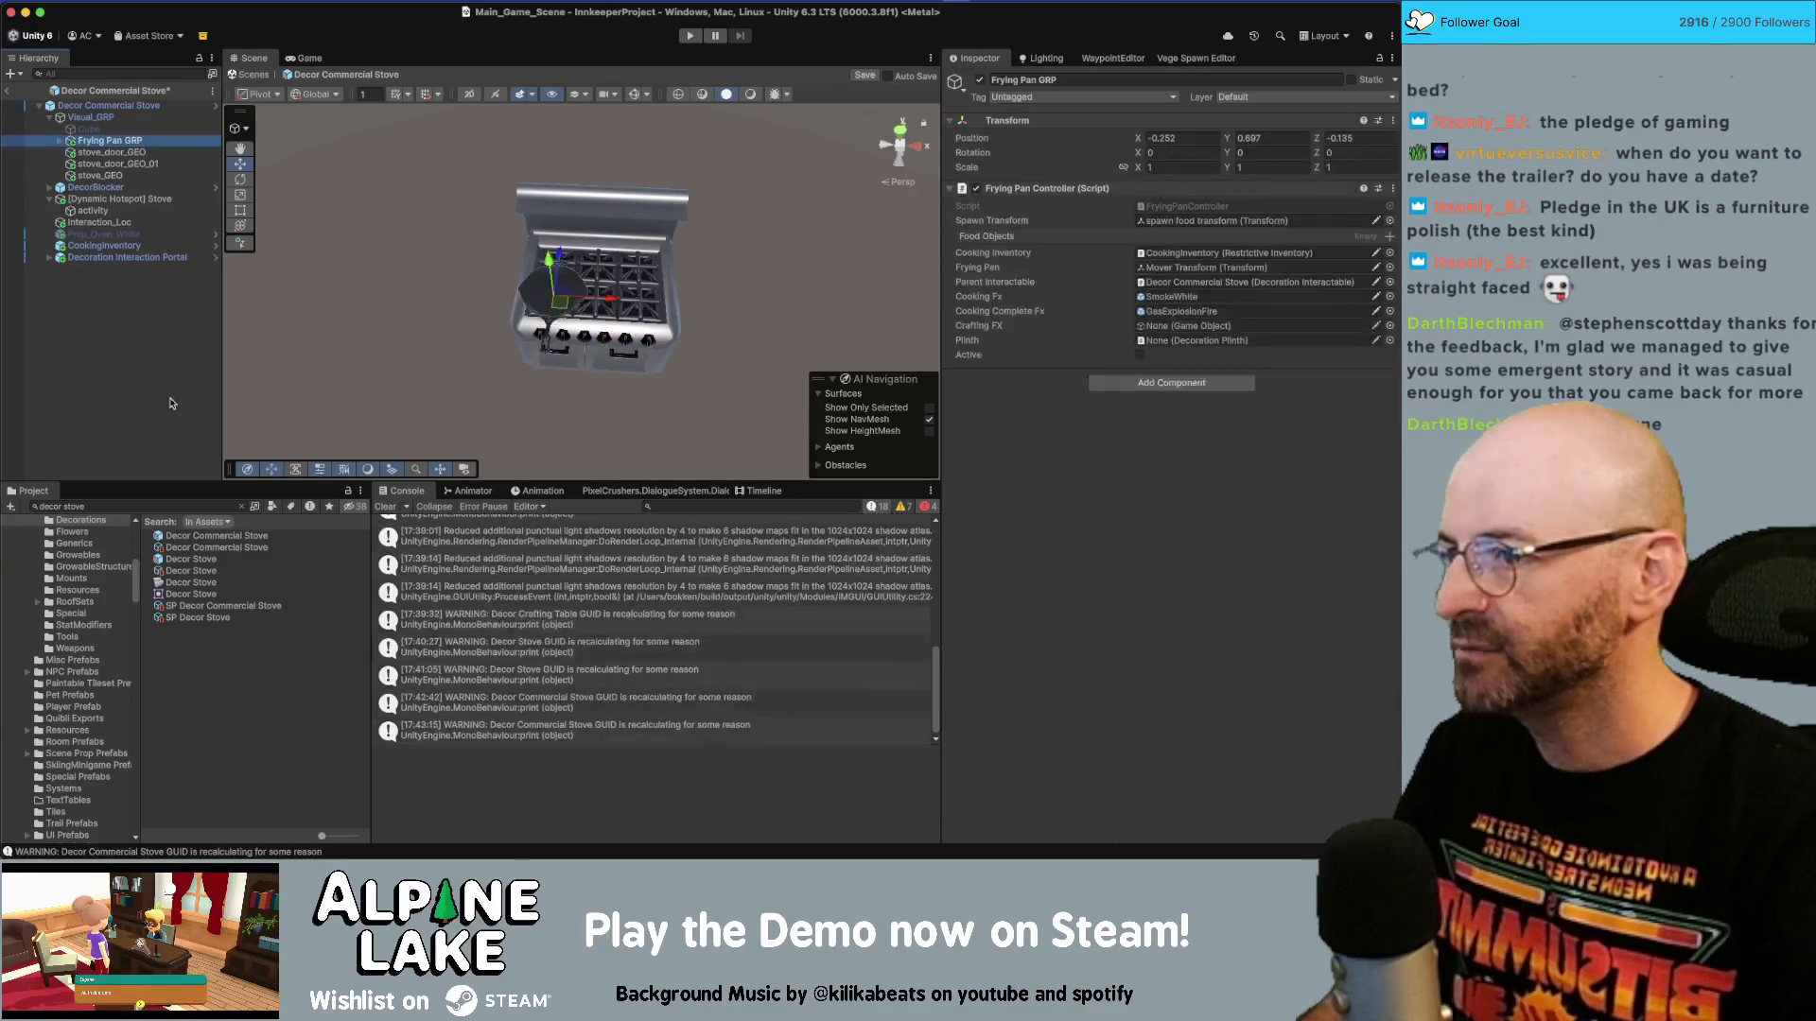
{"action": "left_click", "coordinate": [168, 507]}
{"action": "type", "text": "frying pan"}
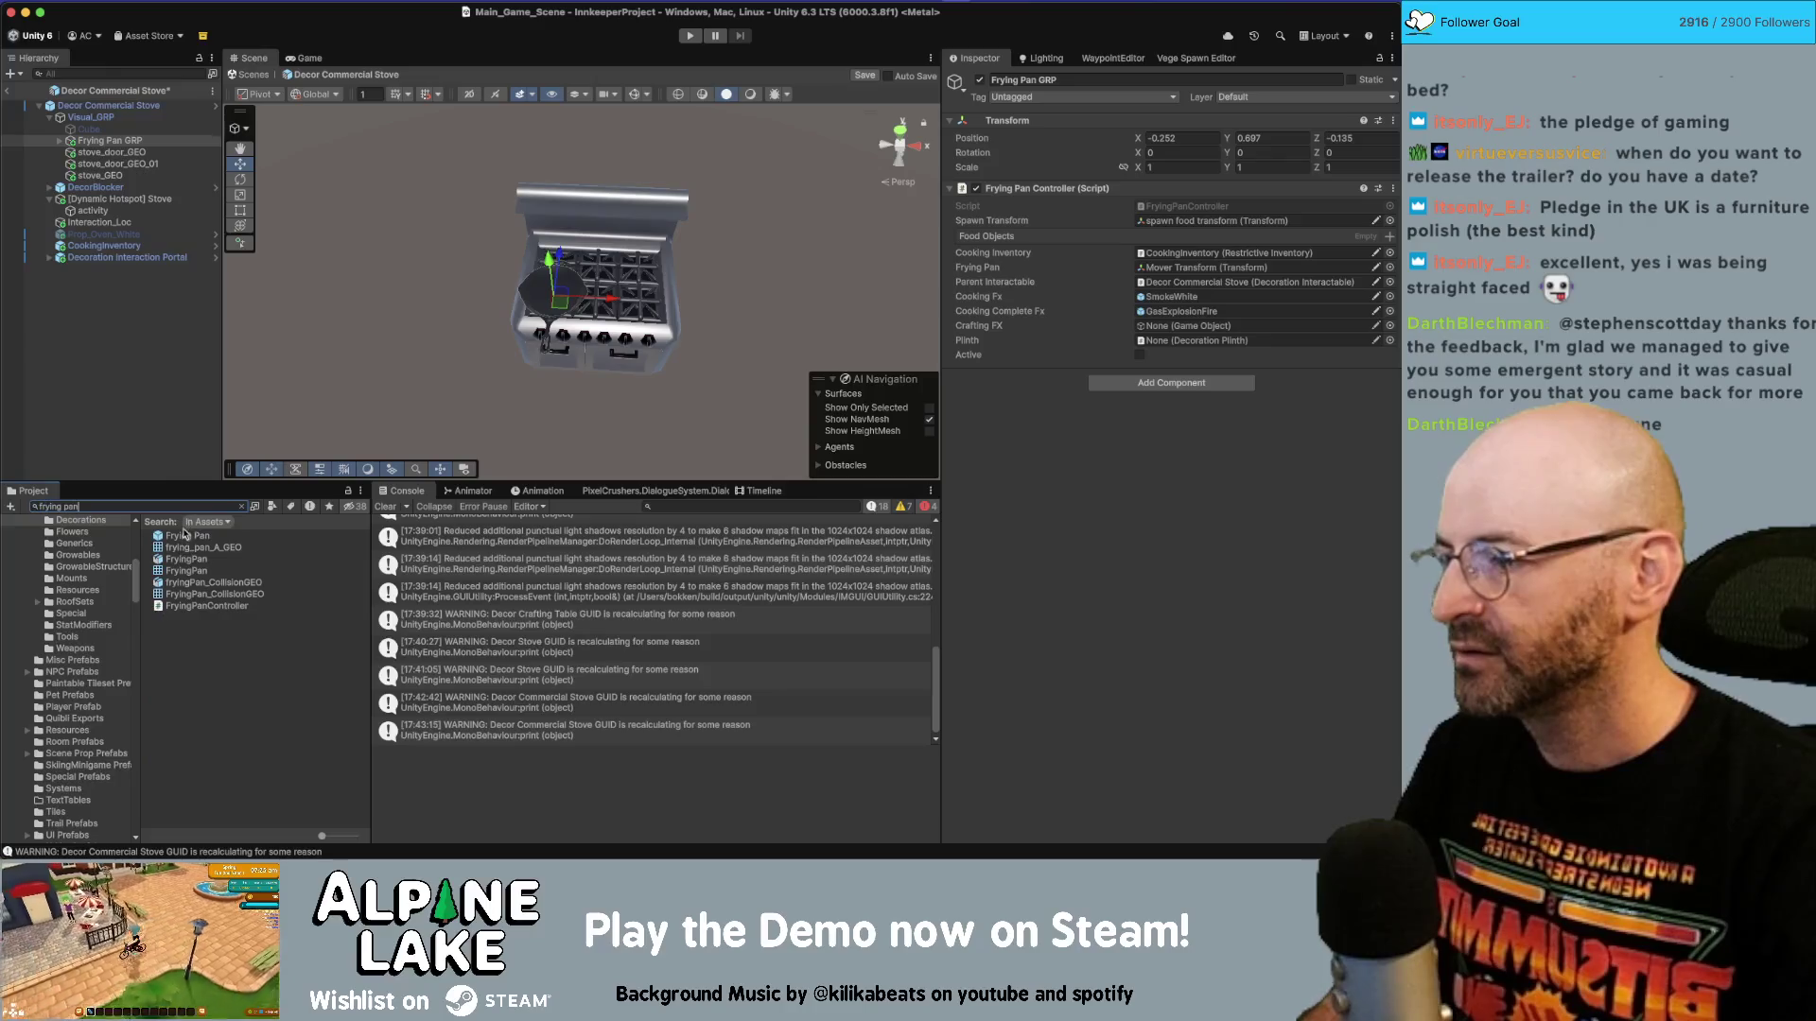
{"action": "mouse_move", "coordinate": [183, 536]}
{"action": "left_mouse_down"}
{"action": "mouse_move", "coordinate": [131, 132]}
{"action": "mouse_move", "coordinate": [132, 150]}
{"action": "left_mouse_up"}
{"action": "left_click_drag", "start_coordinate": [133, 140], "coordinate": [133, 142]}
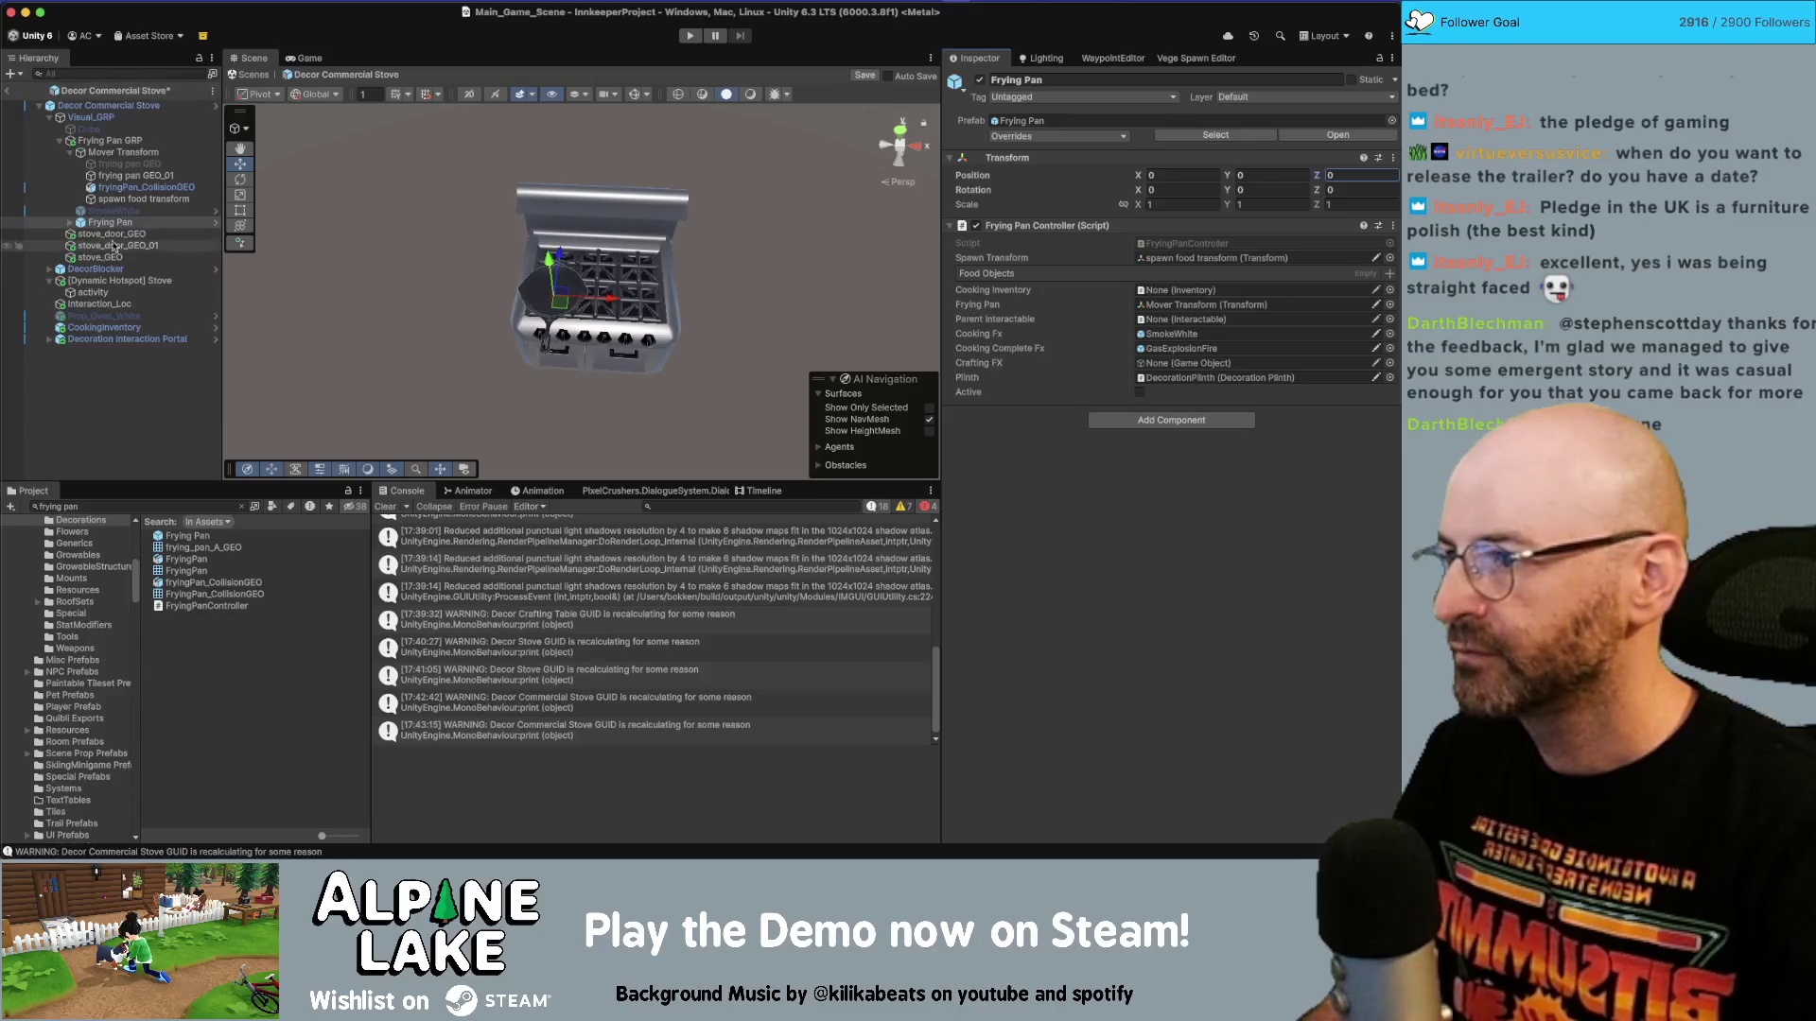
{"action": "left_click_drag", "start_coordinate": [106, 222], "coordinate": [115, 140]}
{"action": "left_click", "coordinate": [117, 151]}
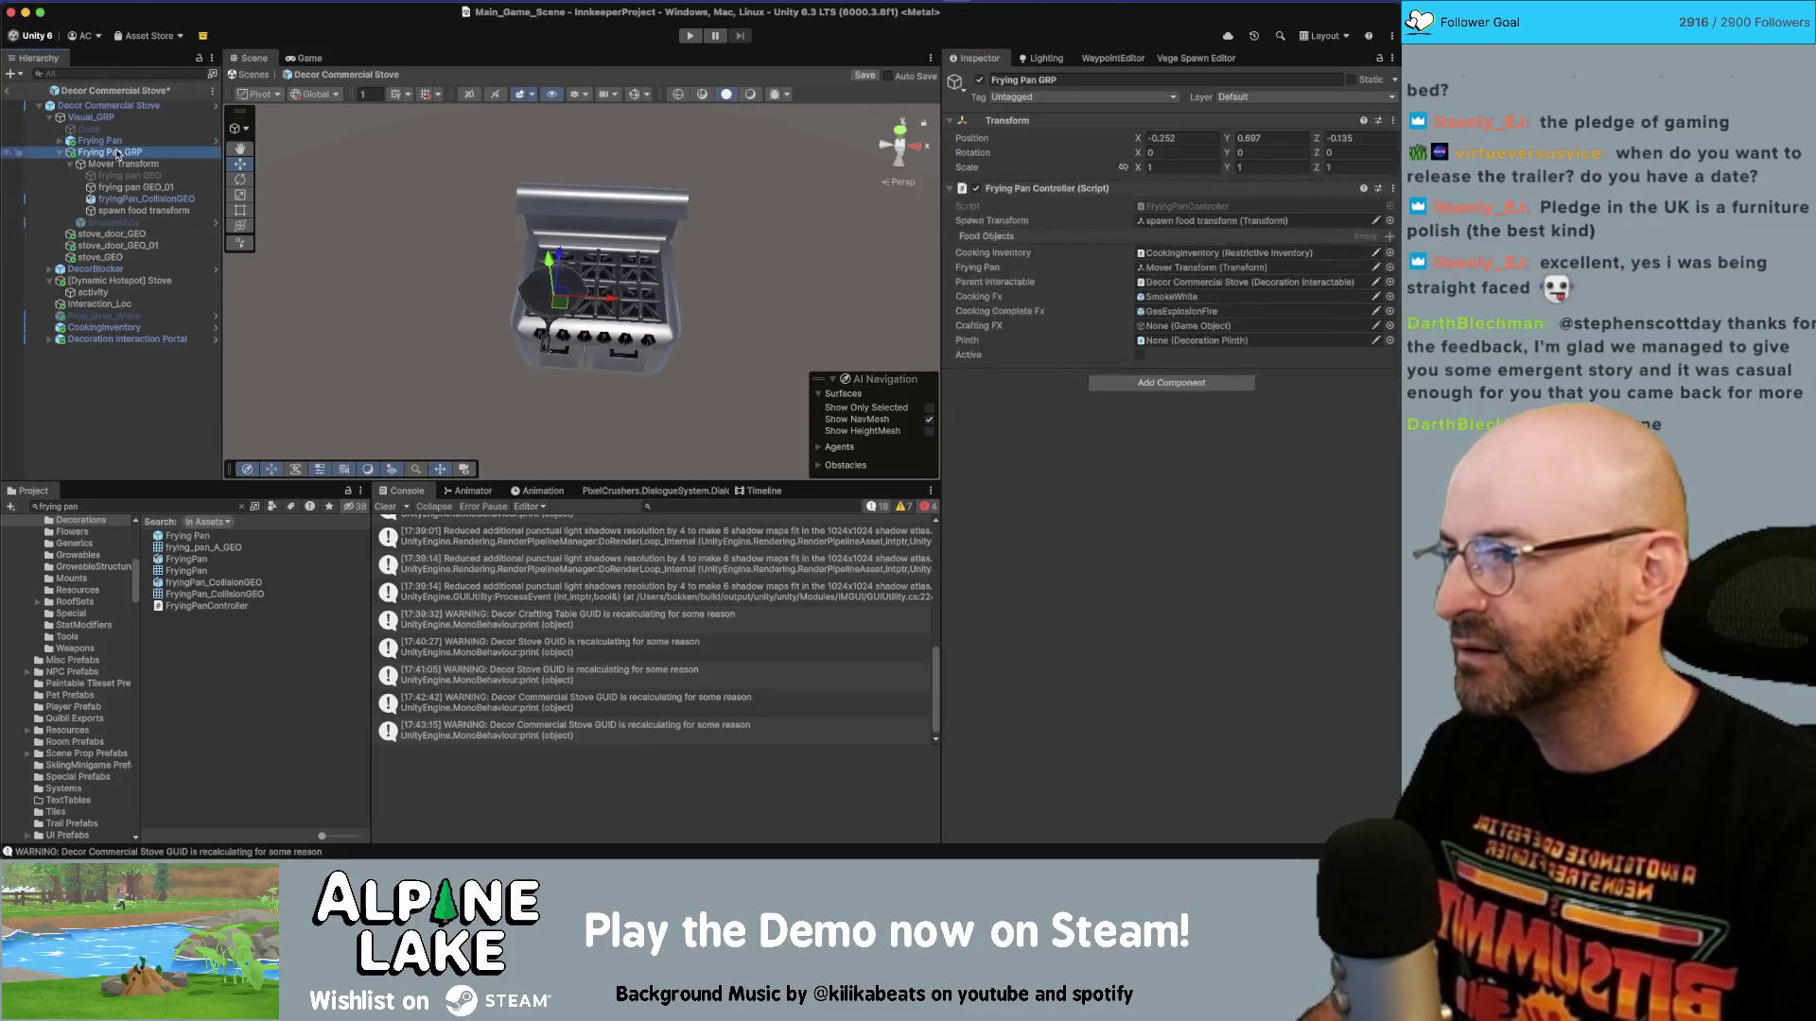
{"action": "key", "text": "super+BackSpace"}
Link the new pan's controller to CookingInventory and Decor Commercial Stove.
{"action": "left_click", "coordinate": [99, 139]}
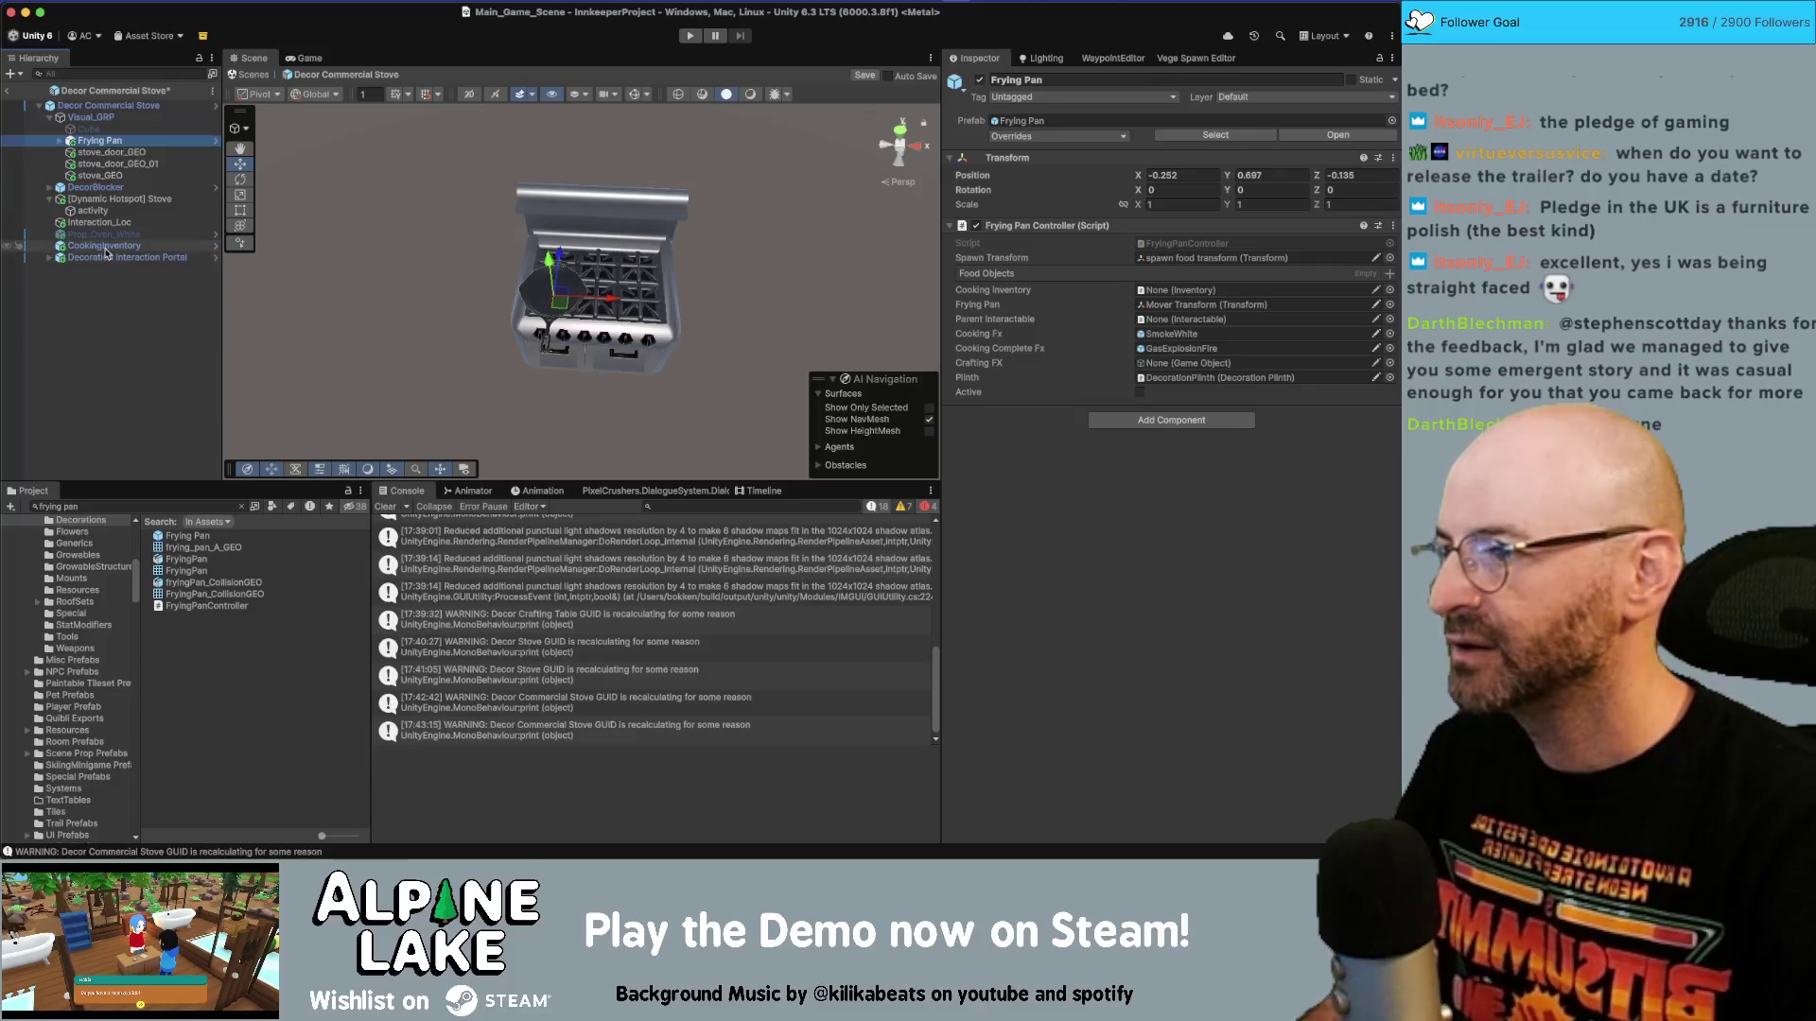
{"action": "mouse_move", "coordinate": [107, 247]}
{"action": "left_mouse_down"}
{"action": "mouse_move", "coordinate": [1250, 318]}
{"action": "mouse_move", "coordinate": [1248, 291]}
{"action": "left_mouse_up"}
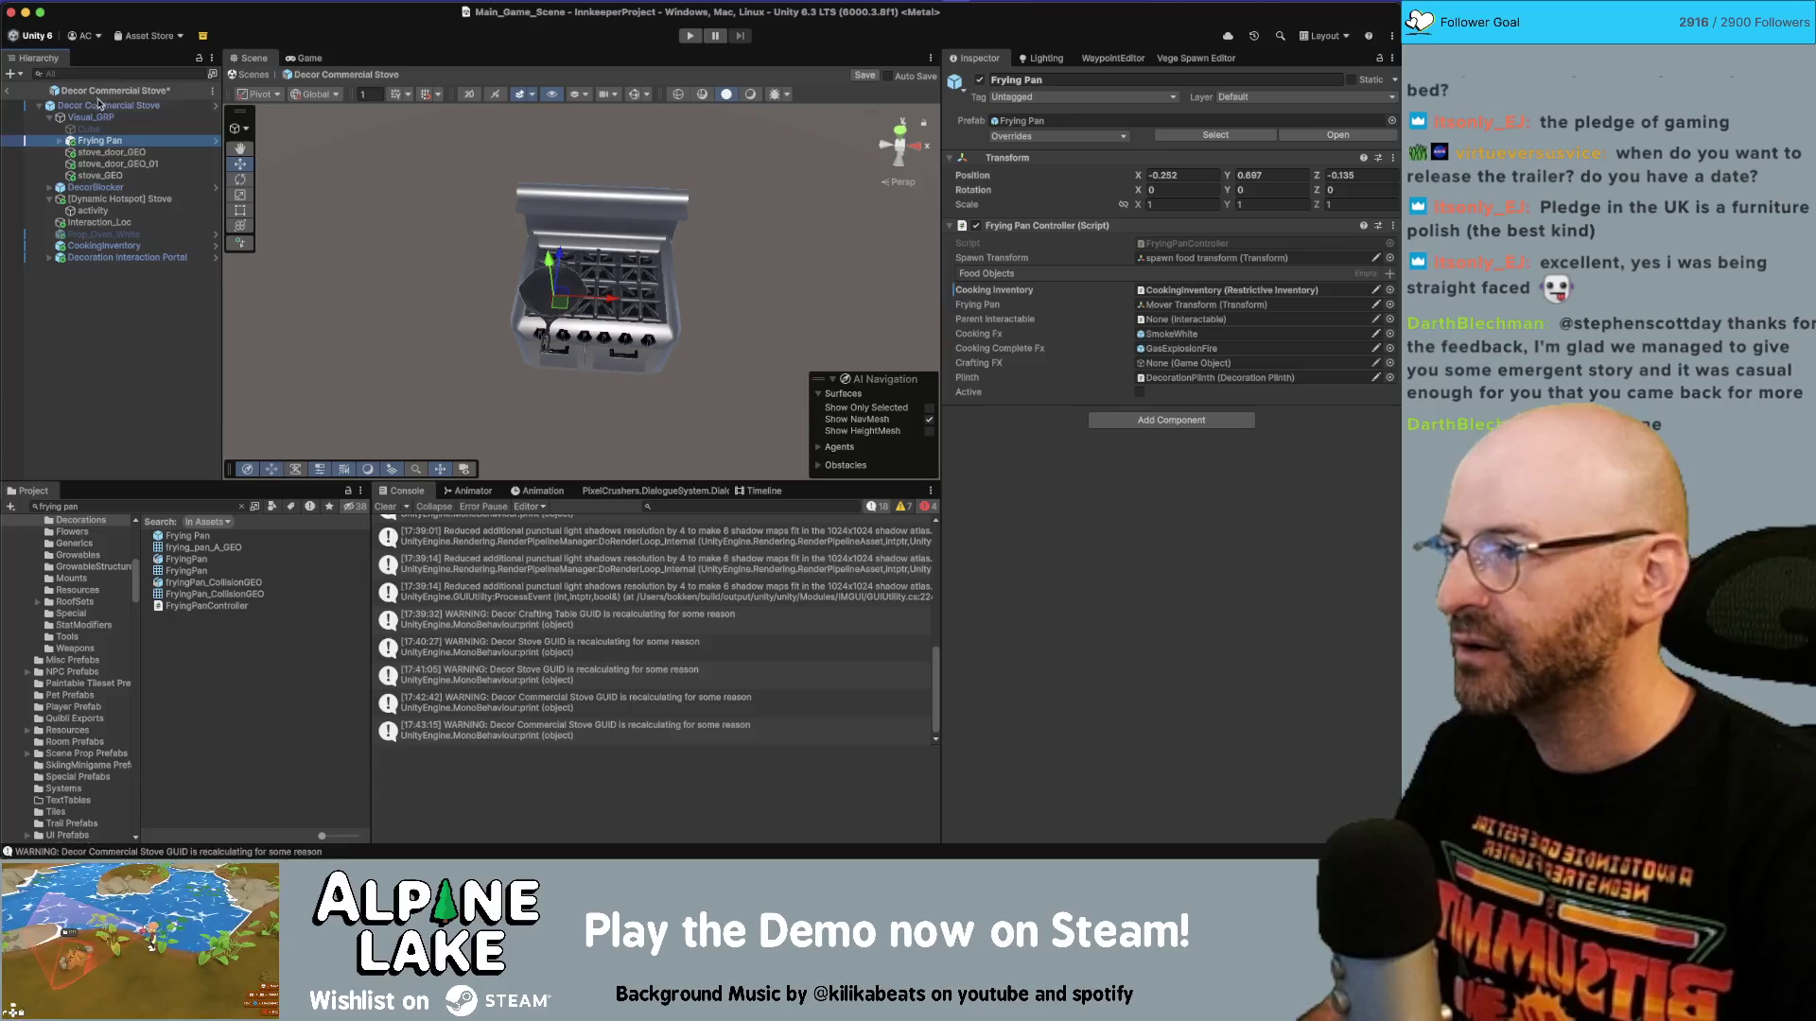
{"action": "mouse_move", "coordinate": [109, 105]}
{"action": "left_mouse_down"}
{"action": "mouse_move", "coordinate": [217, 106]}
{"action": "mouse_move", "coordinate": [1163, 304]}
{"action": "mouse_move", "coordinate": [1157, 320]}
{"action": "left_mouse_up"}
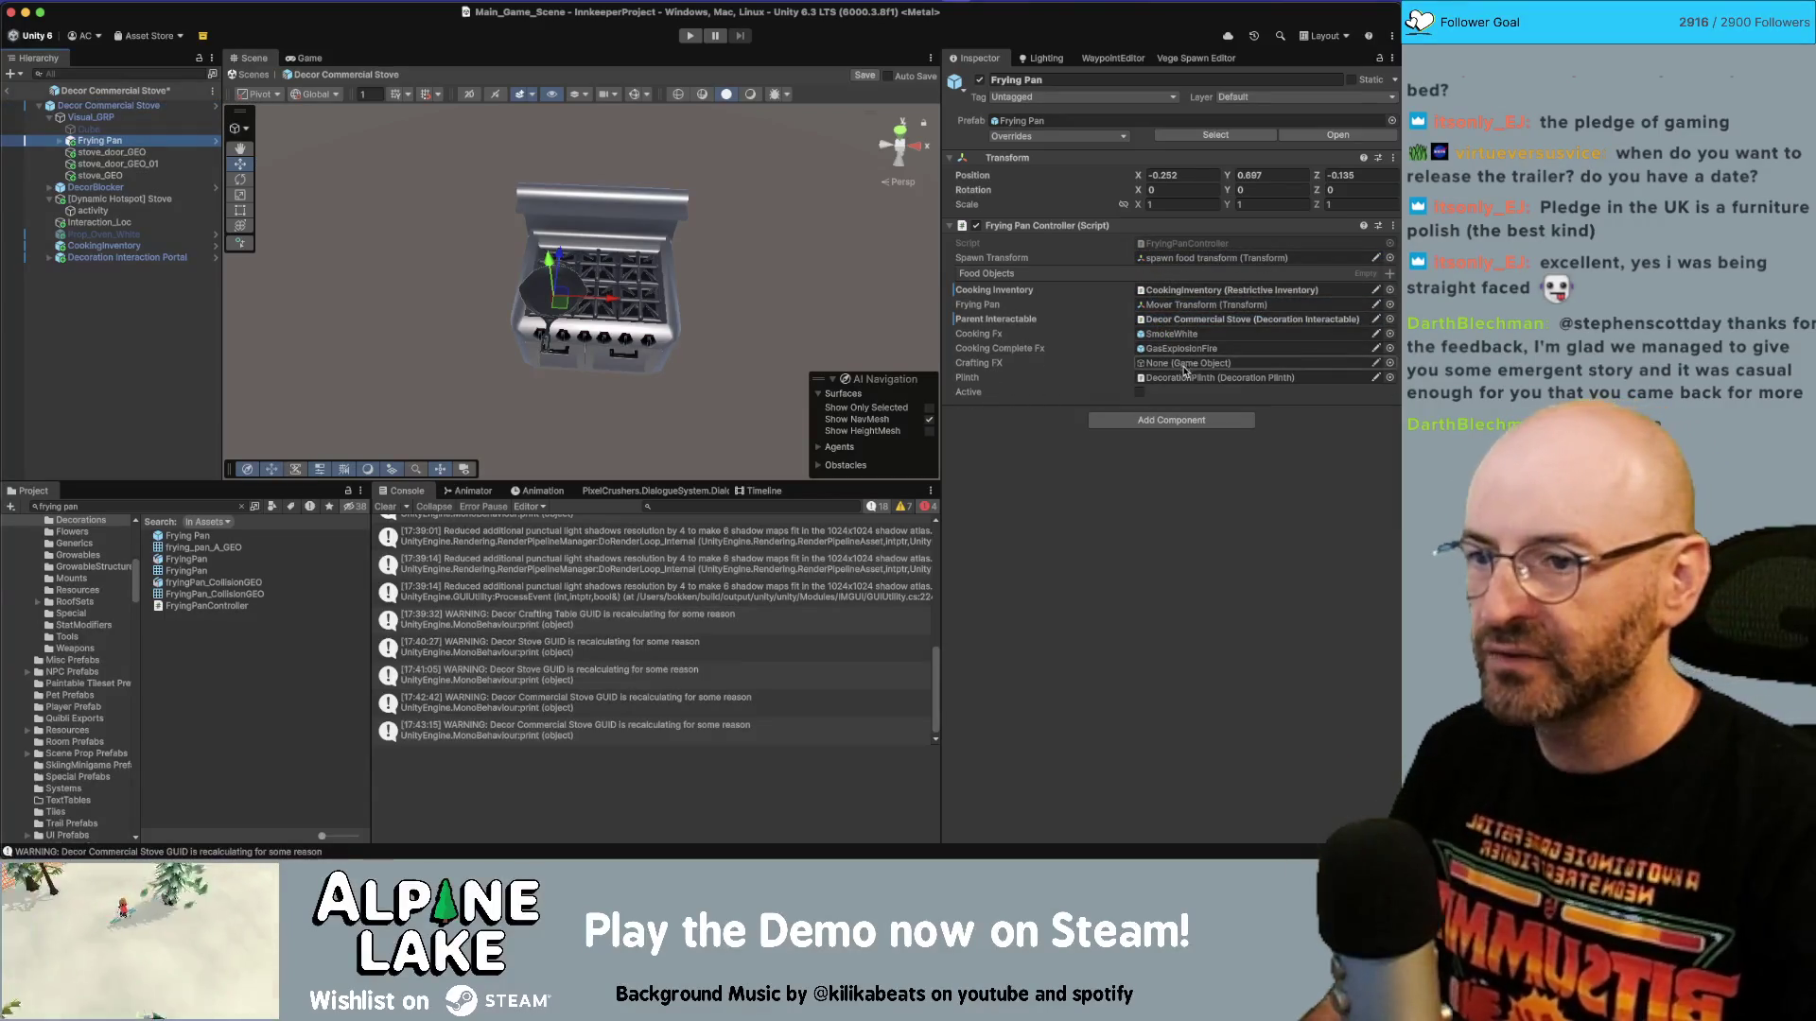
{"action": "left_click", "coordinate": [123, 306]}
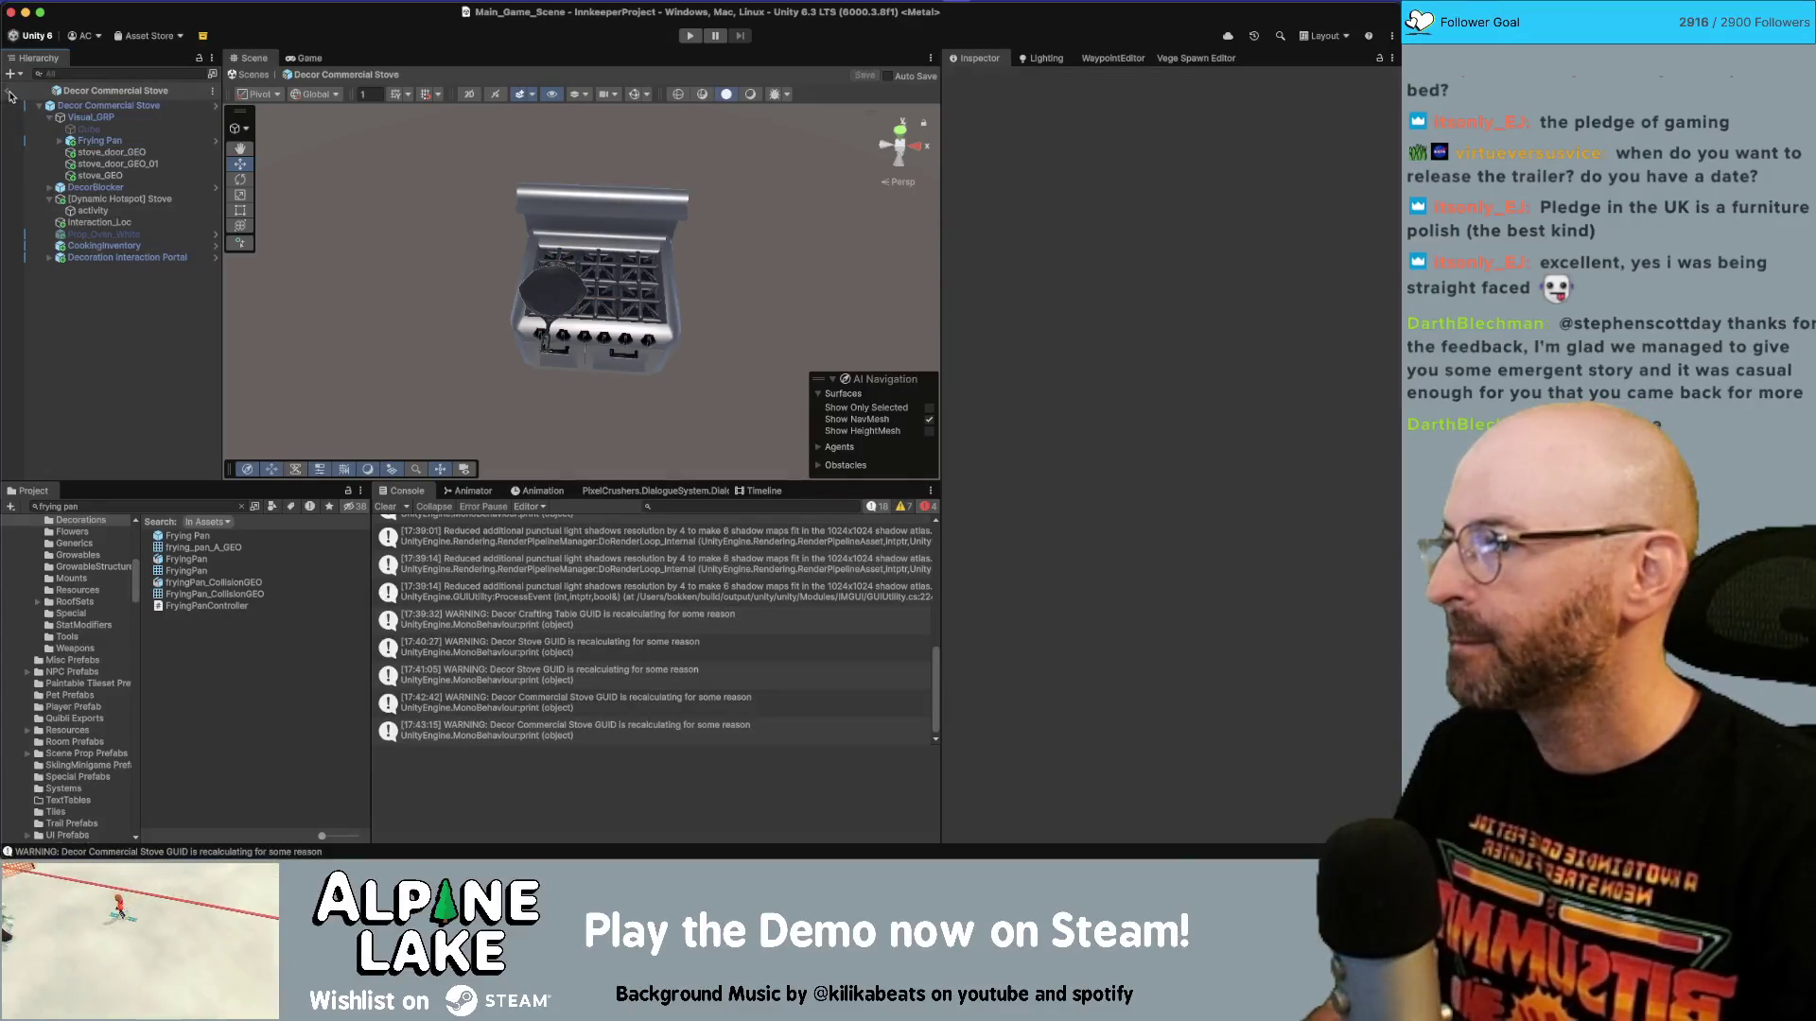
Leave the commercial stove prefab and open Decor Hot Plate, inspecting its Frying Pan GRP.
{"action": "left_click", "coordinate": [7, 91]}
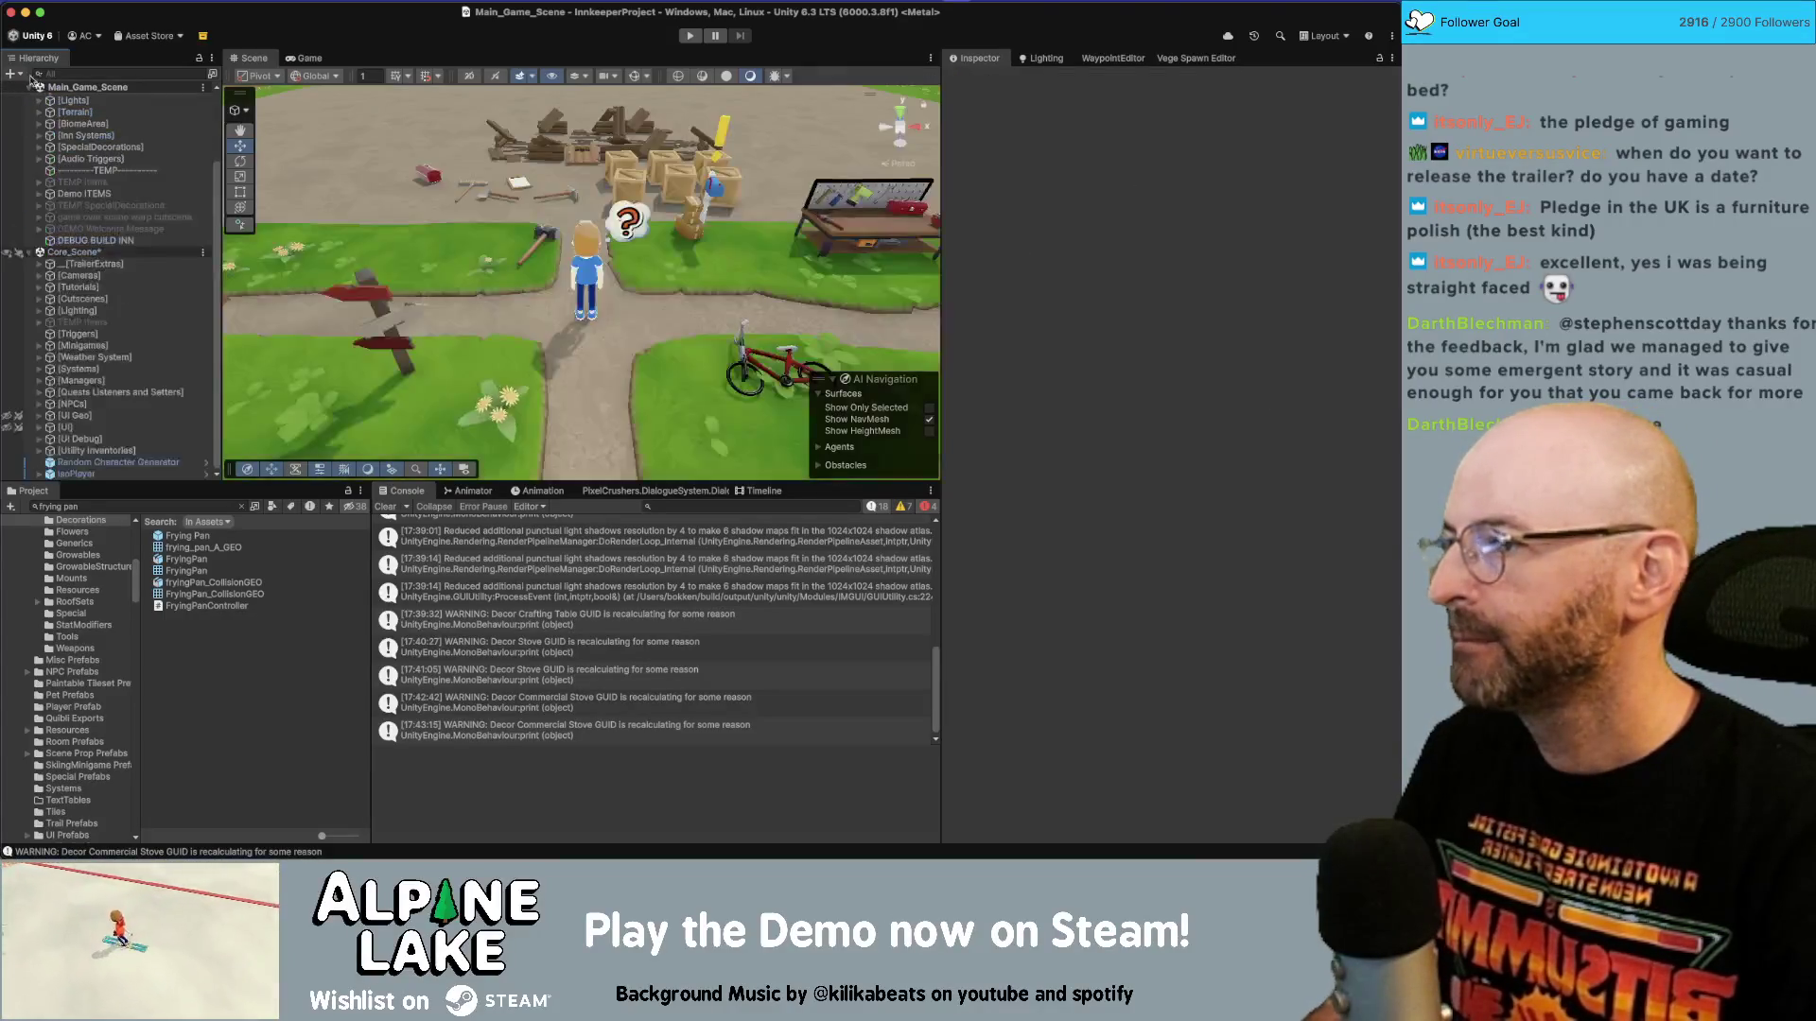
{"action": "left_click", "coordinate": [141, 508]}
{"action": "type", "text": "hot plate"}
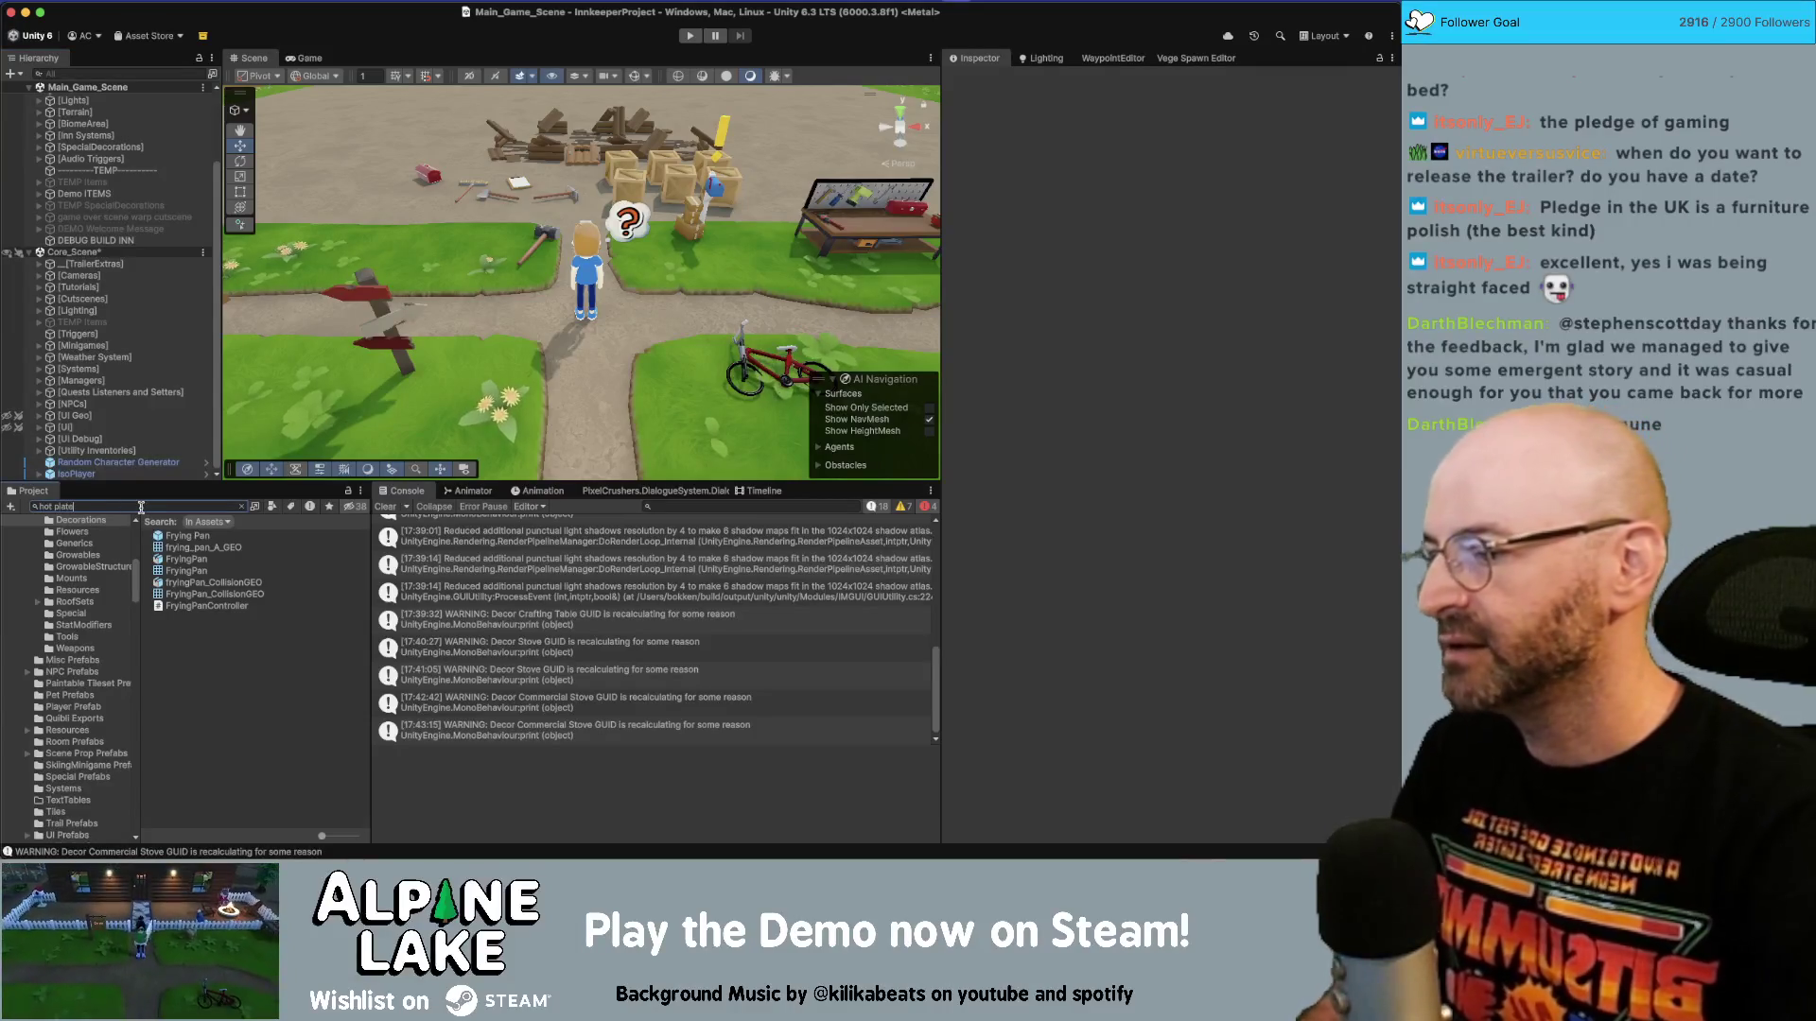
{"action": "double_click", "coordinate": [197, 537]}
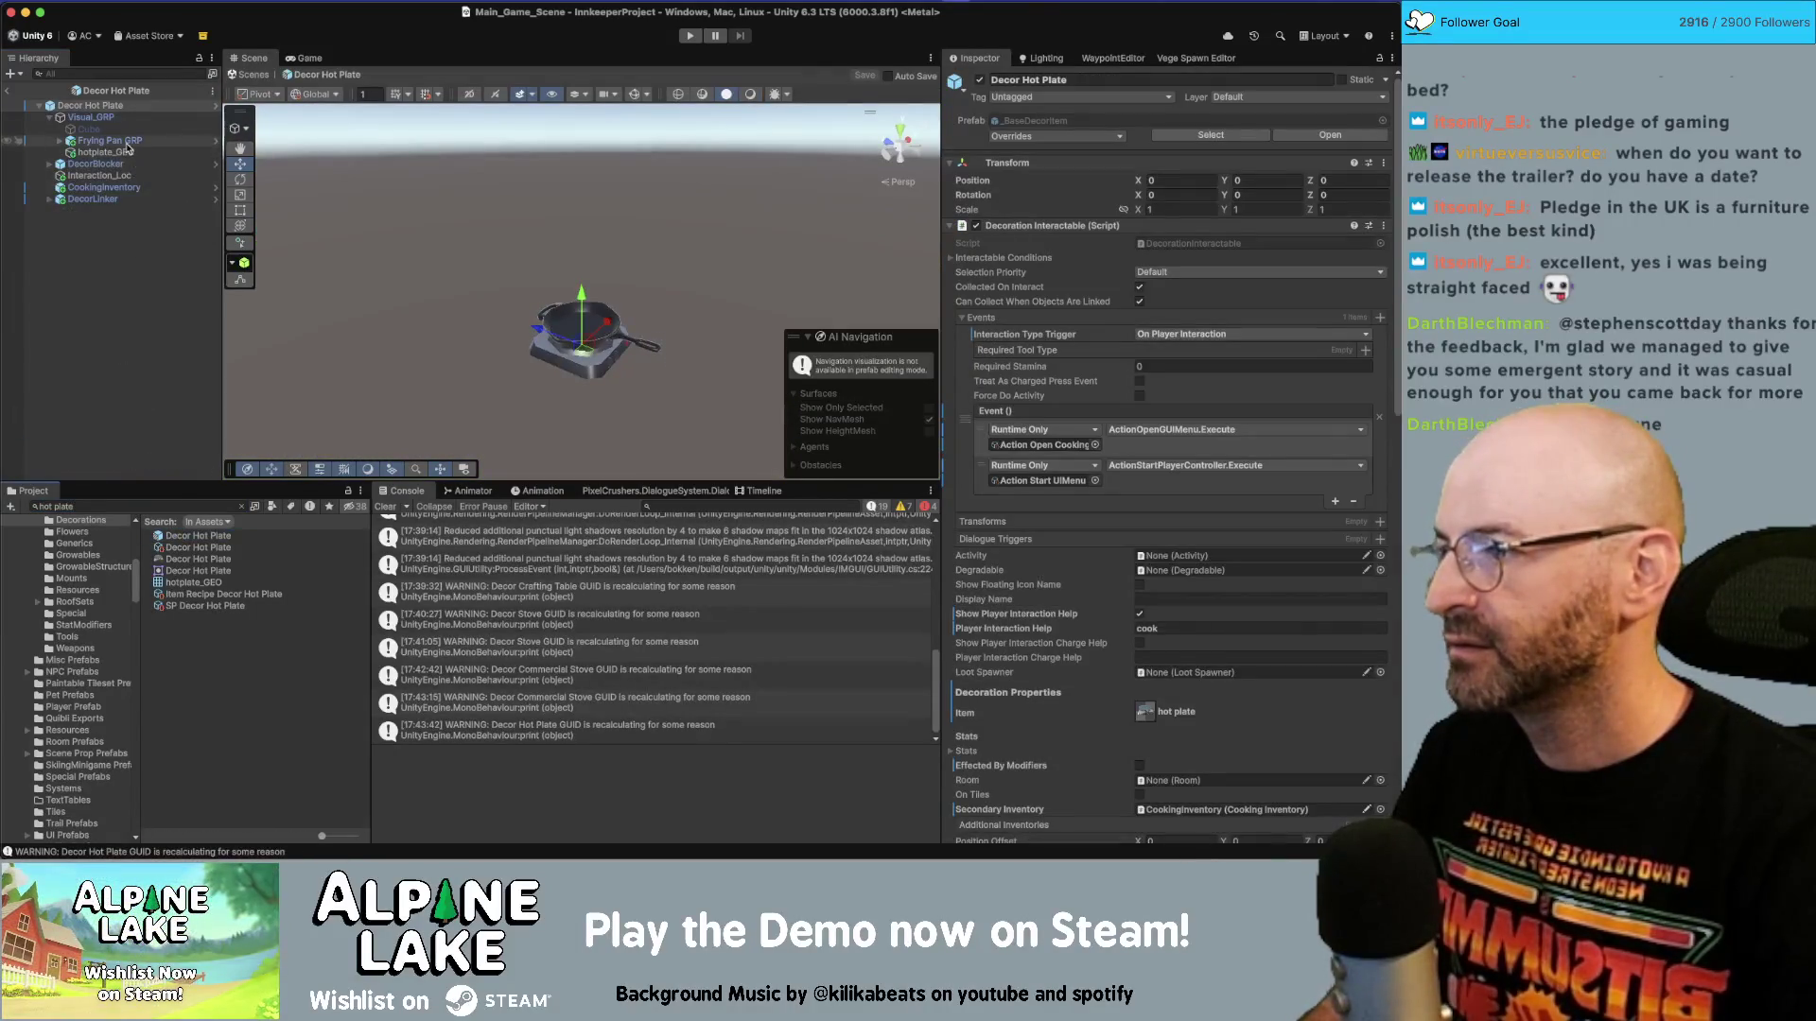
{"action": "left_click", "coordinate": [67, 140]}
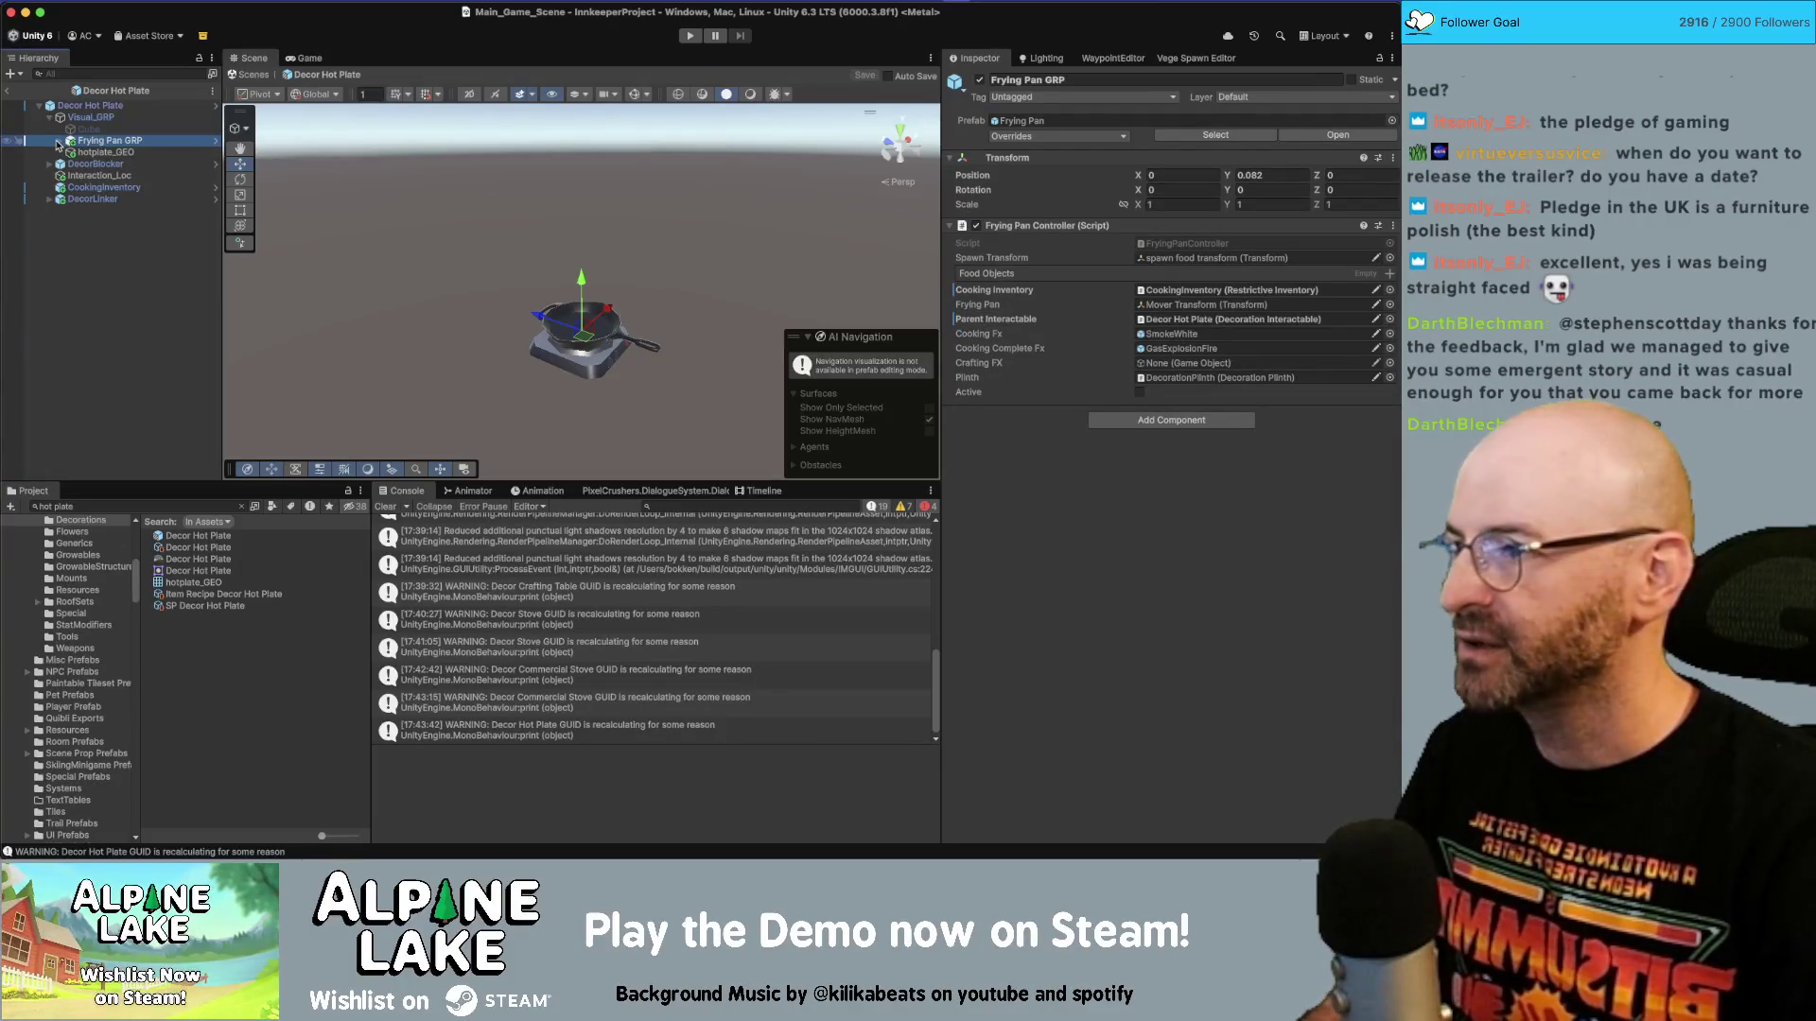
Review the hot plate root's interaction settings, then return to the main scene and save.
{"action": "left_click", "coordinate": [48, 117]}
{"action": "left_click", "coordinate": [89, 106]}
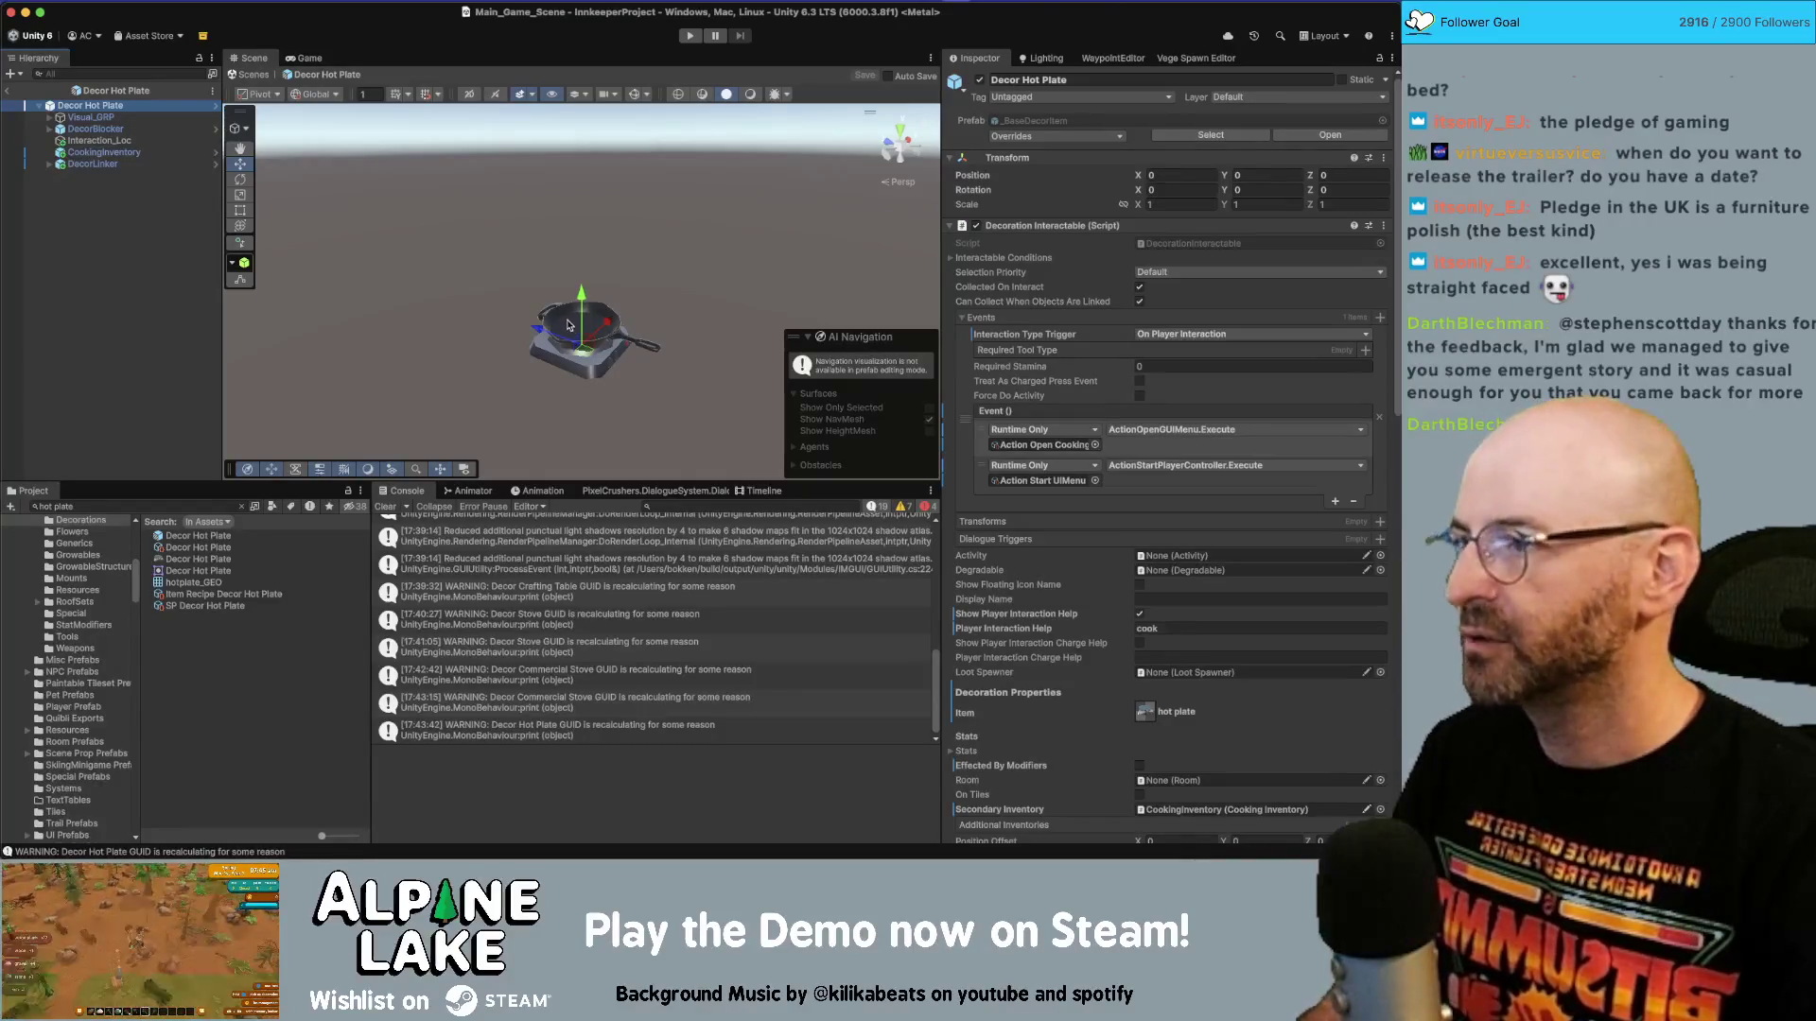
{"action": "left_click", "coordinate": [133, 251]}
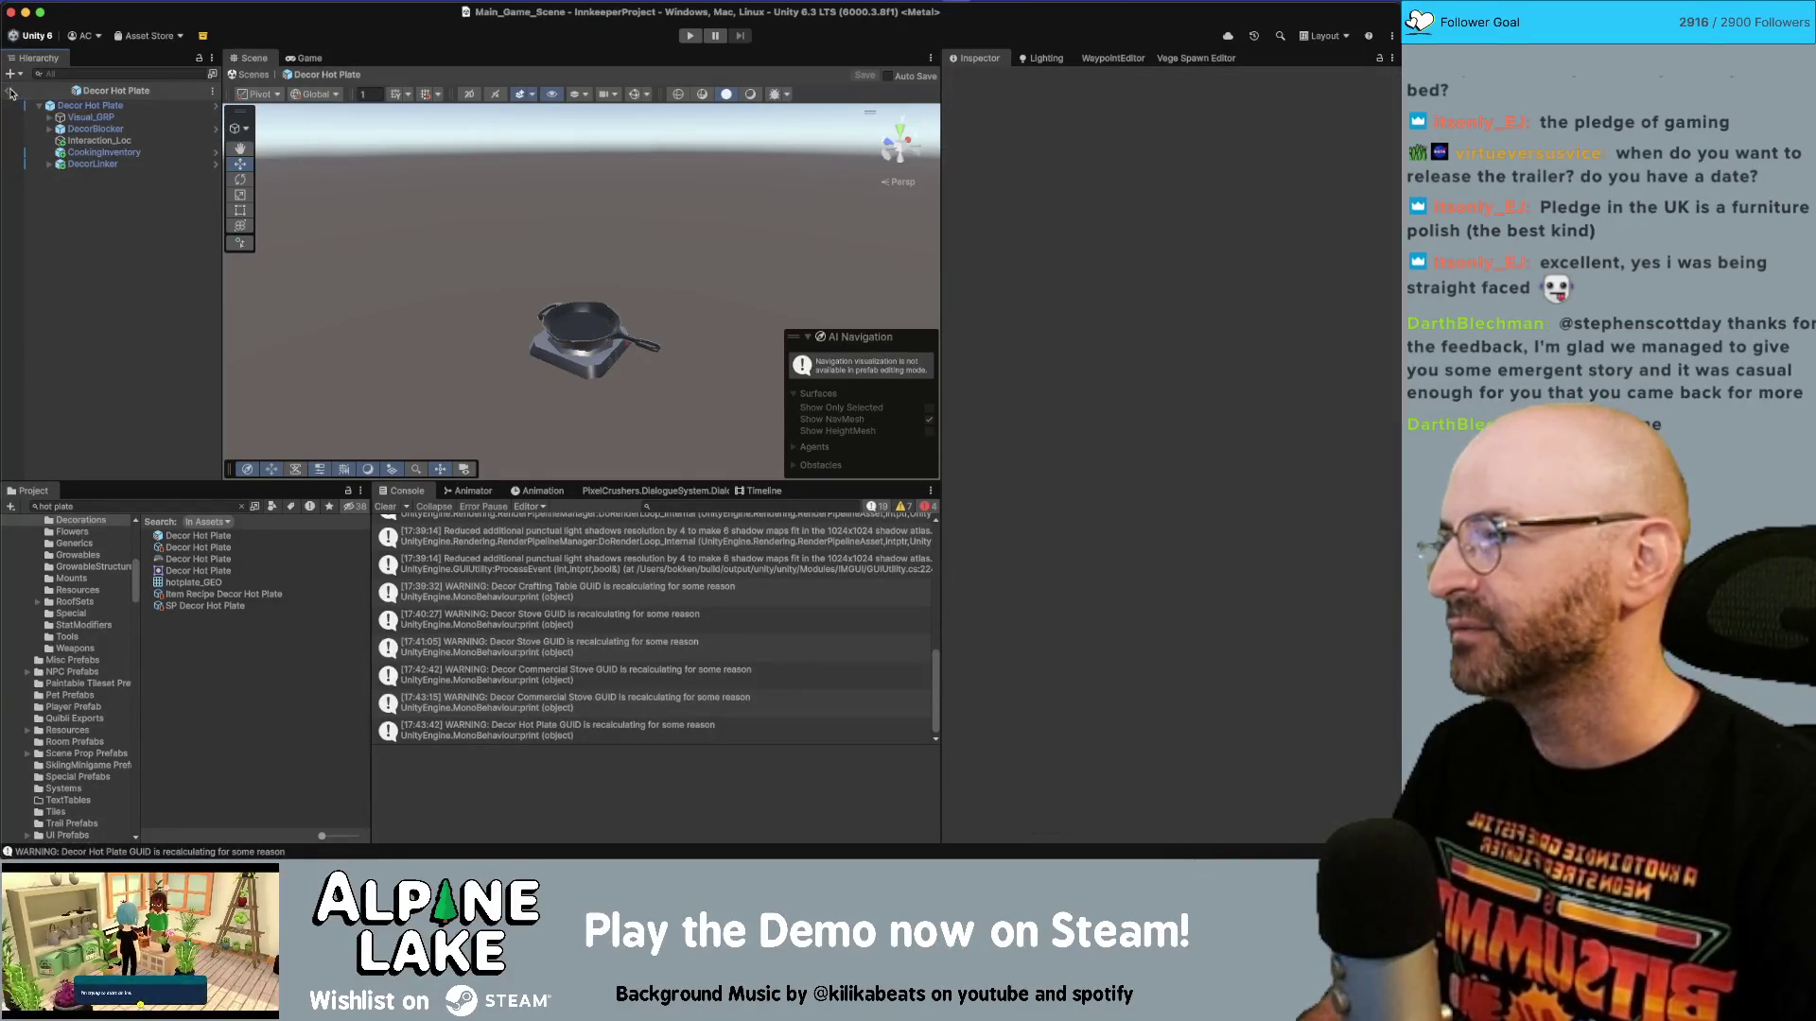
{"action": "left_click", "coordinate": [12, 92]}
{"action": "key", "text": "super+s"}
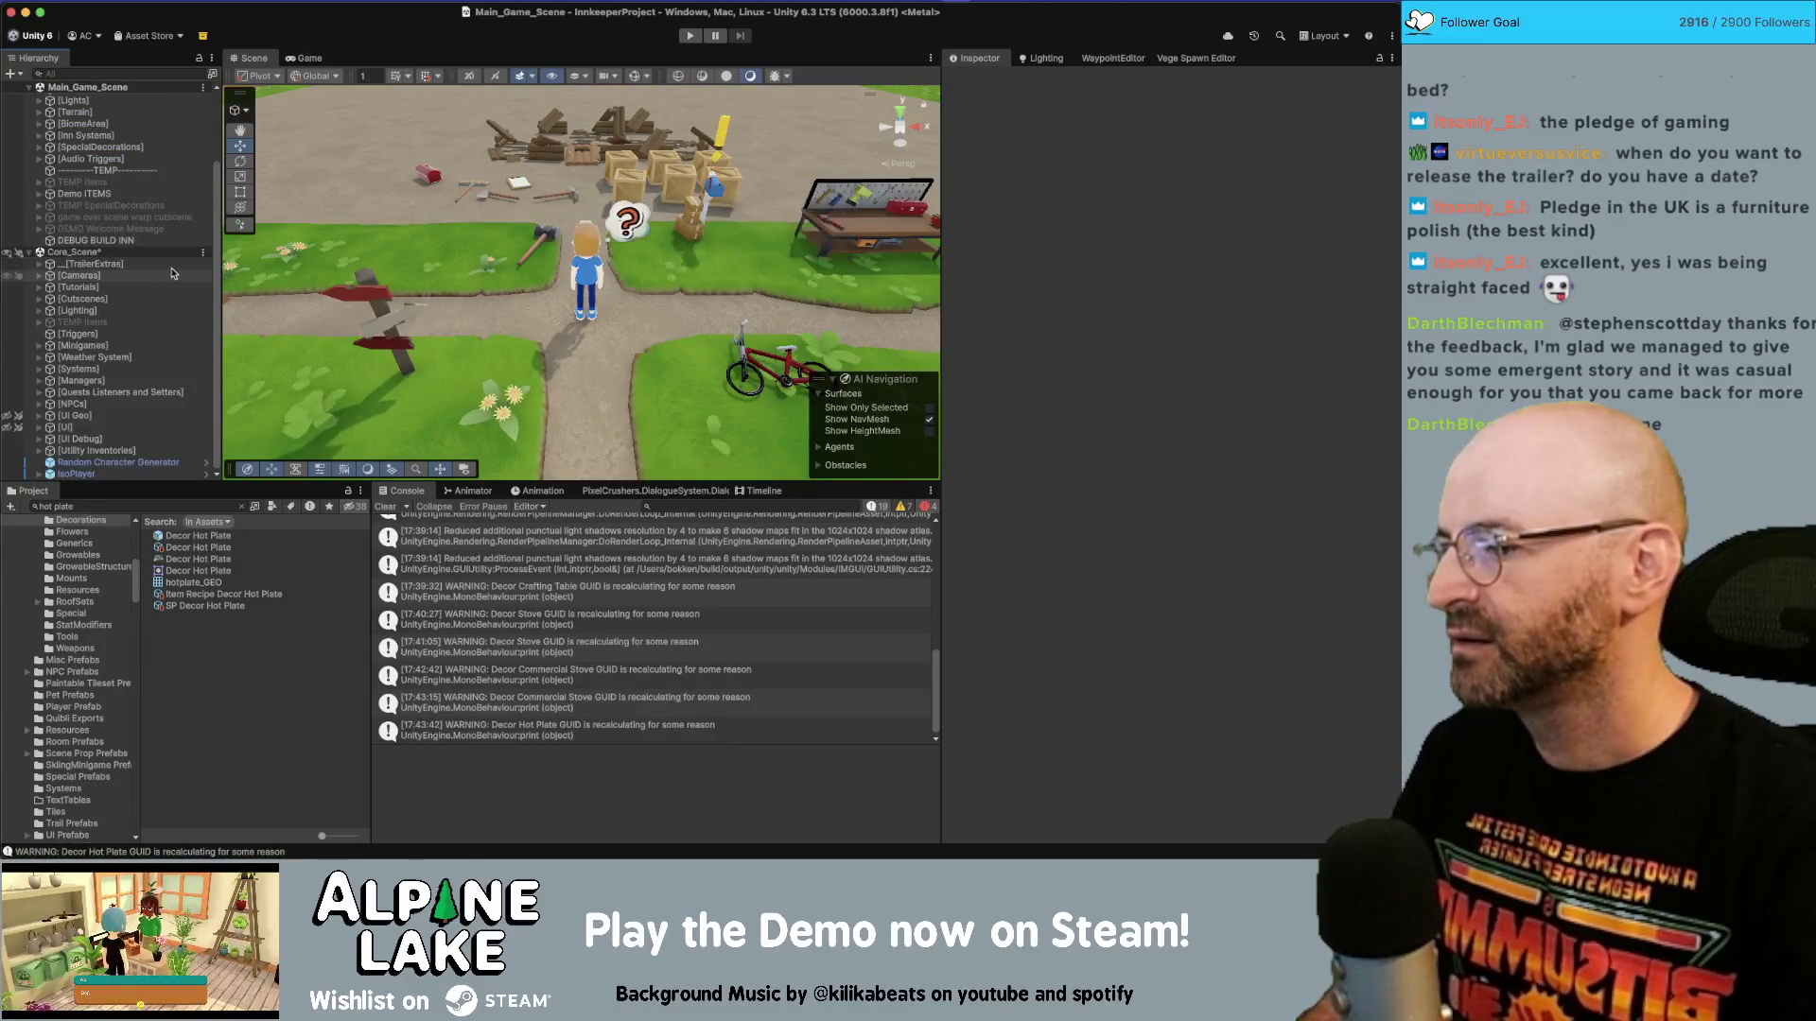
Play-test the game, browsing Decoration Recipes to the arcade cabinet recipe, then stop.
{"action": "left_click", "coordinate": [692, 34]}
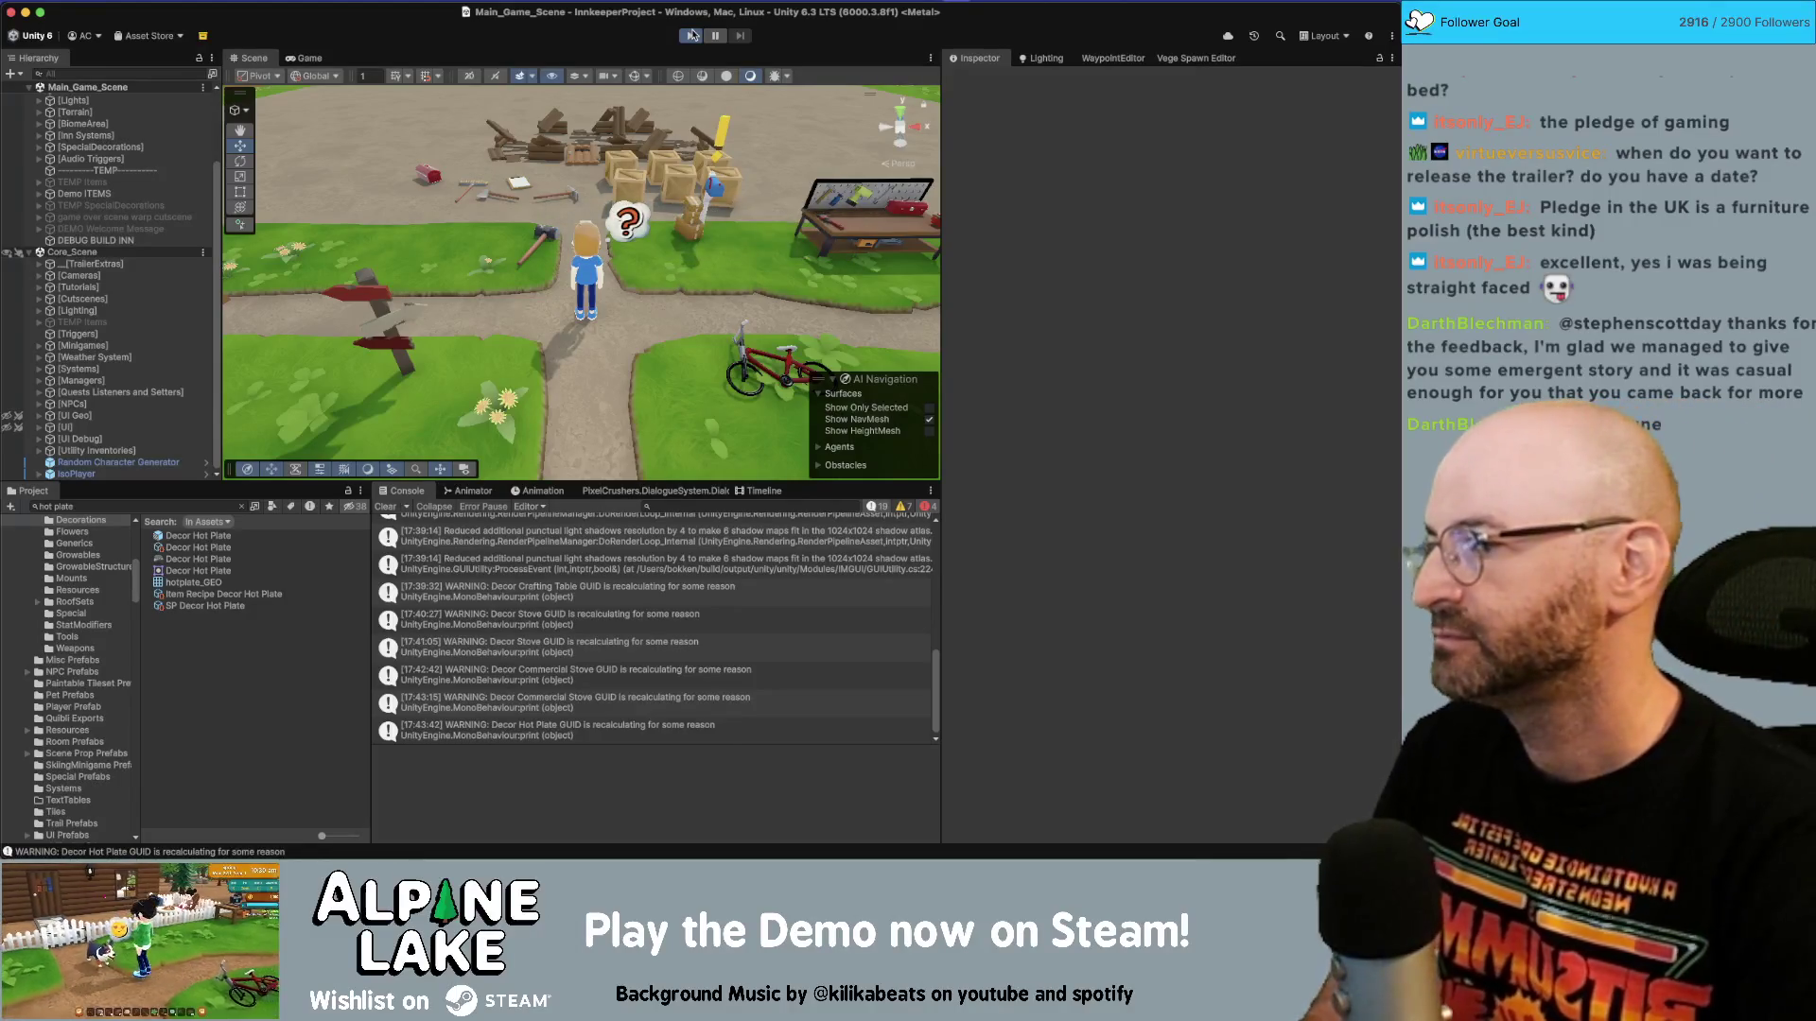
{"action": "left_click", "coordinate": [691, 35]}
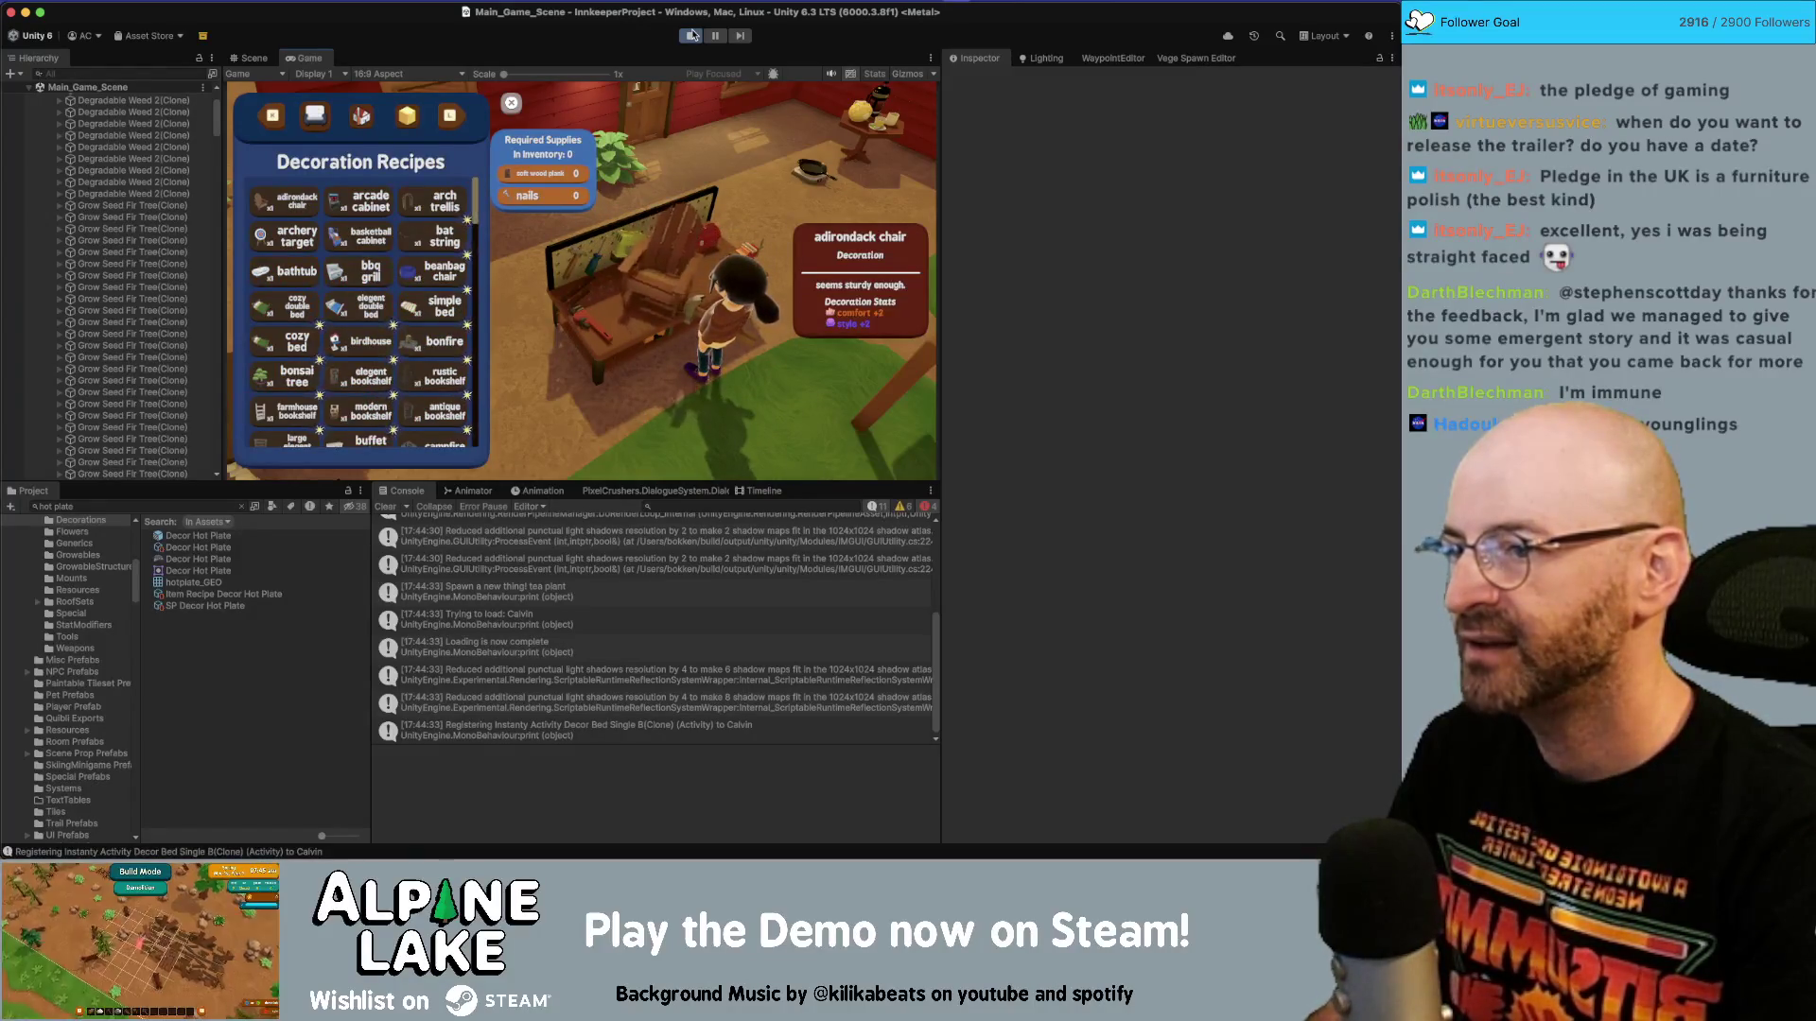
{"action": "key", "text": "Right"}
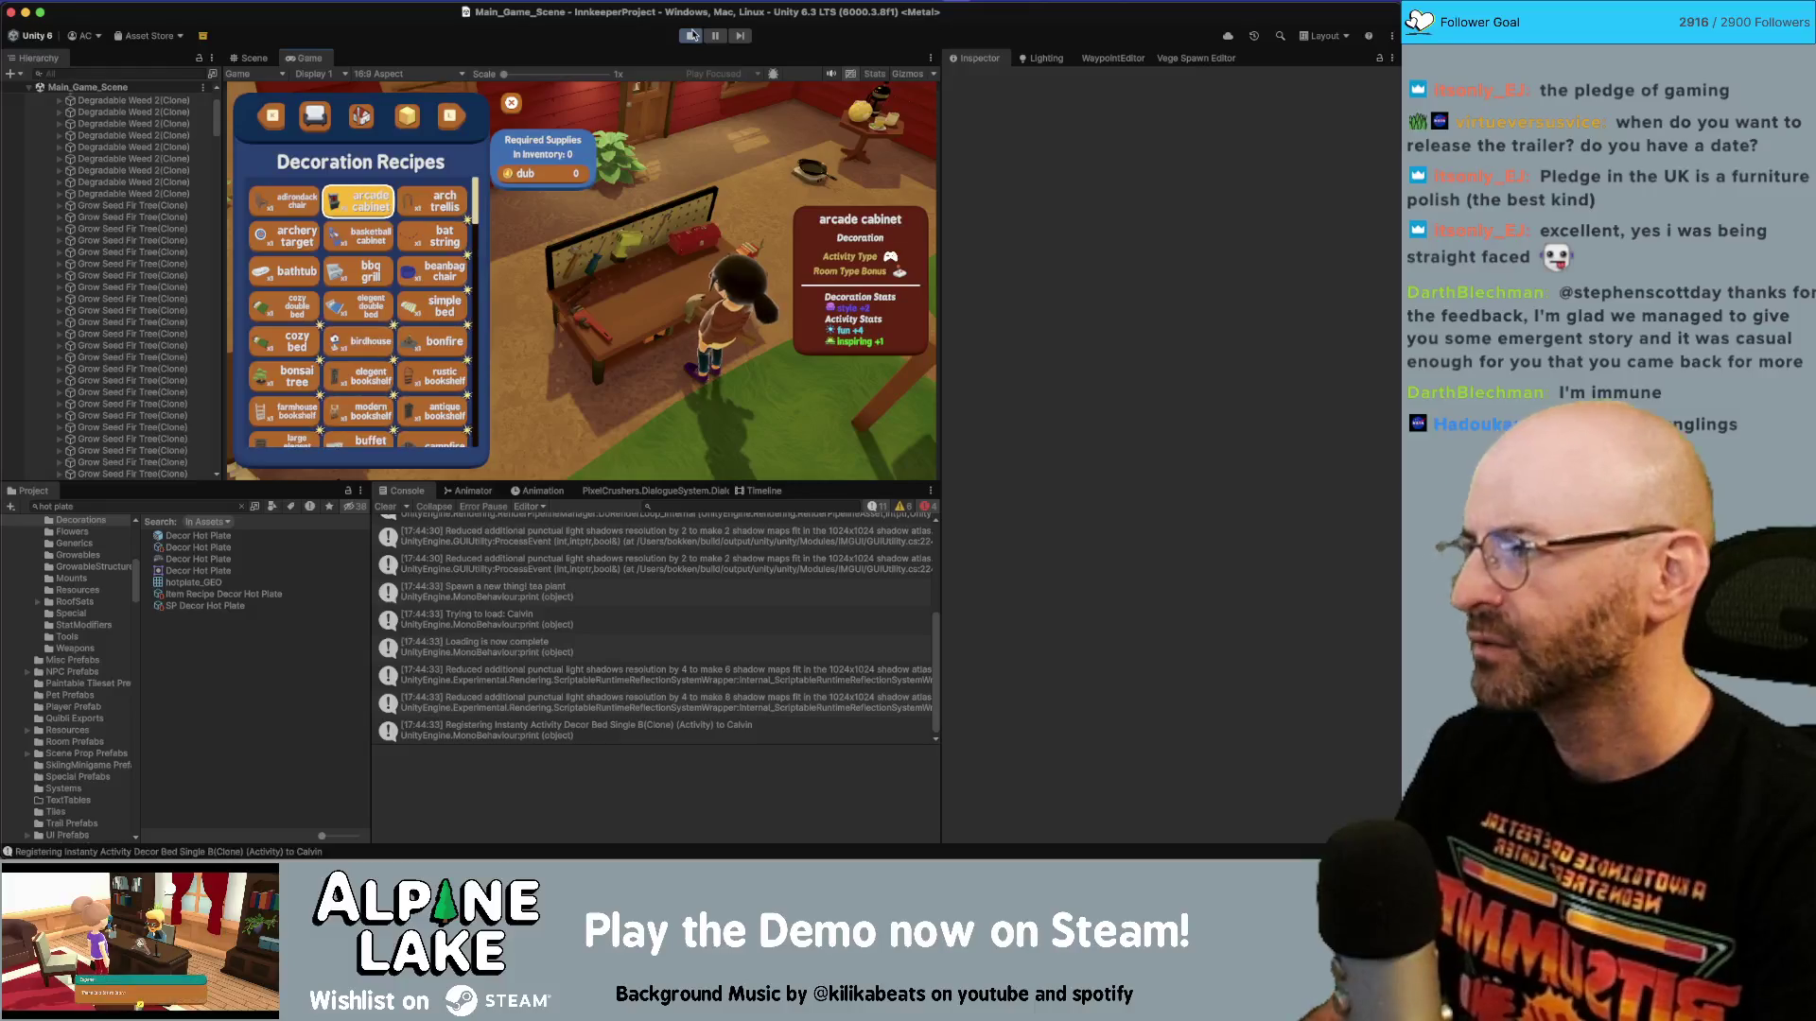
{"action": "left_click", "coordinate": [693, 35]}
Open DecorationPlinth.cs and find CenterOnBounds and where it is called with m_SpawnedObject.
{"action": "key", "text": "super+Tab"}
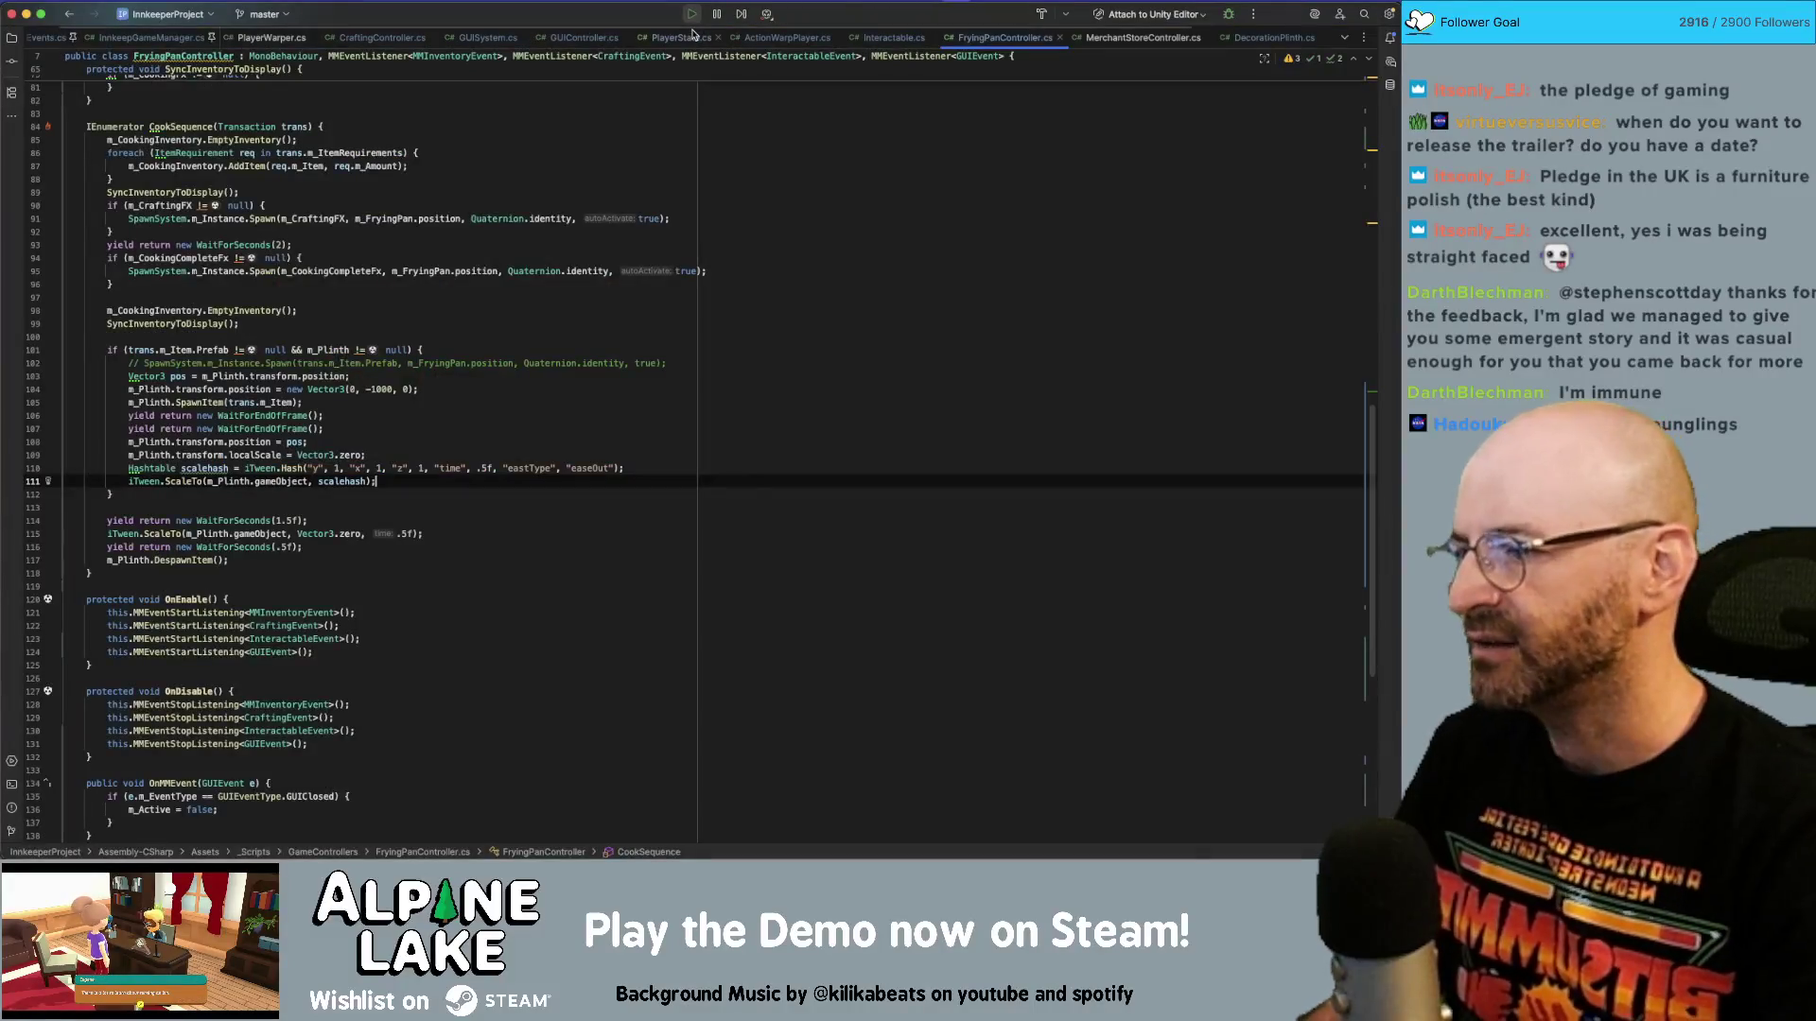
{"action": "scroll", "coordinate": [159, 319], "scroll_direction": "down", "scroll_amount": 10}
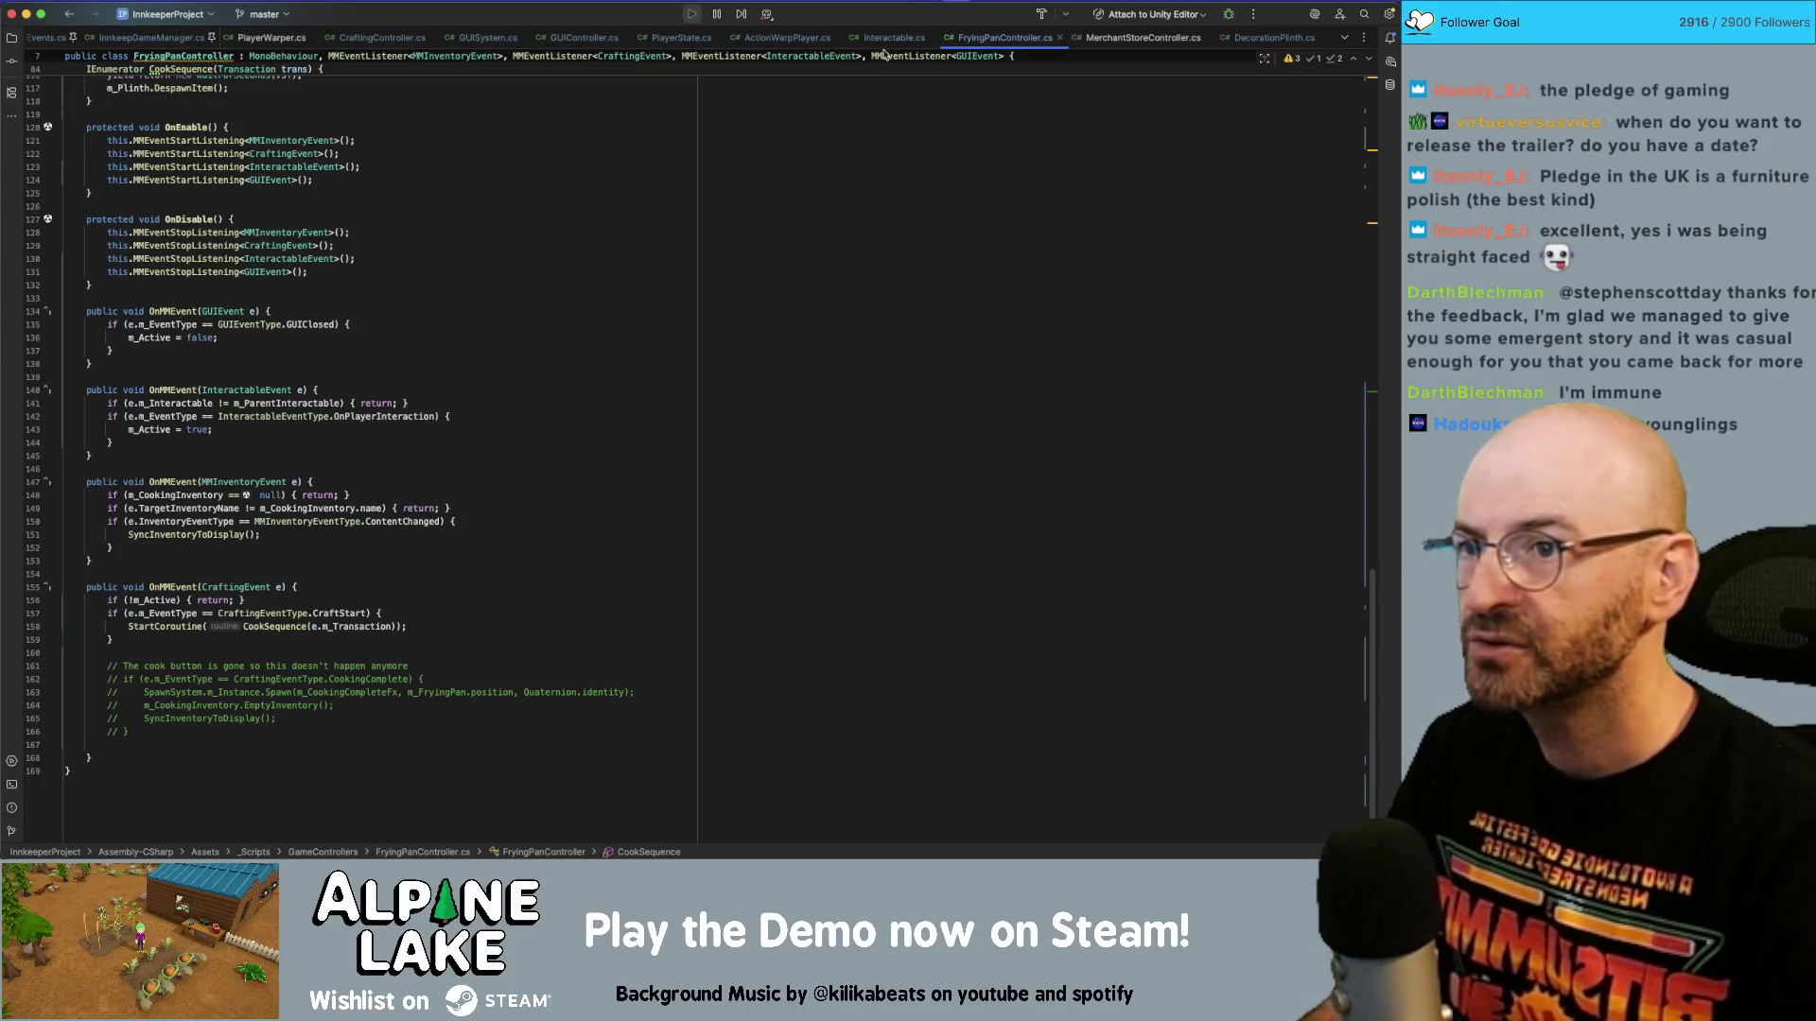
{"action": "left_click", "coordinate": [1261, 38]}
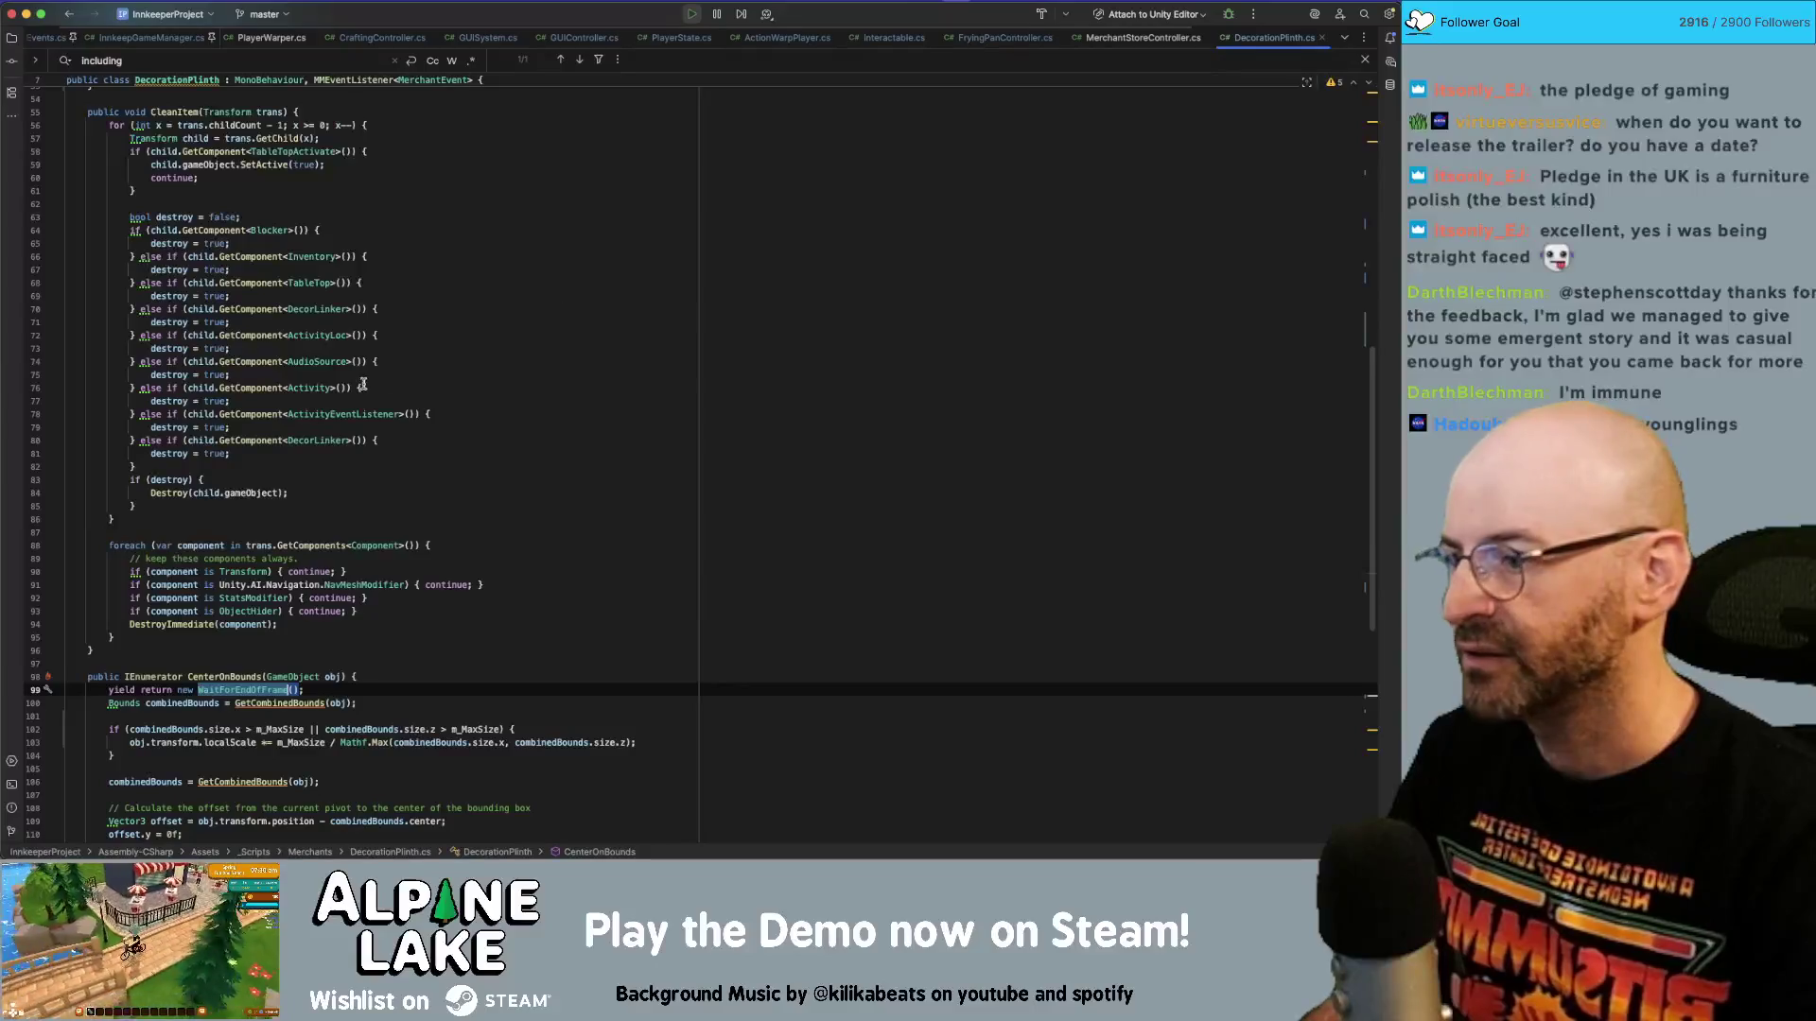
{"action": "scroll", "coordinate": [317, 385], "scroll_direction": "down", "scroll_amount": 12}
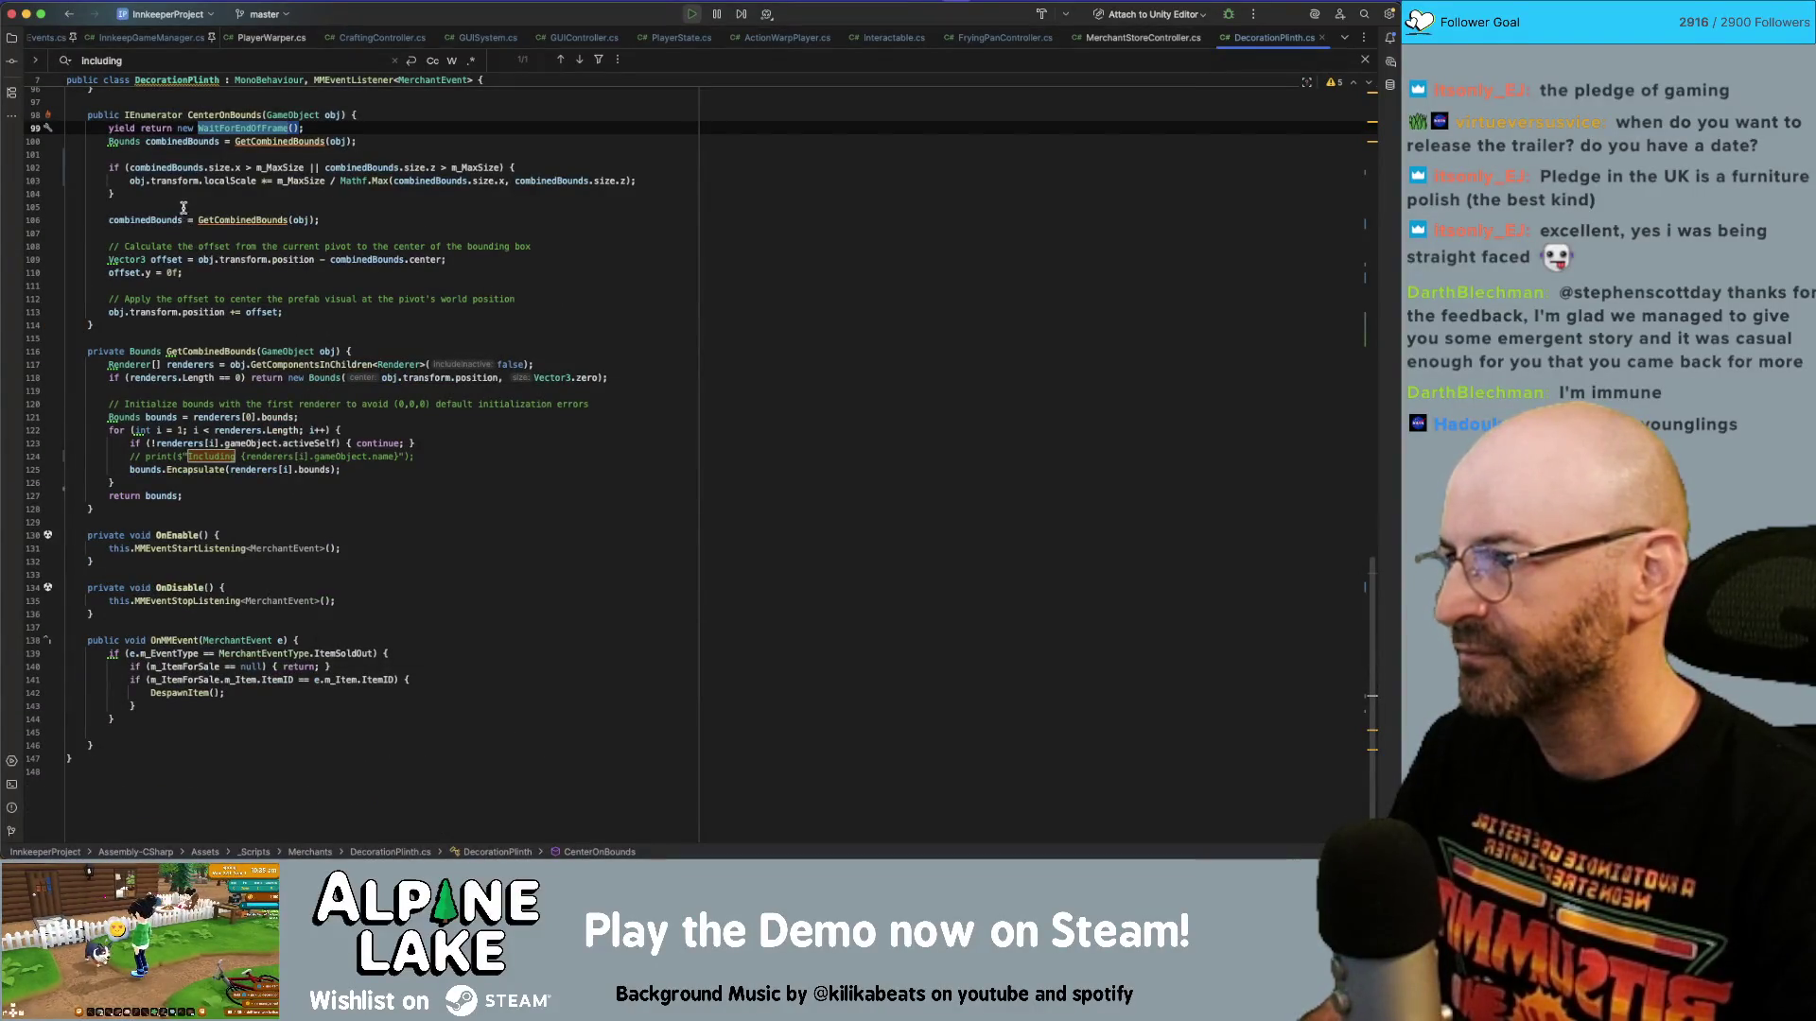
{"action": "left_click", "coordinate": [301, 114]}
{"action": "scroll", "coordinate": [298, 118], "scroll_direction": "up", "scroll_amount": 3}
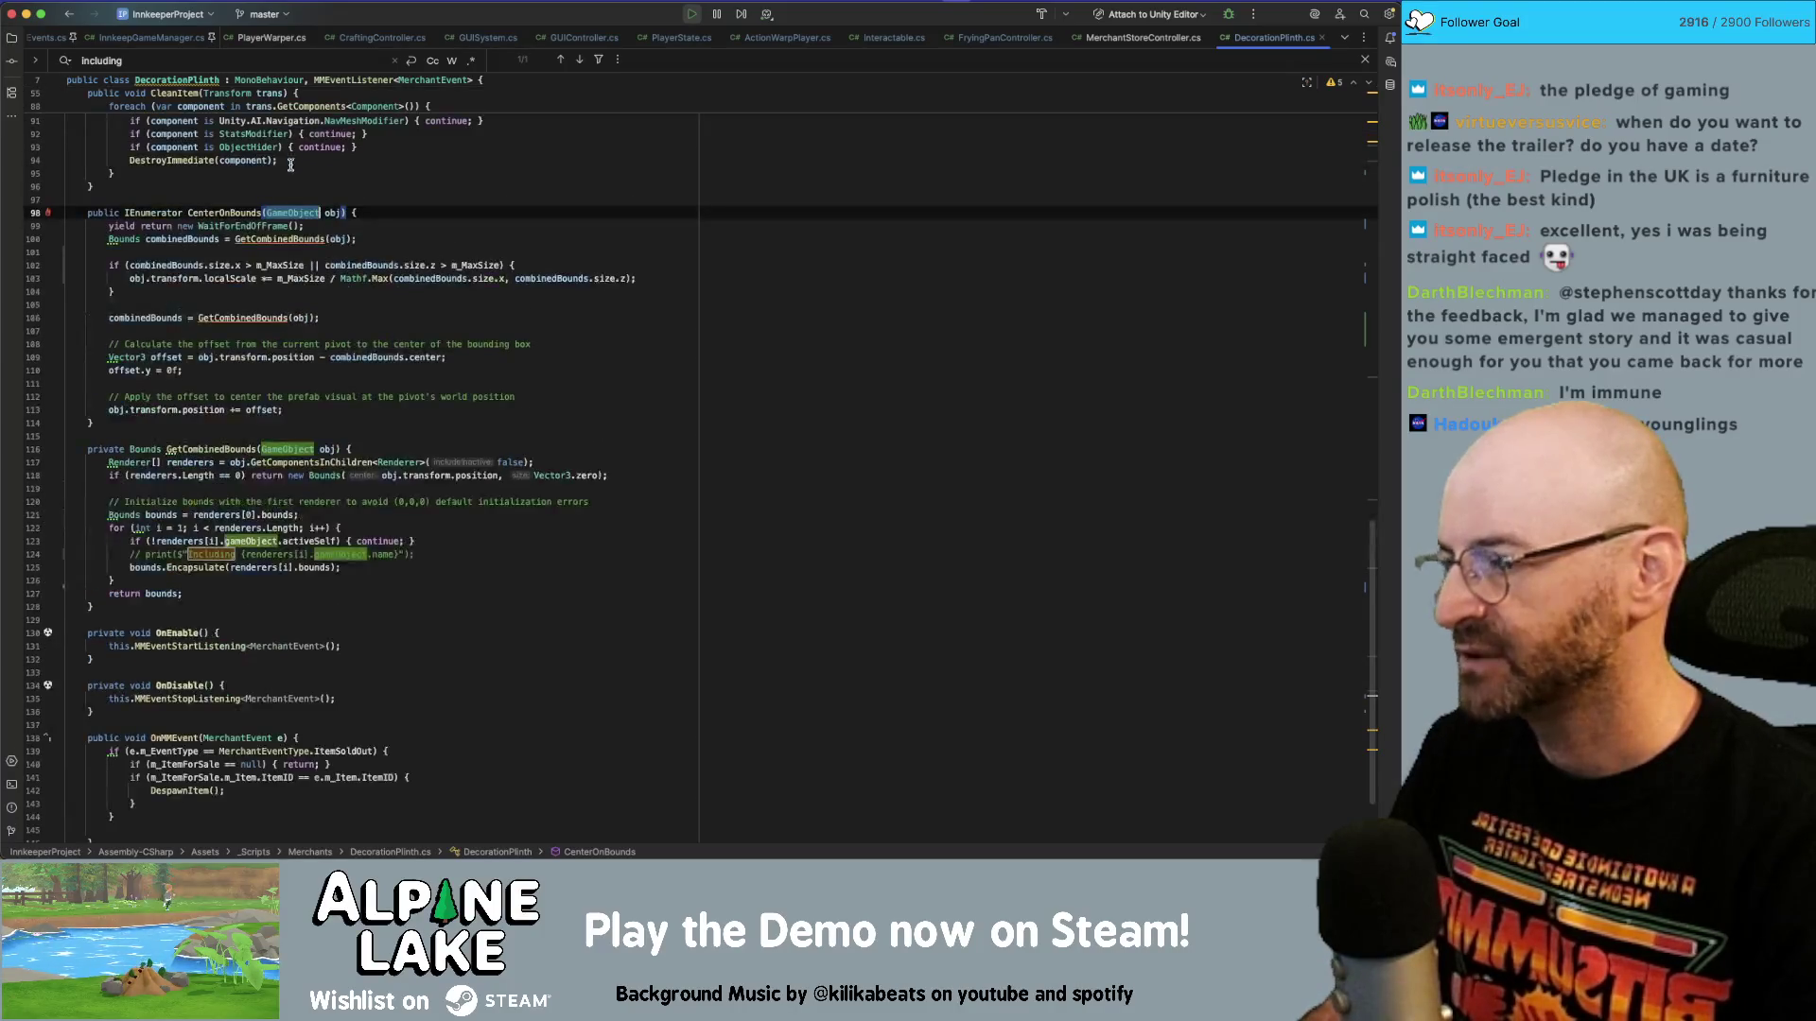
{"action": "left_click", "coordinate": [227, 213]}
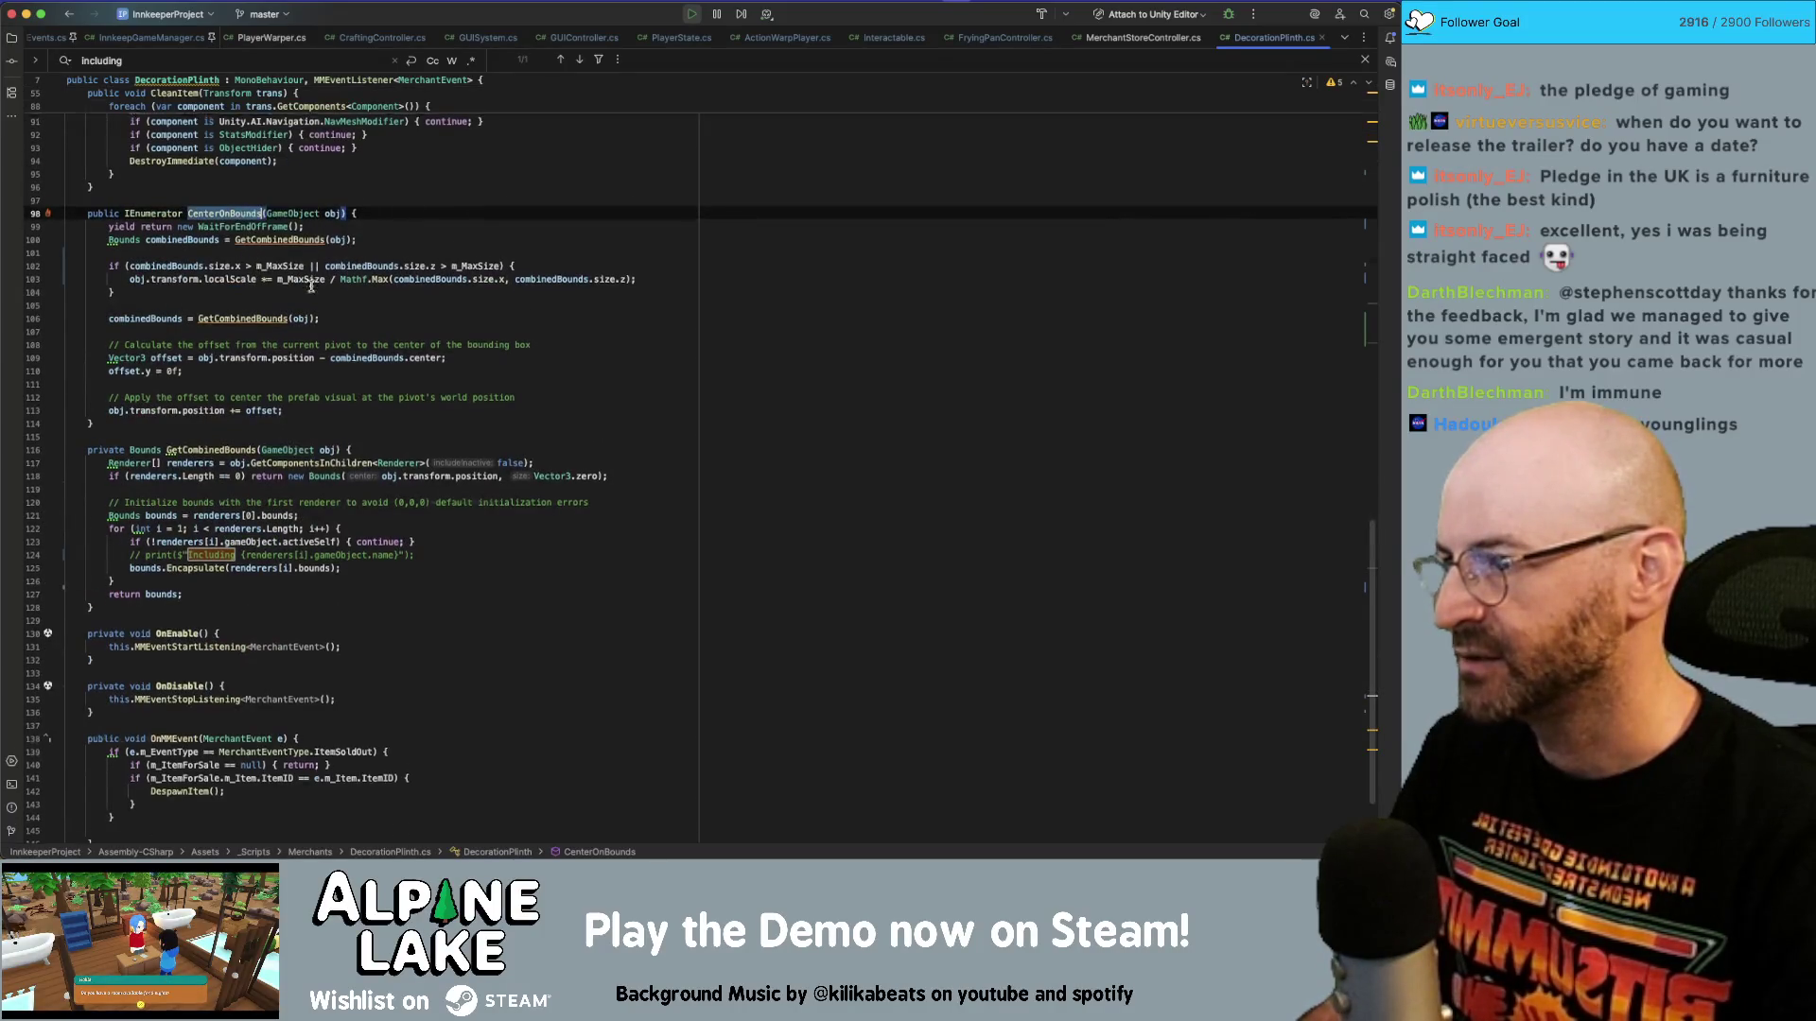
{"action": "scroll", "coordinate": [305, 348], "scroll_direction": "up", "scroll_amount": 15}
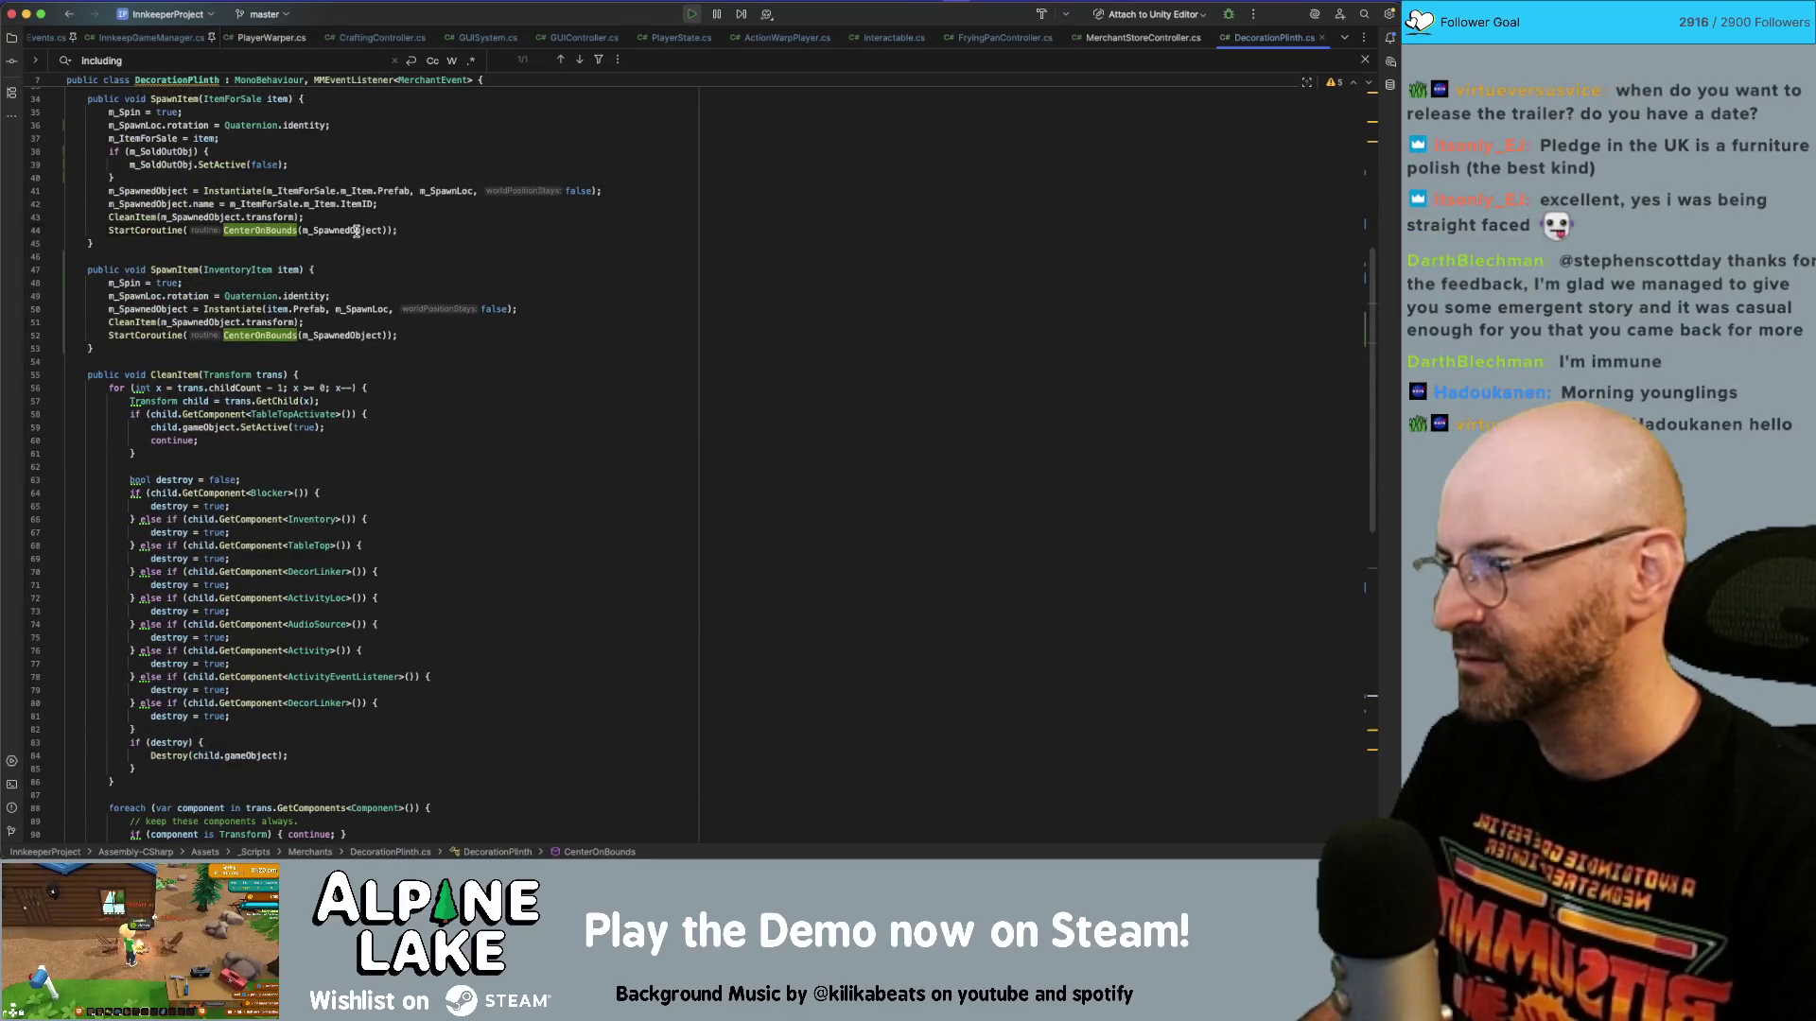
{"action": "left_click", "coordinate": [355, 232]}
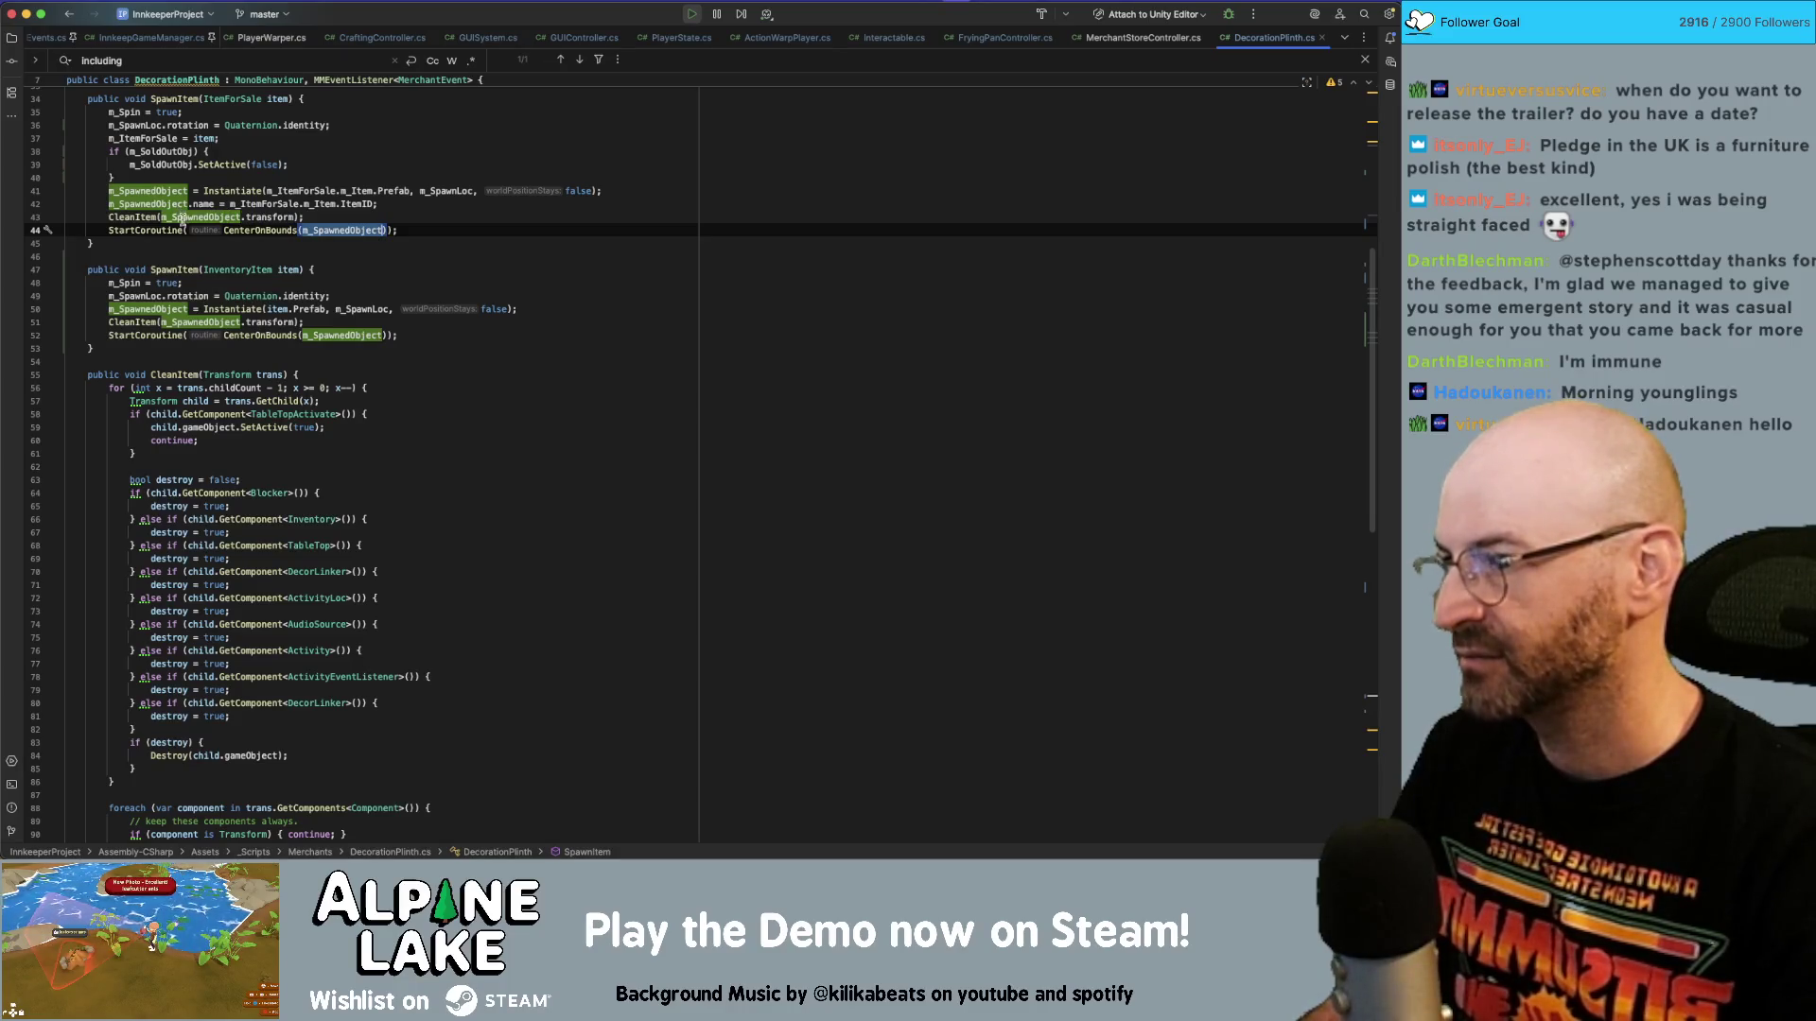
Study the GetCombinedBounds calls on lines 100 and 106 and the m_MaxSize localScale on line 103.
{"action": "scroll", "coordinate": [197, 237], "scroll_direction": "up", "scroll_amount": 1}
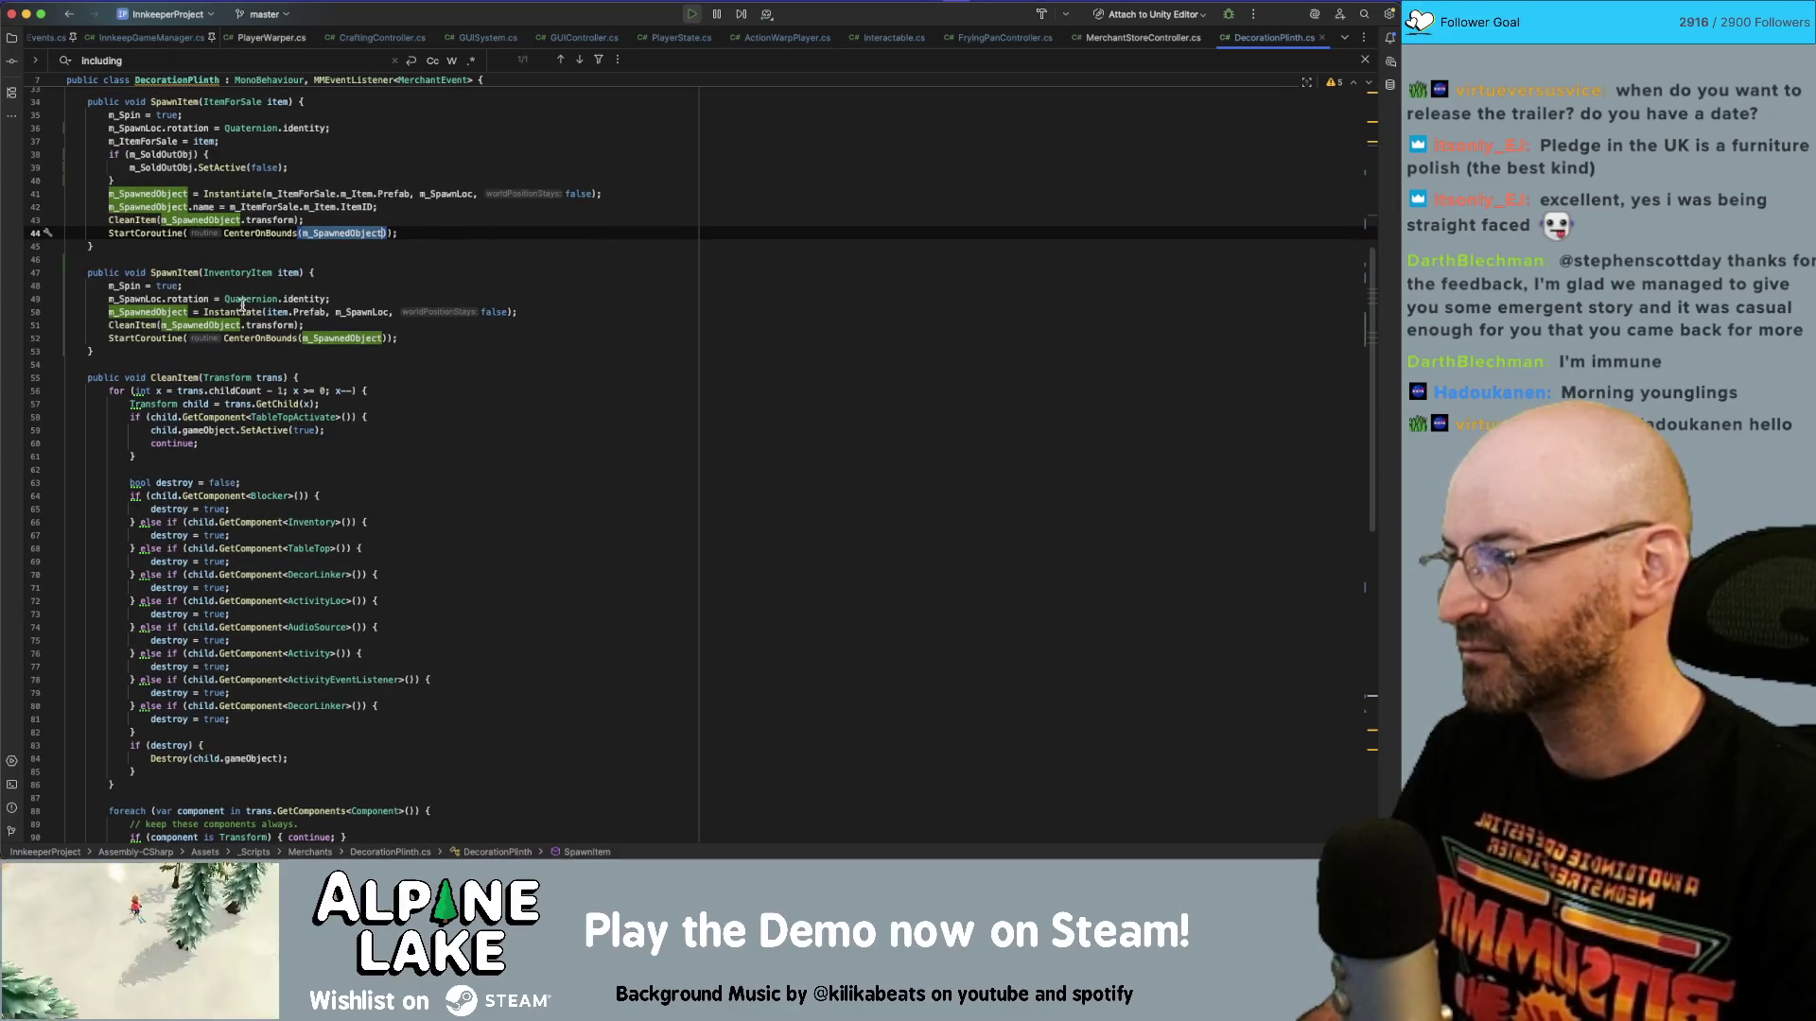
{"action": "scroll", "coordinate": [242, 304], "scroll_direction": "down", "scroll_amount": 12}
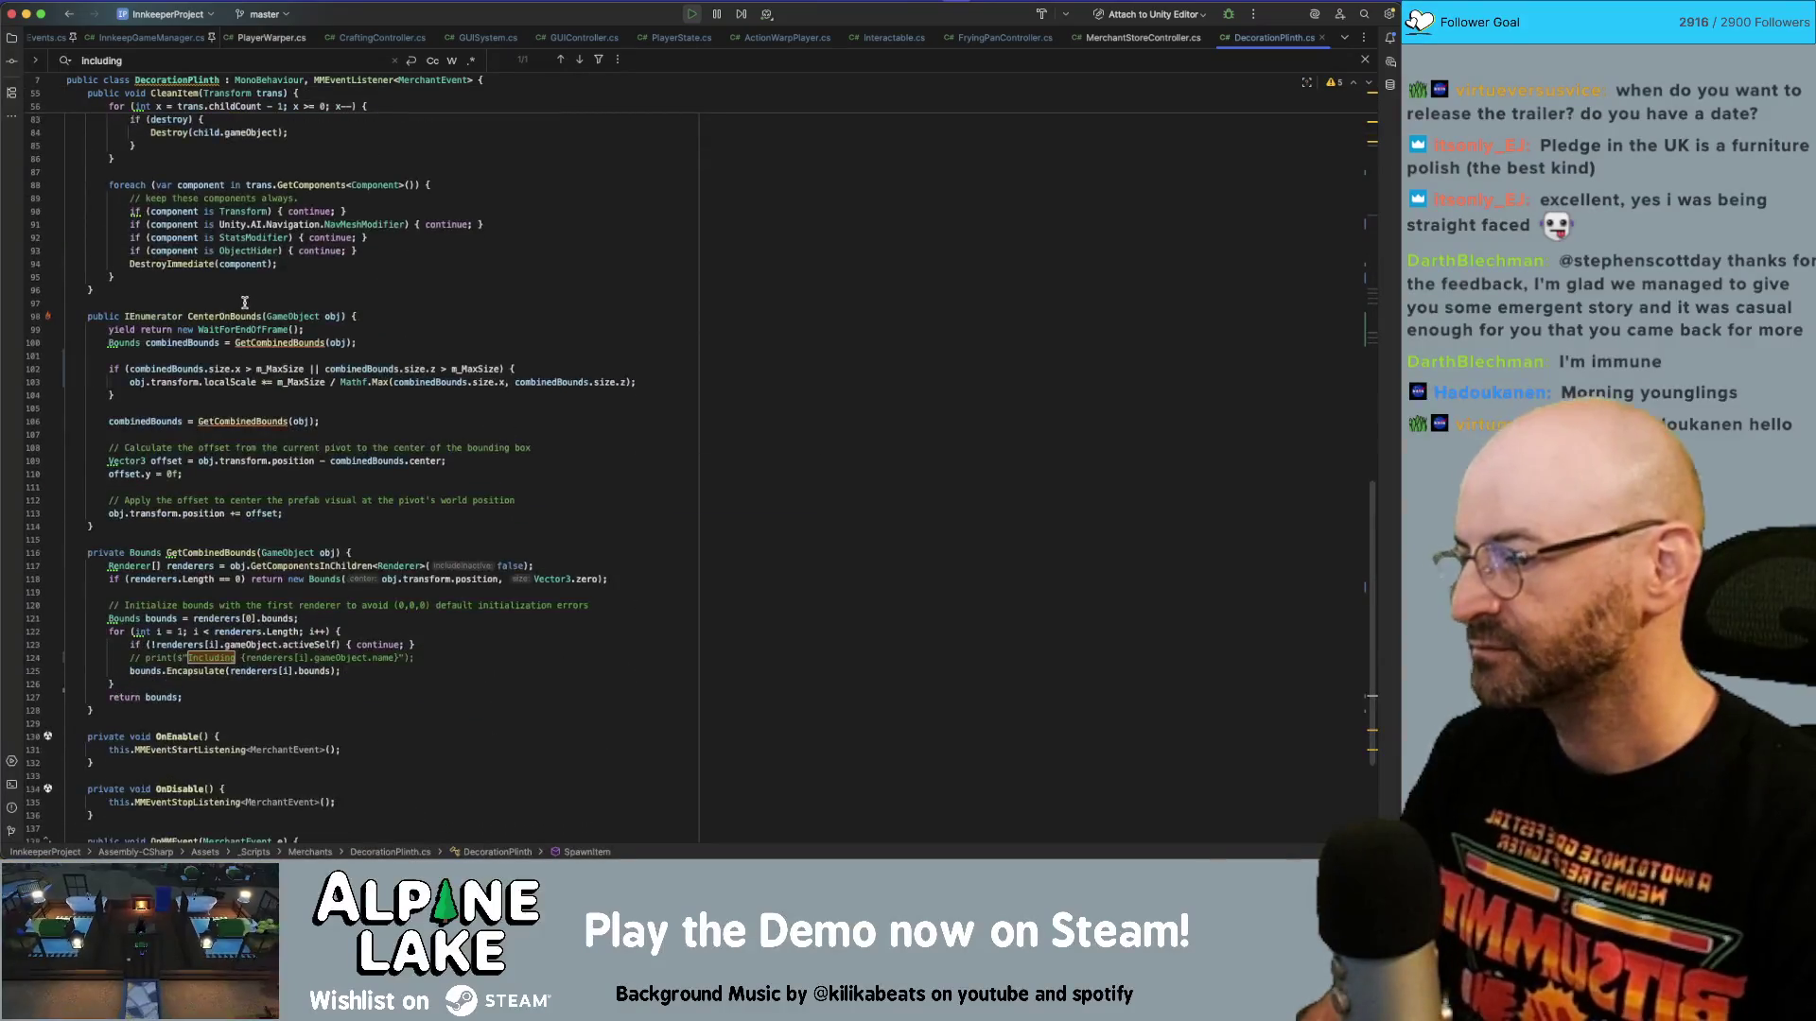
{"action": "scroll", "coordinate": [244, 303], "scroll_direction": "down", "scroll_amount": 1}
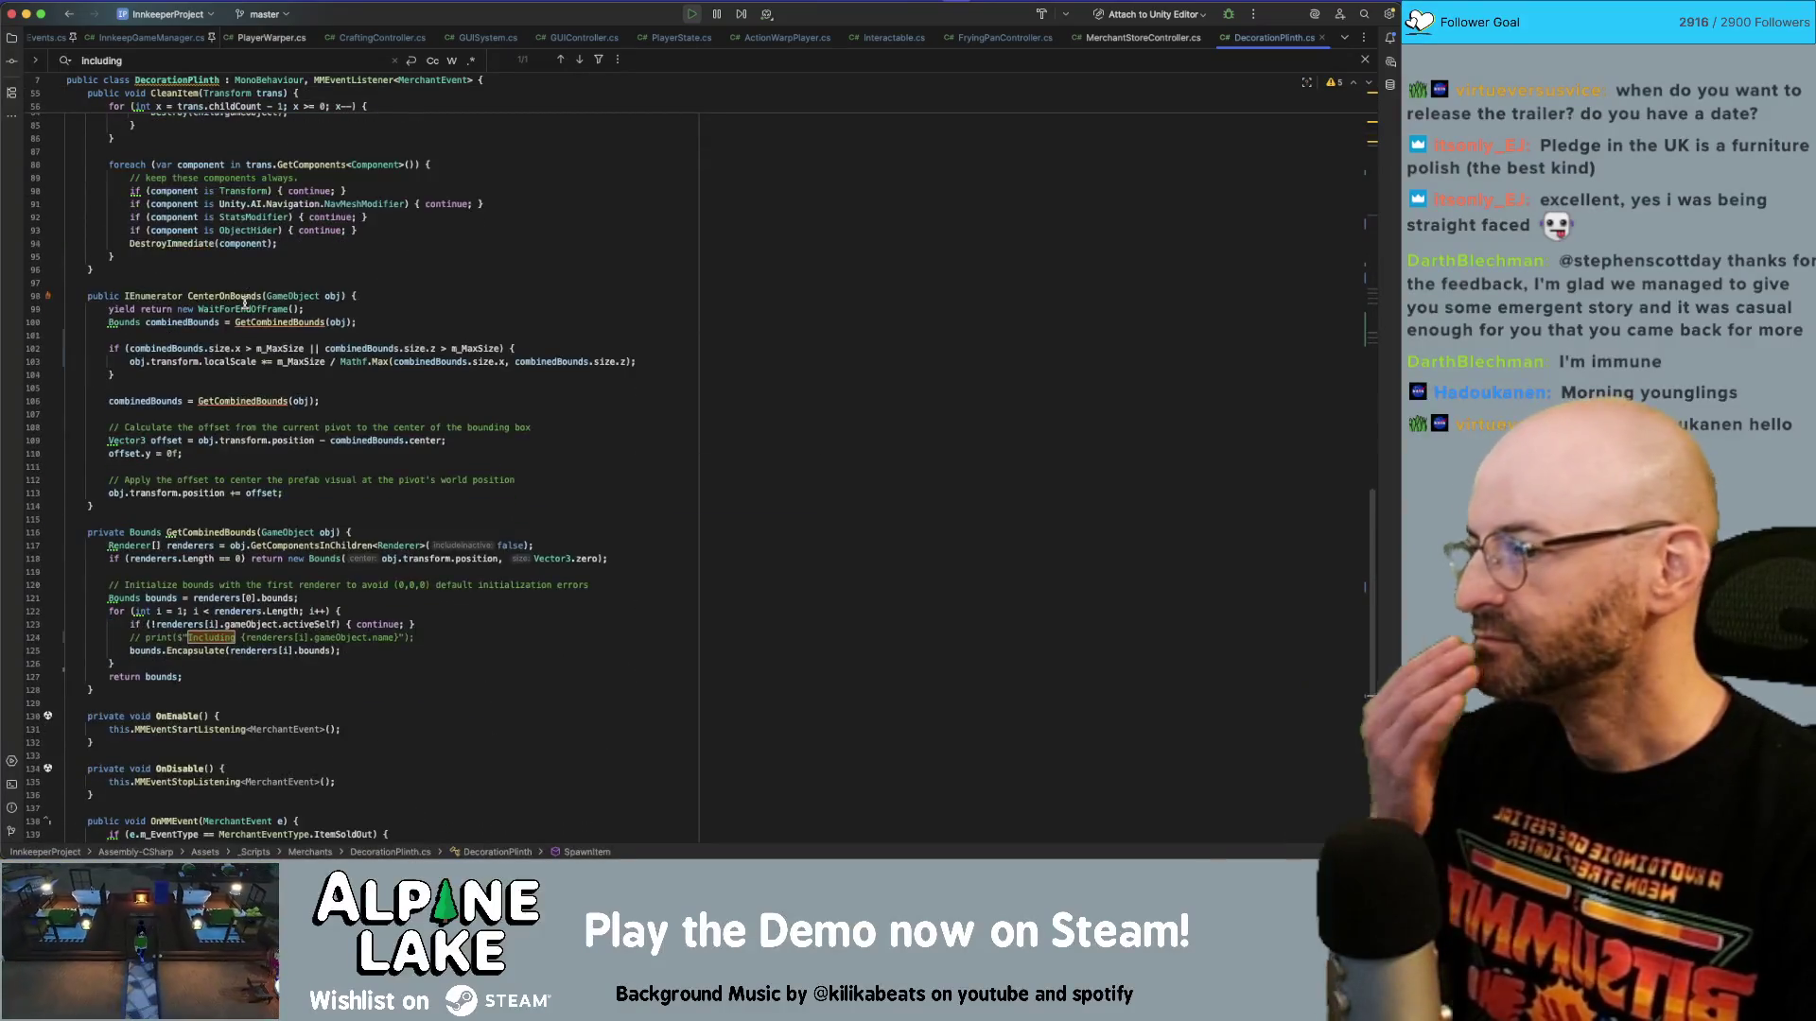
{"action": "left_click", "coordinate": [265, 322]}
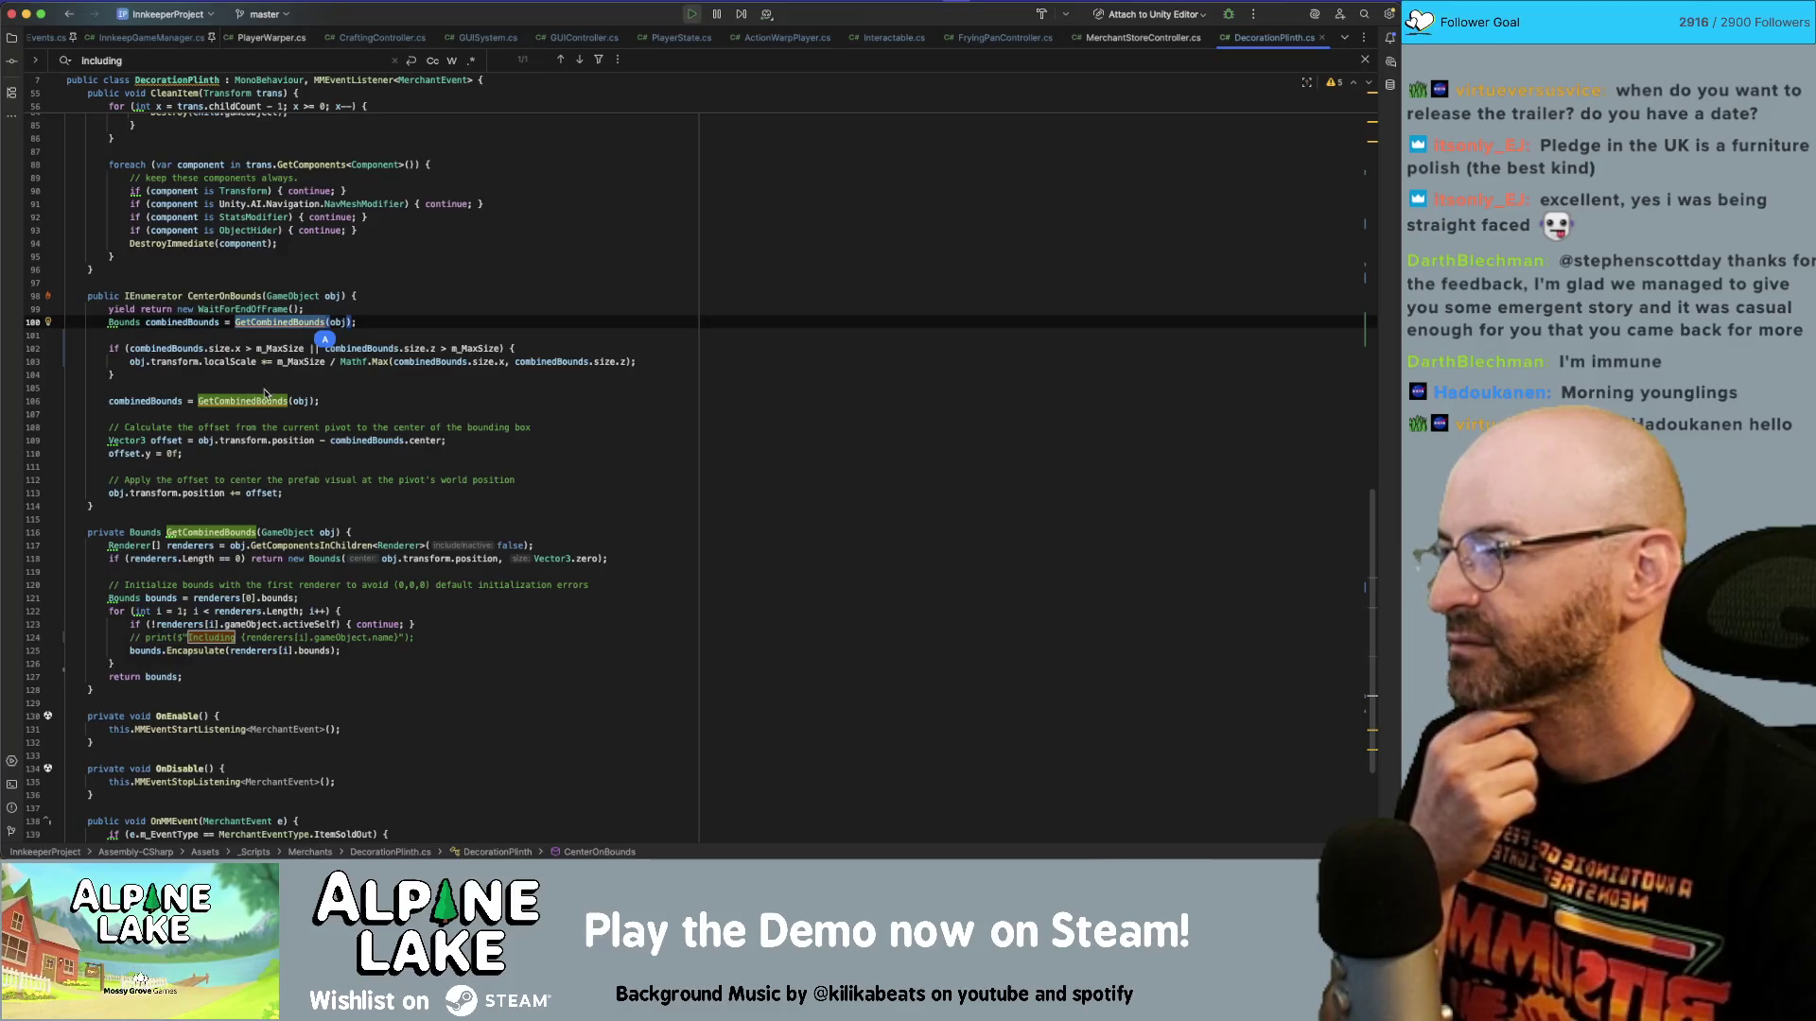
{"action": "left_click", "coordinate": [254, 401]}
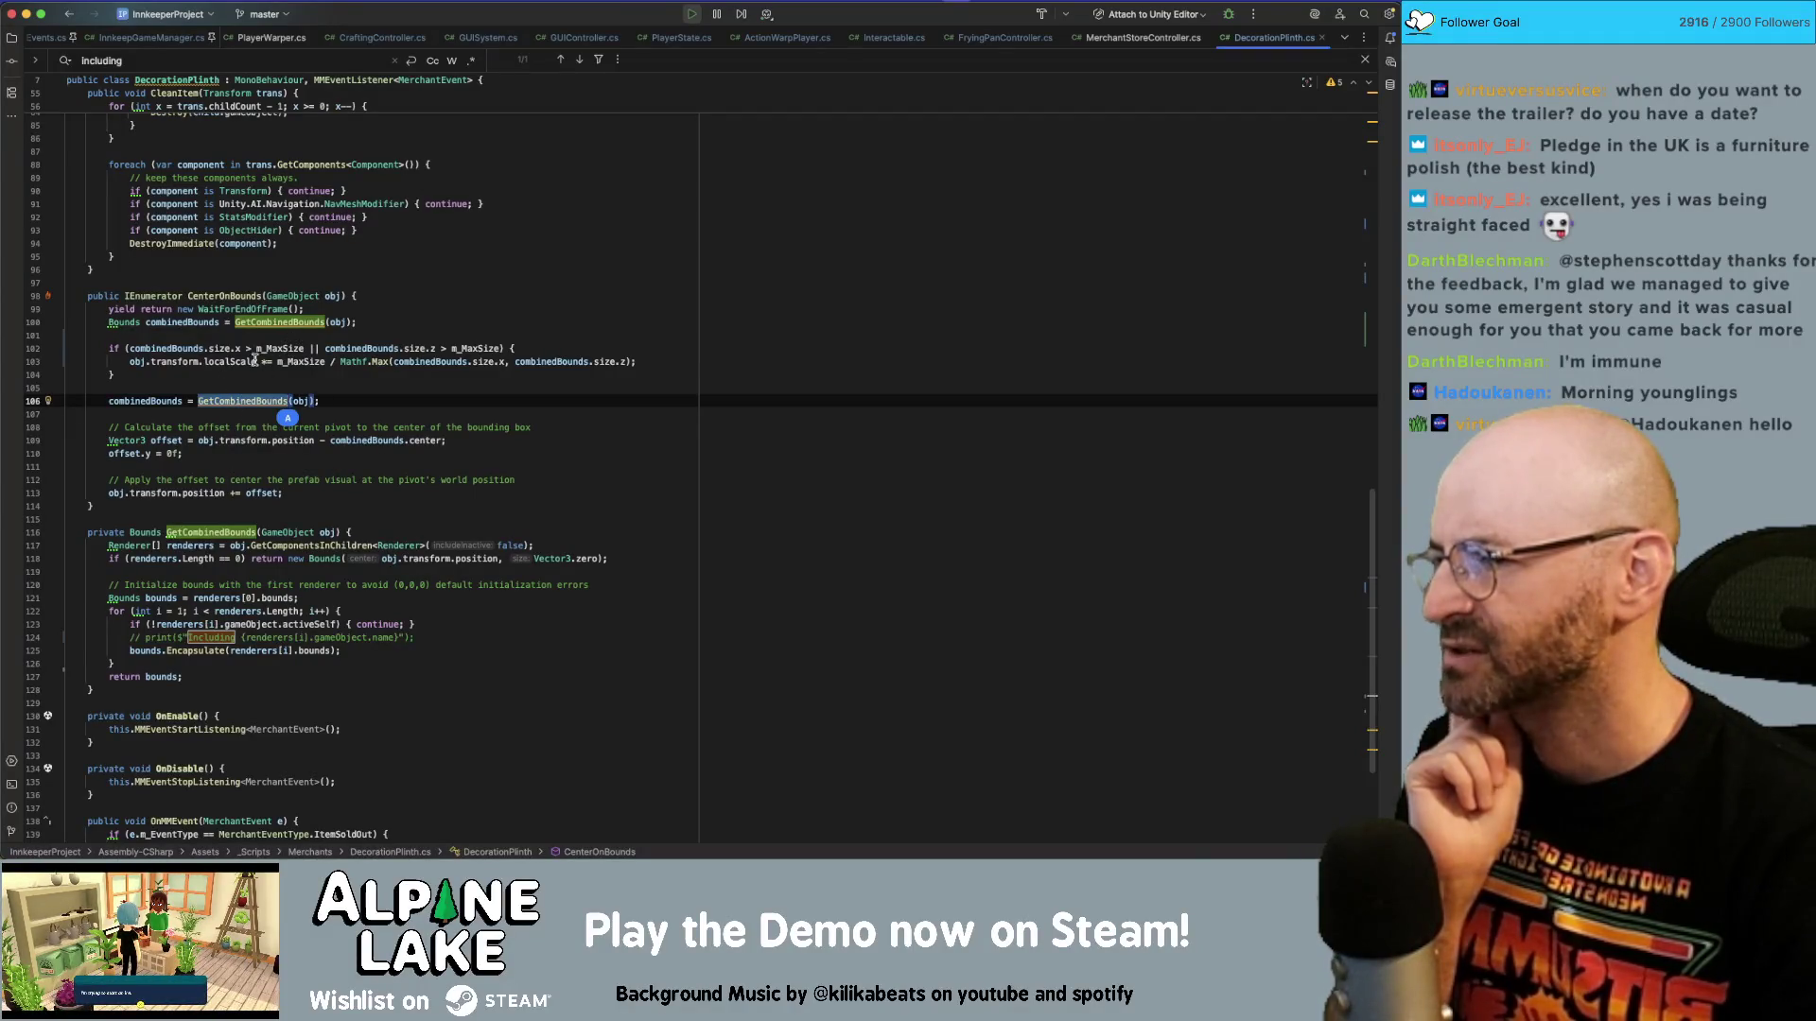
{"action": "left_click", "coordinate": [250, 361]}
{"action": "left_click", "coordinate": [185, 349]}
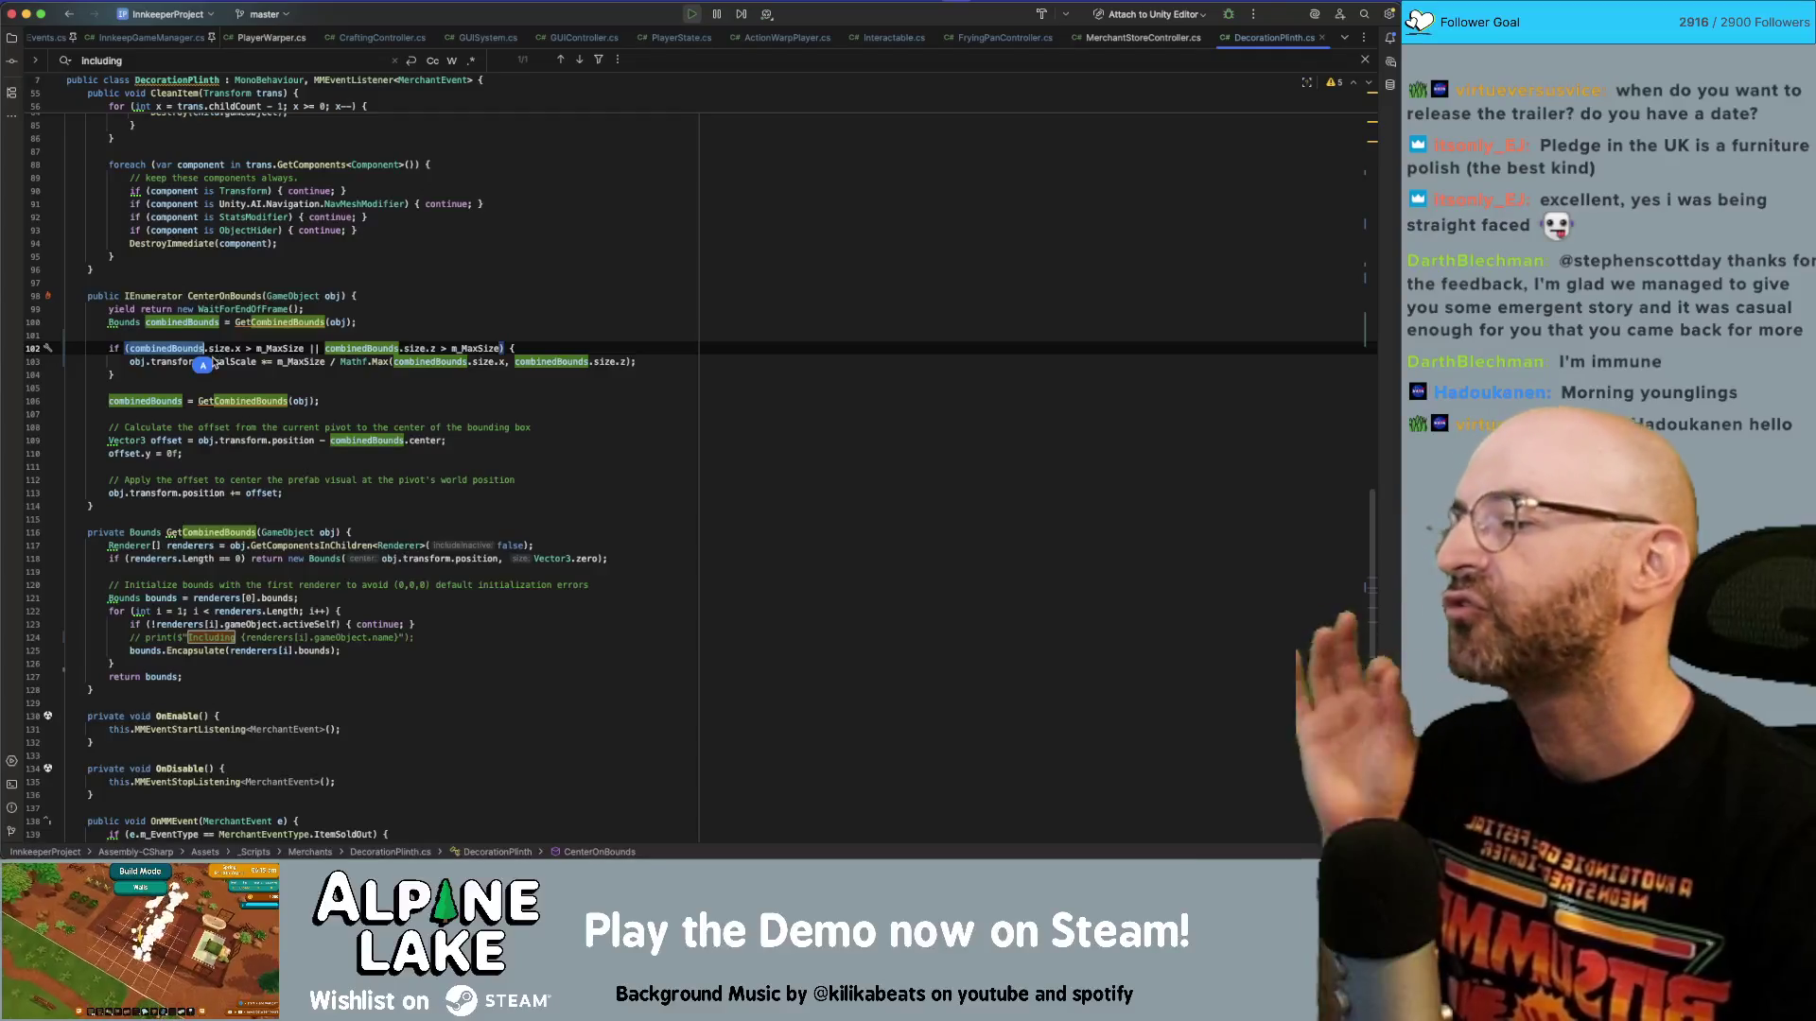
{"action": "left_click", "coordinate": [274, 350]}
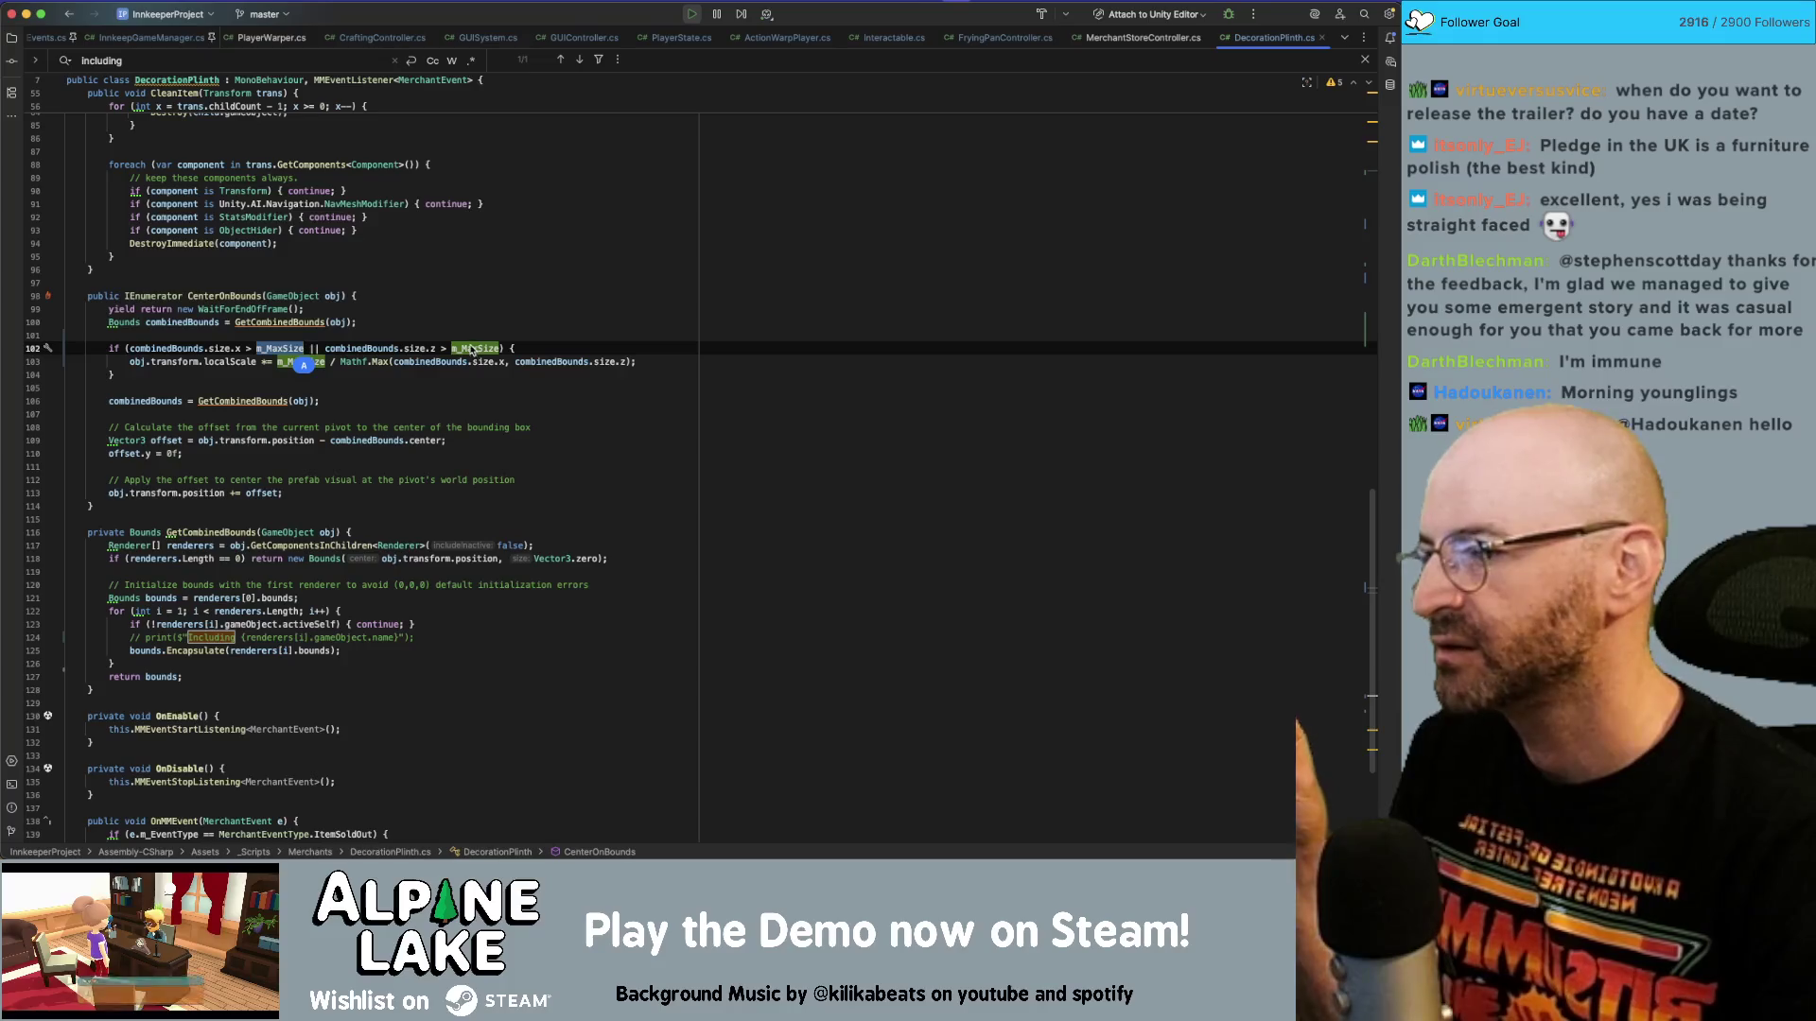
{"action": "left_click", "coordinate": [431, 401]}
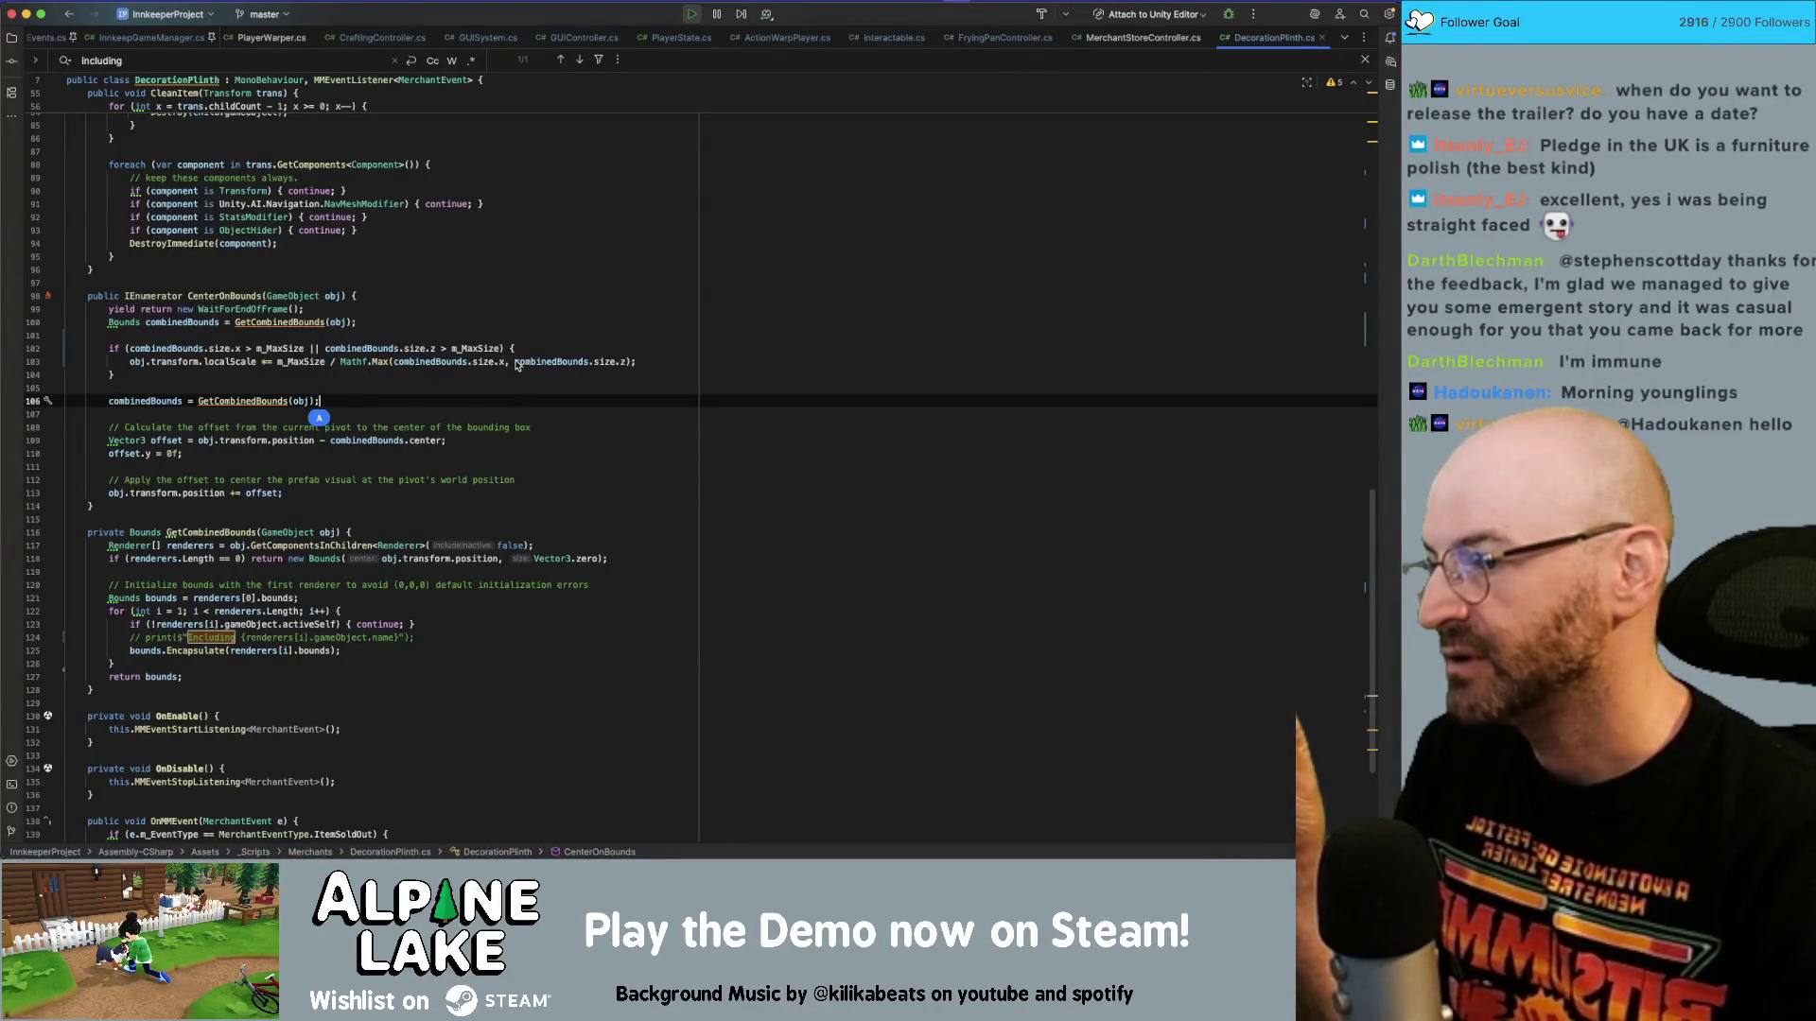
{"action": "mouse_move", "coordinate": [515, 365]}
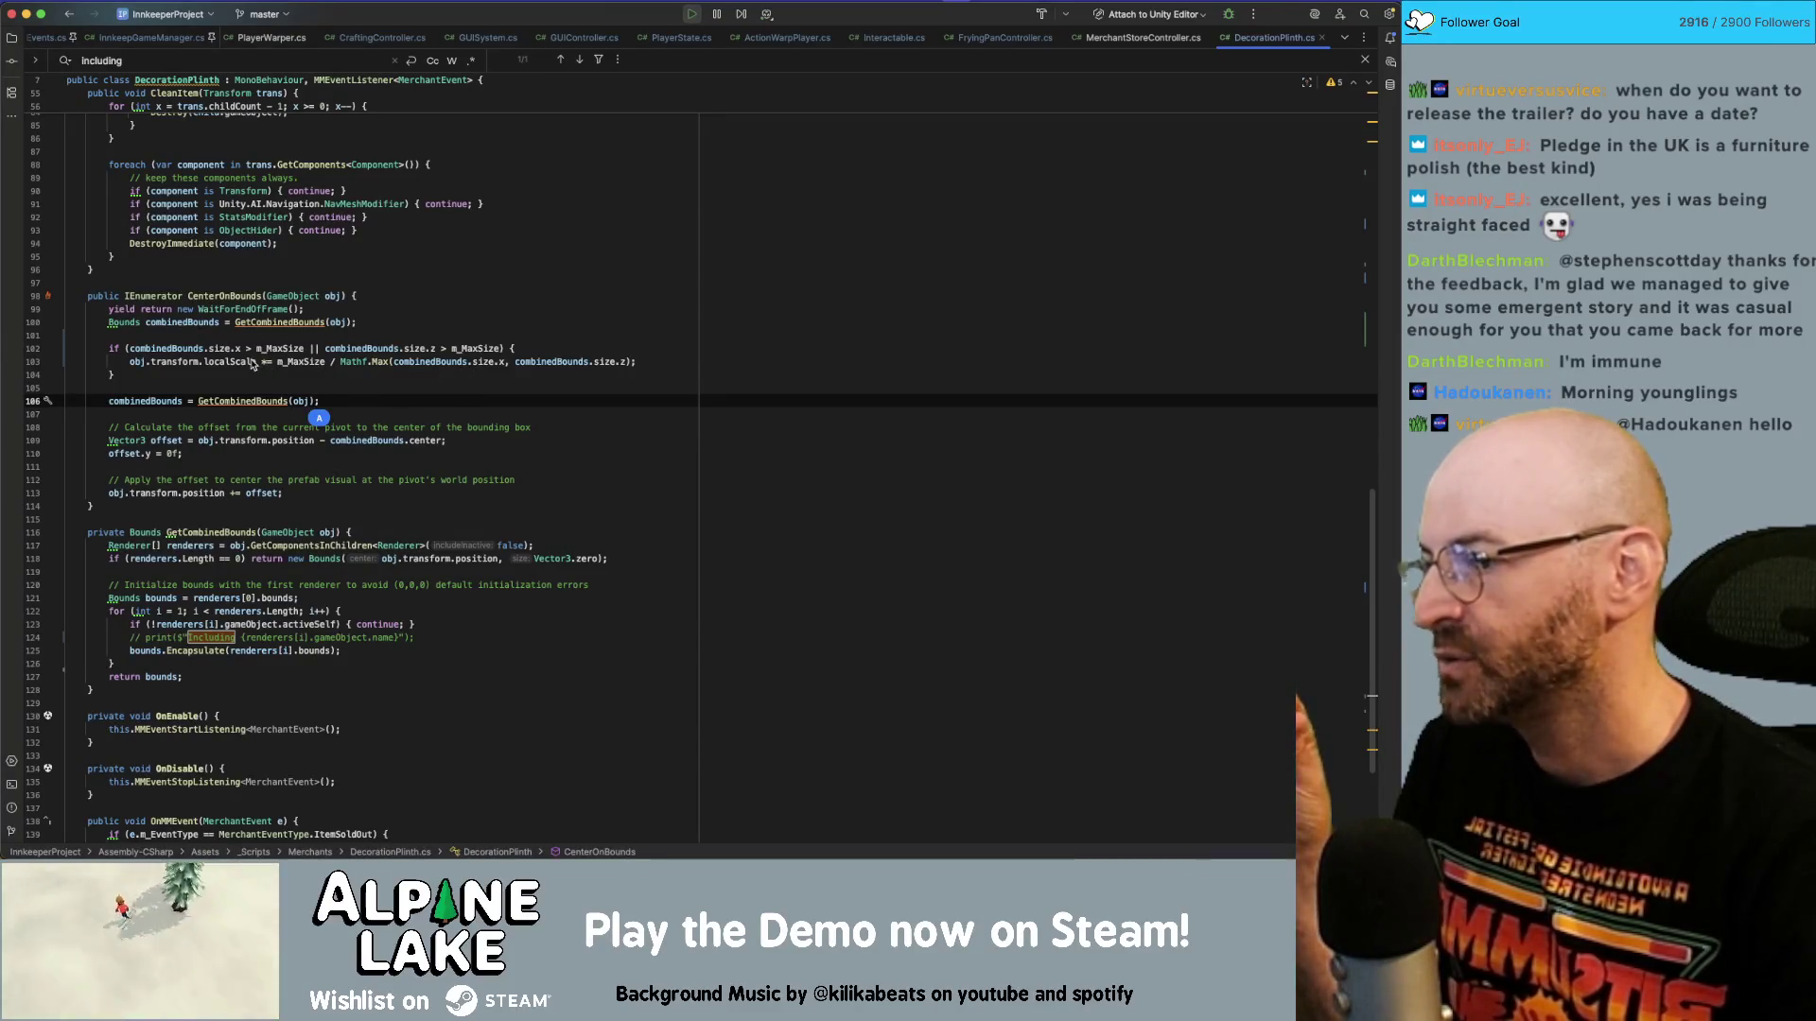
{"action": "left_click", "coordinate": [317, 364]}
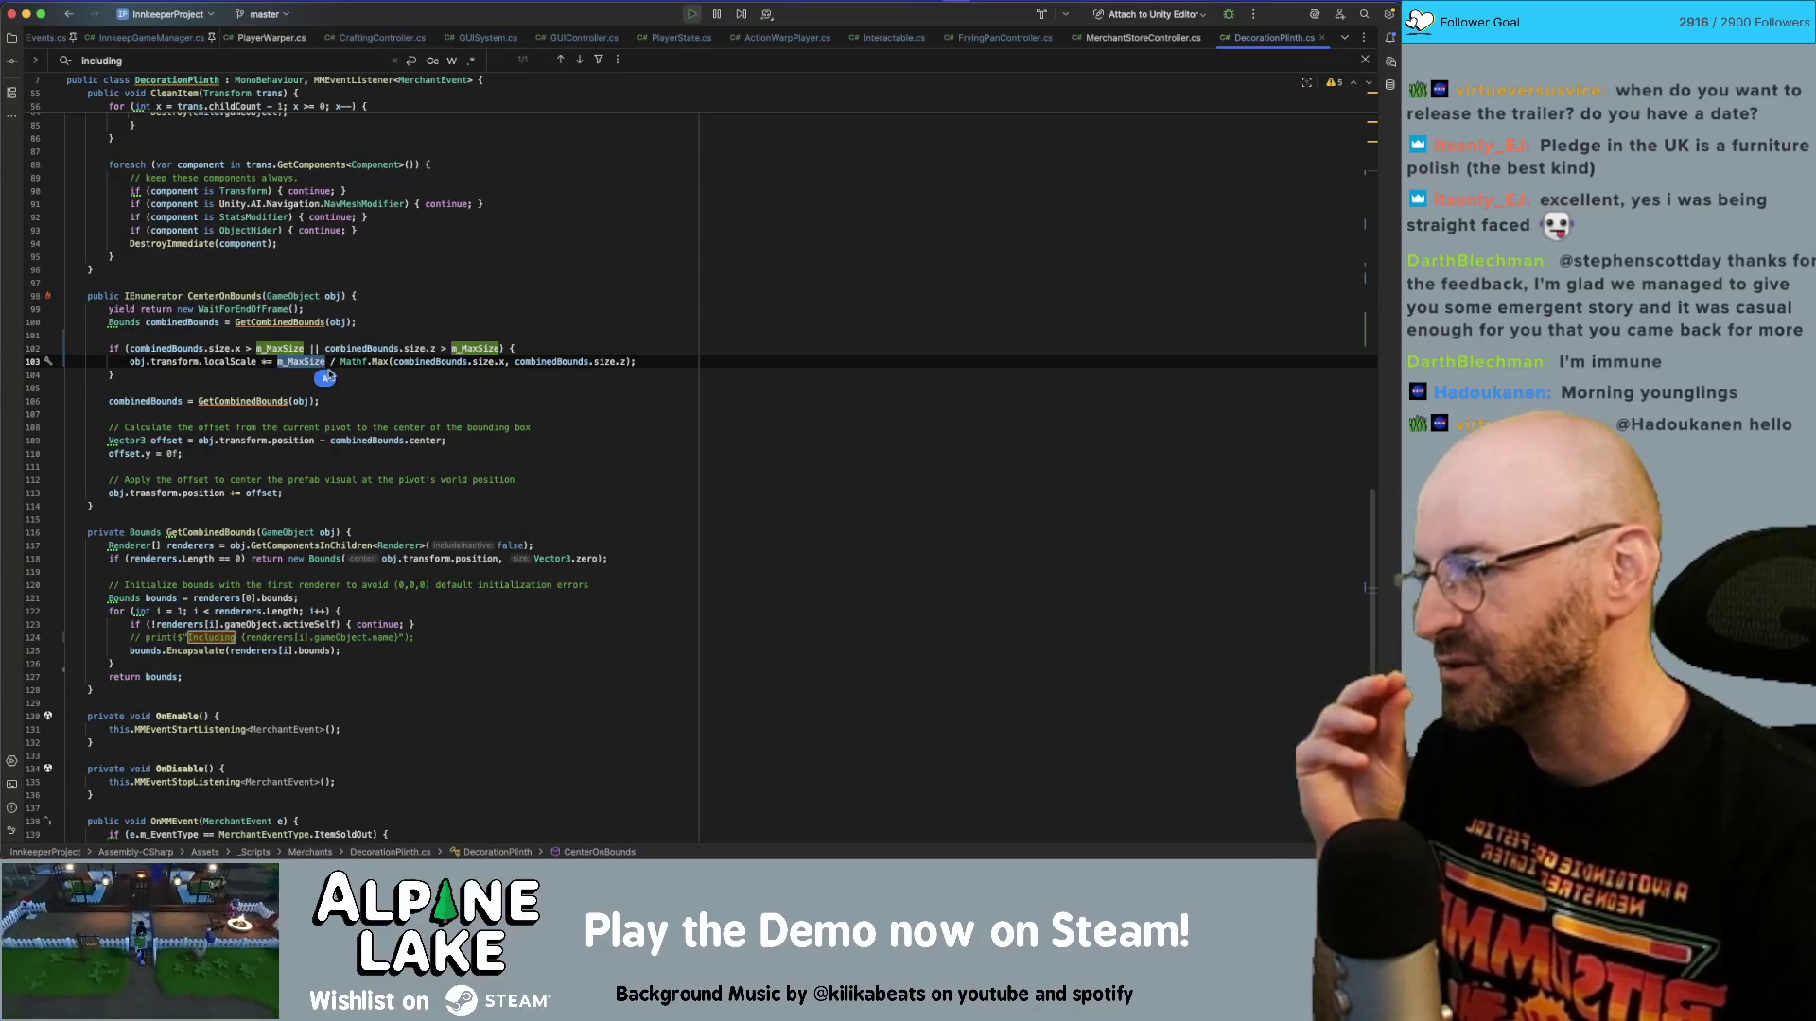
{"action": "double_click", "coordinate": [239, 404]}
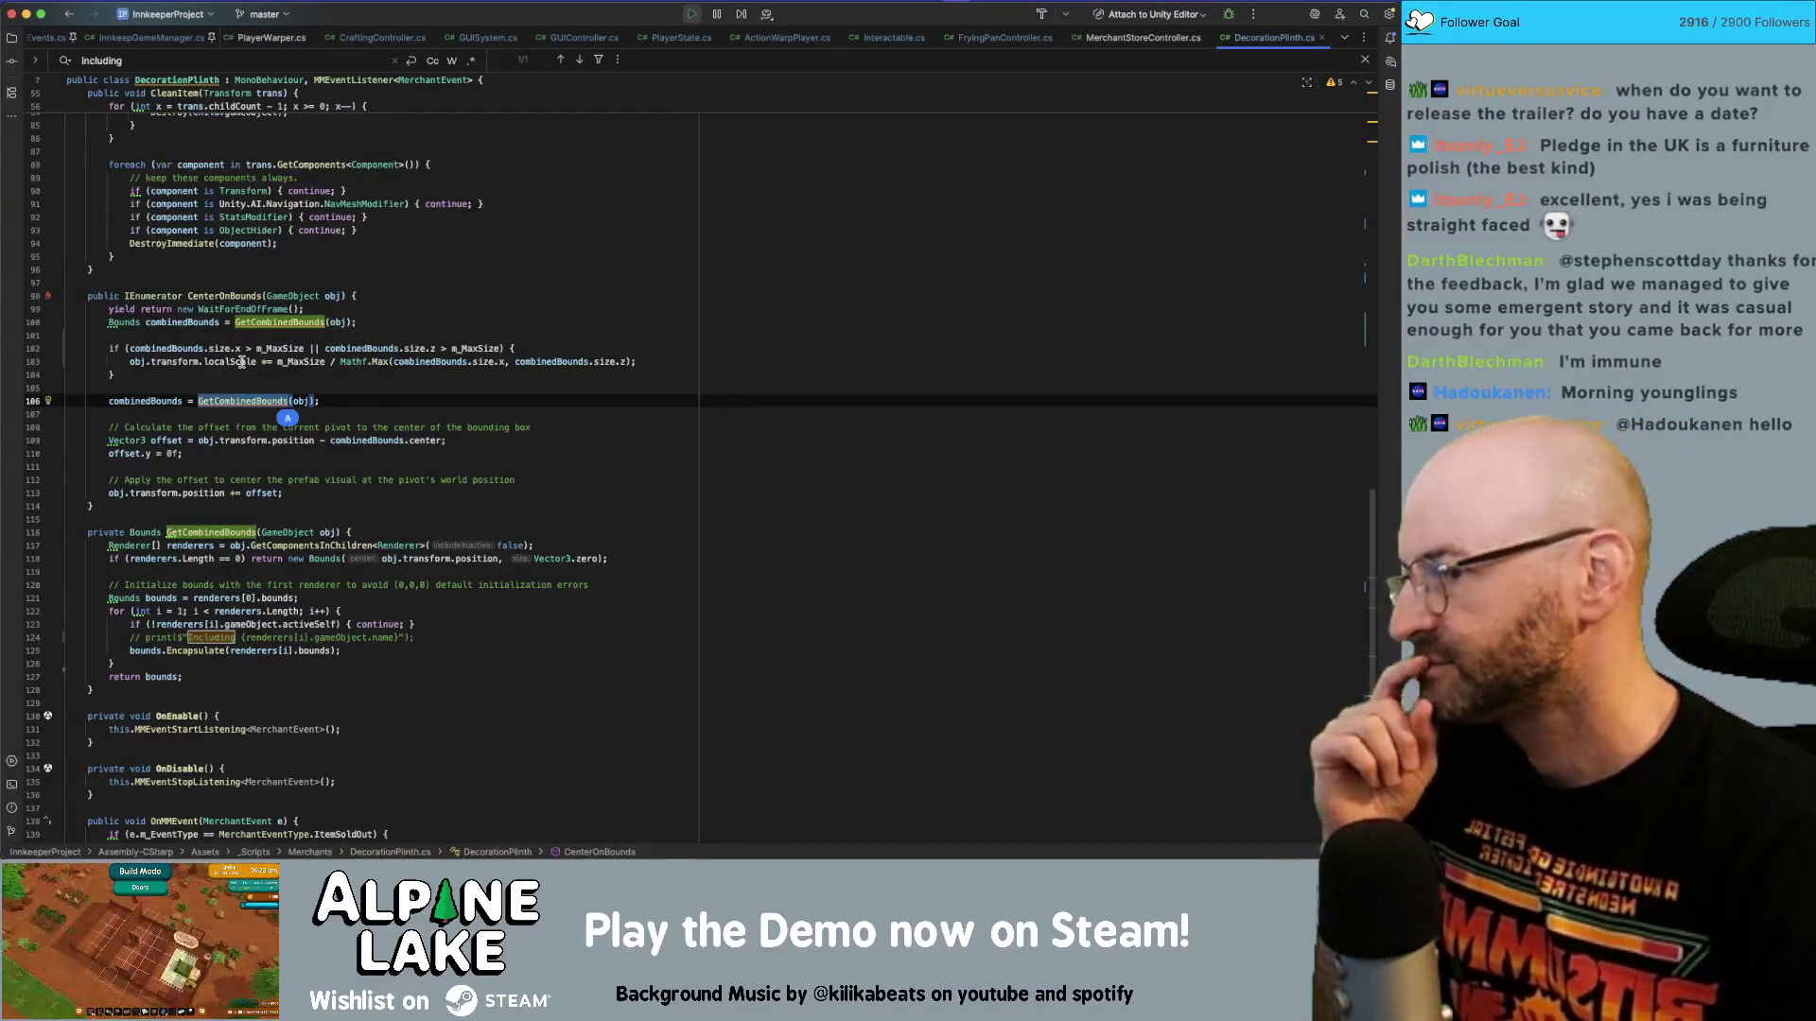
Examine the localScale line 103 and the Bounds type on line 100.
{"action": "double_click", "coordinate": [242, 363]}
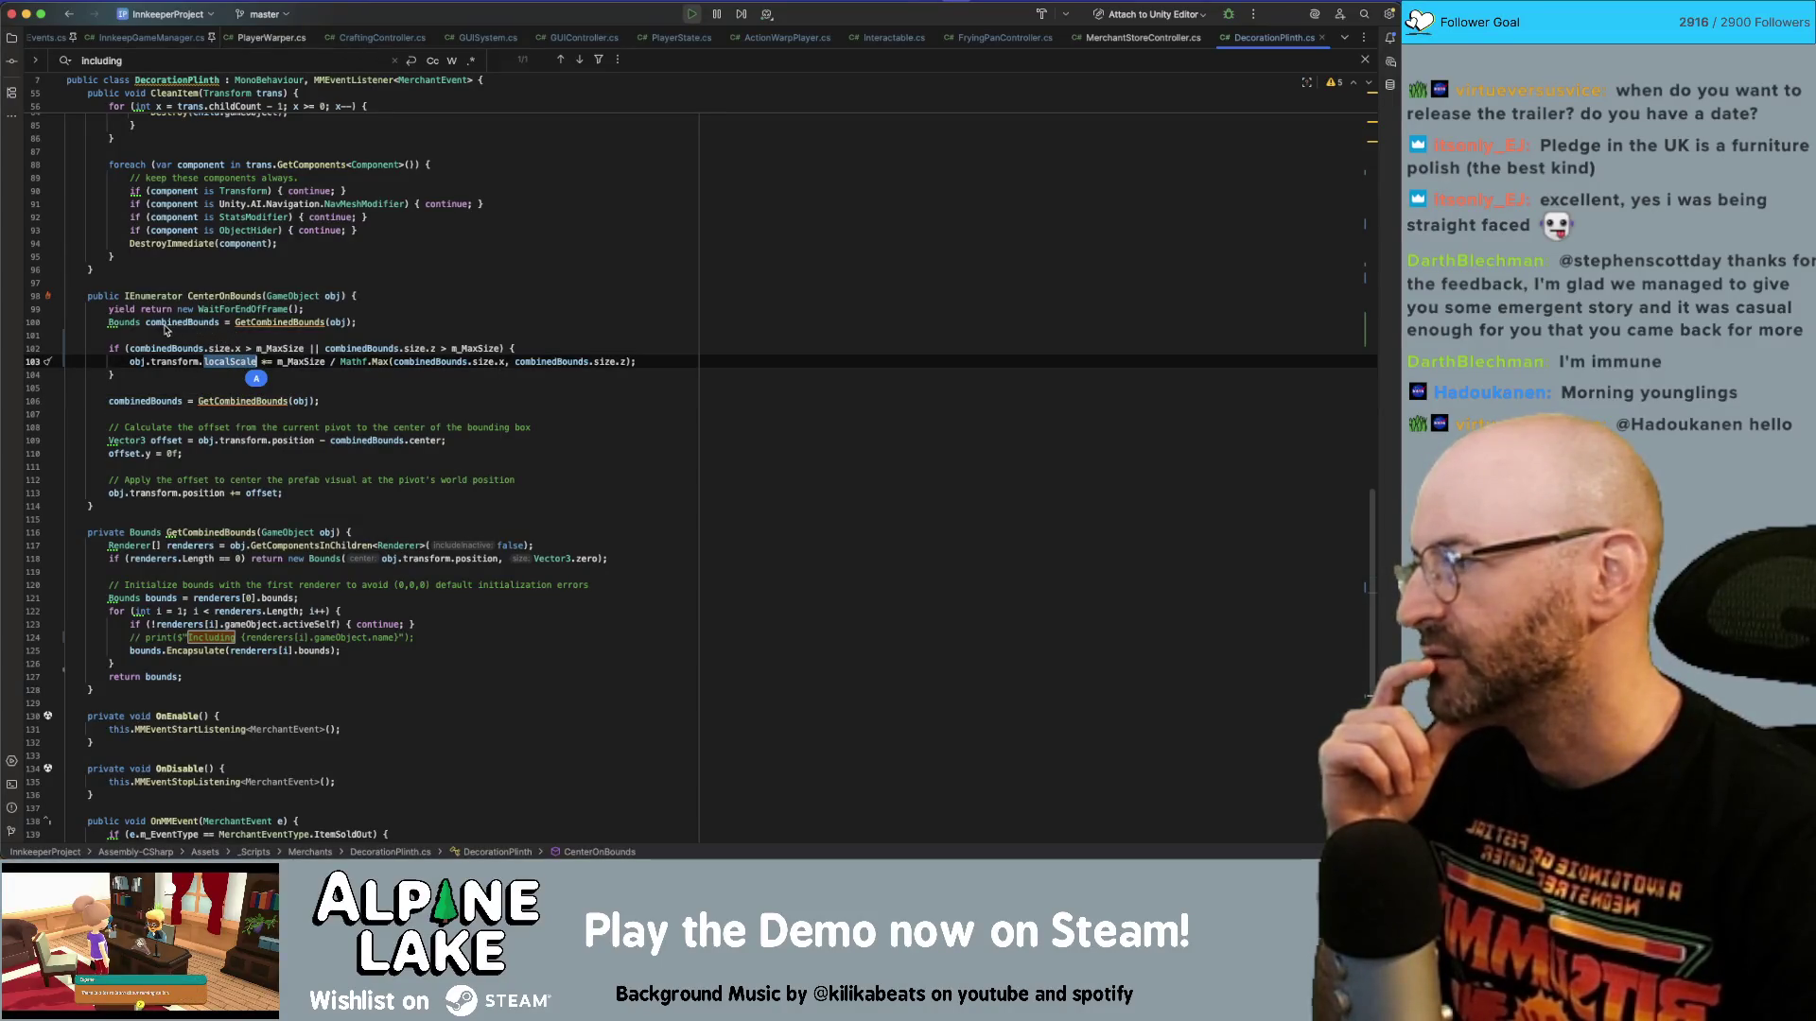
{"action": "left_click", "coordinate": [132, 327]}
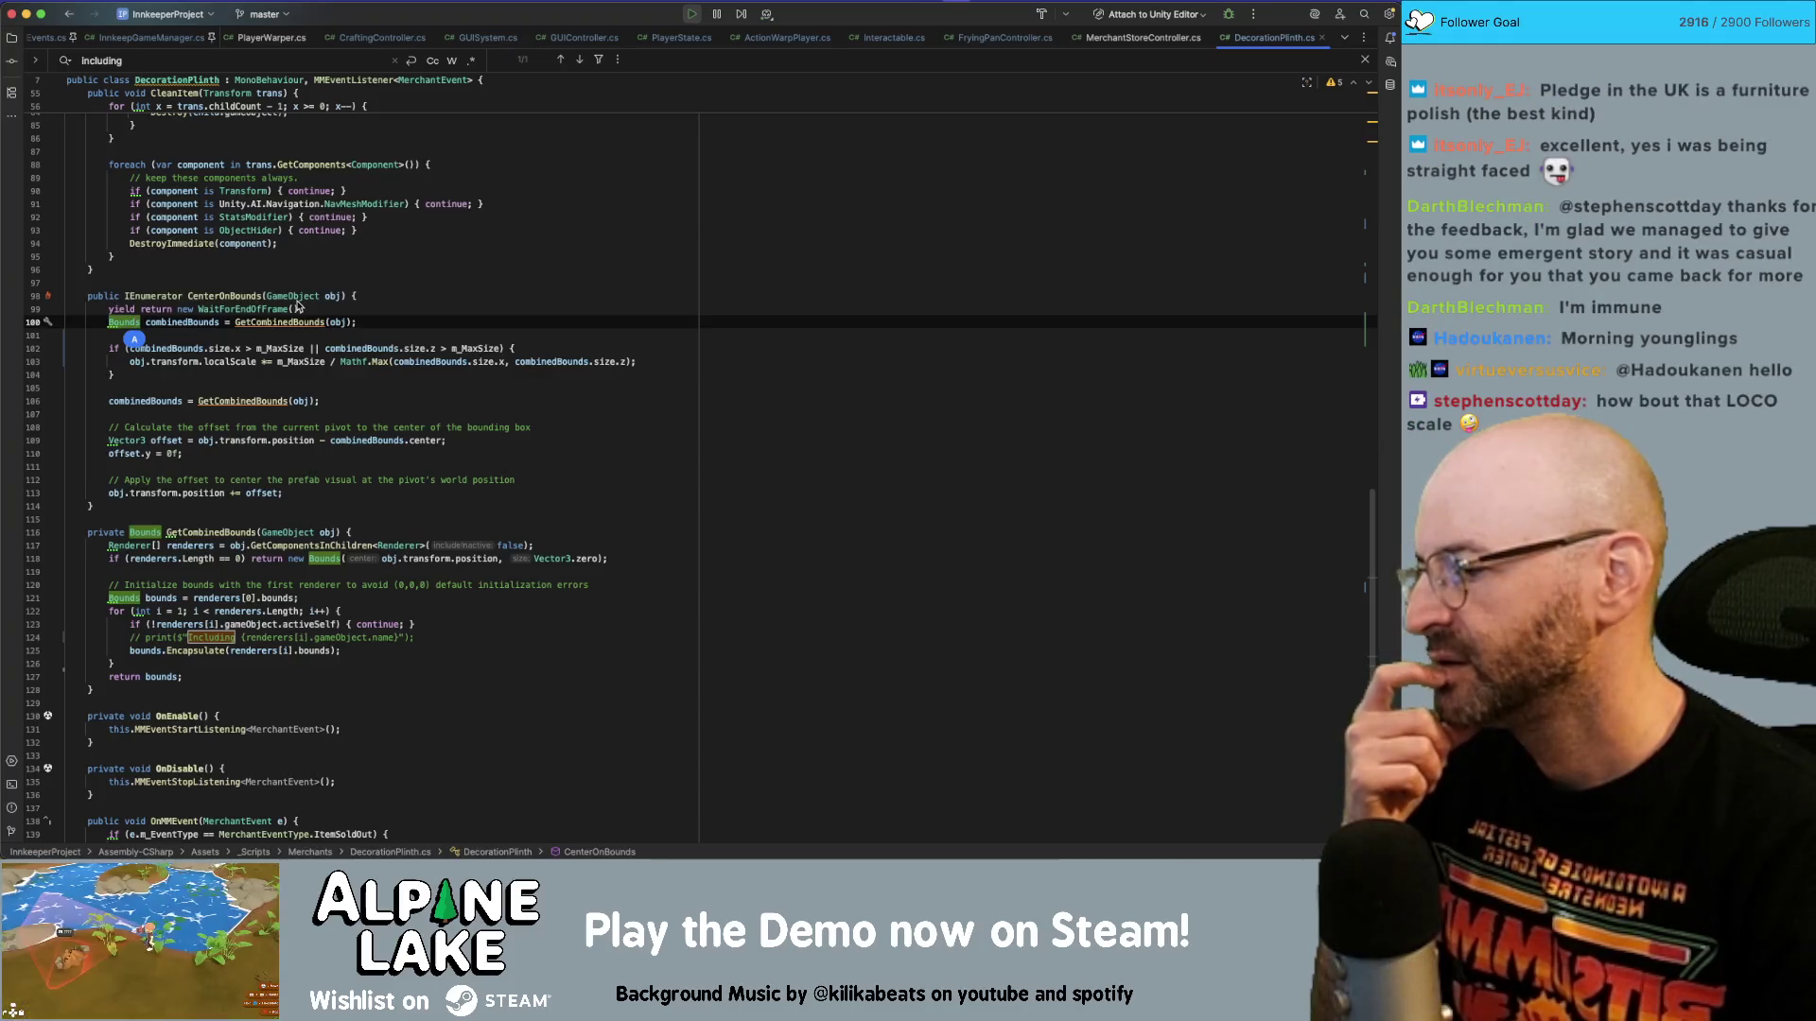
{"action": "mouse_move", "coordinate": [293, 305]}
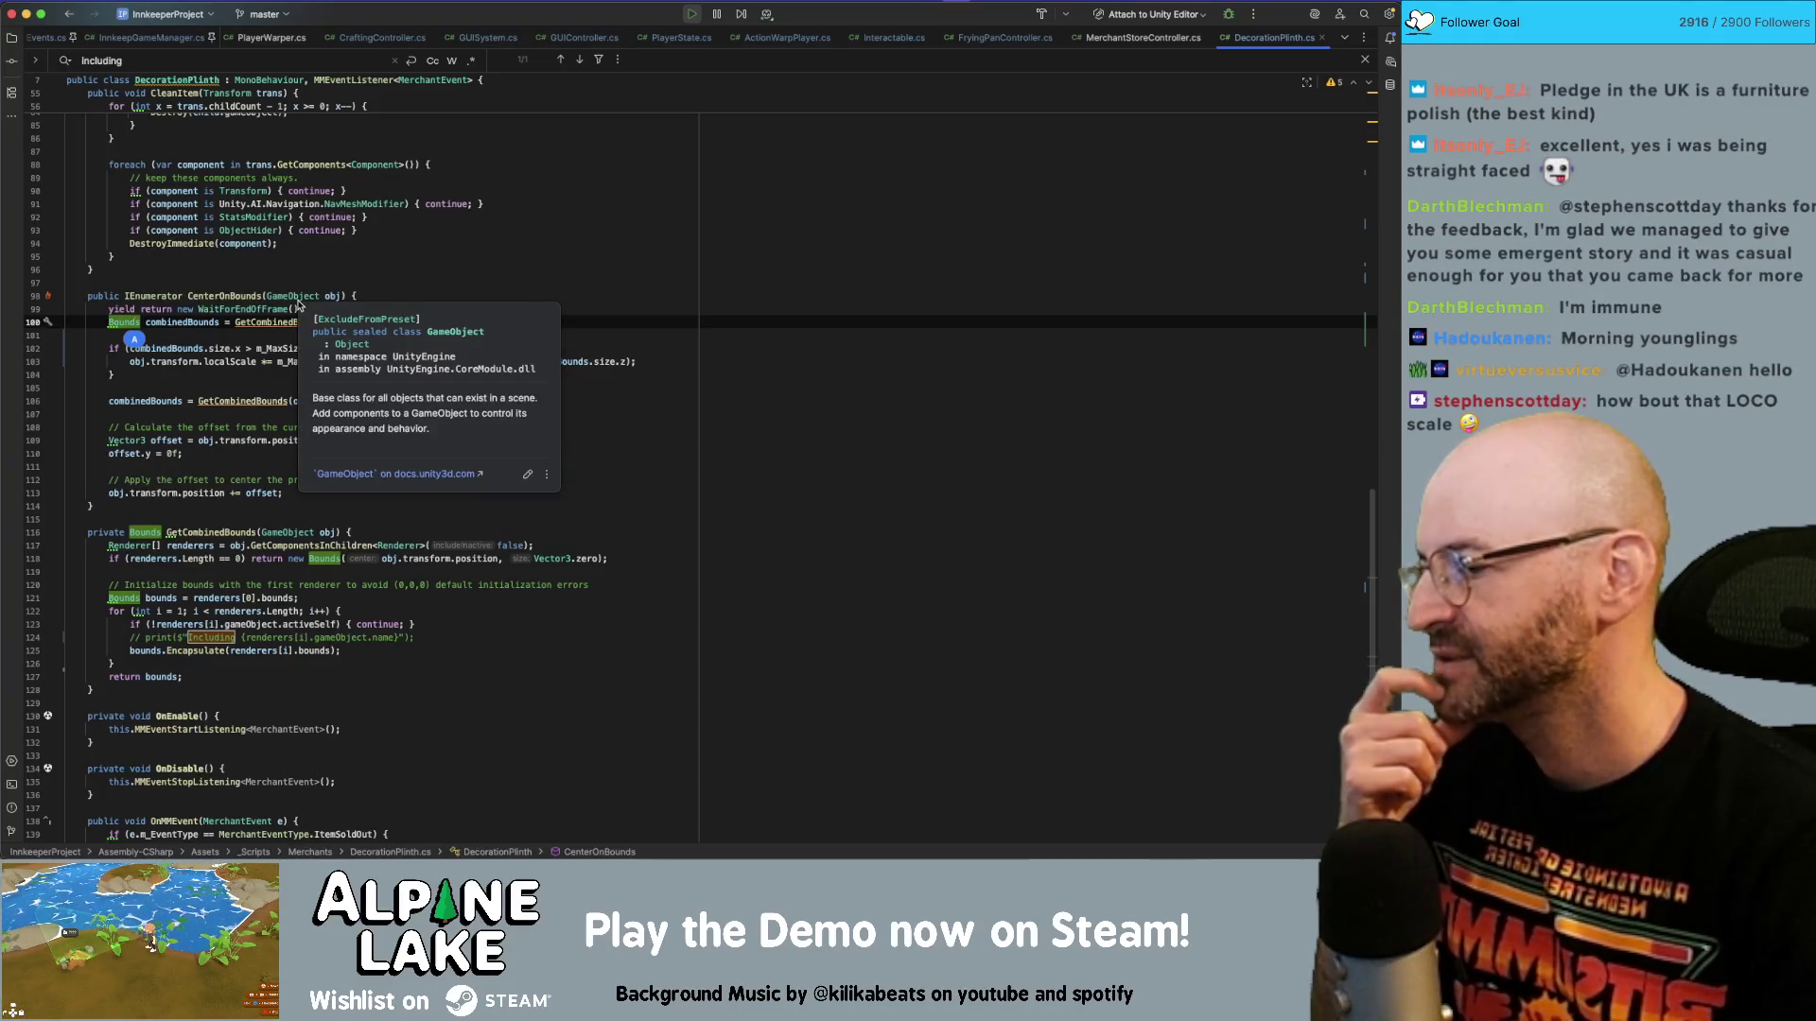
{"action": "left_click", "coordinate": [388, 243]}
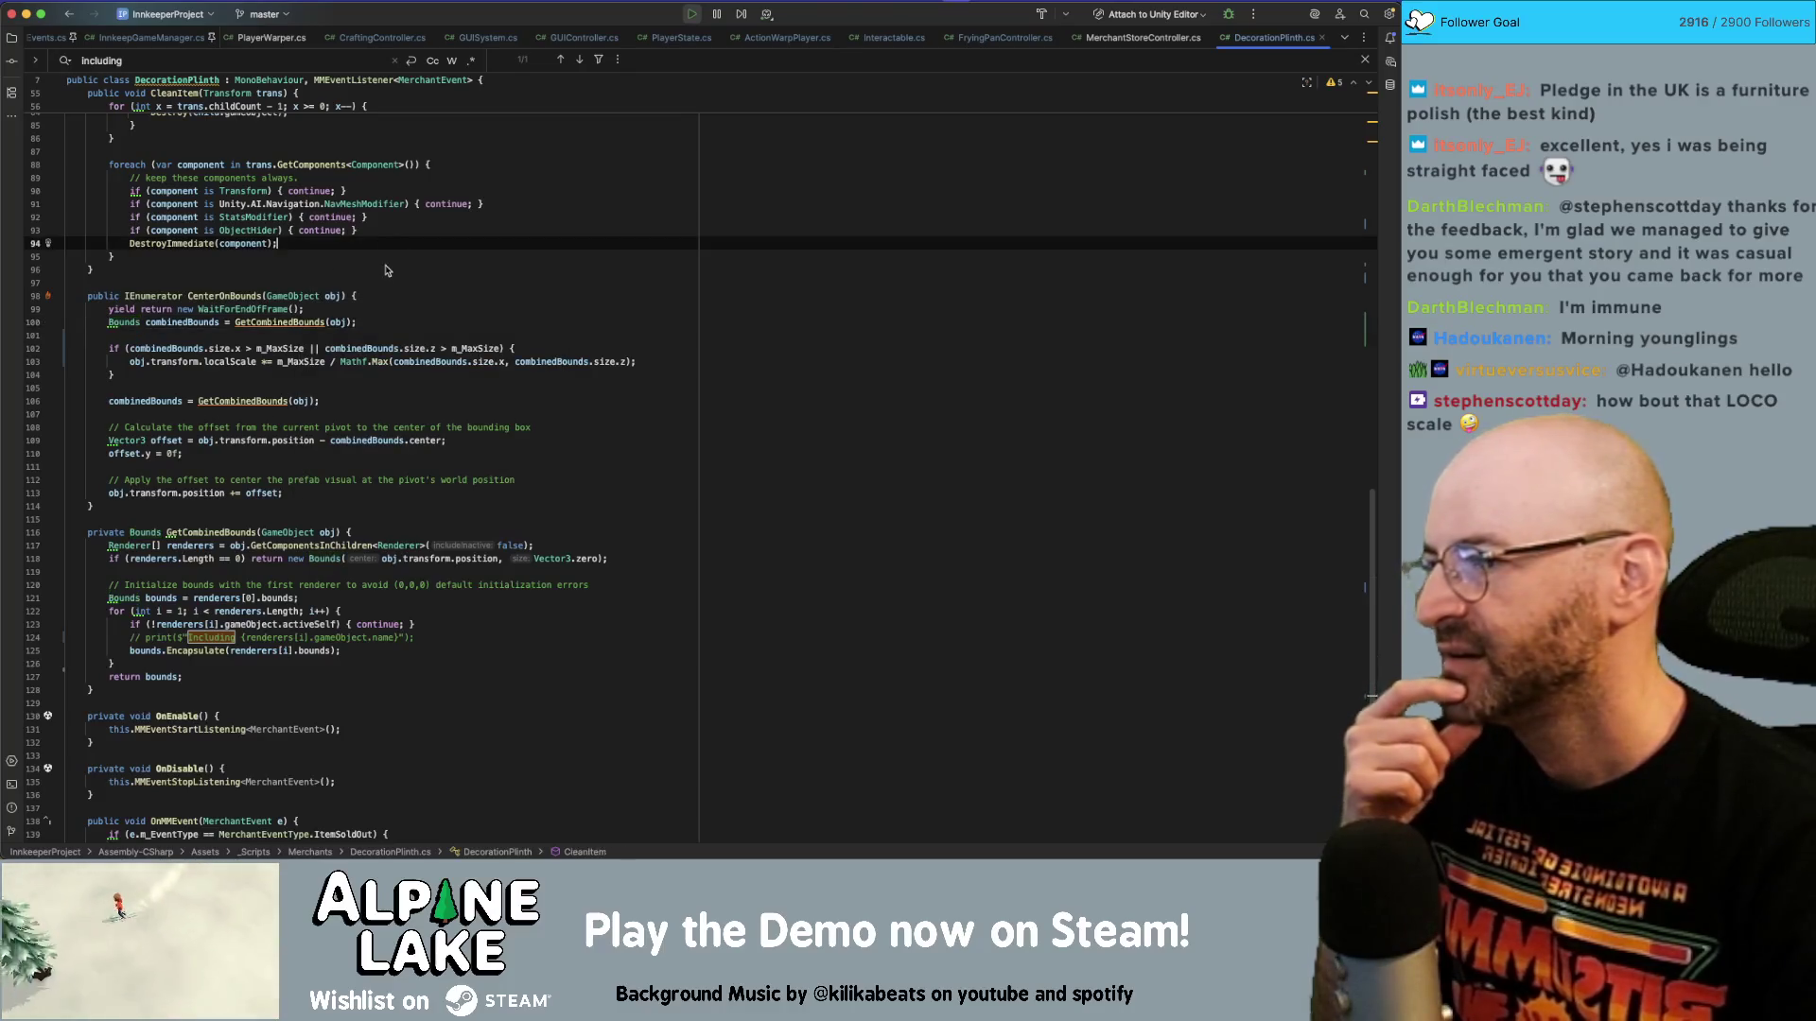
{"action": "left_click", "coordinate": [383, 274]}
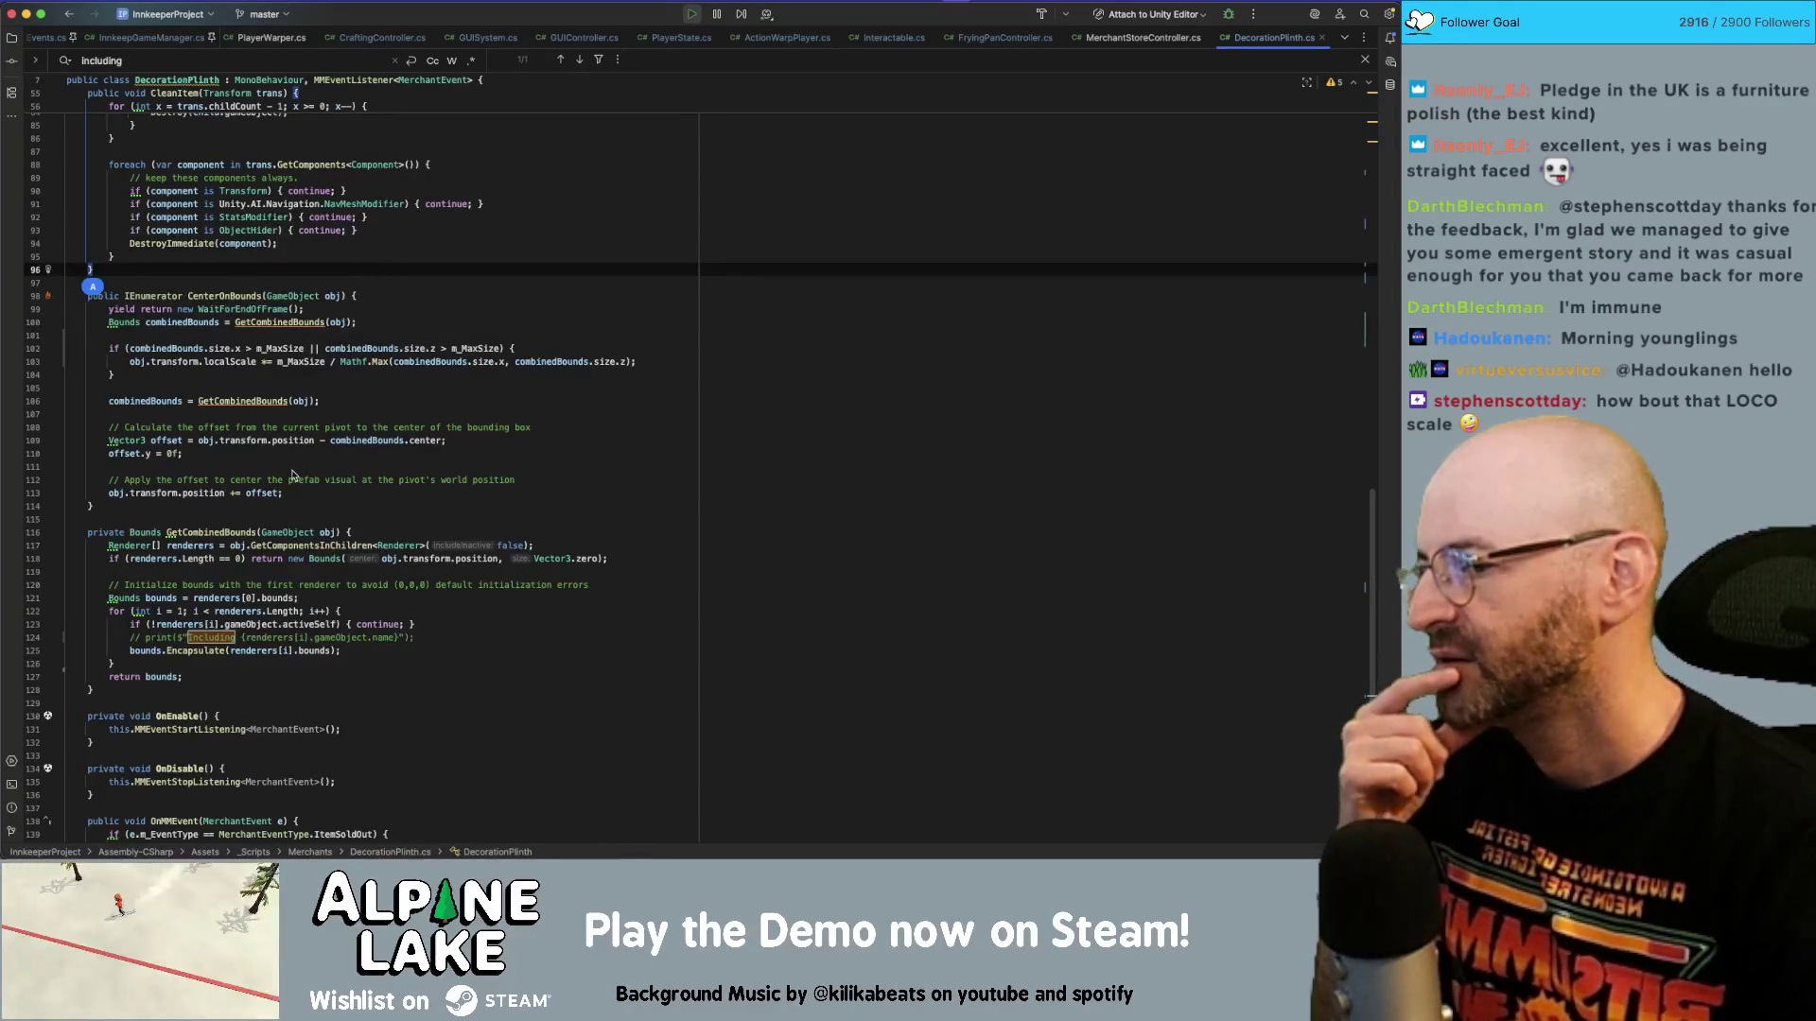
Inspect GetCombinedBounds' bounds initialisation and Encapsulate usage, then switch to FryingPanController.cs.
{"action": "left_click", "coordinate": [214, 532]}
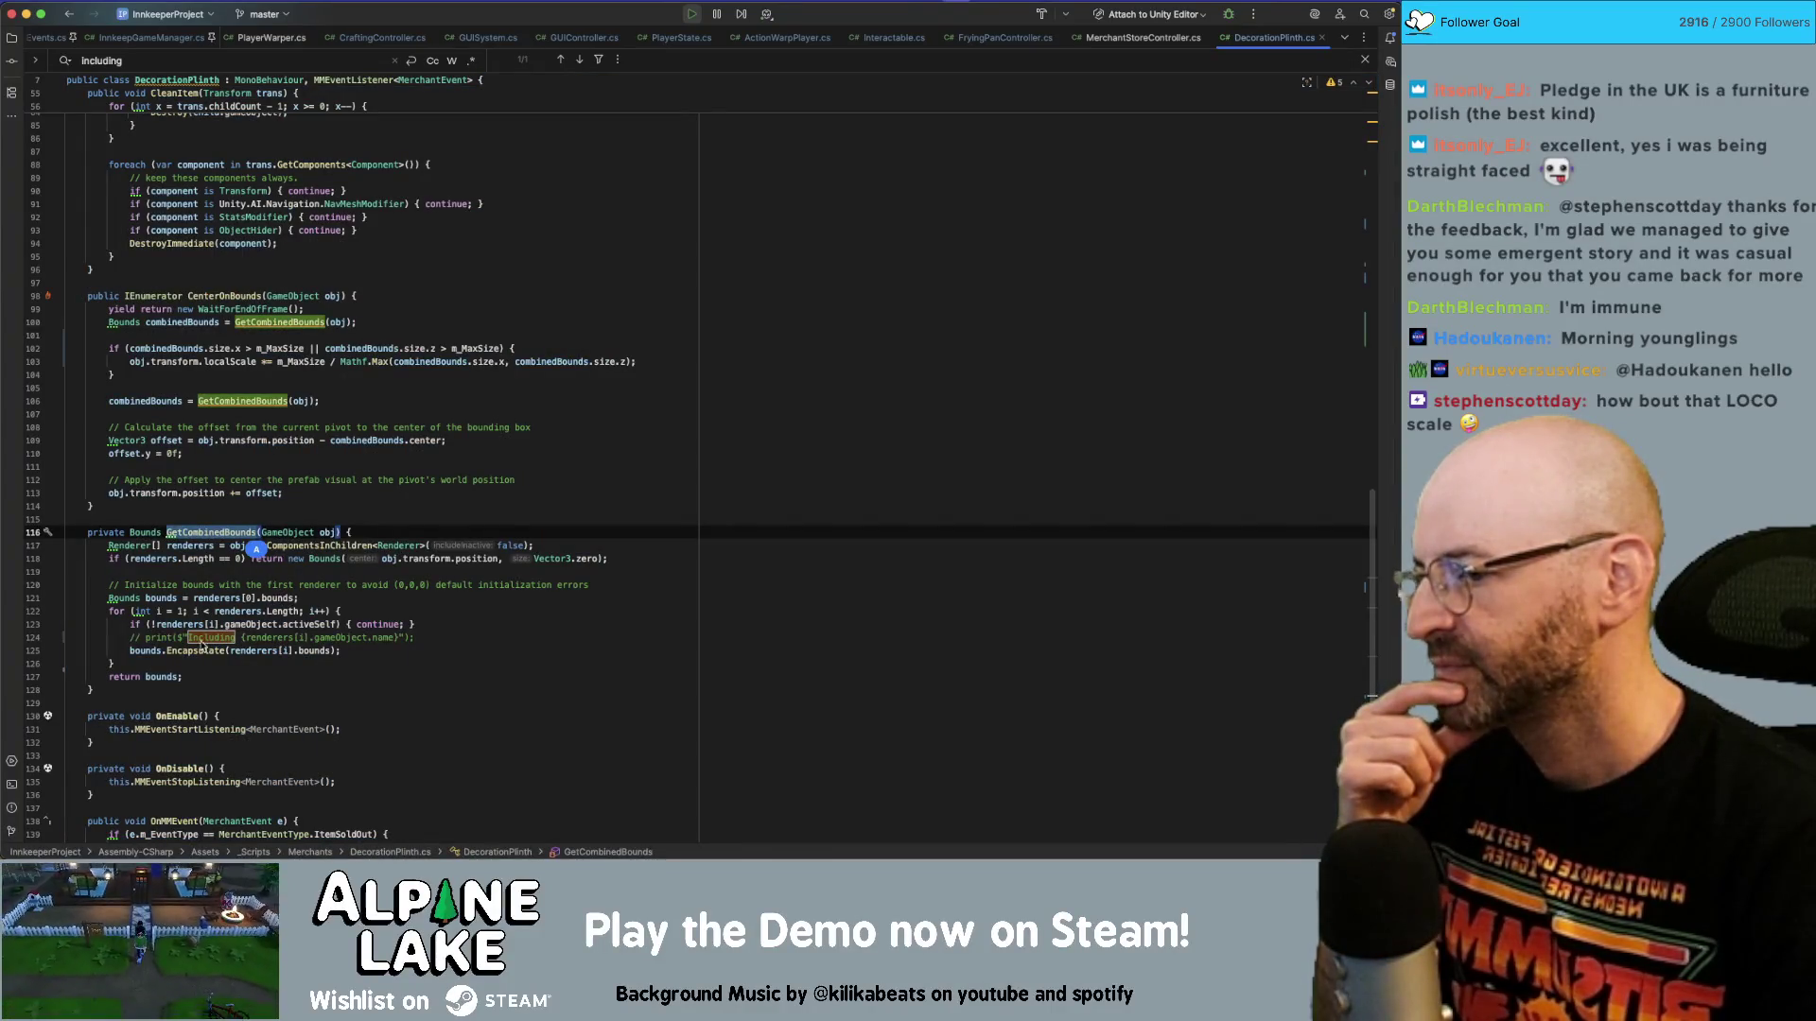
{"action": "left_click", "coordinate": [215, 652]}
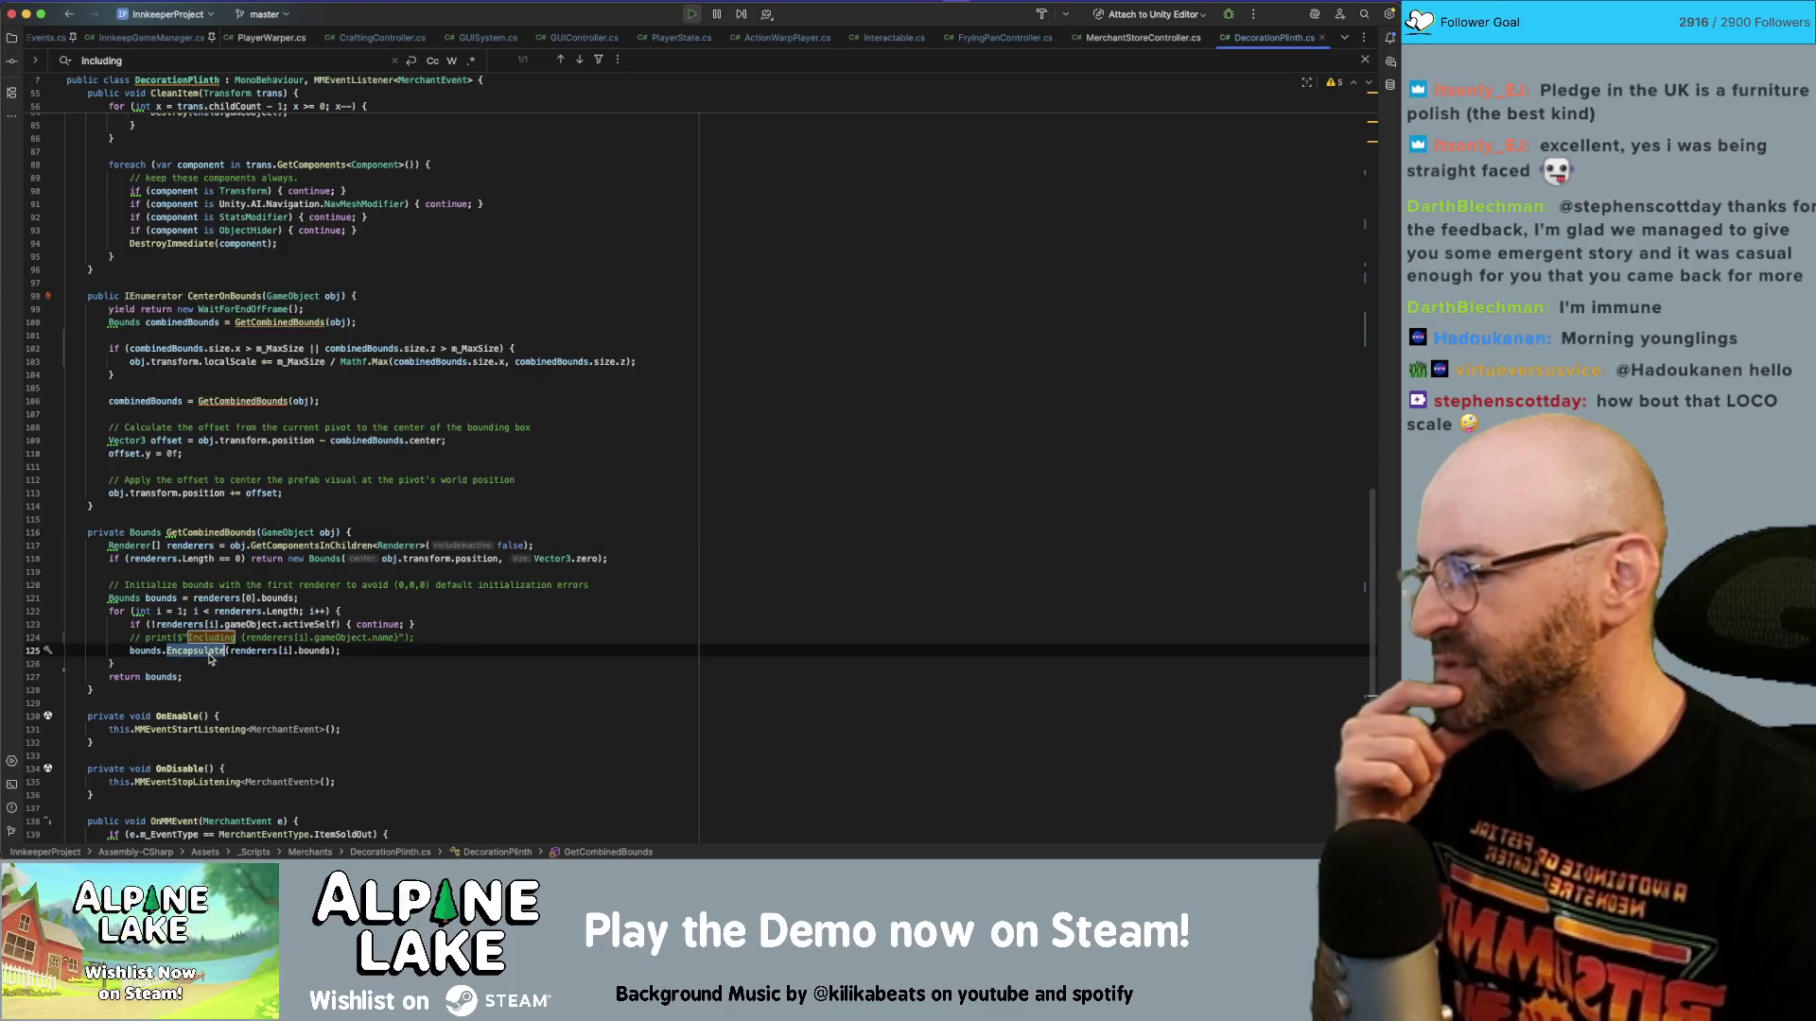
{"action": "left_click", "coordinate": [147, 651]}
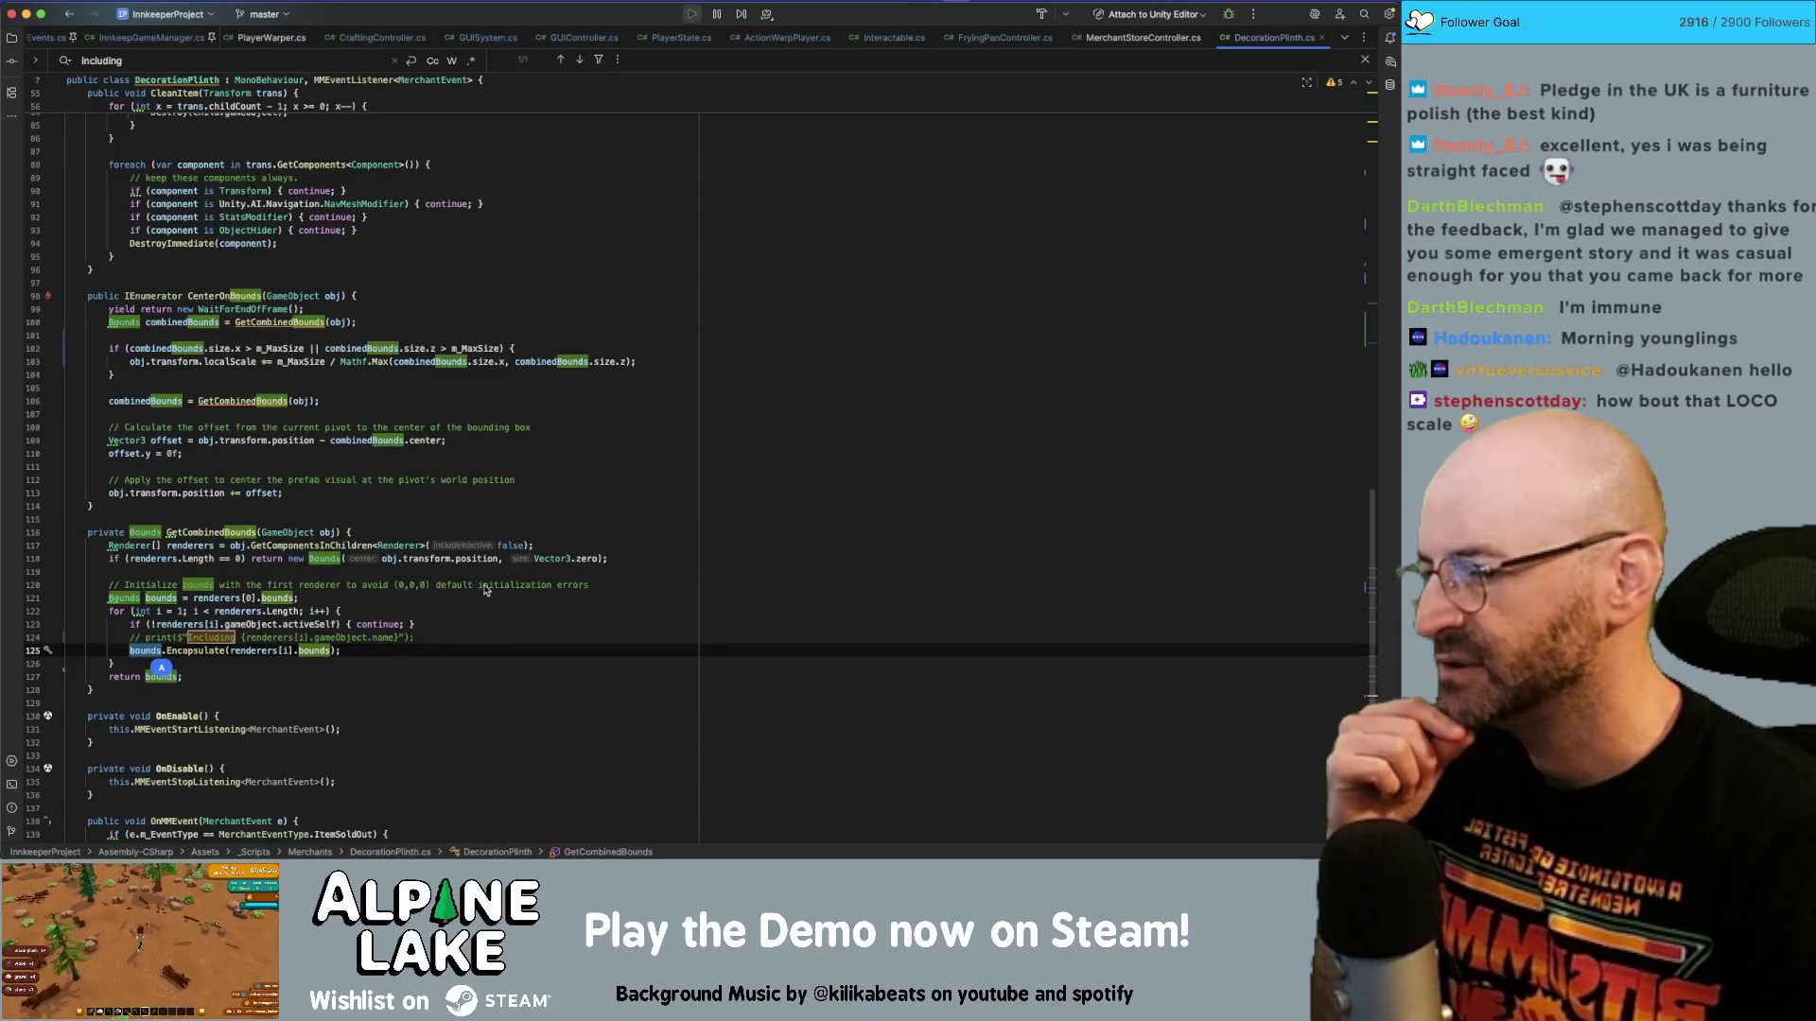
{"action": "left_click", "coordinate": [270, 585]}
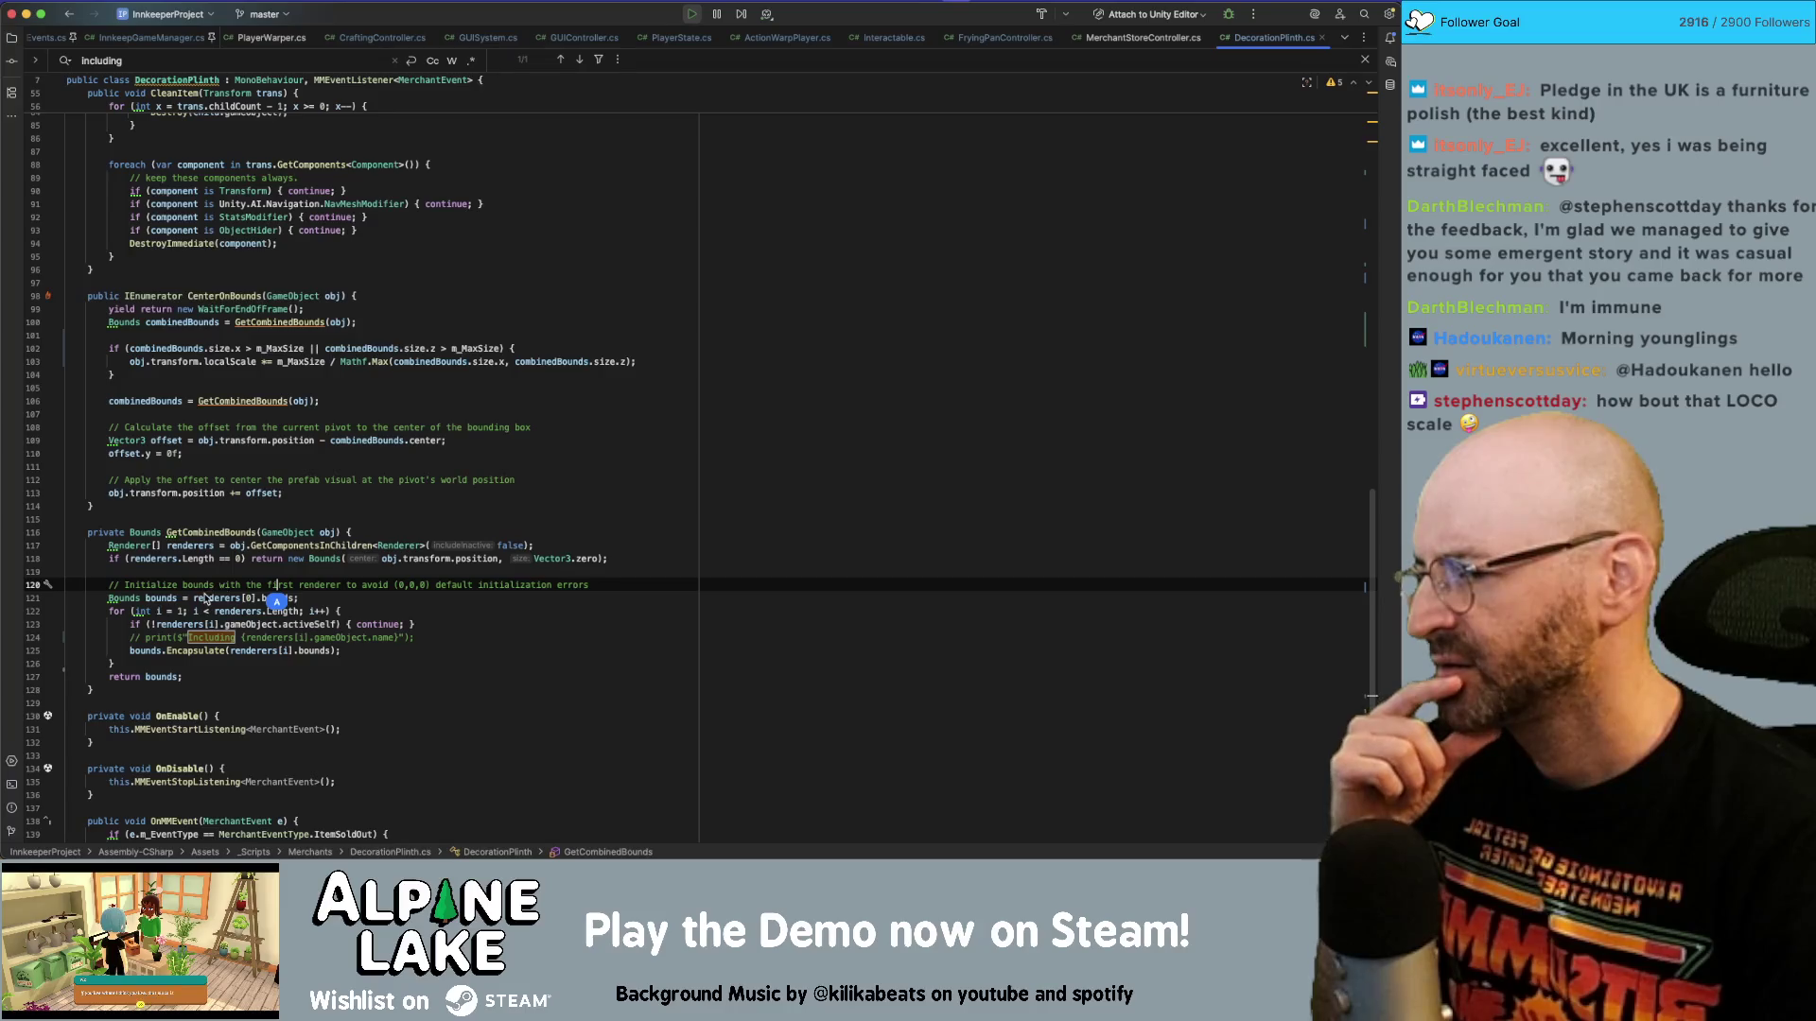
{"action": "left_click", "coordinate": [318, 640]}
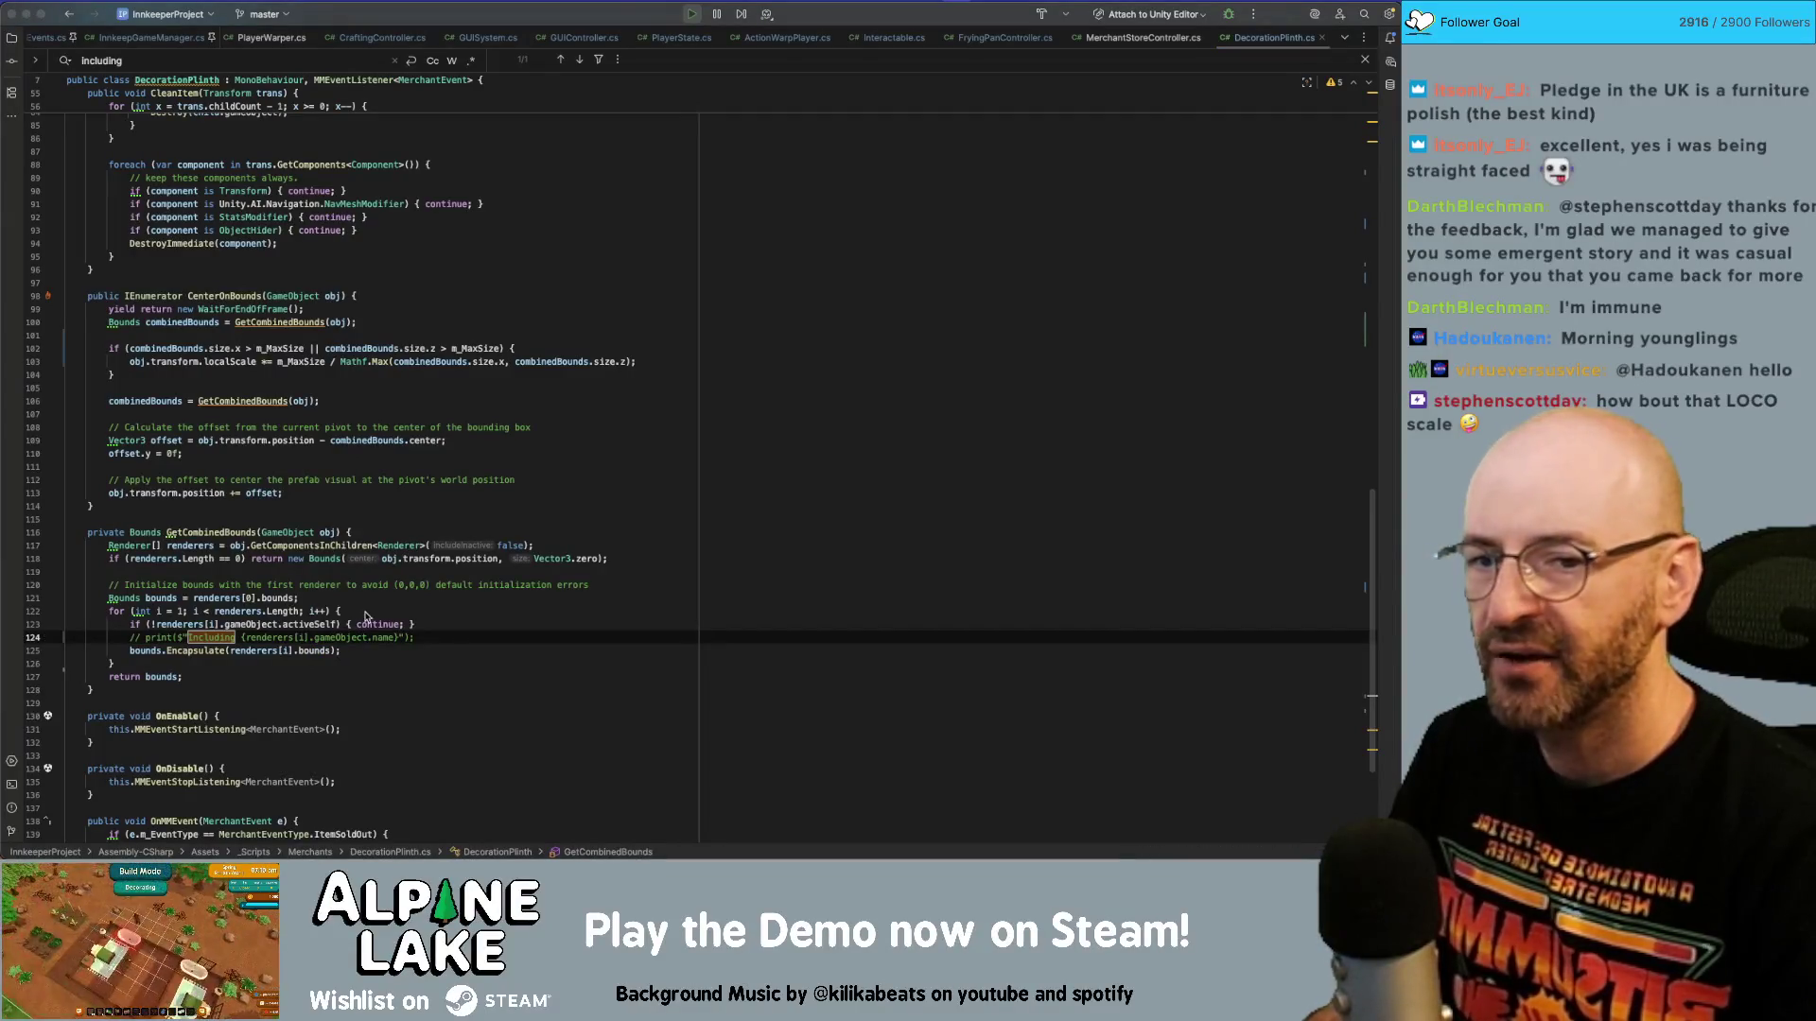
{"action": "key", "text": "super+Tab"}
{"action": "key", "text": "super+Tab"}
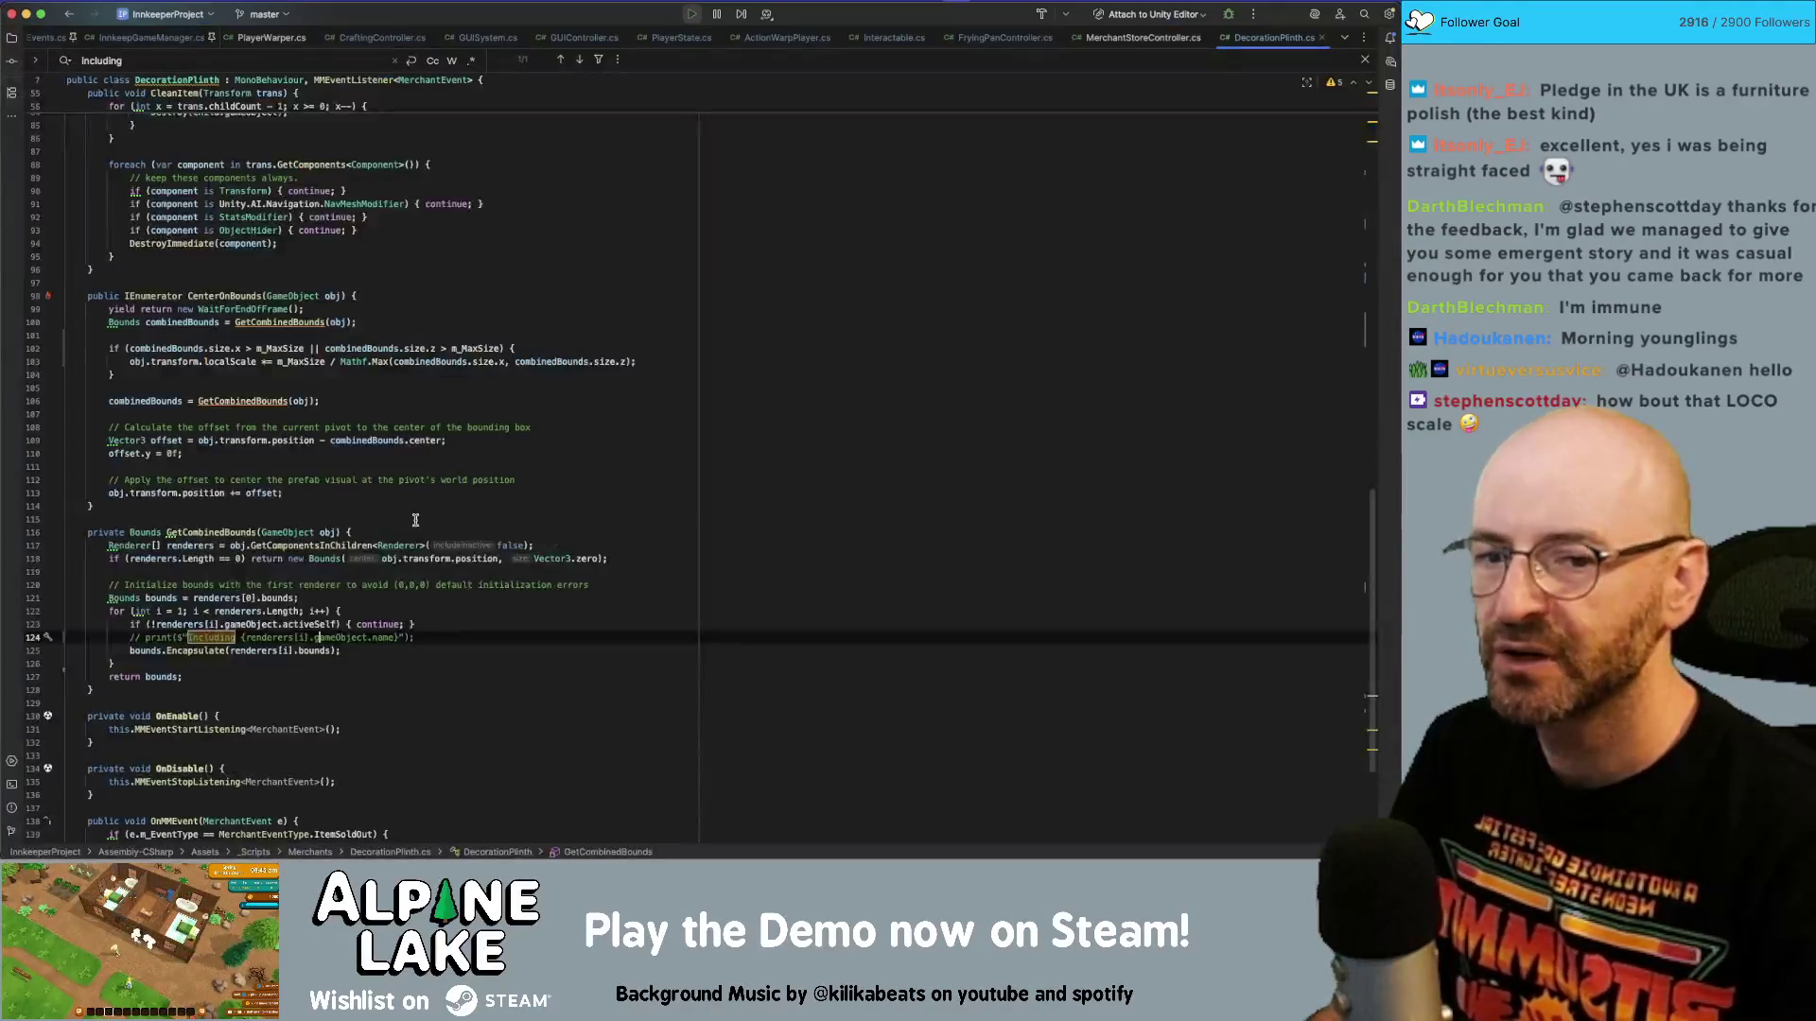
{"action": "scroll", "coordinate": [419, 443], "scroll_direction": "up", "scroll_amount": 5}
{"action": "scroll", "coordinate": [419, 443], "scroll_direction": "down", "scroll_amount": 3}
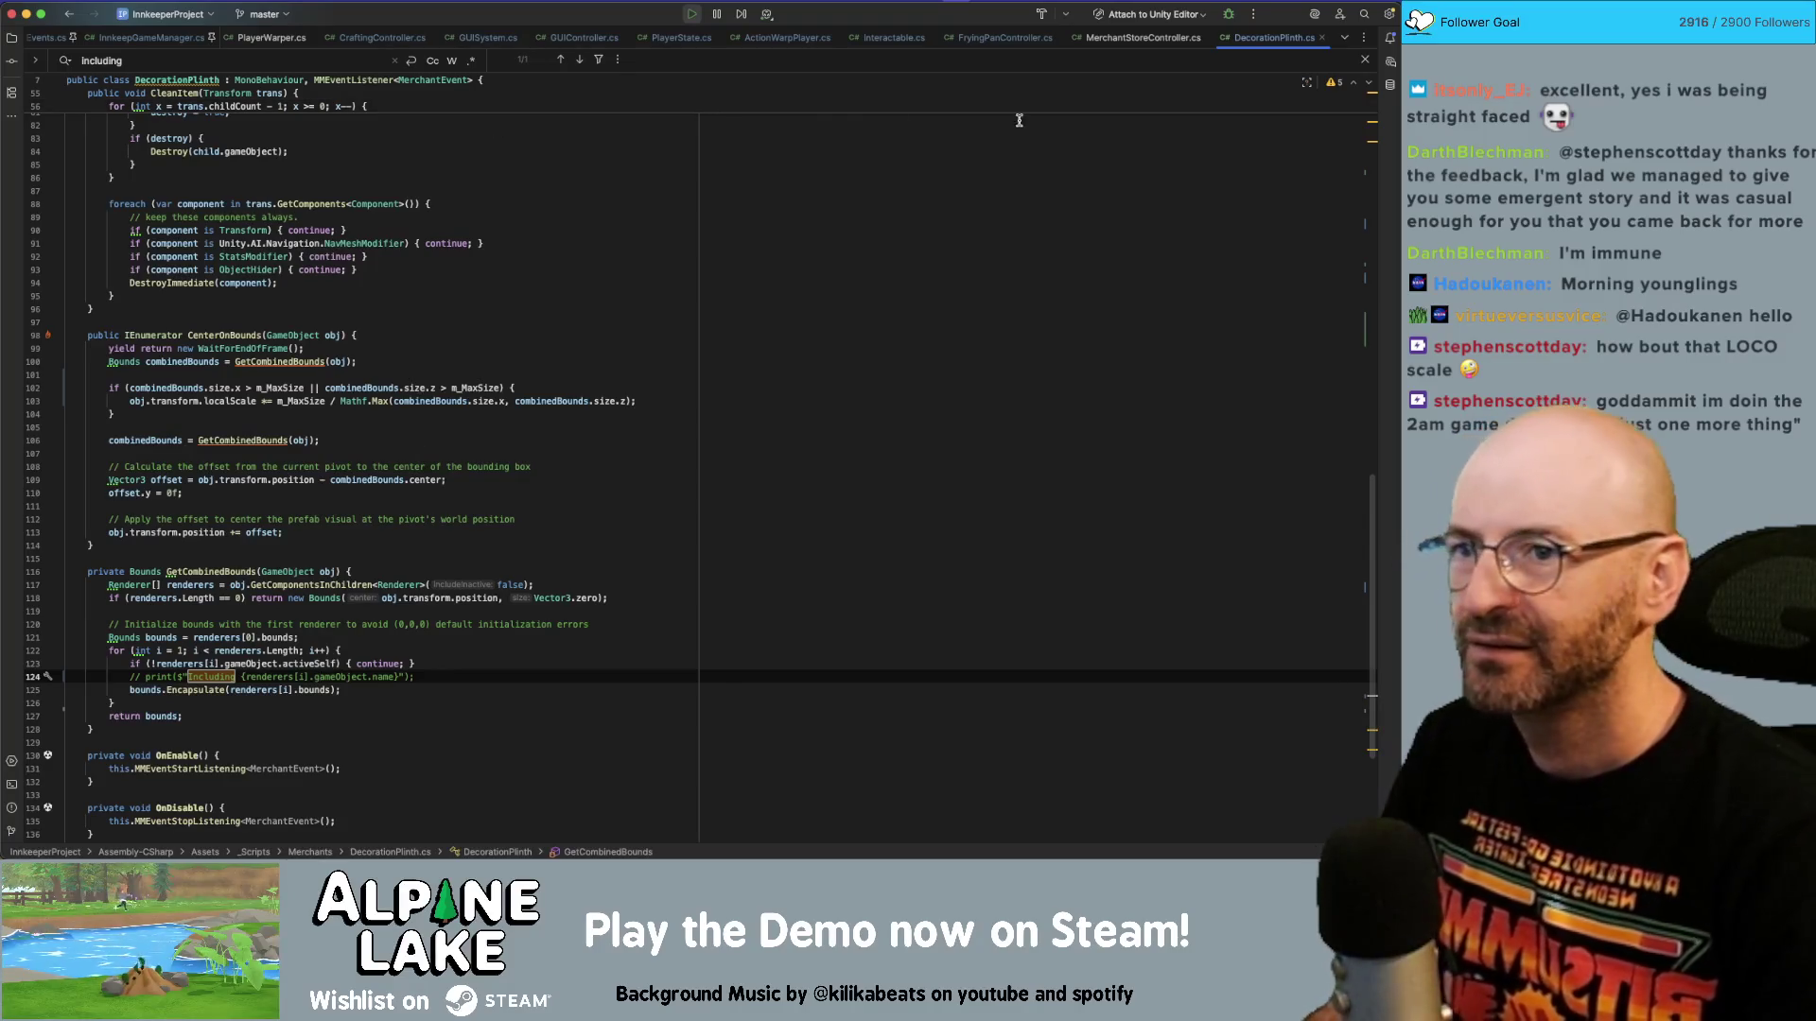
{"action": "left_click", "coordinate": [1008, 38]}
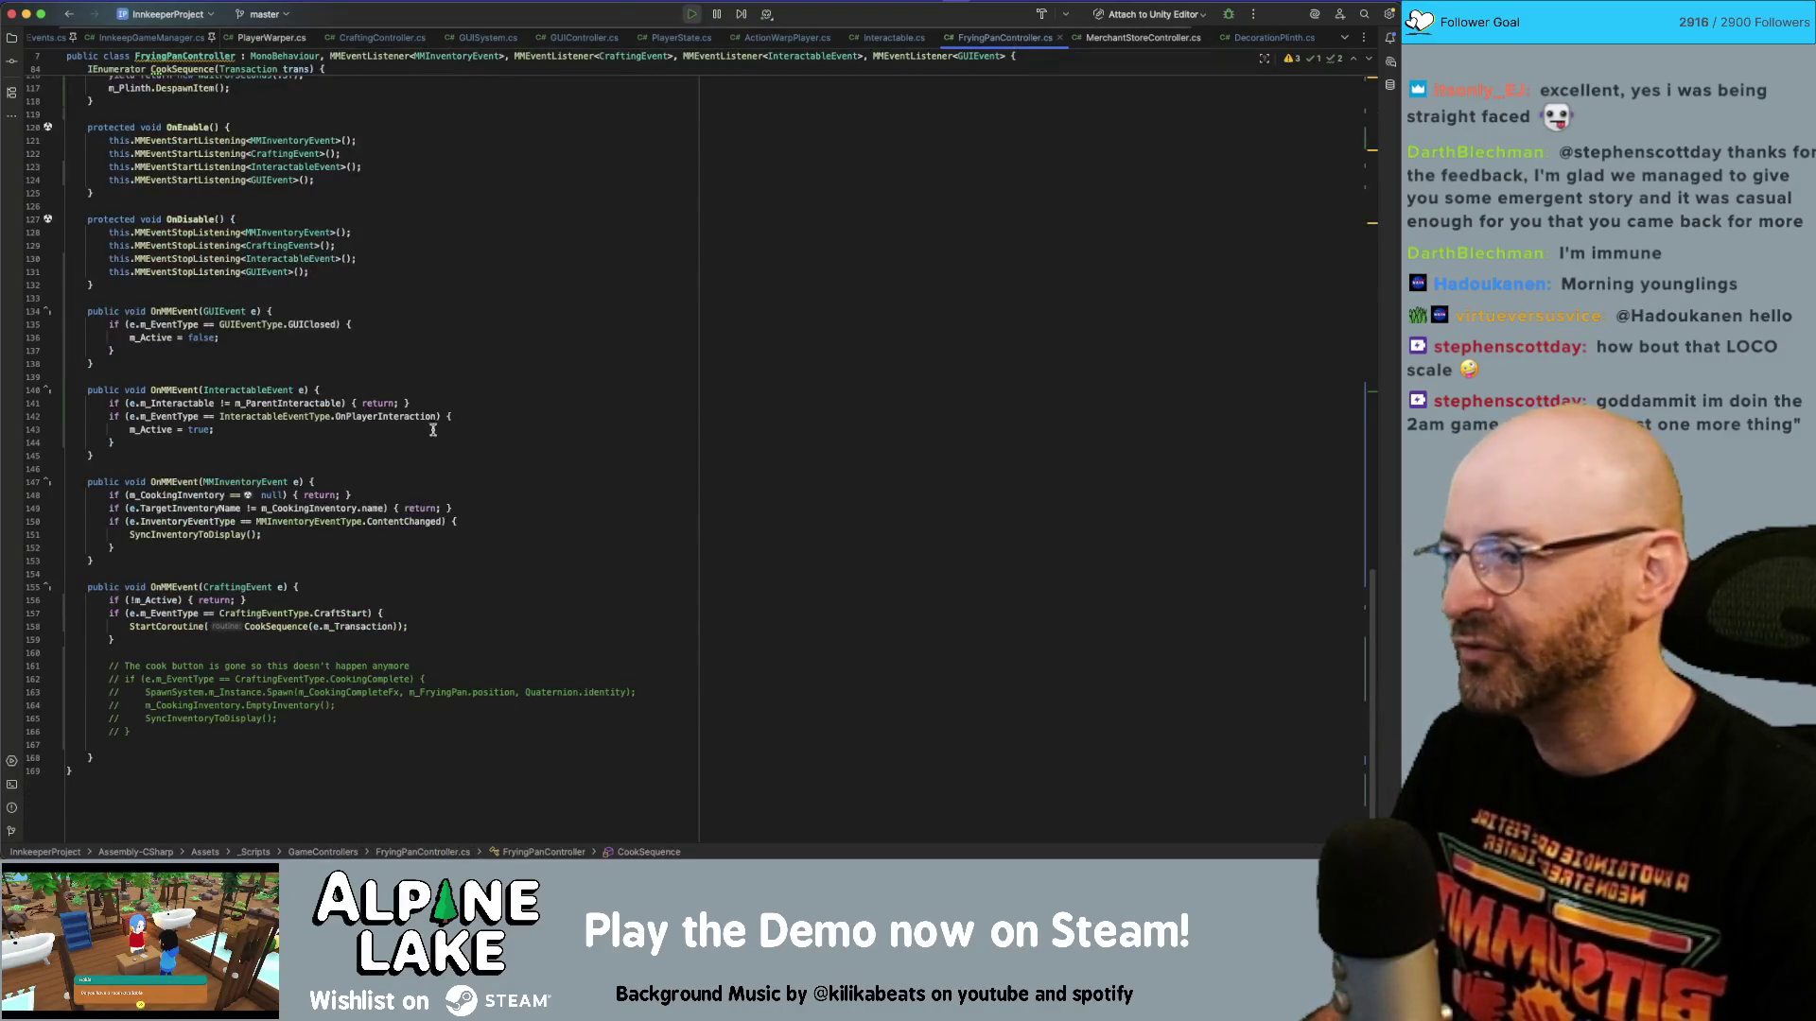
Add m_Plinth.transform.localScale = Vector3.one; after the position line in CookSequence, then stop Unity's play mode.
{"action": "scroll", "coordinate": [431, 419], "scroll_direction": "up", "scroll_amount": 10}
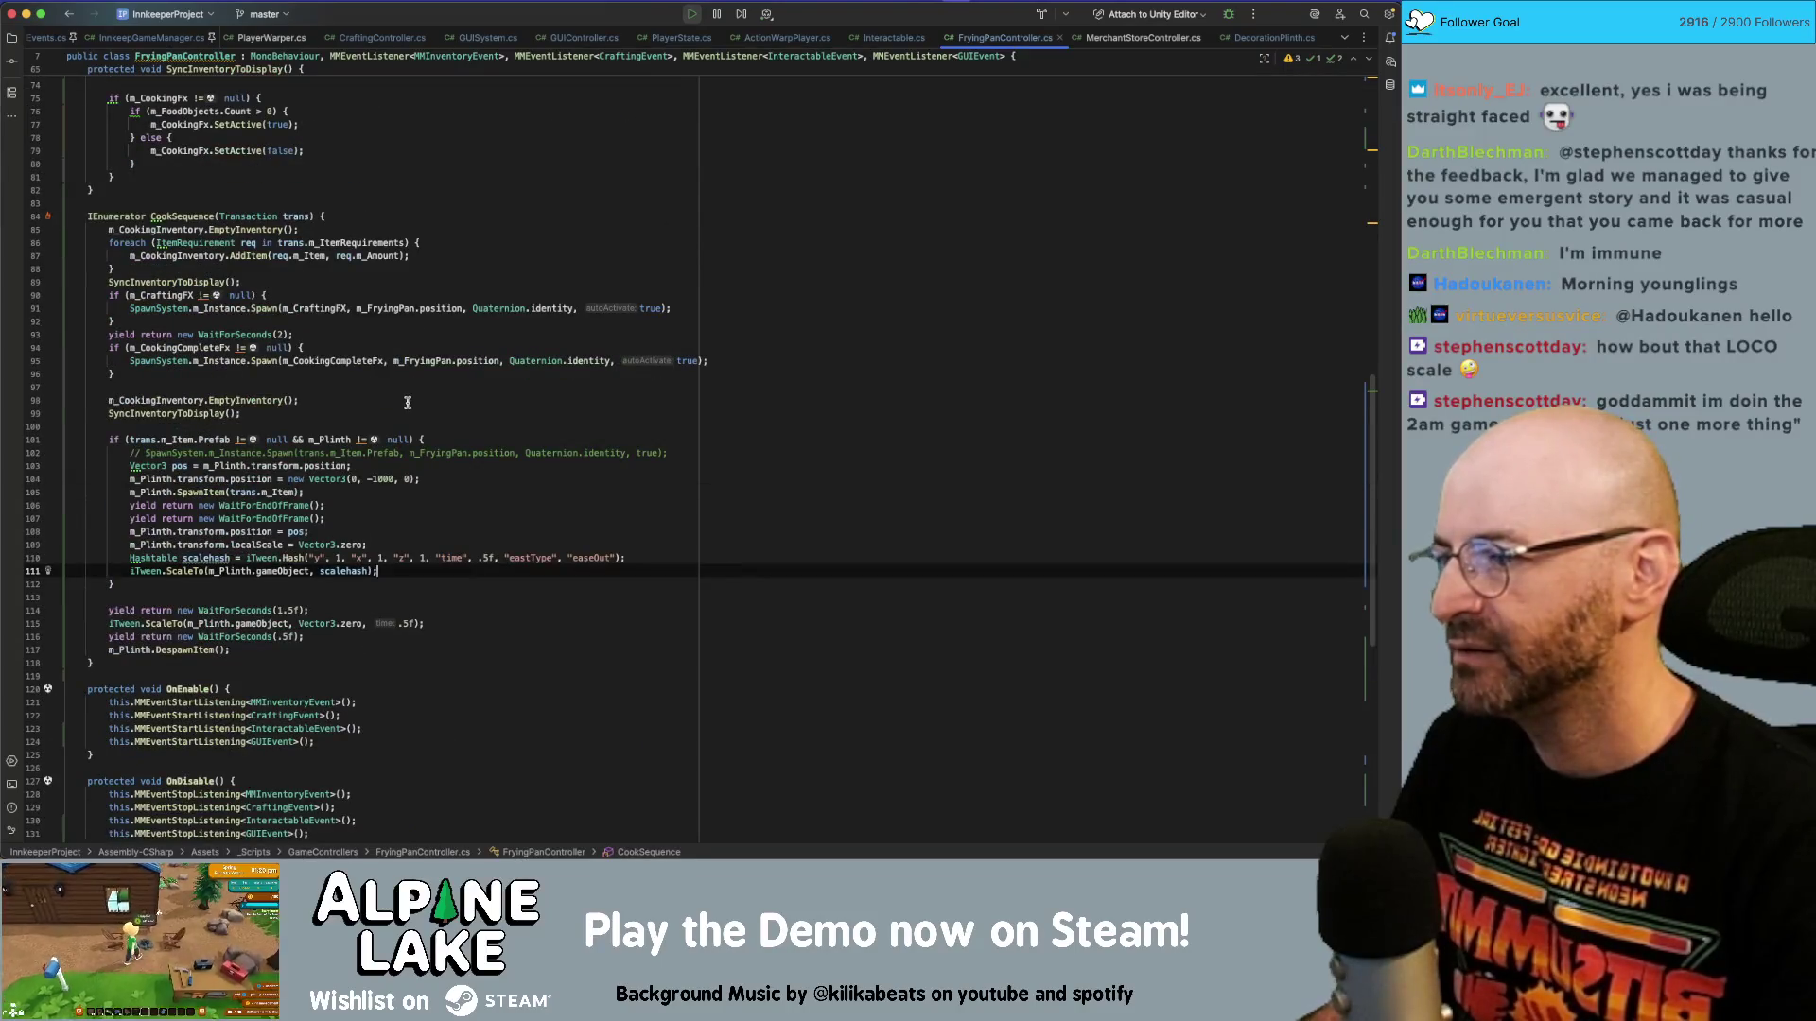
{"action": "left_click", "coordinate": [407, 427]}
{"action": "left_click", "coordinate": [406, 483]}
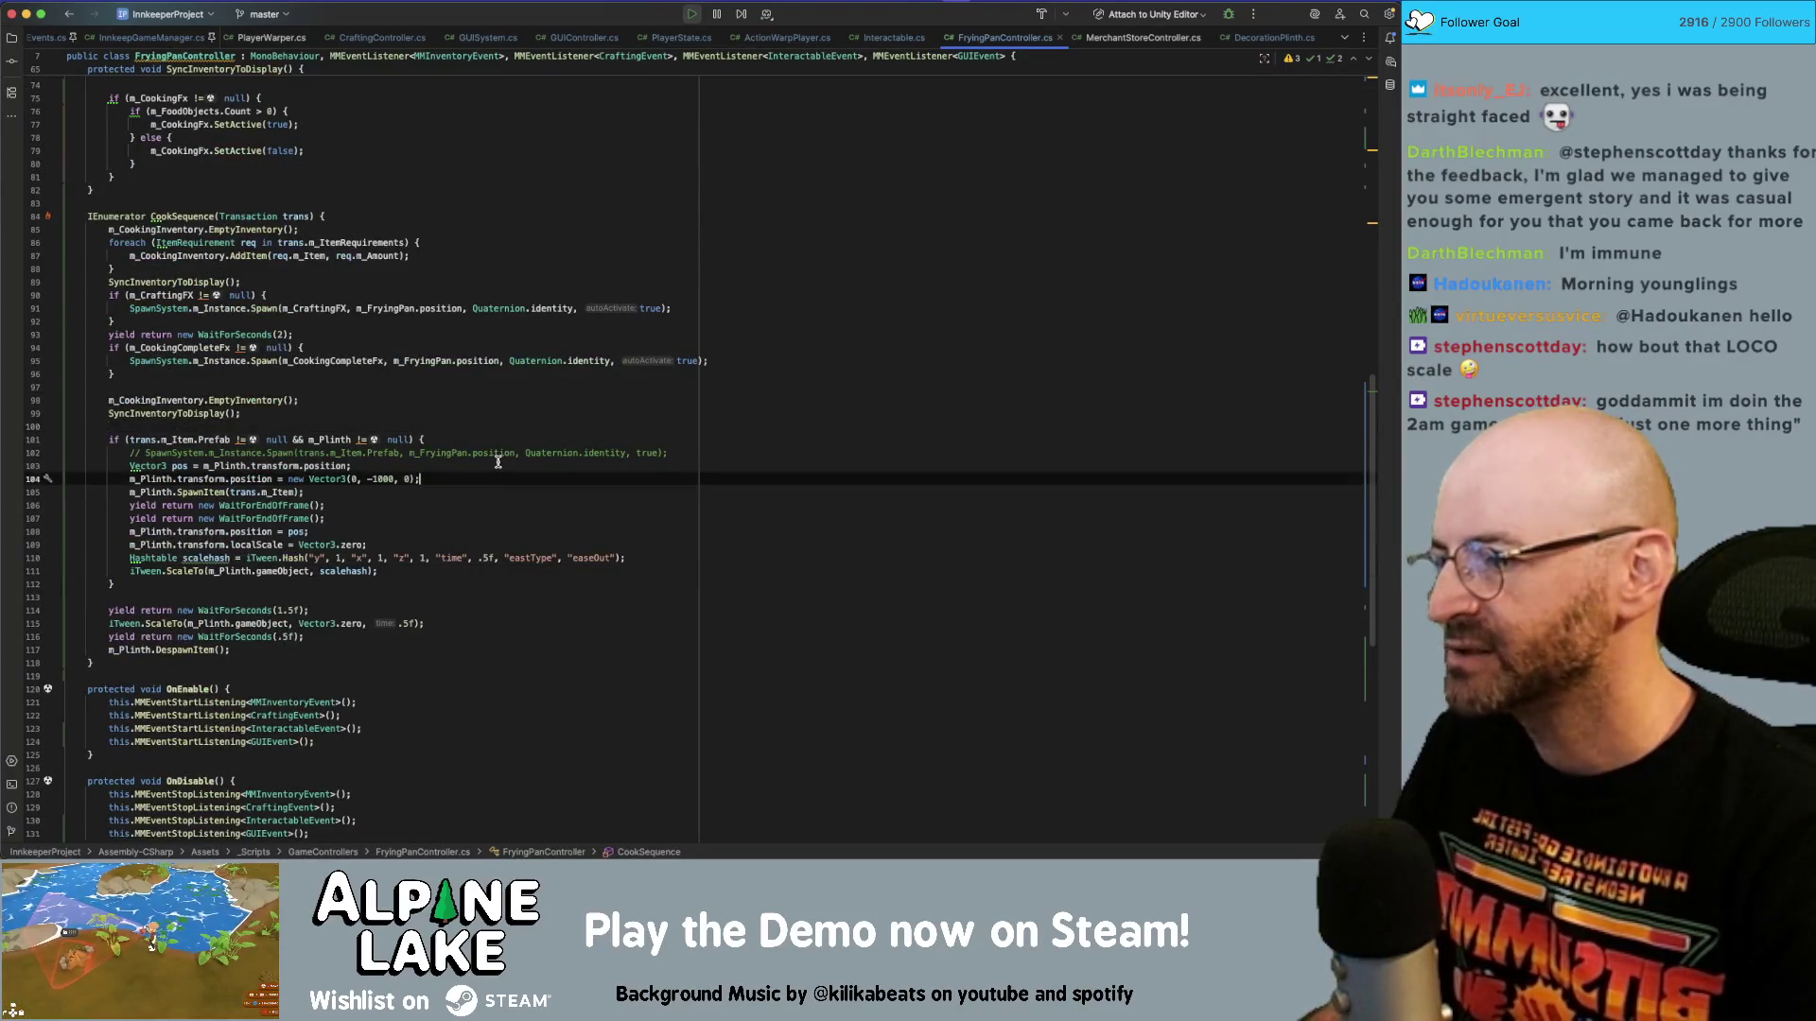
{"action": "left_click", "coordinate": [497, 464]}
{"action": "key", "text": "Return"}
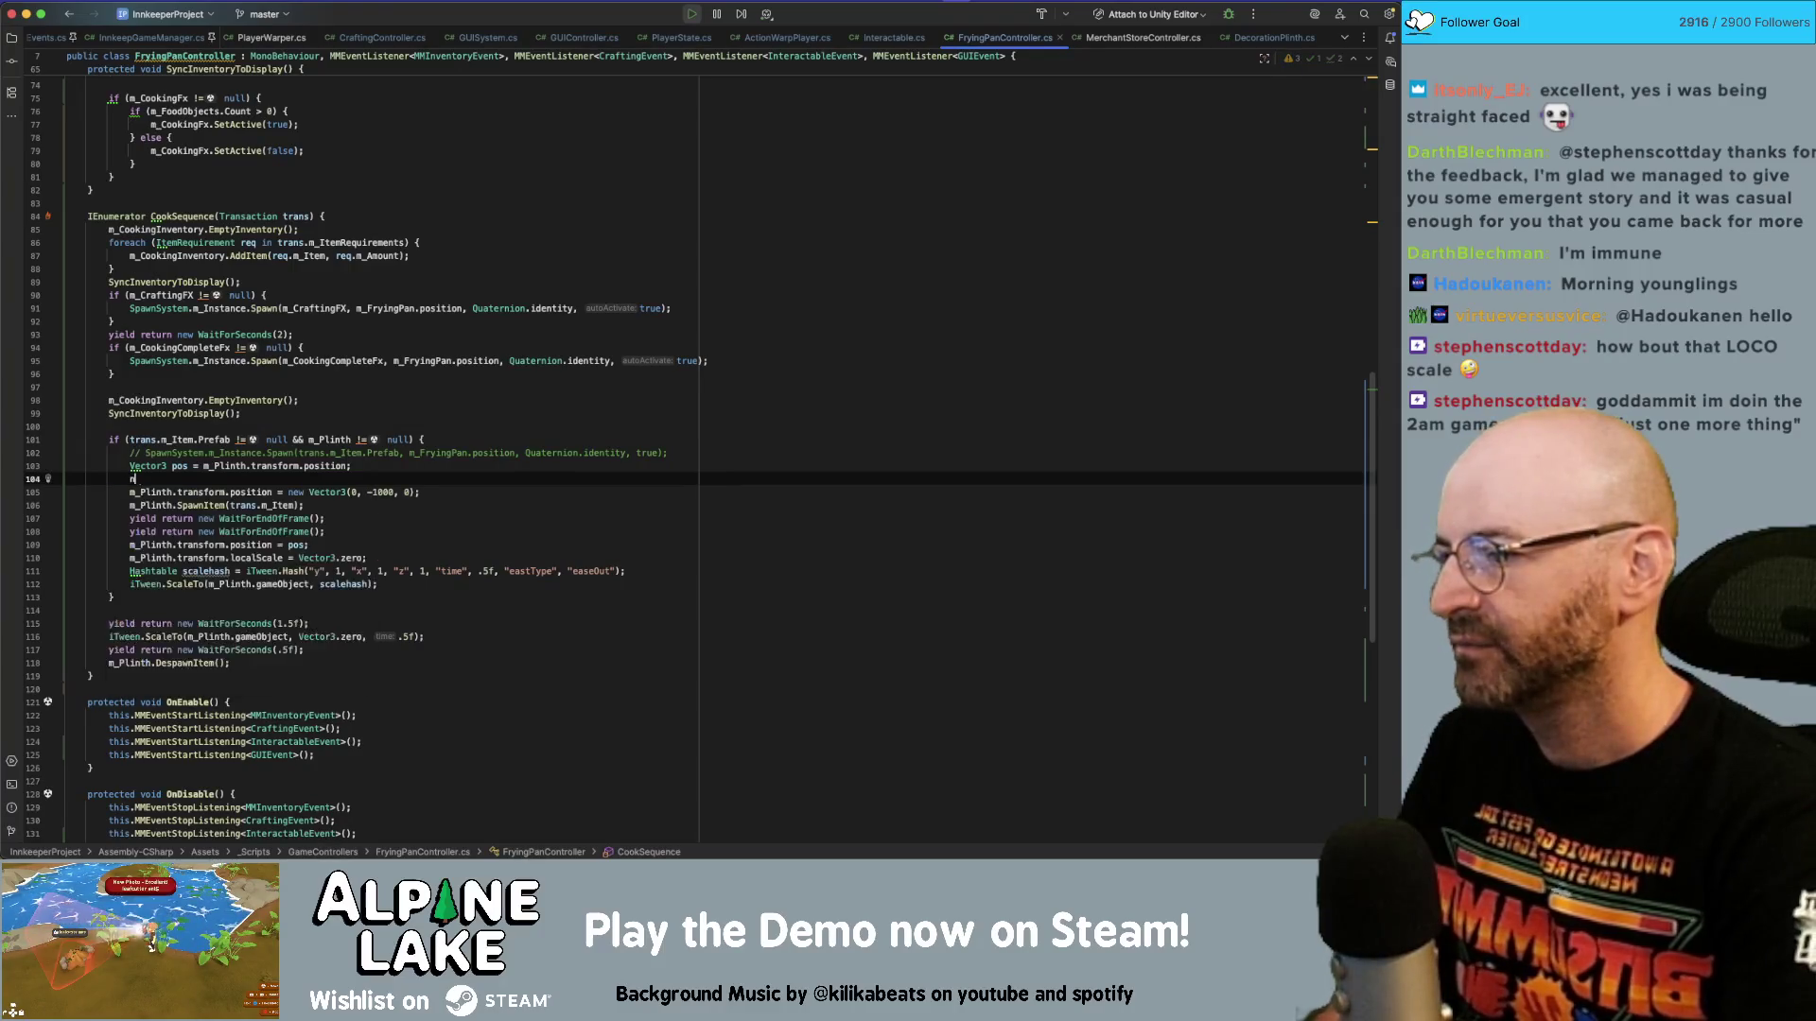
{"action": "type", "text": "_C_Plinth."}
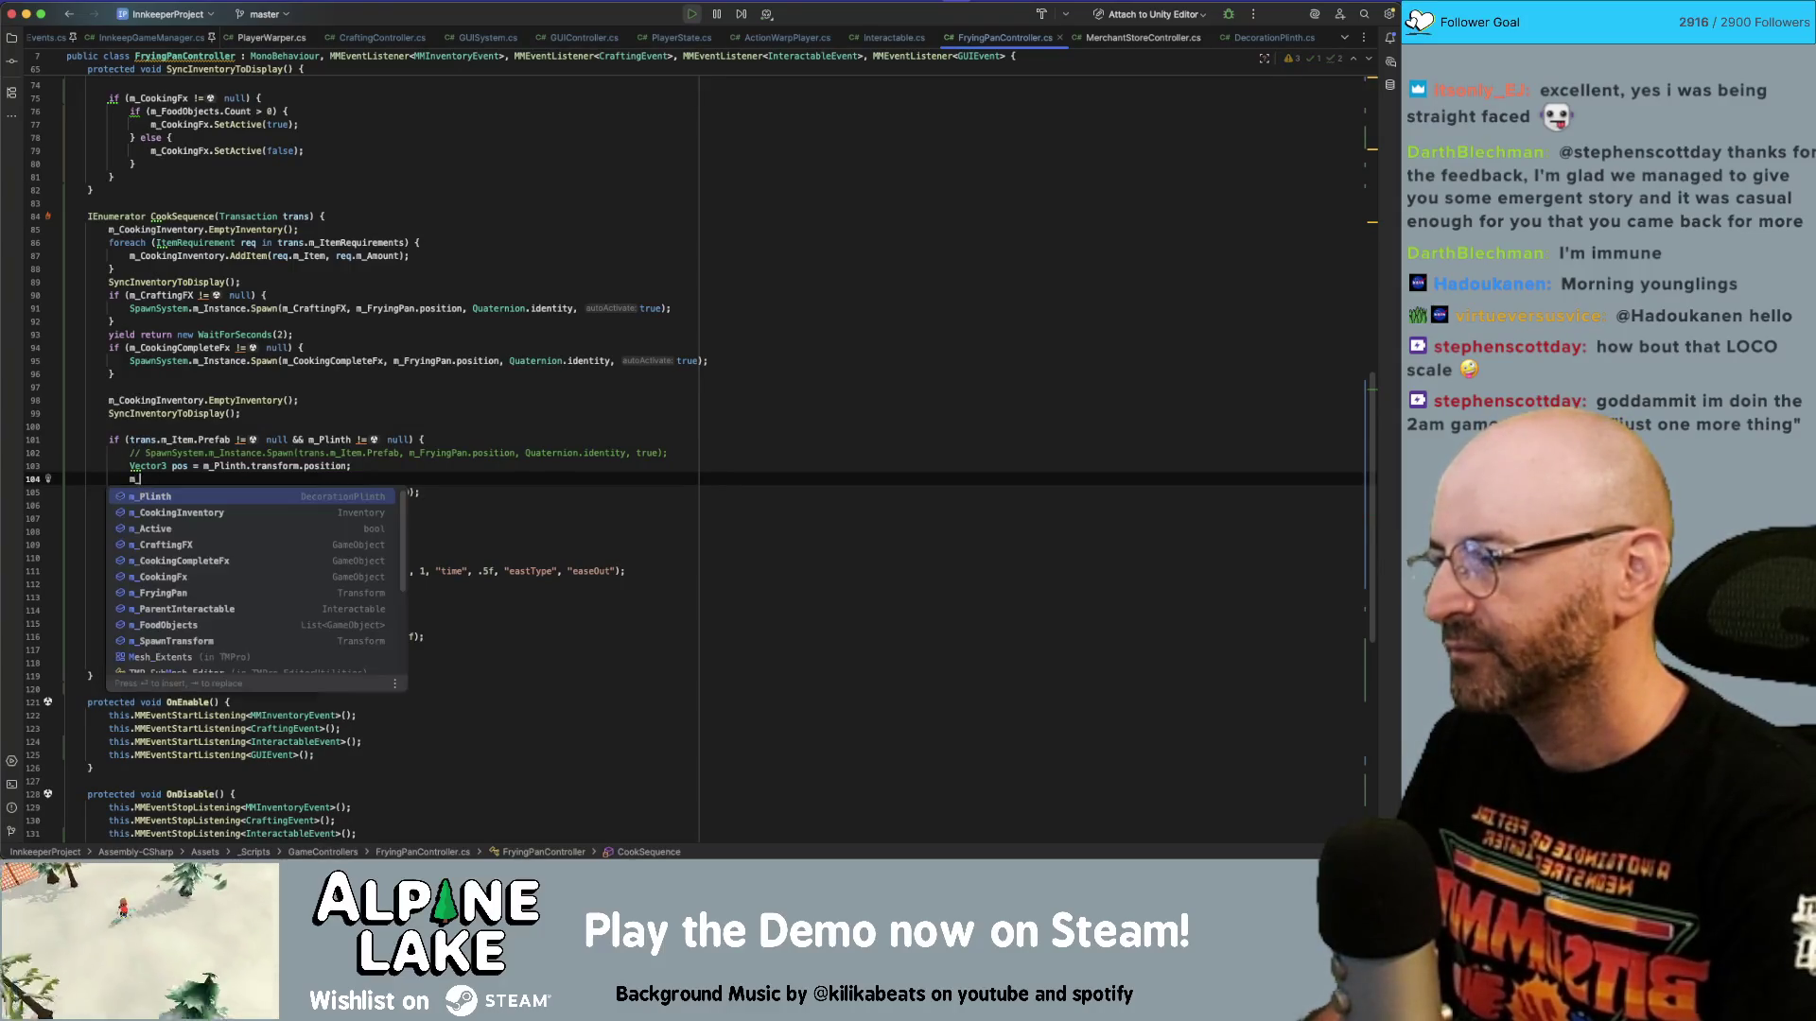
{"action": "type", "text": "scal"}
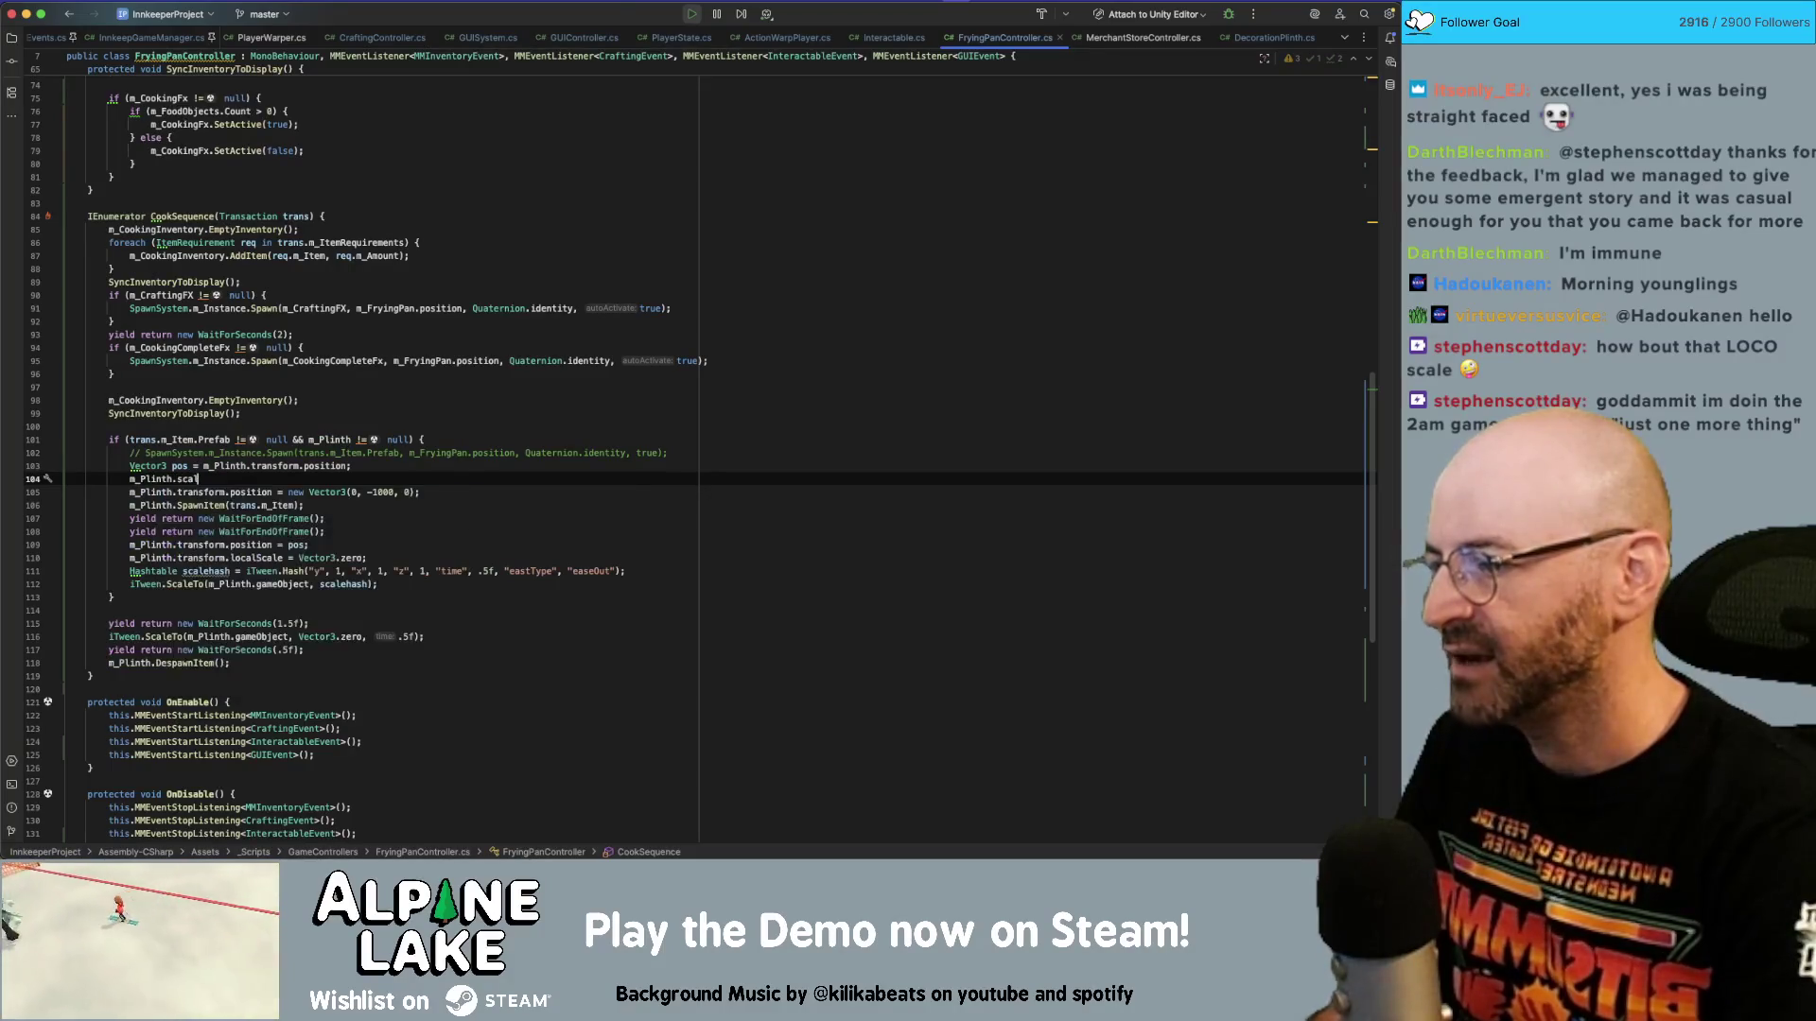
{"action": "key", "text": "BackSpace"}
{"action": "key", "text": "BackSpace"}
{"action": "key", "text": "BackSpace"}
{"action": "type", "text": "transform.sca"}
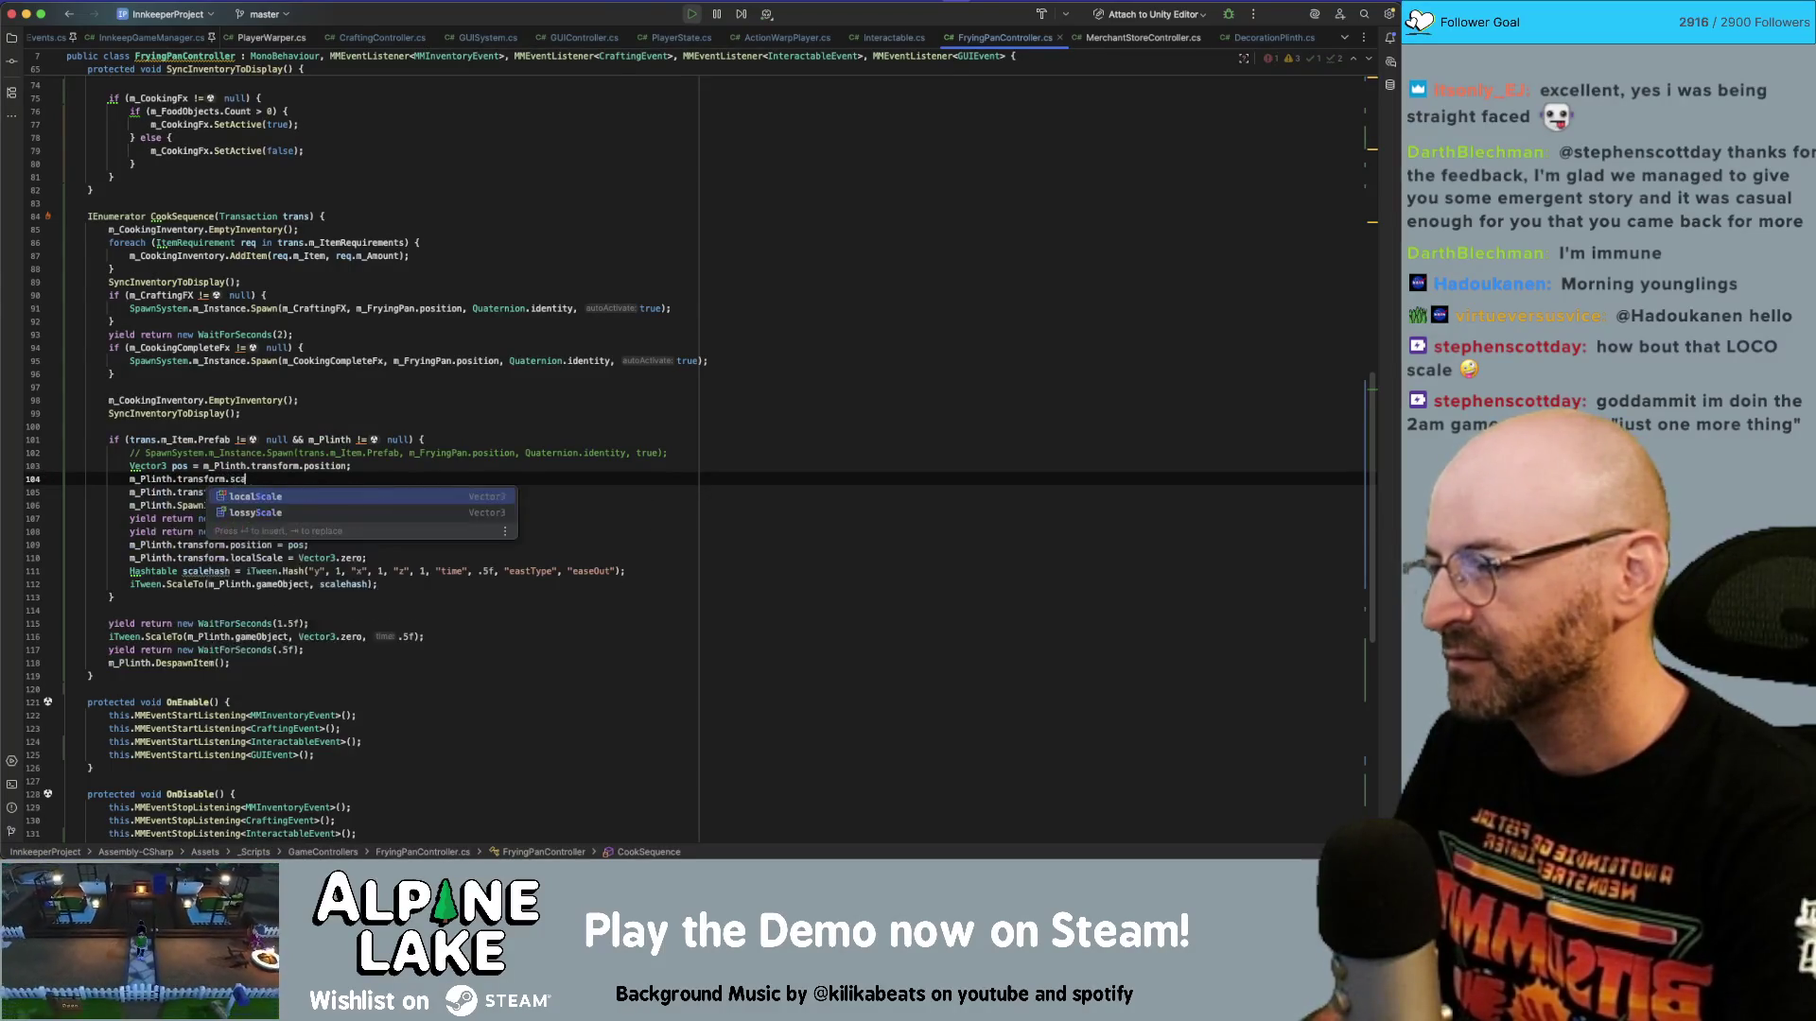
{"action": "key", "text": "BackSpace"}
{"action": "key", "text": "BackSpace"}
{"action": "key", "text": "BackSpace"}
{"action": "type", "text": "localScale = Vec"}
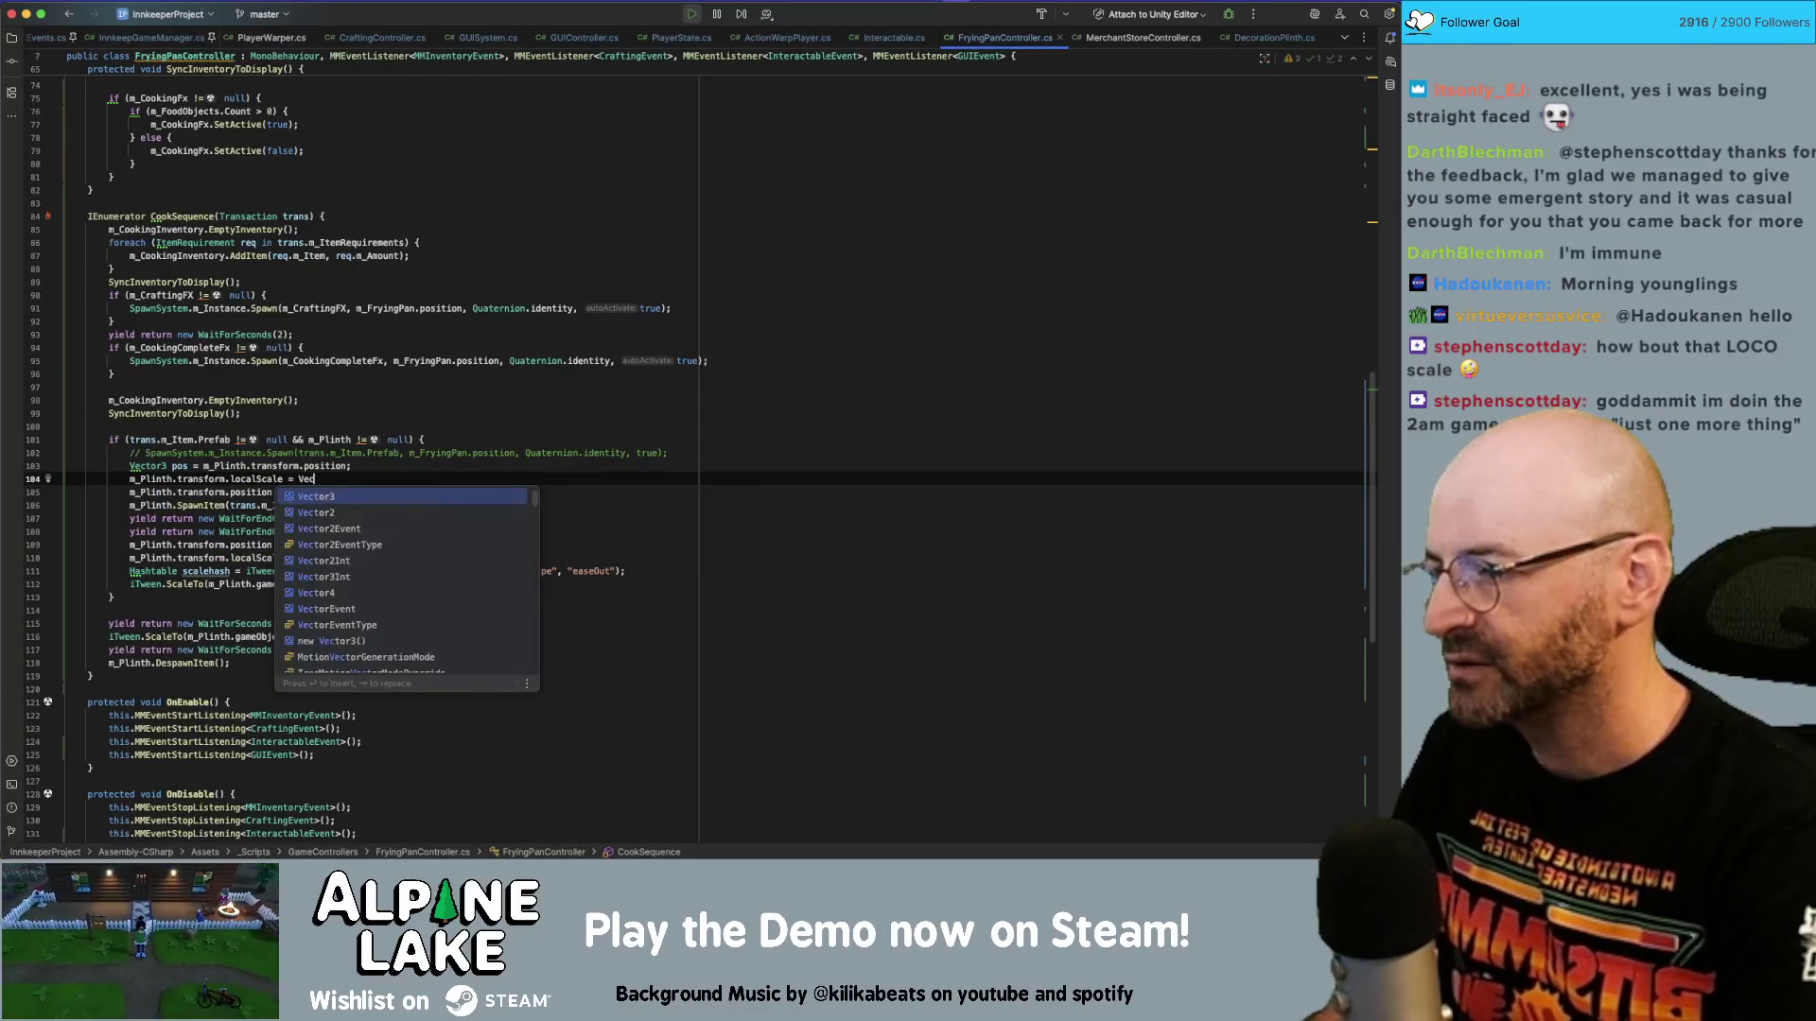
{"action": "type", "text": "tor3.one;"}
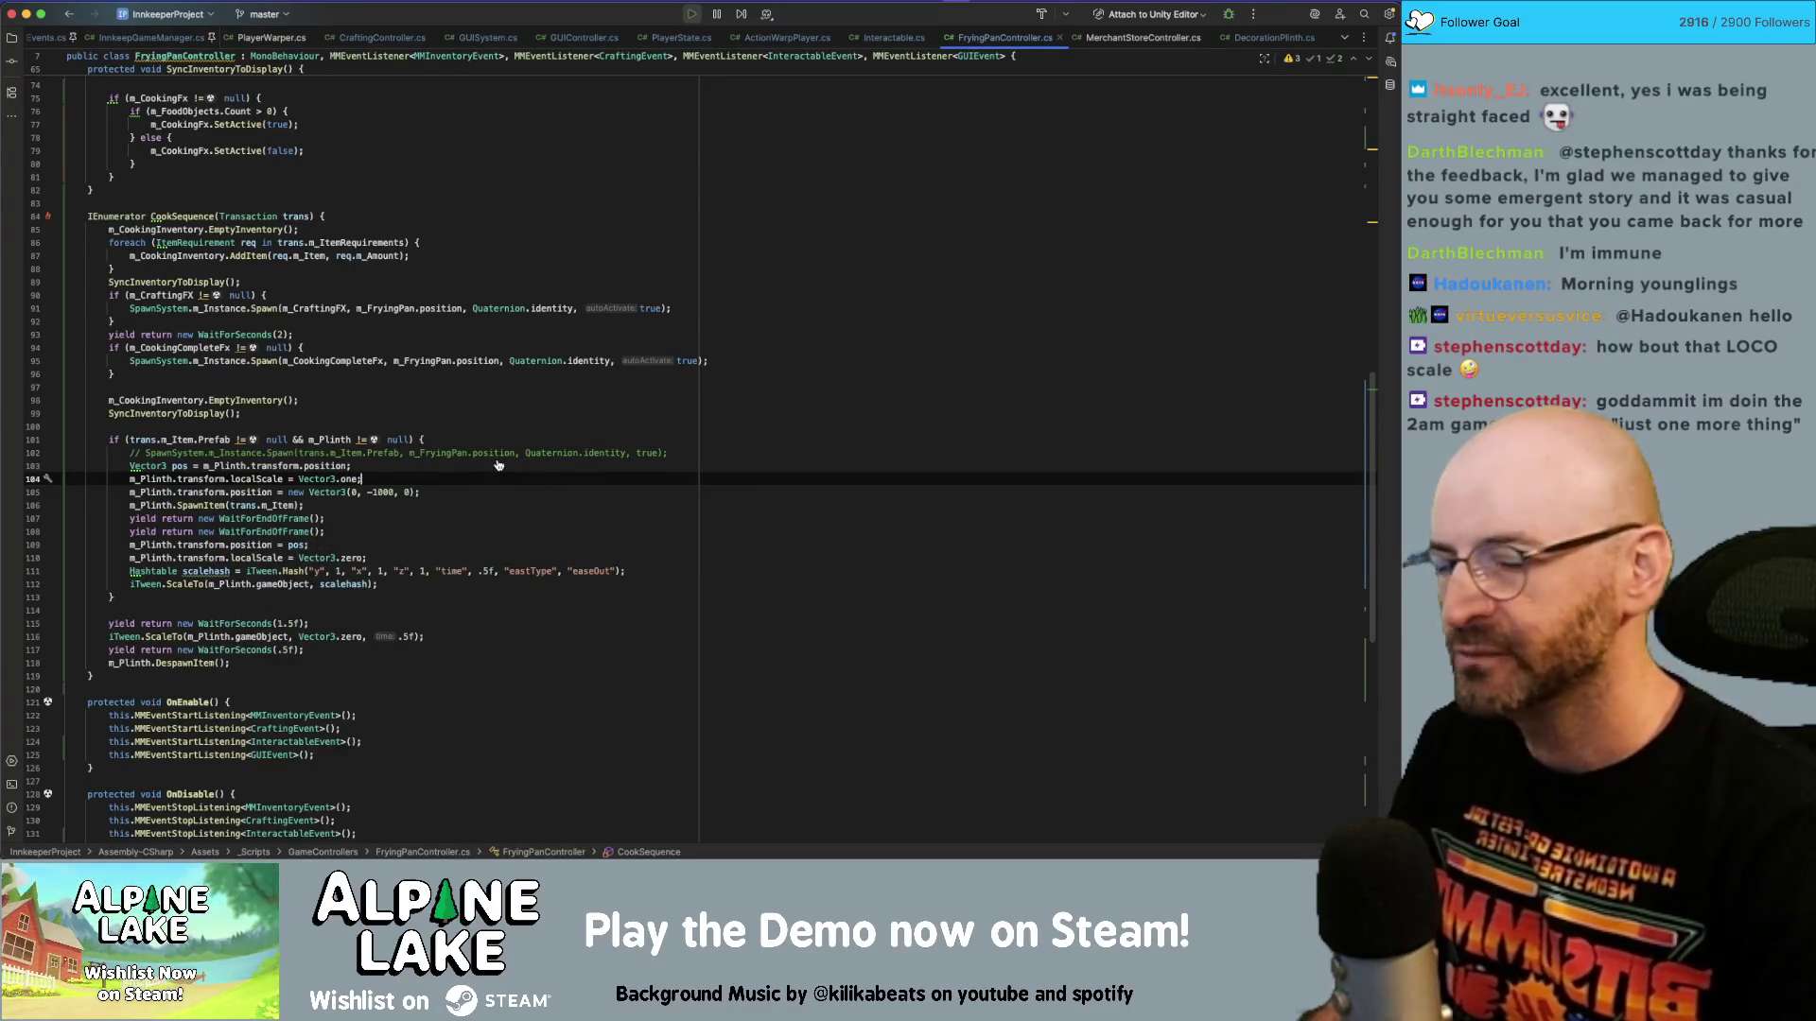
{"action": "key", "text": "super+Tab"}
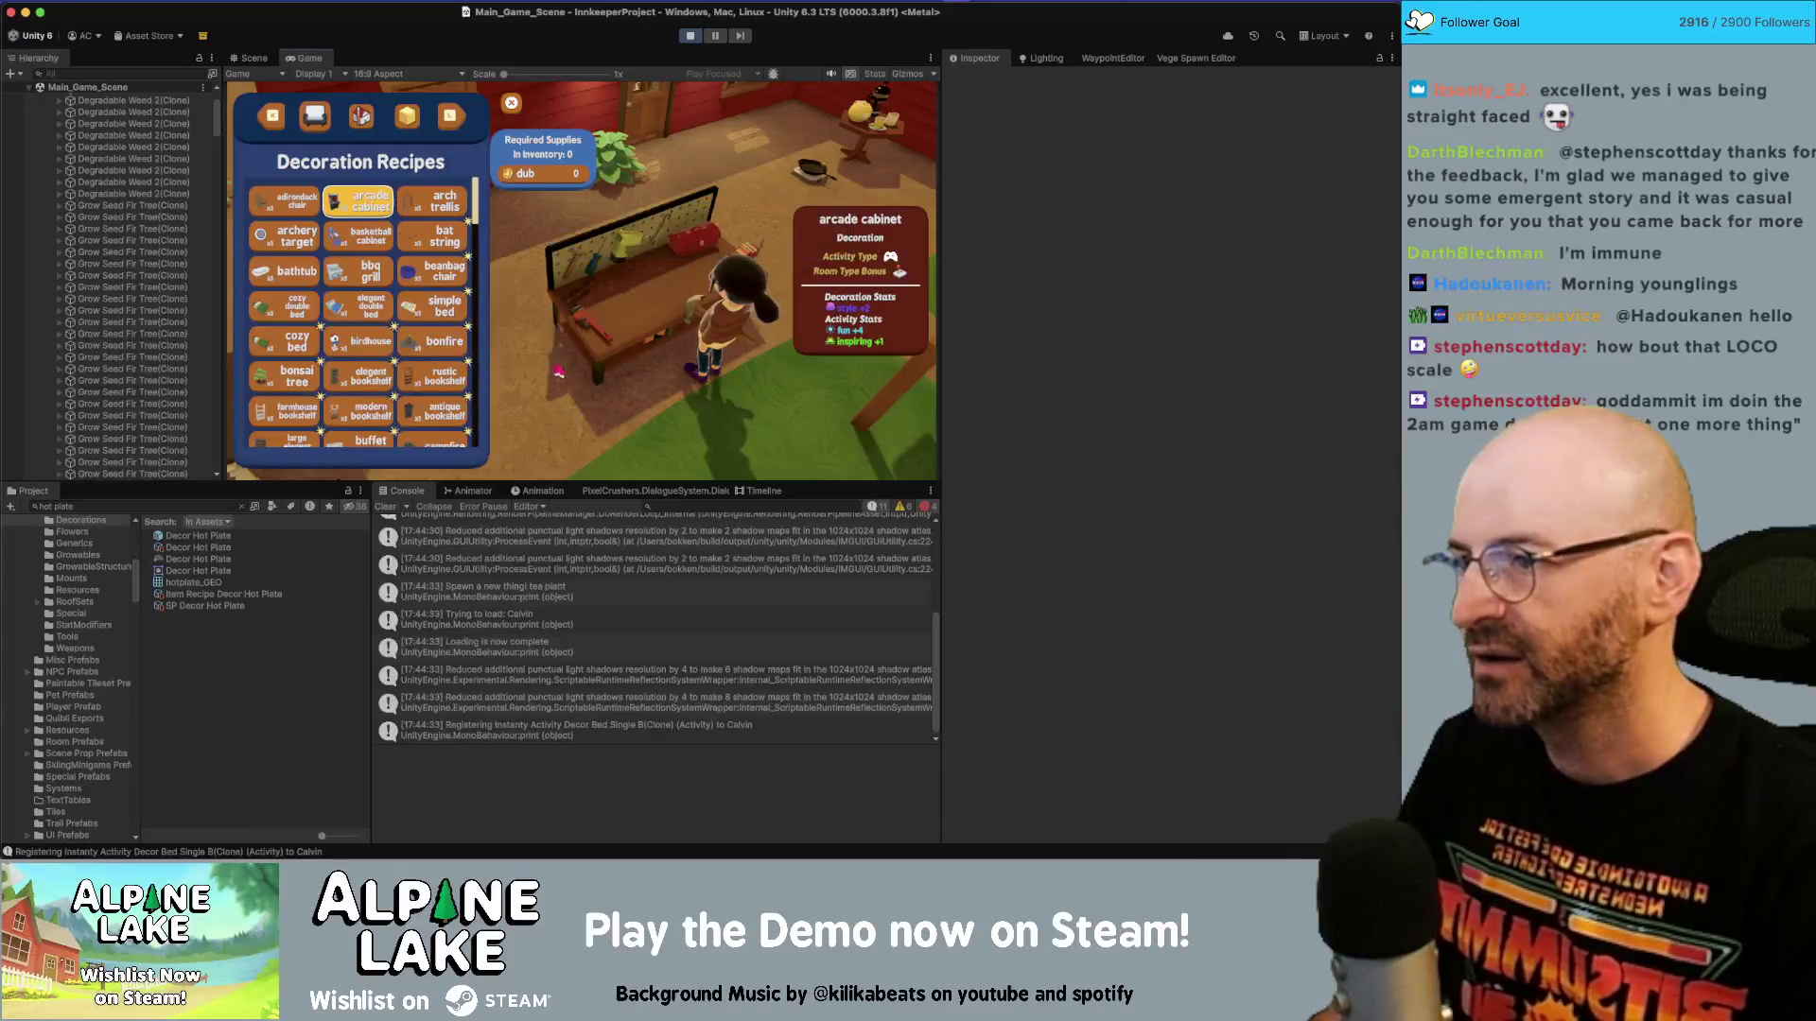
{"action": "left_click", "coordinate": [691, 36]}
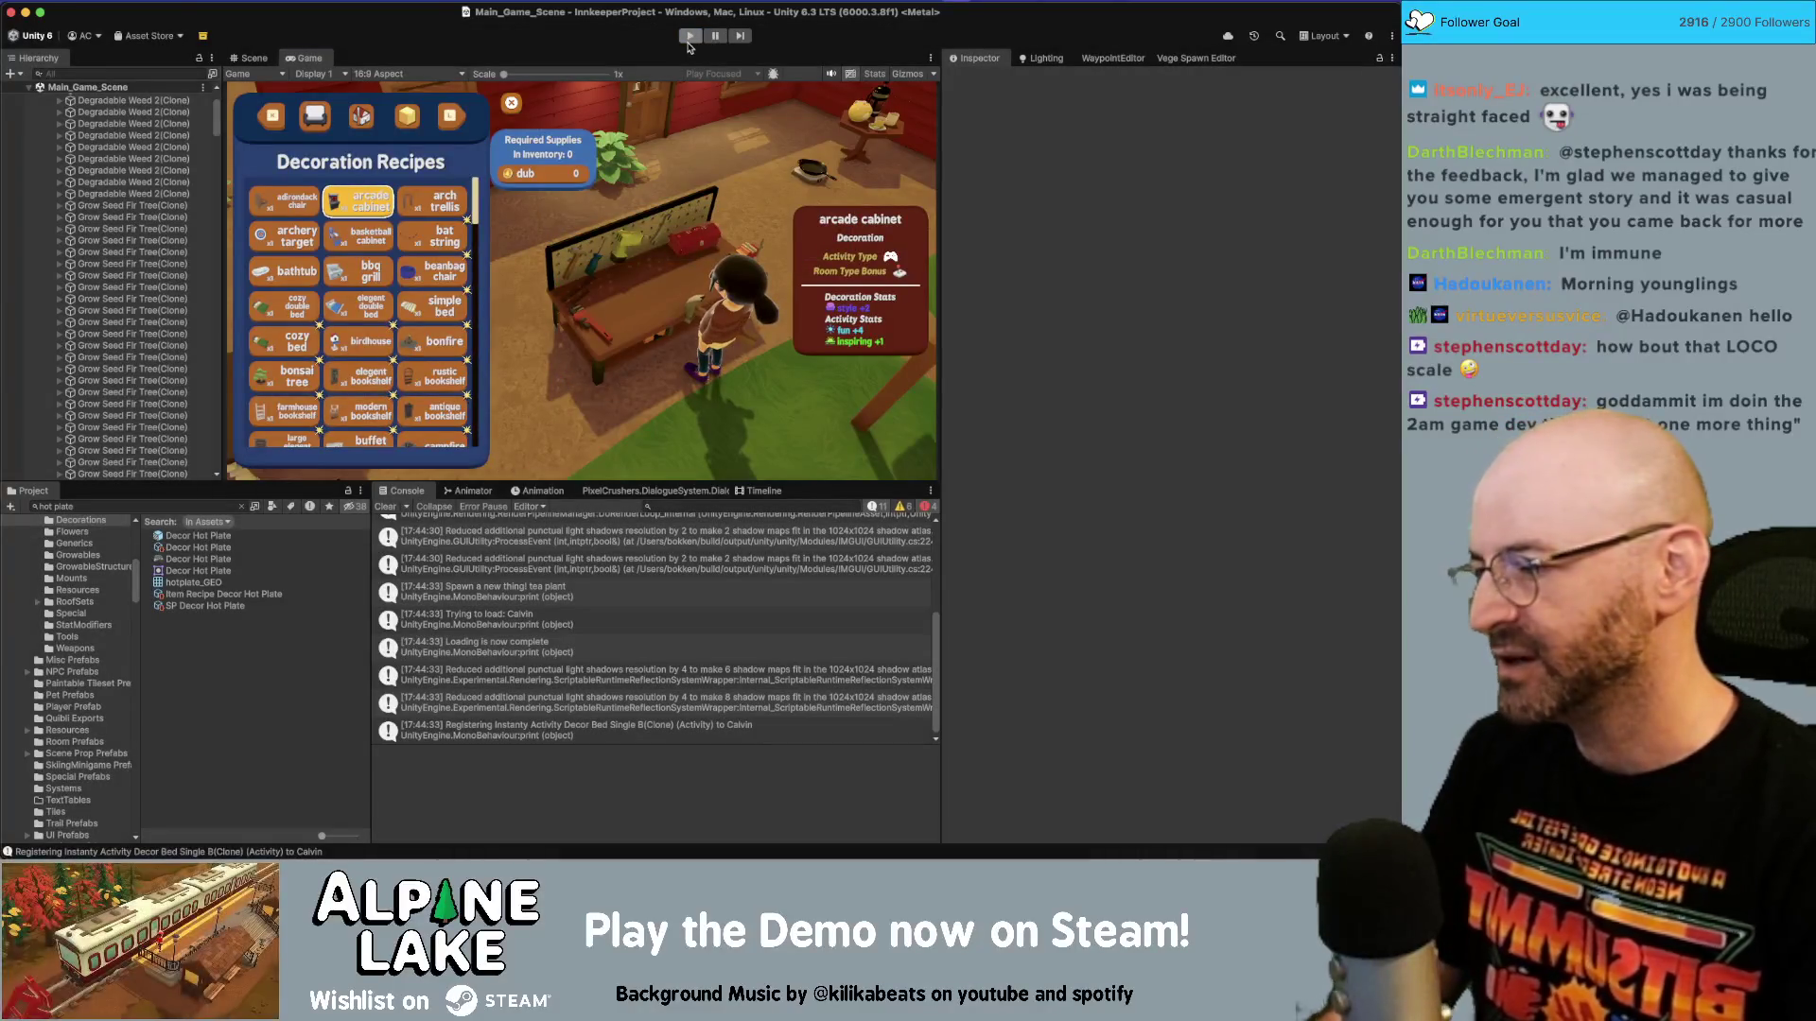
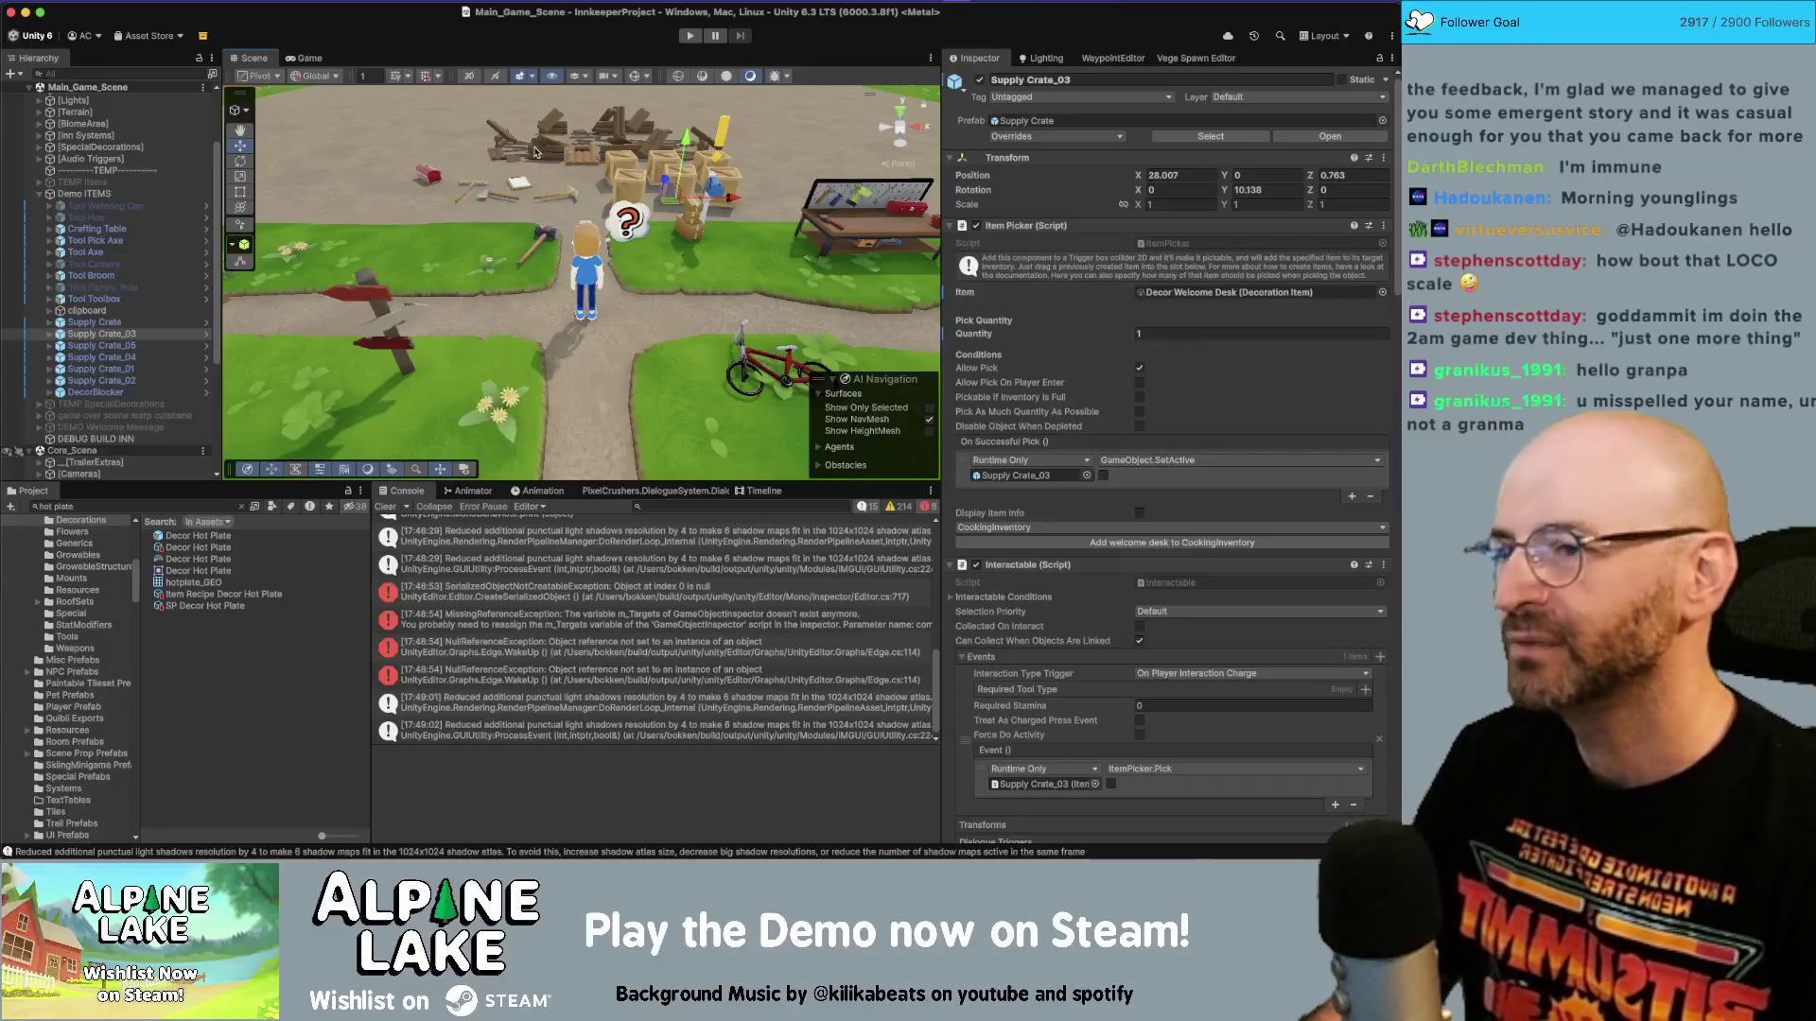
Enter Play mode so the innkeeper game starts running in the village.
{"action": "left_click", "coordinate": [683, 40]}
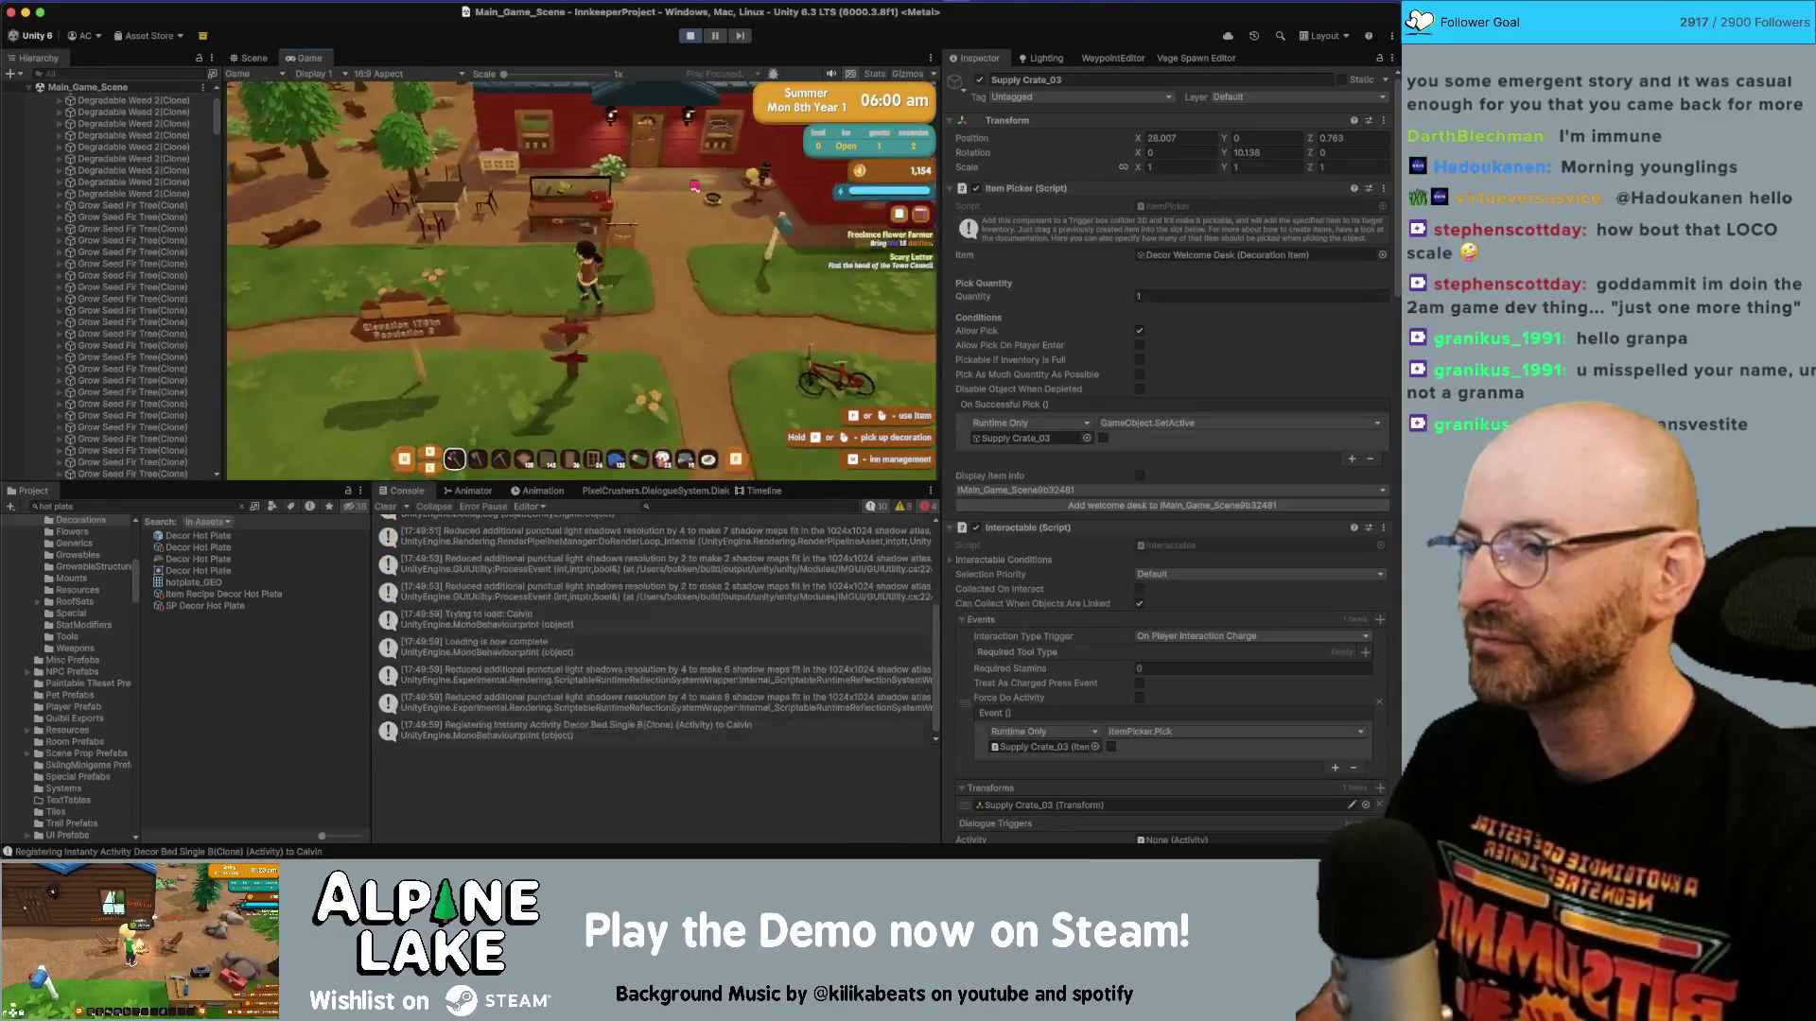
Craft an elegent bookshelf at the workbench, check breakfast hash at the cooking pot, then stop playing.
{"action": "left_click", "coordinate": [700, 417]}
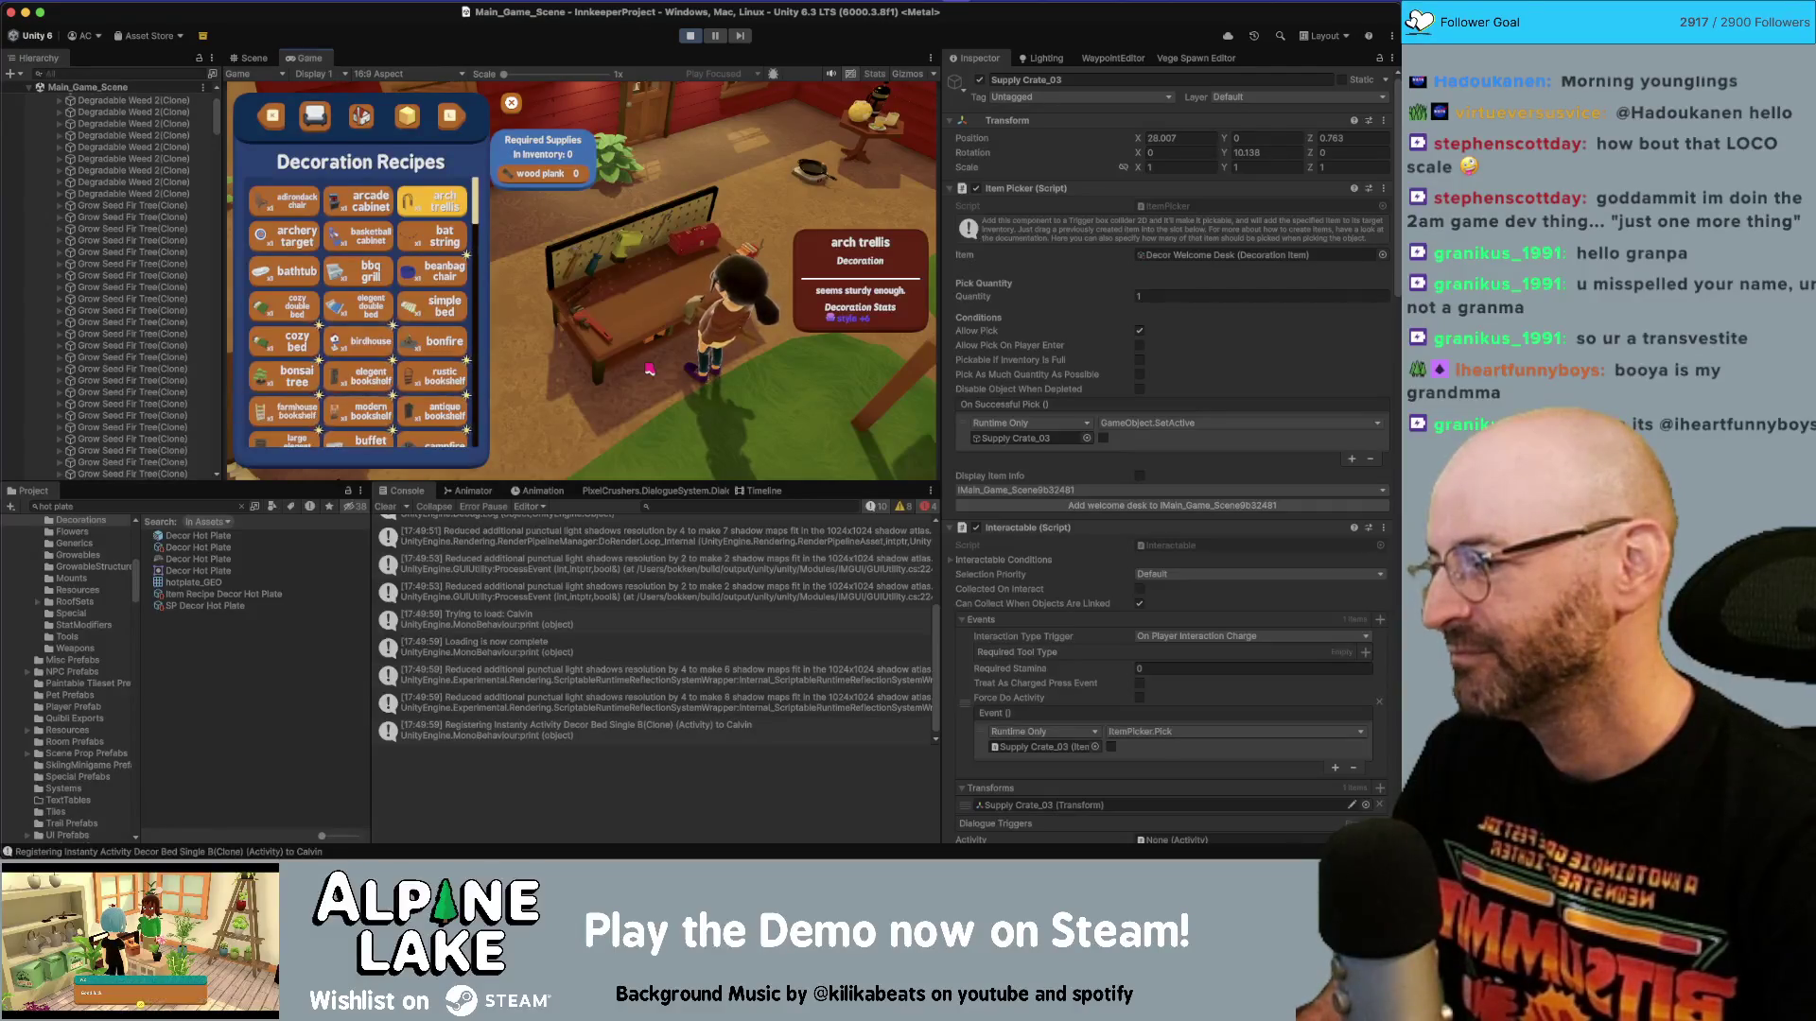
{"action": "left_click", "coordinate": [438, 338]}
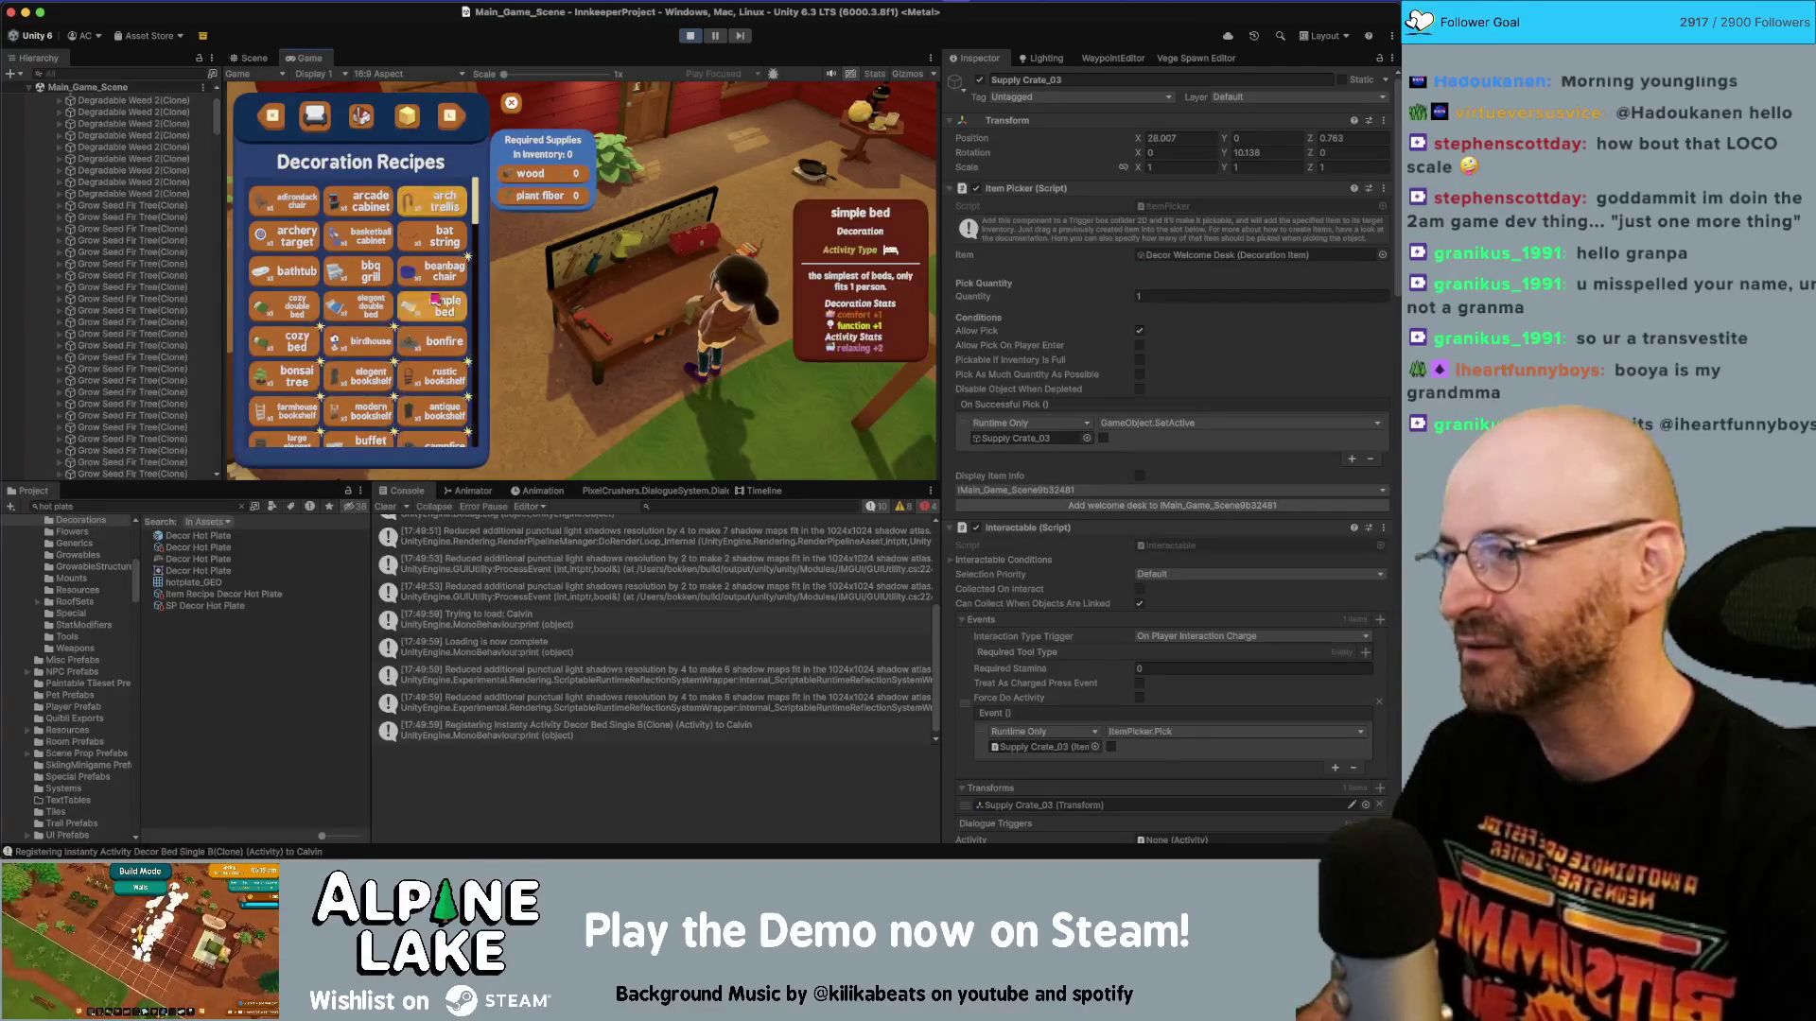
{"action": "left_click", "coordinate": [390, 386]}
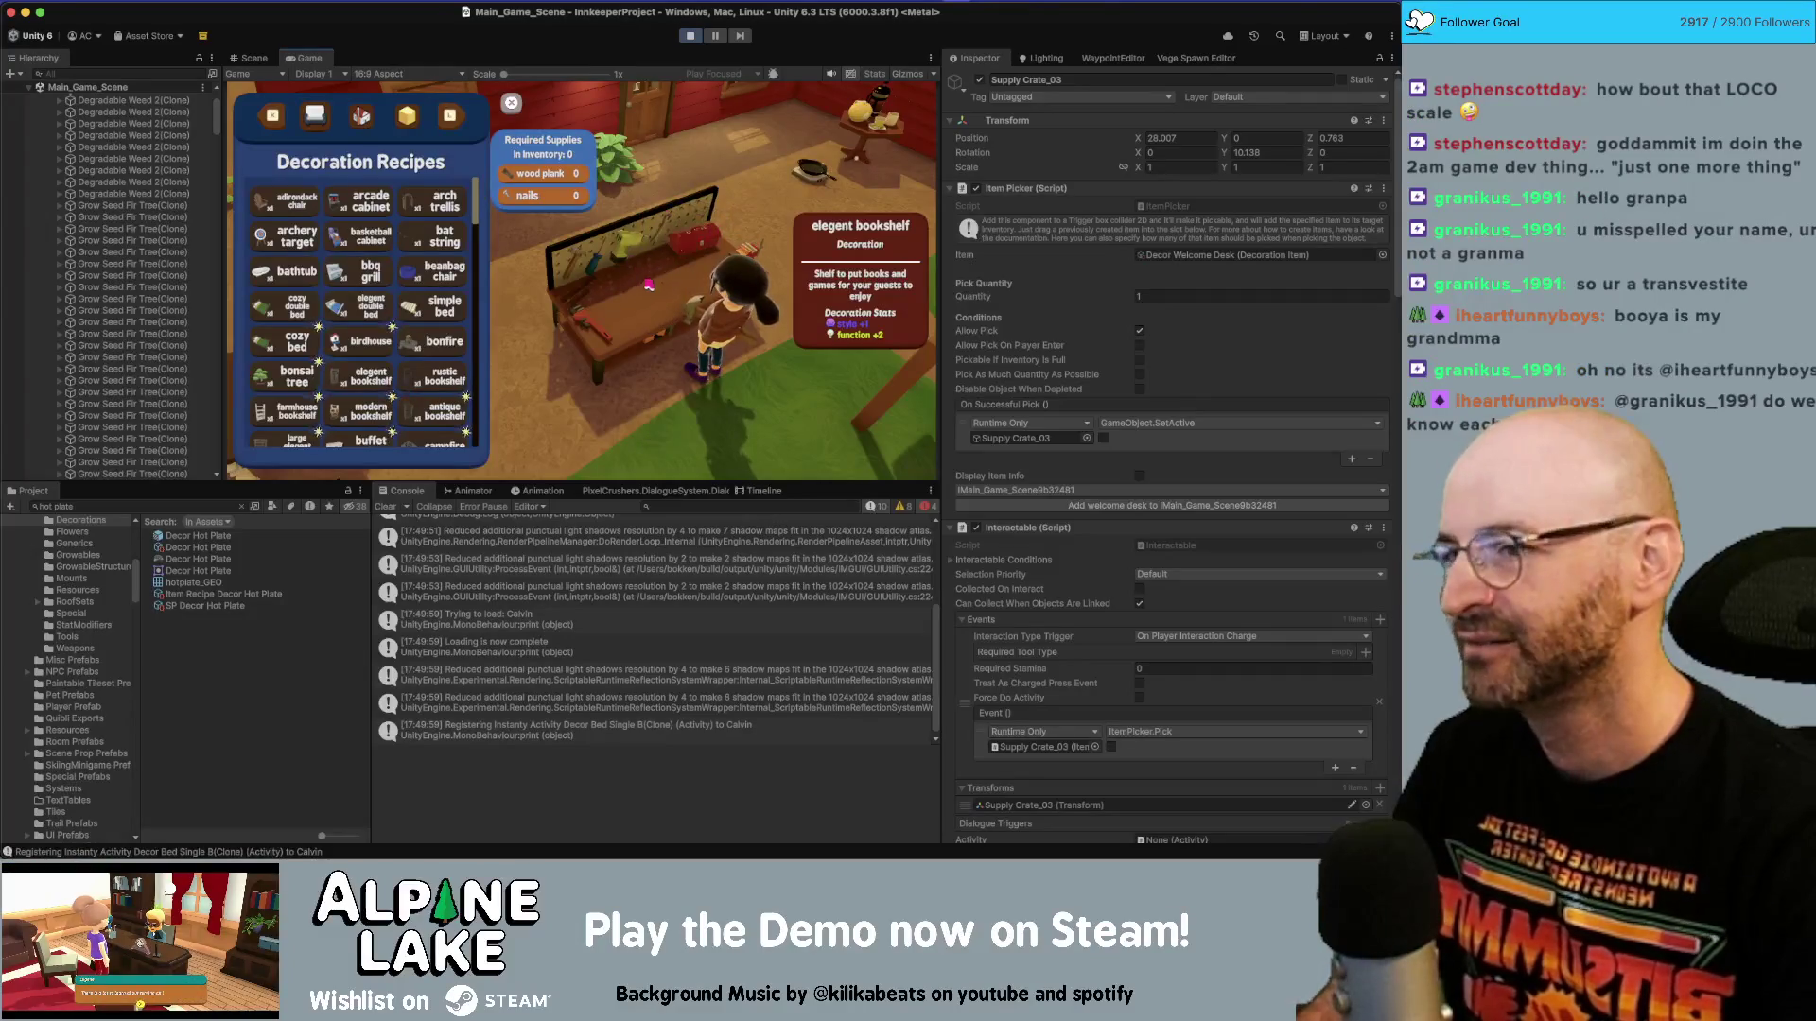
{"action": "left_click", "coordinate": [310, 350]}
{"action": "key", "text": "Escape"}
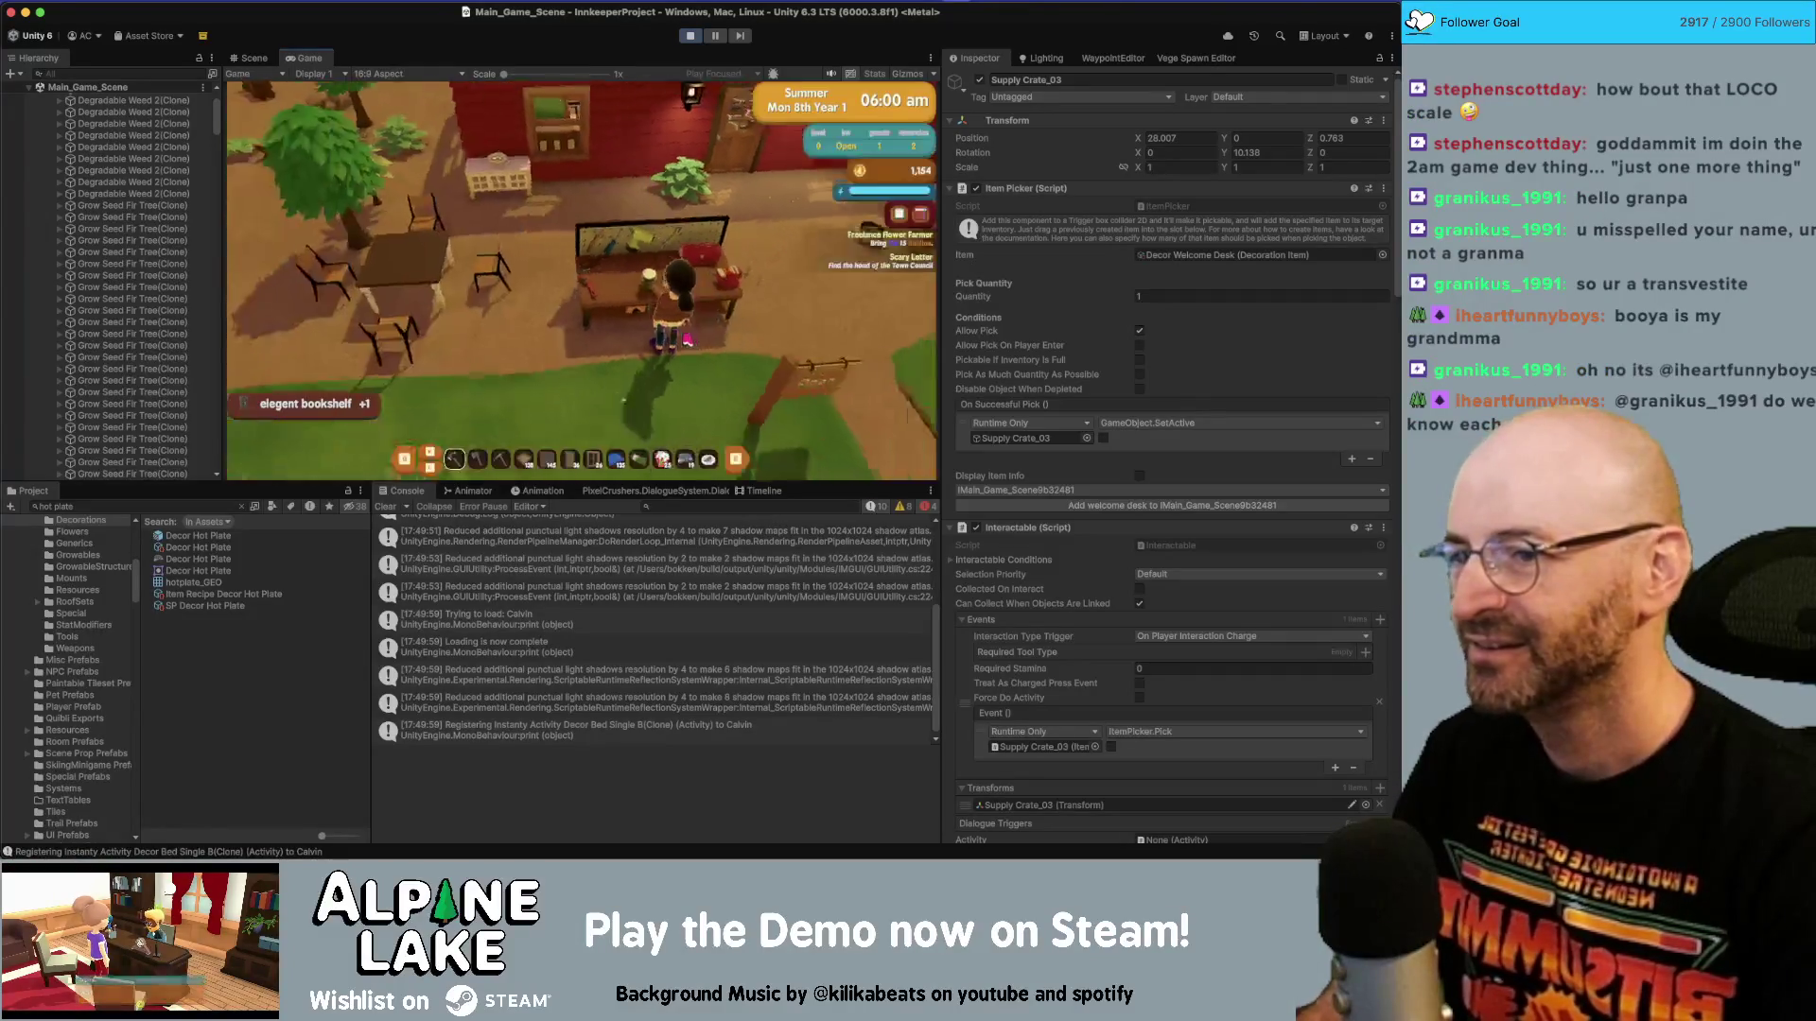
{"action": "key", "text": "e"}
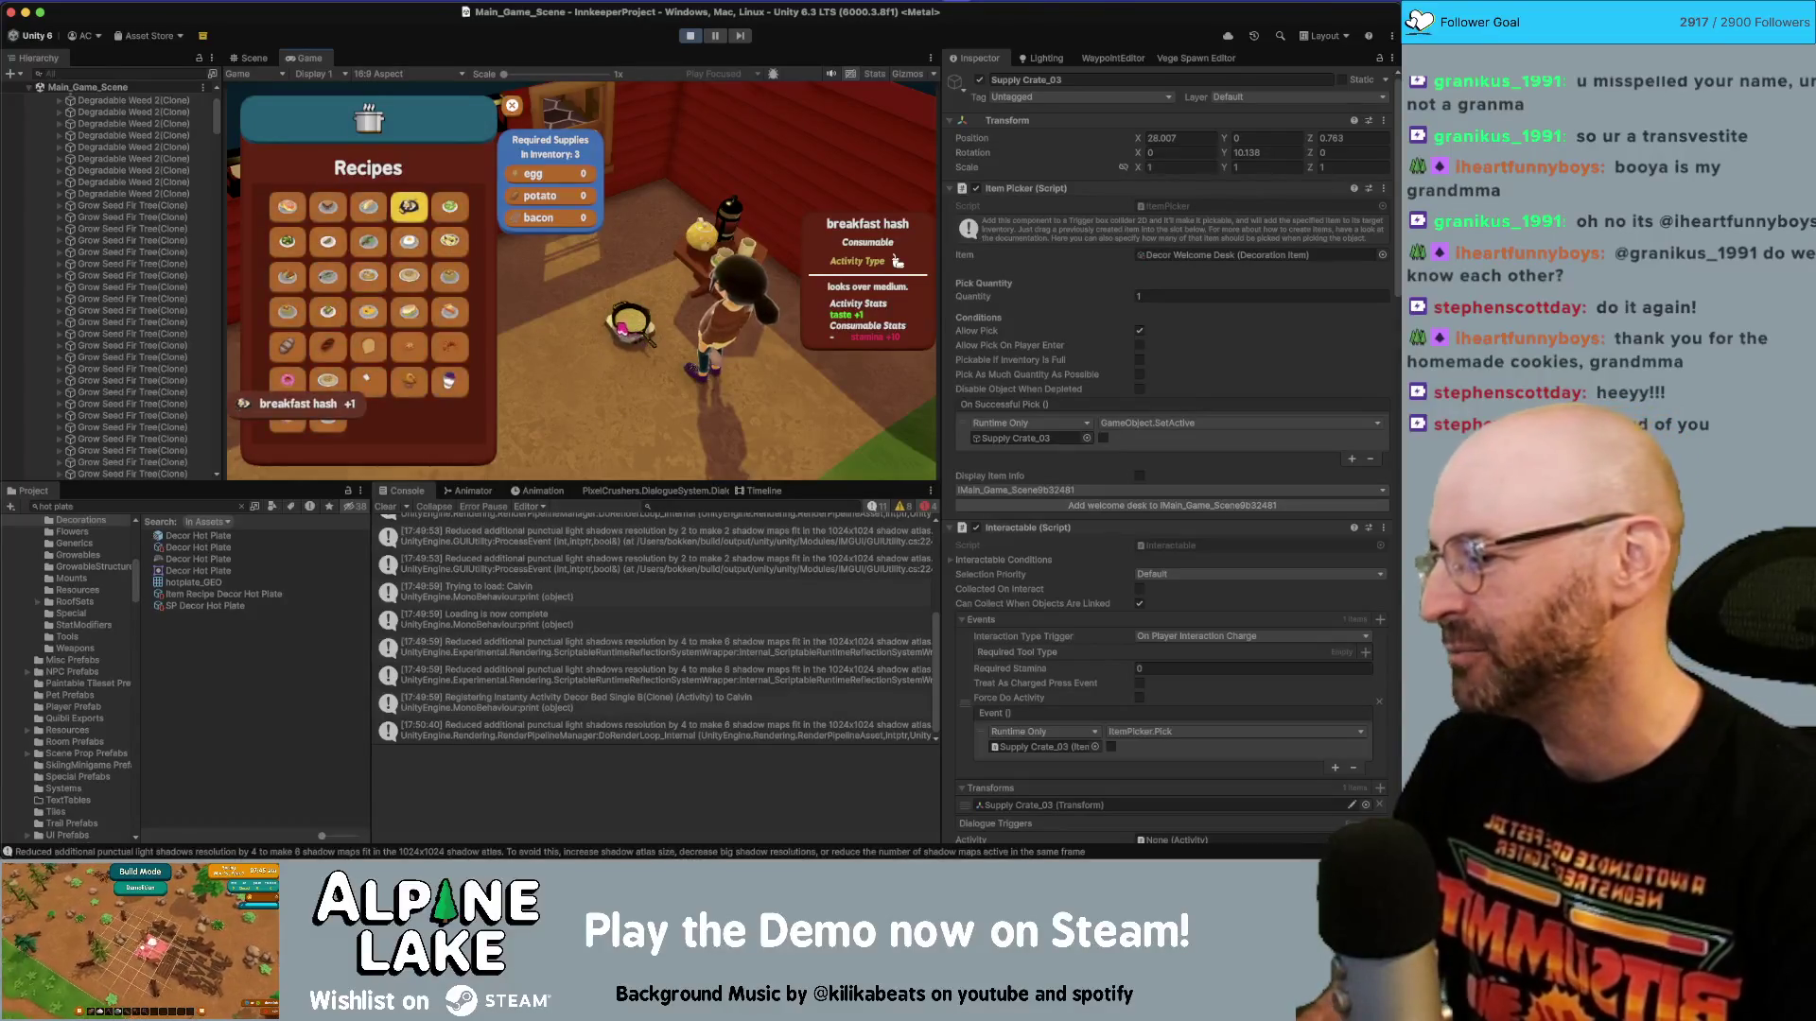
{"action": "left_click", "coordinate": [690, 35]}
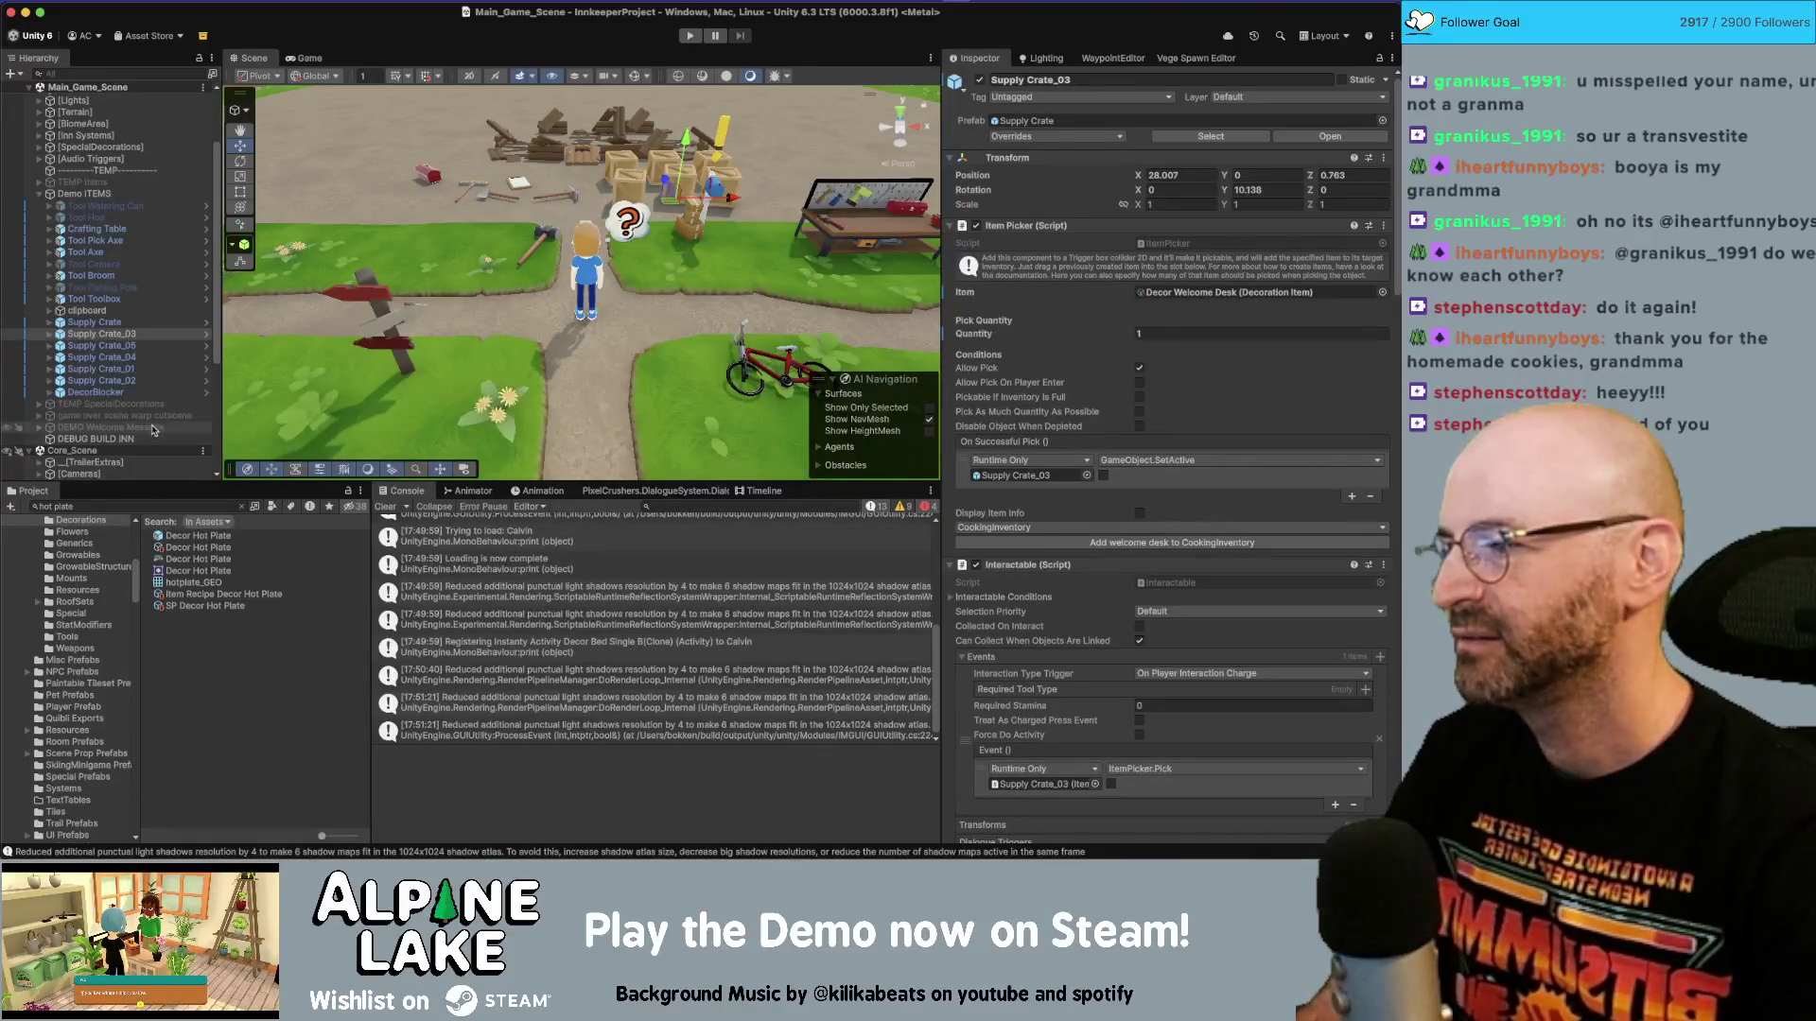
Inspect the Frying Pan prefab's DecorationPlinth, save the prefab, return to the scene and replay.
{"action": "left_click", "coordinate": [168, 504]}
{"action": "type", "text": "frying pan"}
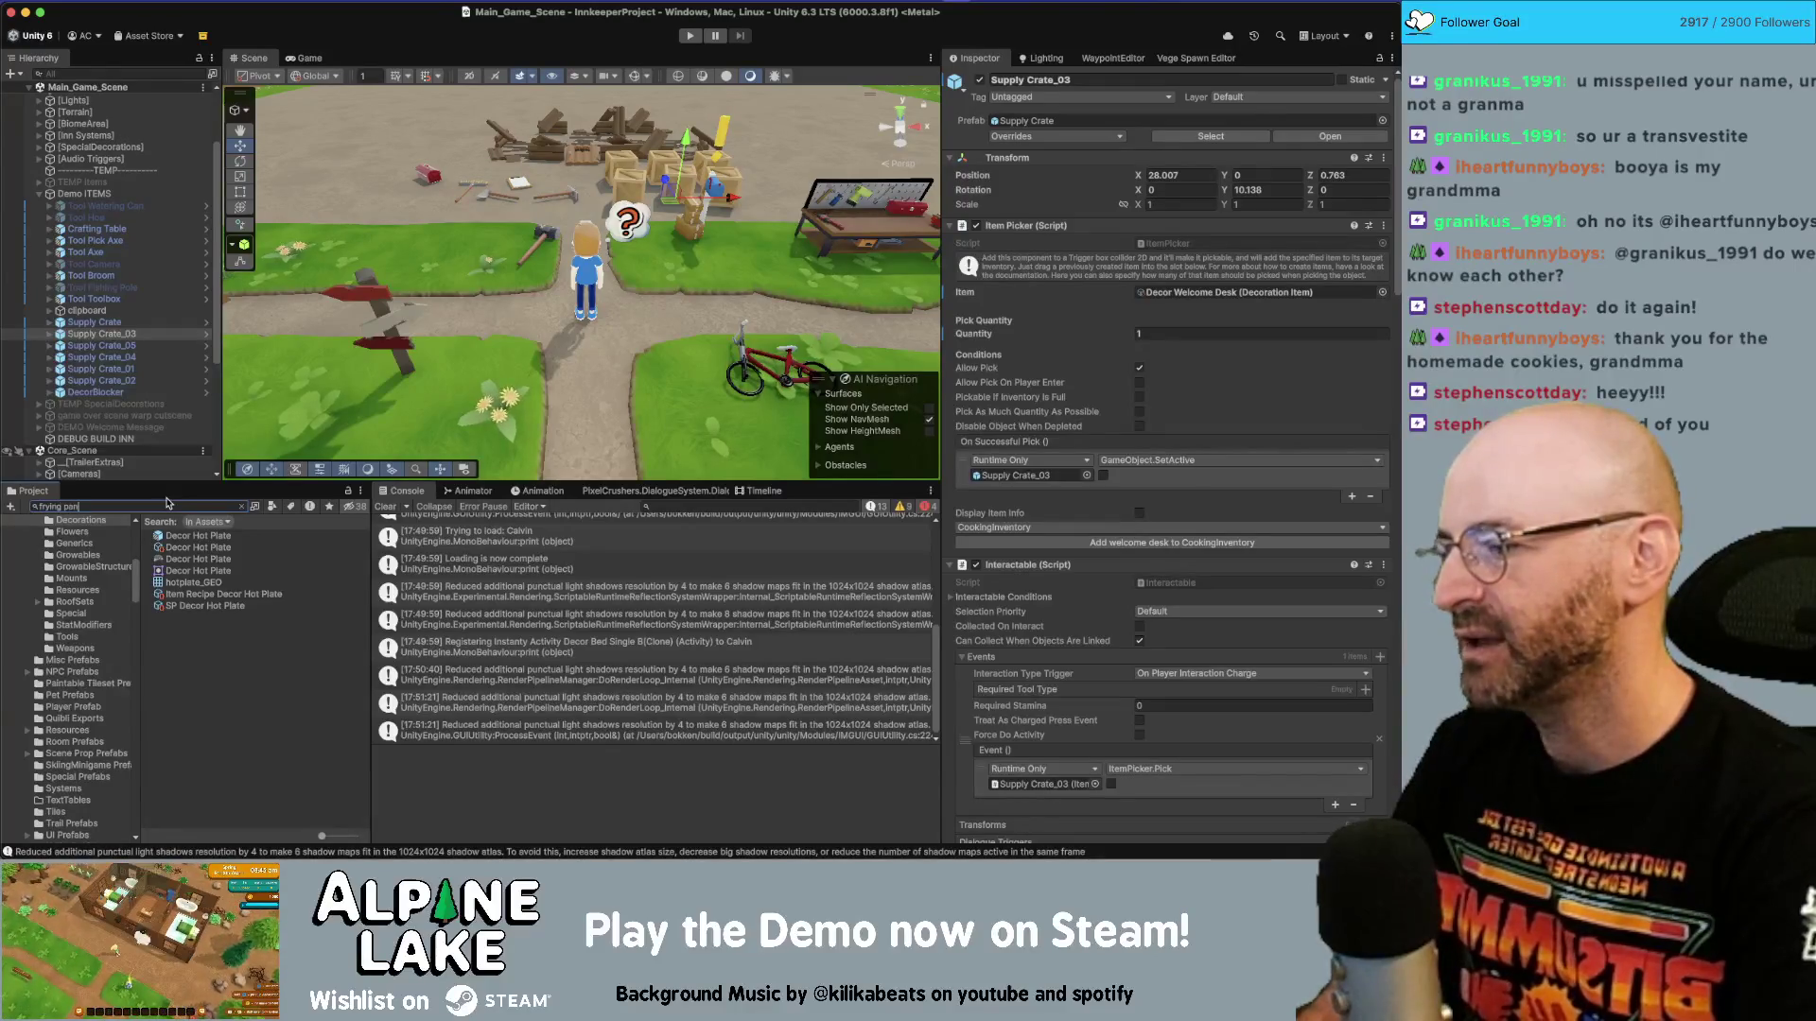
{"action": "double_click", "coordinate": [190, 535]}
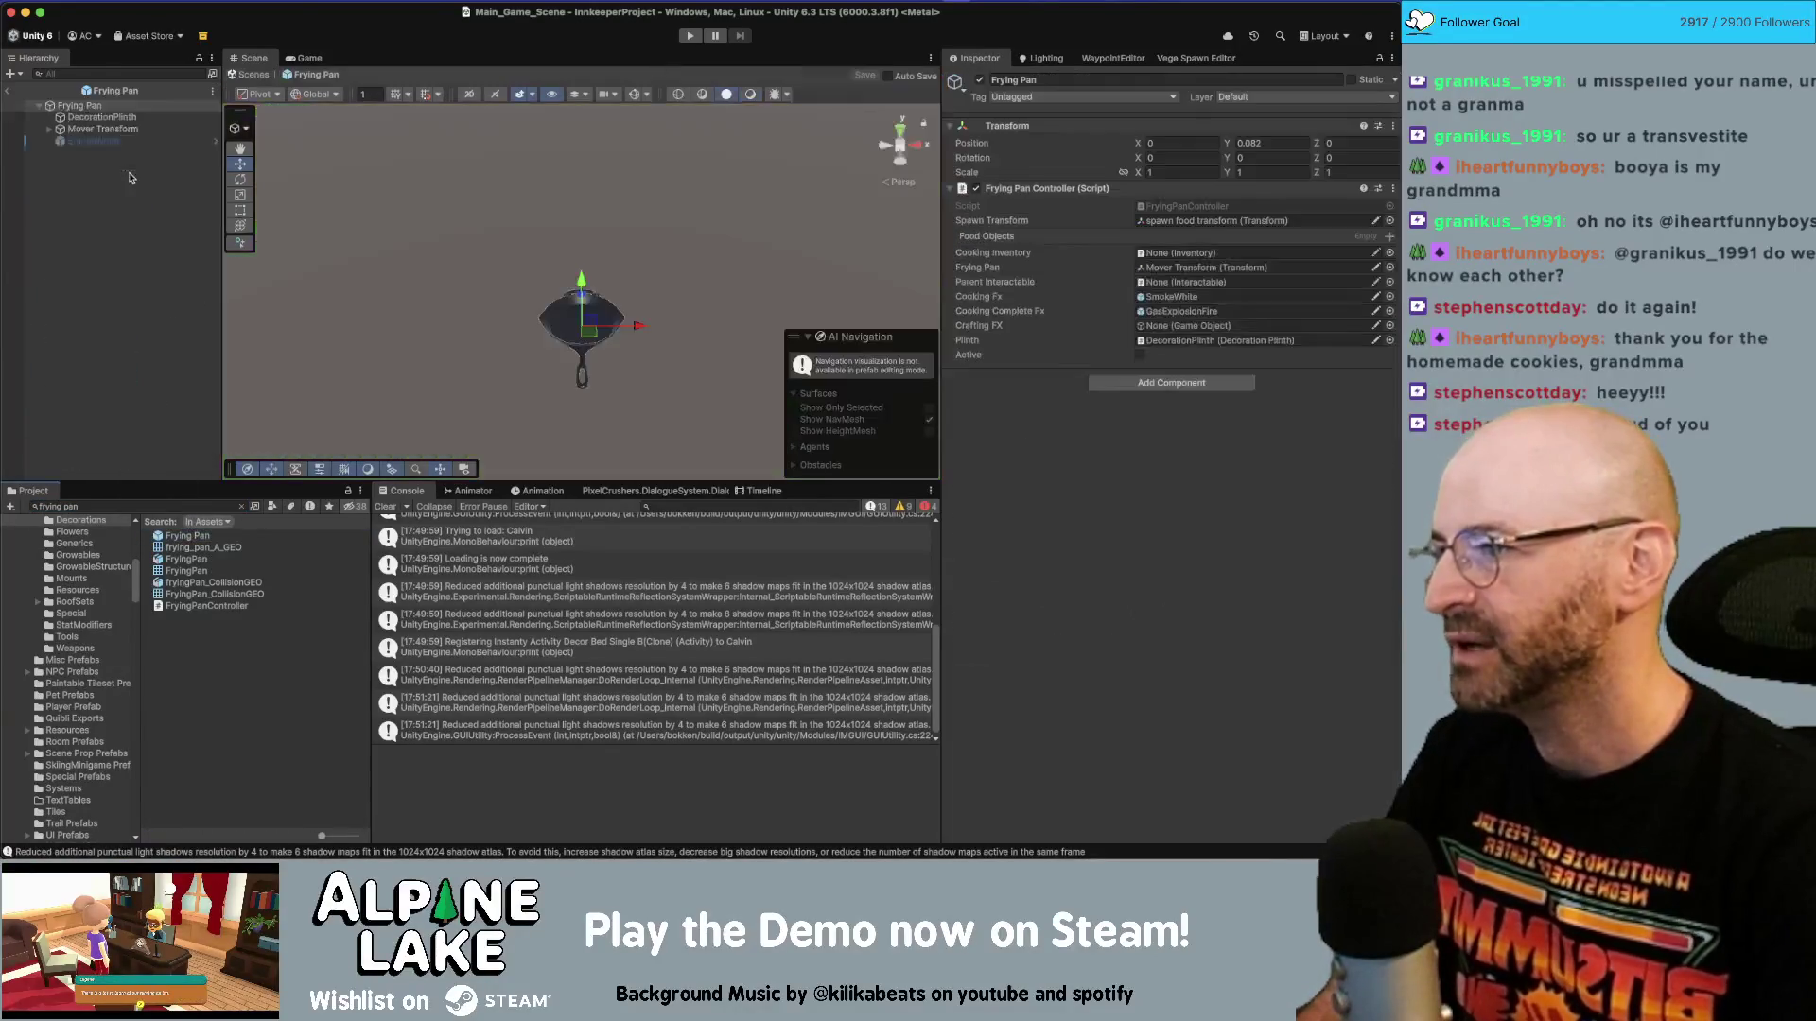
{"action": "left_click", "coordinate": [110, 118]}
{"action": "mouse_move", "coordinate": [580, 397]}
{"action": "left_mouse_down"}
{"action": "mouse_move", "coordinate": [580, 292]}
{"action": "mouse_move", "coordinate": [595, 301]}
{"action": "left_mouse_up"}
{"action": "key", "text": "ctrl+s"}
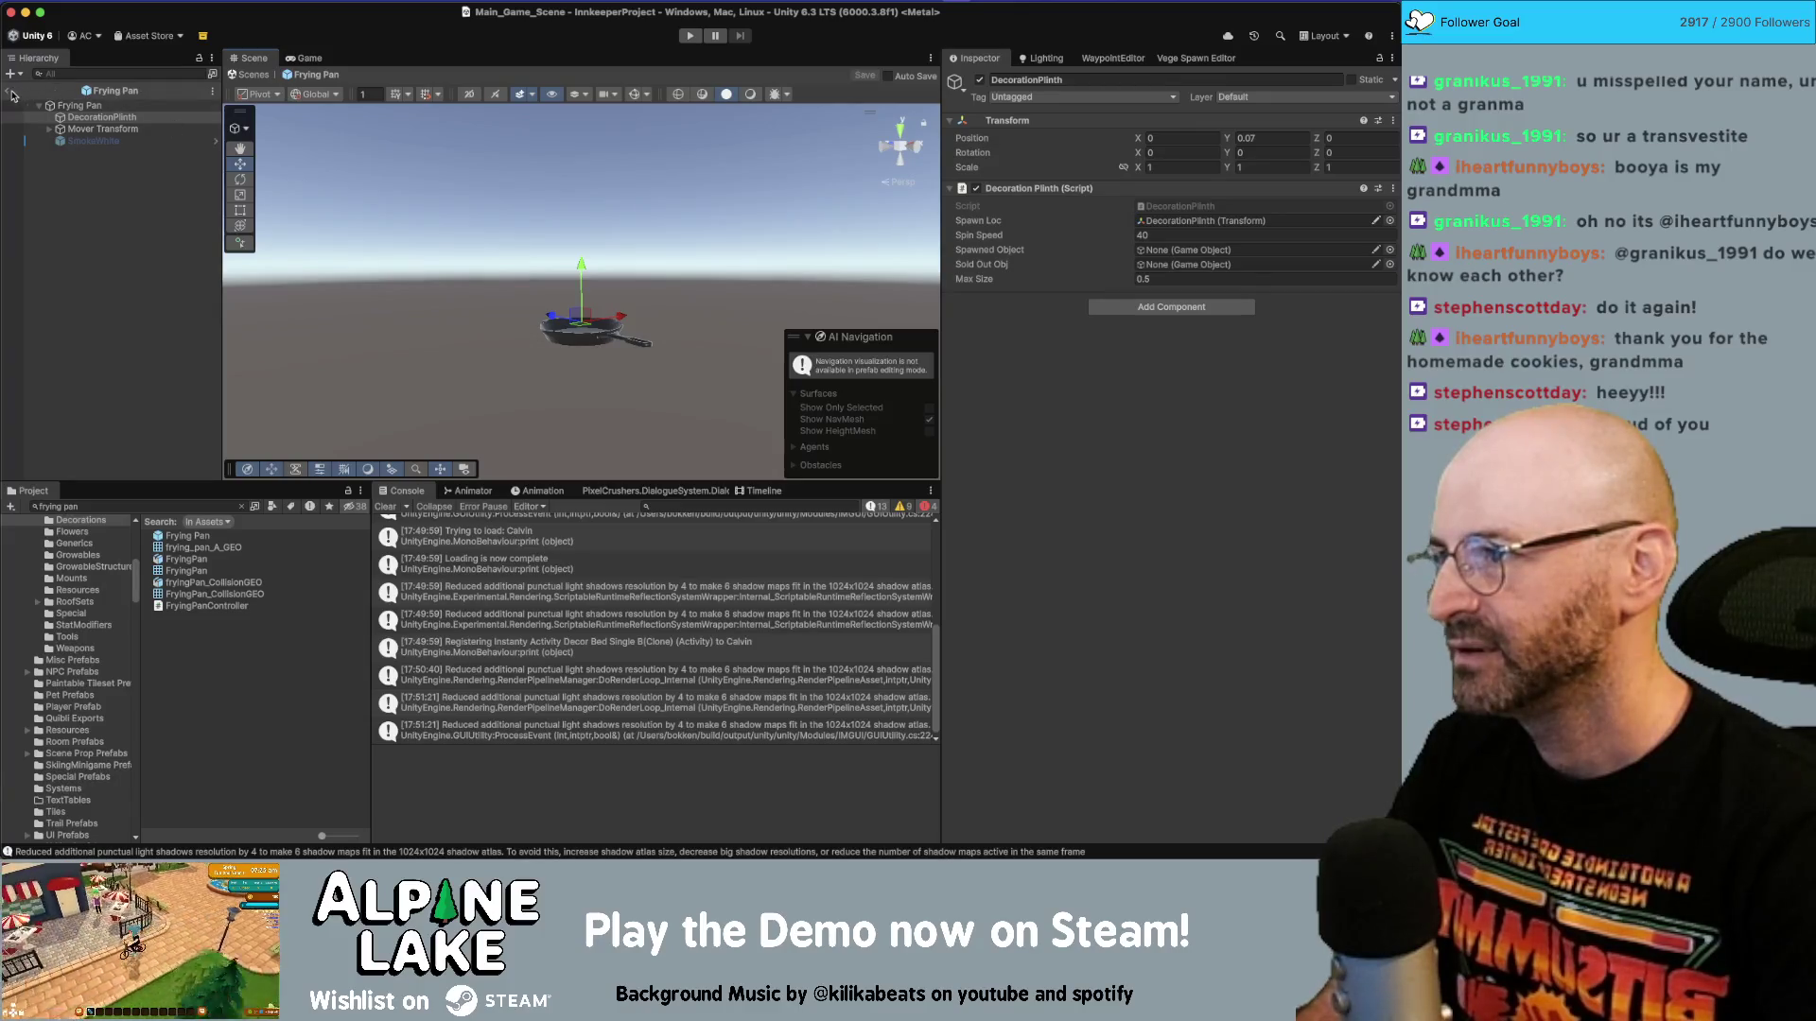
{"action": "left_click", "coordinate": [11, 91]}
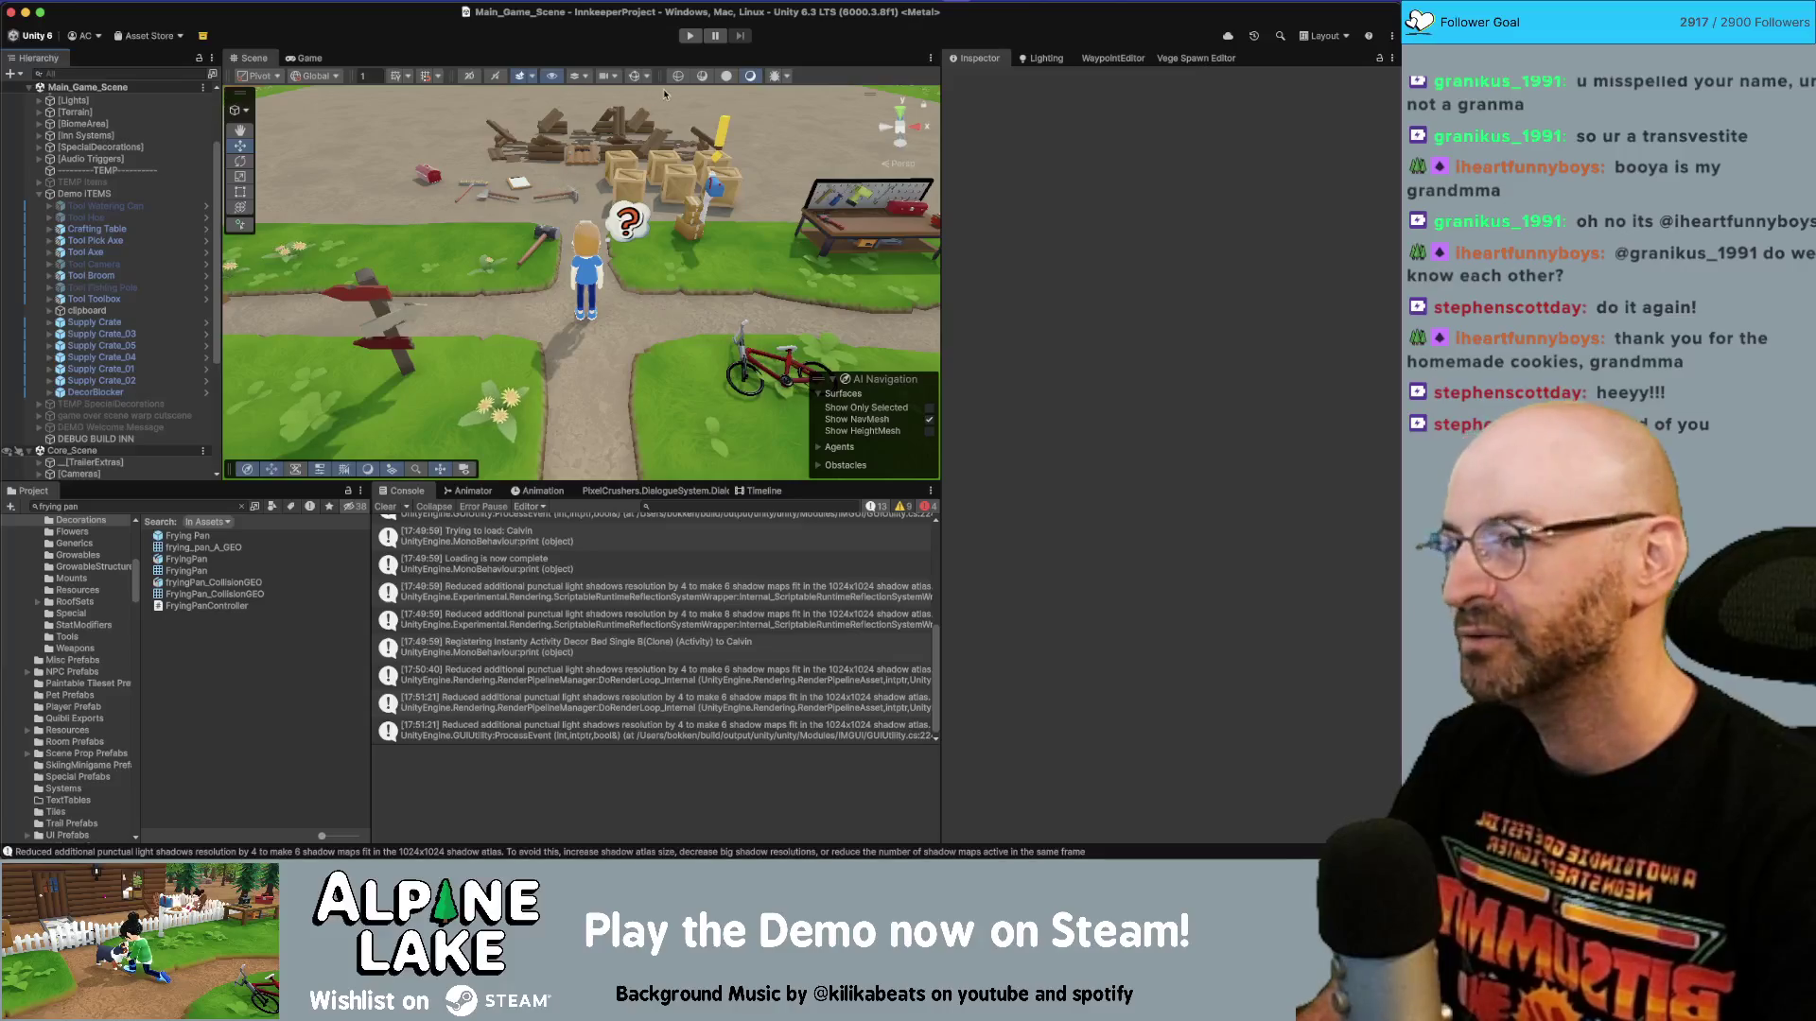
{"action": "left_click", "coordinate": [689, 35]}
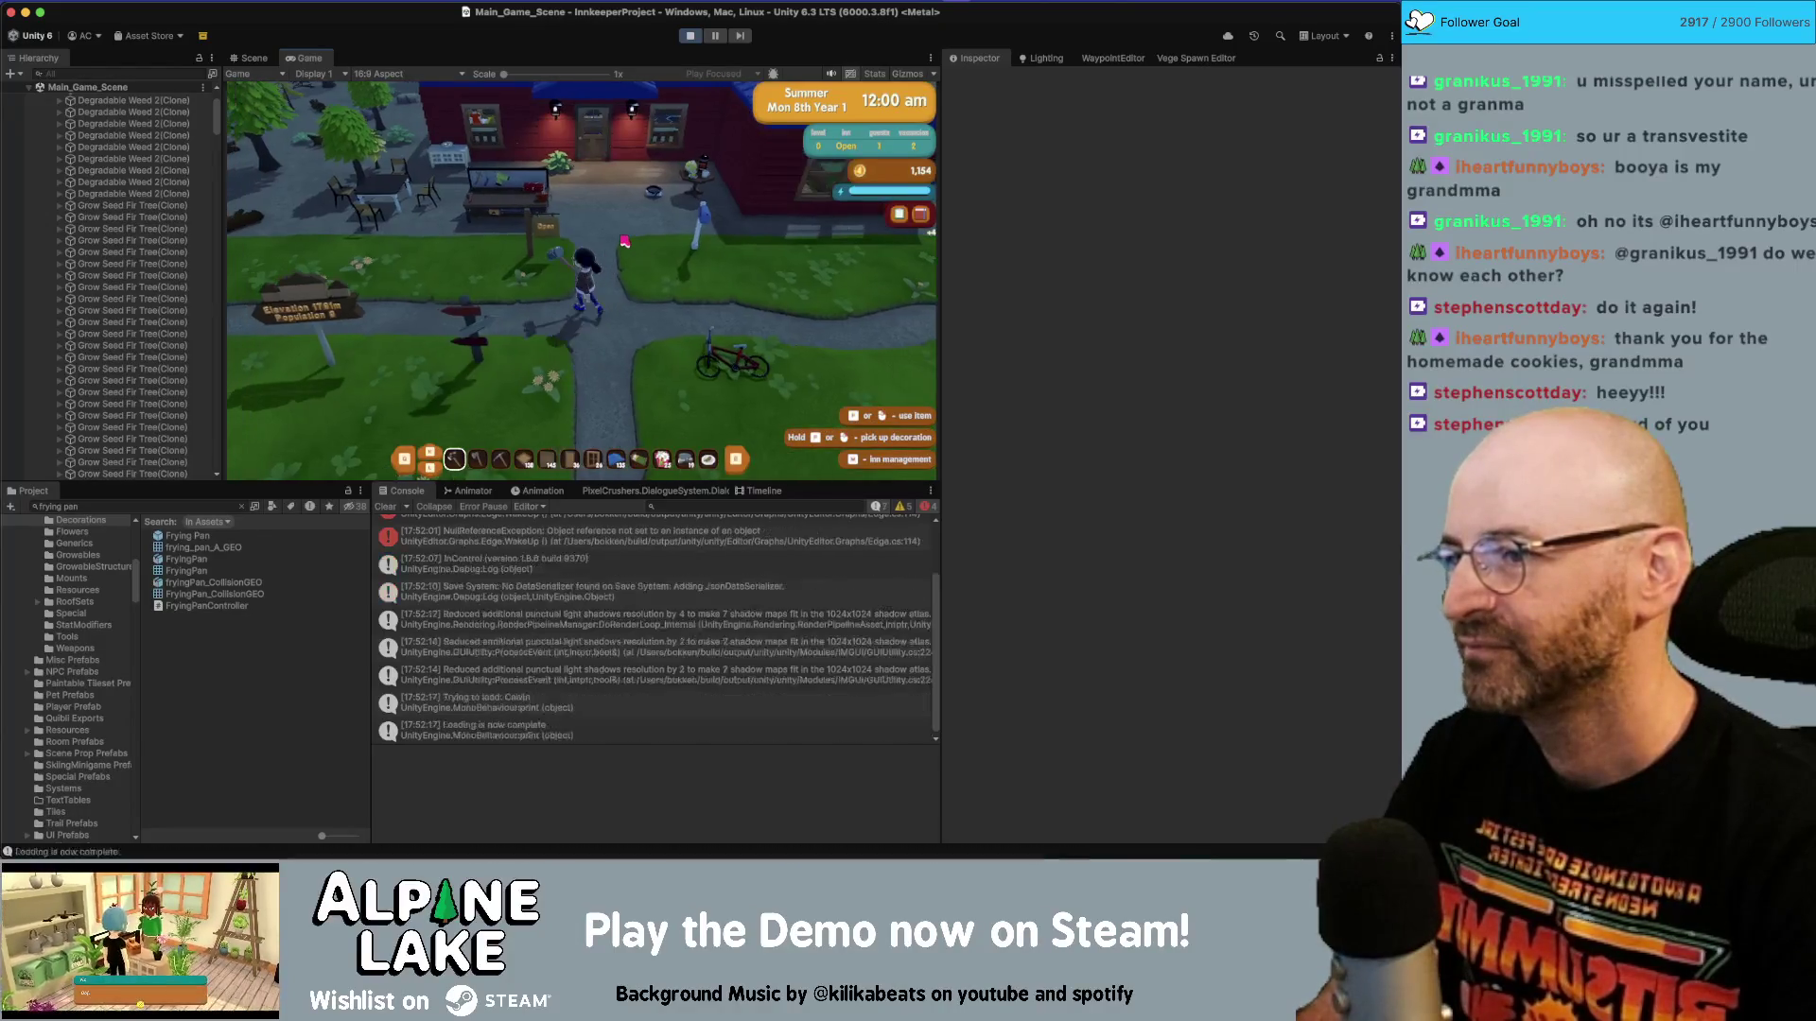
{"action": "key", "text": "e"}
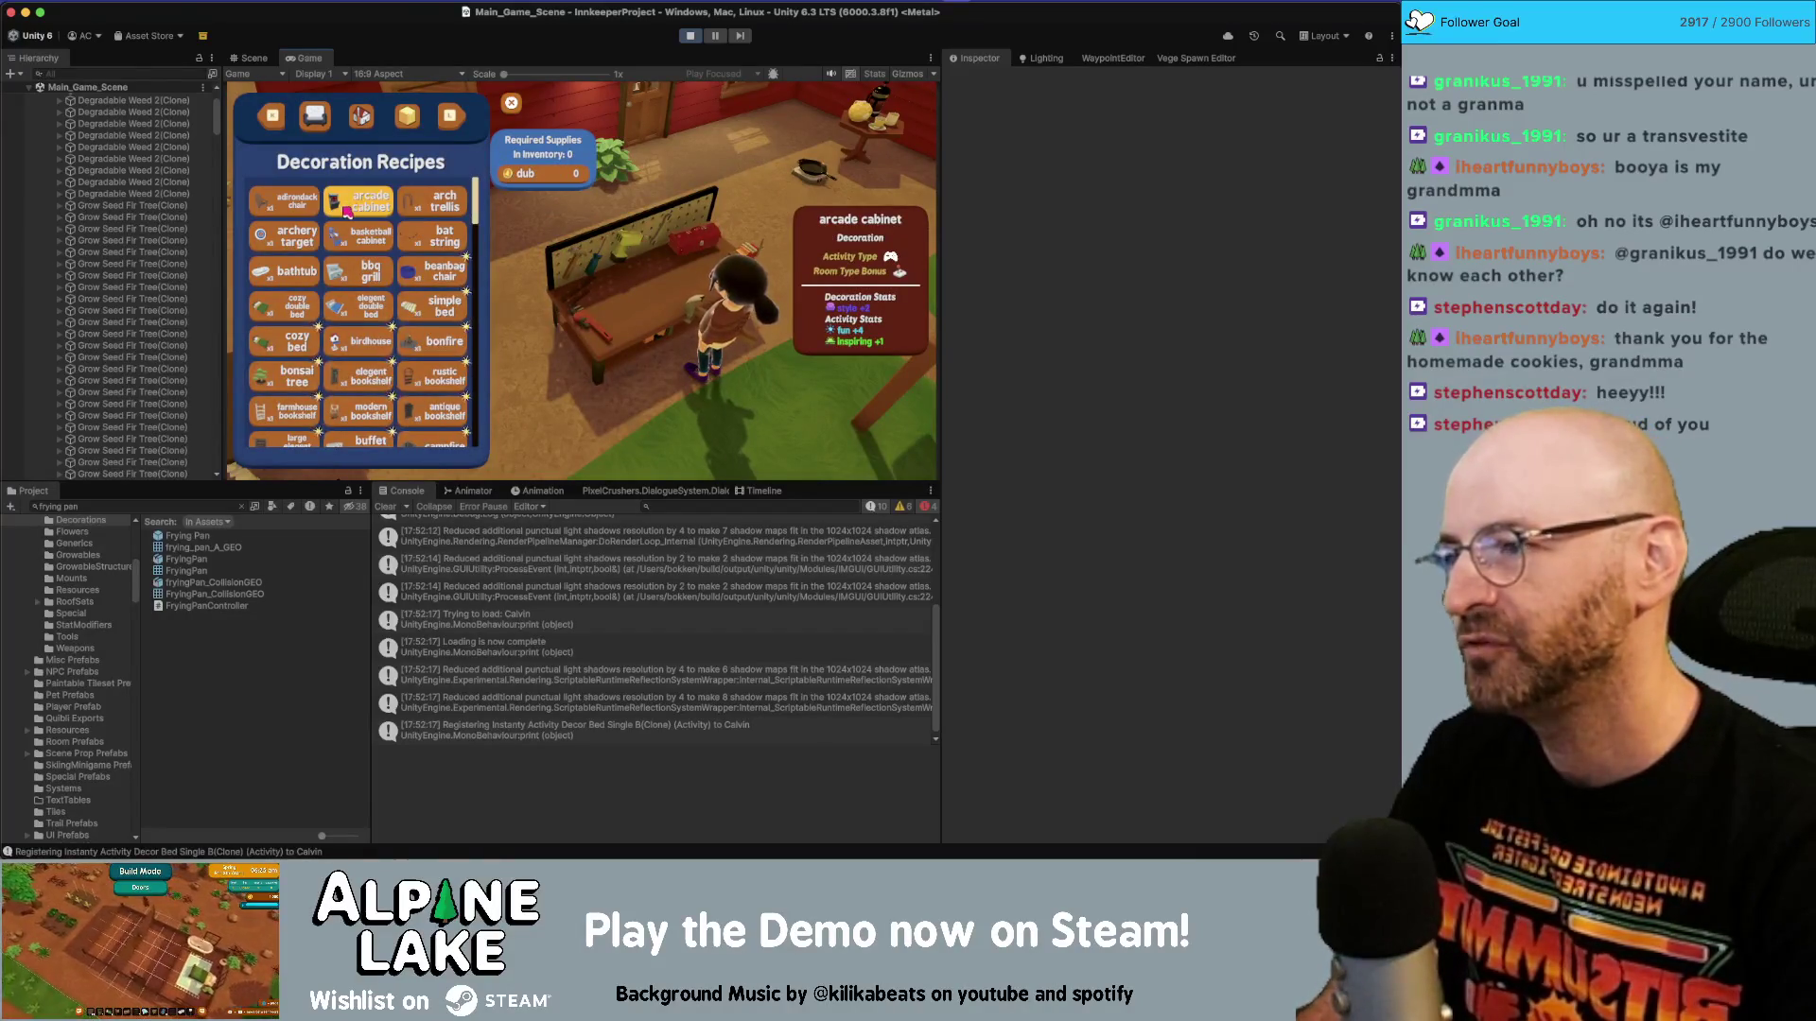
{"action": "left_click", "coordinate": [347, 210]}
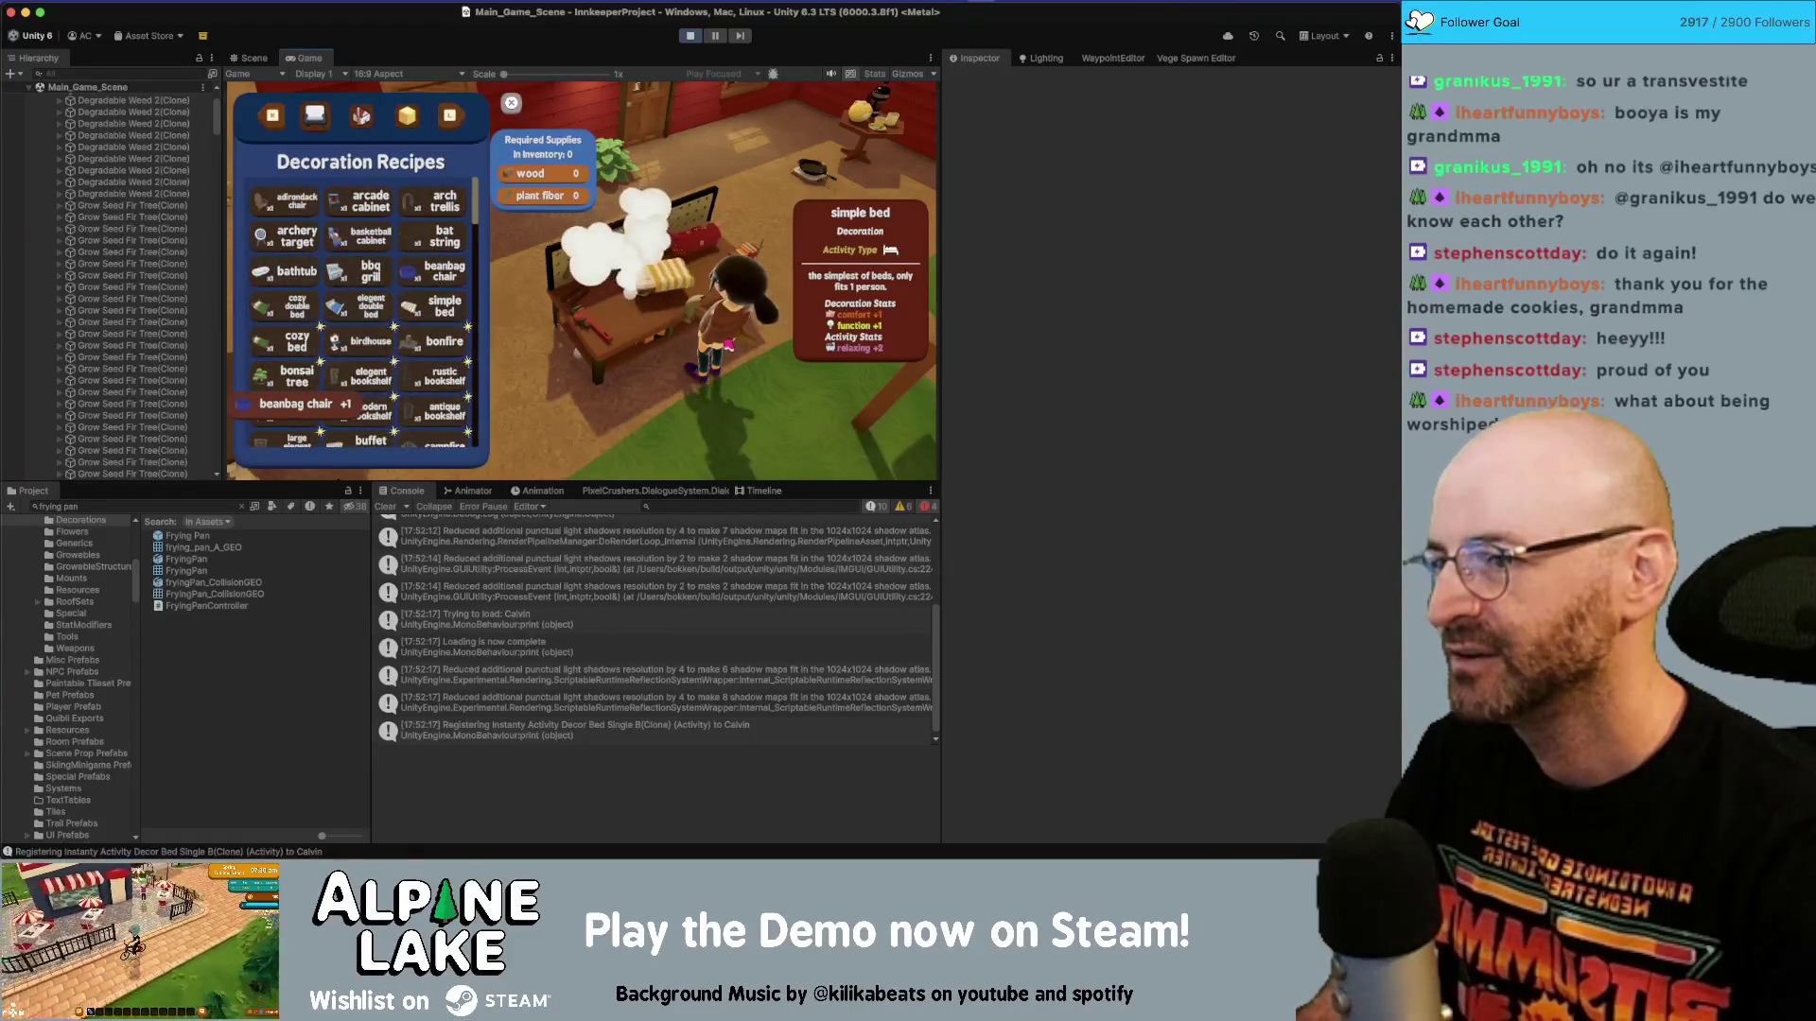
{"action": "key", "text": "w"}
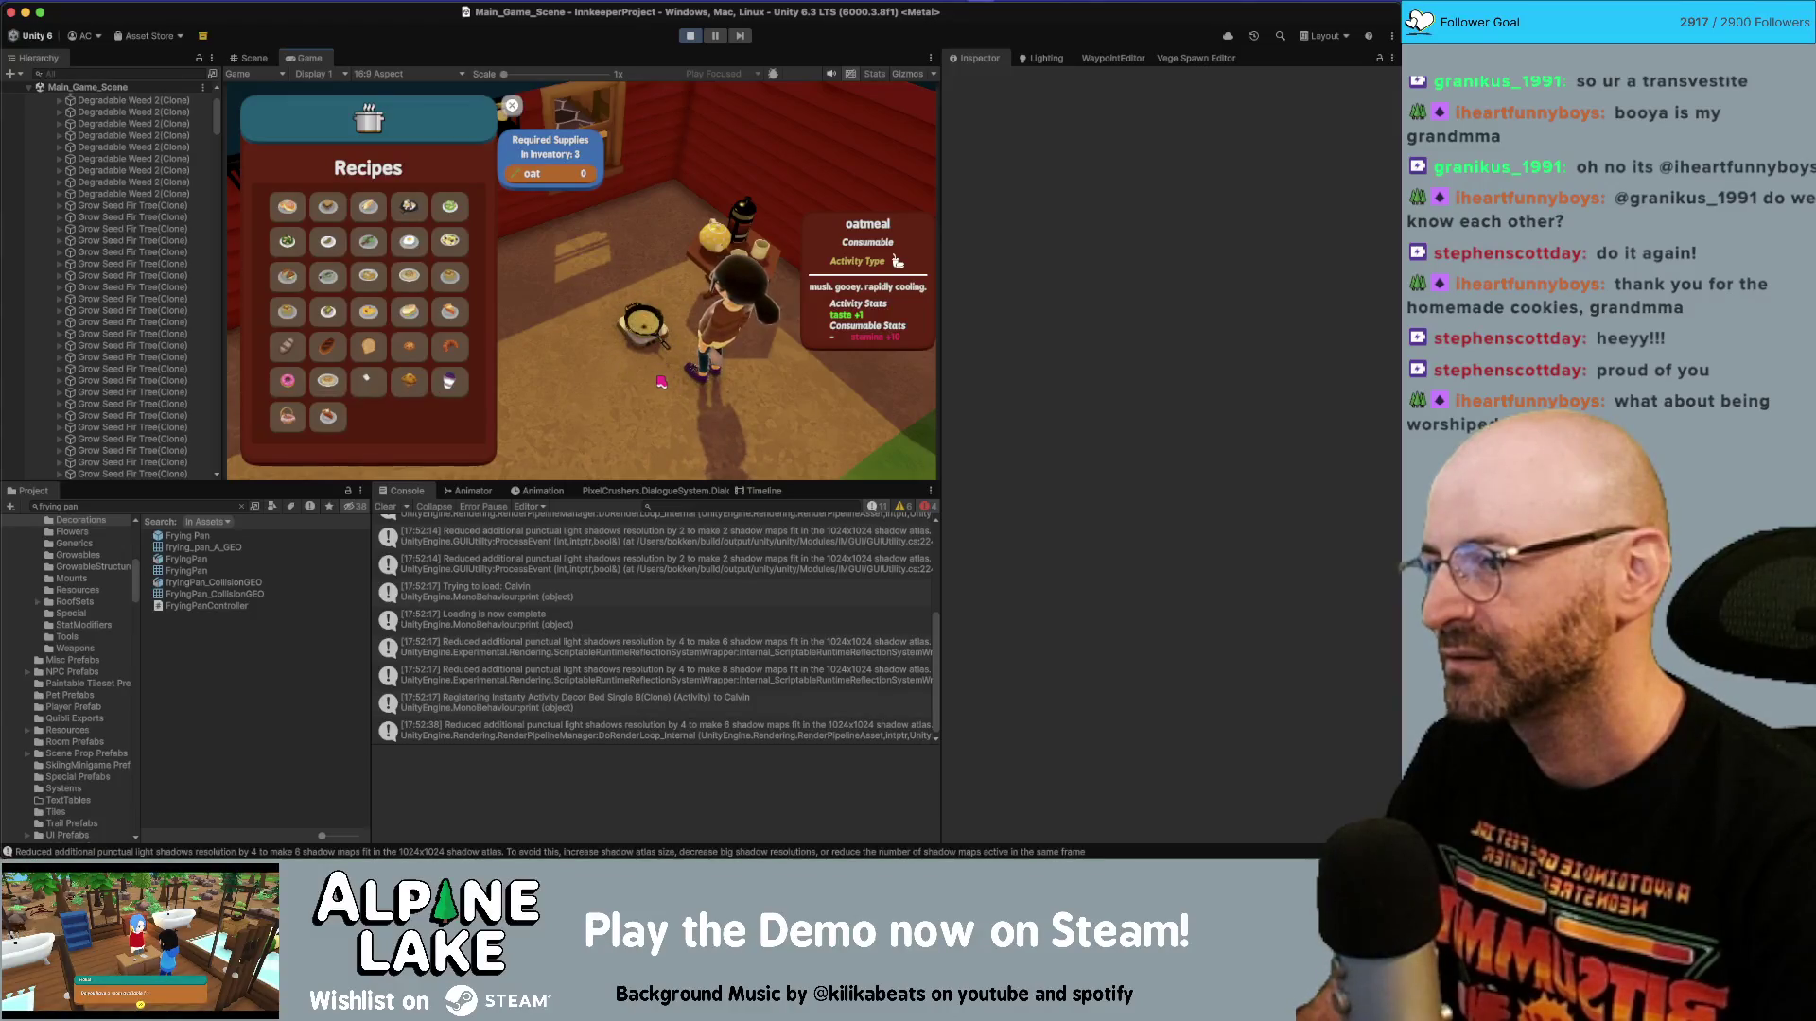
{"action": "left_click", "coordinate": [690, 35]}
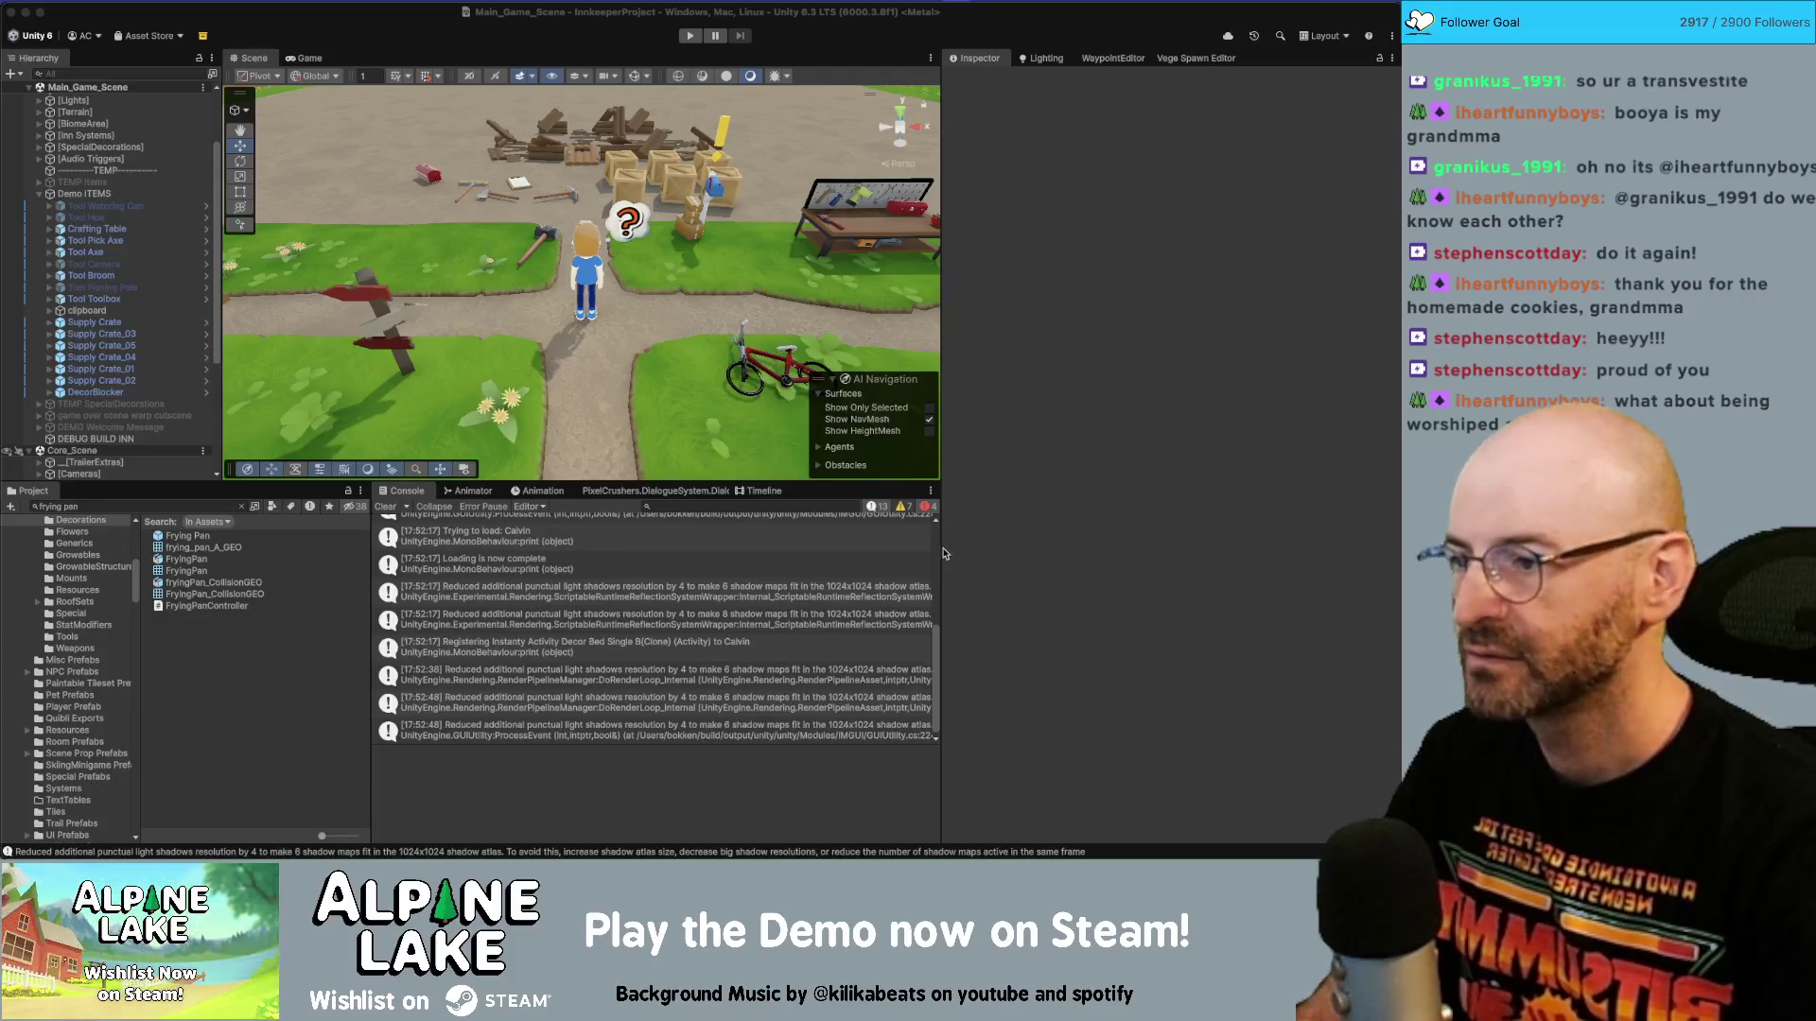
{"action": "key", "text": "super+Tab"}
Duplicate the scale tween hash line from line 111 above the ScaleTo call.
{"action": "scroll", "coordinate": [526, 537], "scroll_direction": "down", "scroll_amount": 1}
{"action": "scroll", "coordinate": [527, 538], "scroll_direction": "down", "scroll_amount": 1}
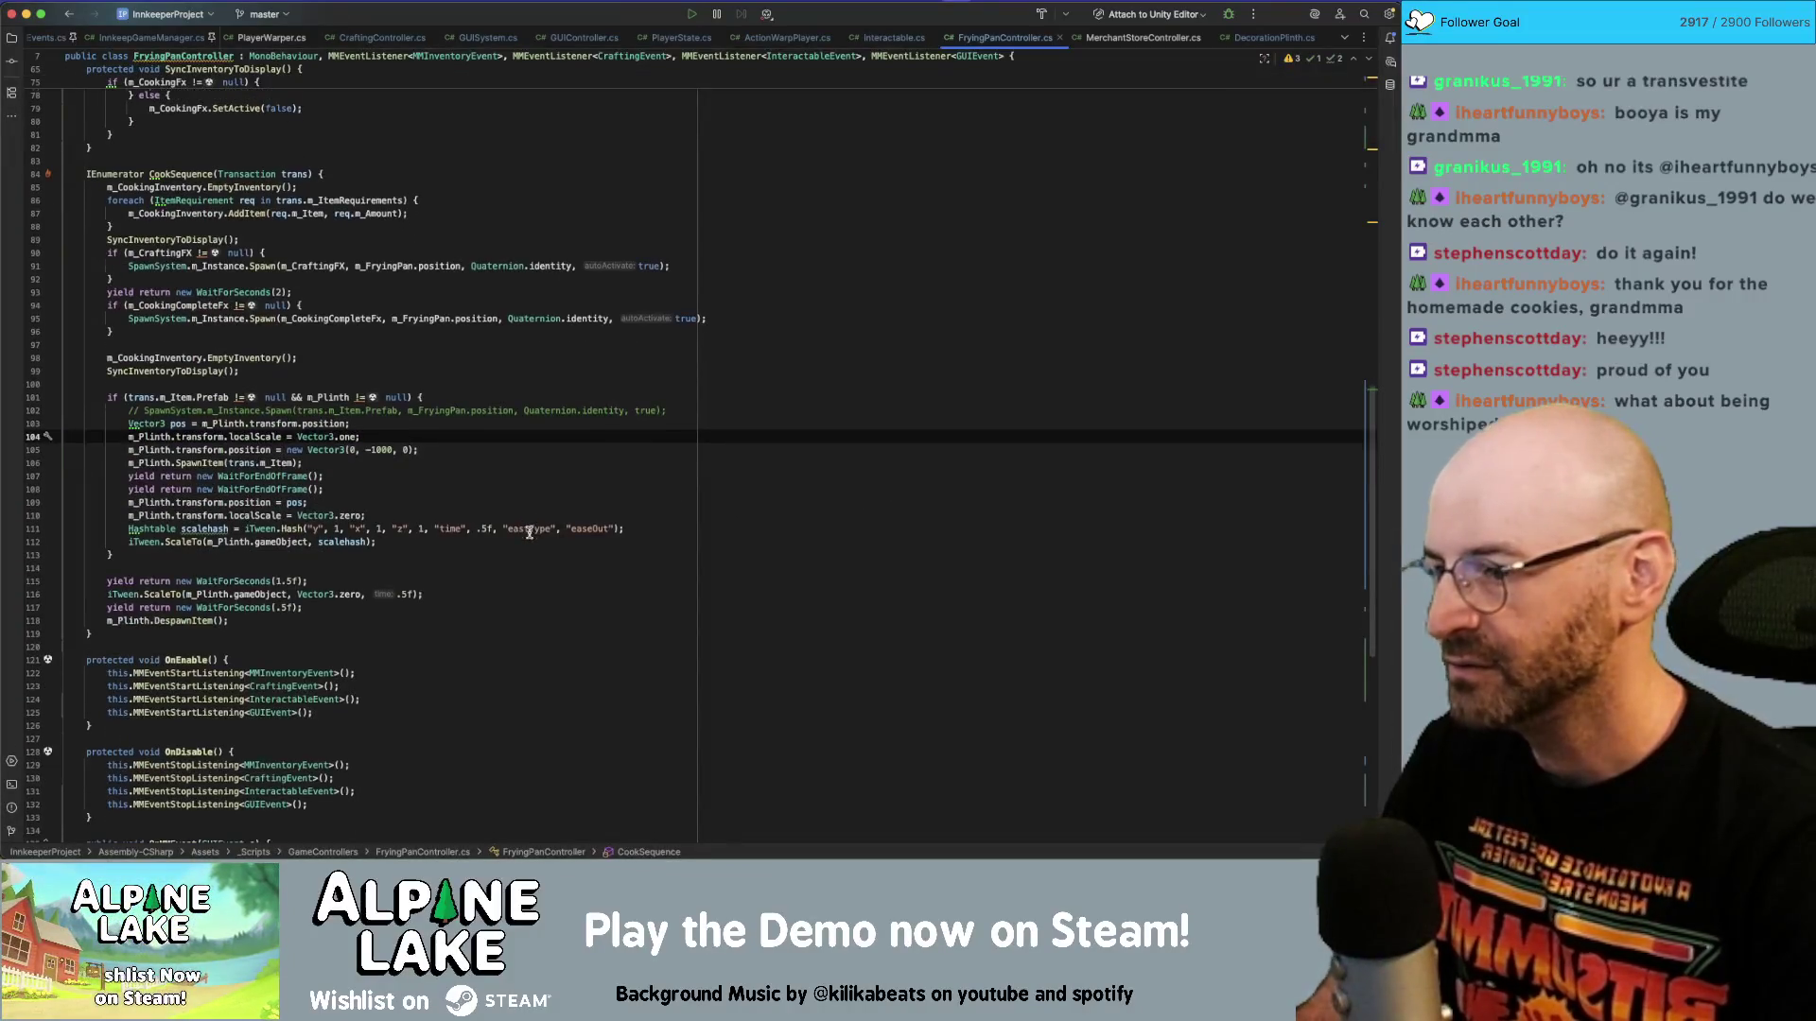
{"action": "left_click", "coordinate": [527, 530]}
{"action": "type", "text": "t"}
{"action": "key", "text": "super+shift+Left"}
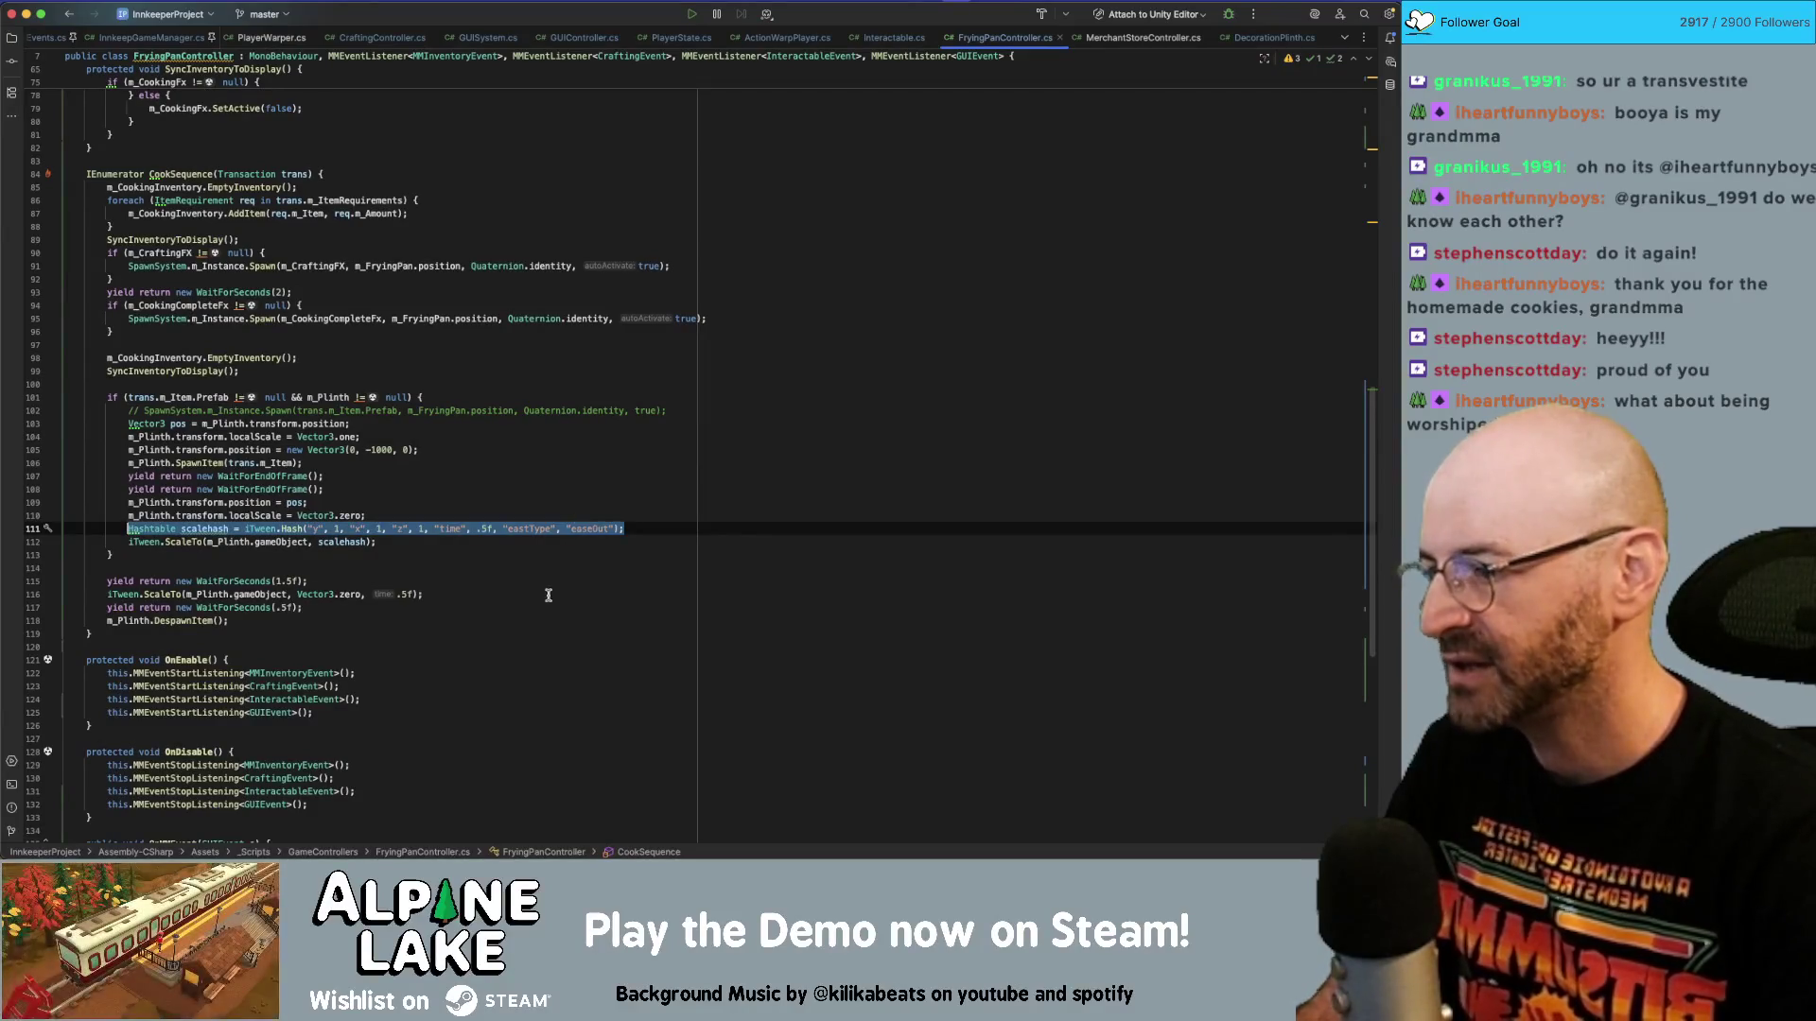
{"action": "key", "text": "super+c"}
{"action": "left_click", "coordinate": [548, 595]}
{"action": "key", "text": "Up"}
{"action": "key", "text": "Return"}
{"action": "key", "text": "super+v"}
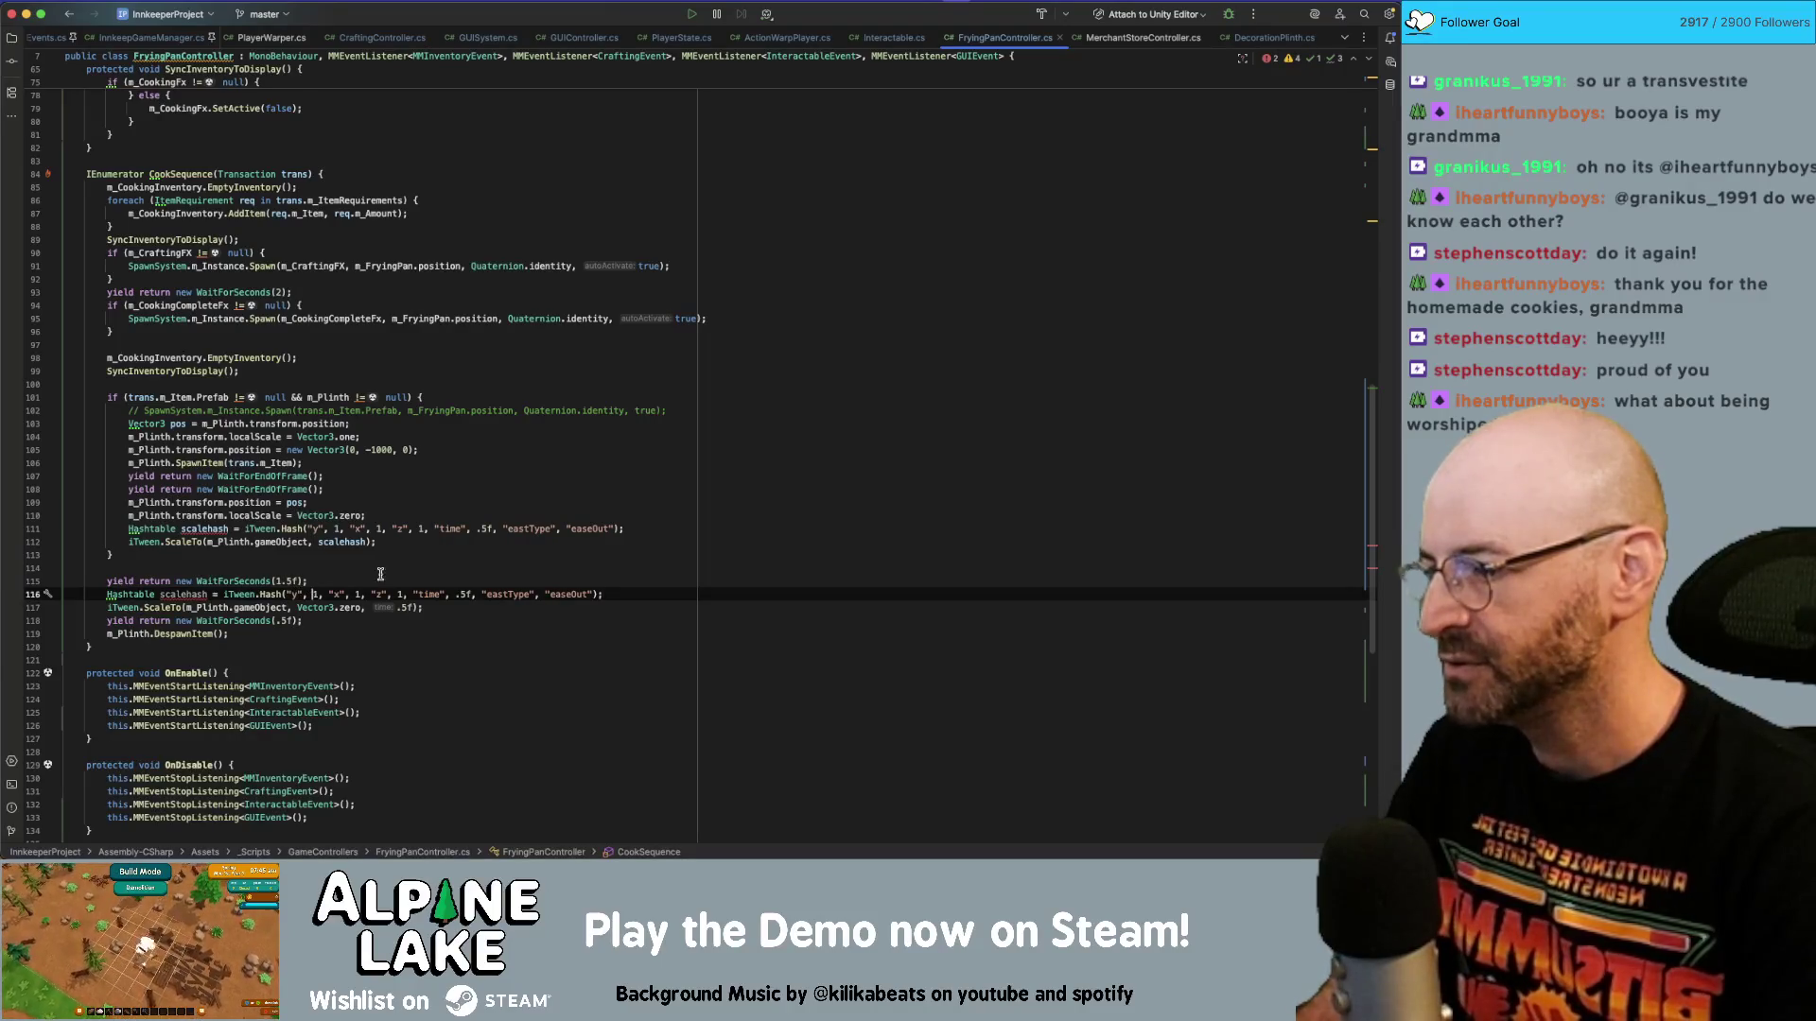
Set the duplicated hash's x, y and z scale targets to 0.
{"action": "key", "text": "Delete"}
{"action": "type", "text": "0"}
{"action": "key", "text": "Right"}
{"action": "key", "text": "Right"}
{"action": "key", "text": "Right"}
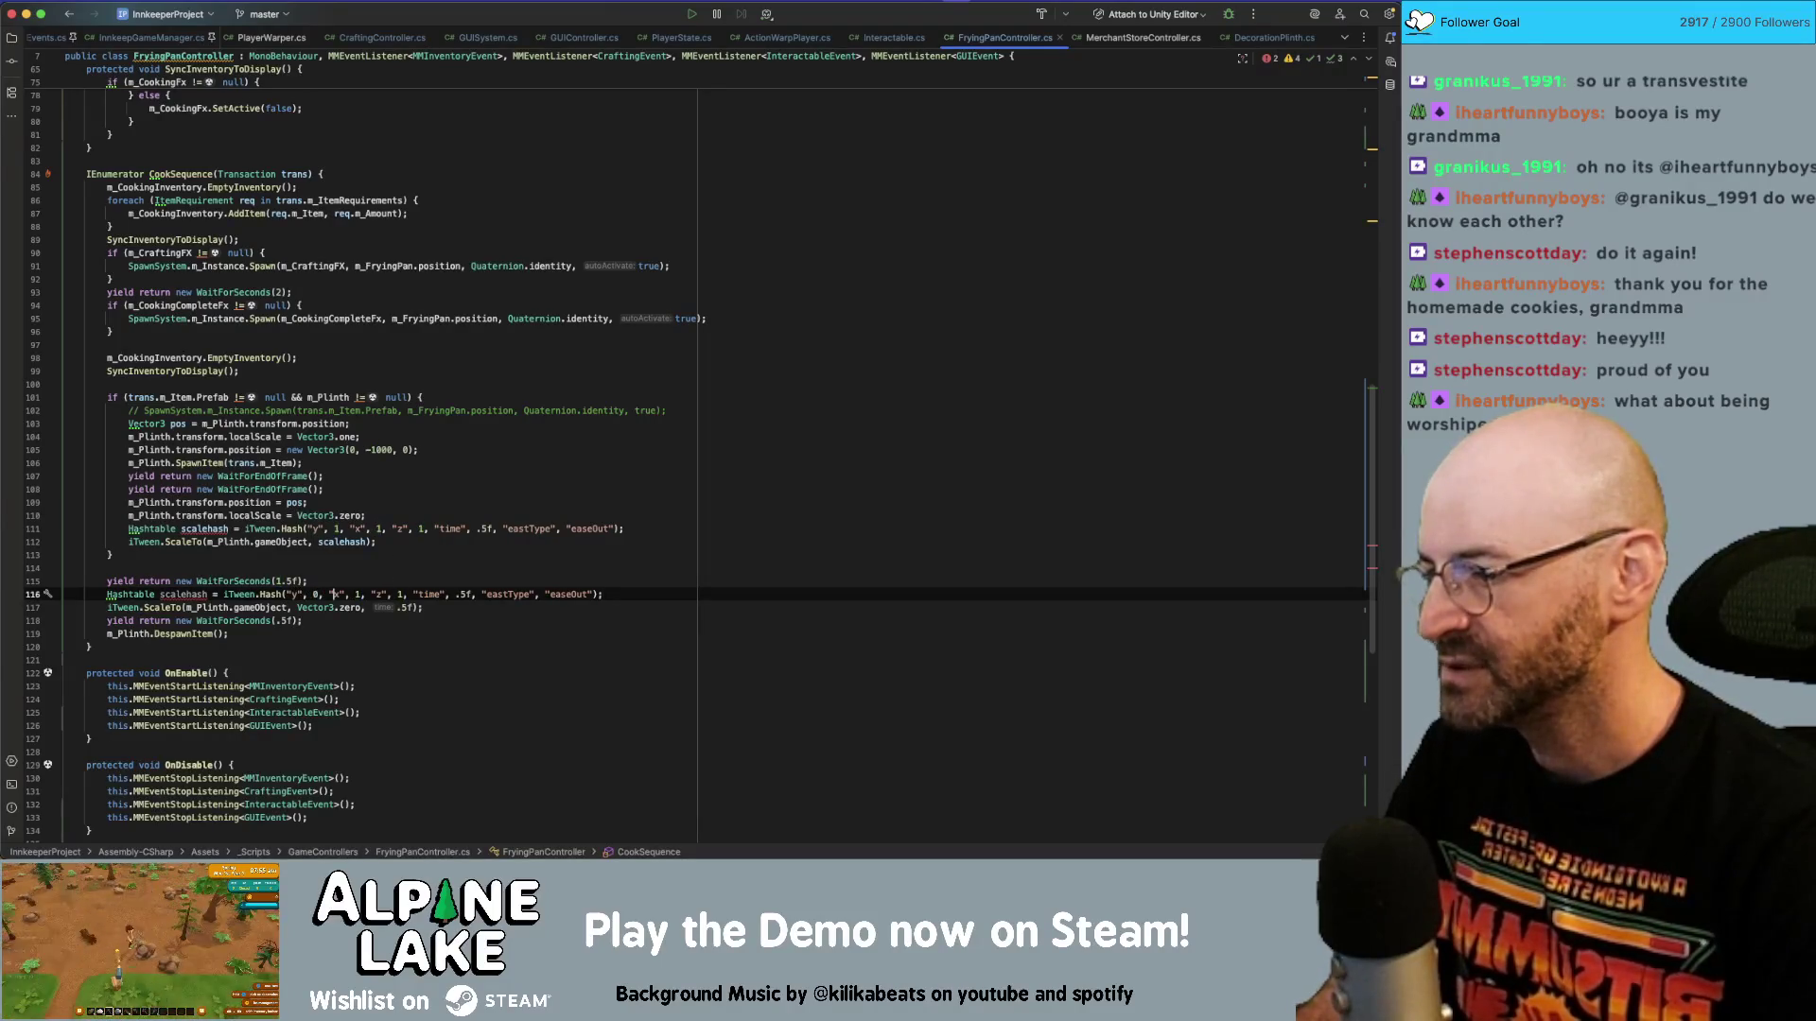
{"action": "key", "text": "Delete"}
{"action": "type", "text": "0"}
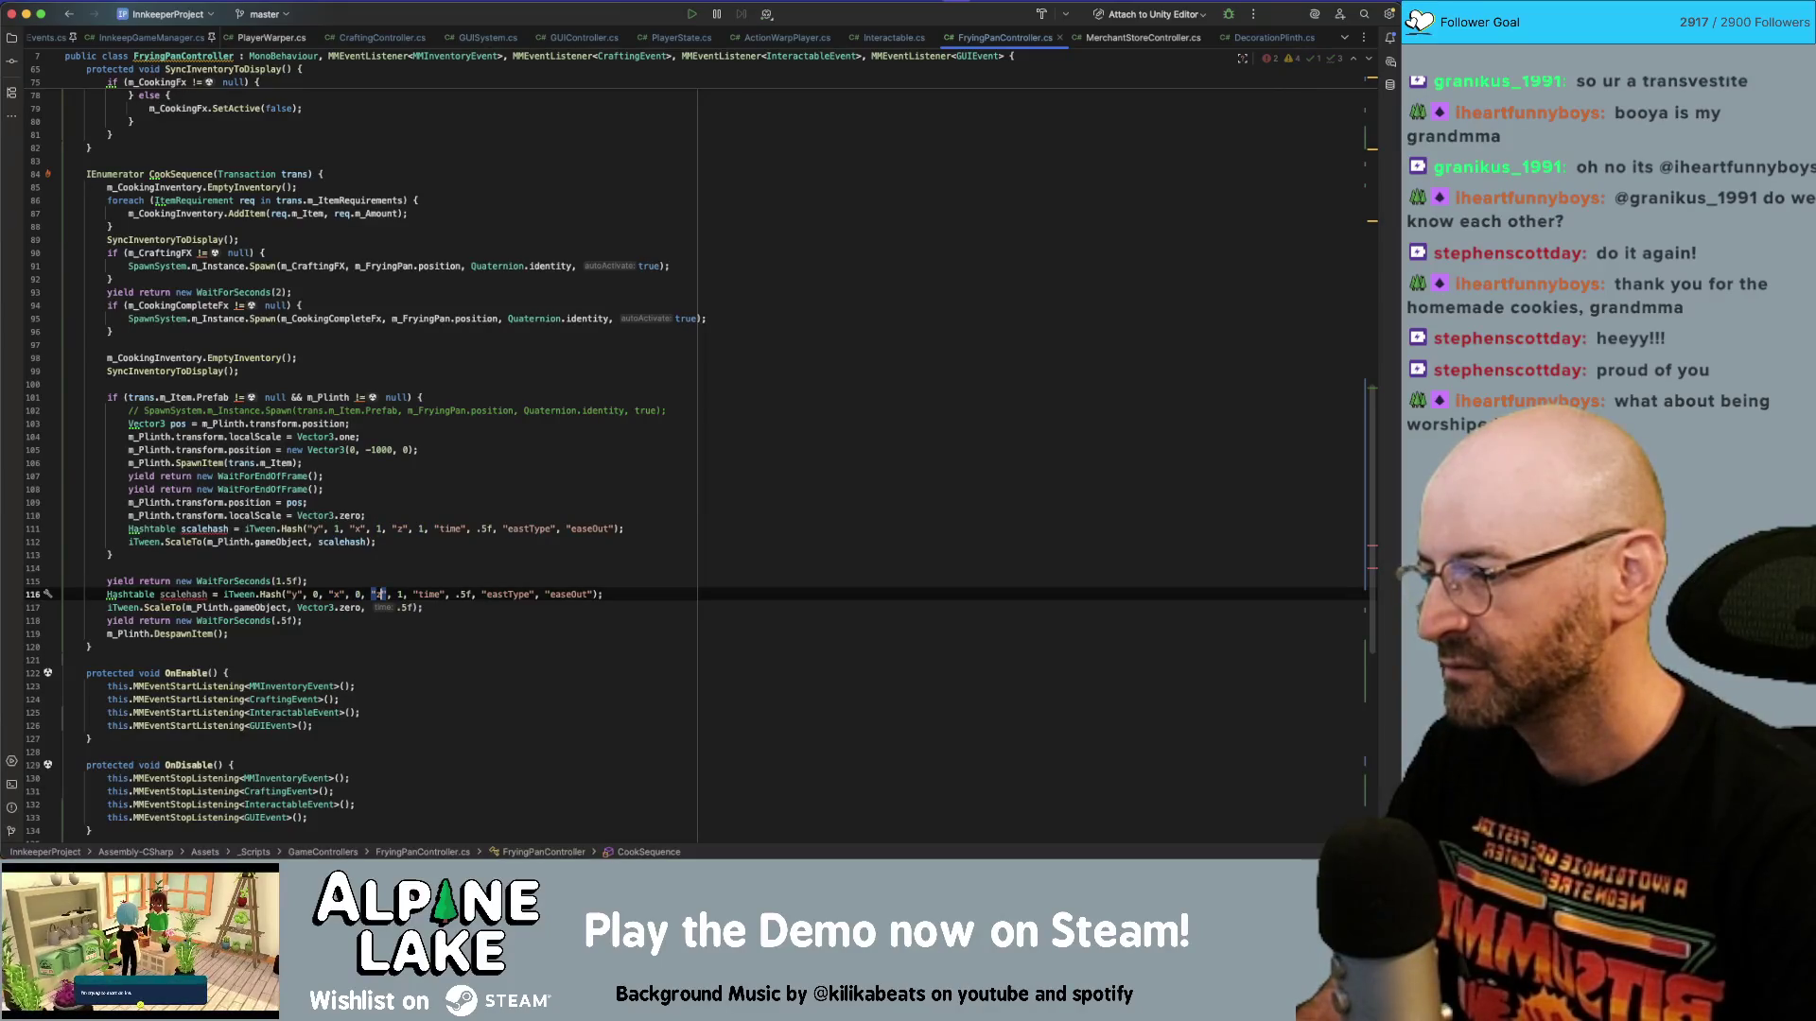
{"action": "key", "text": "Right"}
{"action": "key", "text": "Delete"}
{"action": "type", "text": "0"}
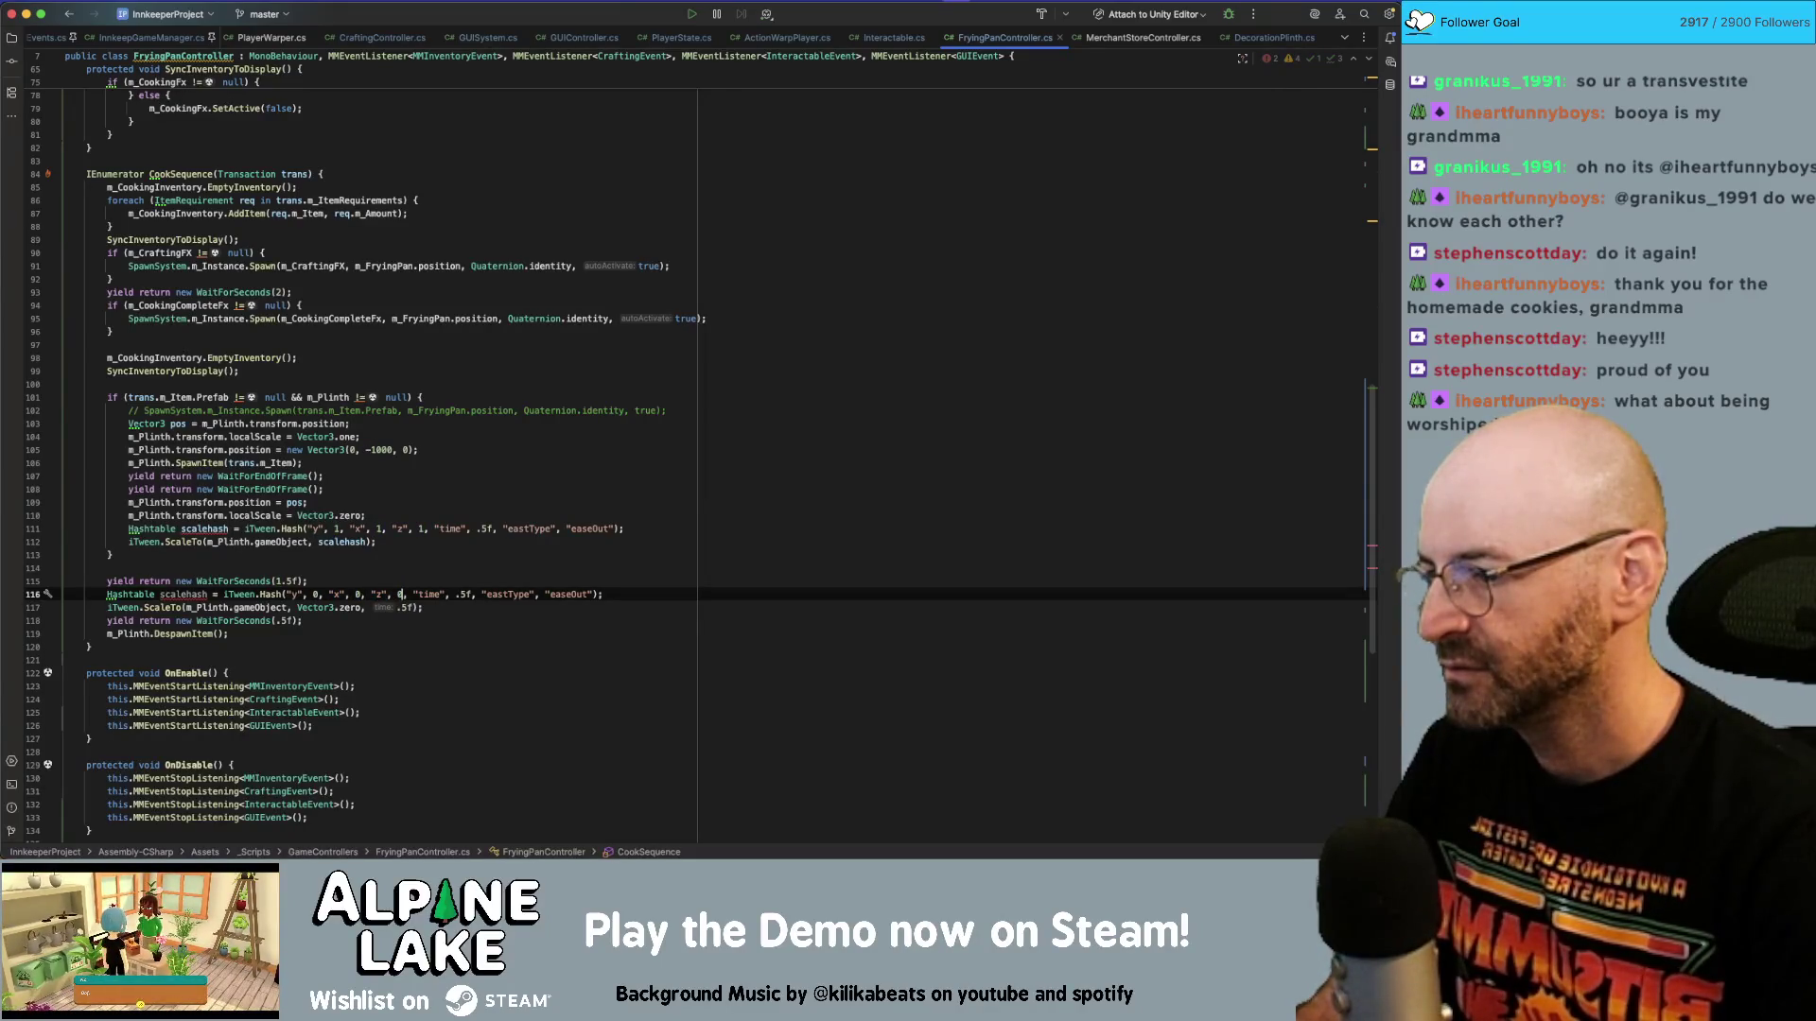
Rename the new hash to scaleDownhash and pass it to the ScaleTo call.
{"action": "key", "text": "Home"}
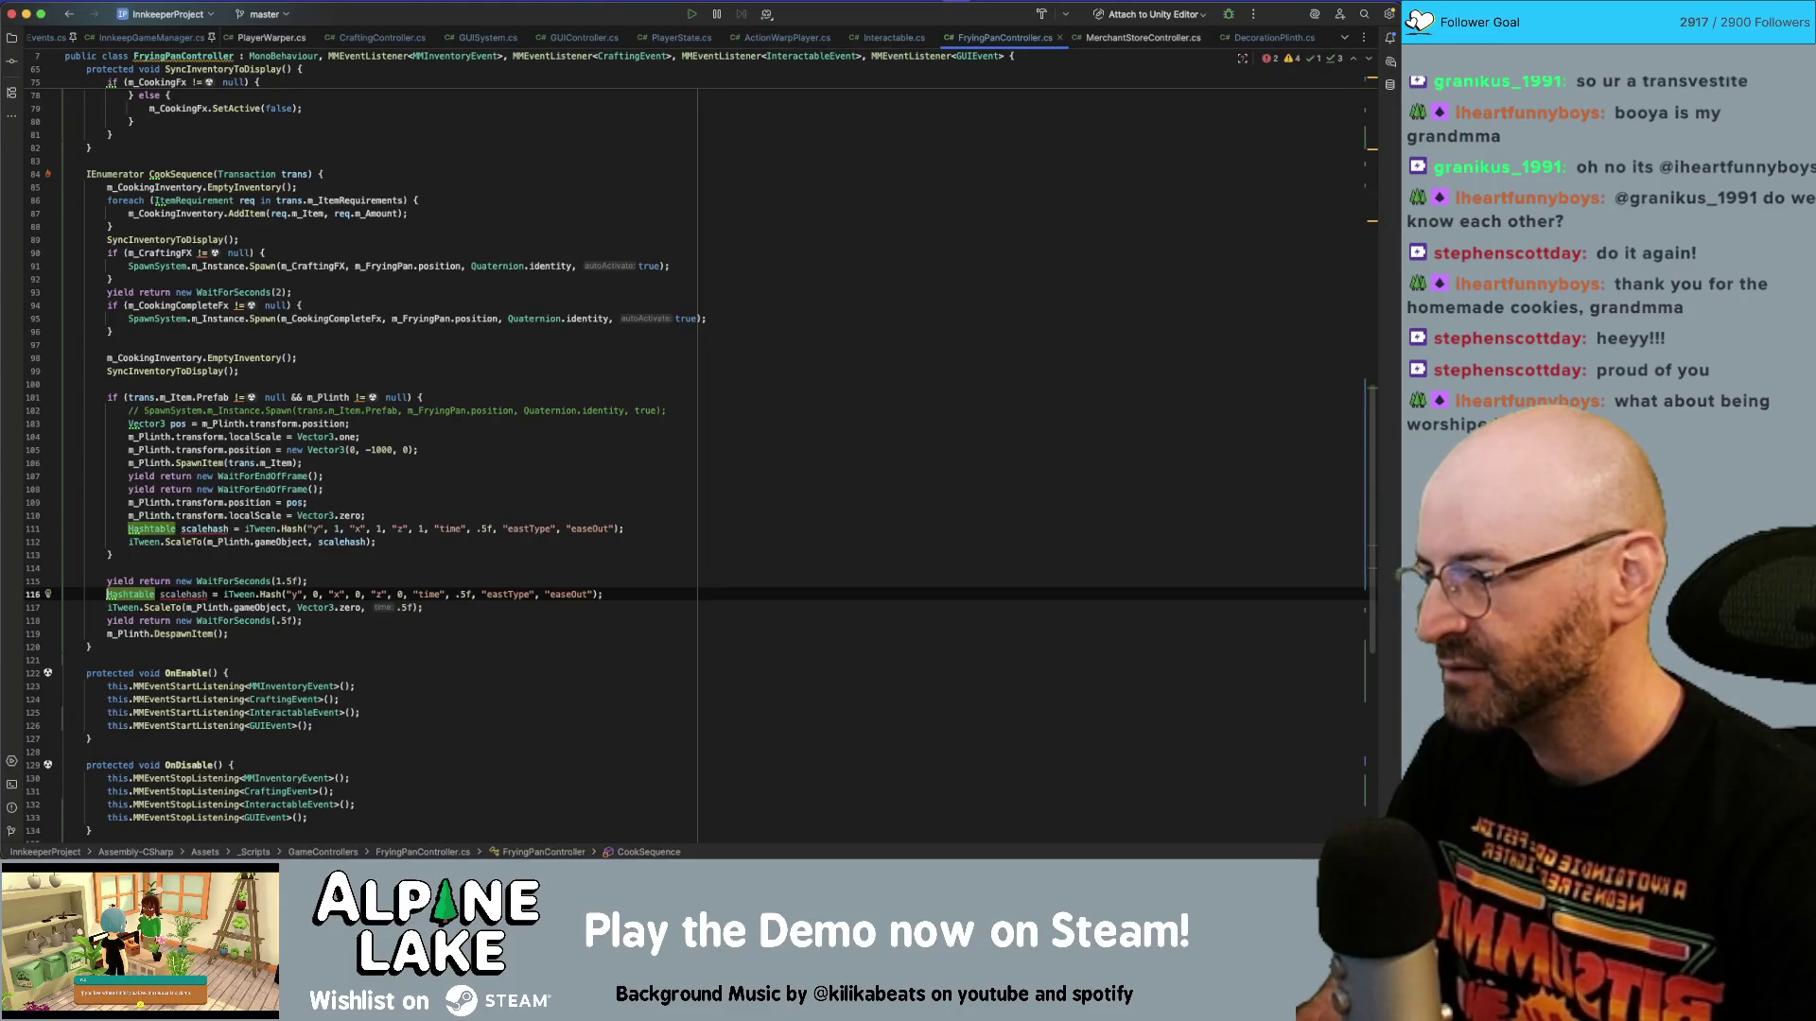
{"action": "left_click", "coordinate": [172, 596]}
{"action": "double_click", "coordinate": [173, 594]}
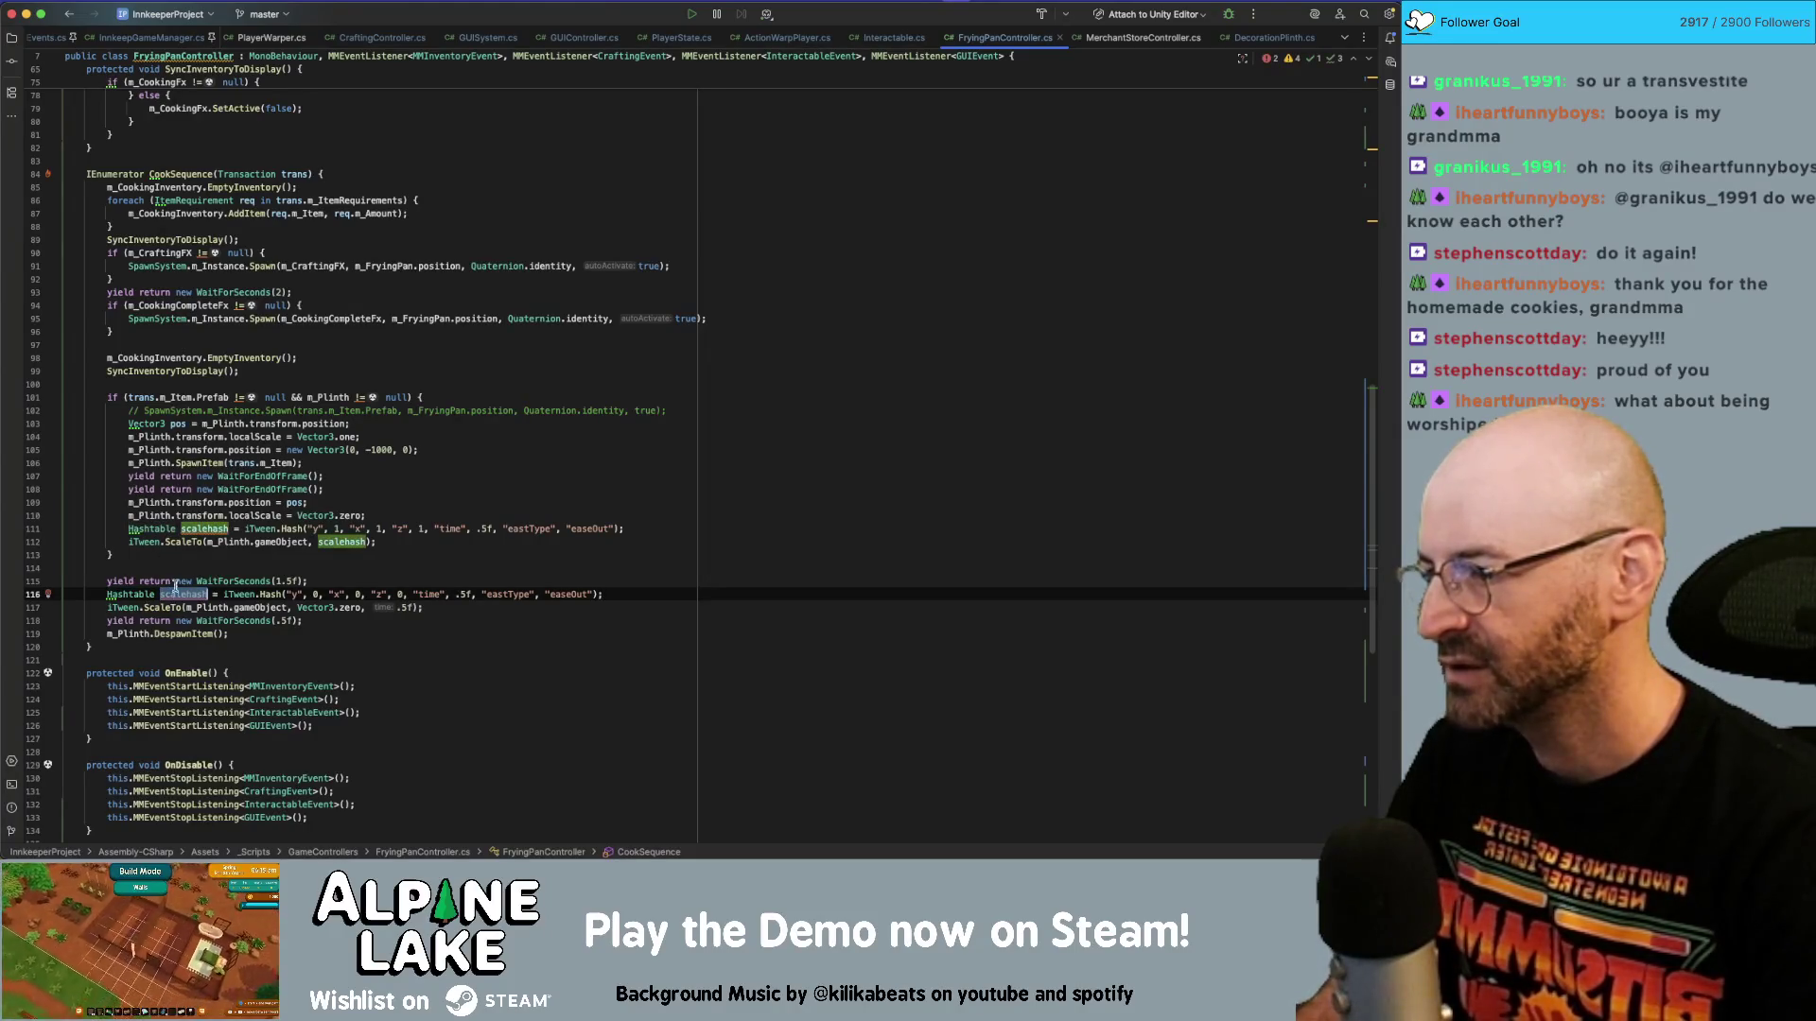
{"action": "left_click", "coordinate": [200, 592]}
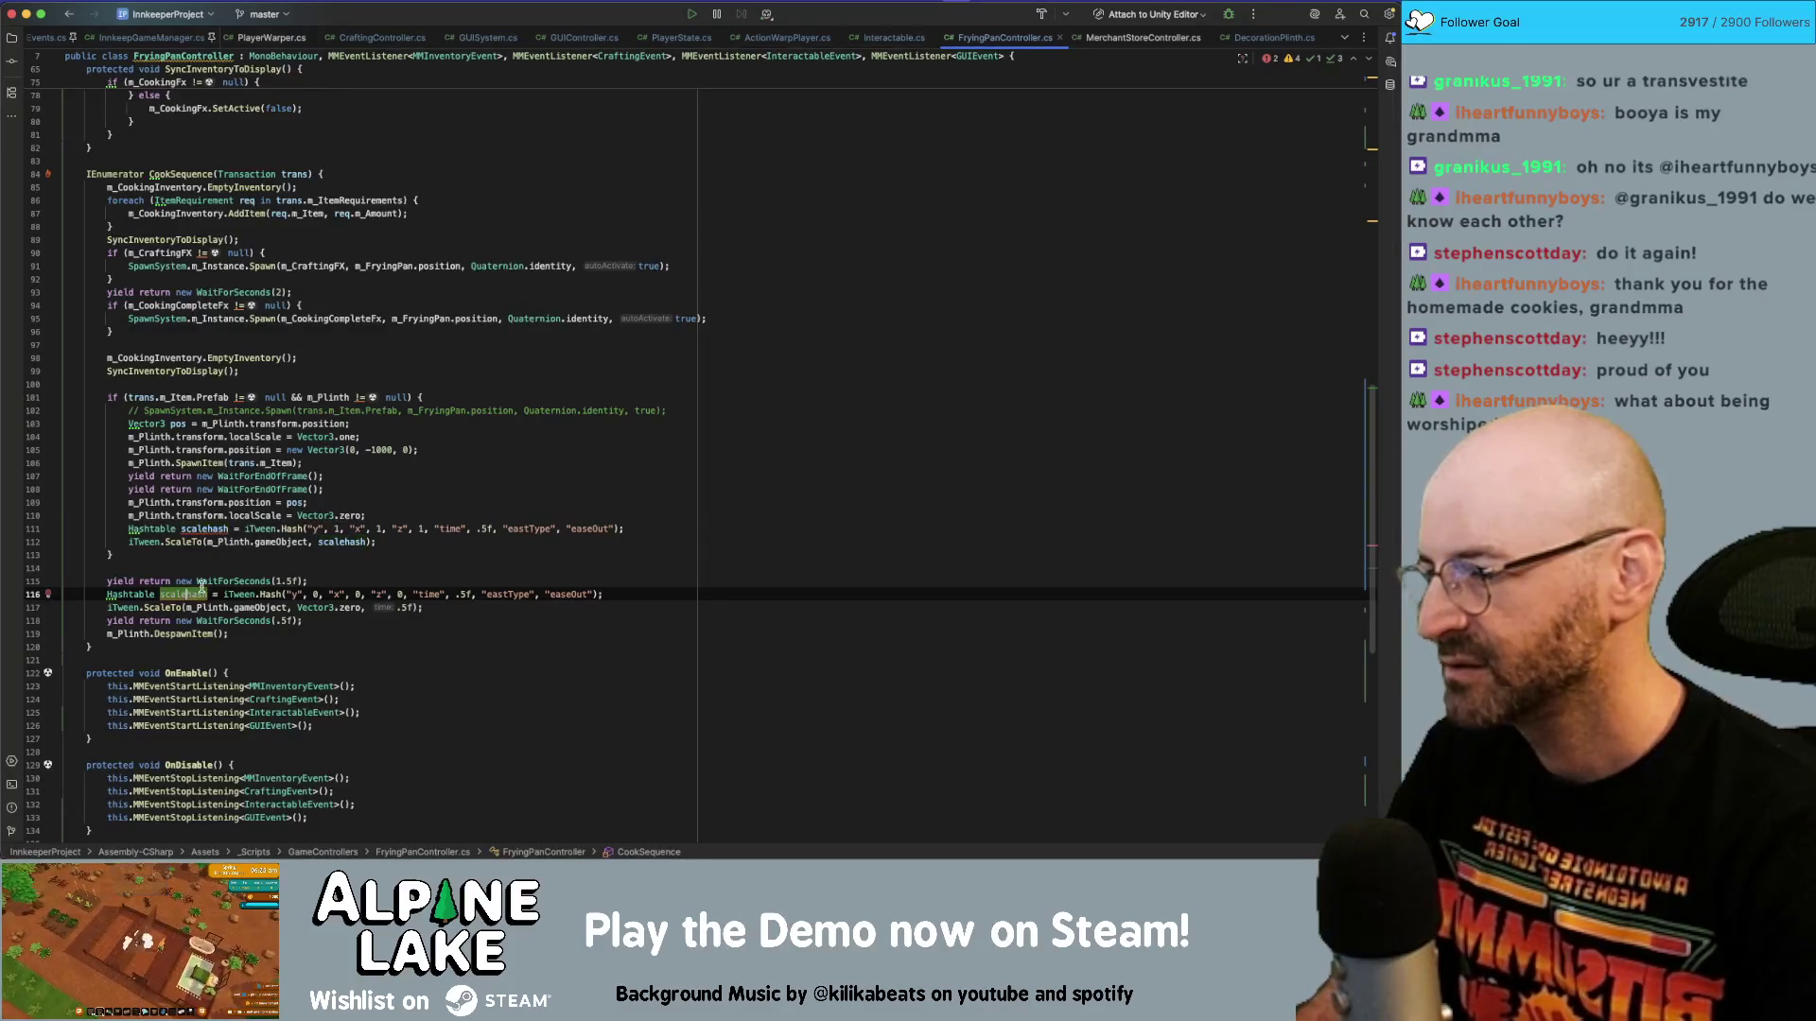
{"action": "type", "text": "Down"}
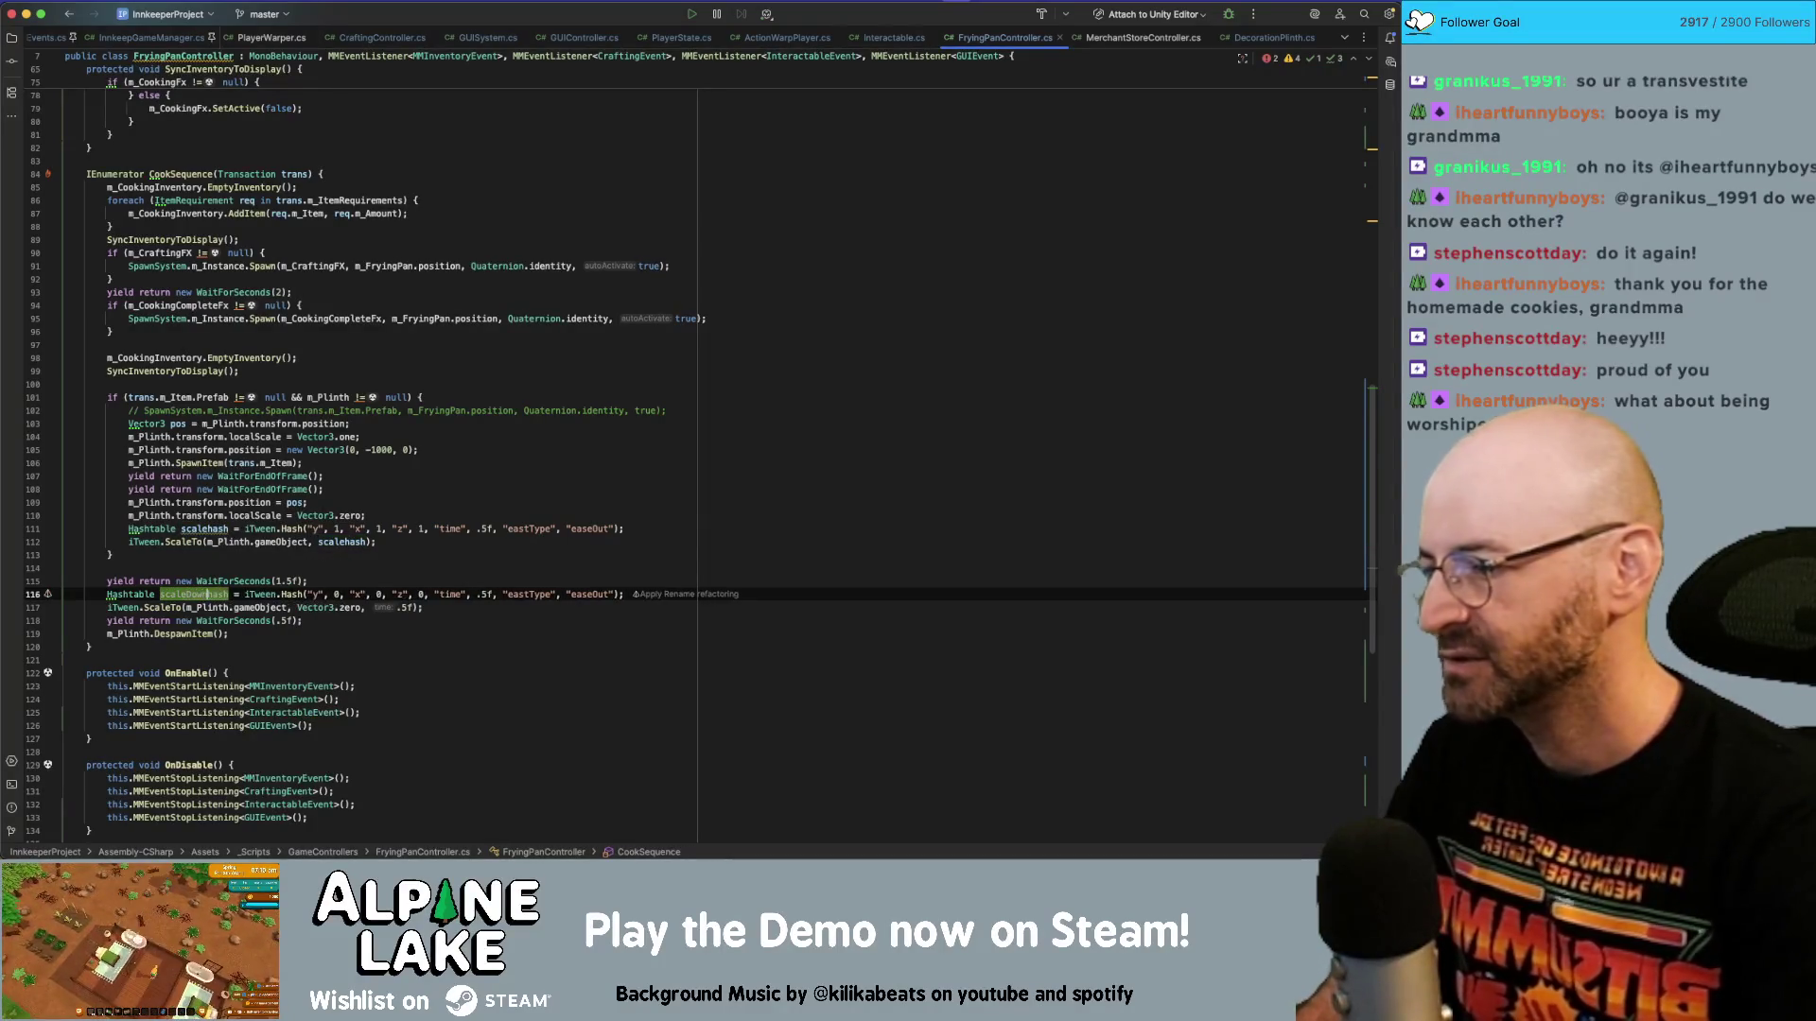
{"action": "left_click", "coordinate": [414, 607]}
{"action": "type", "text": ", scaleDownhash"}
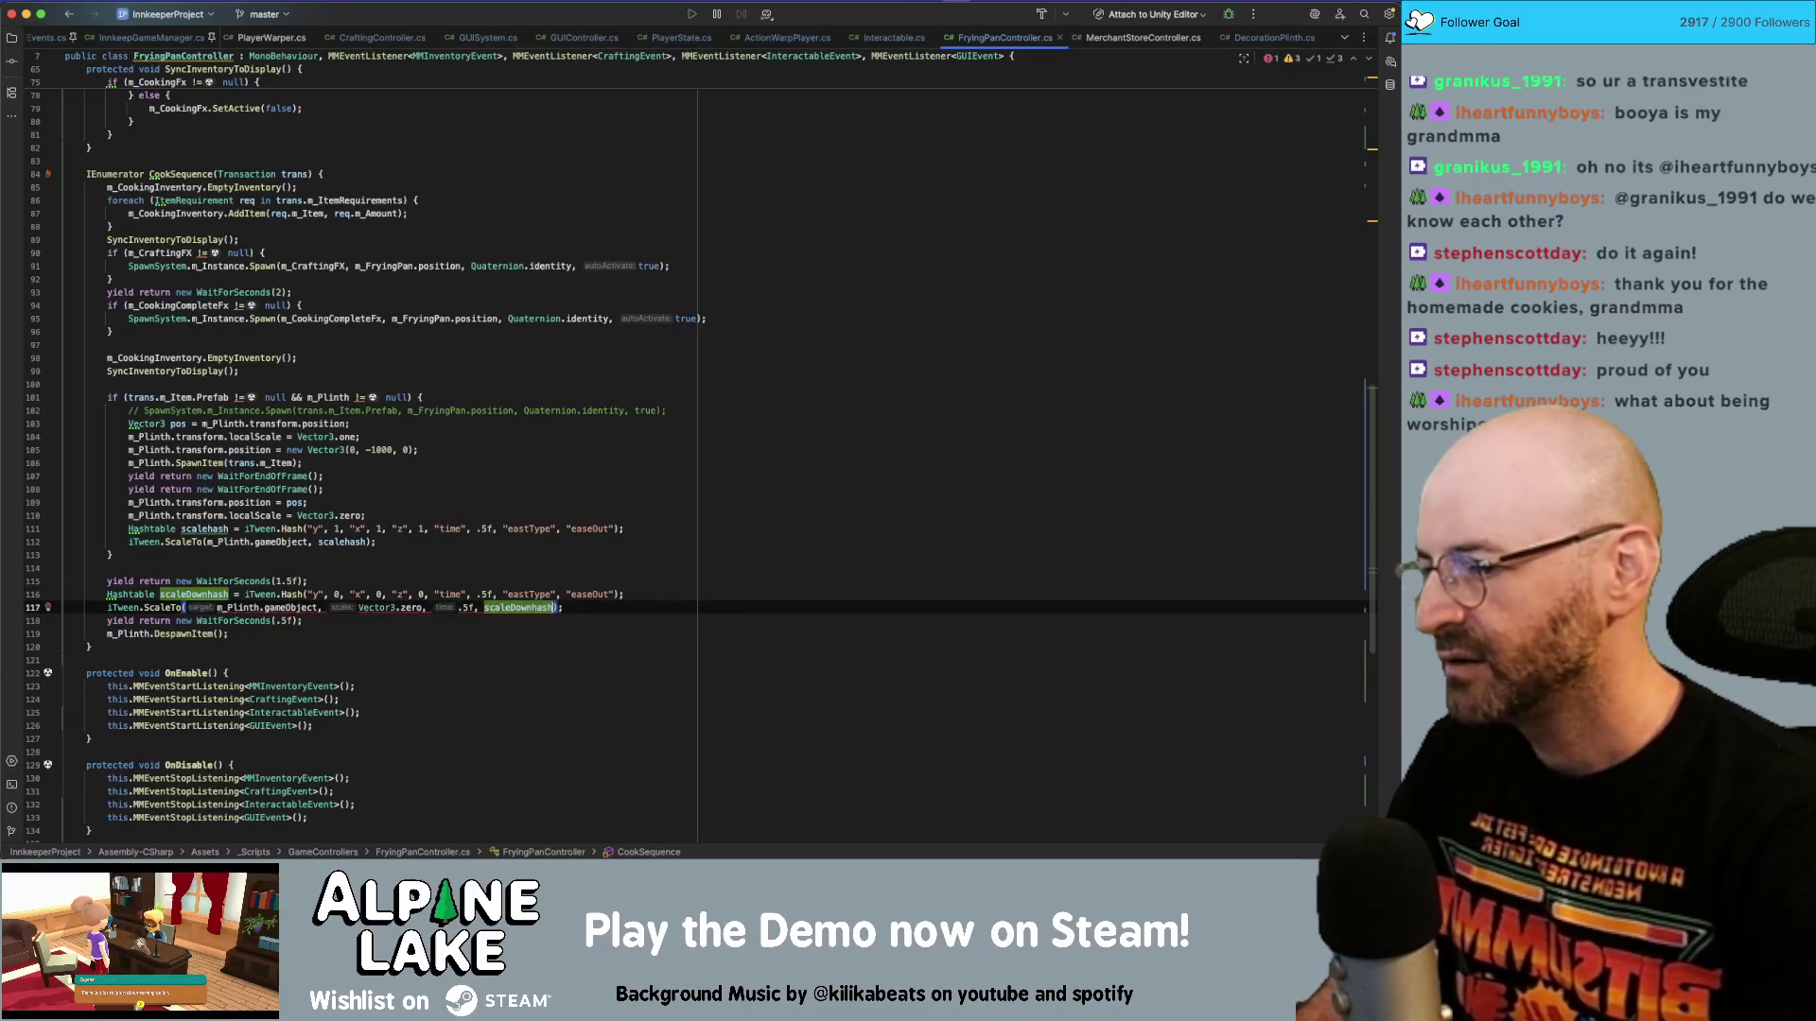
Delete the redundant zero-scale arguments on line 117 and return to Unity.
{"action": "key", "text": "super+shift+Left"}
{"action": "key", "text": "alt+shift+Right"}
{"action": "key", "text": "alt+shift+Right"}
{"action": "key", "text": "alt+shift+Right"}
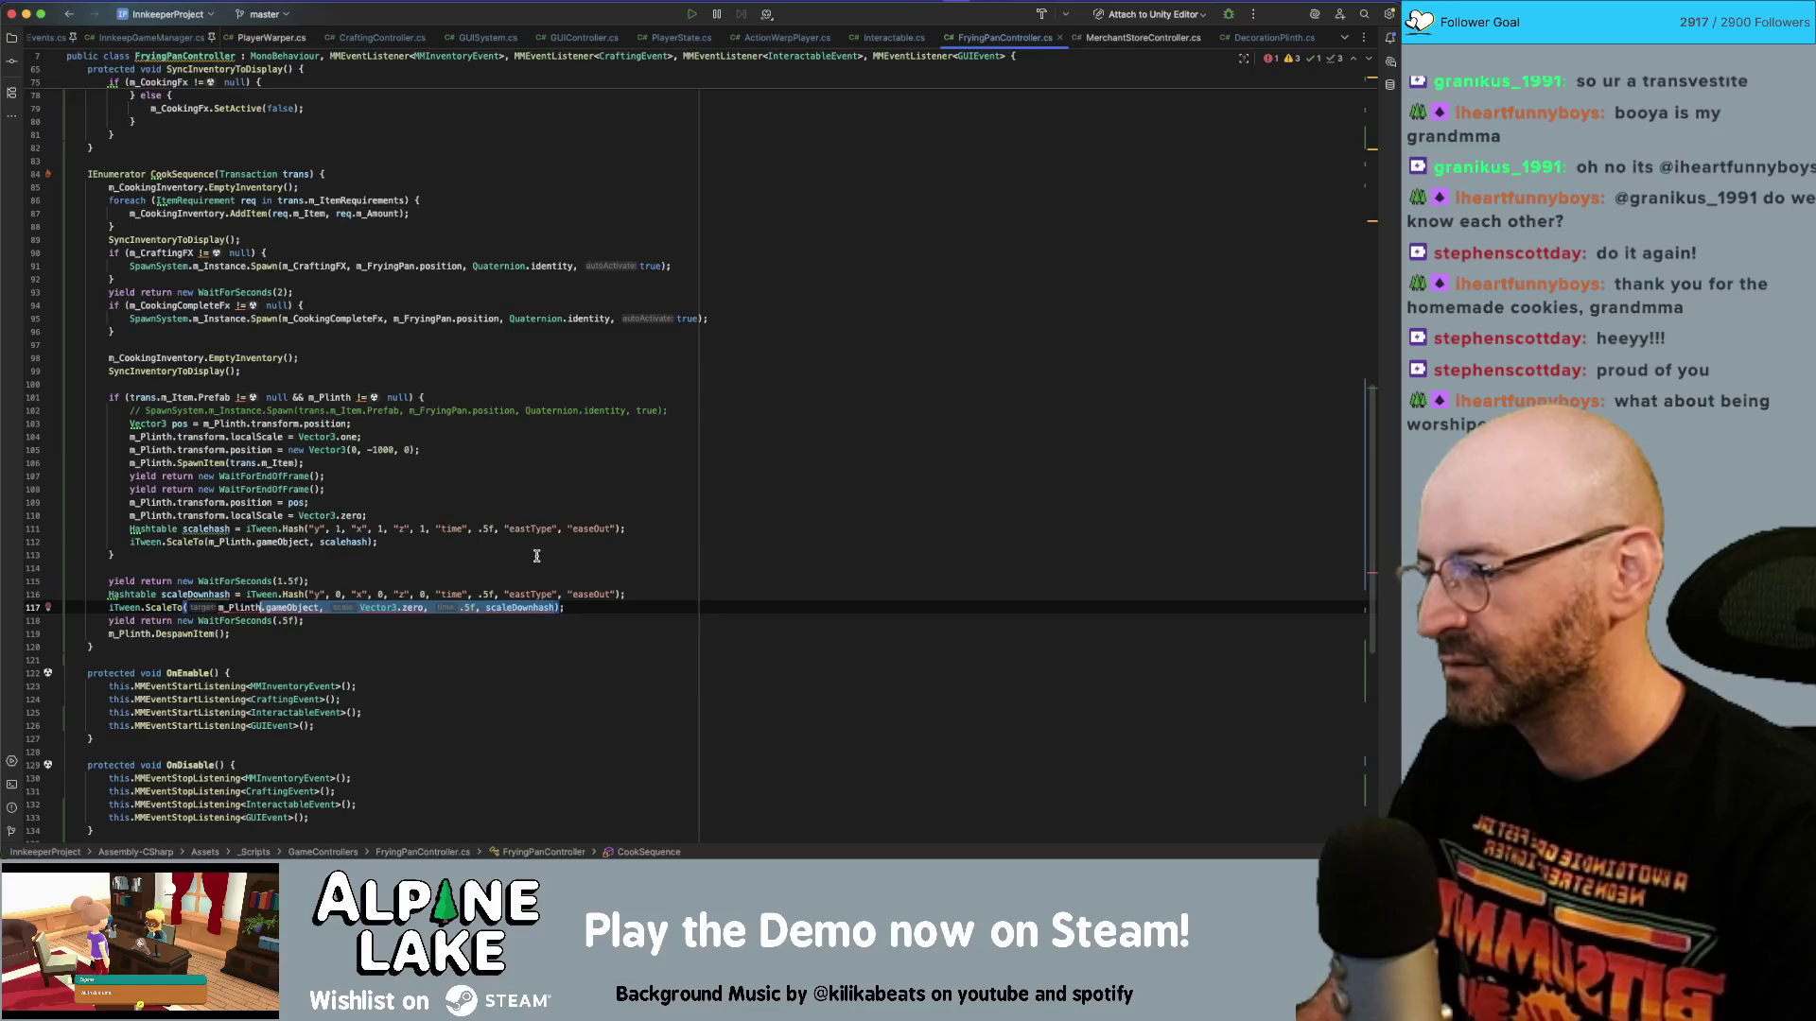
{"action": "key", "text": "BackSpace"}
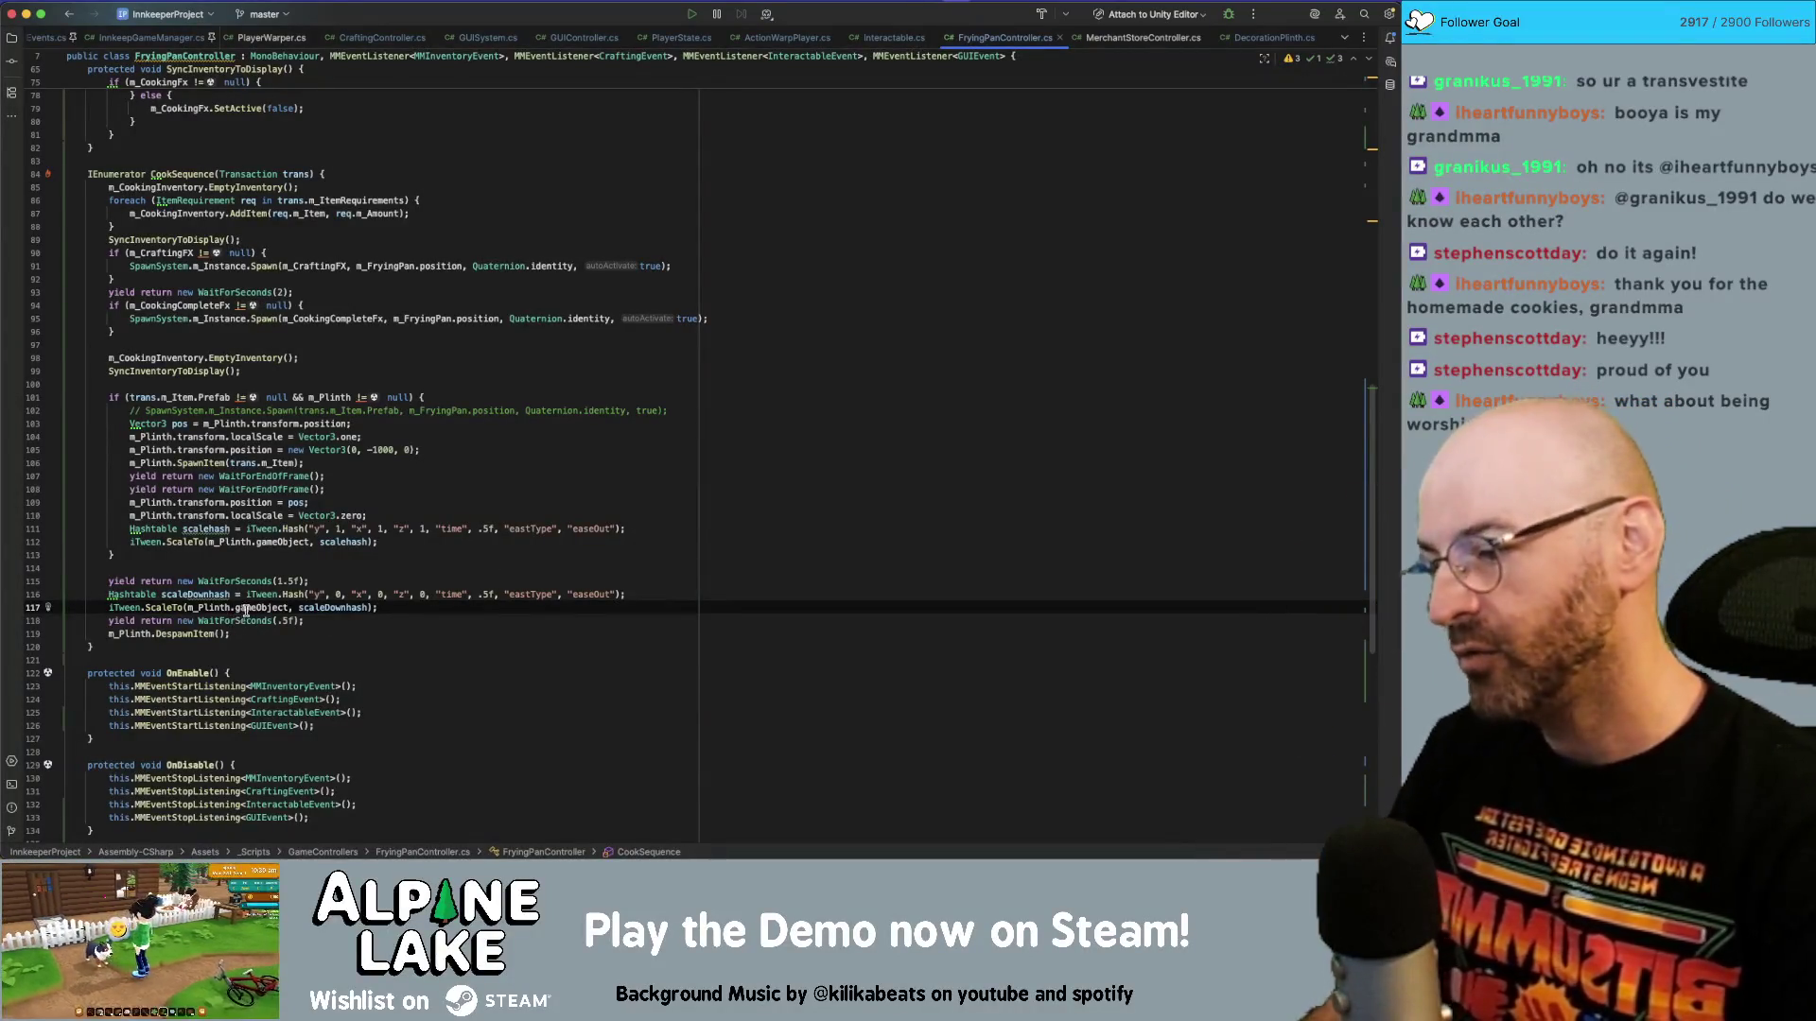
{"action": "left_click", "coordinate": [332, 576]}
{"action": "left_click", "coordinate": [340, 567]}
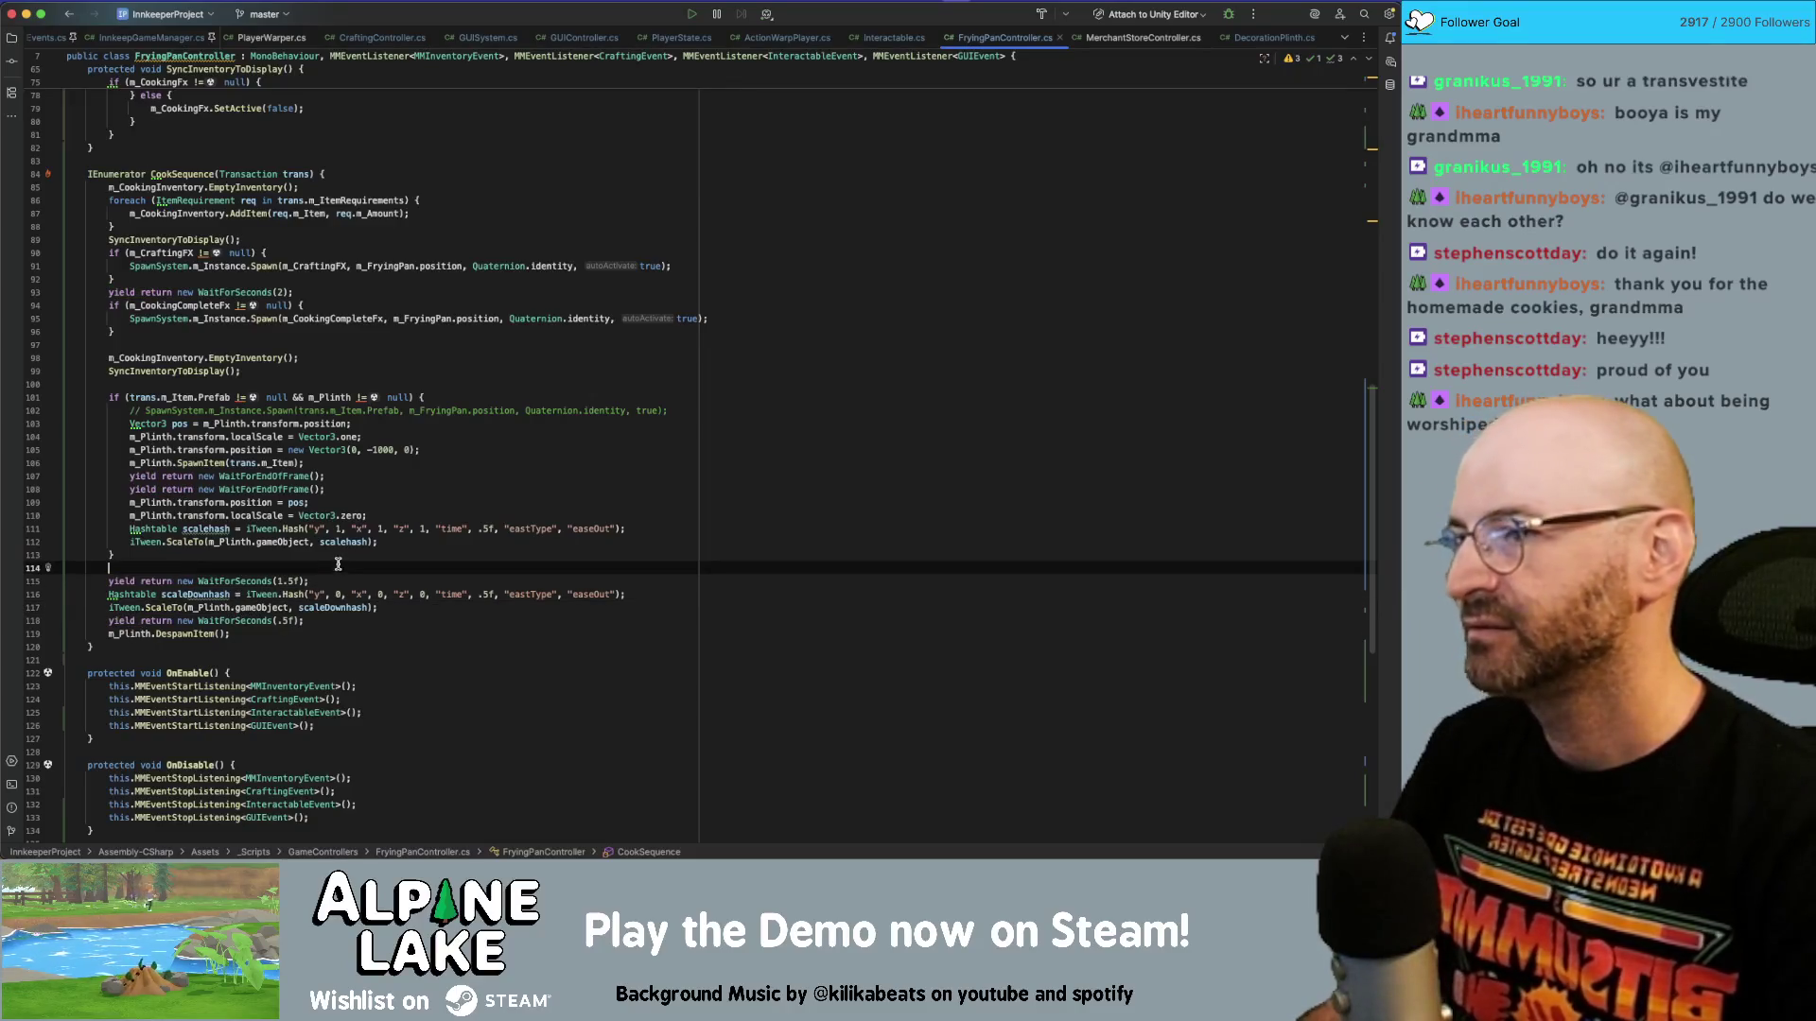
{"action": "key", "text": "super+Tab"}
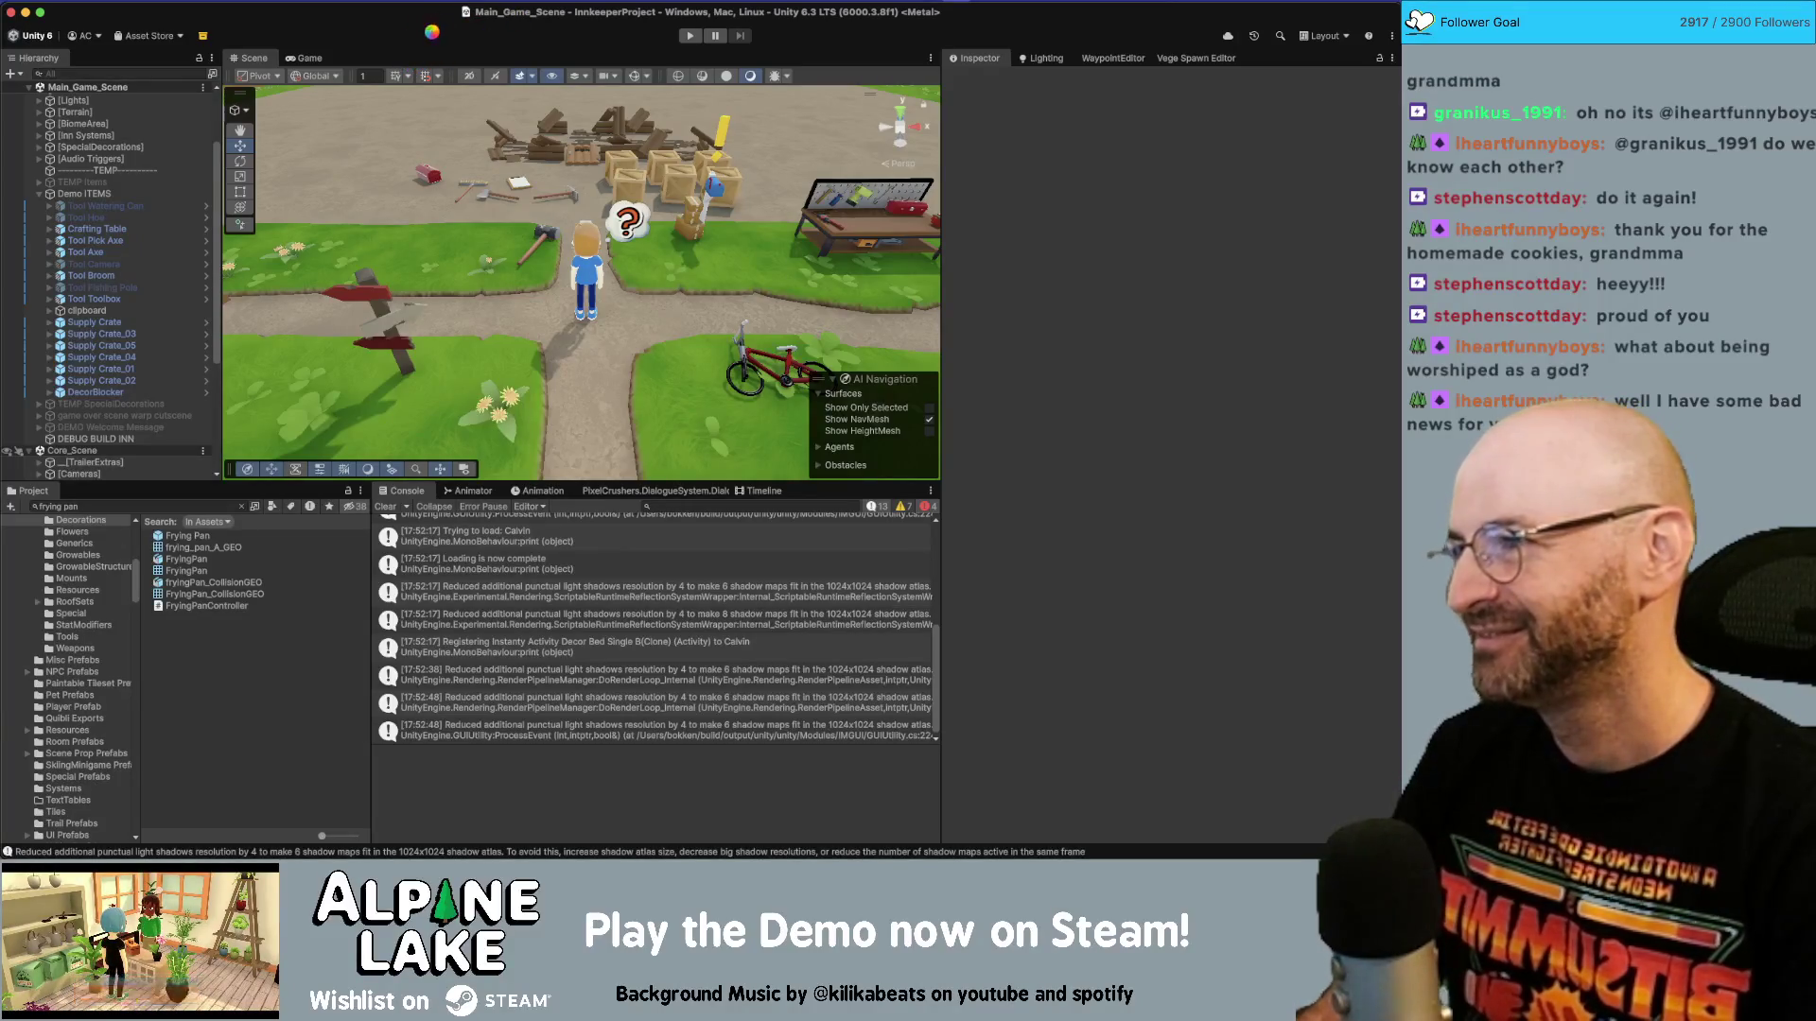
Clear the Console, play the game, and craft an adirondack chair at the crafting table.
{"action": "left_click", "coordinate": [392, 505]}
{"action": "left_click", "coordinate": [690, 38]}
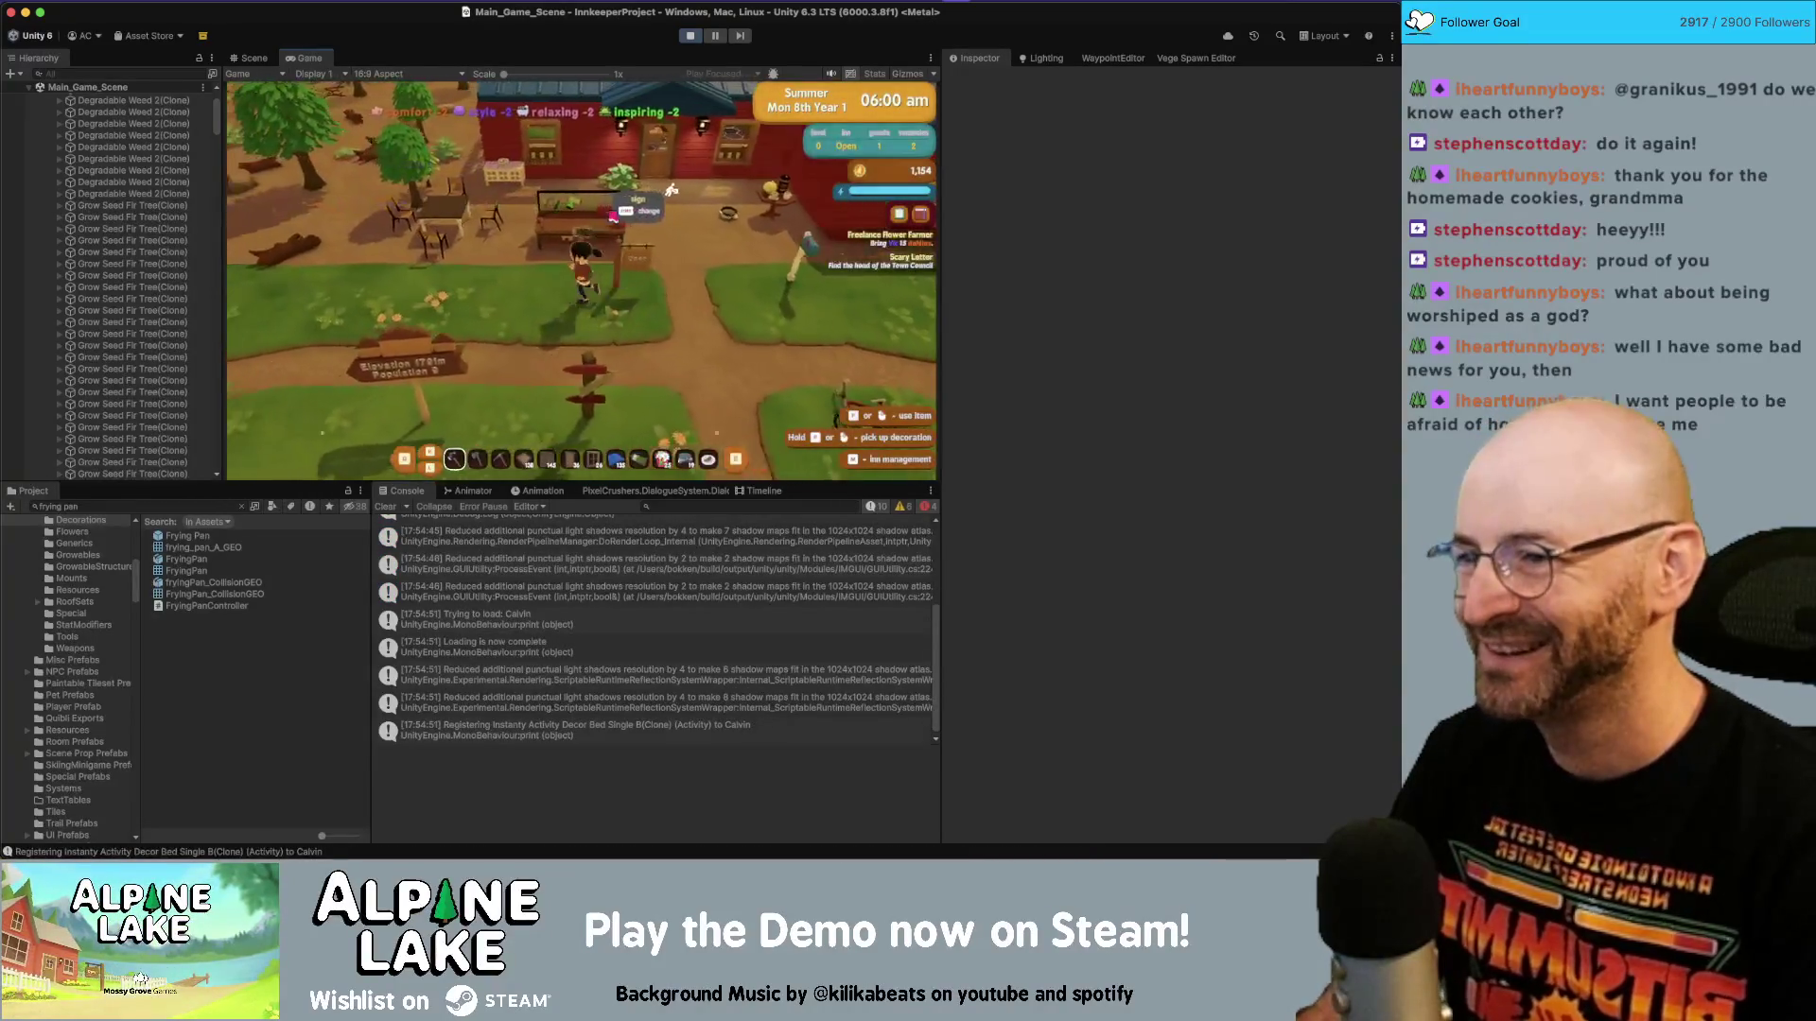
{"action": "key", "text": "w"}
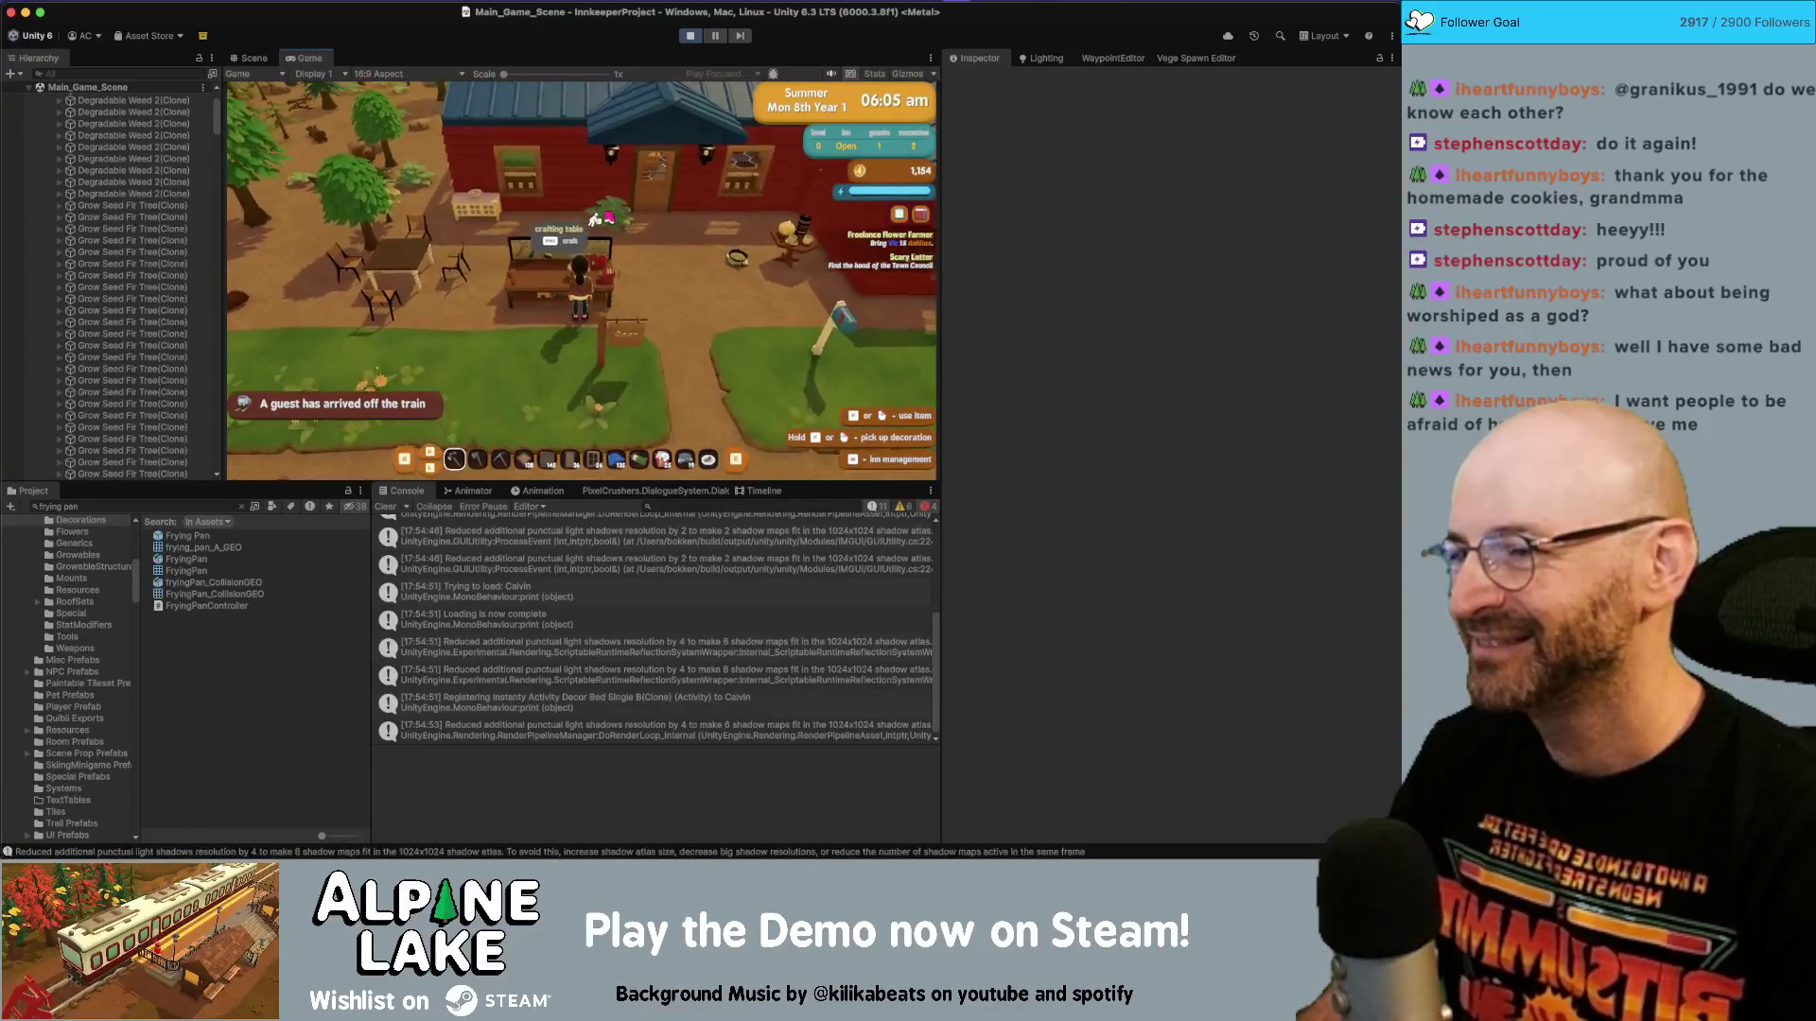
{"action": "key", "text": "e"}
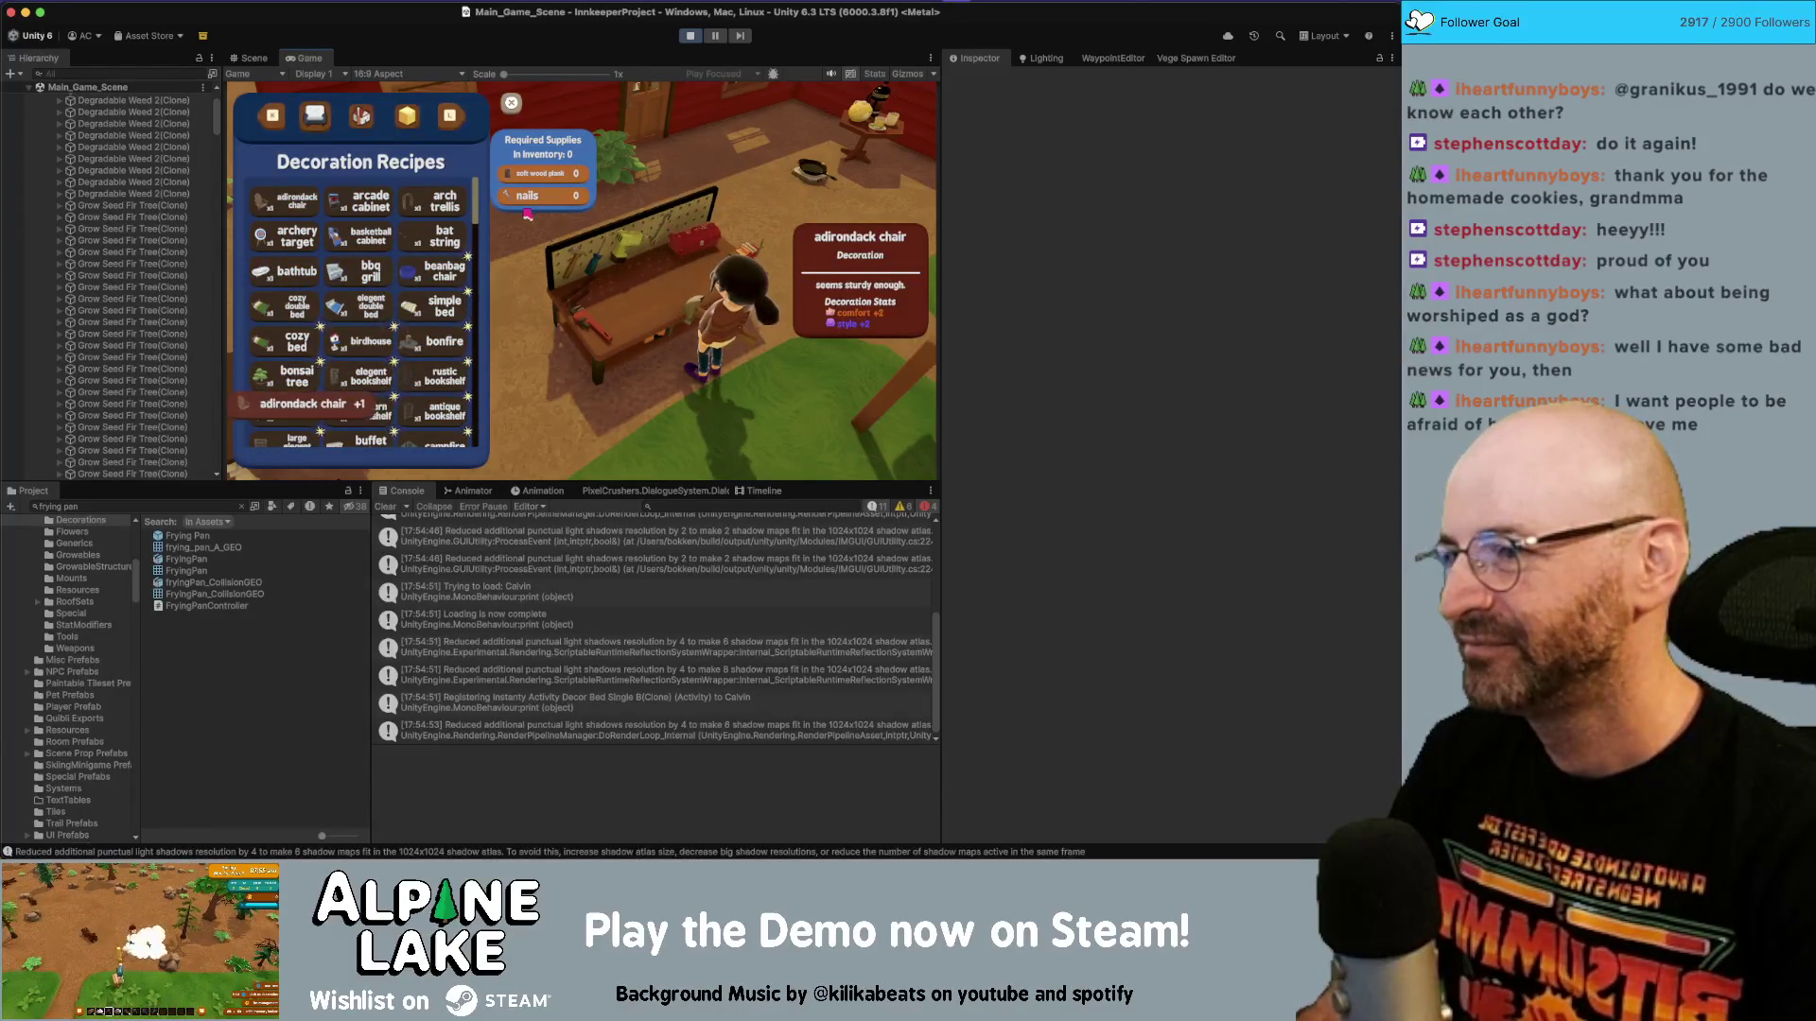
{"action": "left_click", "coordinate": [392, 241]}
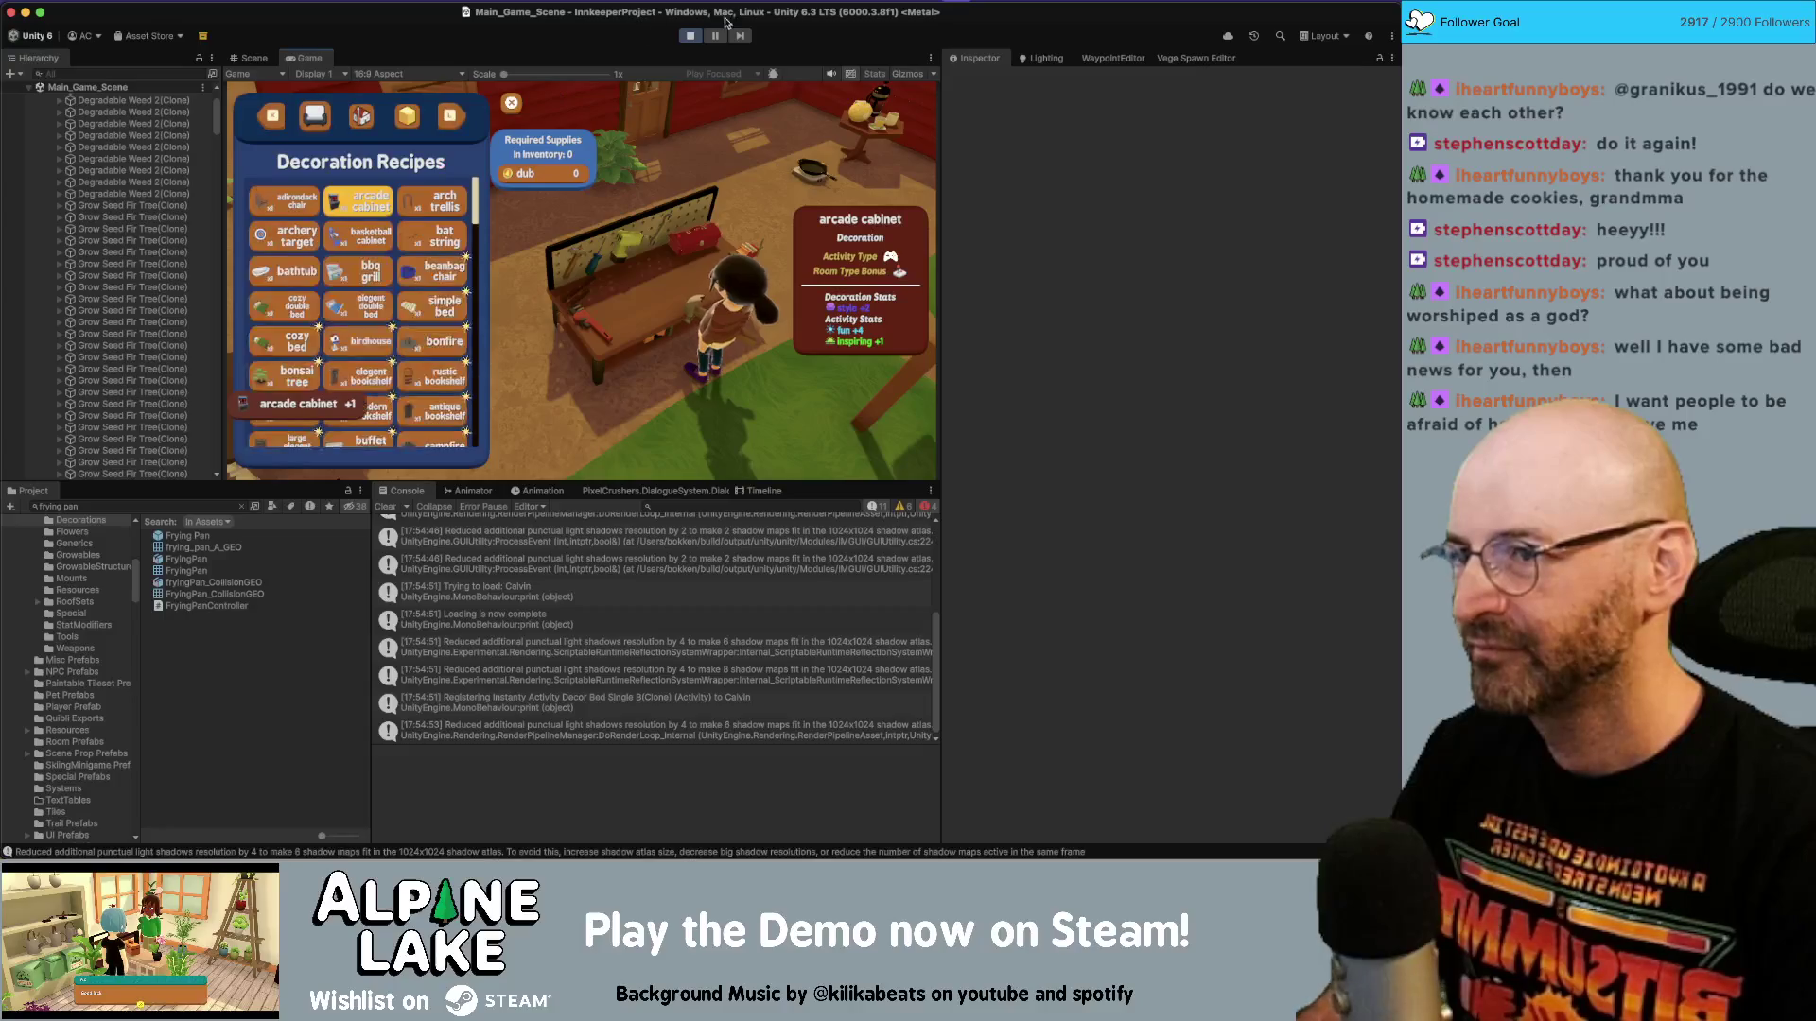
Change the shrink tween's easing on line 116 from easeOut to easeIn, then recompile in Unity.
{"action": "key", "text": "super+Tab"}
{"action": "left_click", "coordinate": [527, 584]}
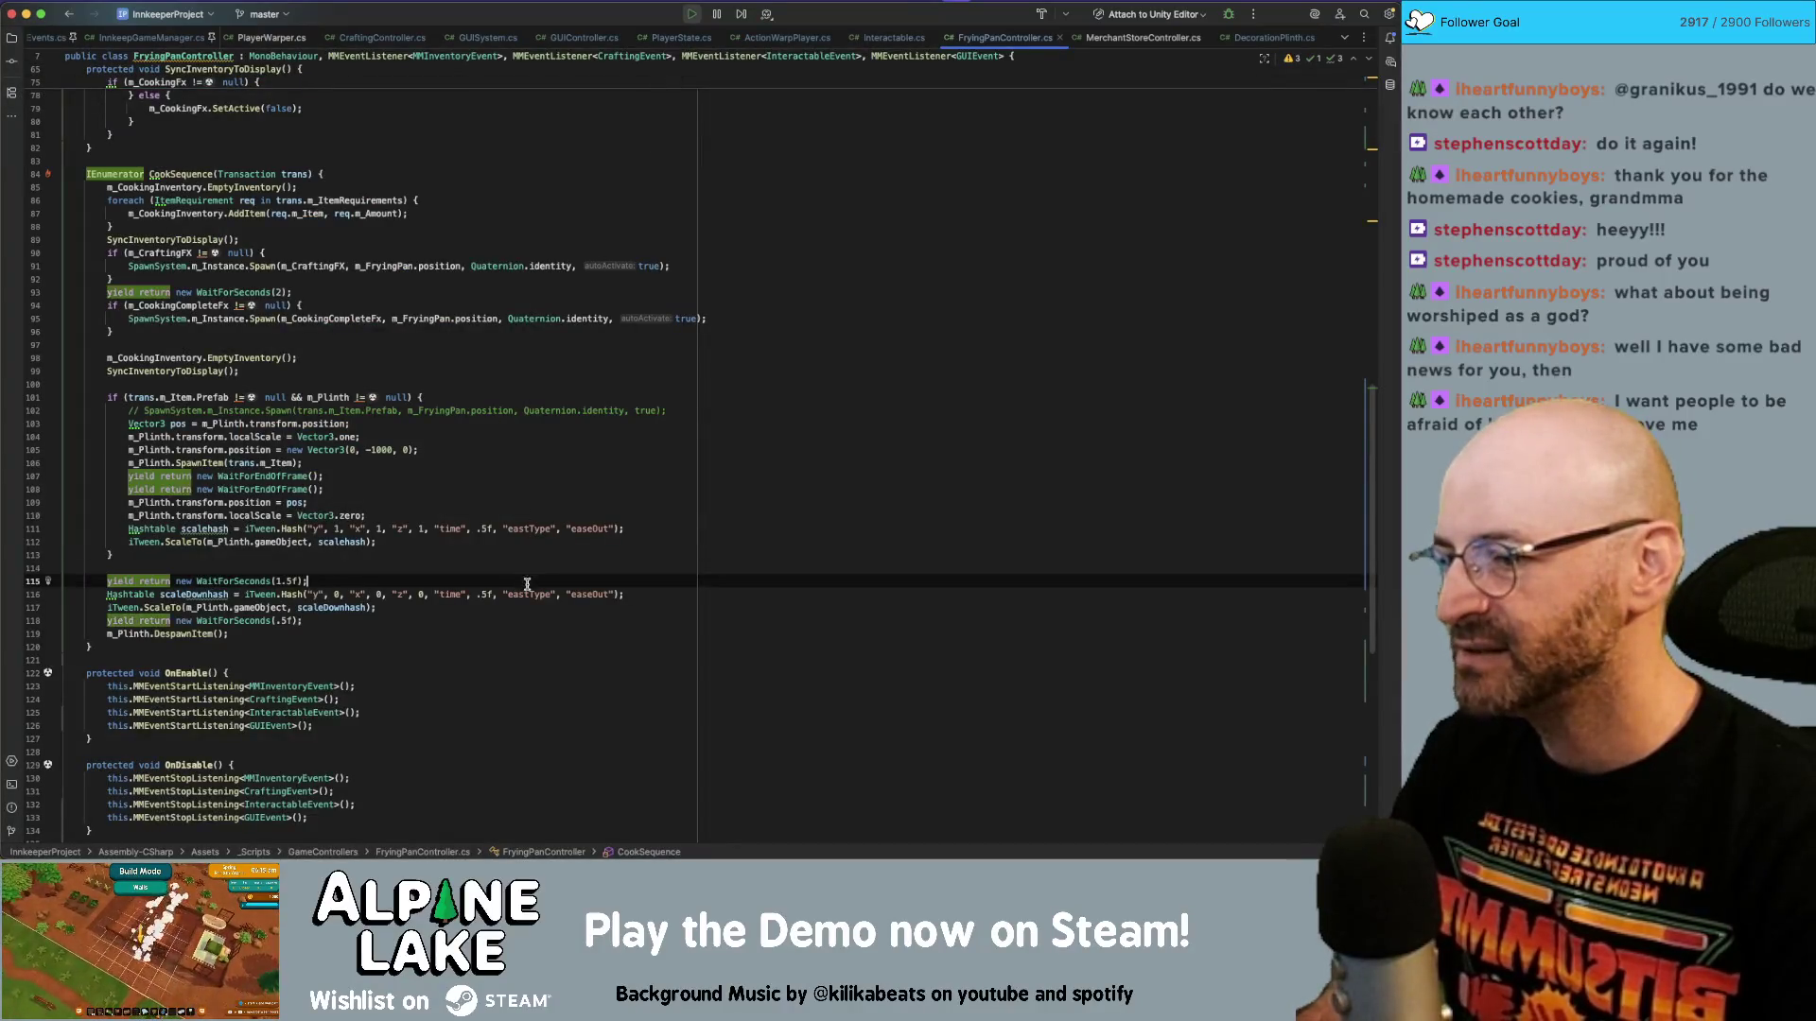
{"action": "left_click", "coordinate": [599, 594]}
{"action": "key", "text": "alt+shift+Left"}
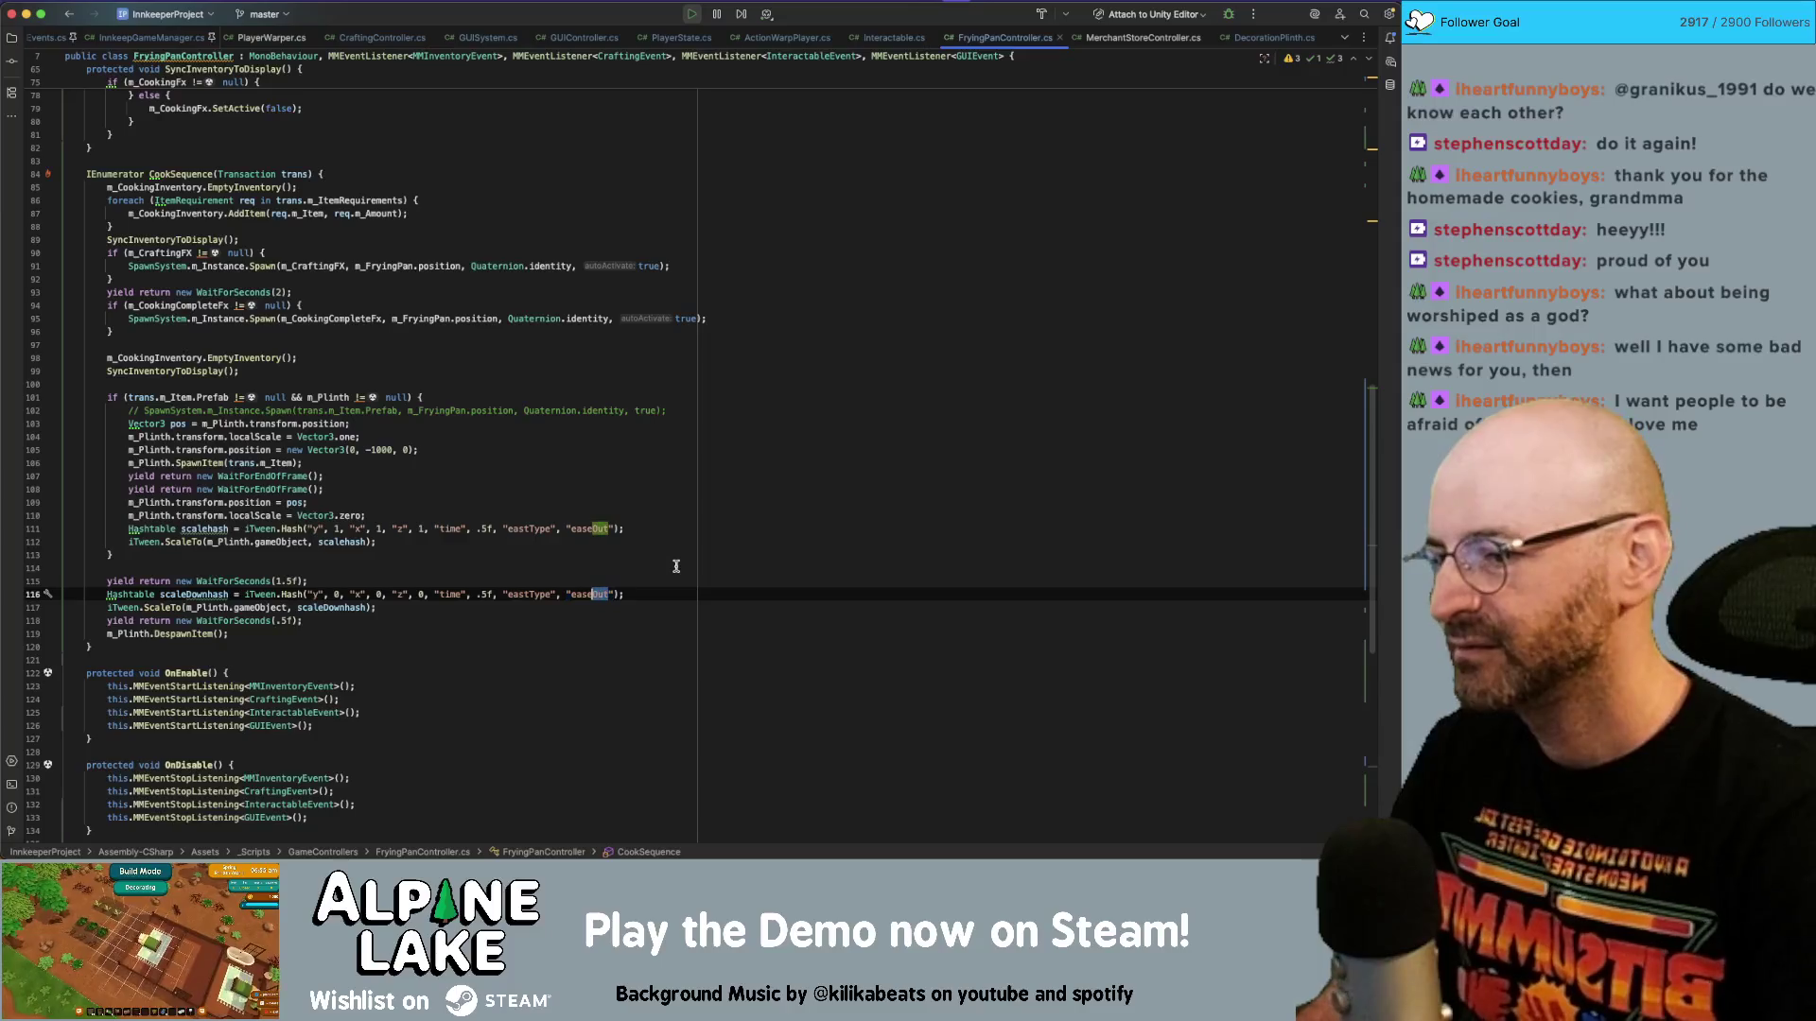
{"action": "type", "text": "In"}
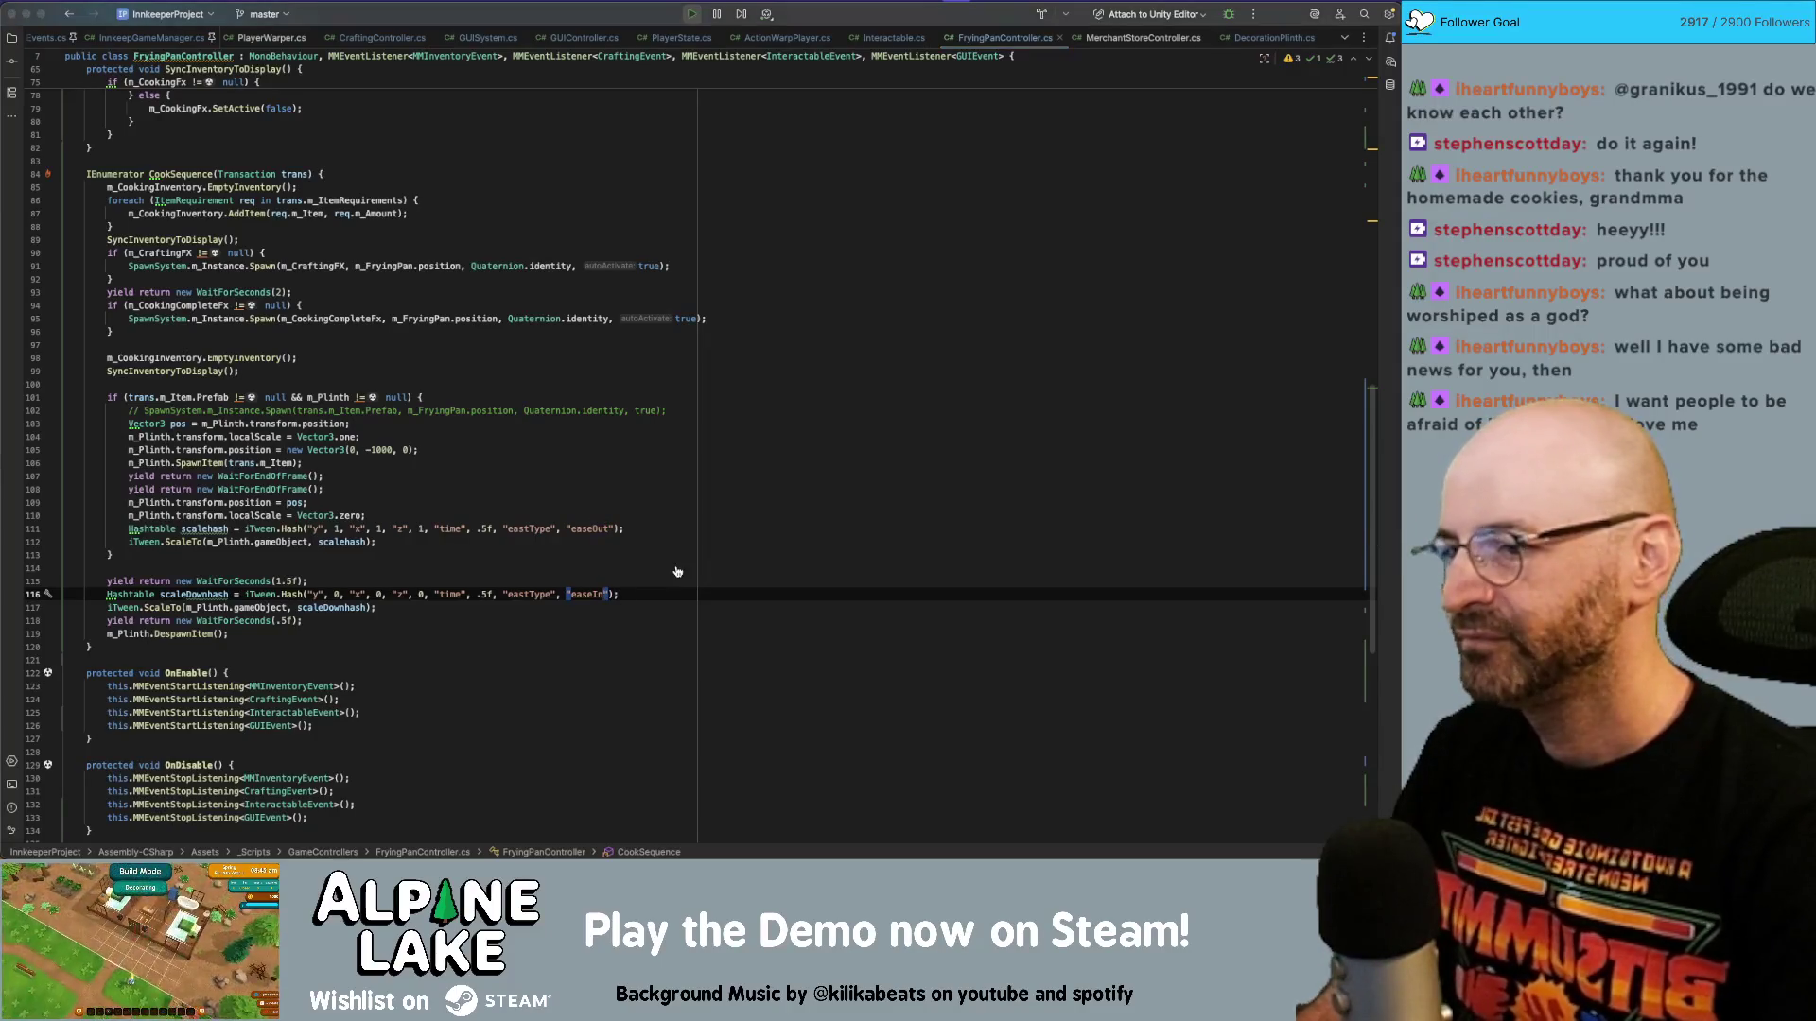
{"action": "key", "text": "super+Tab"}
{"action": "left_click", "coordinate": [684, 35]}
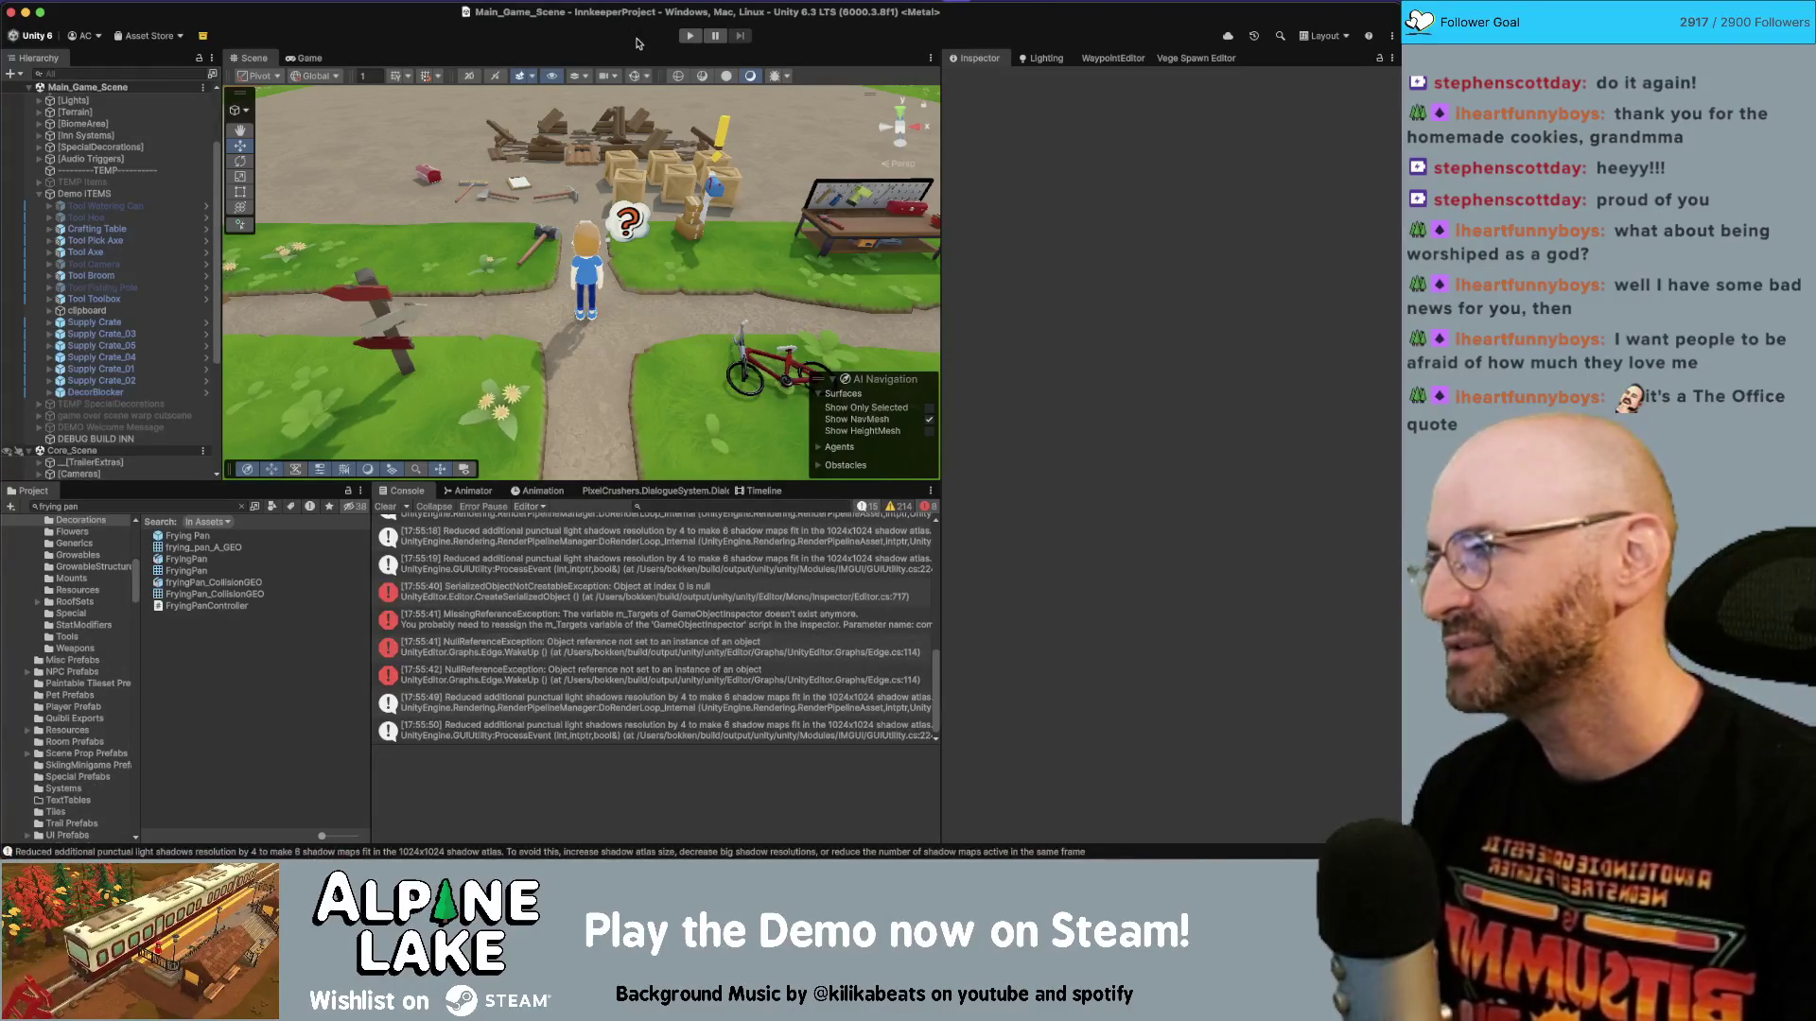
Play the game and craft an arcade cabinet from the workbench's Decoration Recipes.
{"action": "left_click", "coordinate": [691, 36]}
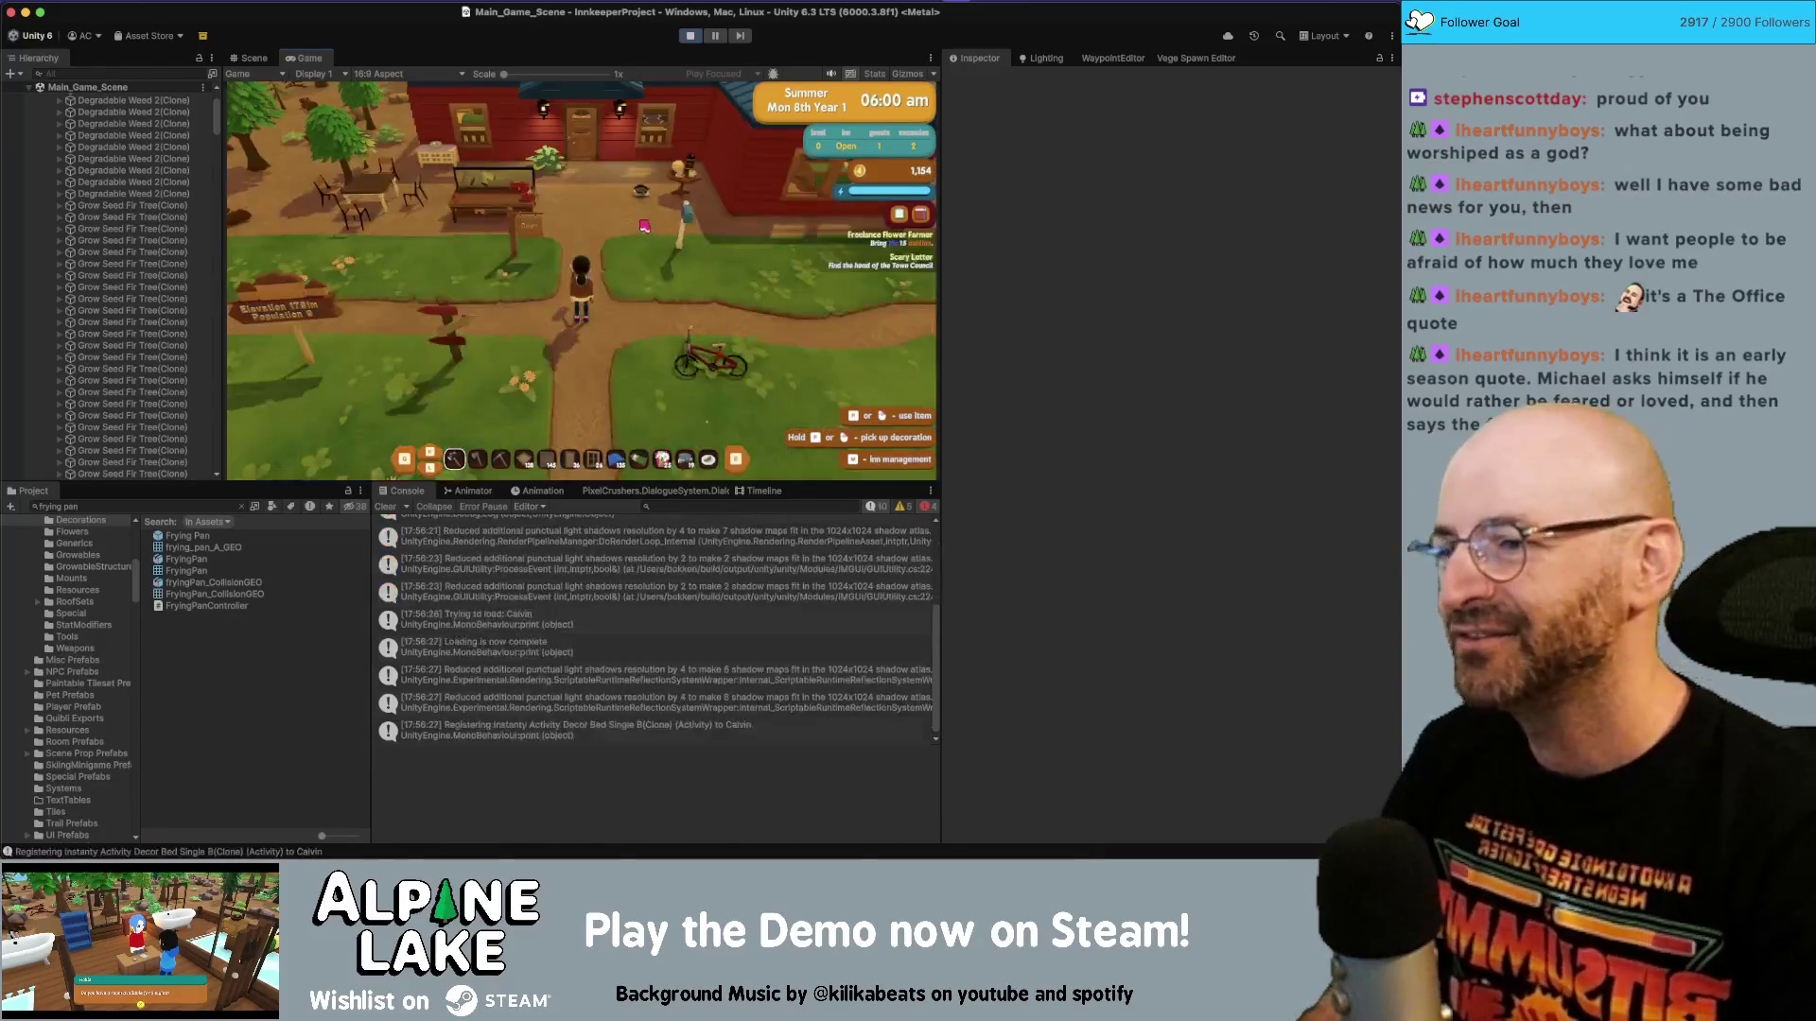
{"action": "key", "text": "e"}
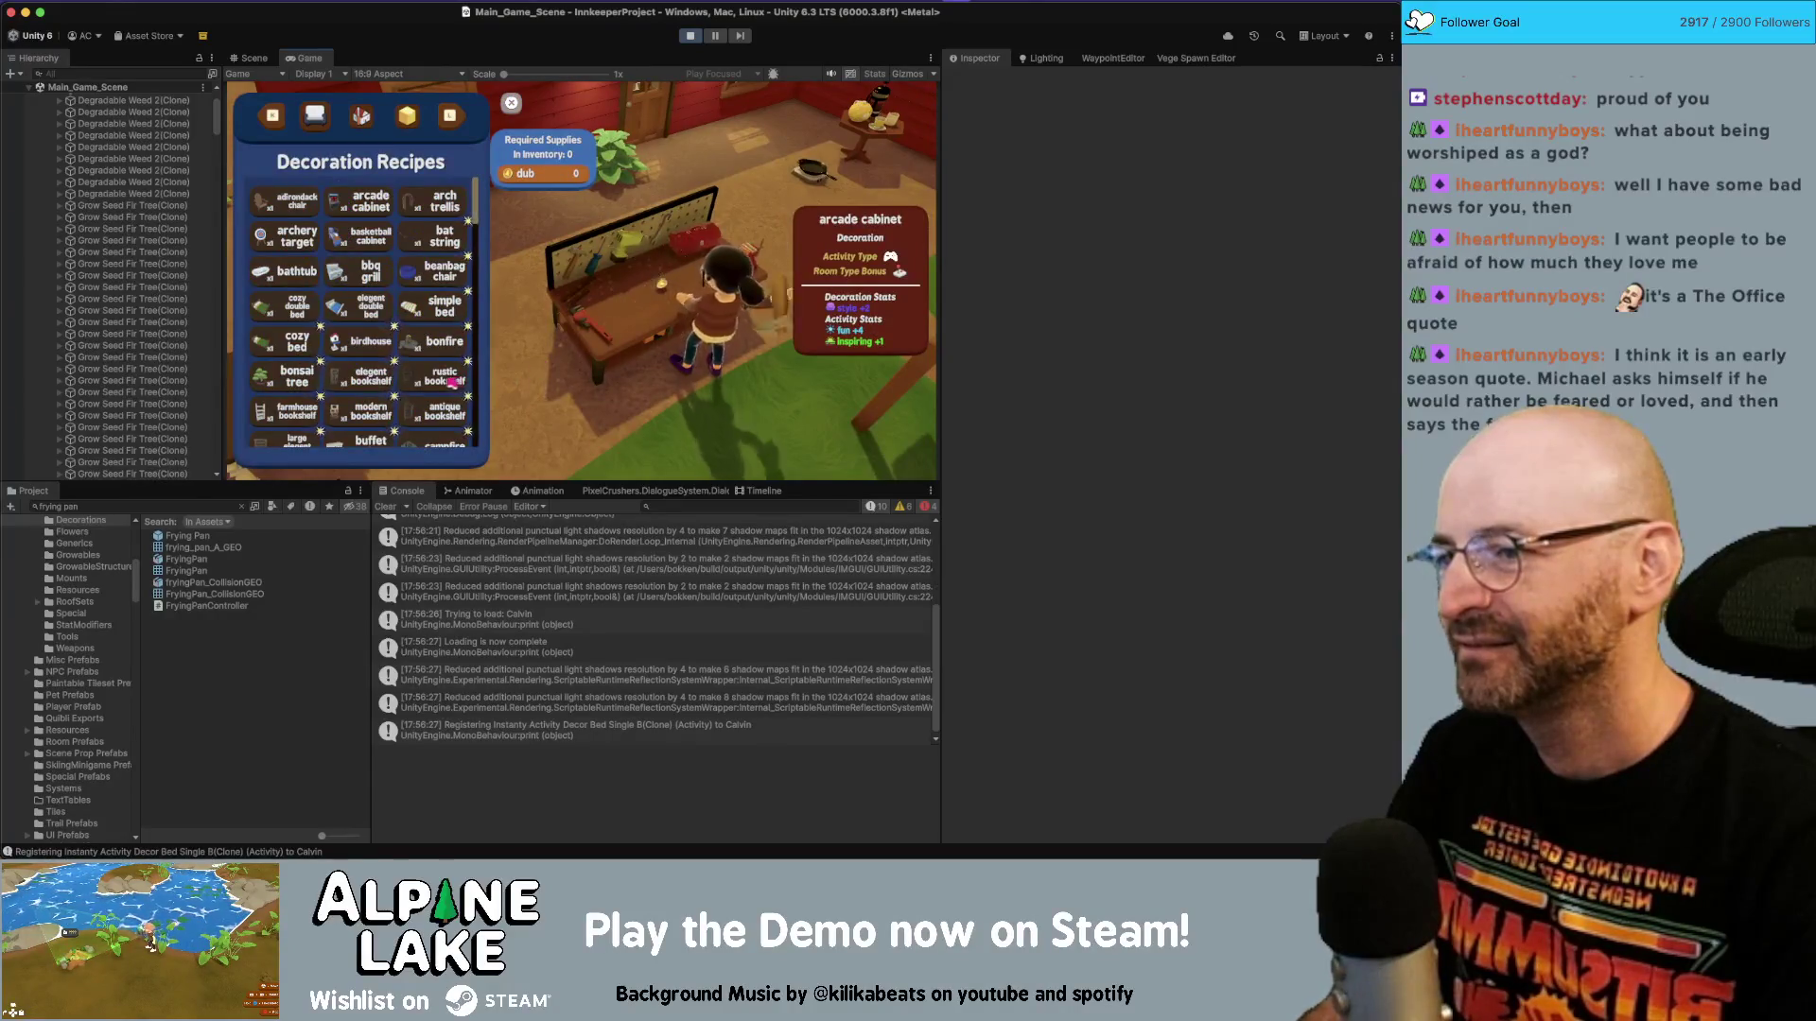
{"action": "left_click", "coordinate": [447, 201]}
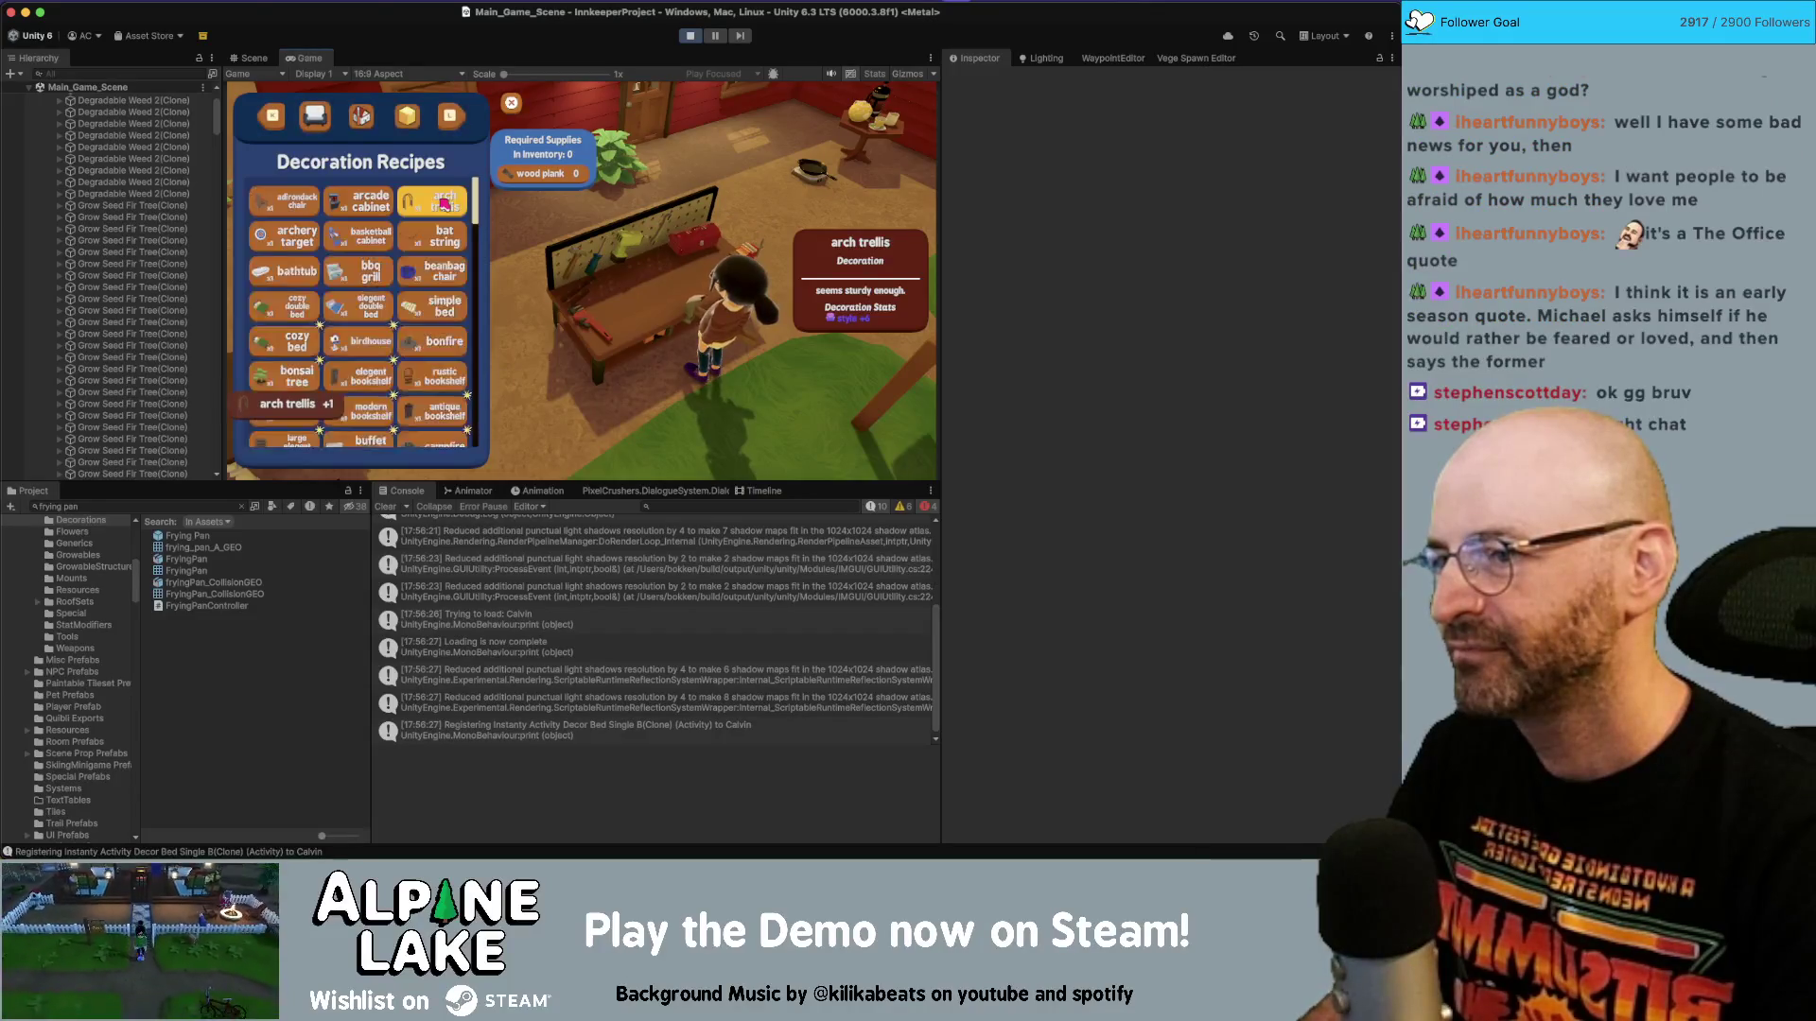
{"action": "key", "text": "super+Tab"}
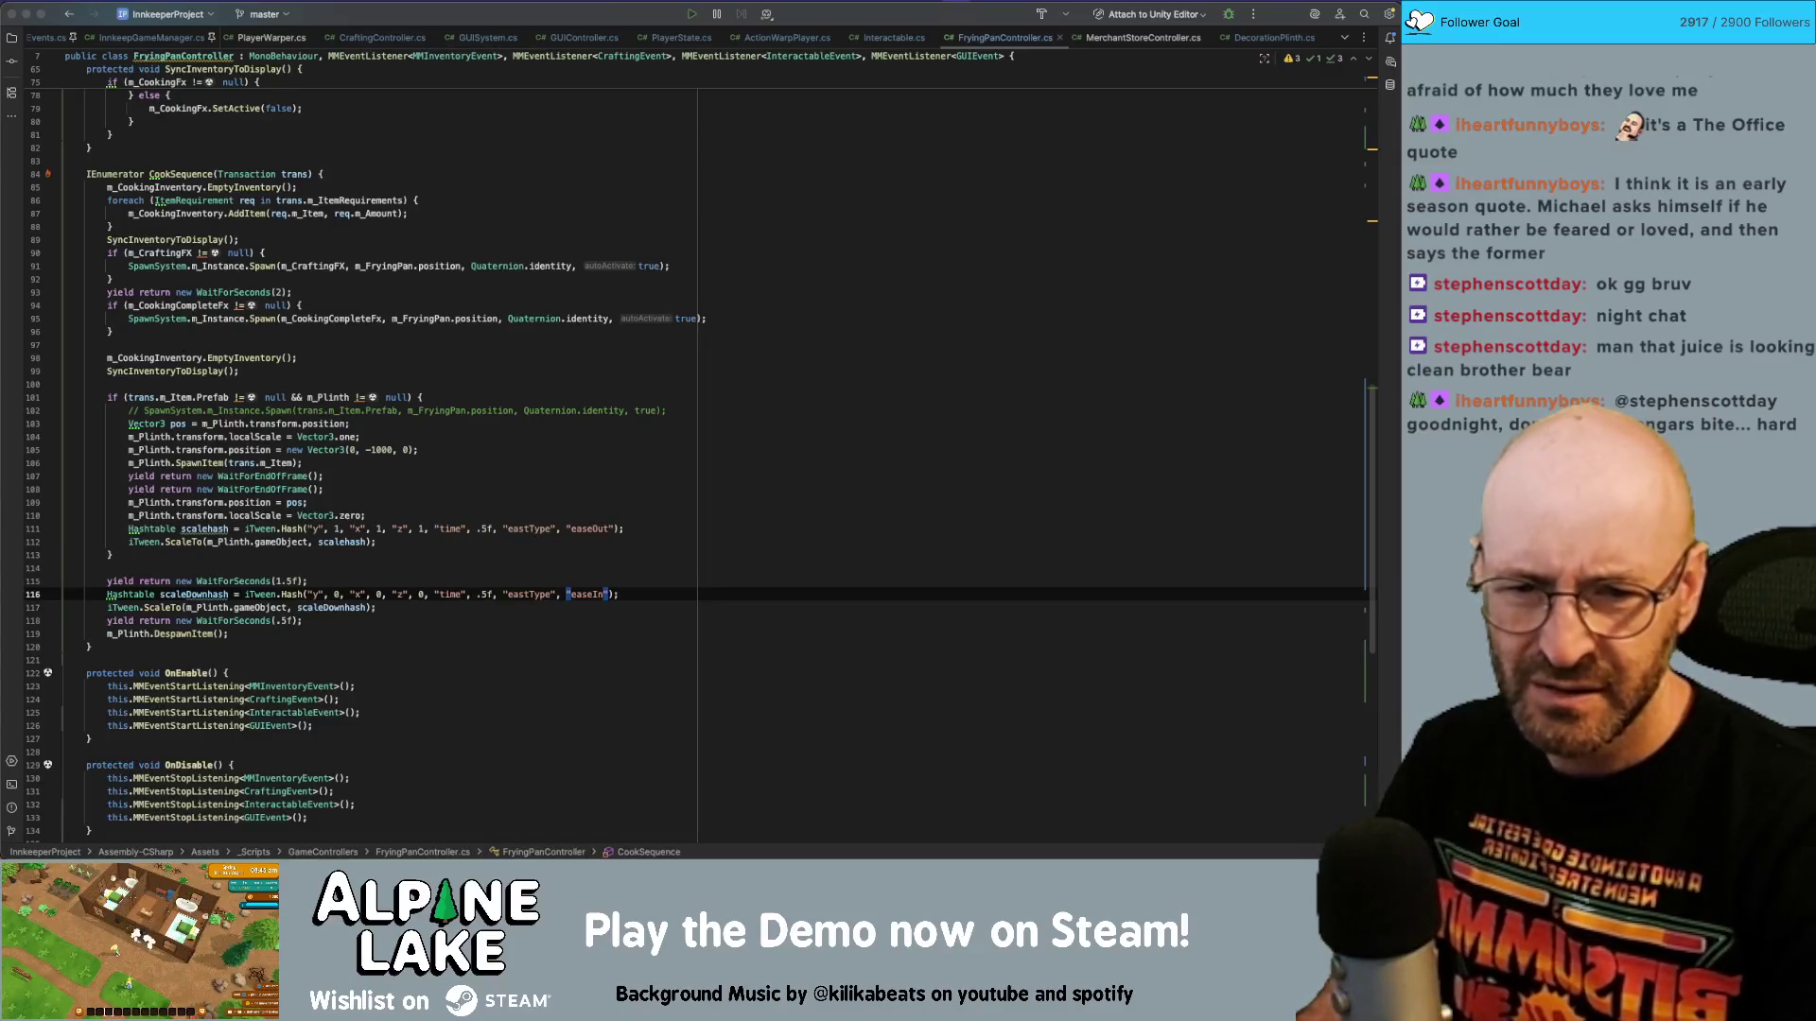
Replace easeIn with easeInQuad on the shrink tween and switch to Unity to recompile.
{"action": "left_click", "coordinate": [460, 530]}
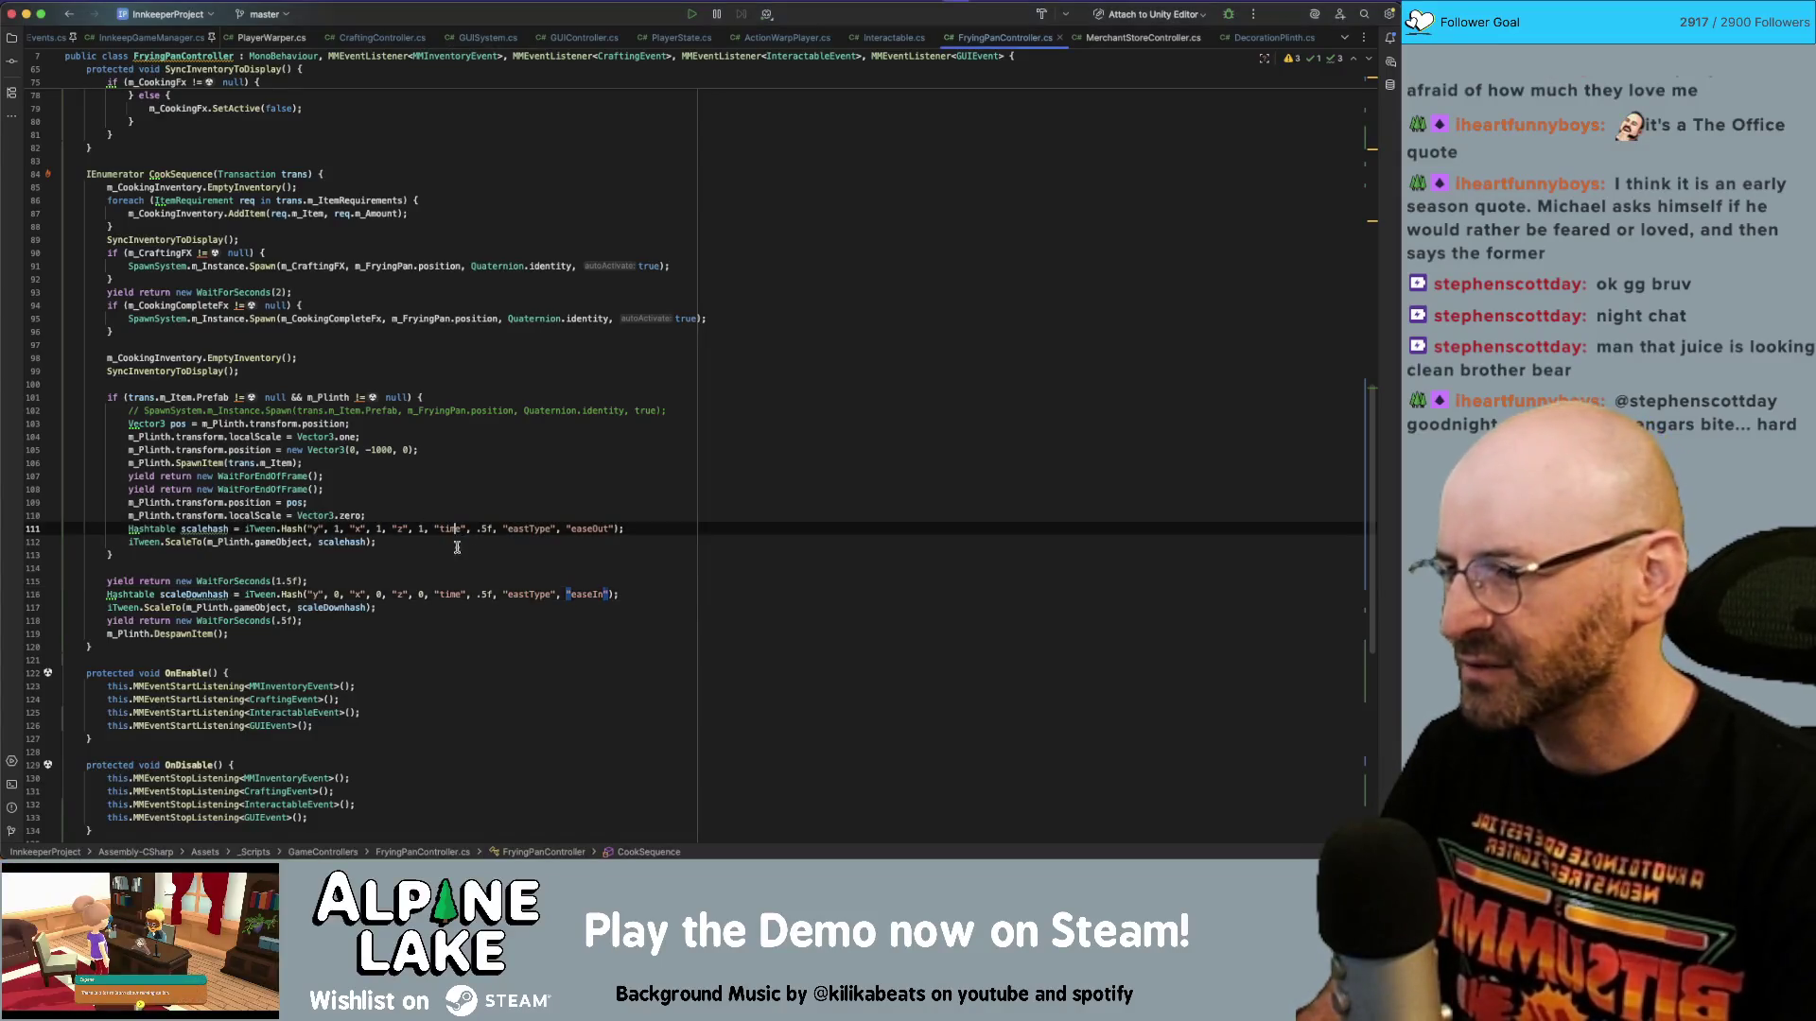
{"action": "double_click", "coordinate": [576, 594]}
{"action": "type", "text": "easeInQuad"}
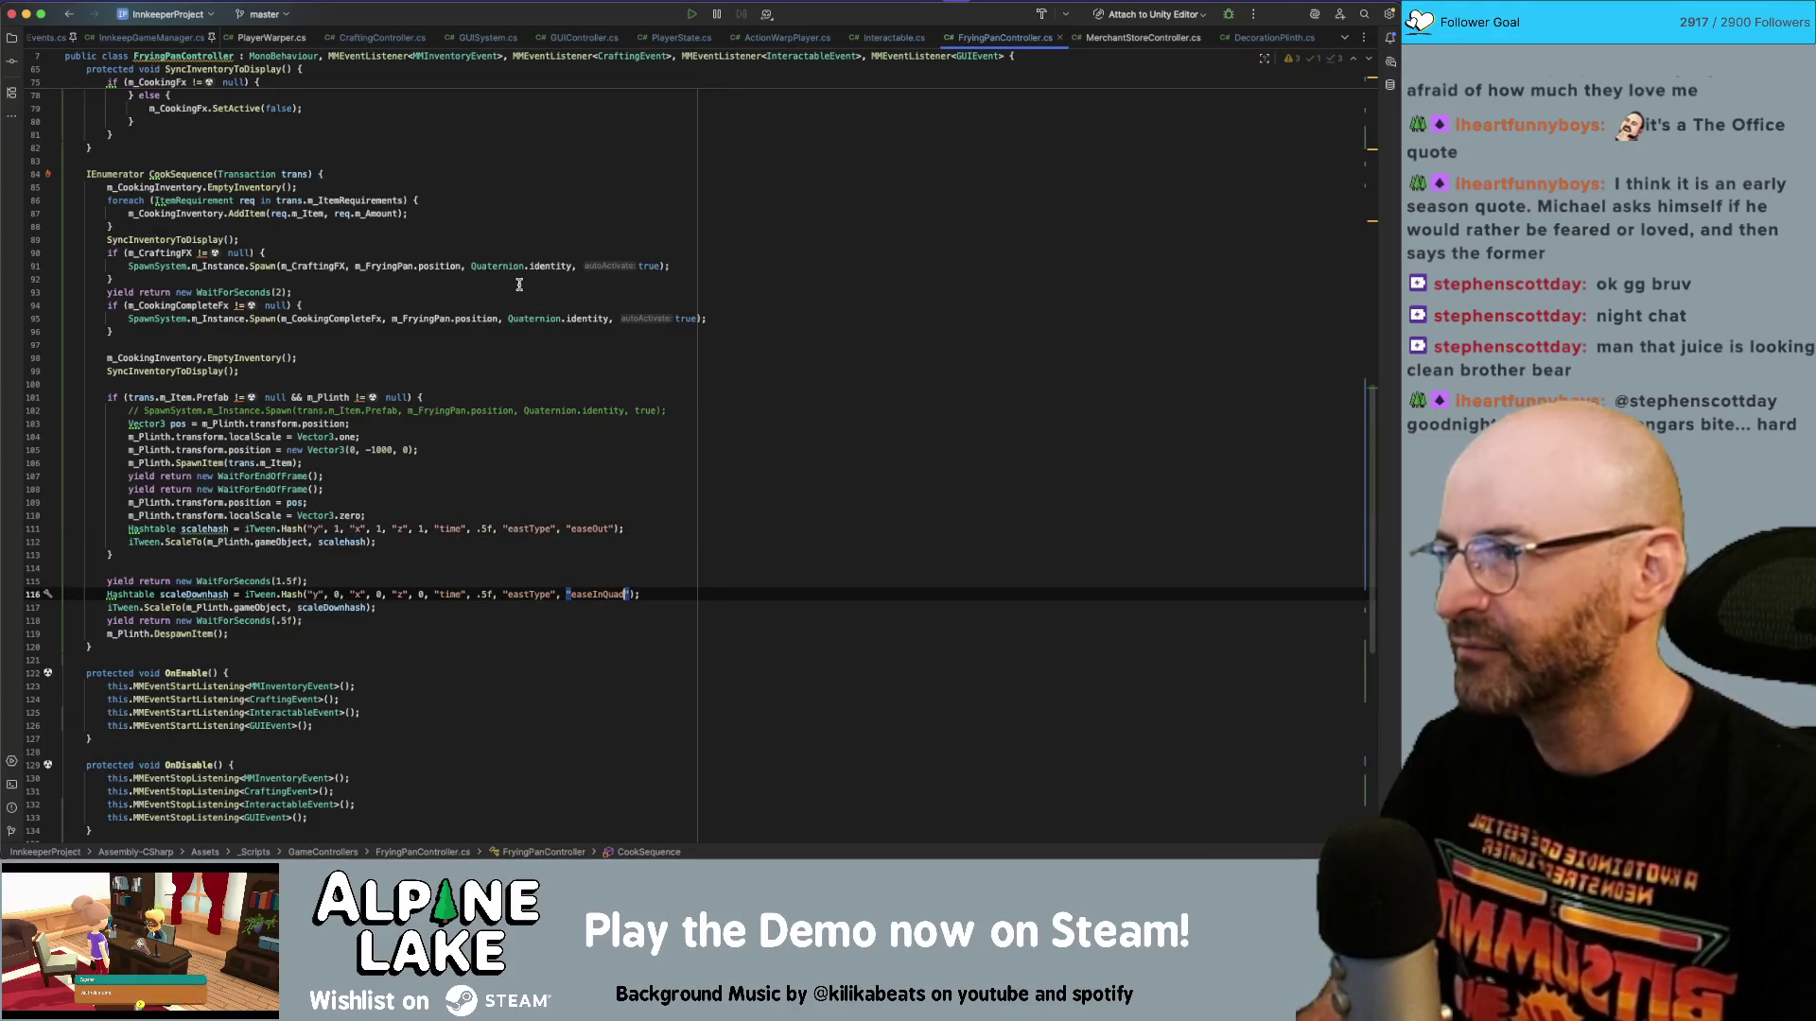
{"action": "key", "text": "super+Tab"}
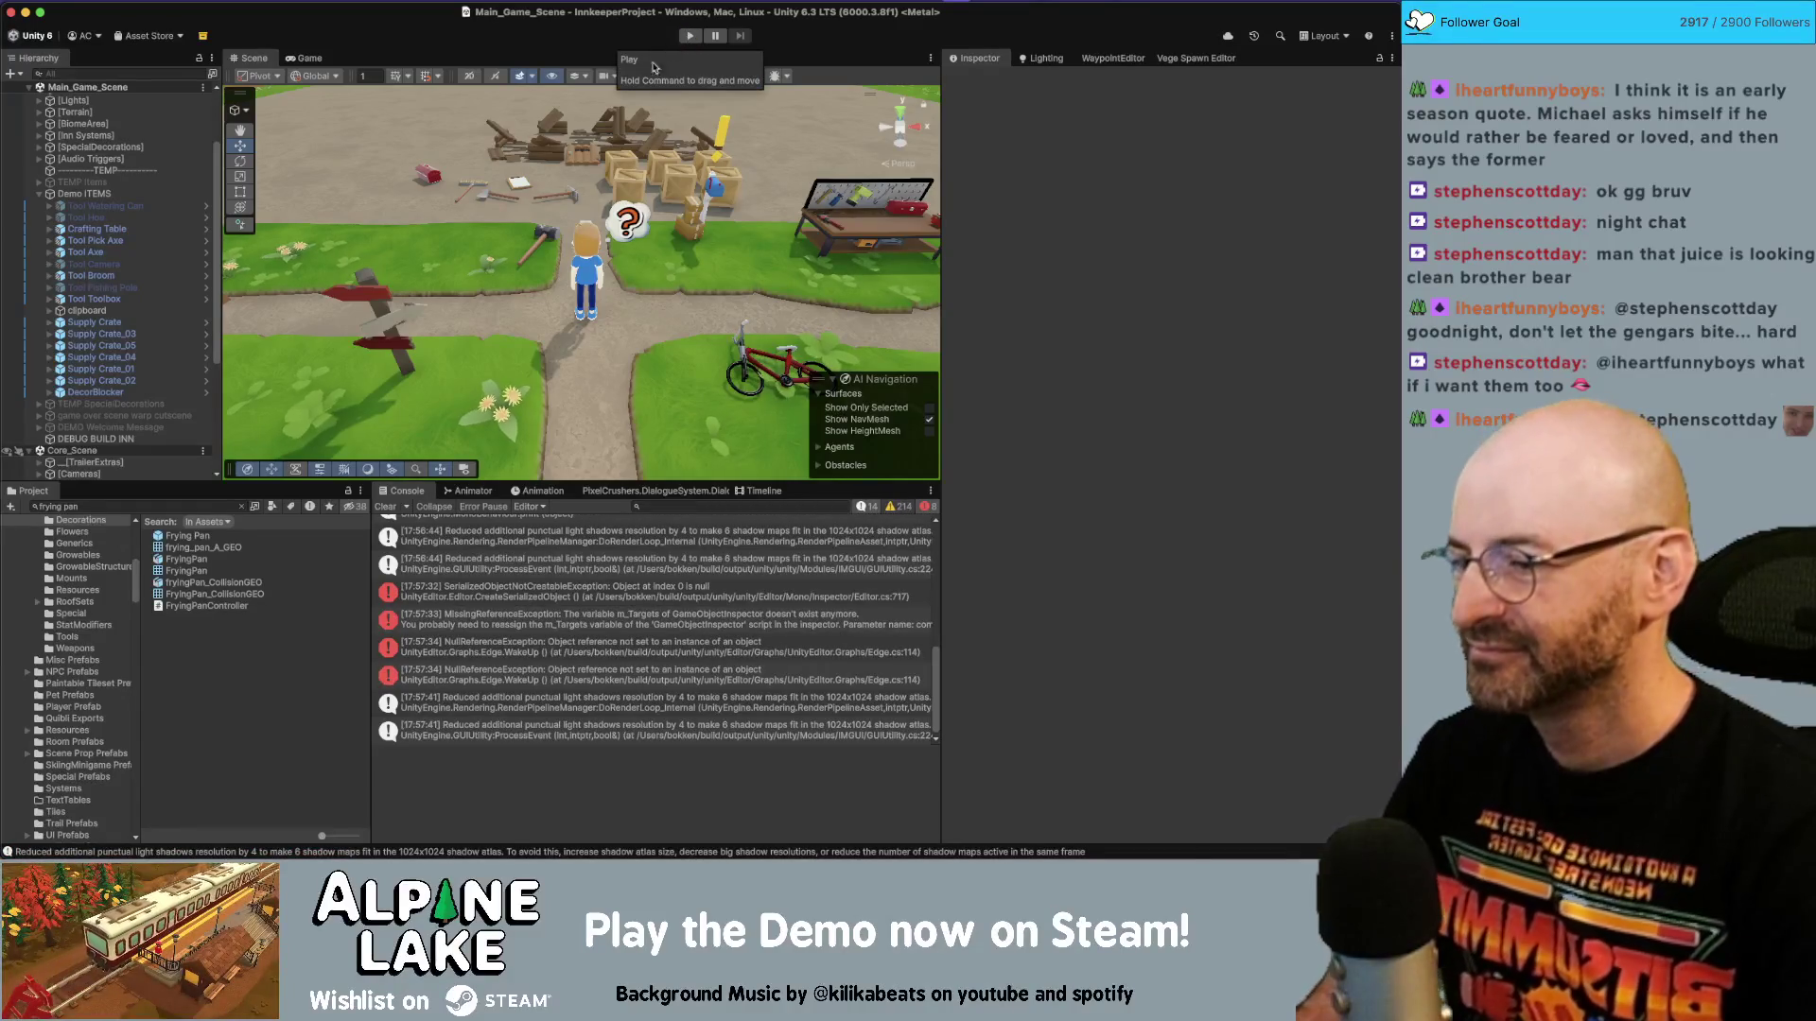
Play the game, craft an adirondack chair from the workbench's Decoration Recipes, then pause.
{"action": "left_click", "coordinate": [691, 36]}
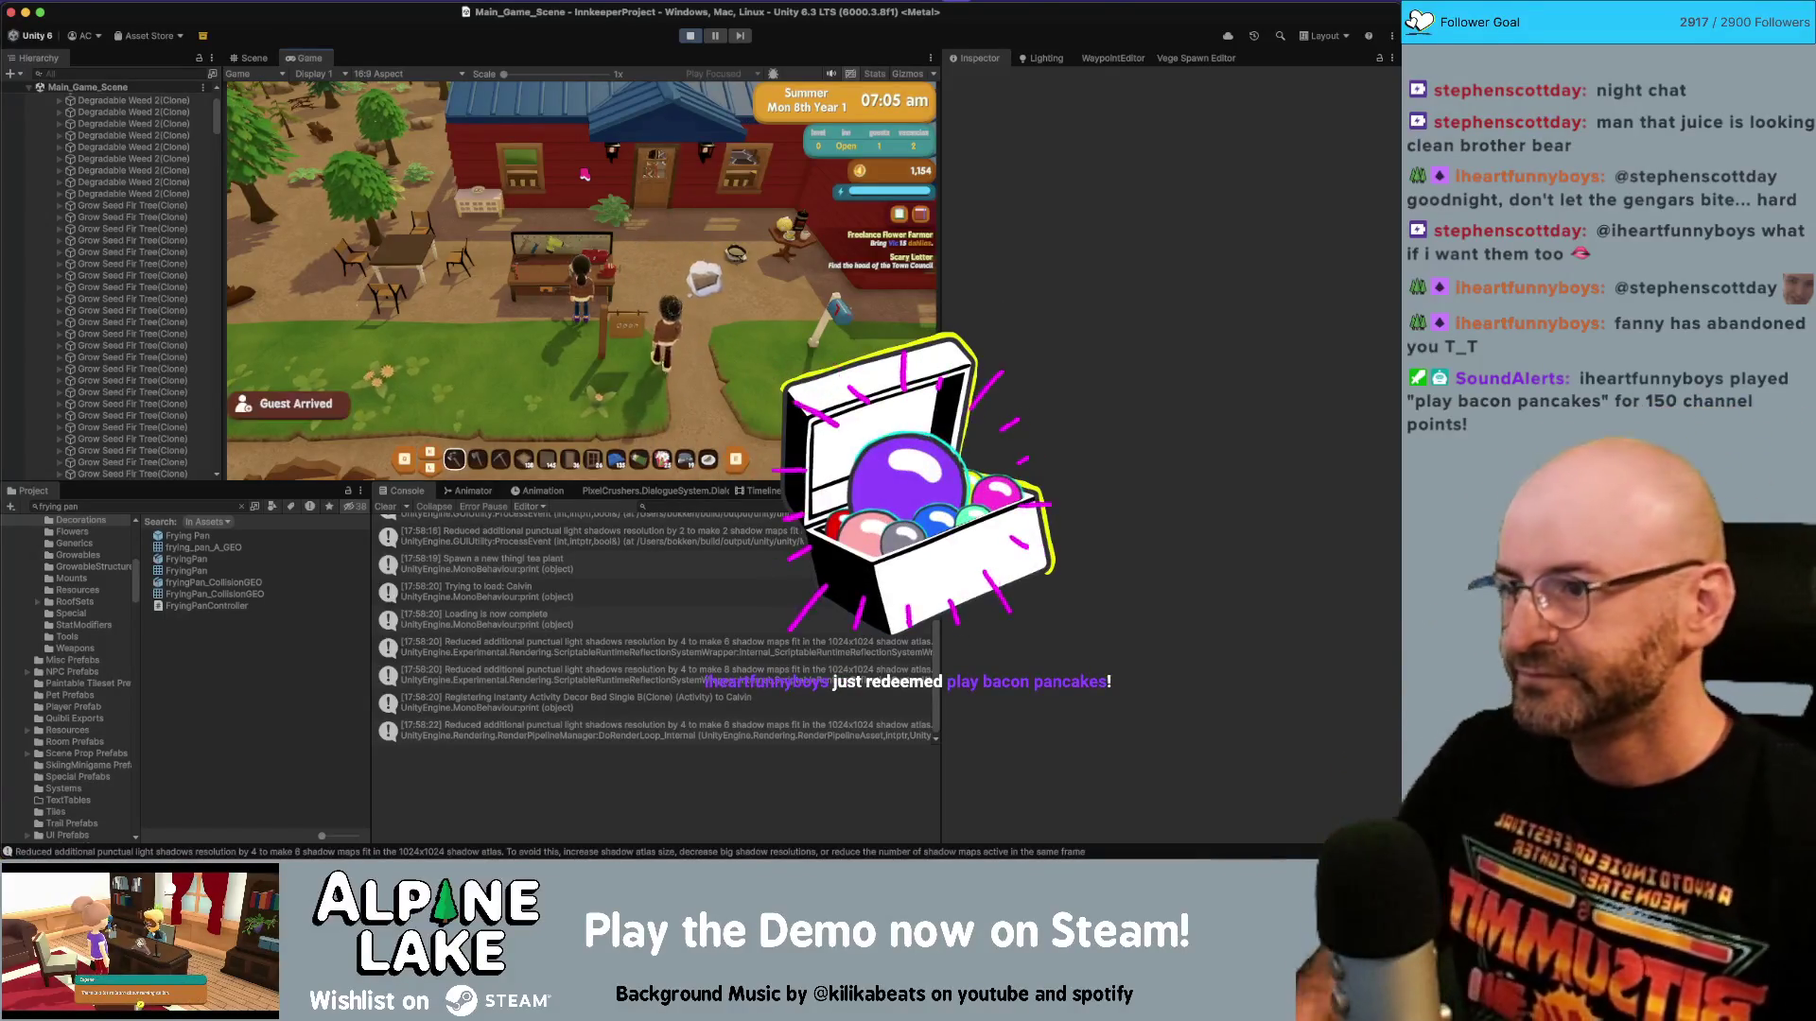
{"action": "key", "text": "e"}
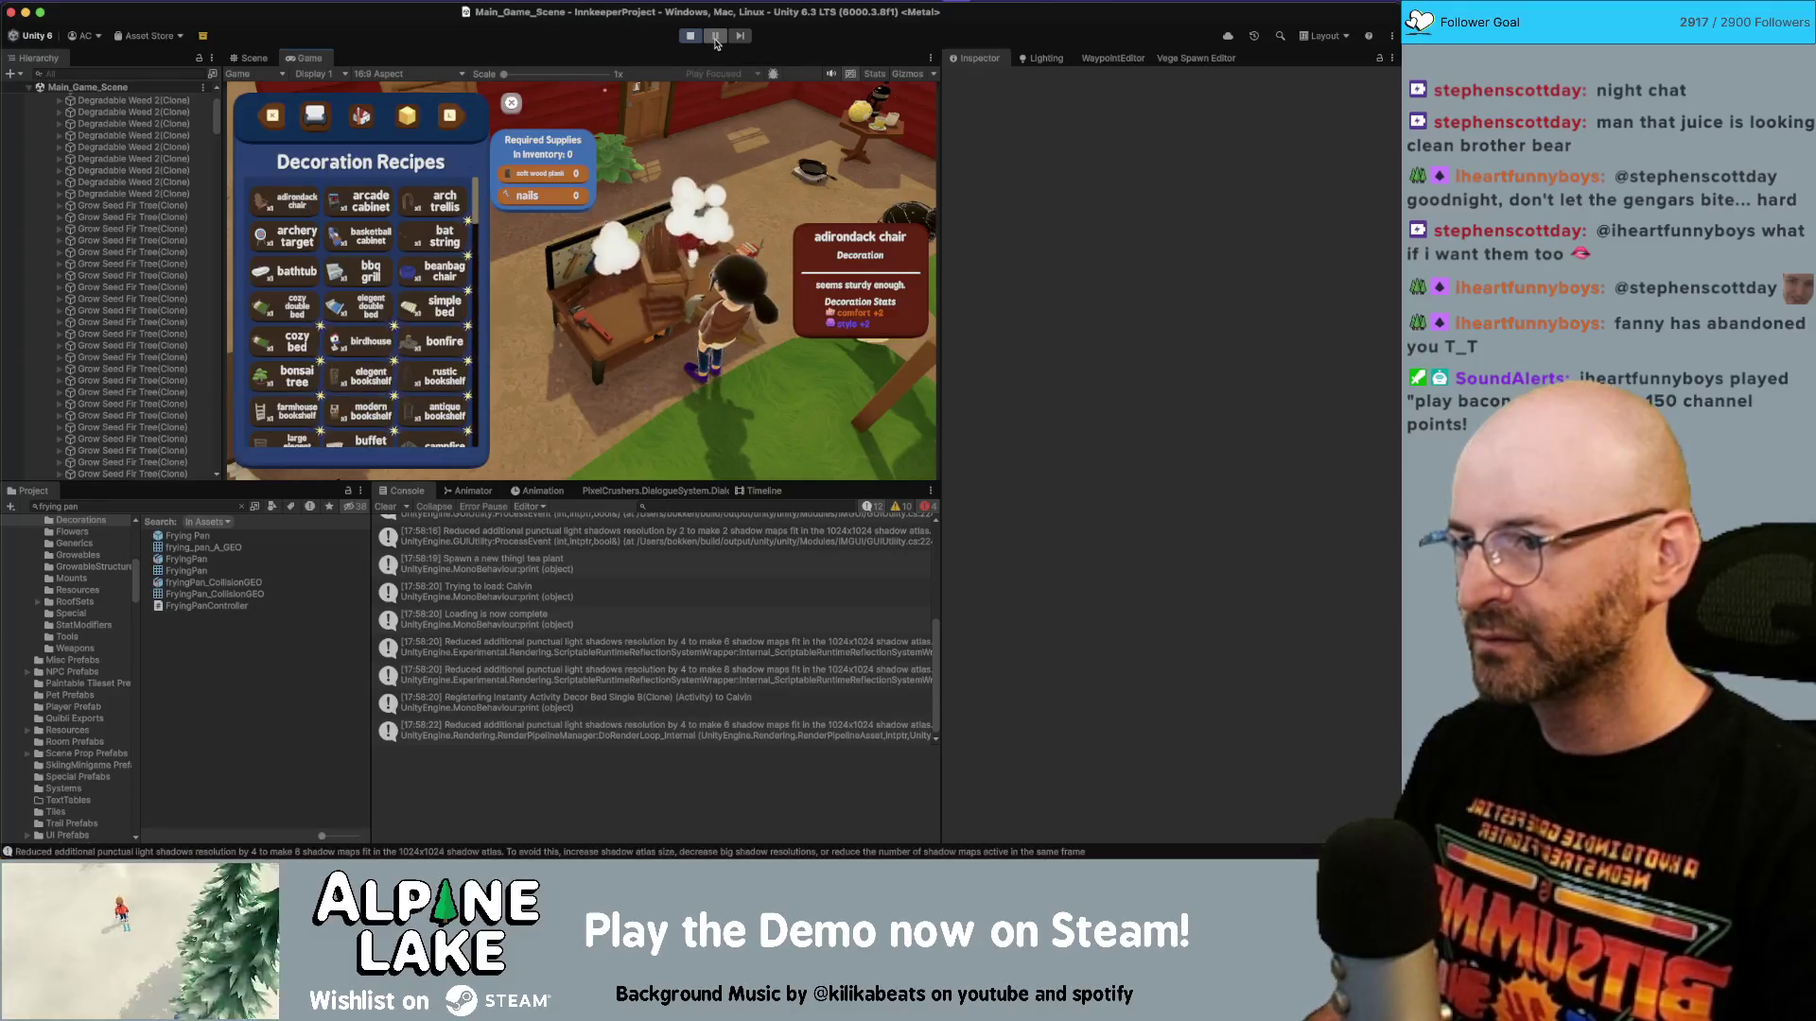
{"action": "left_click", "coordinate": [719, 38]}
Zoom the Scene view to the workbench, step frames until the chair vanishes, then stop playing.
{"action": "scroll", "coordinate": [568, 217], "scroll_direction": "up", "scroll_amount": 5}
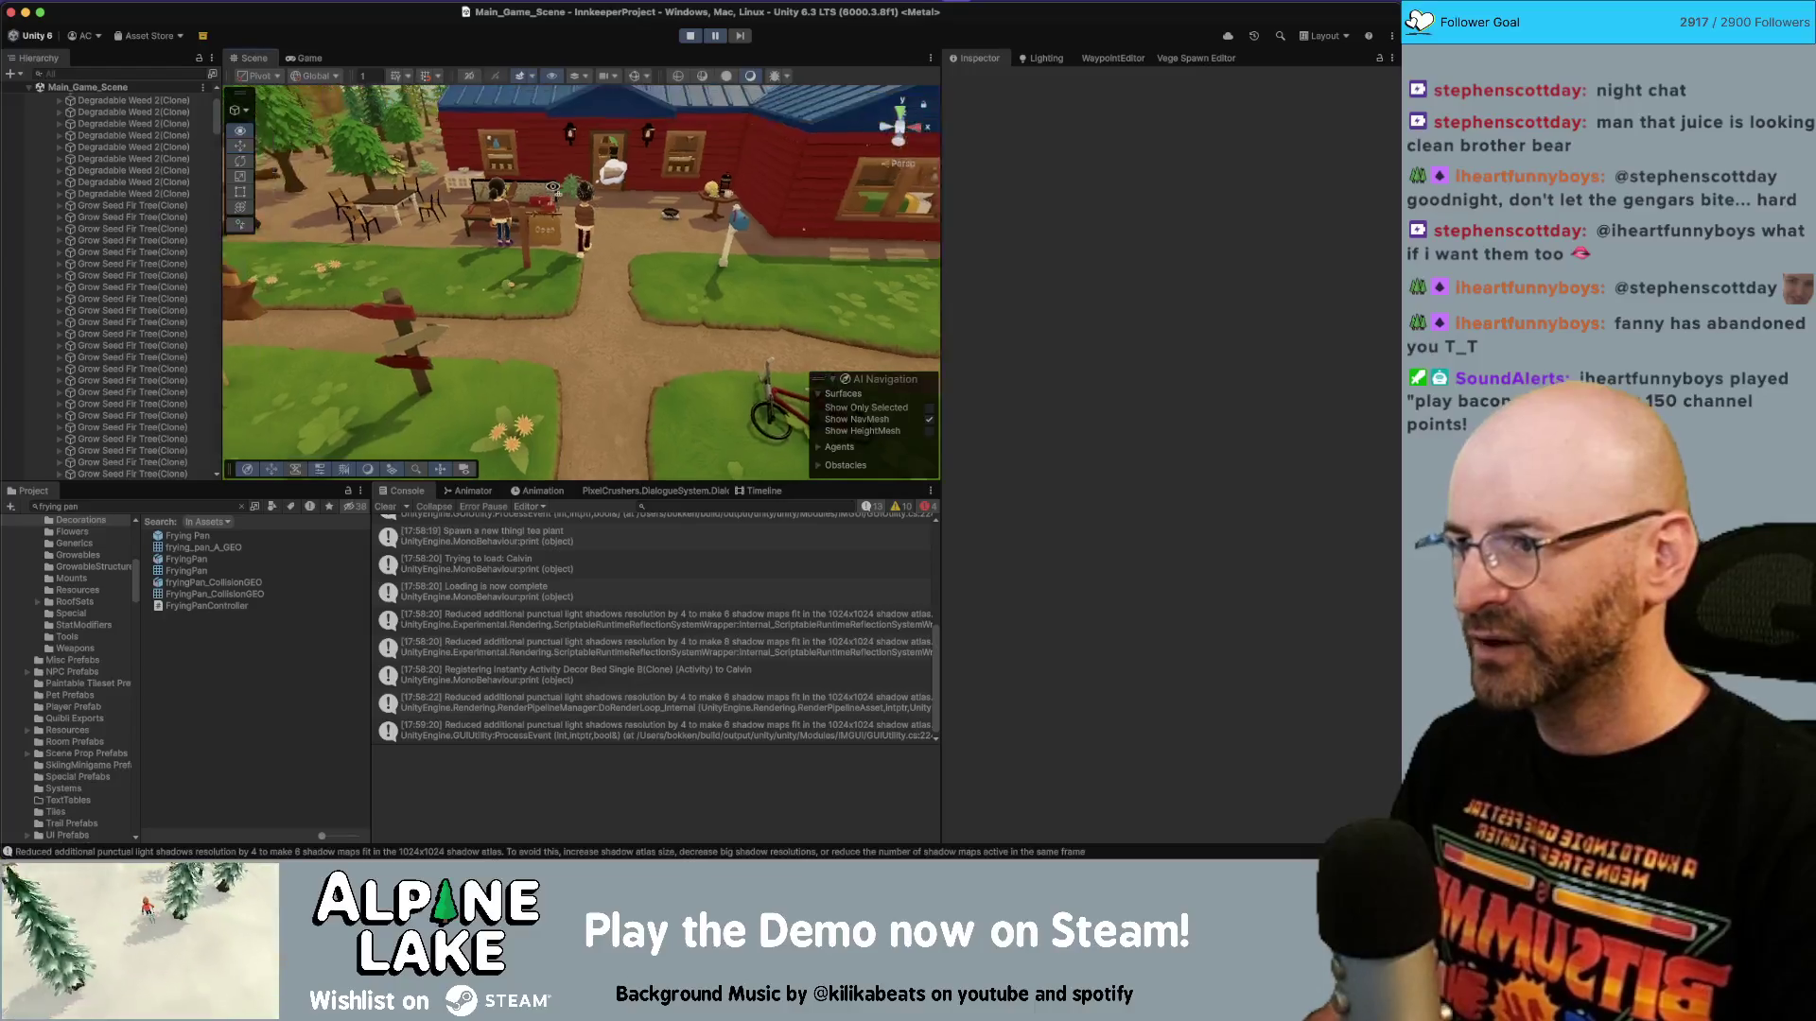
{"action": "scroll", "coordinate": [562, 182], "scroll_direction": "up", "scroll_amount": 5}
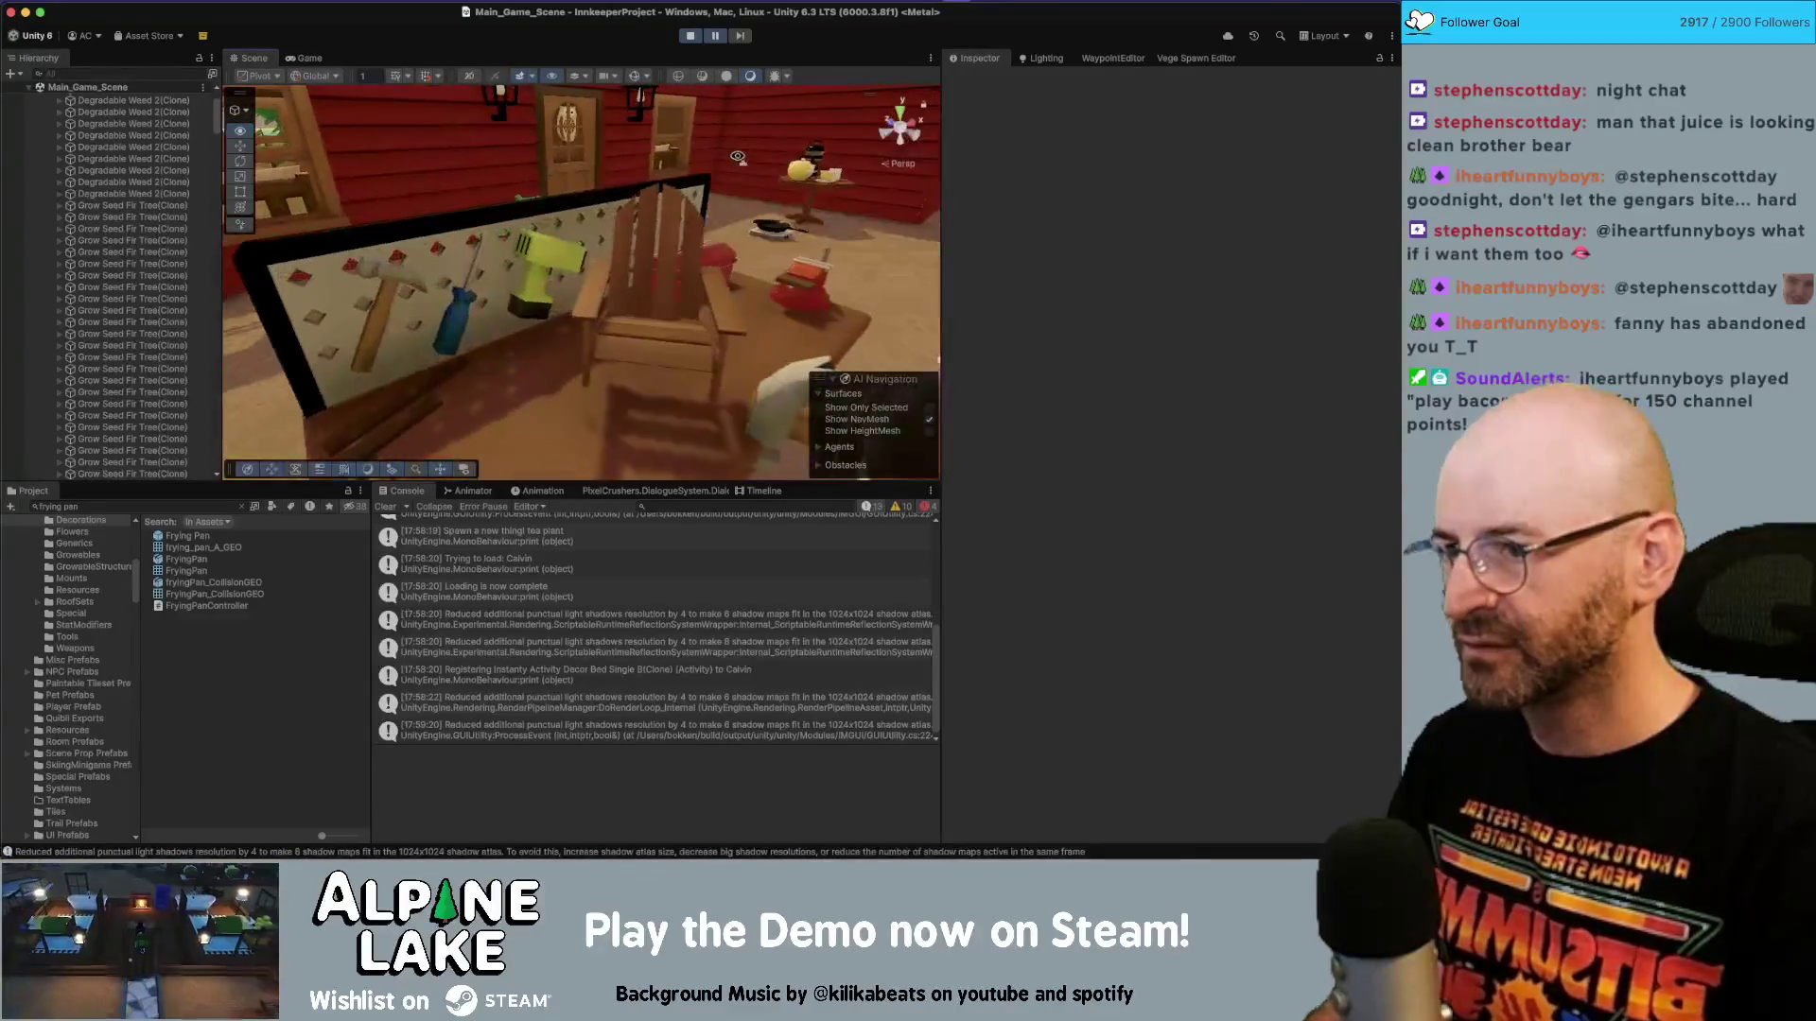
{"action": "left_click", "coordinate": [748, 36]}
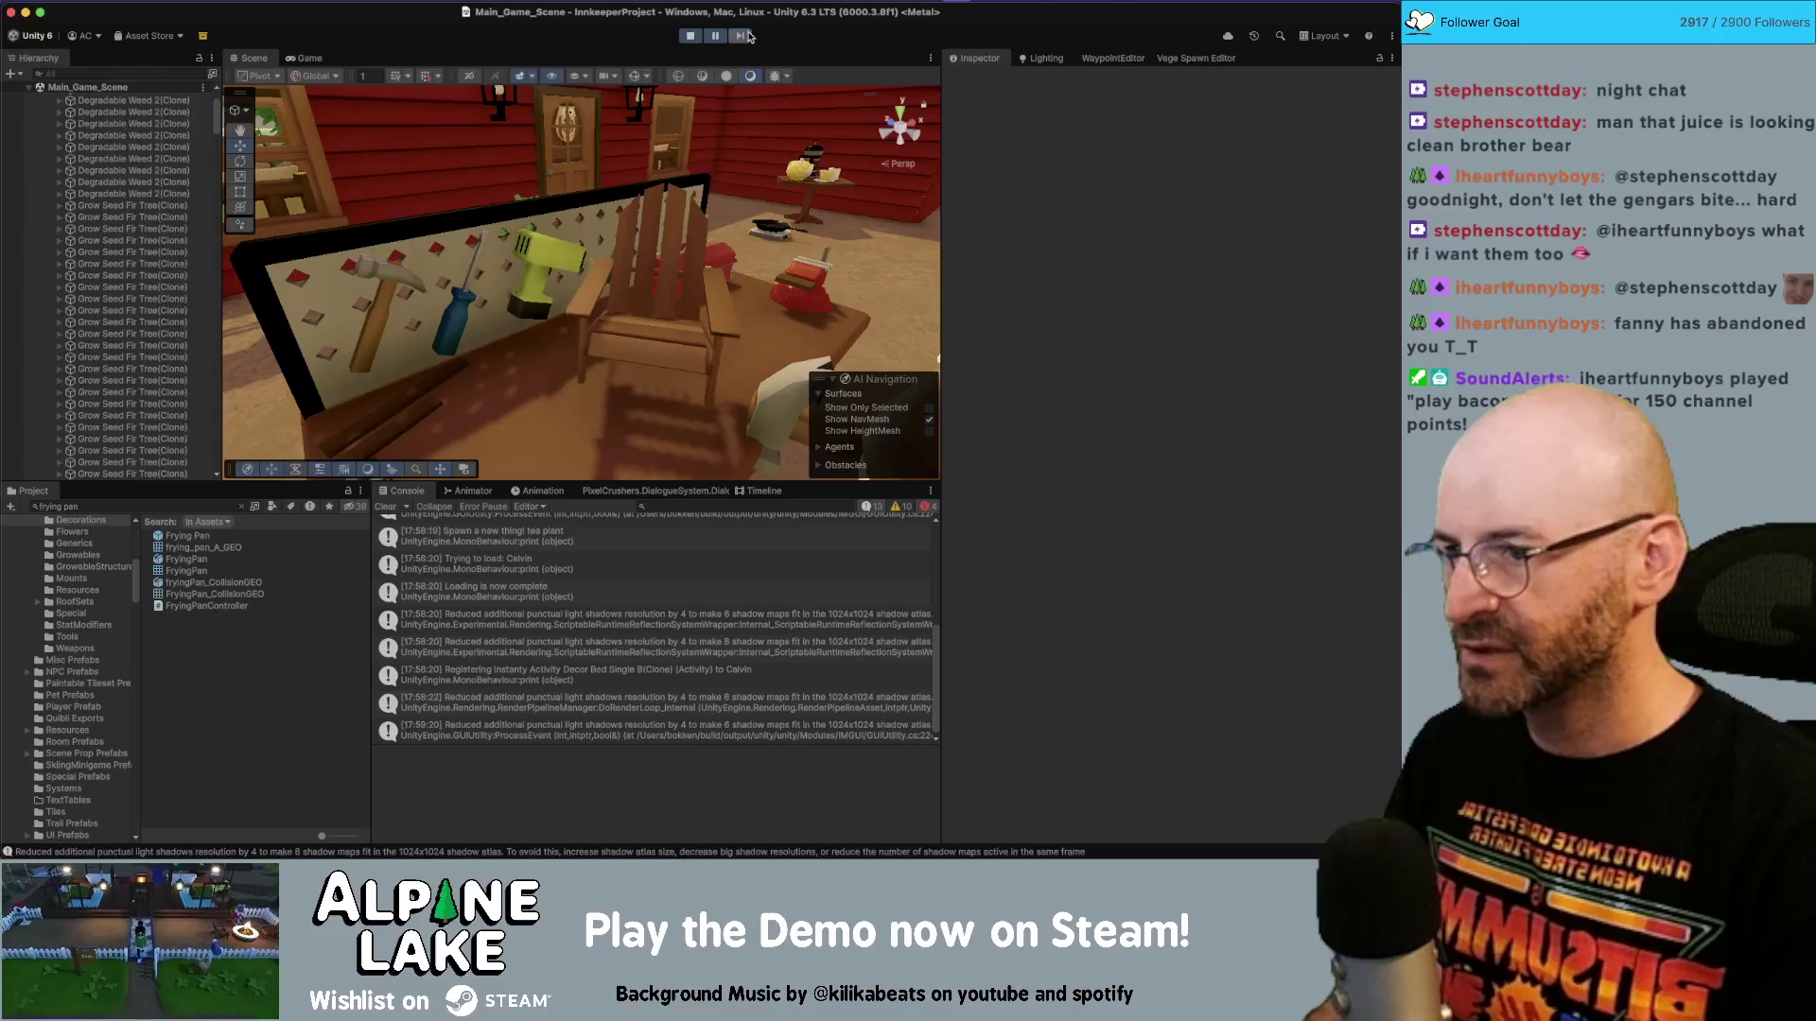
{"action": "left_click", "coordinate": [748, 36]}
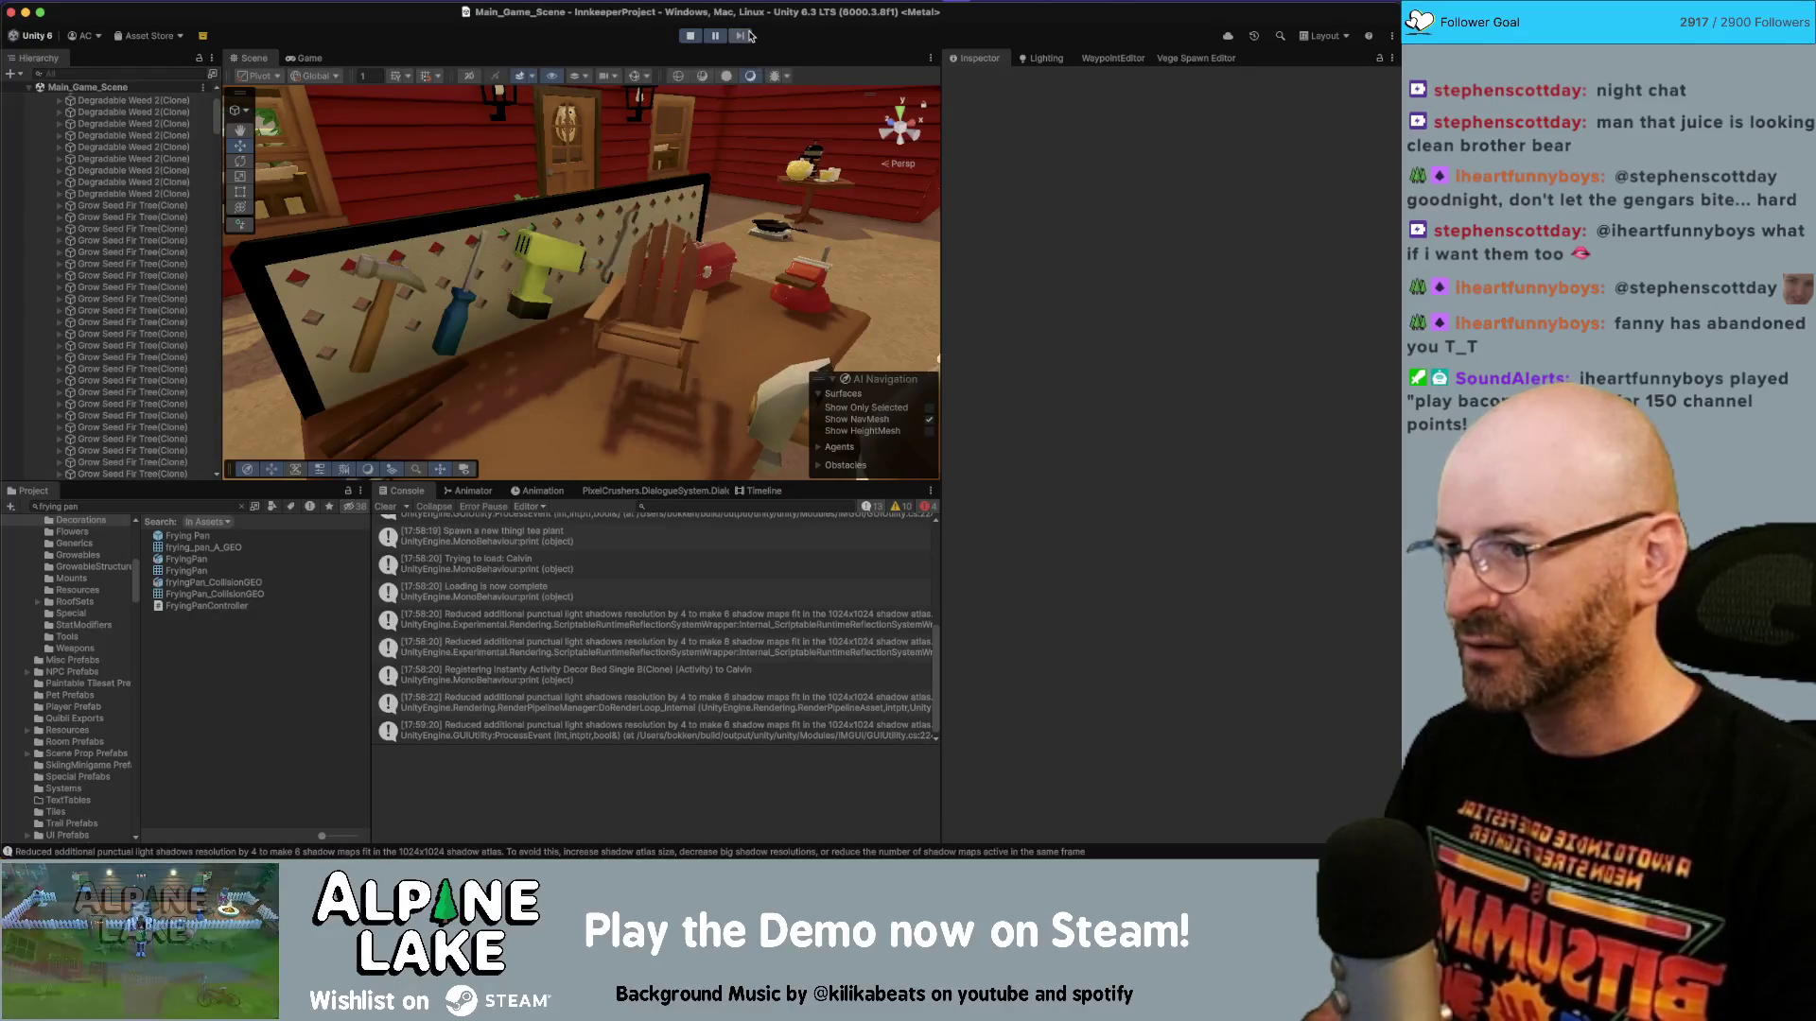
{"action": "left_click", "coordinate": [748, 35]}
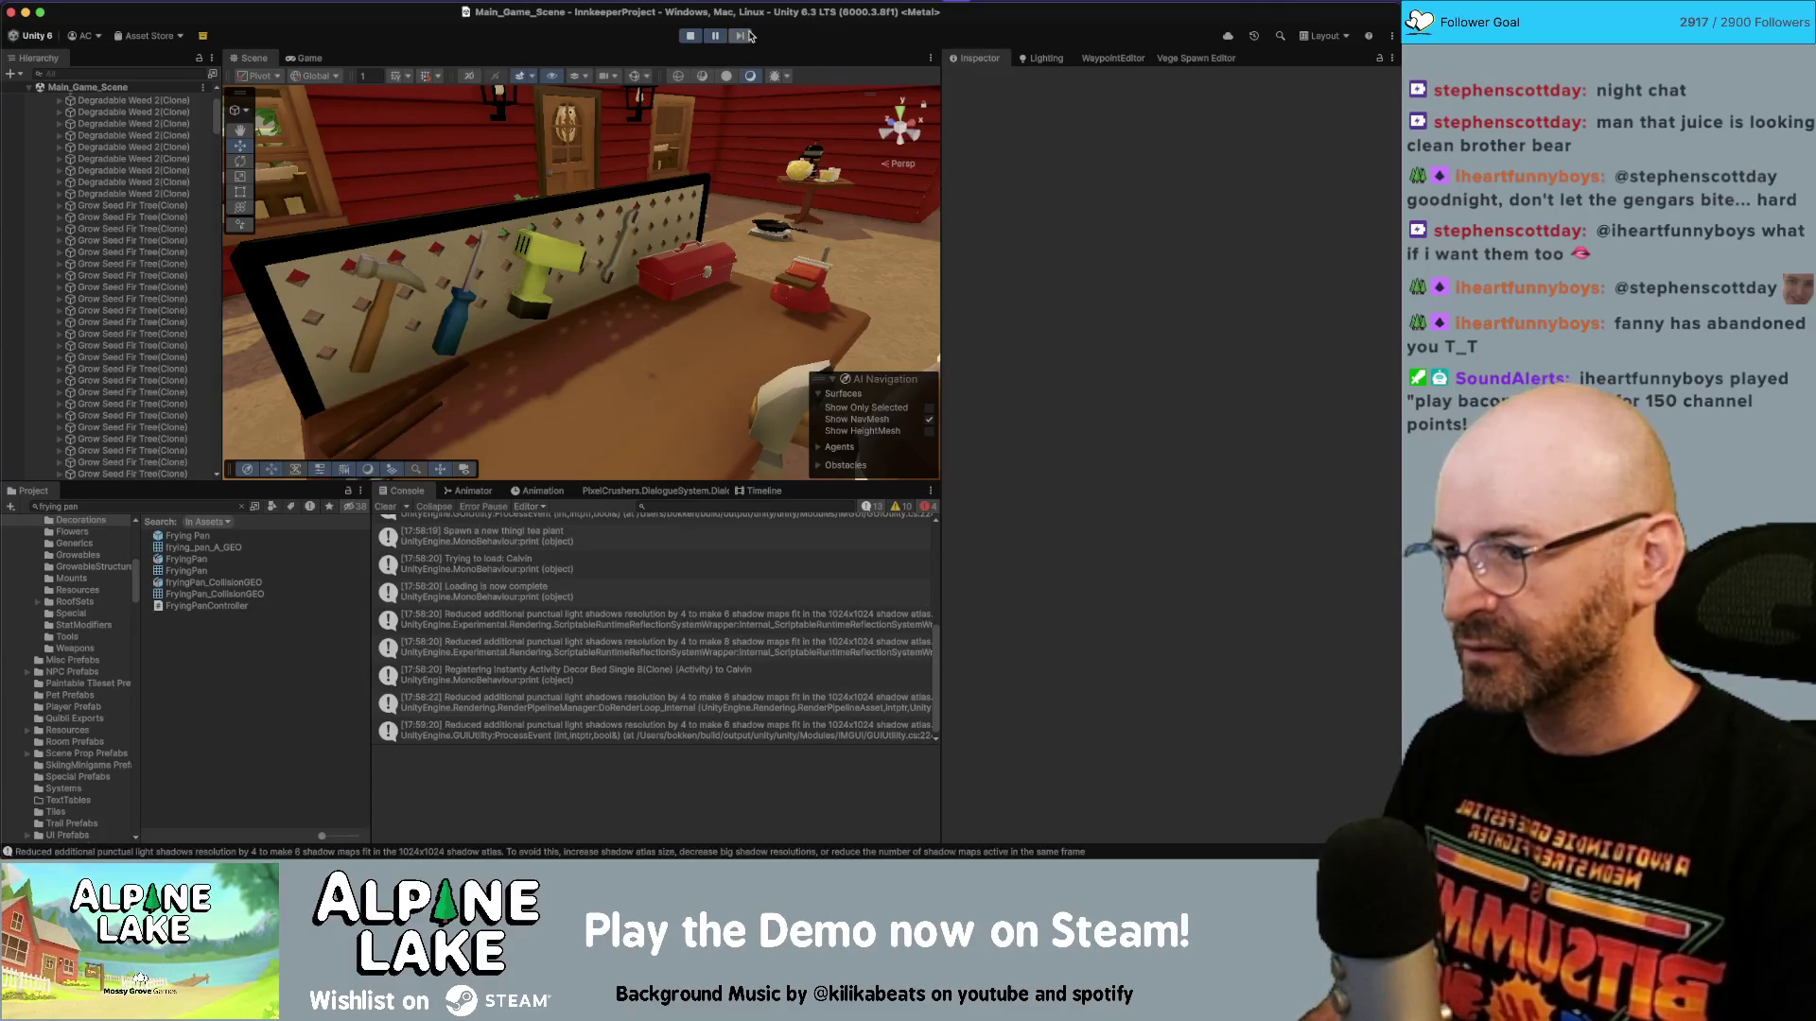
{"action": "left_click", "coordinate": [698, 37]}
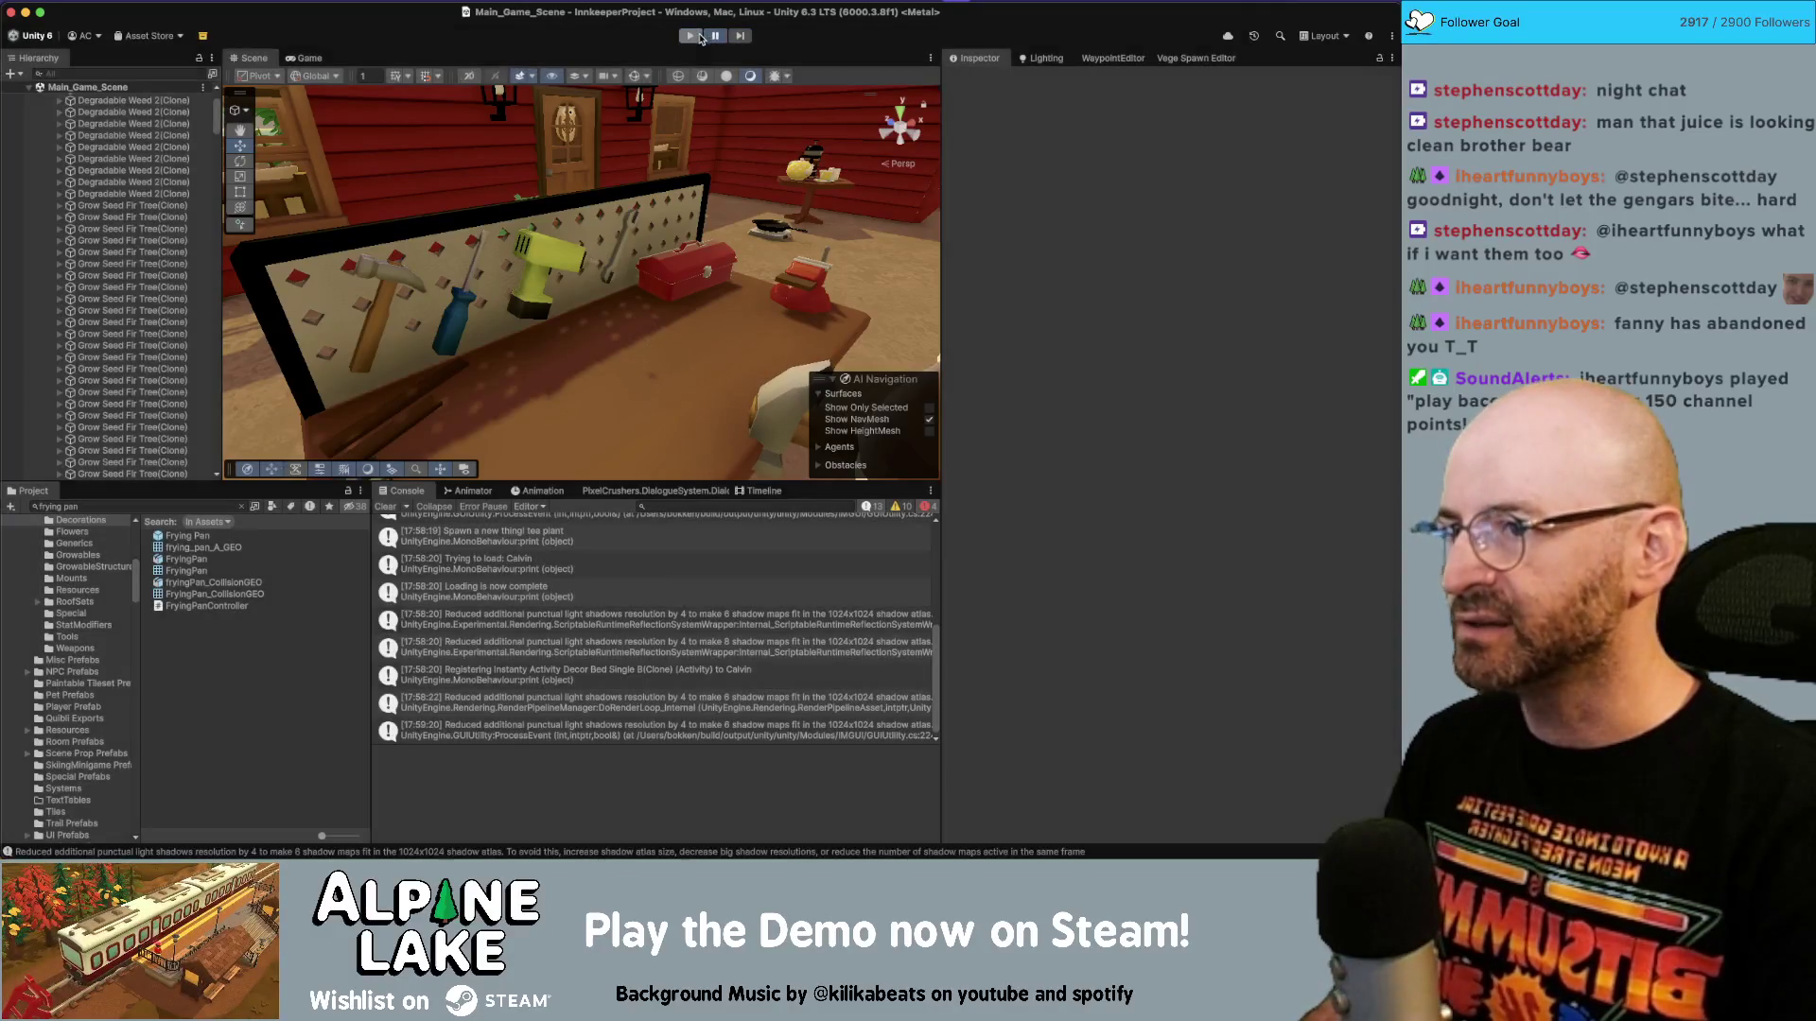
{"action": "key", "text": "super+Tab"}
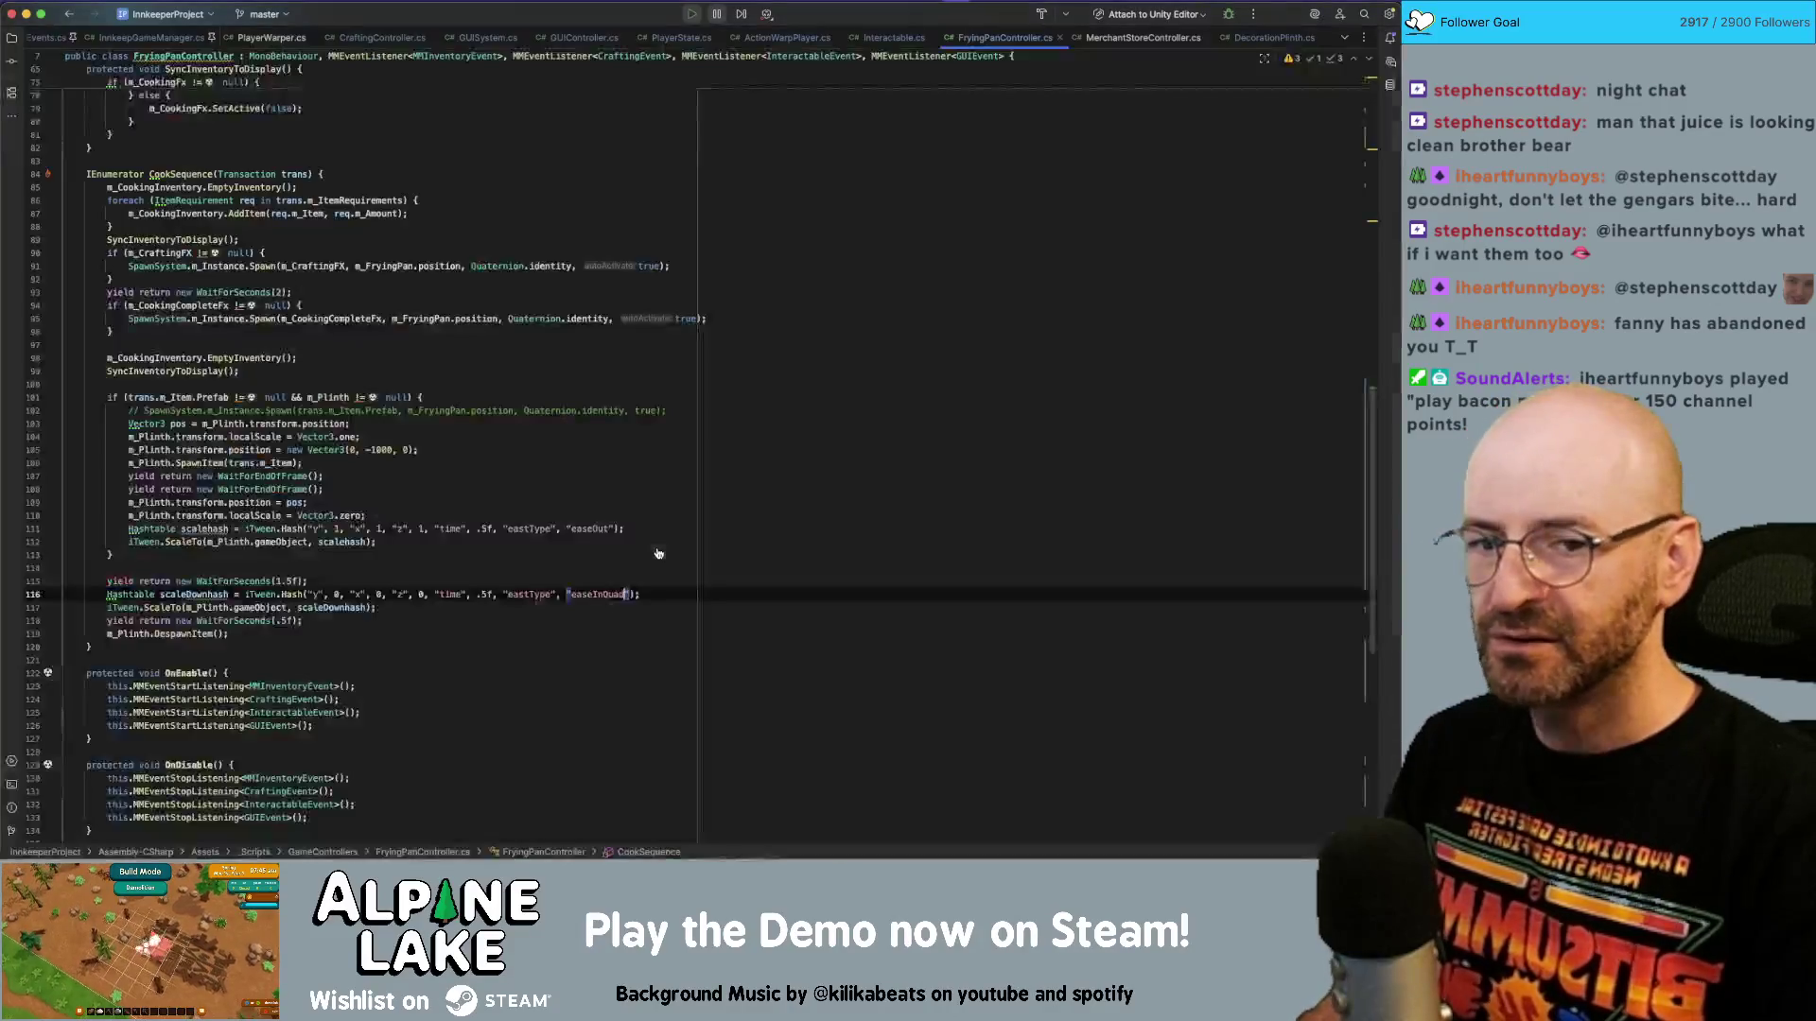
Change the scale-down tween's easing to easeOutQuad, then return to Unity to compile it.
{"action": "left_click", "coordinate": [223, 594]}
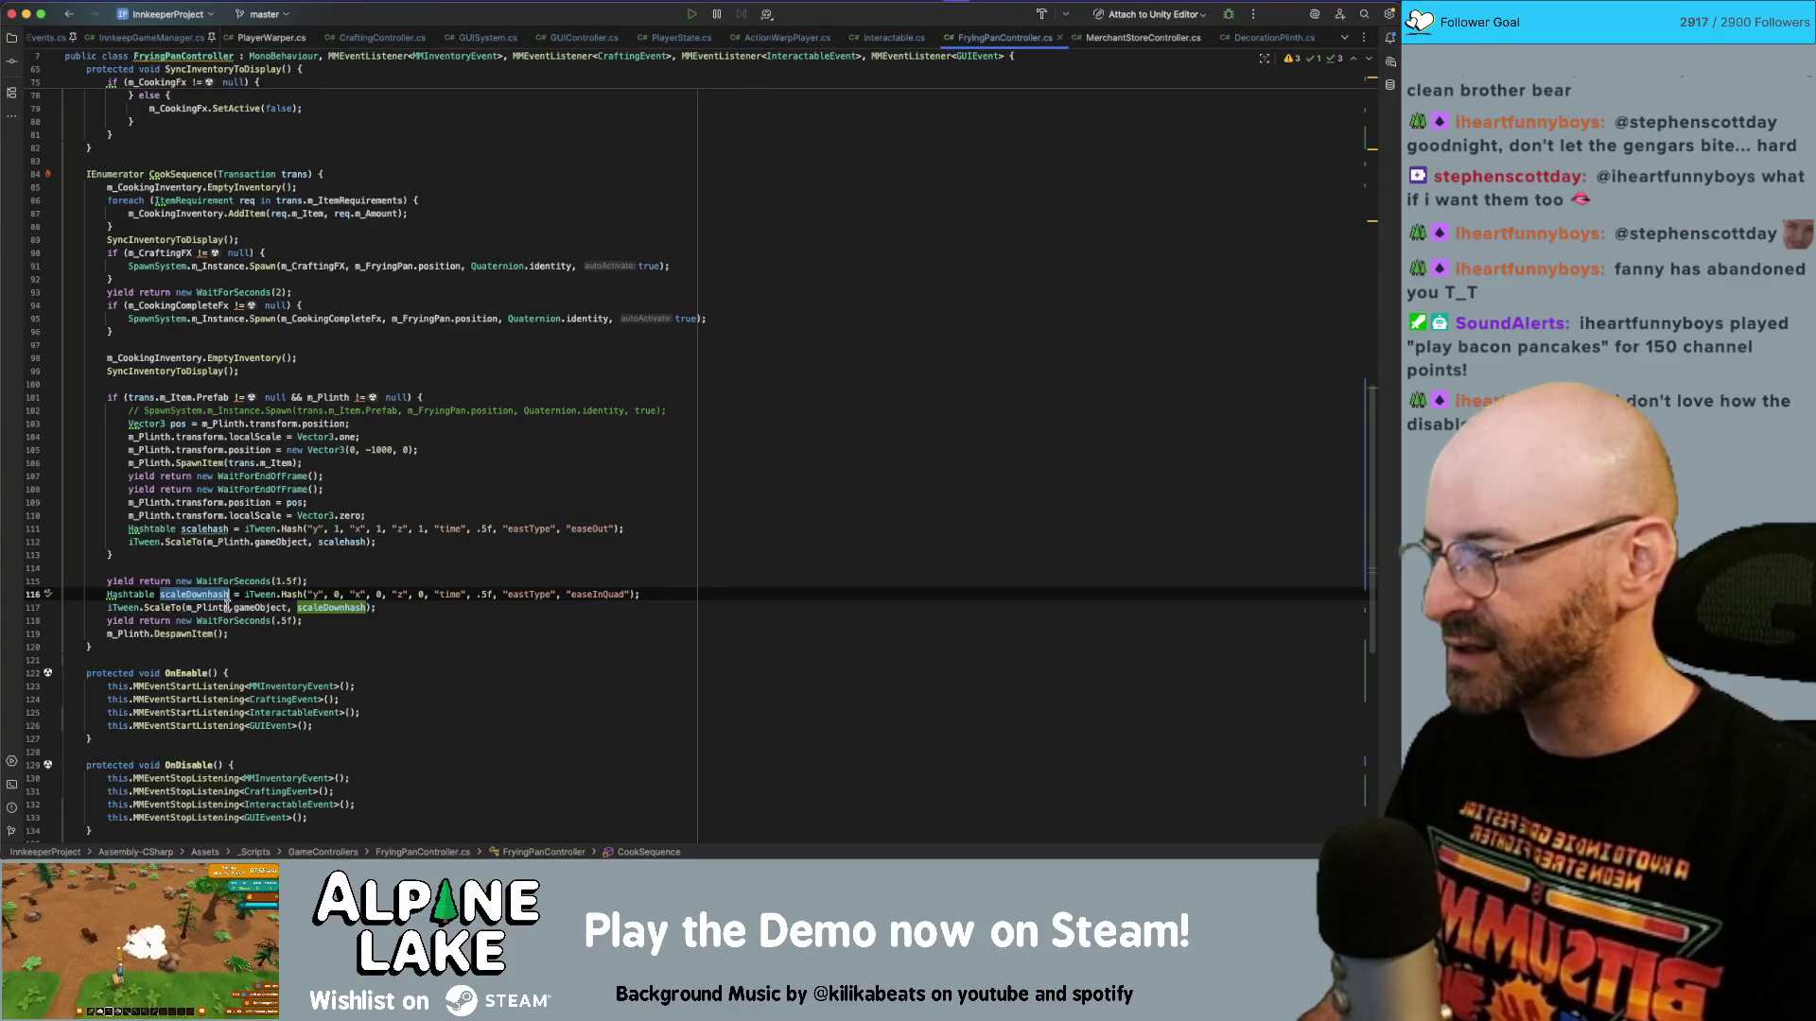
{"action": "left_click", "coordinate": [606, 594]}
{"action": "type", "text": "Out"}
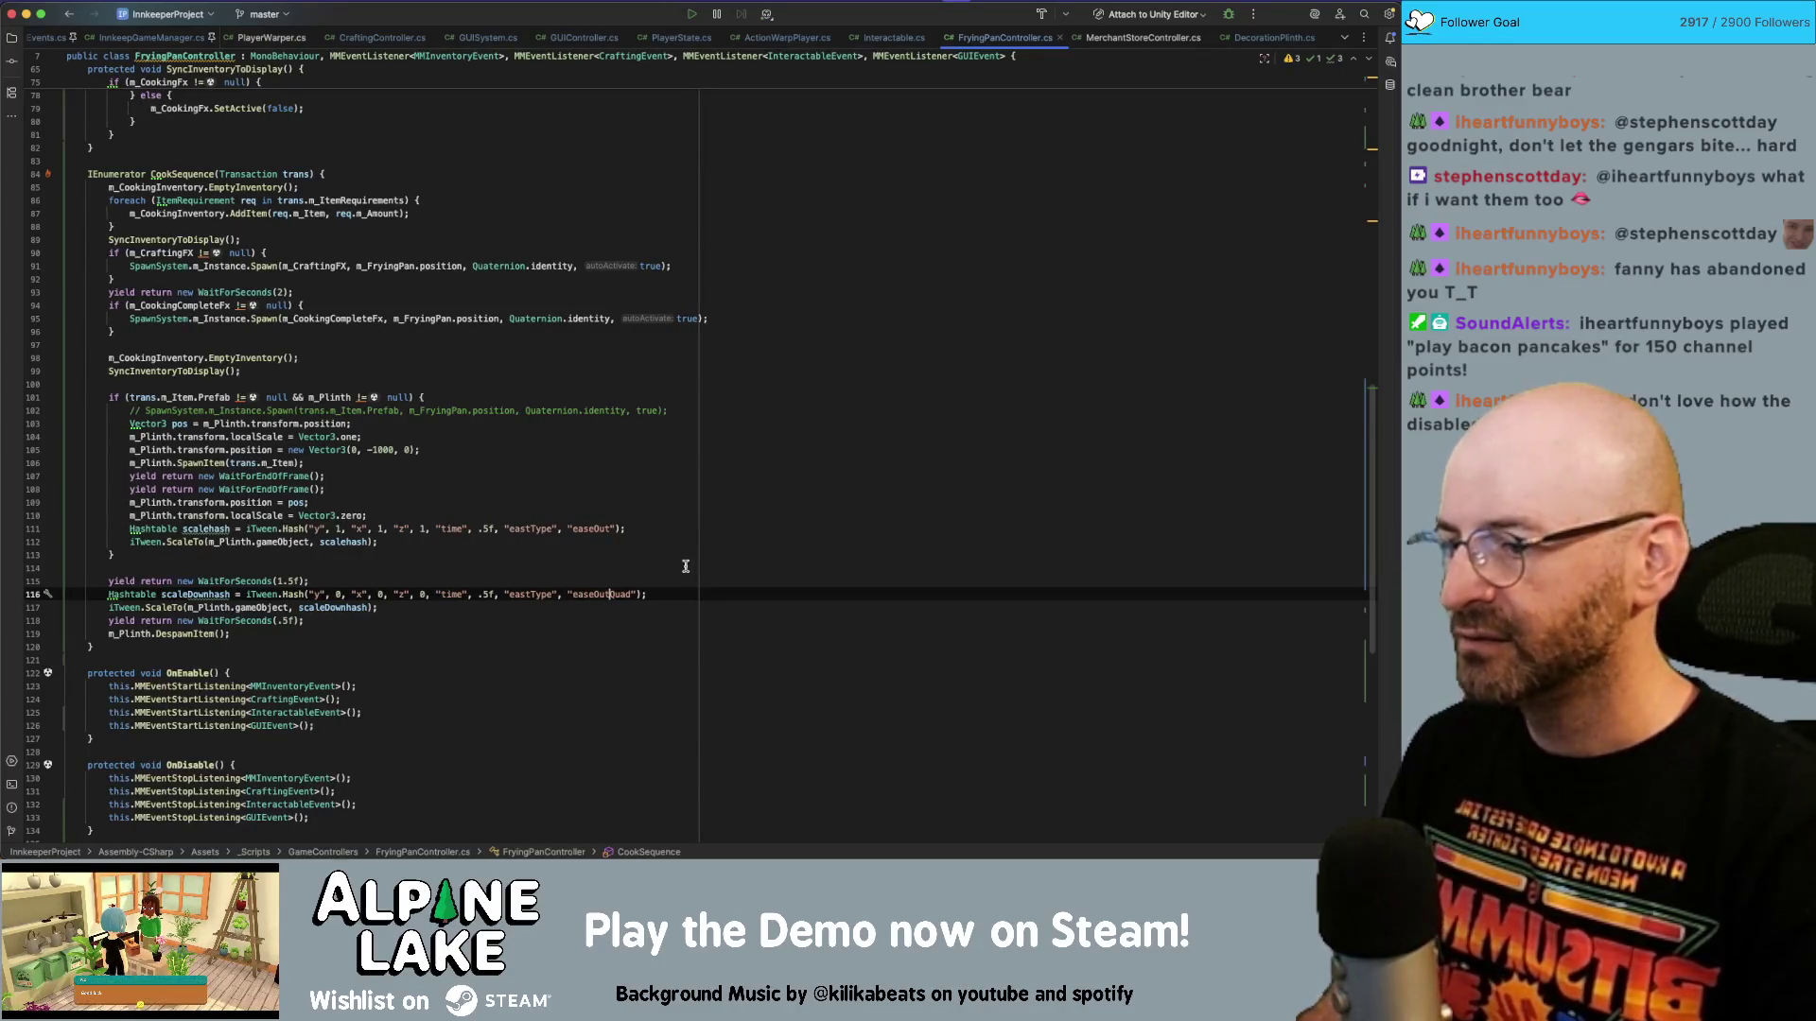
{"action": "key", "text": "super+Tab"}
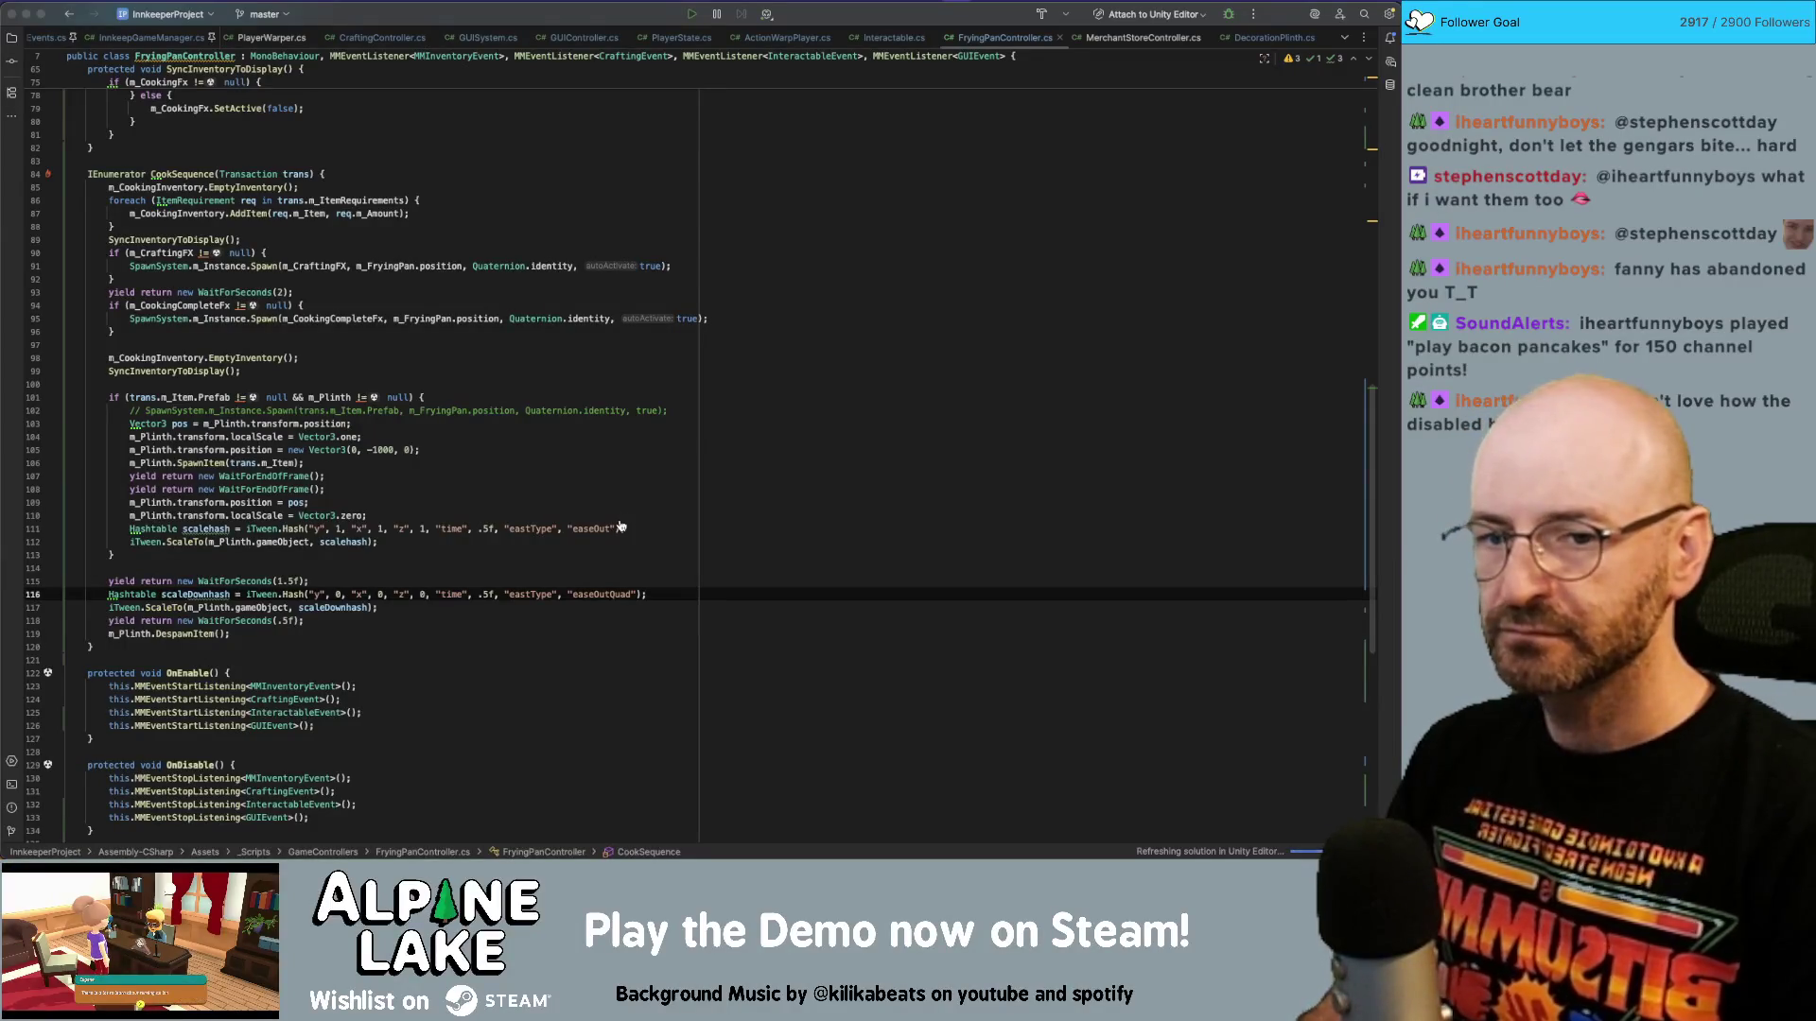
{"action": "key", "text": "super+Tab"}
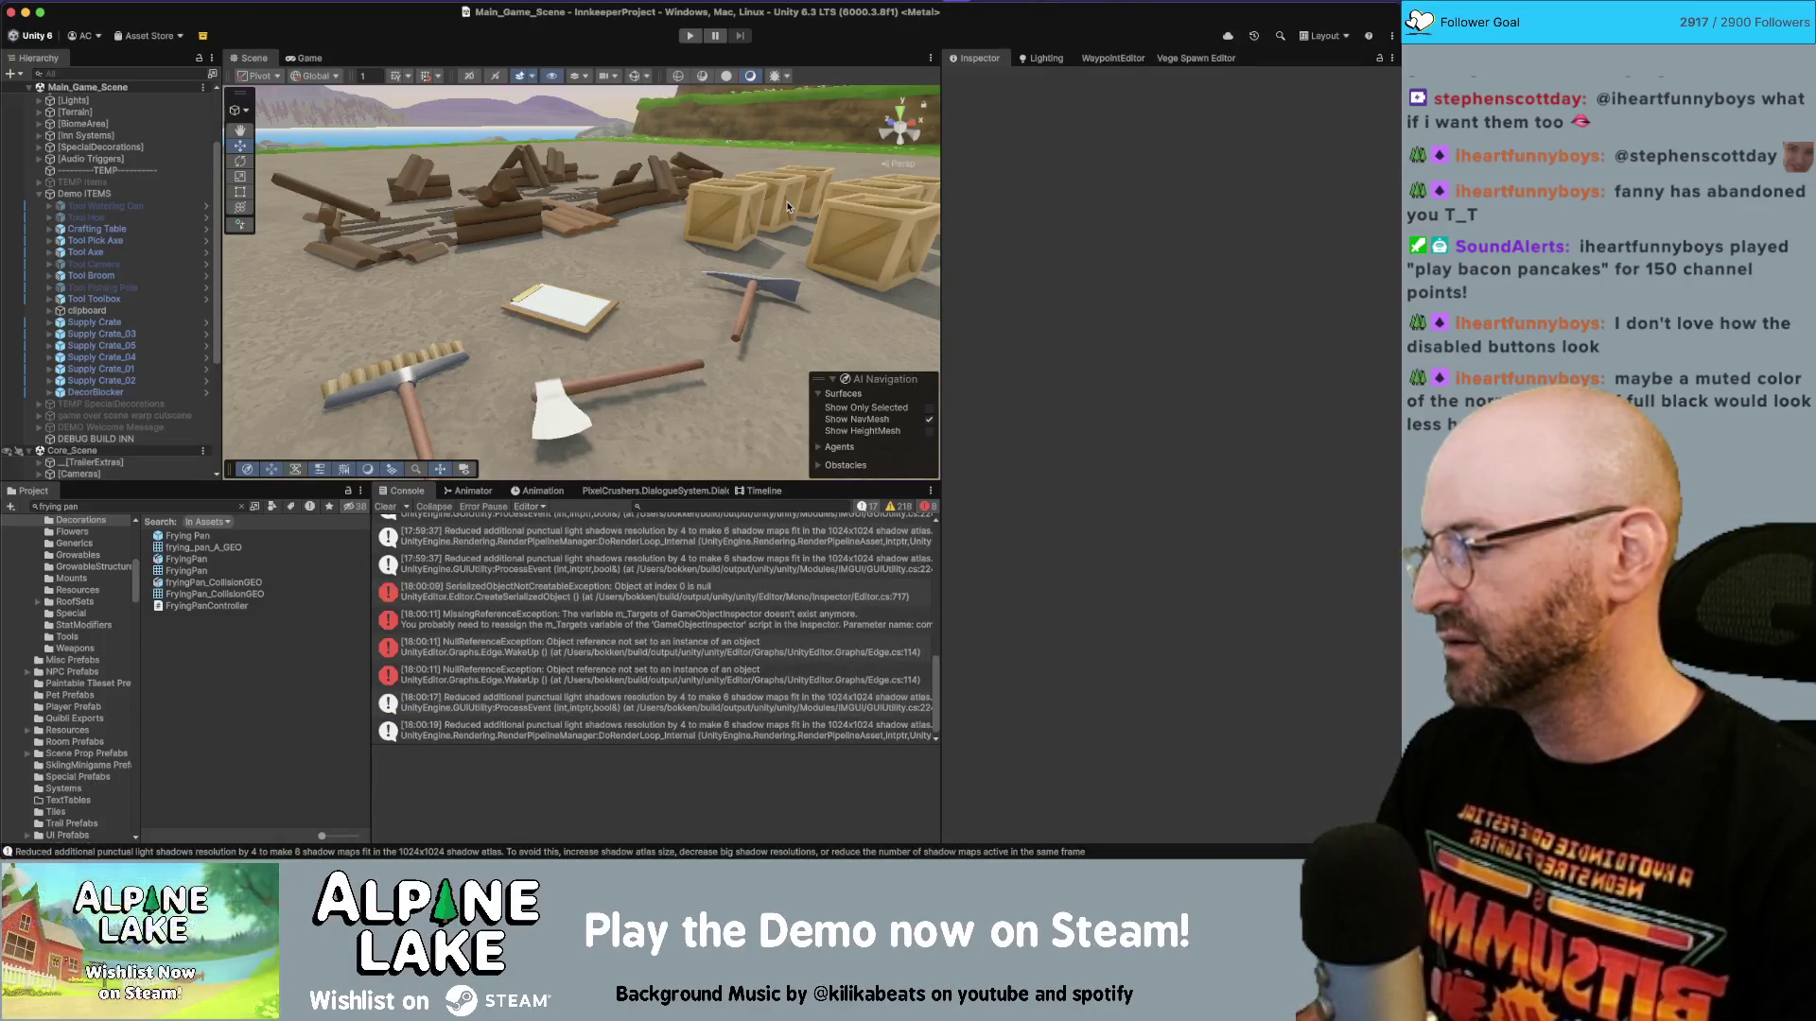
Search the Project for 'craft' and select the CraftingRecipe Display prefab.
{"action": "left_click", "coordinate": [221, 504]}
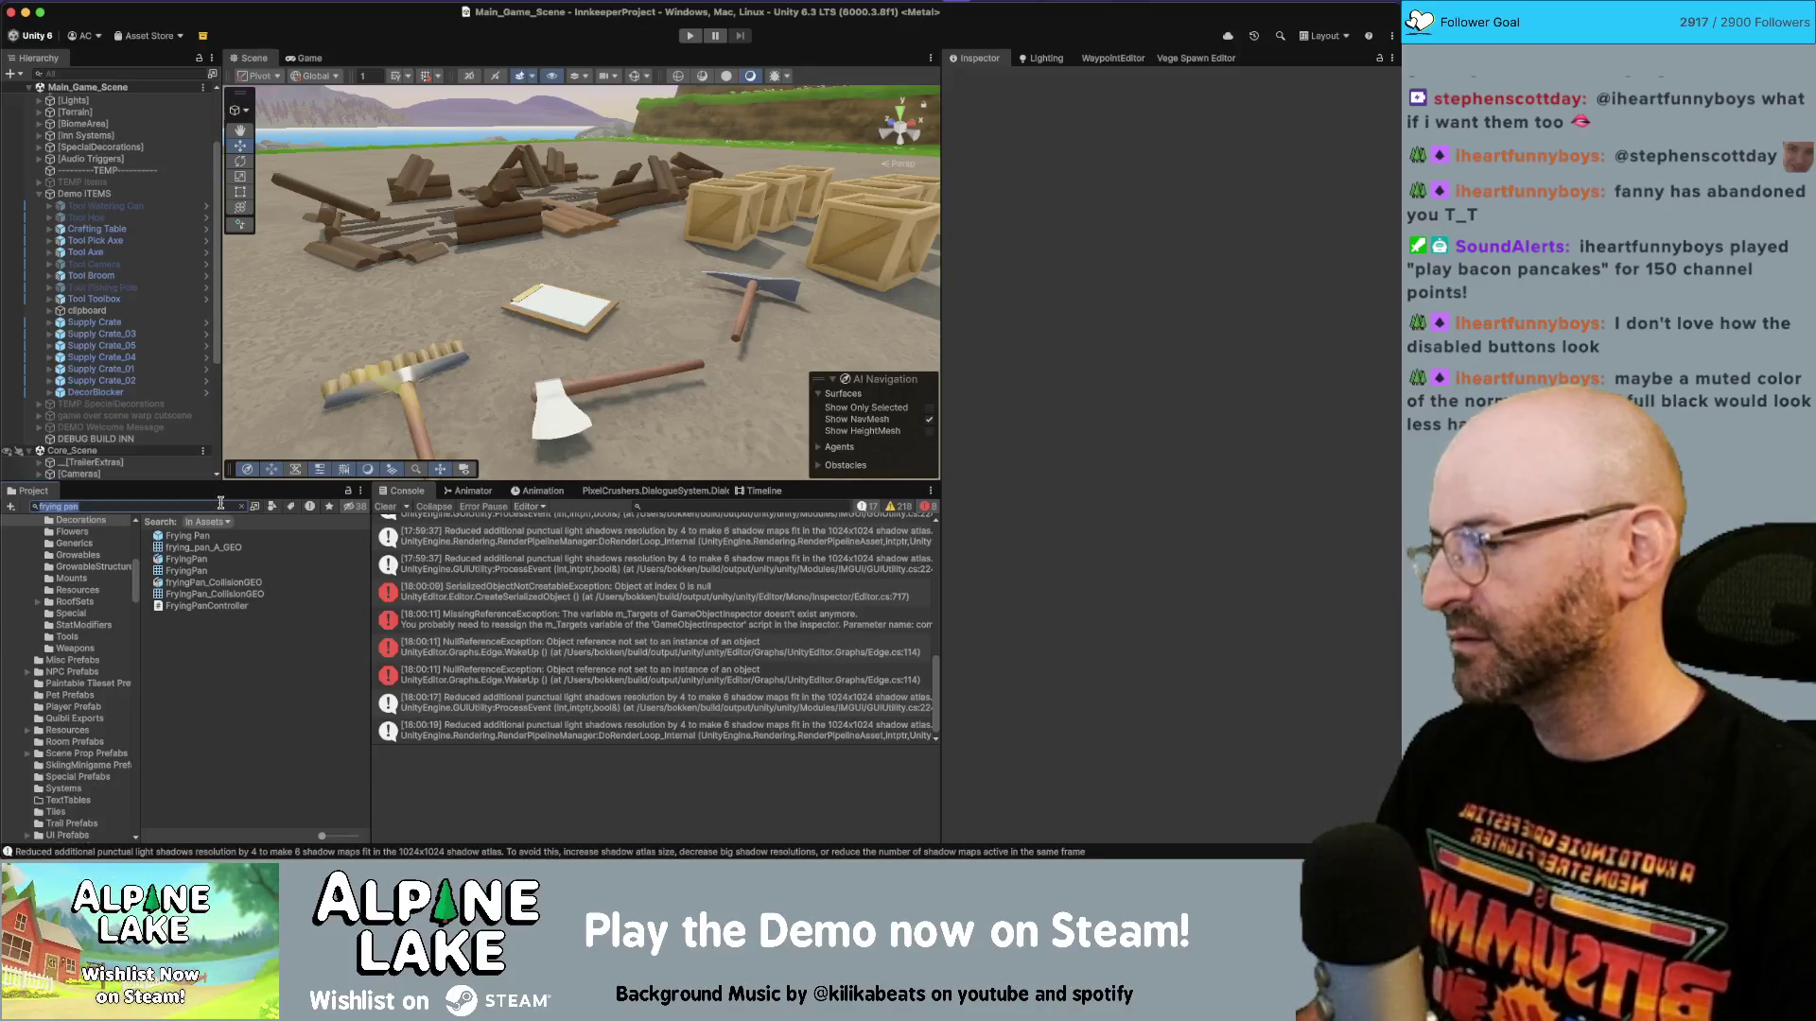
{"action": "type", "text": "display"}
{"action": "key", "text": "super+a"}
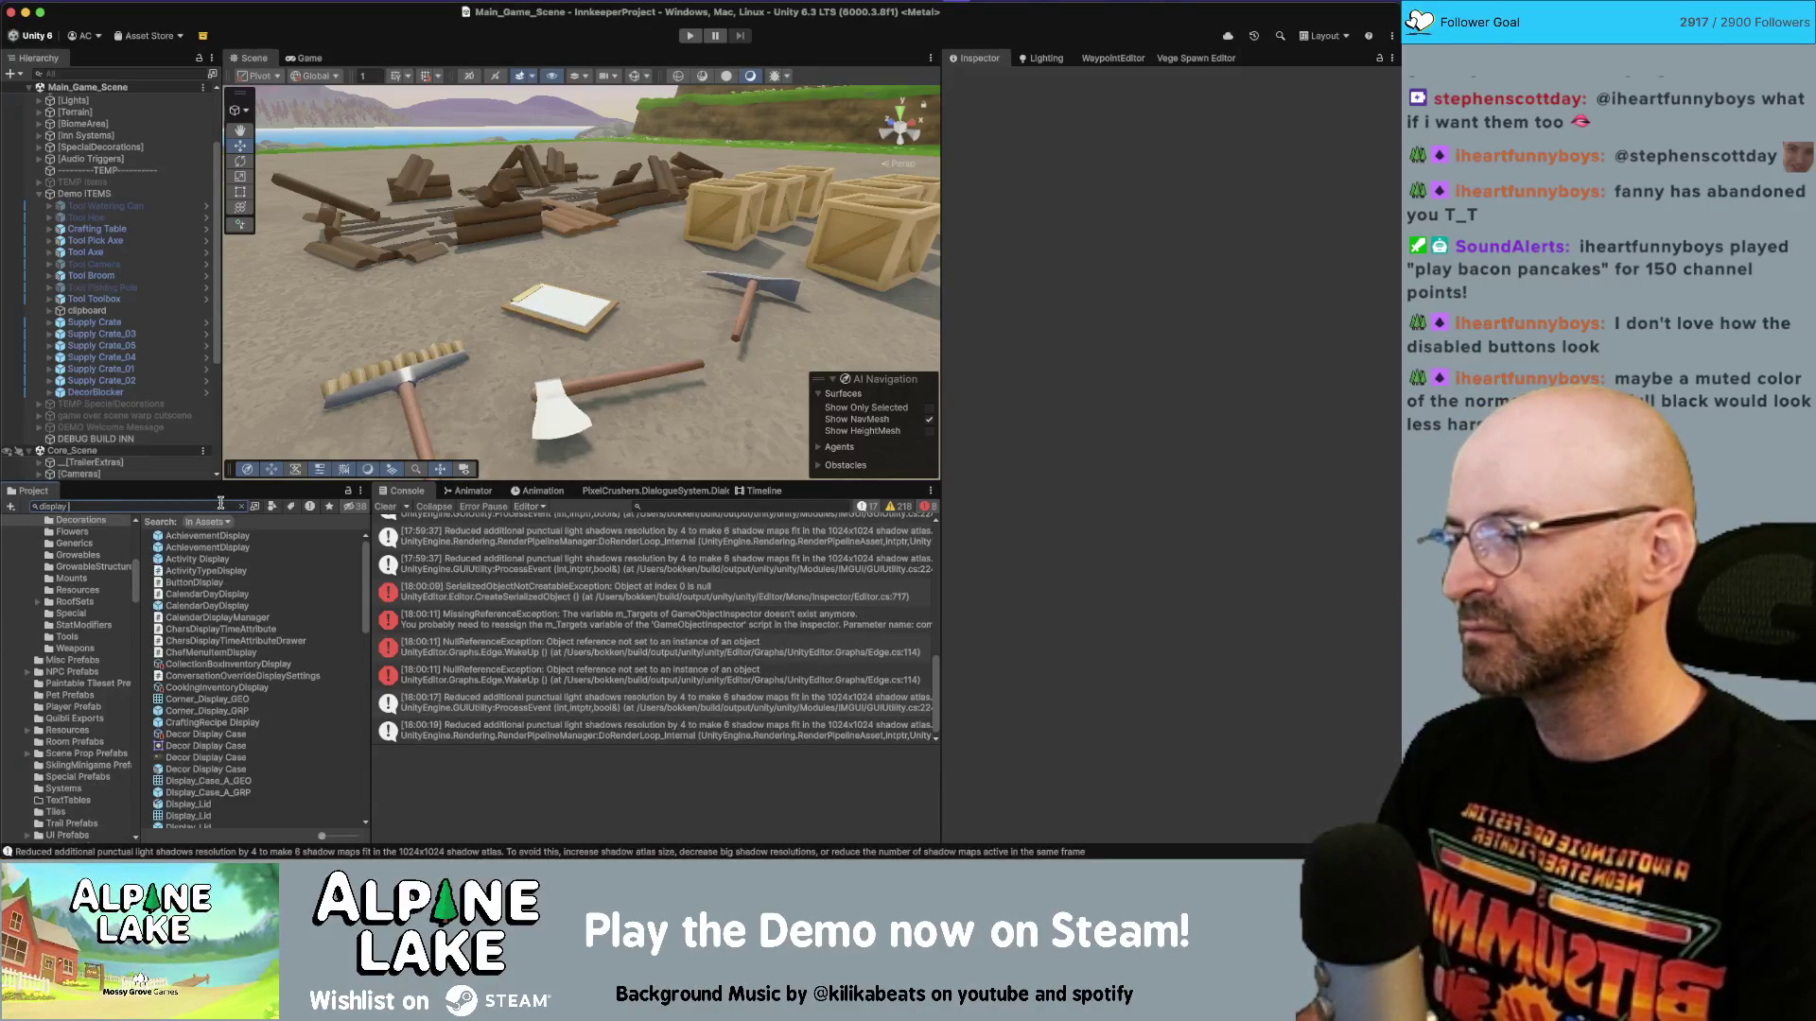
{"action": "type", "text": "craft recip"}
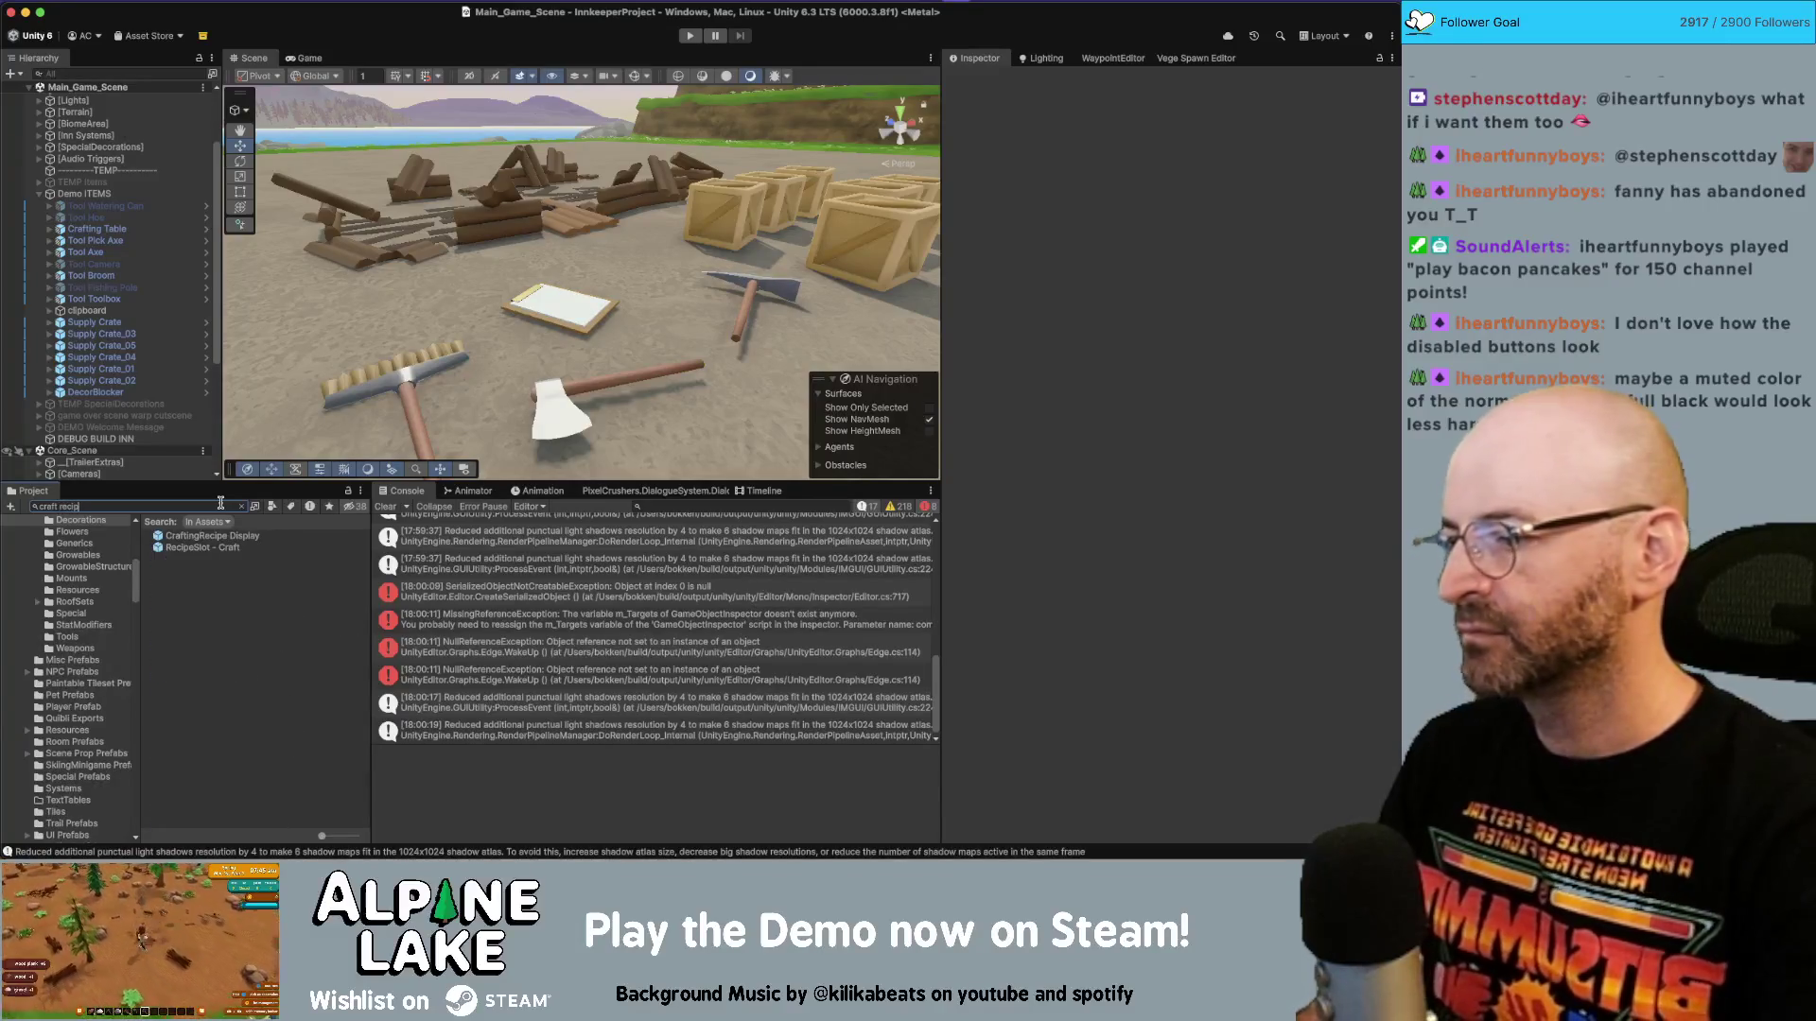
{"action": "left_click", "coordinate": [216, 537]}
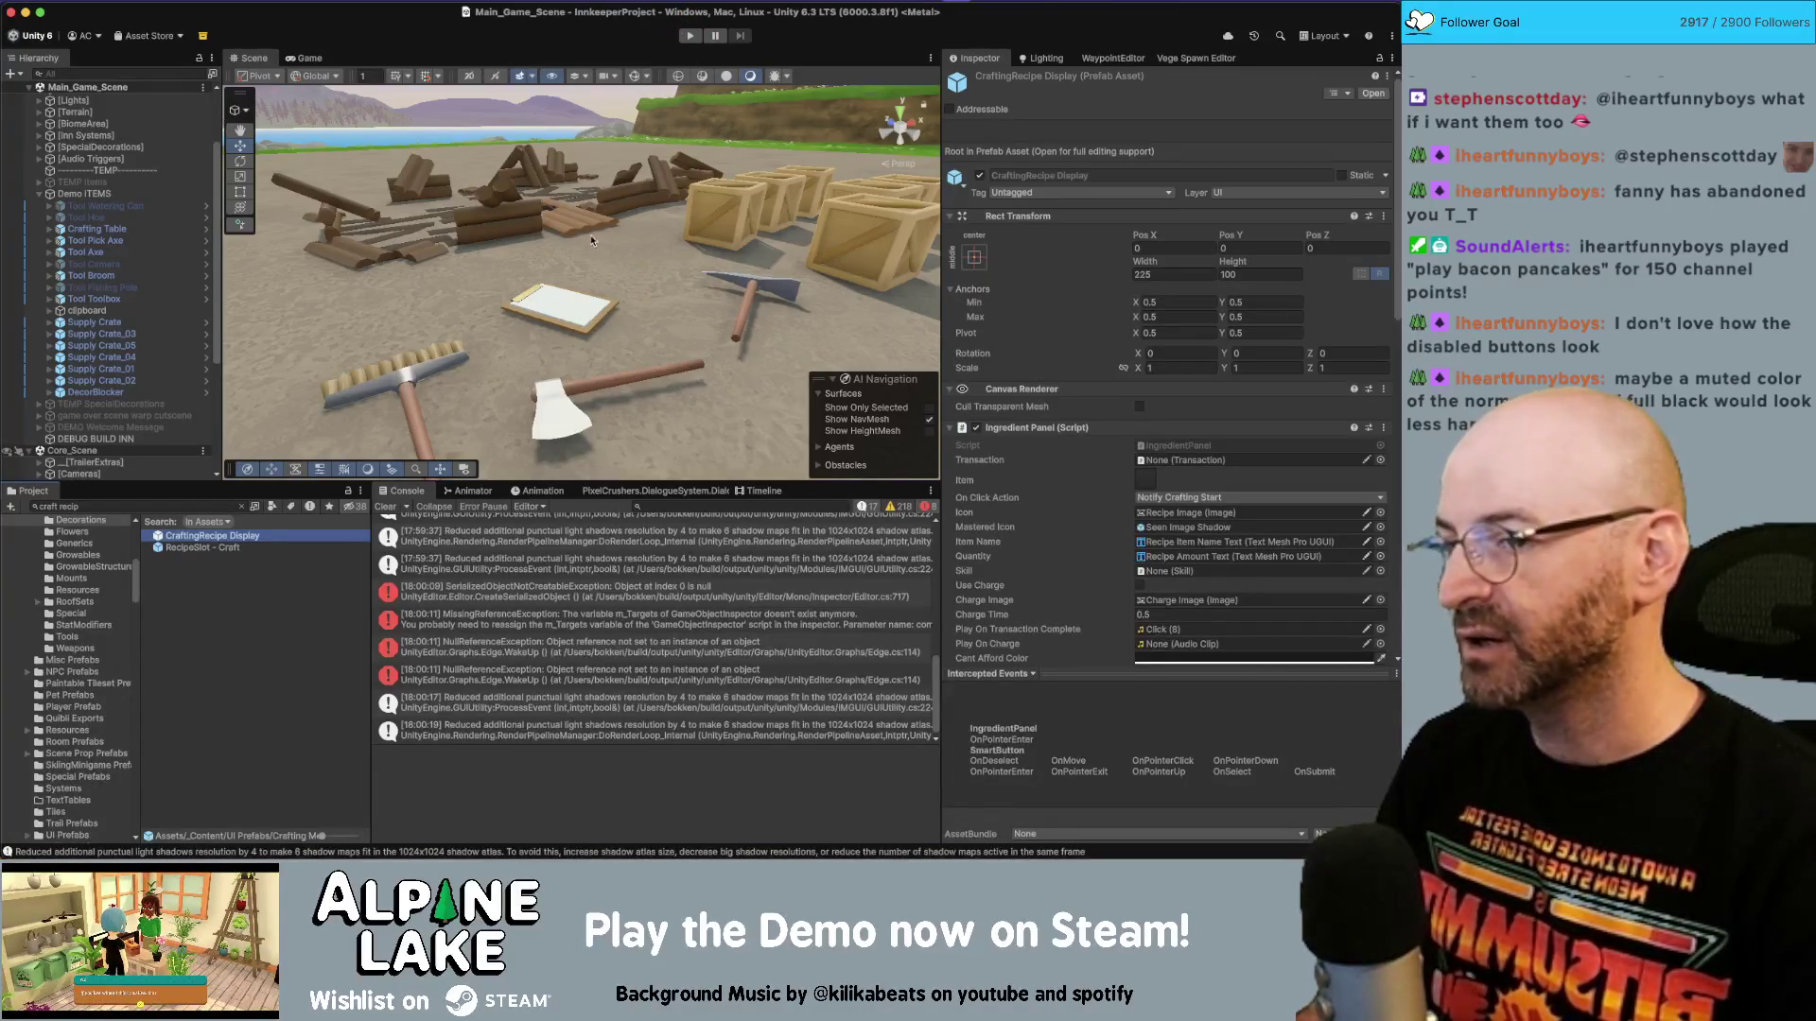
Set Smart Button Disabled Color to the muted brown A2734F, then enter play mode.
{"action": "scroll", "coordinate": [1068, 468], "scroll_direction": "down", "scroll_amount": 3}
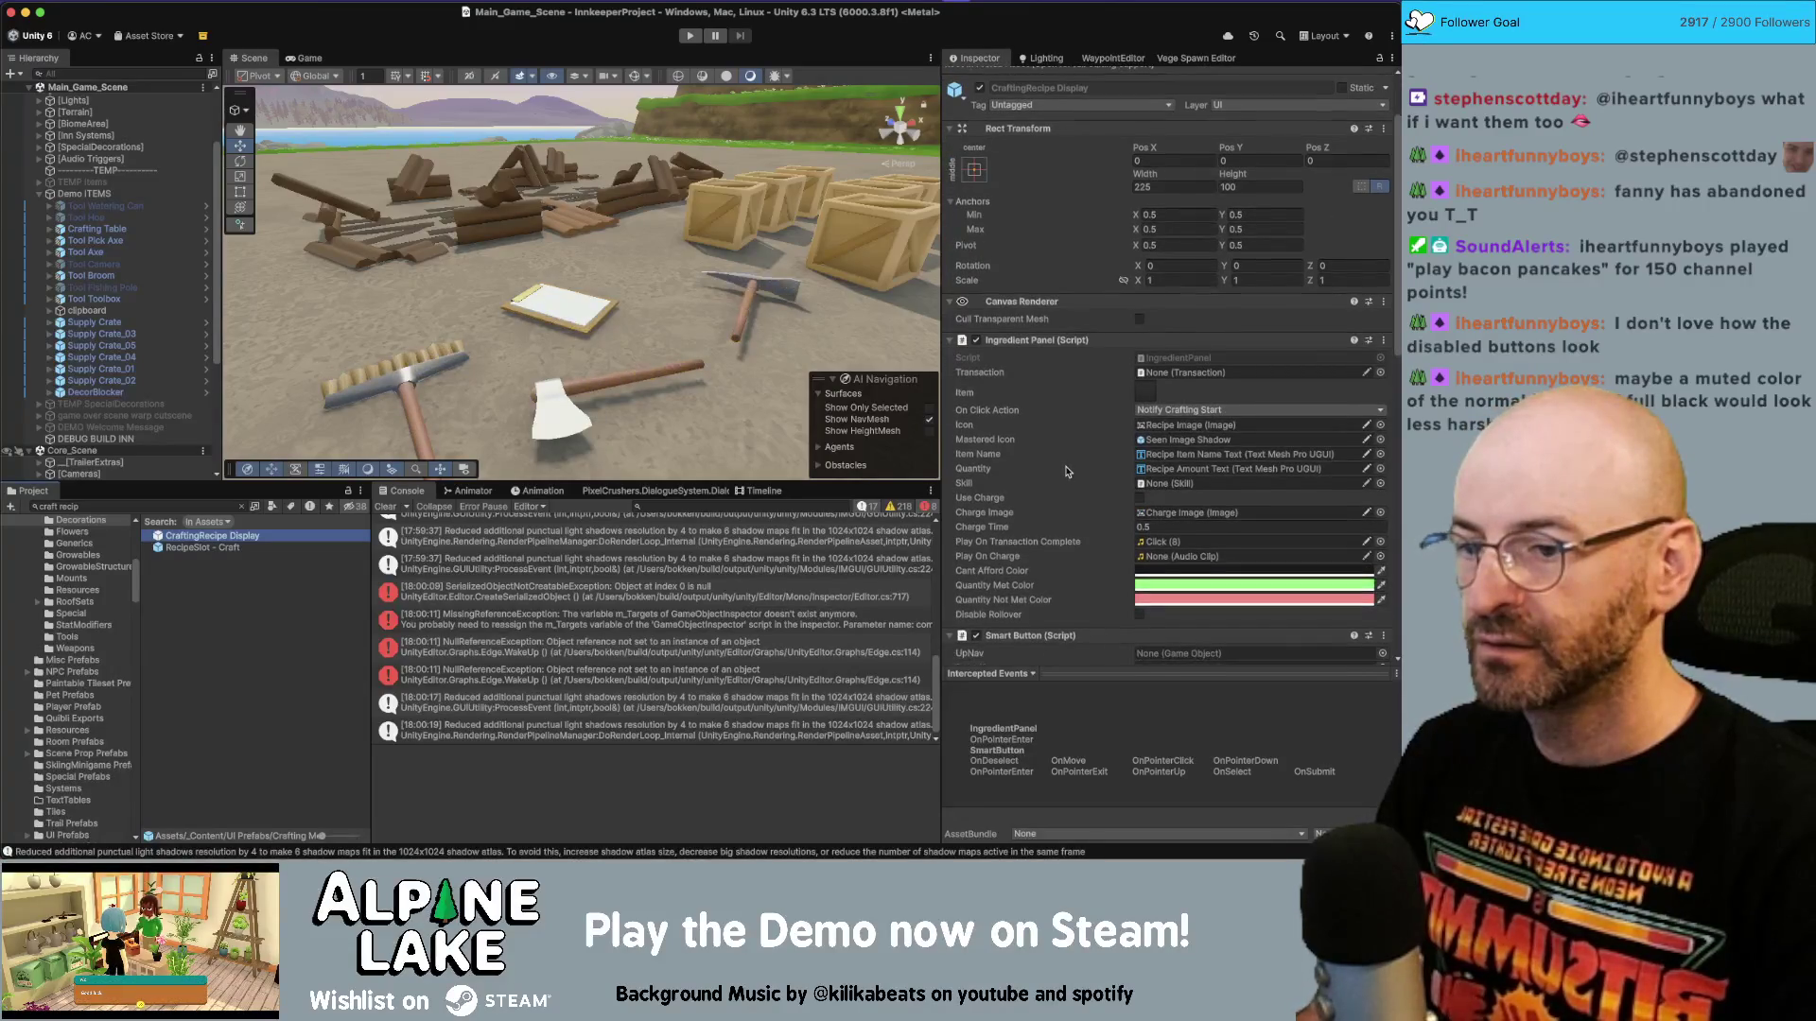
{"action": "scroll", "coordinate": [1067, 470], "scroll_direction": "down", "scroll_amount": 6}
{"action": "scroll", "coordinate": [1066, 470], "scroll_direction": "down", "scroll_amount": 4}
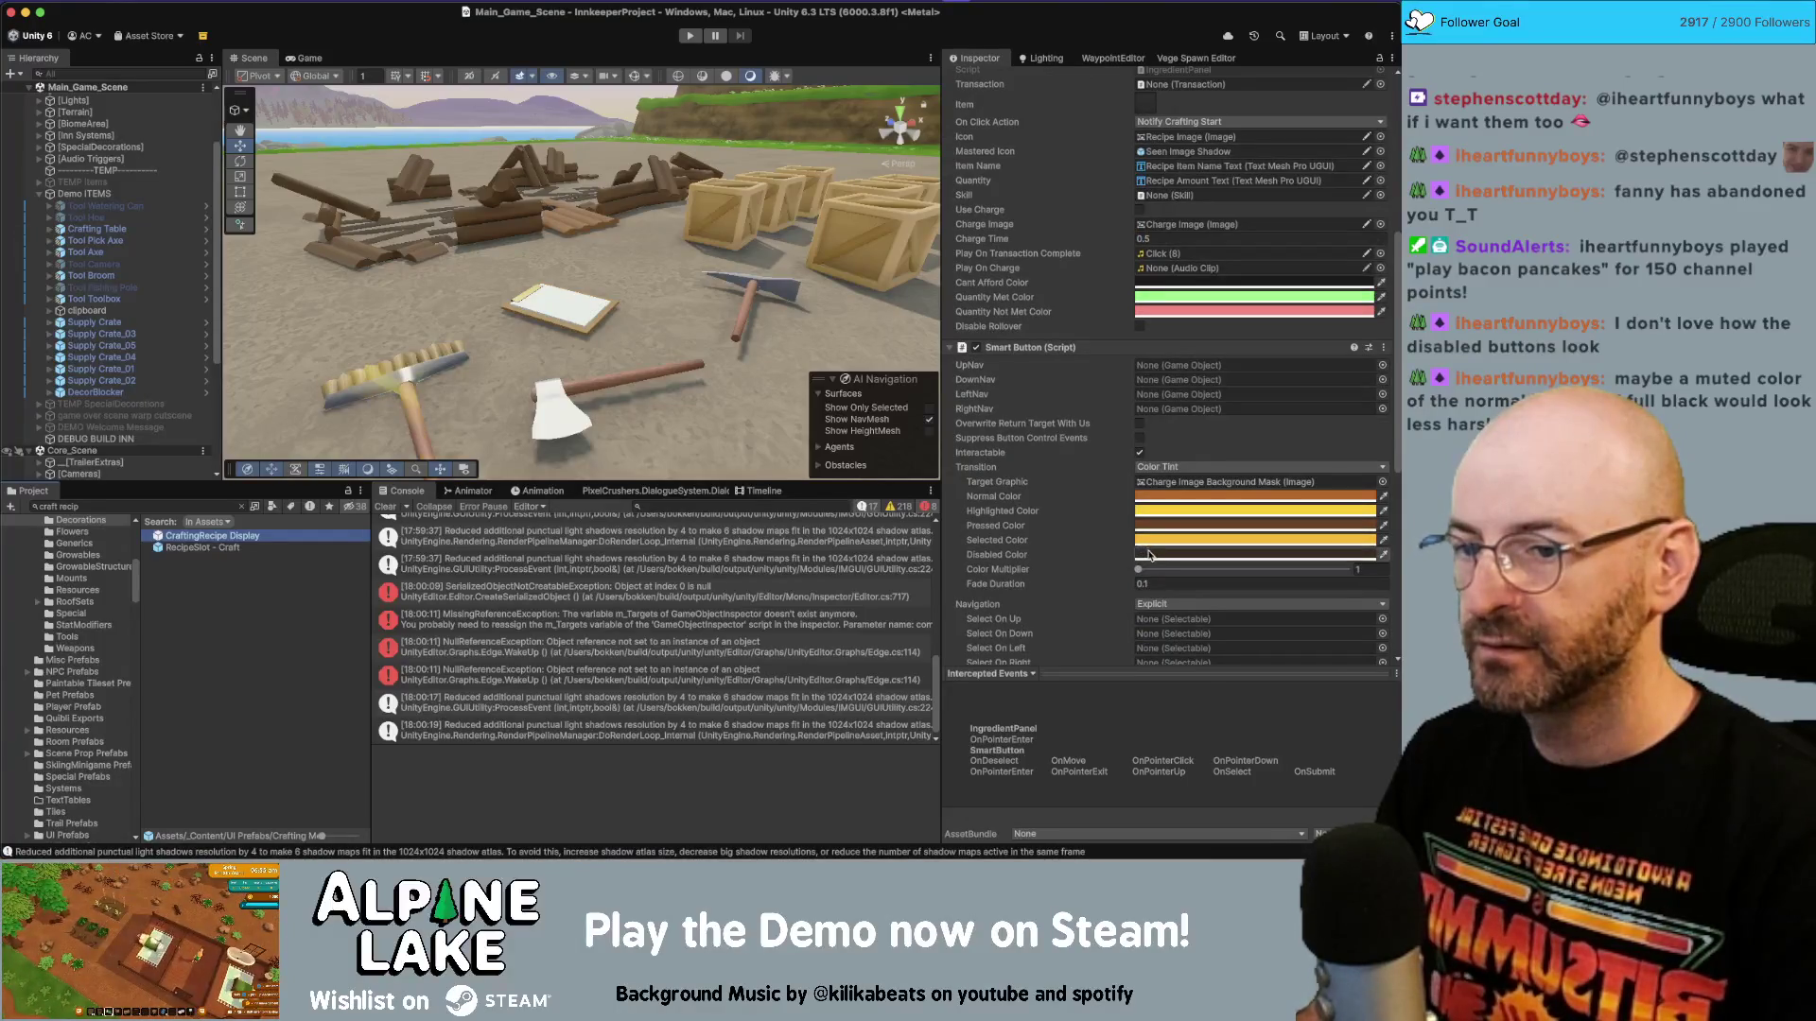
{"action": "left_click", "coordinate": [1144, 555]}
{"action": "left_click", "coordinate": [1162, 519]}
{"action": "left_click", "coordinate": [1343, 526]}
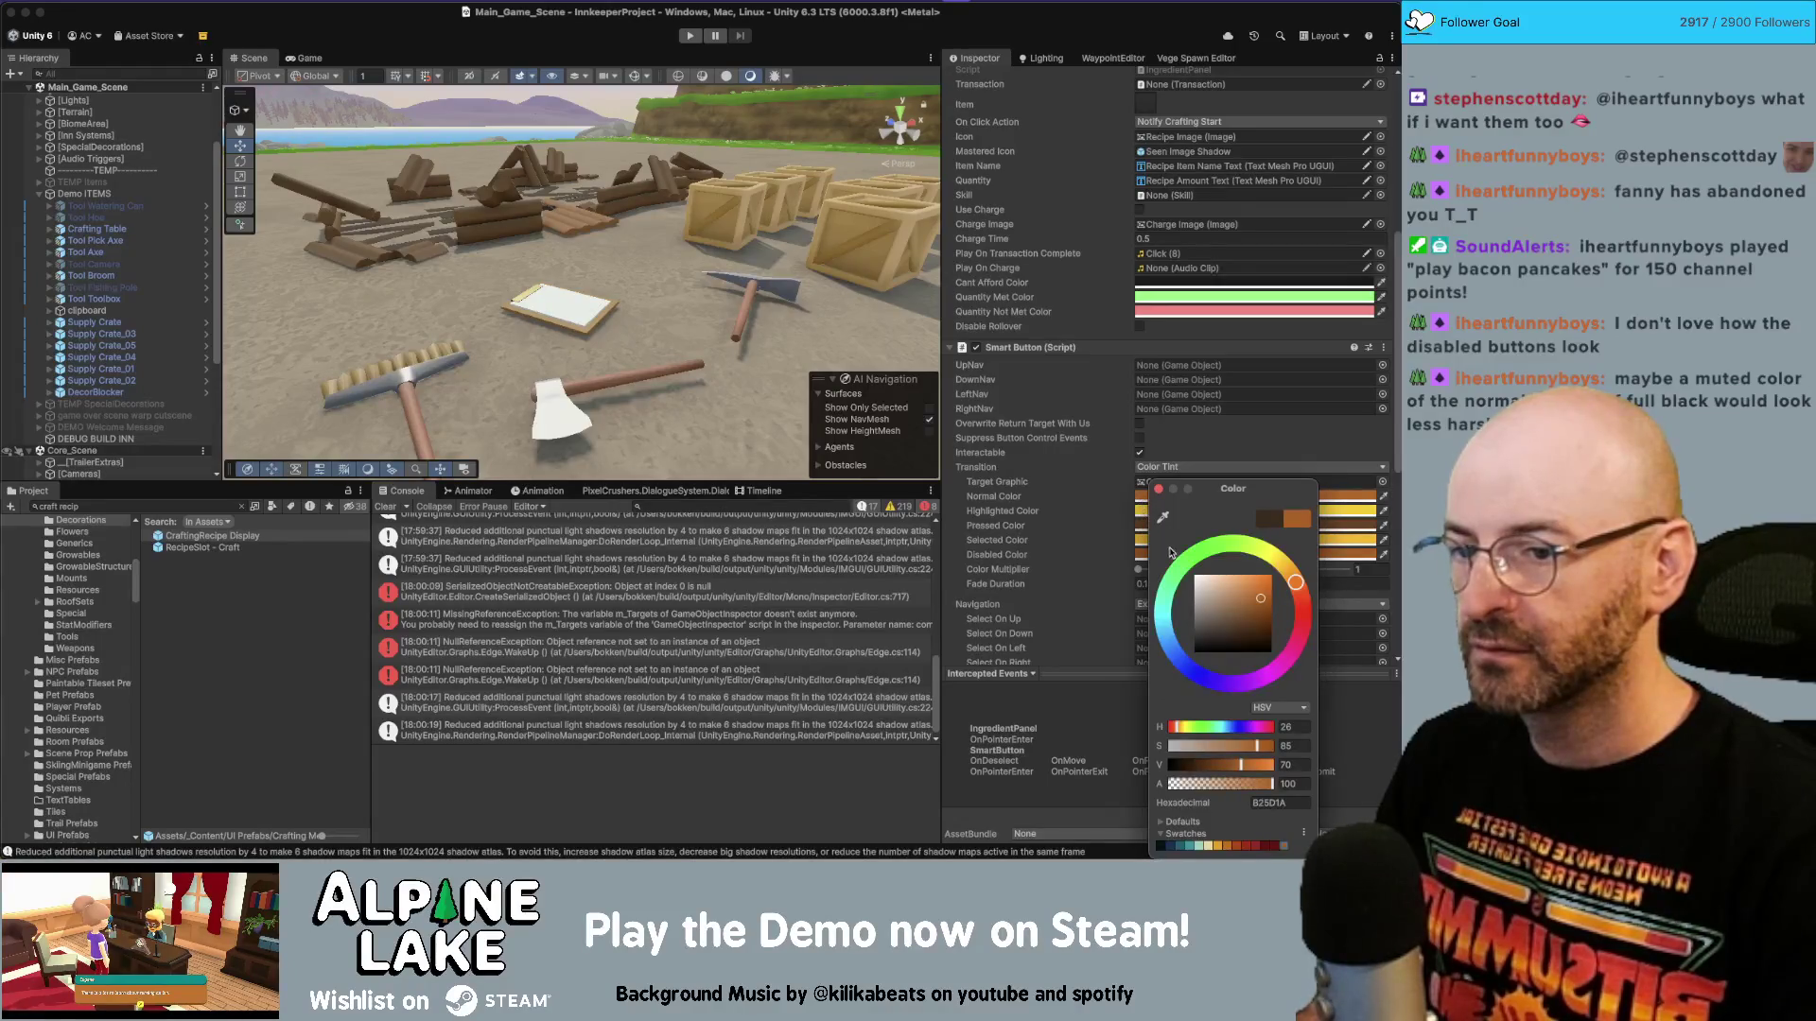
{"action": "left_click", "coordinate": [1261, 616]}
{"action": "left_click_drag", "start_coordinate": [1261, 616], "coordinate": [1236, 616]}
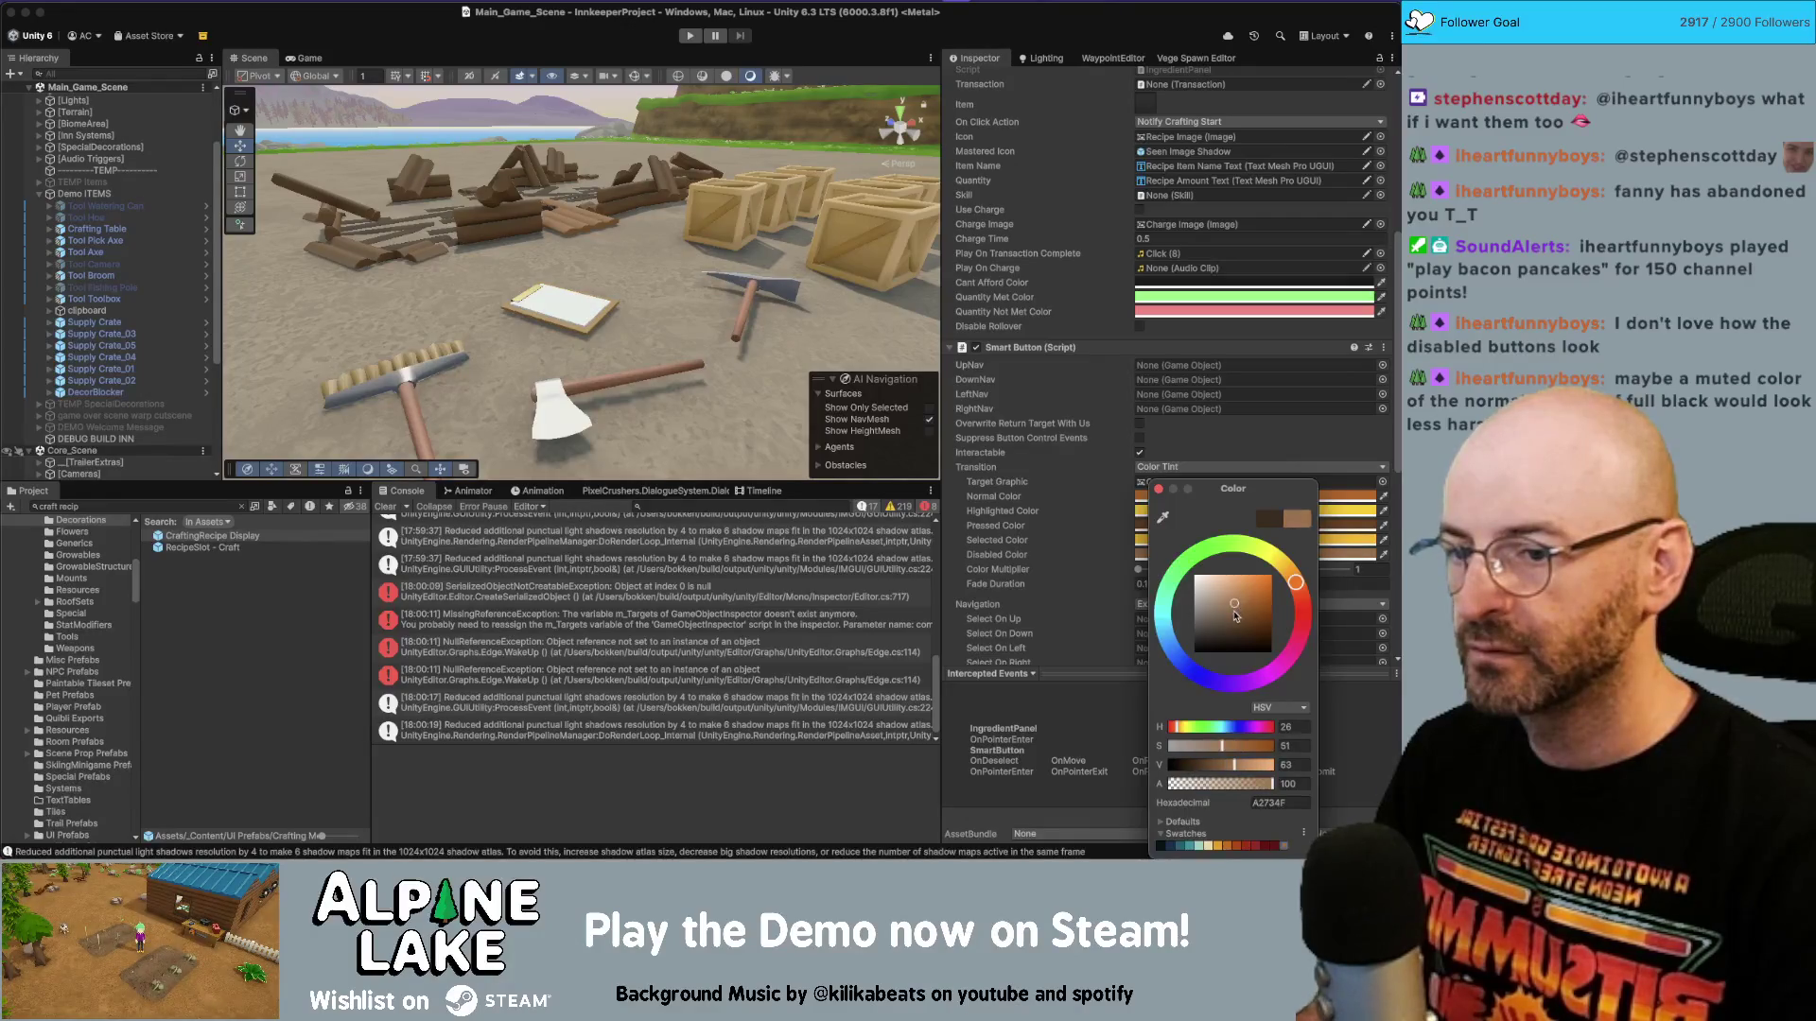
{"action": "left_click", "coordinate": [1159, 489]}
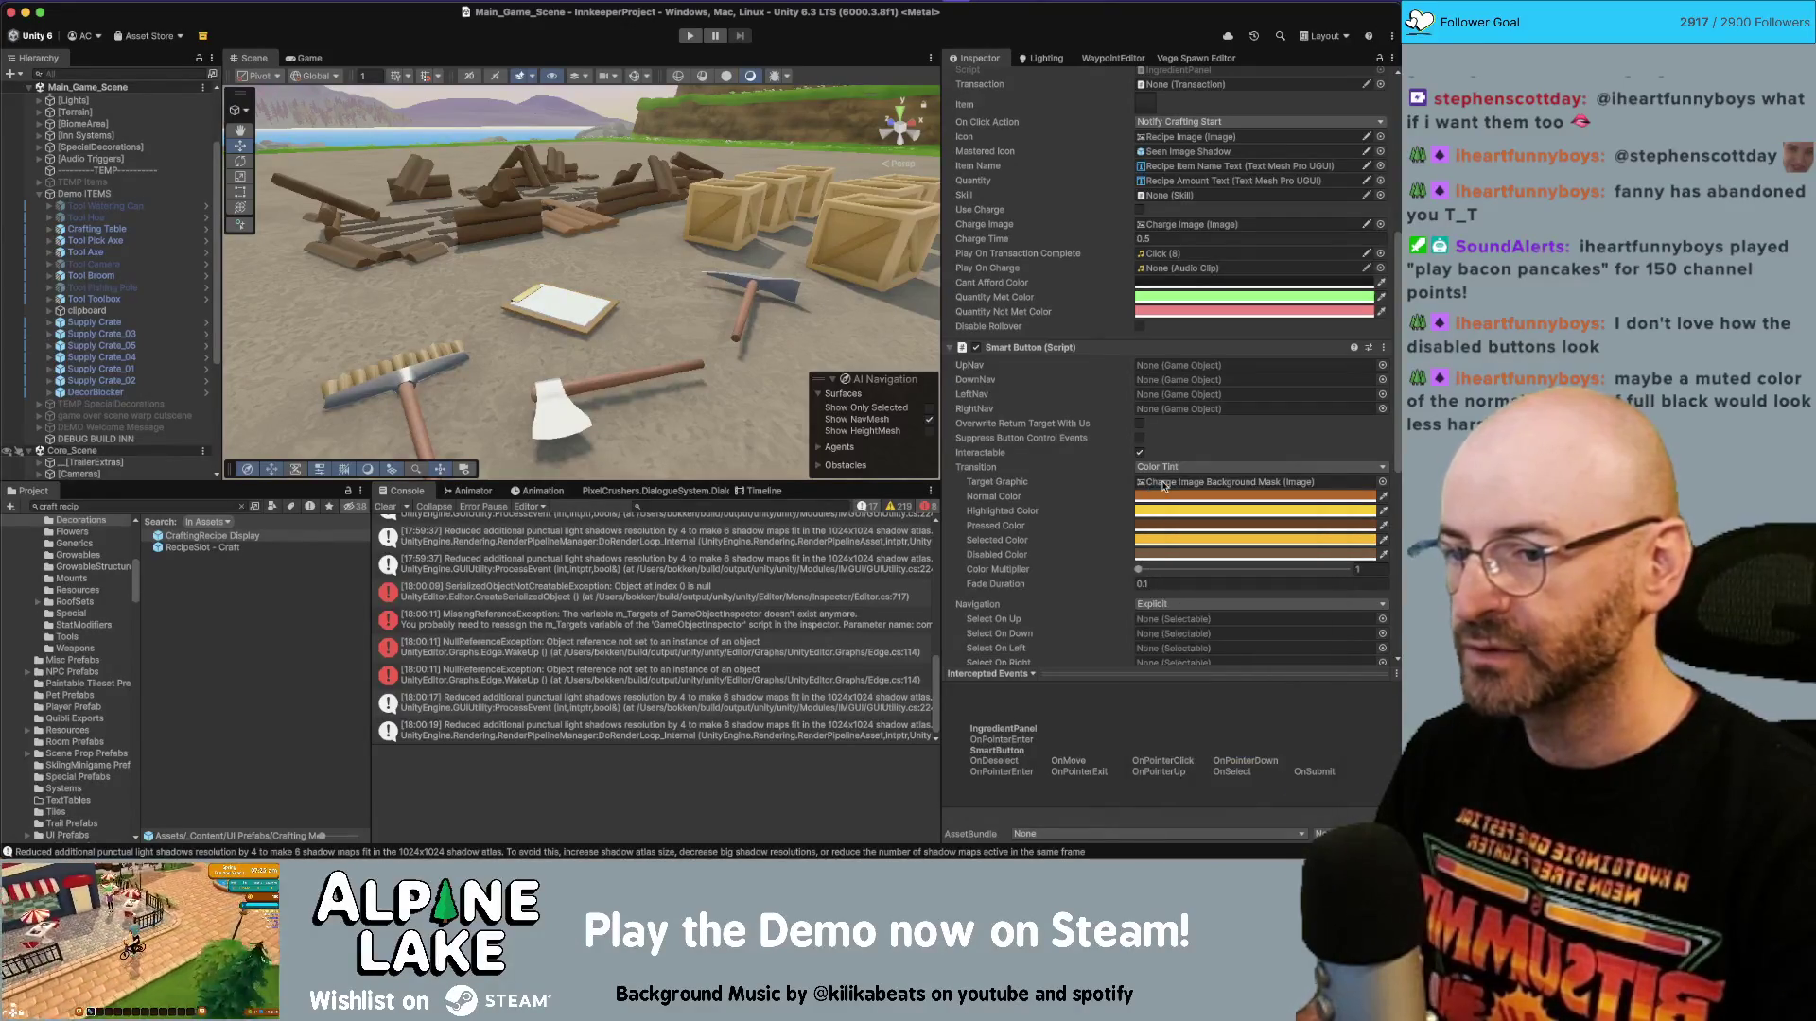
{"action": "left_click", "coordinate": [688, 37]}
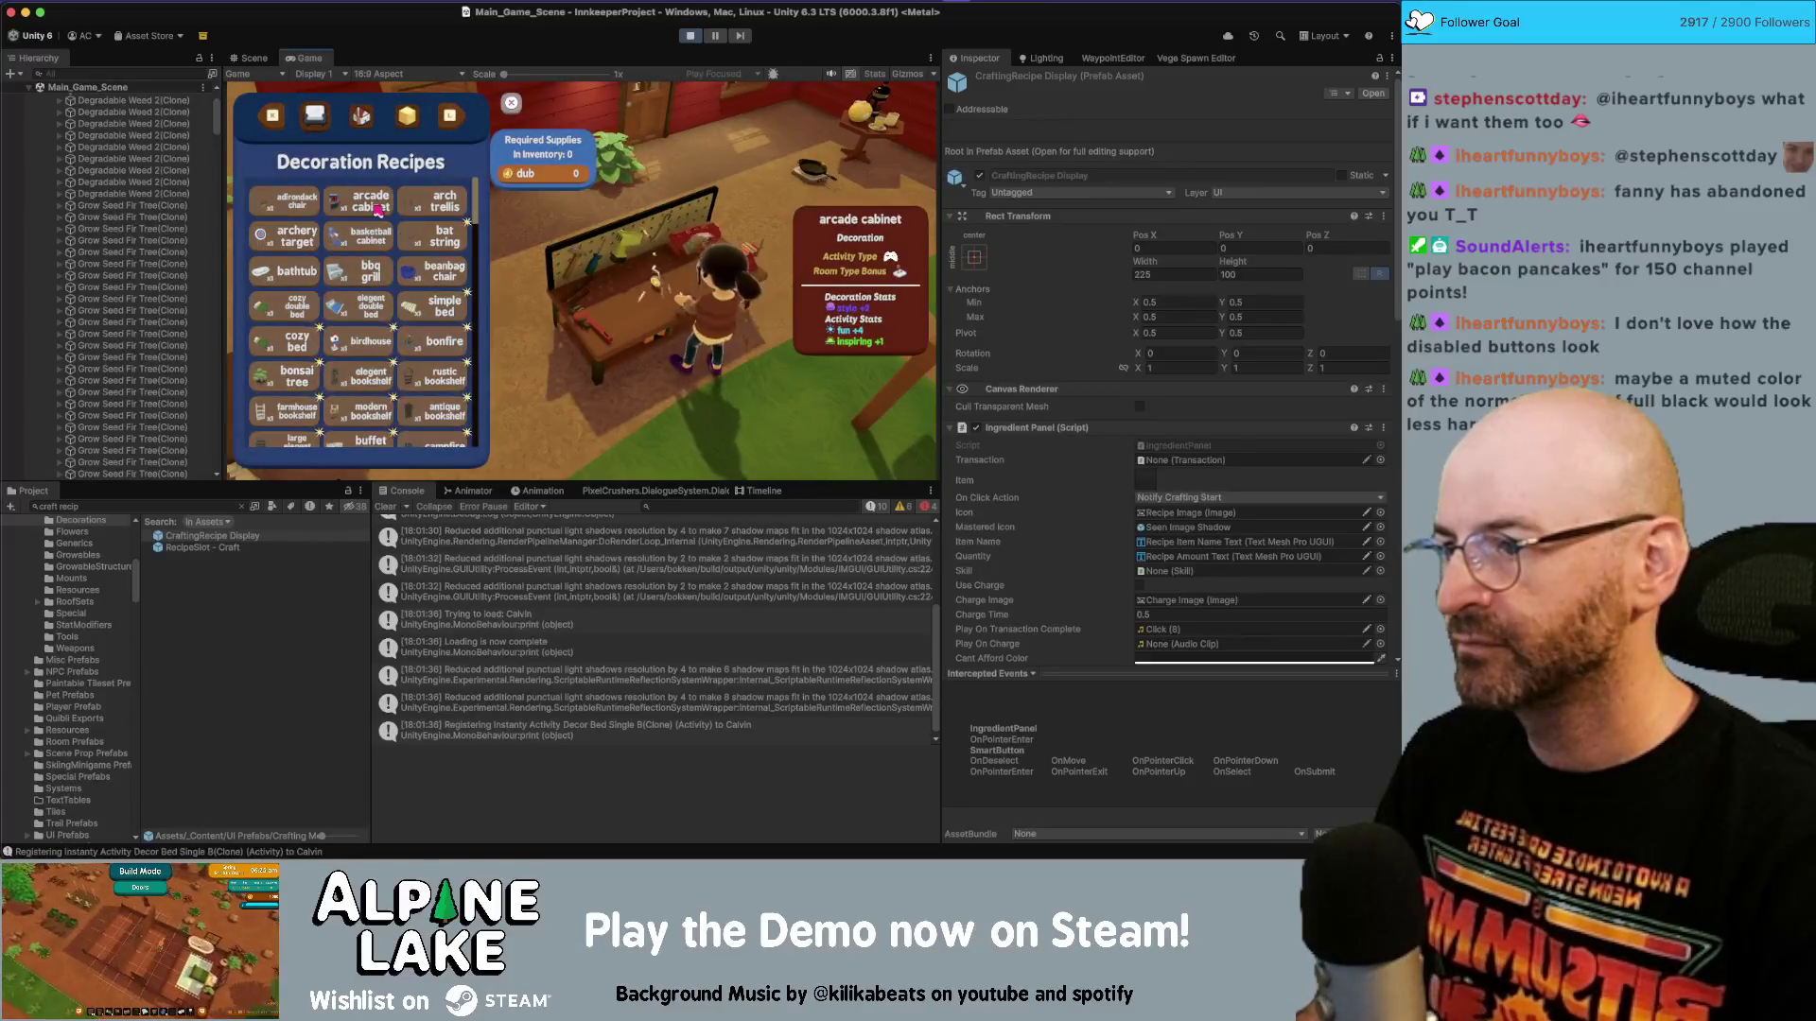
Craft an arcade cabinet in the running game to see the +1 pop-up, then stop play mode.
{"action": "left_click", "coordinate": [378, 210]}
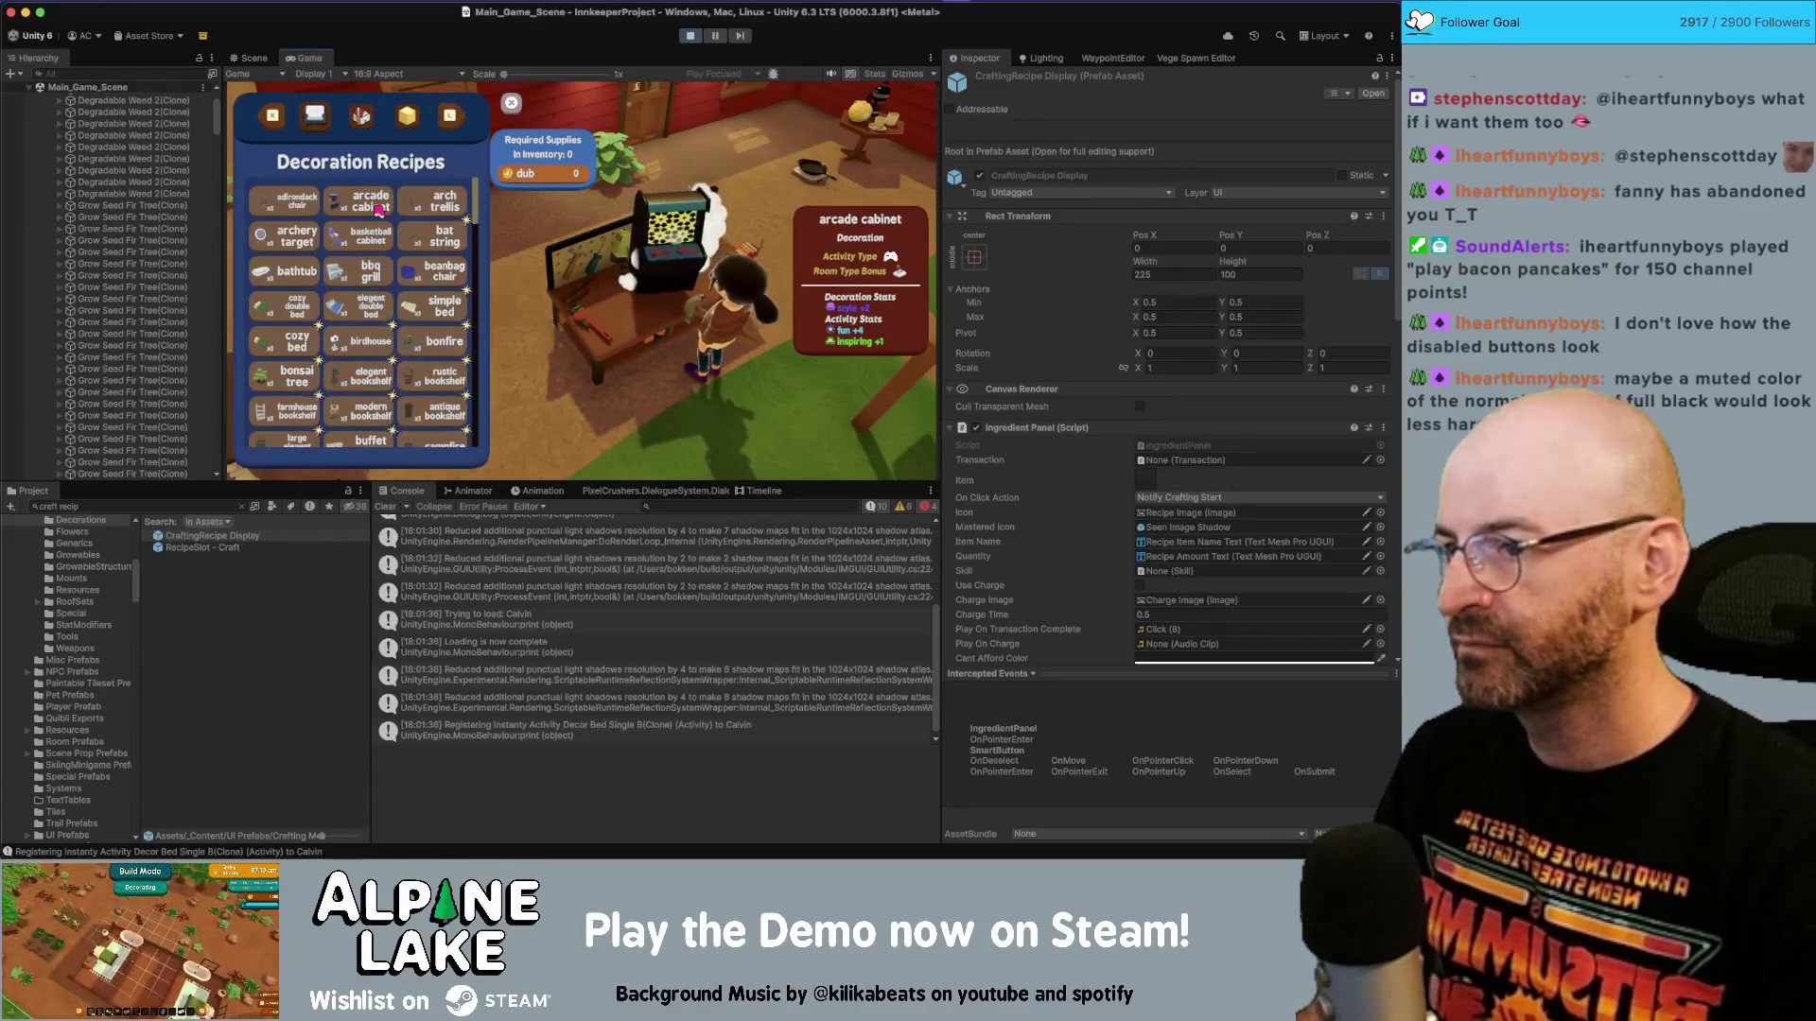
{"action": "mouse_move", "coordinate": [288, 210]}
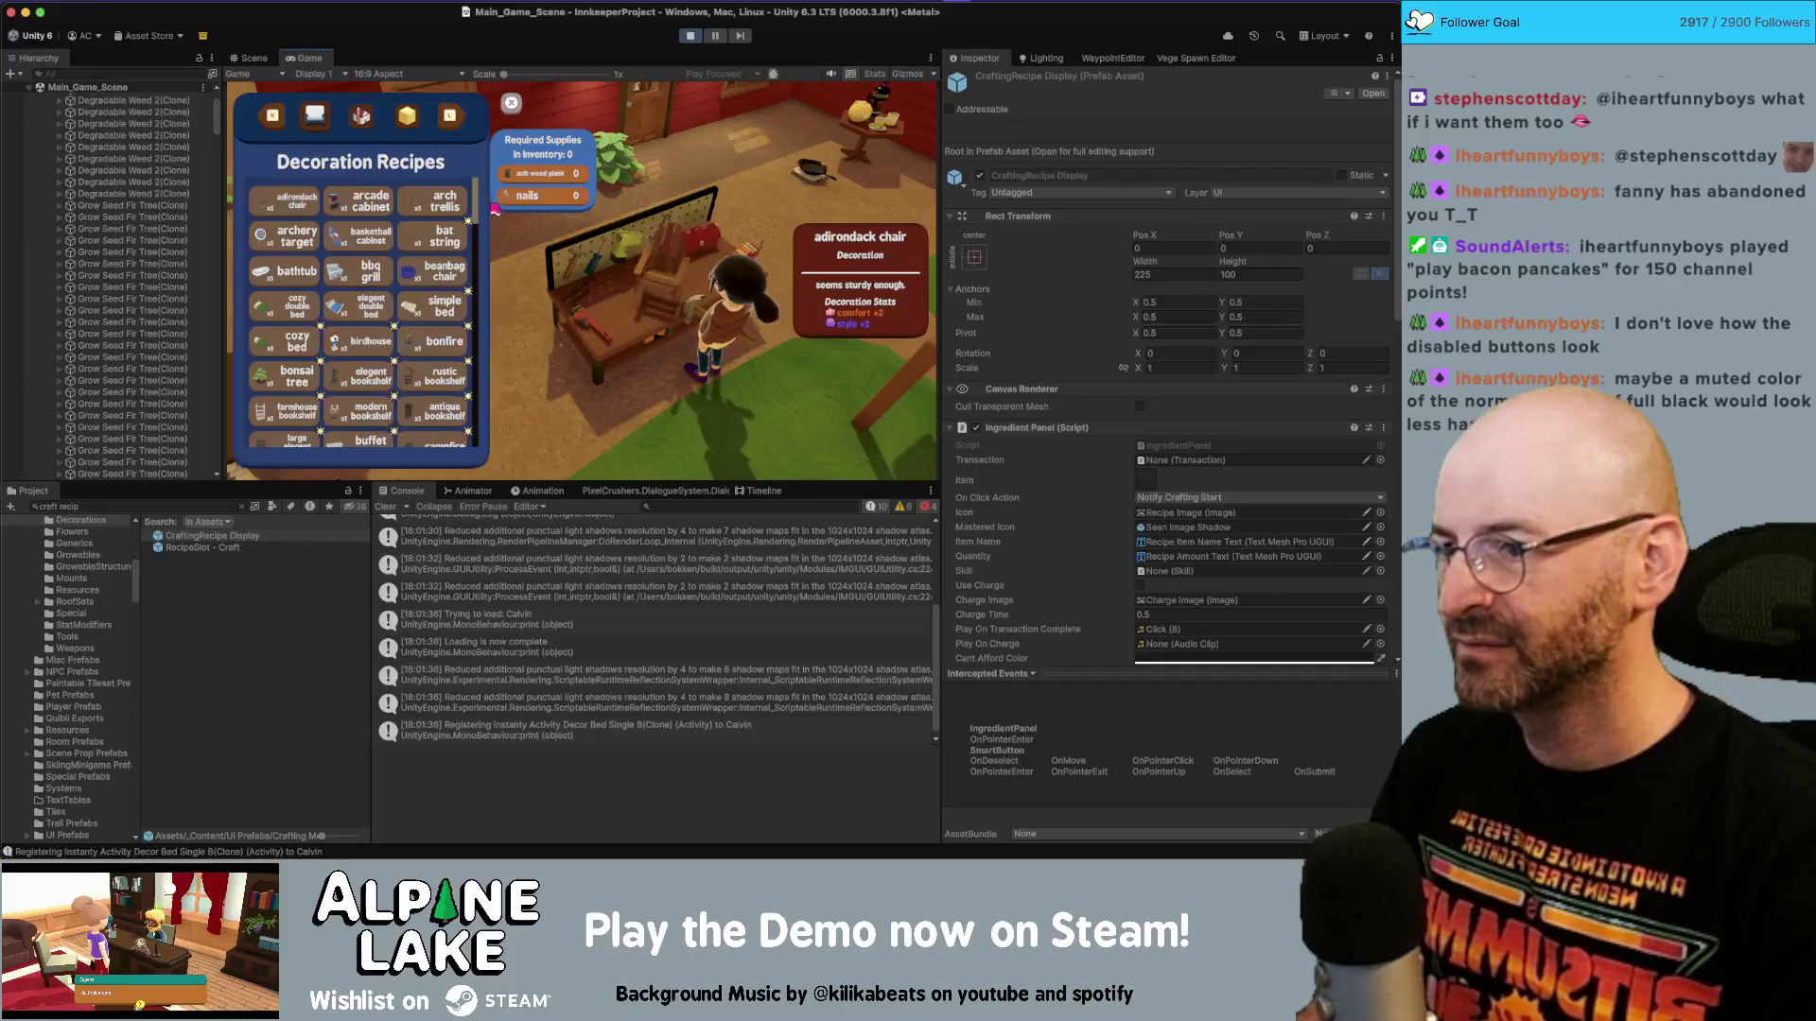
{"action": "left_click", "coordinate": [689, 35]}
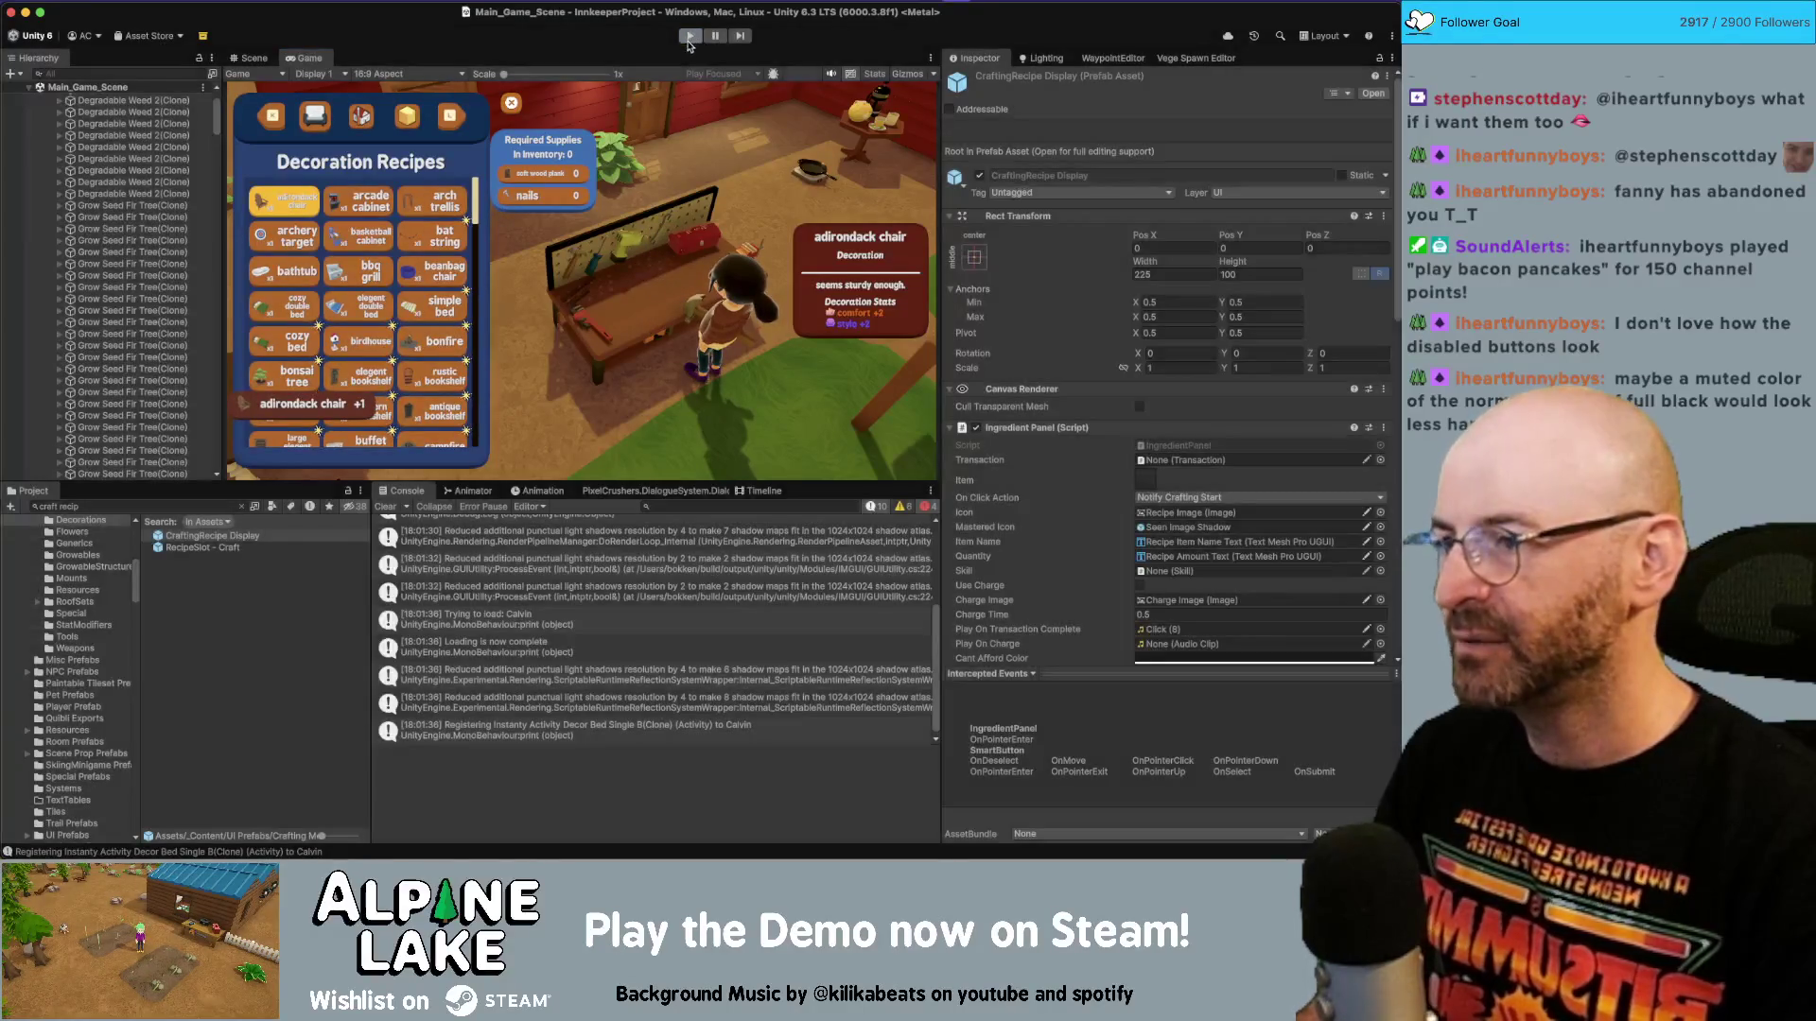
{"action": "key", "text": "super+Tab"}
Change the line 116 scale-down tween time from .5f to .25f, checking the easings.net curves.
{"action": "key", "text": "Left"}
{"action": "key", "text": "Left"}
{"action": "key", "text": "Left"}
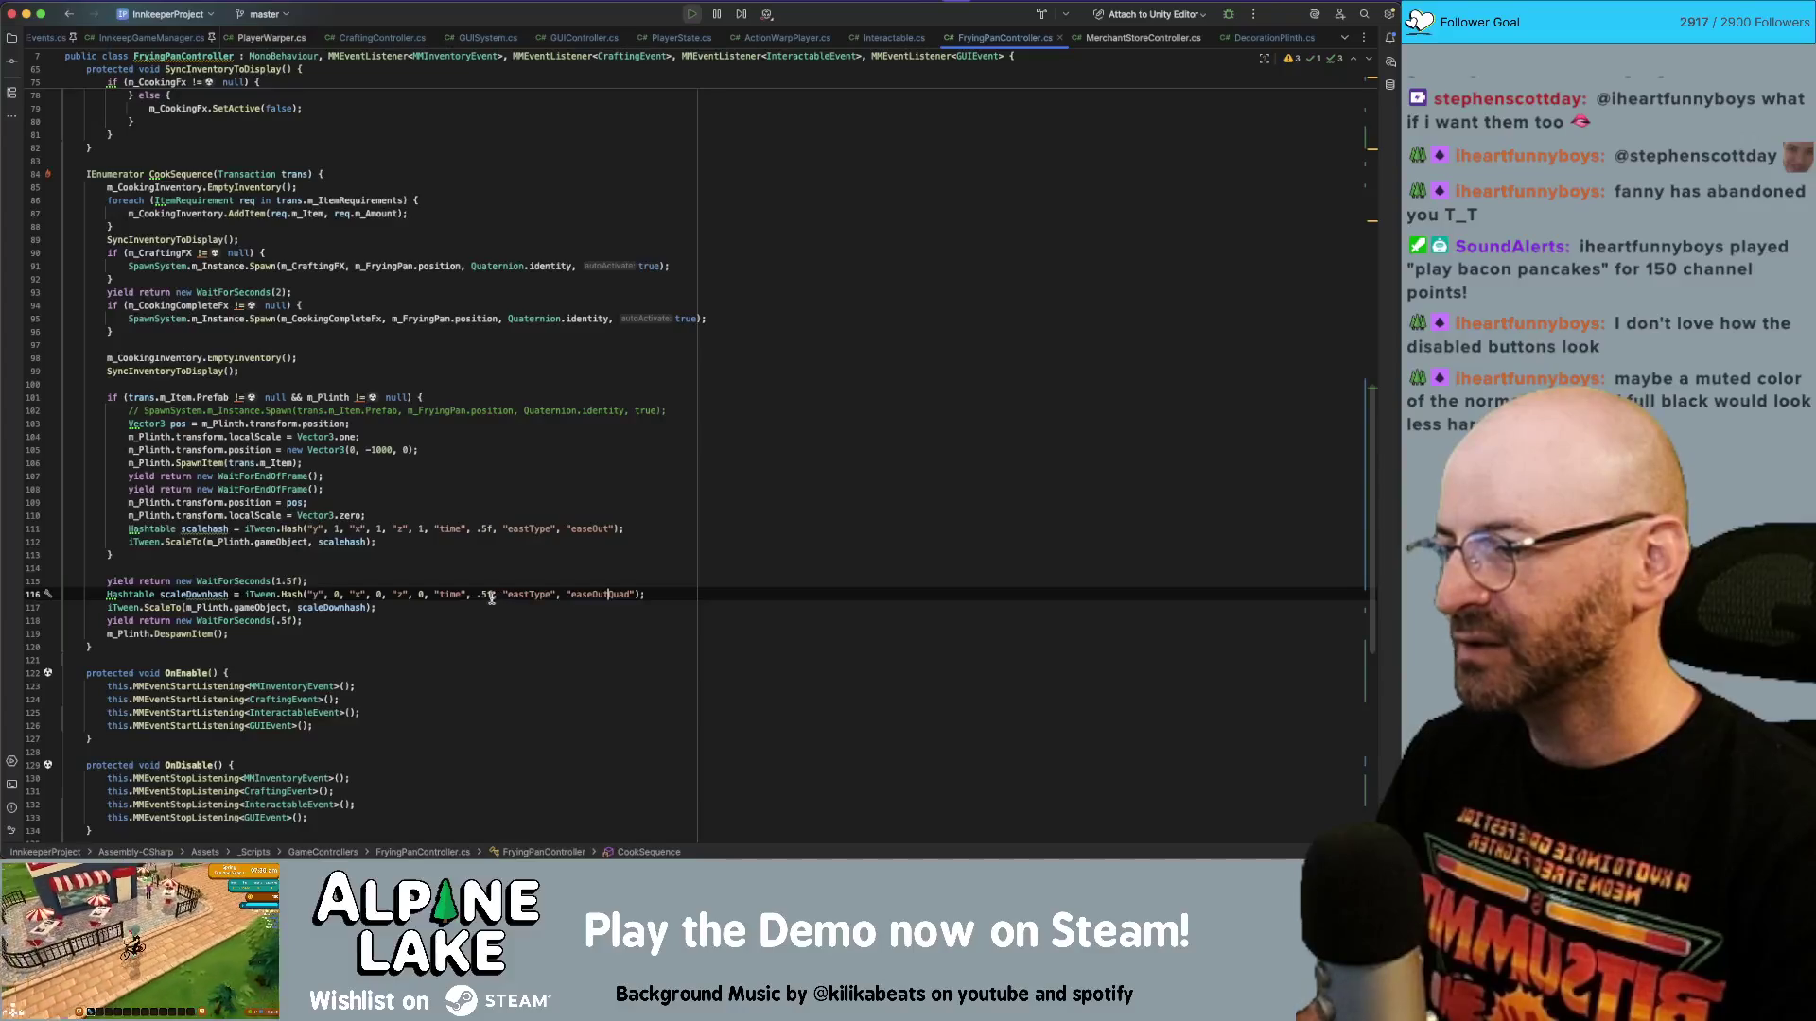
{"action": "key", "text": "shift+Left"}
{"action": "type", "text": "25"}
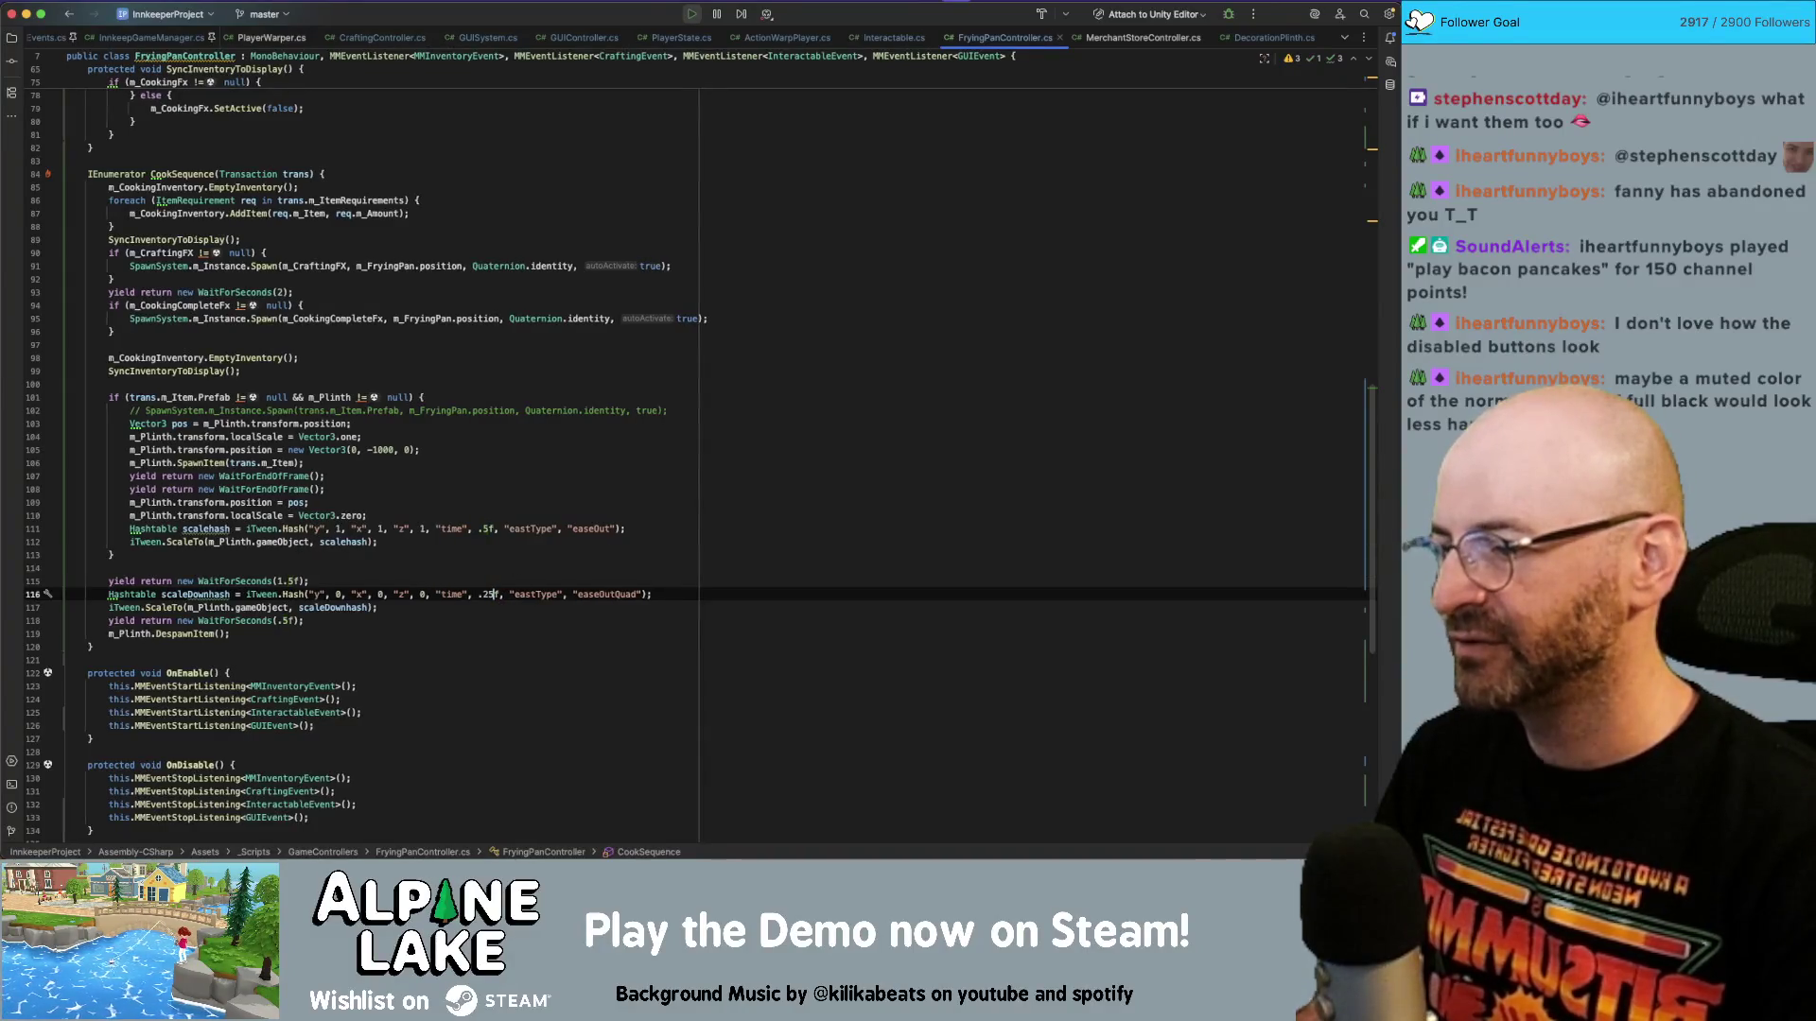
{"action": "key", "text": "super+Right"}
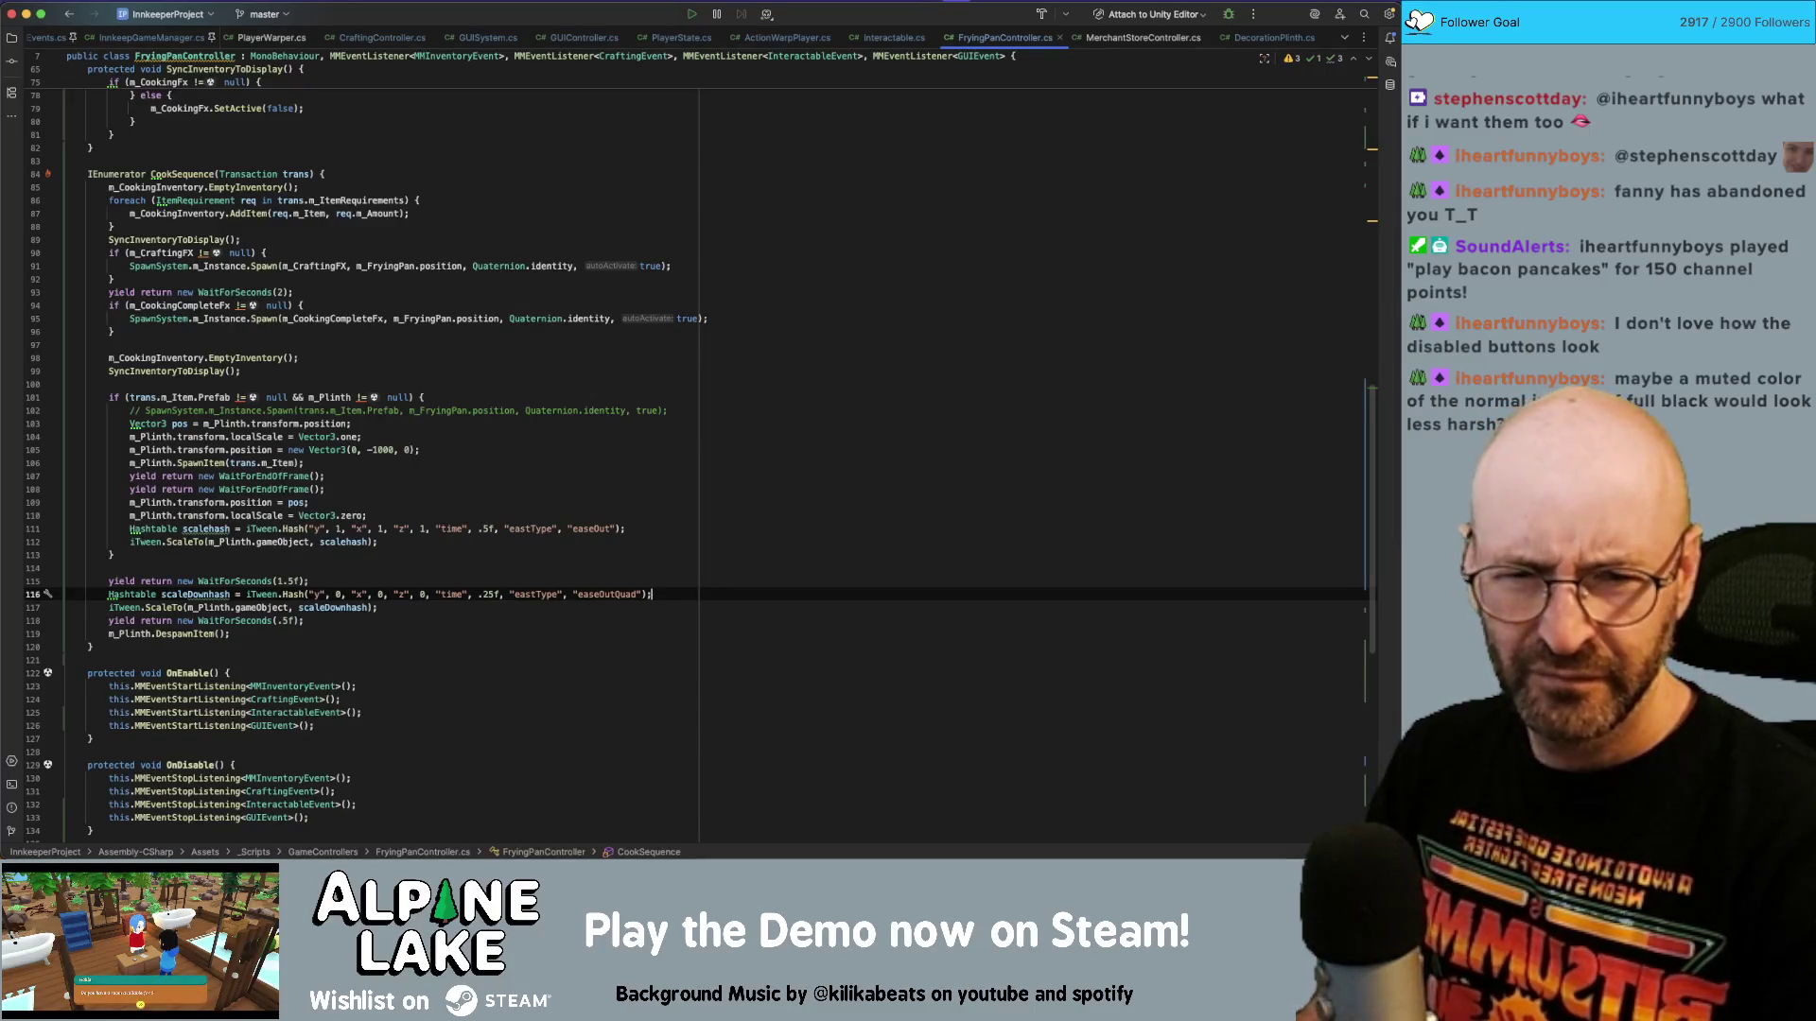
{"action": "key", "text": "super+Tab"}
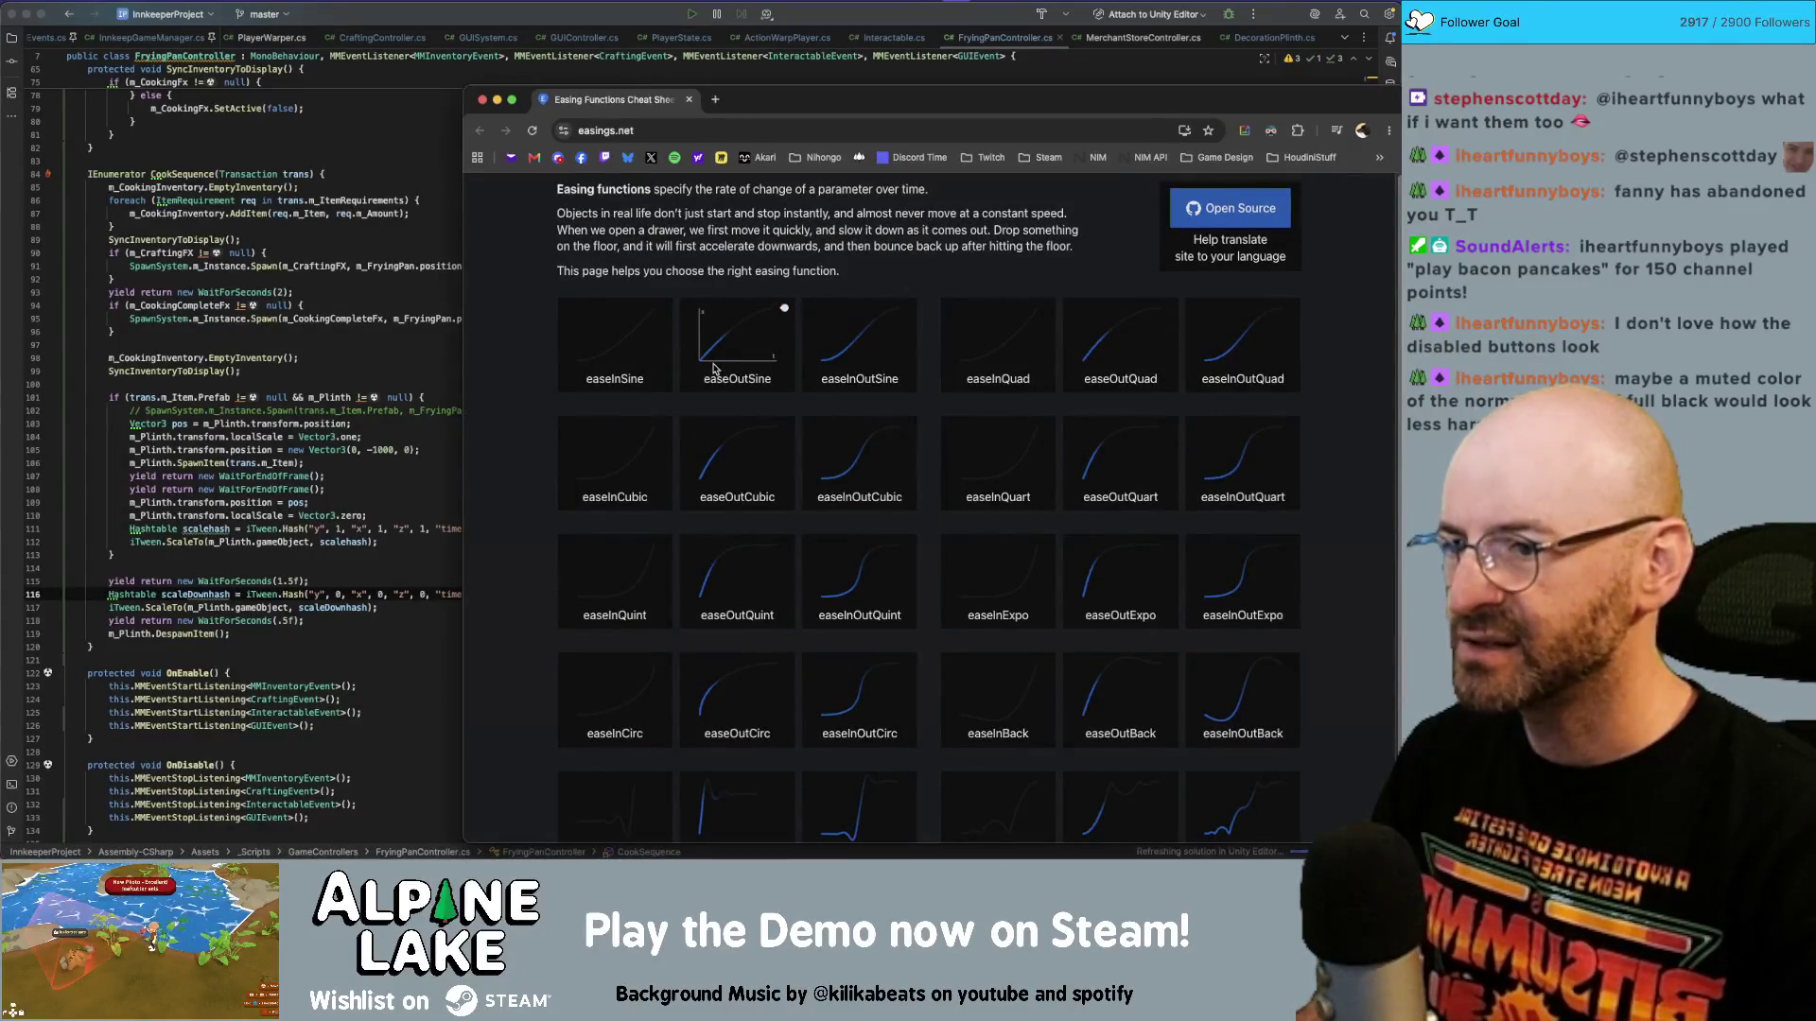
{"action": "left_click", "coordinate": [460, 552]}
{"action": "left_click", "coordinate": [611, 595]}
Switch the shrink easing to easeInQuad and compare it against easings.net.
{"action": "key", "text": "BackSpace"}
{"action": "key", "text": "BackSpace"}
{"action": "key", "text": "BackSpace"}
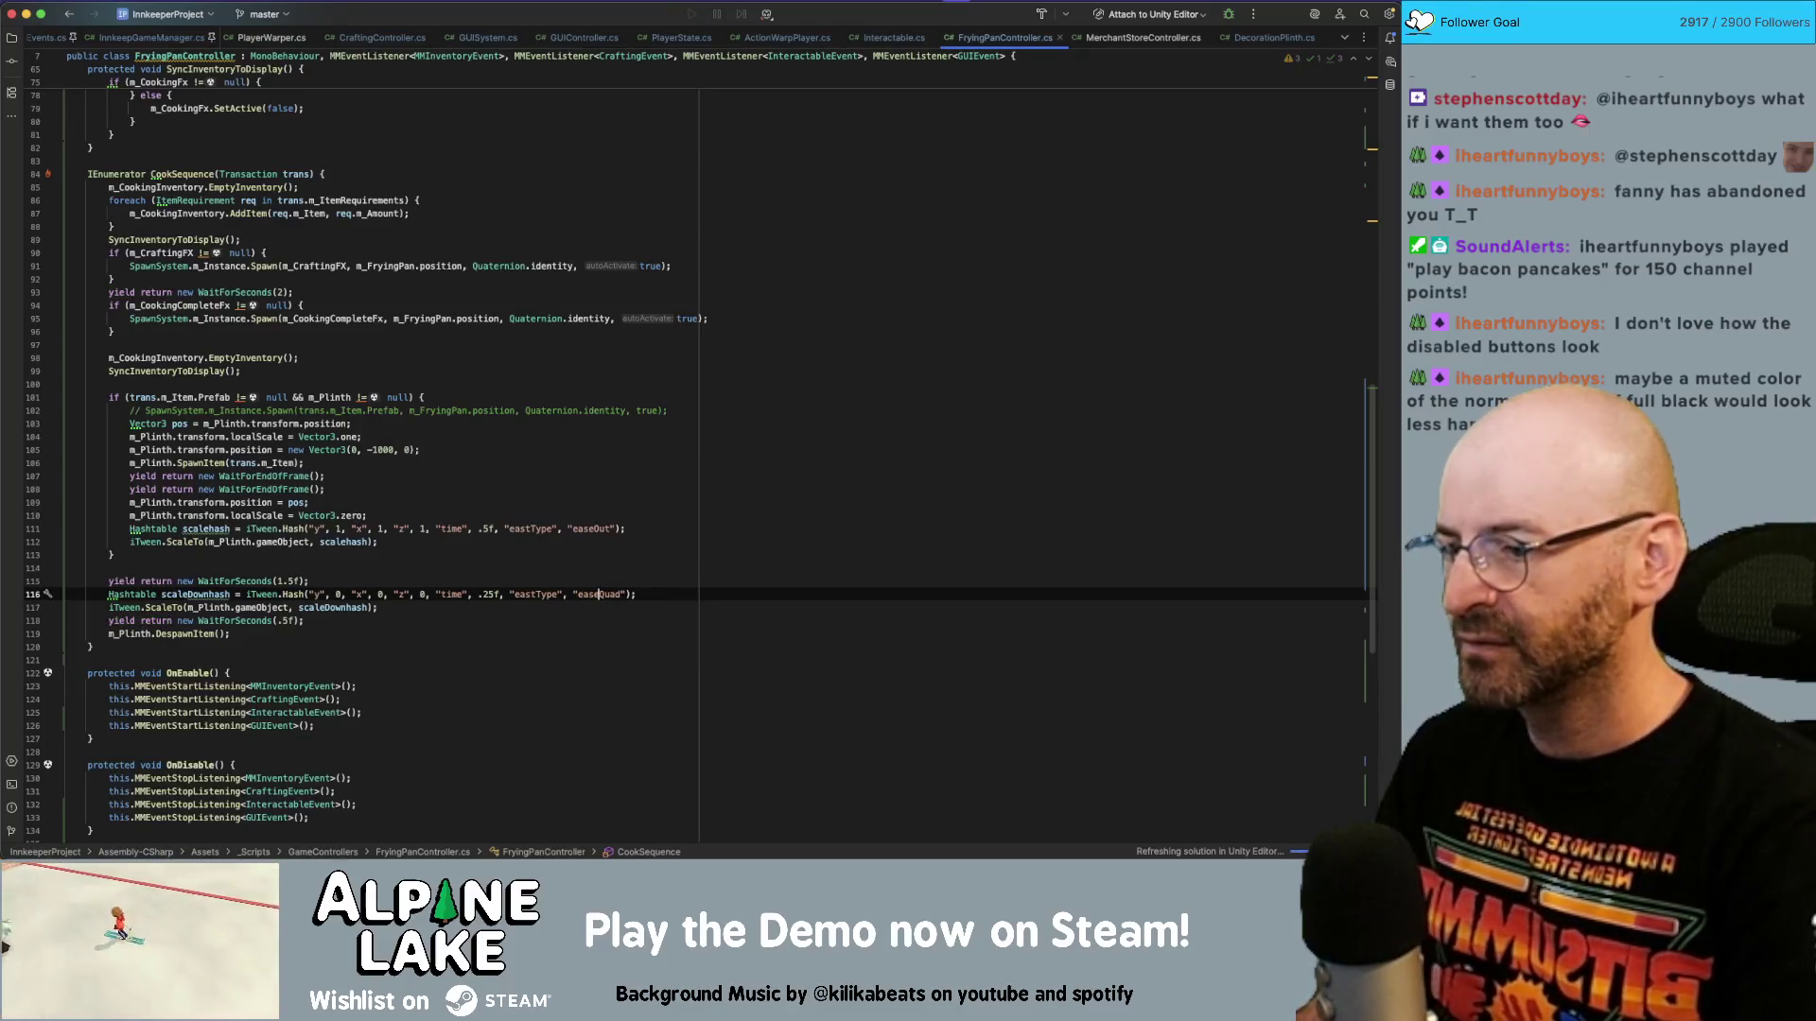
{"action": "type", "text": "In"}
{"action": "key", "text": "super+Tab"}
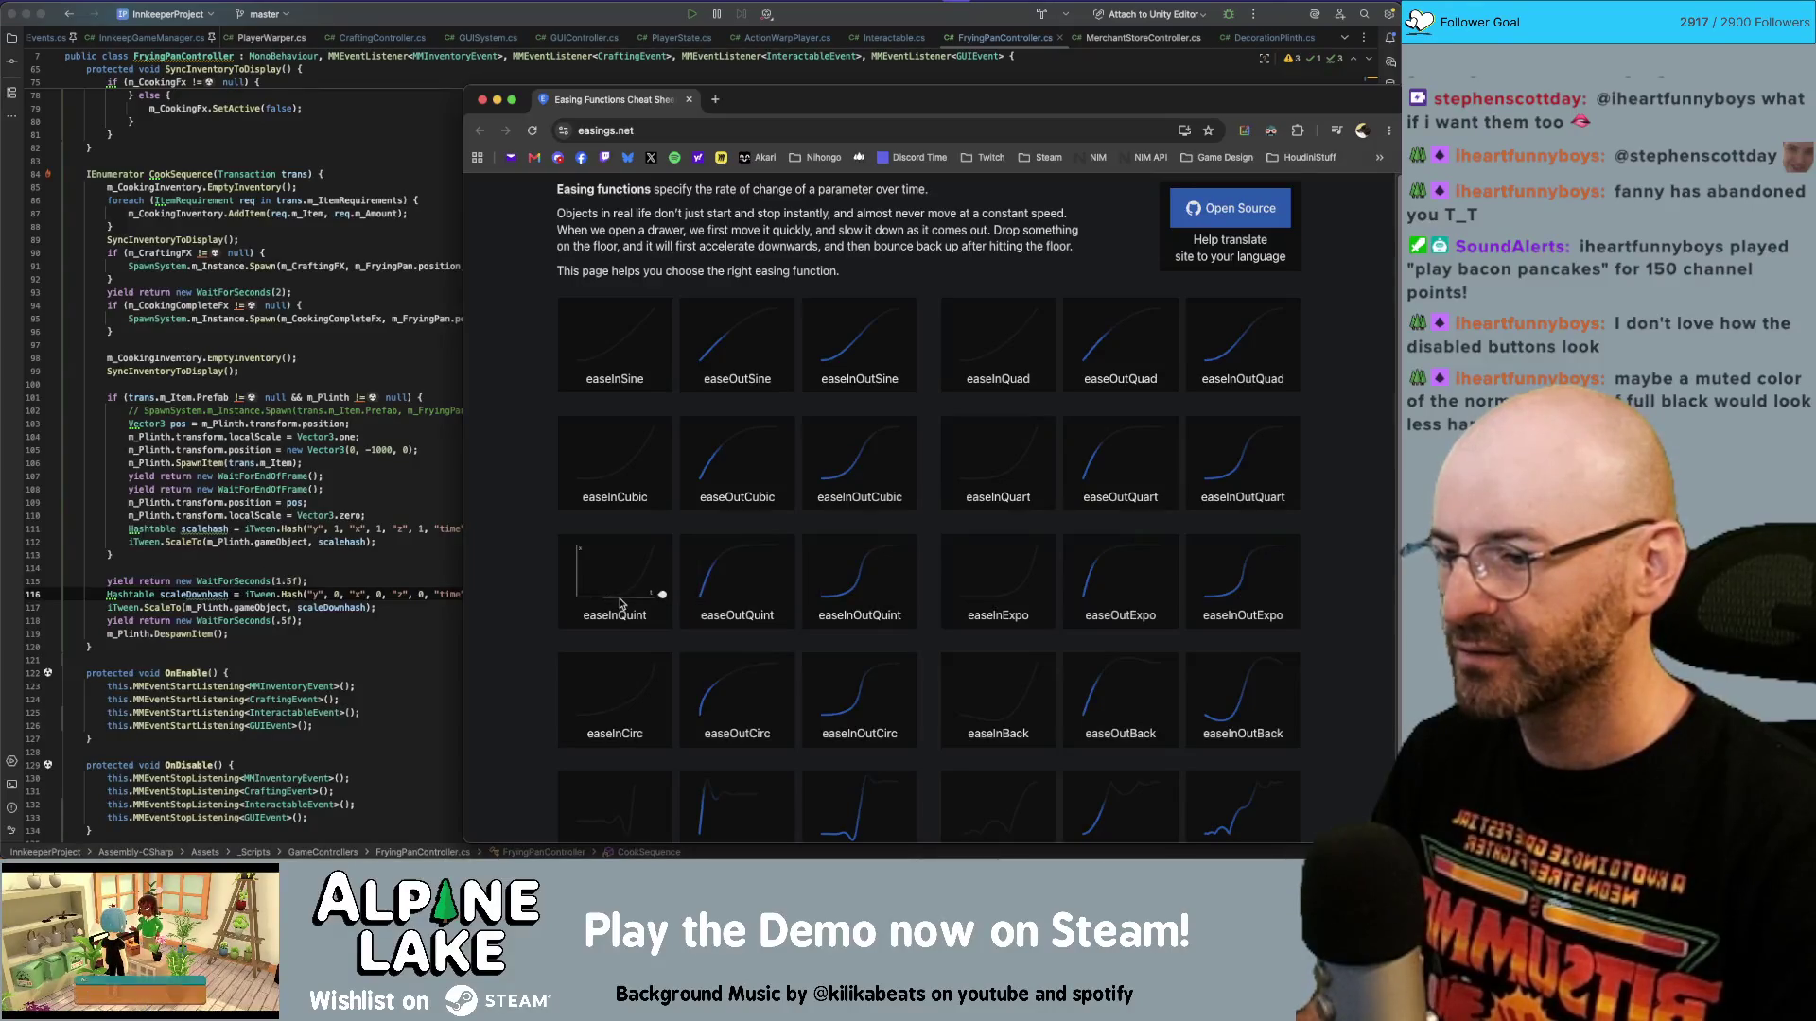
{"action": "key", "text": "super+Tab"}
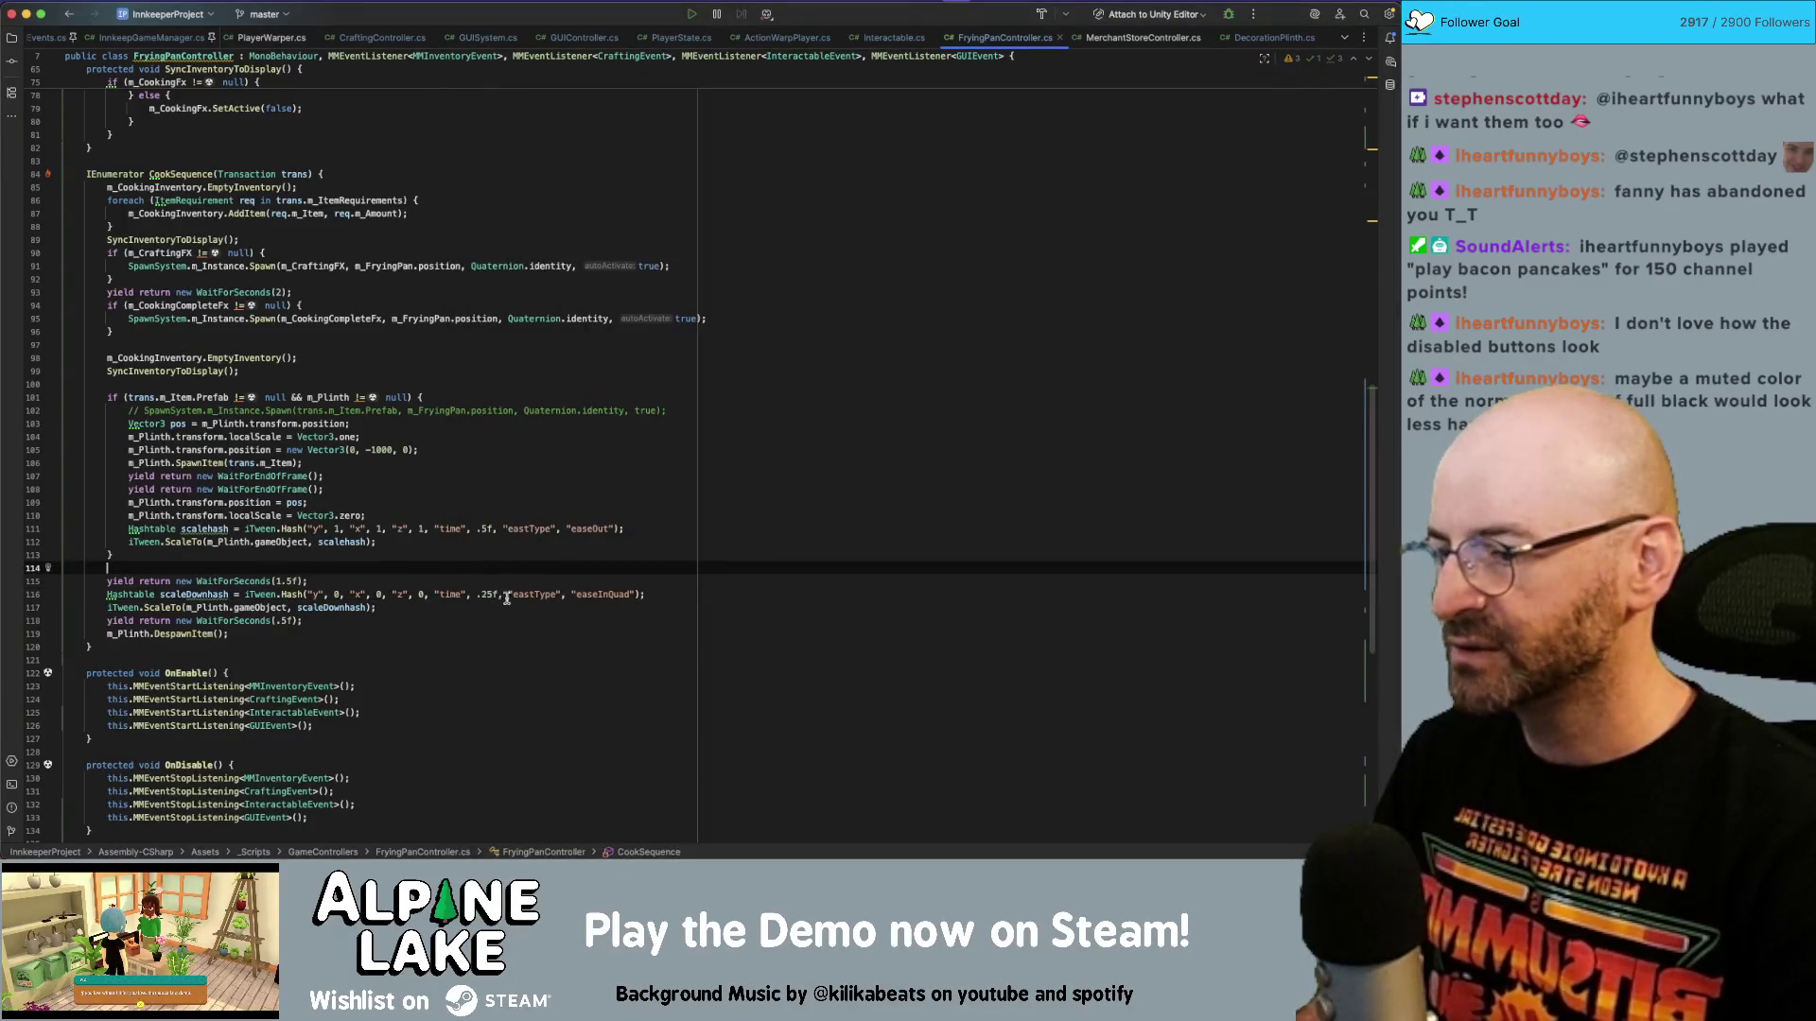
Restore the shrink time to .5f with easeInQuint, and make line 111 grow with easeOutQuint.
{"action": "key", "text": "Delete"}
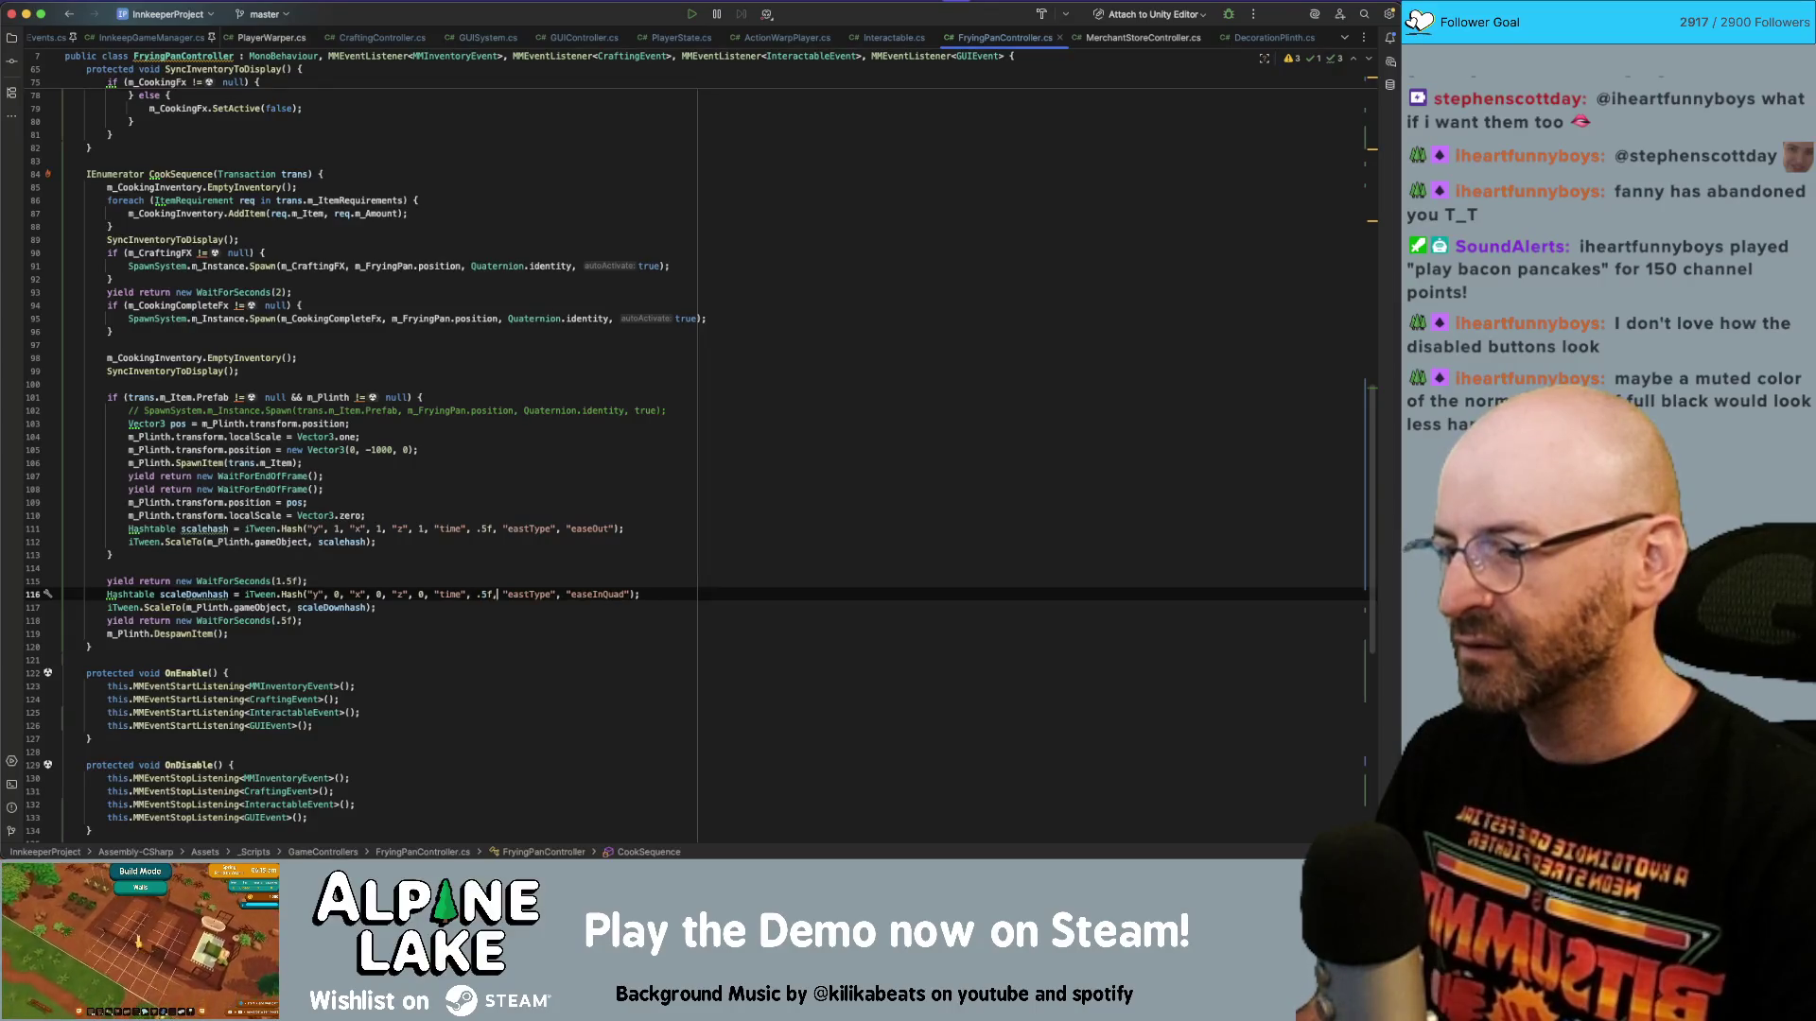
{"action": "left_click", "coordinate": [625, 594]}
{"action": "key", "text": "BackSpace"}
{"action": "key", "text": "BackSpace"}
{"action": "type", "text": "int"}
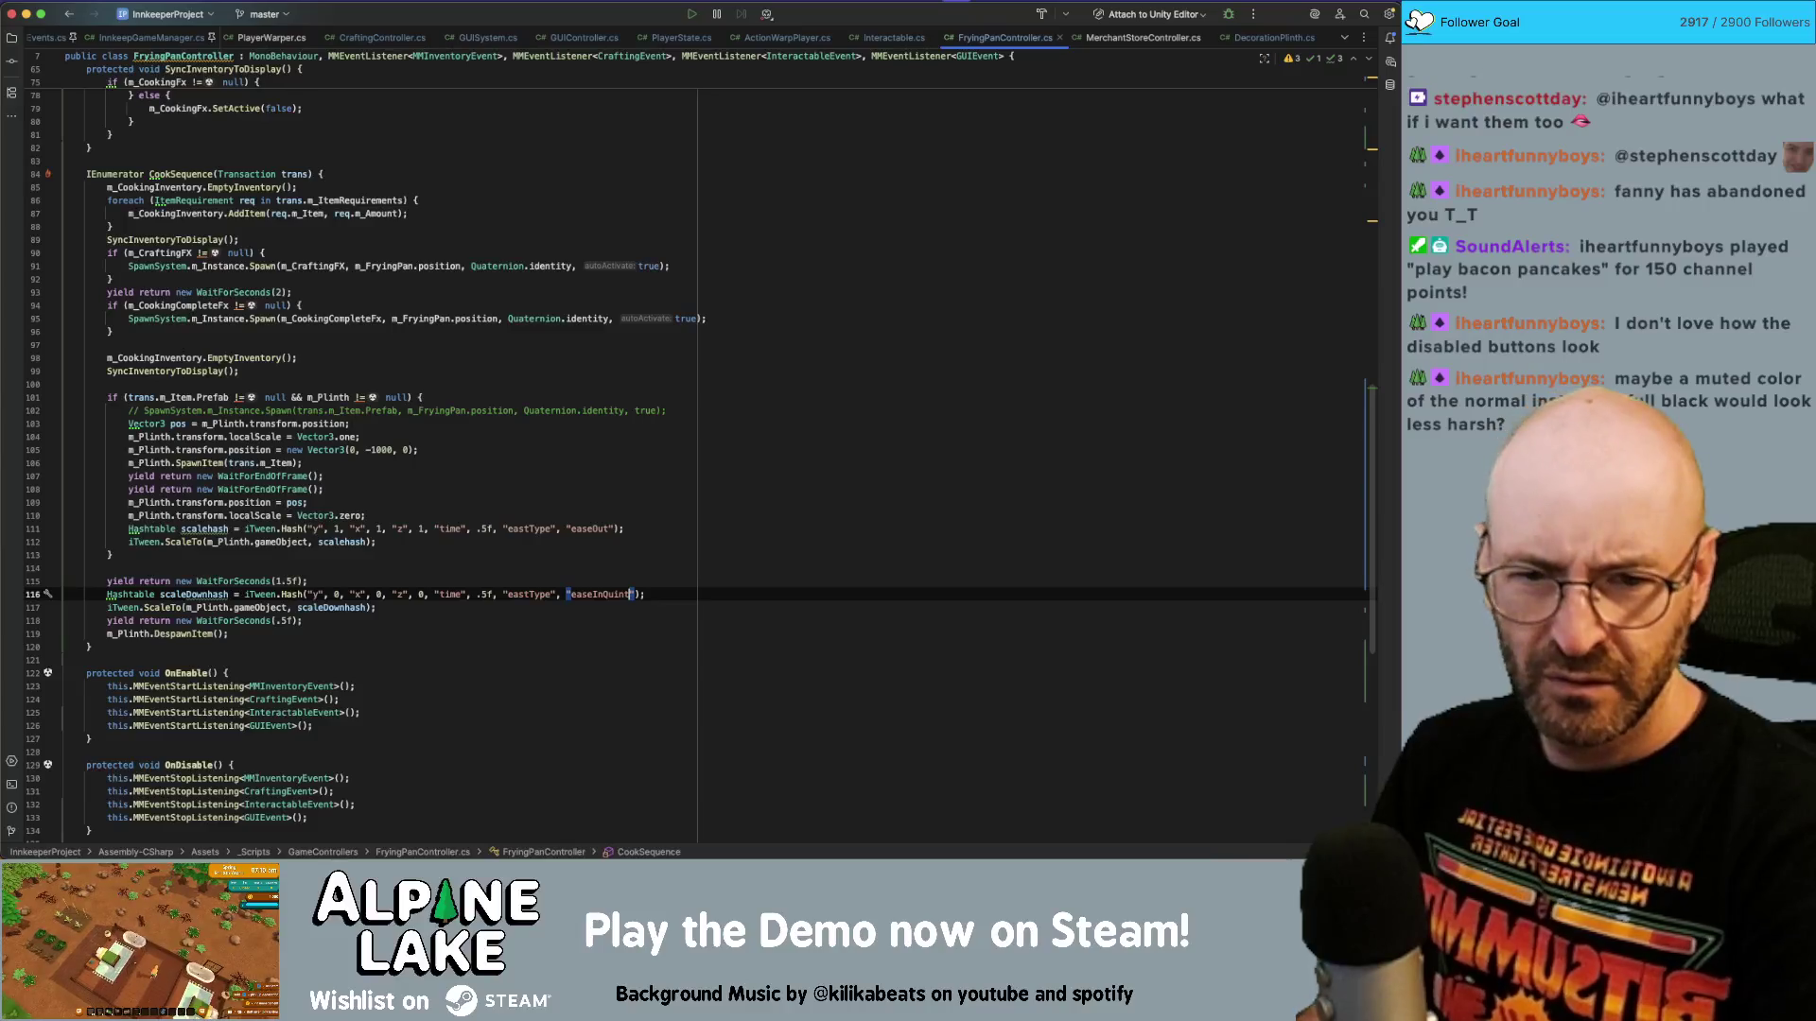
{"action": "left_click", "coordinate": [603, 529]}
{"action": "type", "text": "Quint"}
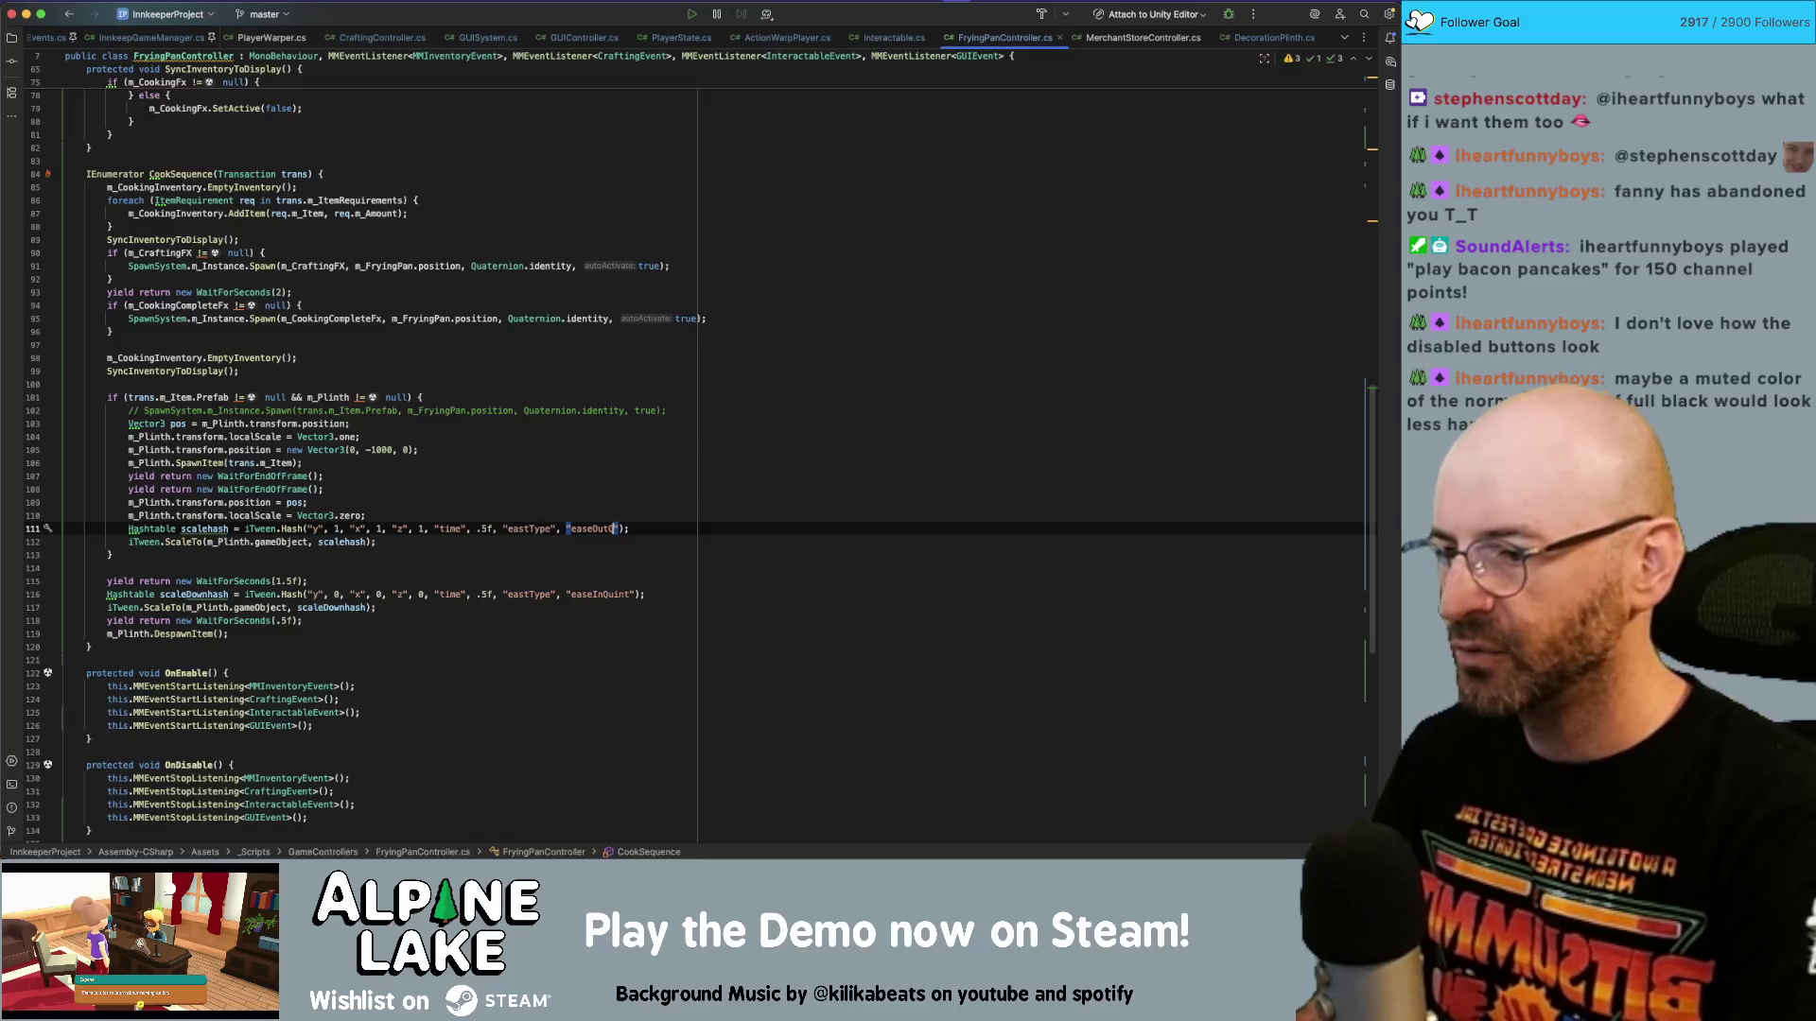
{"action": "key", "text": "super+Tab"}
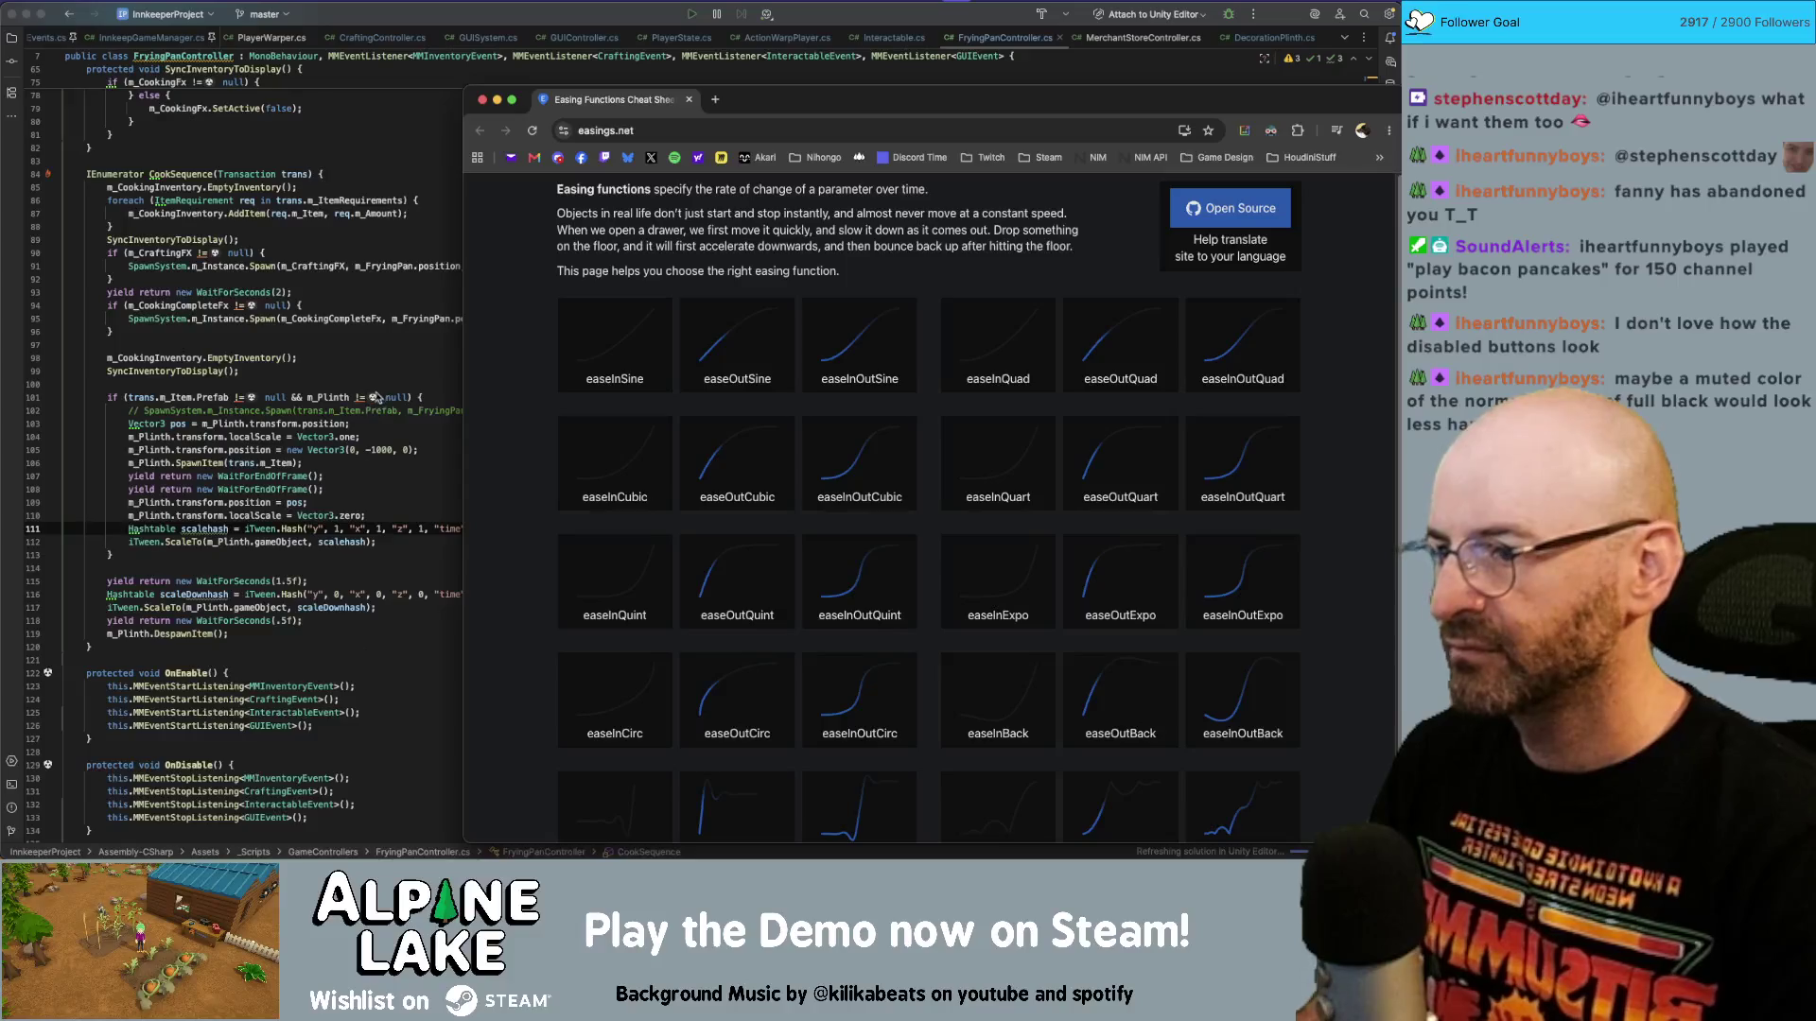
{"action": "key", "text": "super+Tab"}
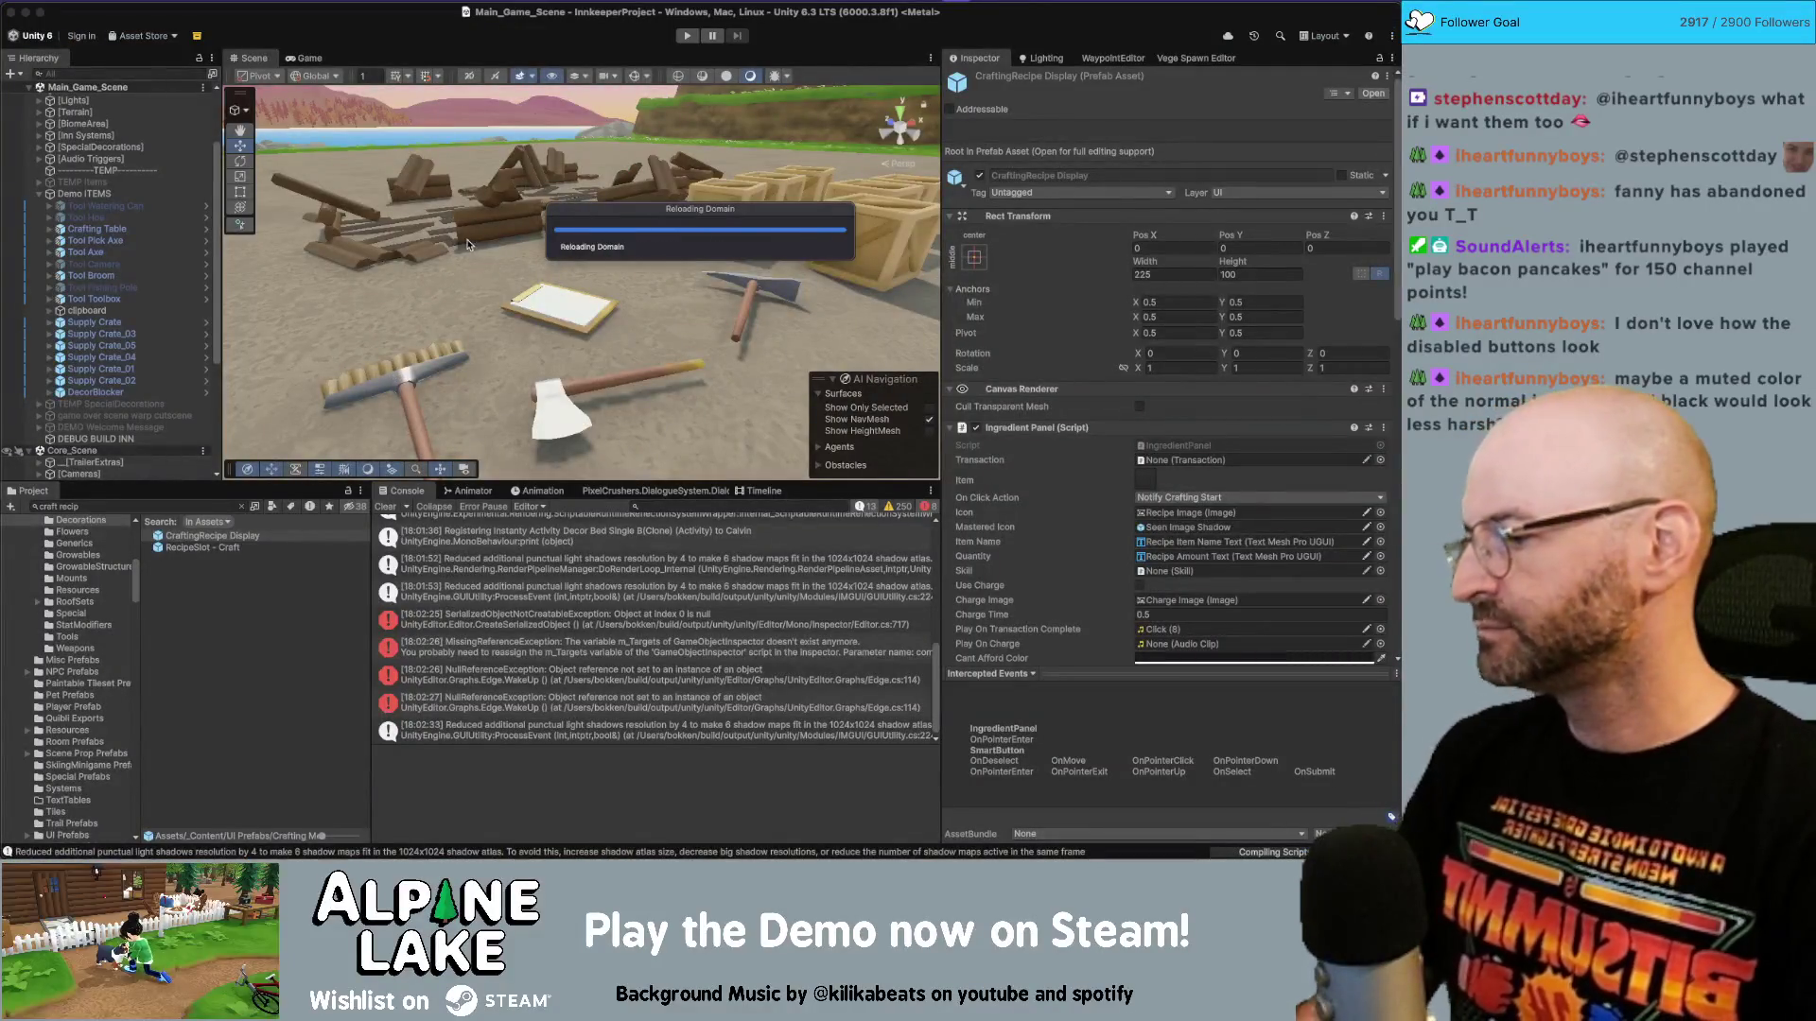
Scroll through the easings.net curve thumbnails to compare them, then return to the Unity editor.
{"action": "key", "text": "super+Tab"}
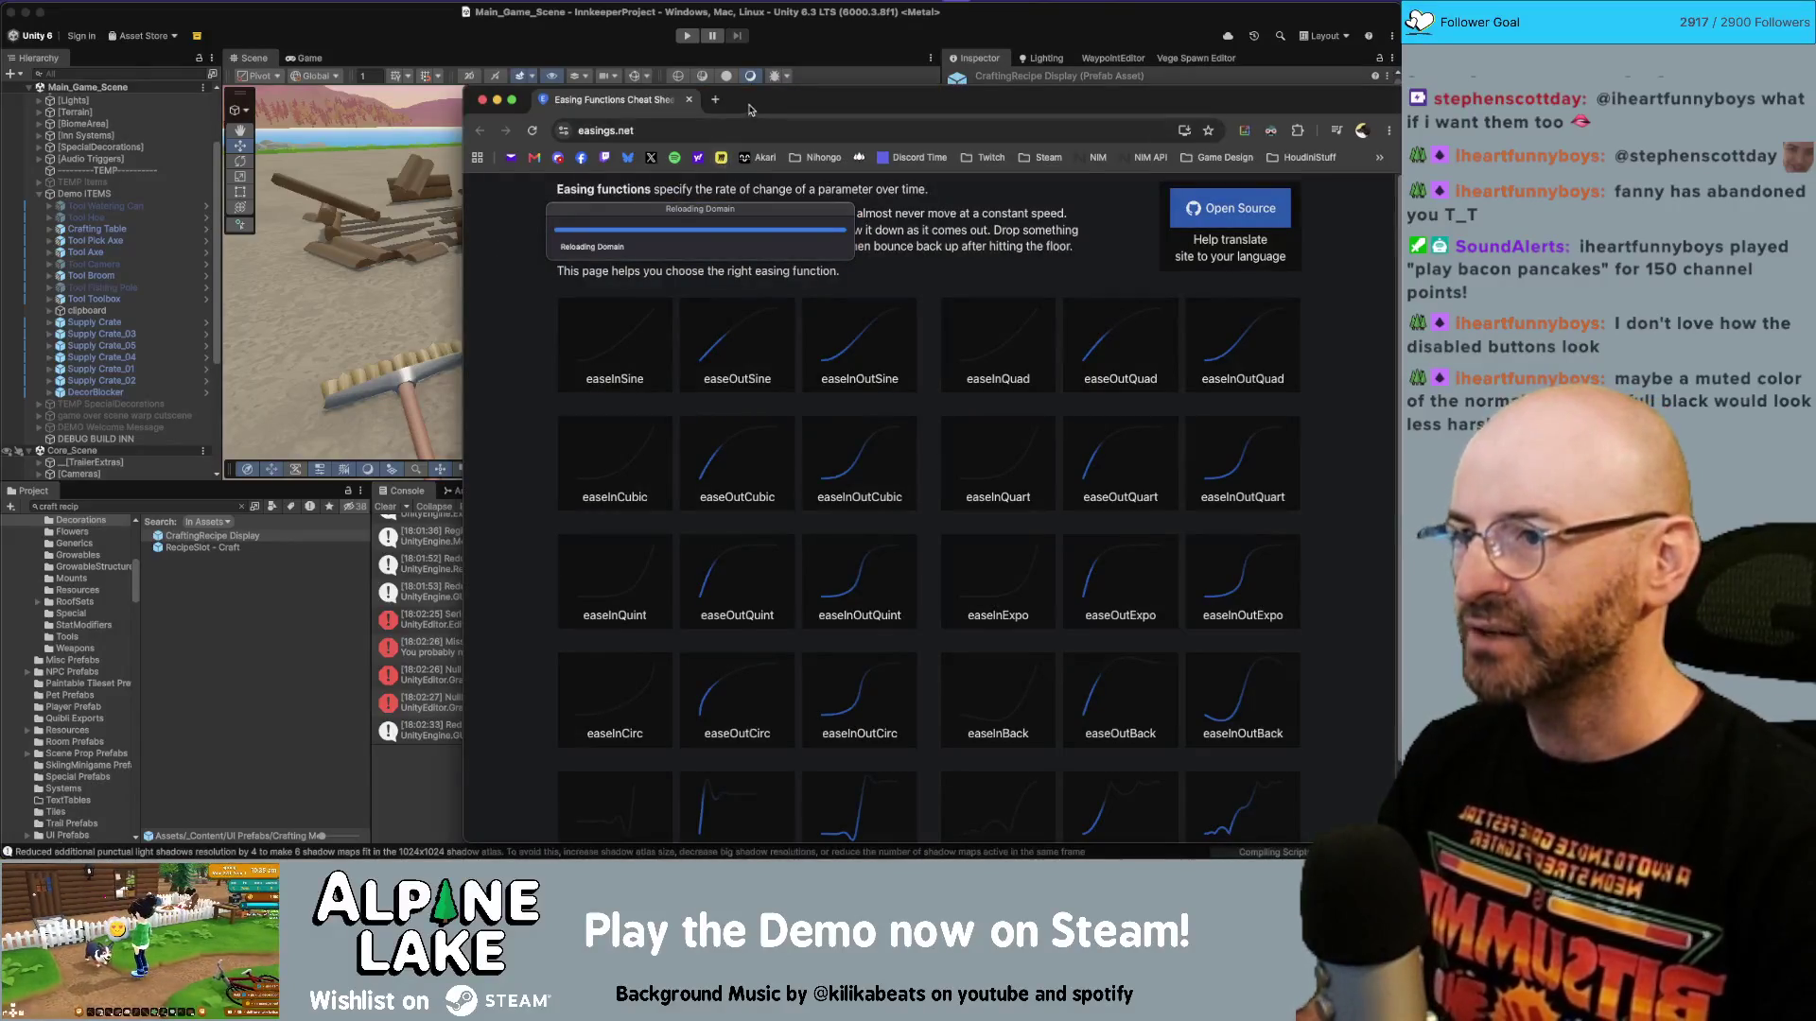
{"action": "left_click_drag", "start_coordinate": [752, 113], "coordinate": [715, 73]}
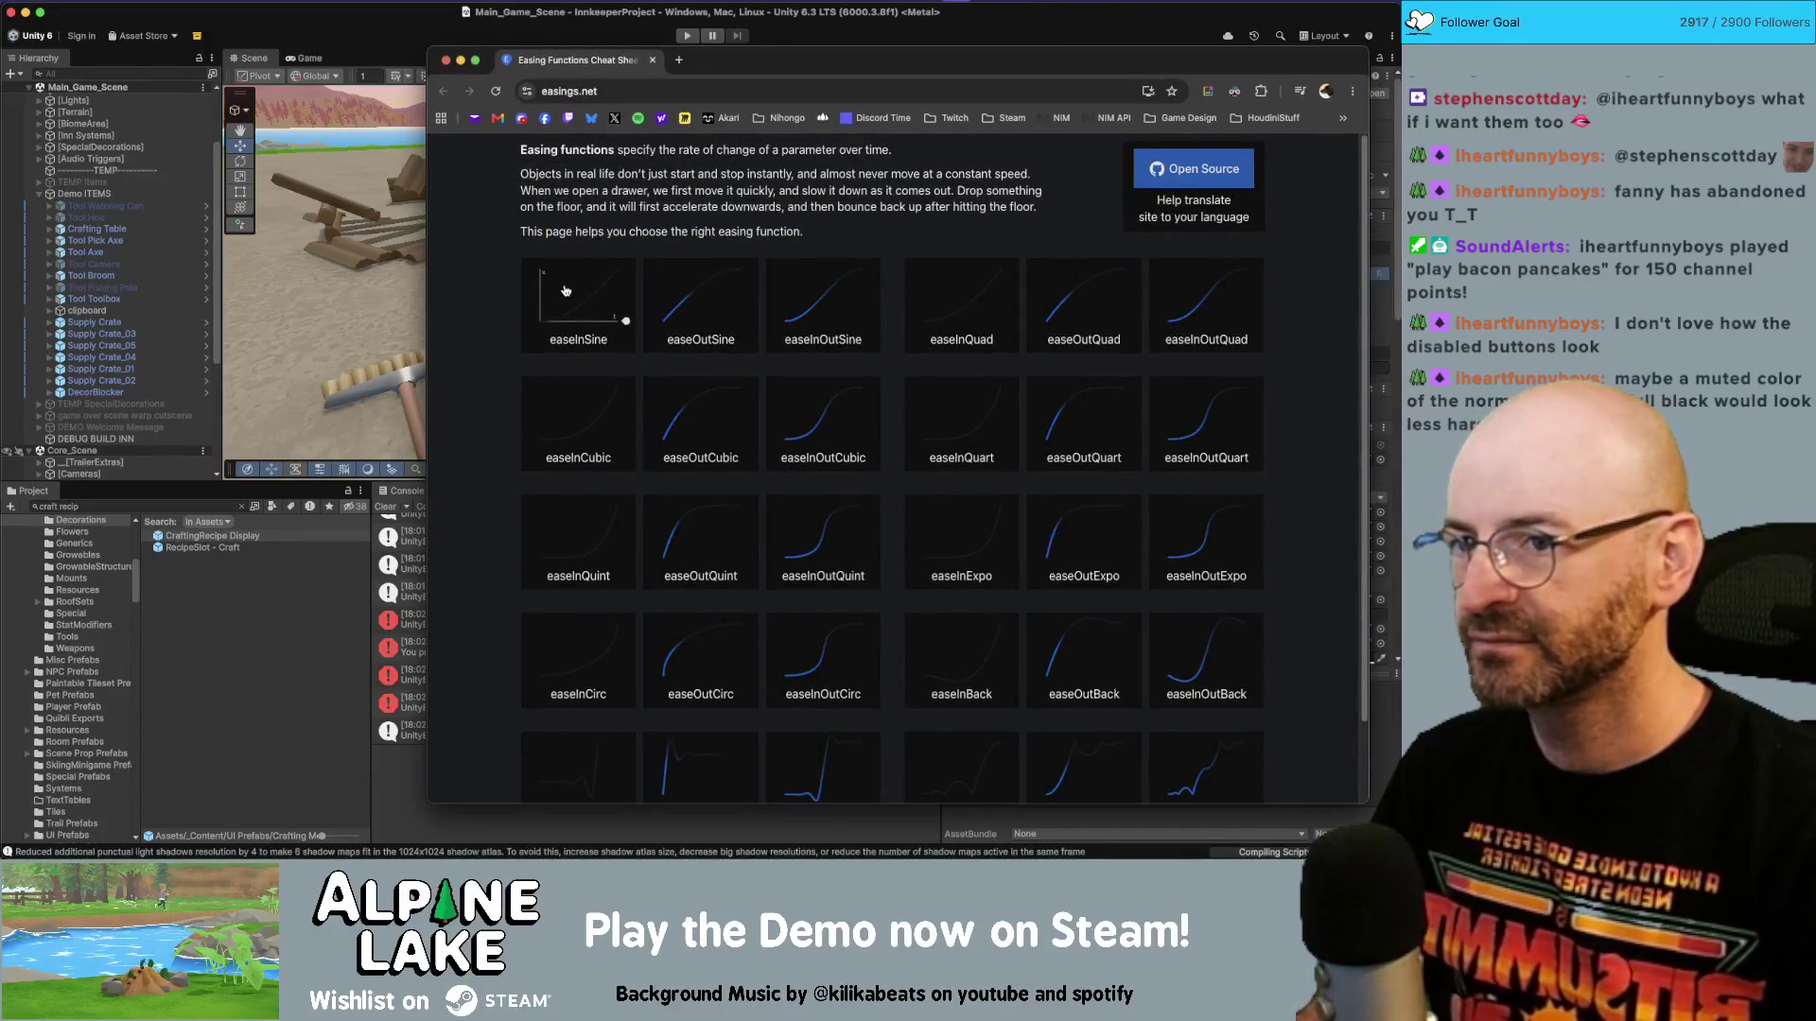
{"action": "scroll", "coordinate": [566, 290], "scroll_direction": "down", "scroll_amount": 1}
{"action": "scroll", "coordinate": [549, 307], "scroll_direction": "down", "scroll_amount": 3}
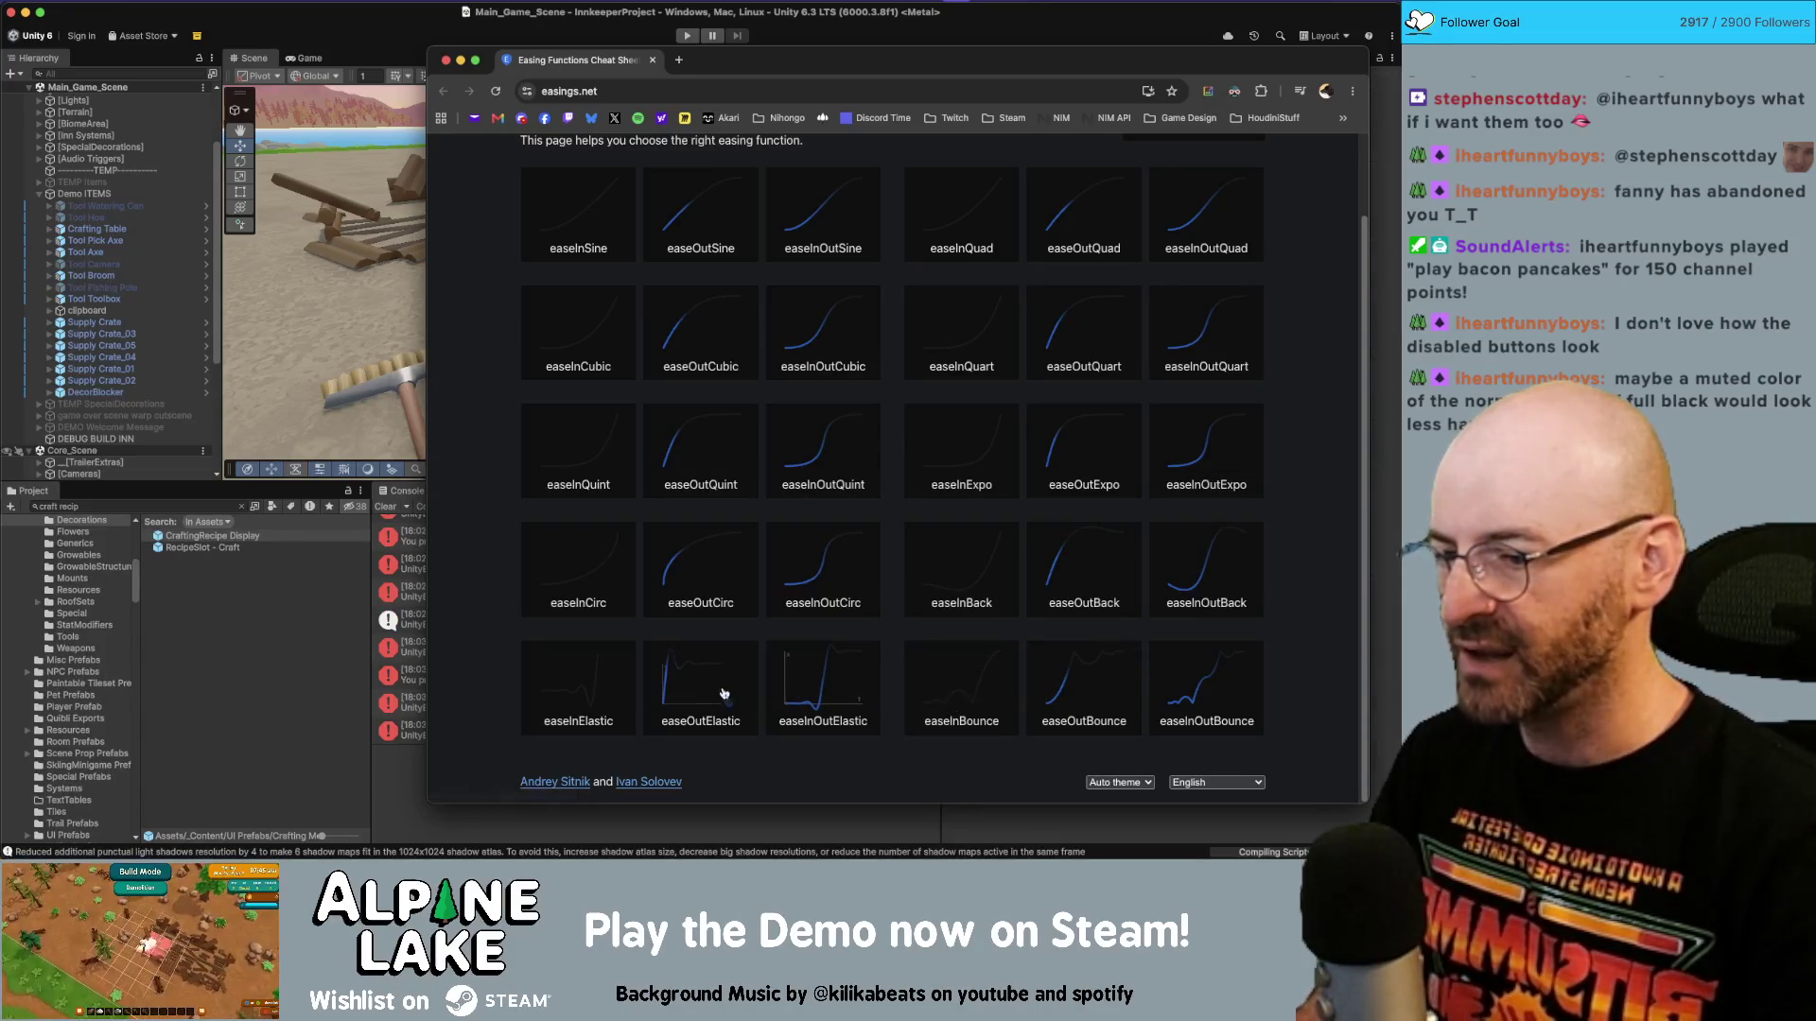
{"action": "left_click", "coordinate": [427, 48]}
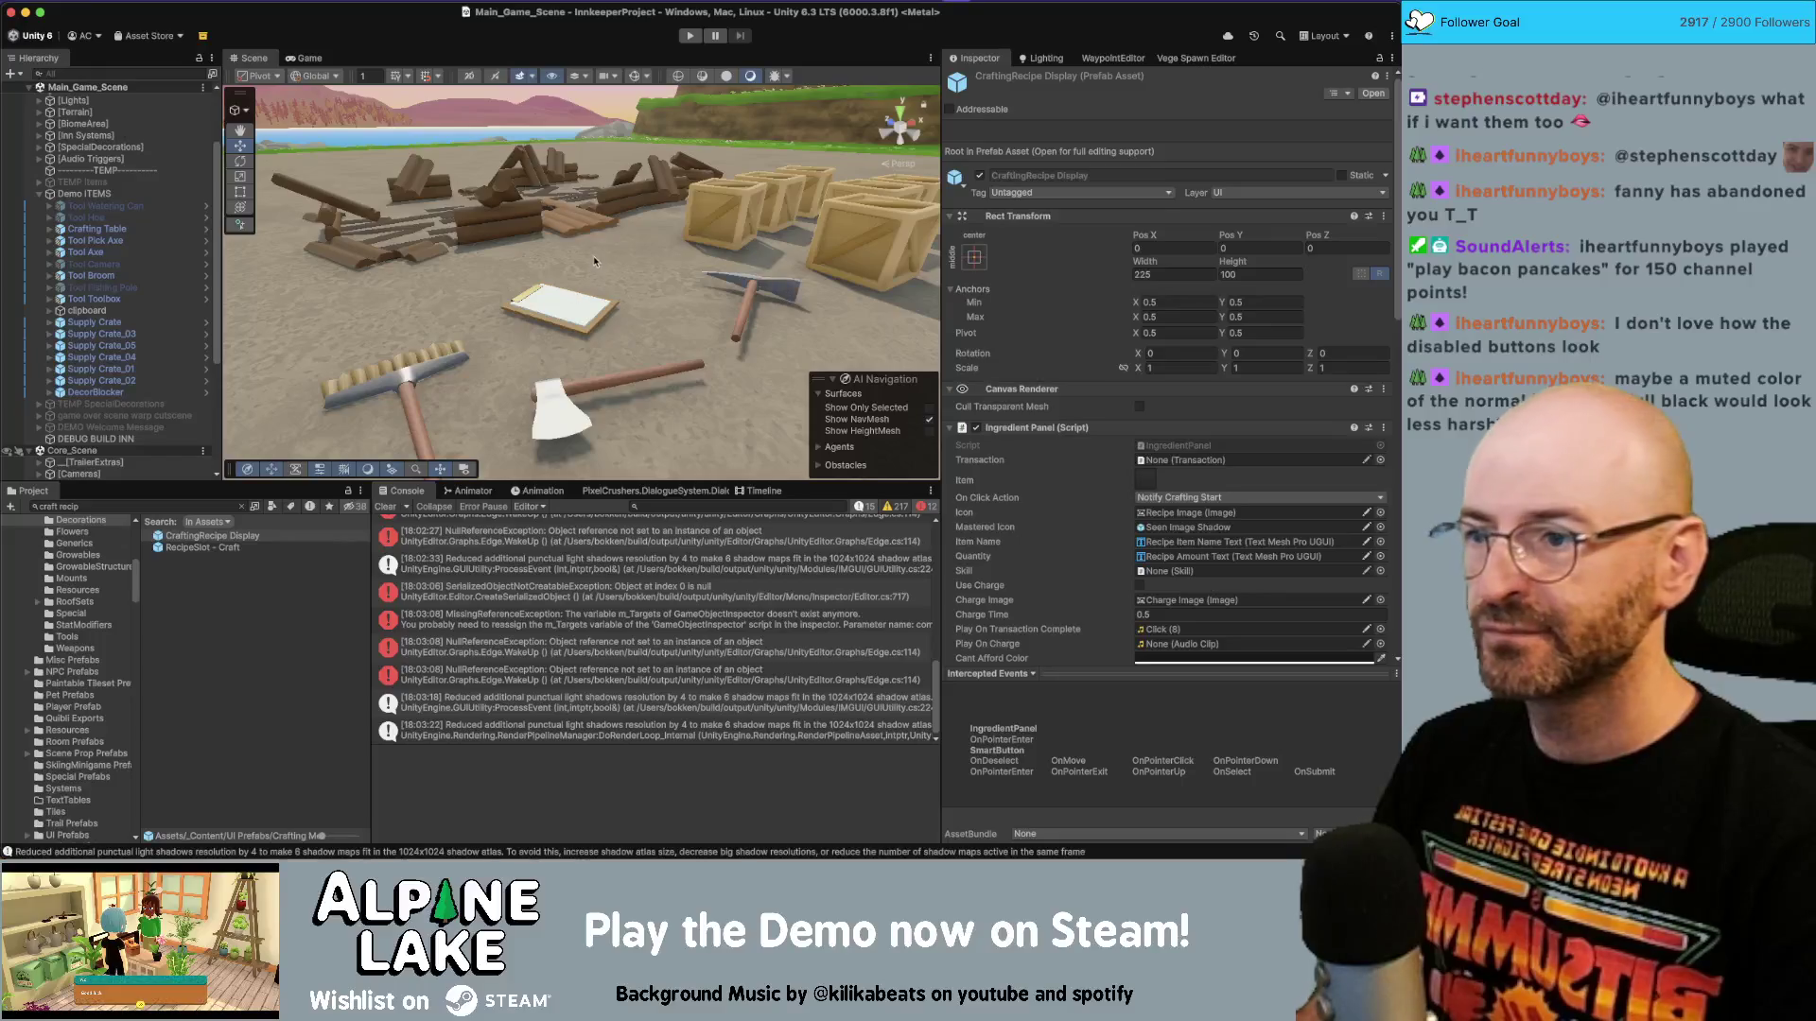
Play-test crafting a bbq grill from the crafting table's Decoration Recipes.
{"action": "left_click", "coordinate": [689, 35]}
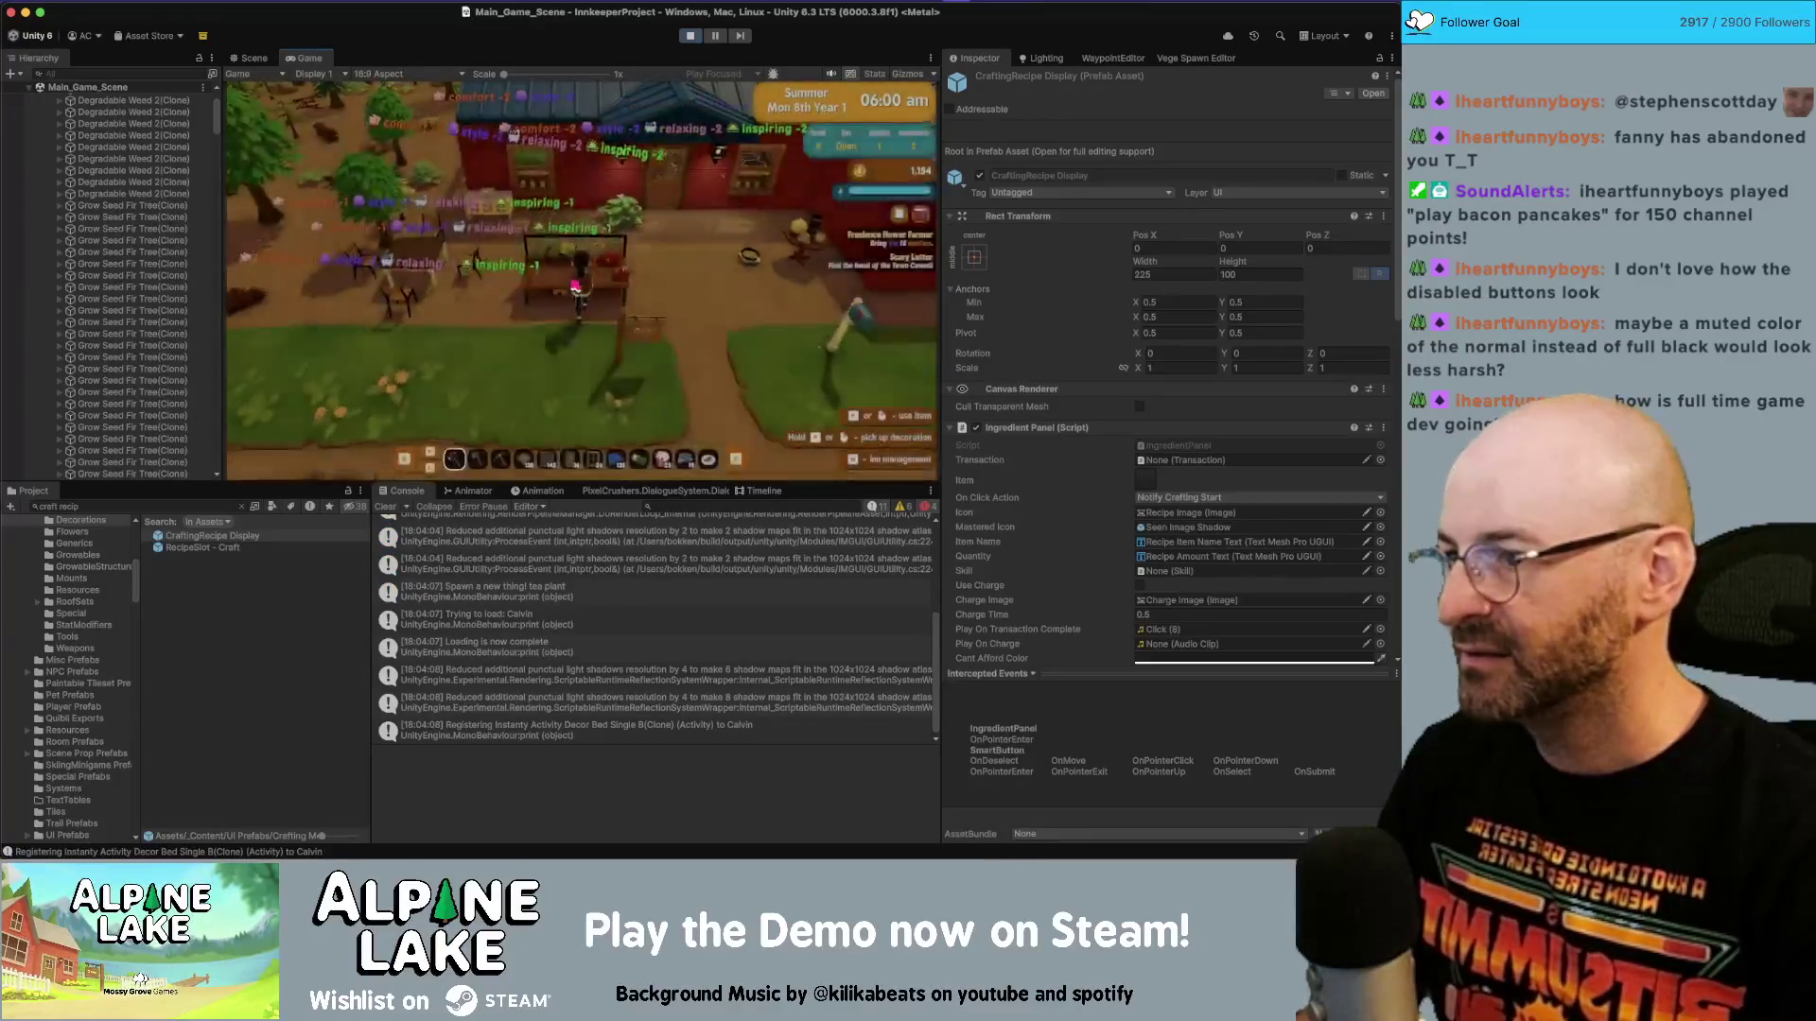
{"action": "key", "text": "e"}
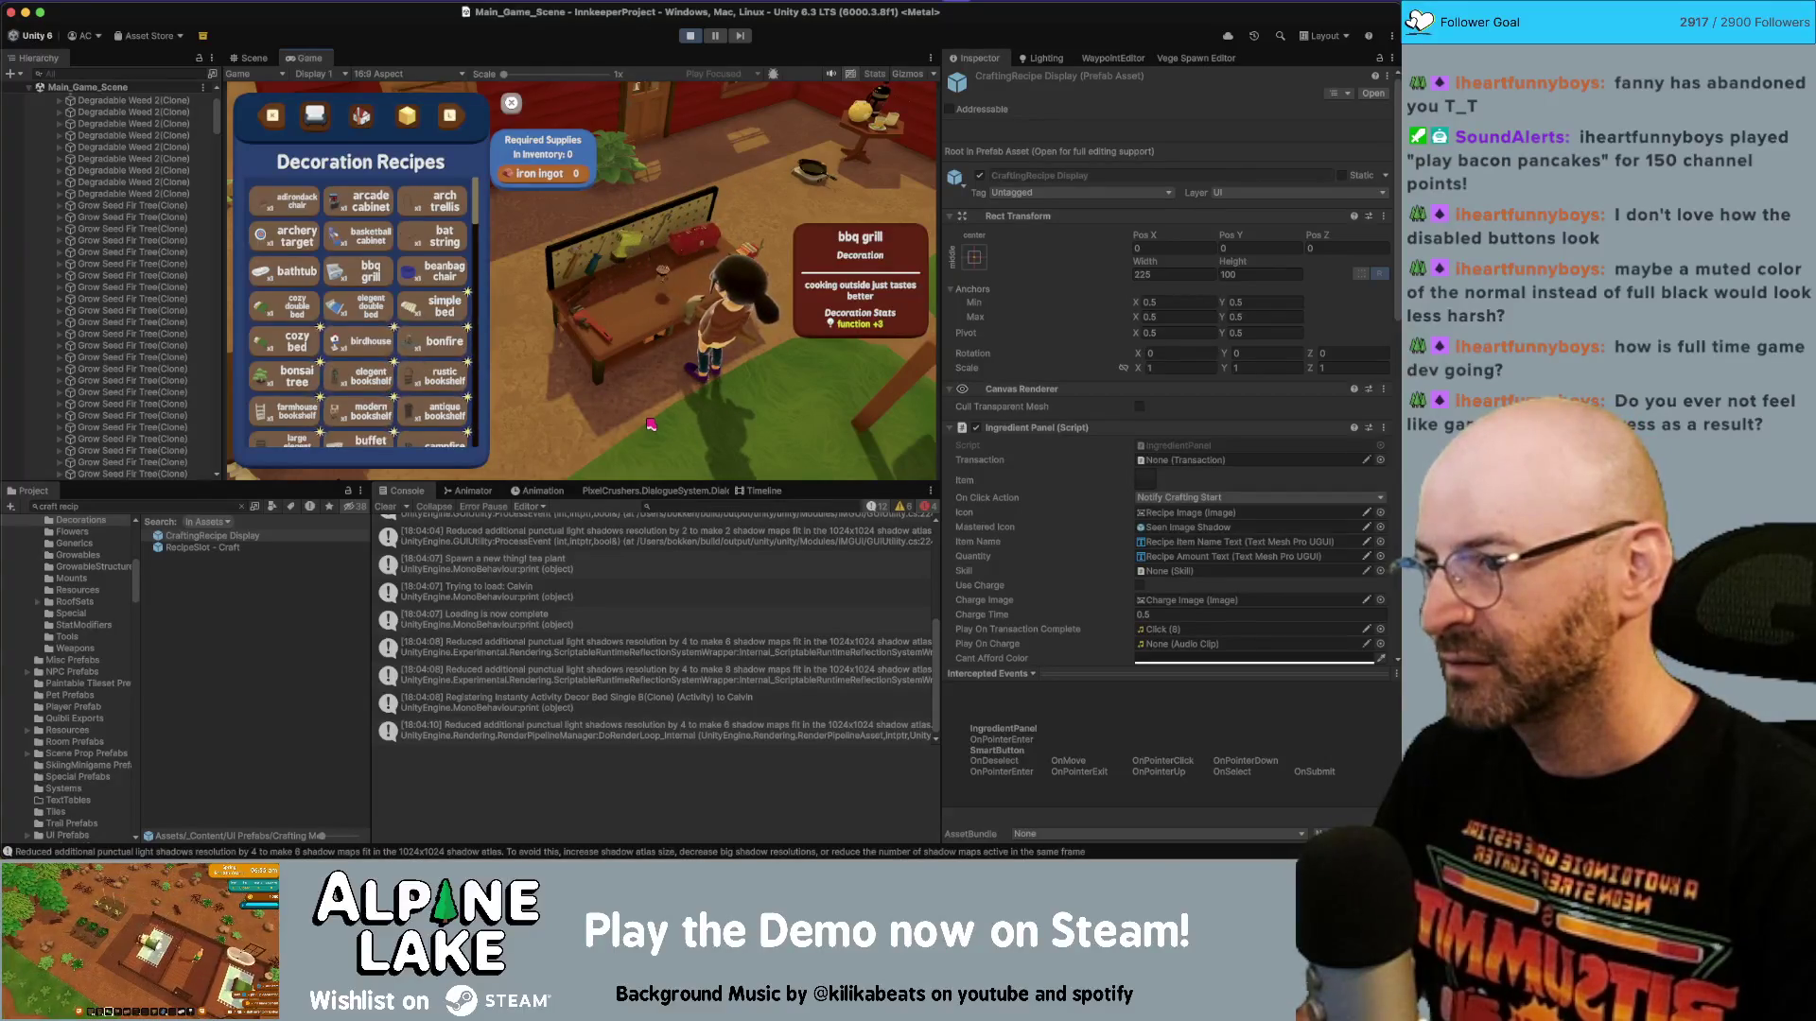
{"action": "key", "text": "super+Tab"}
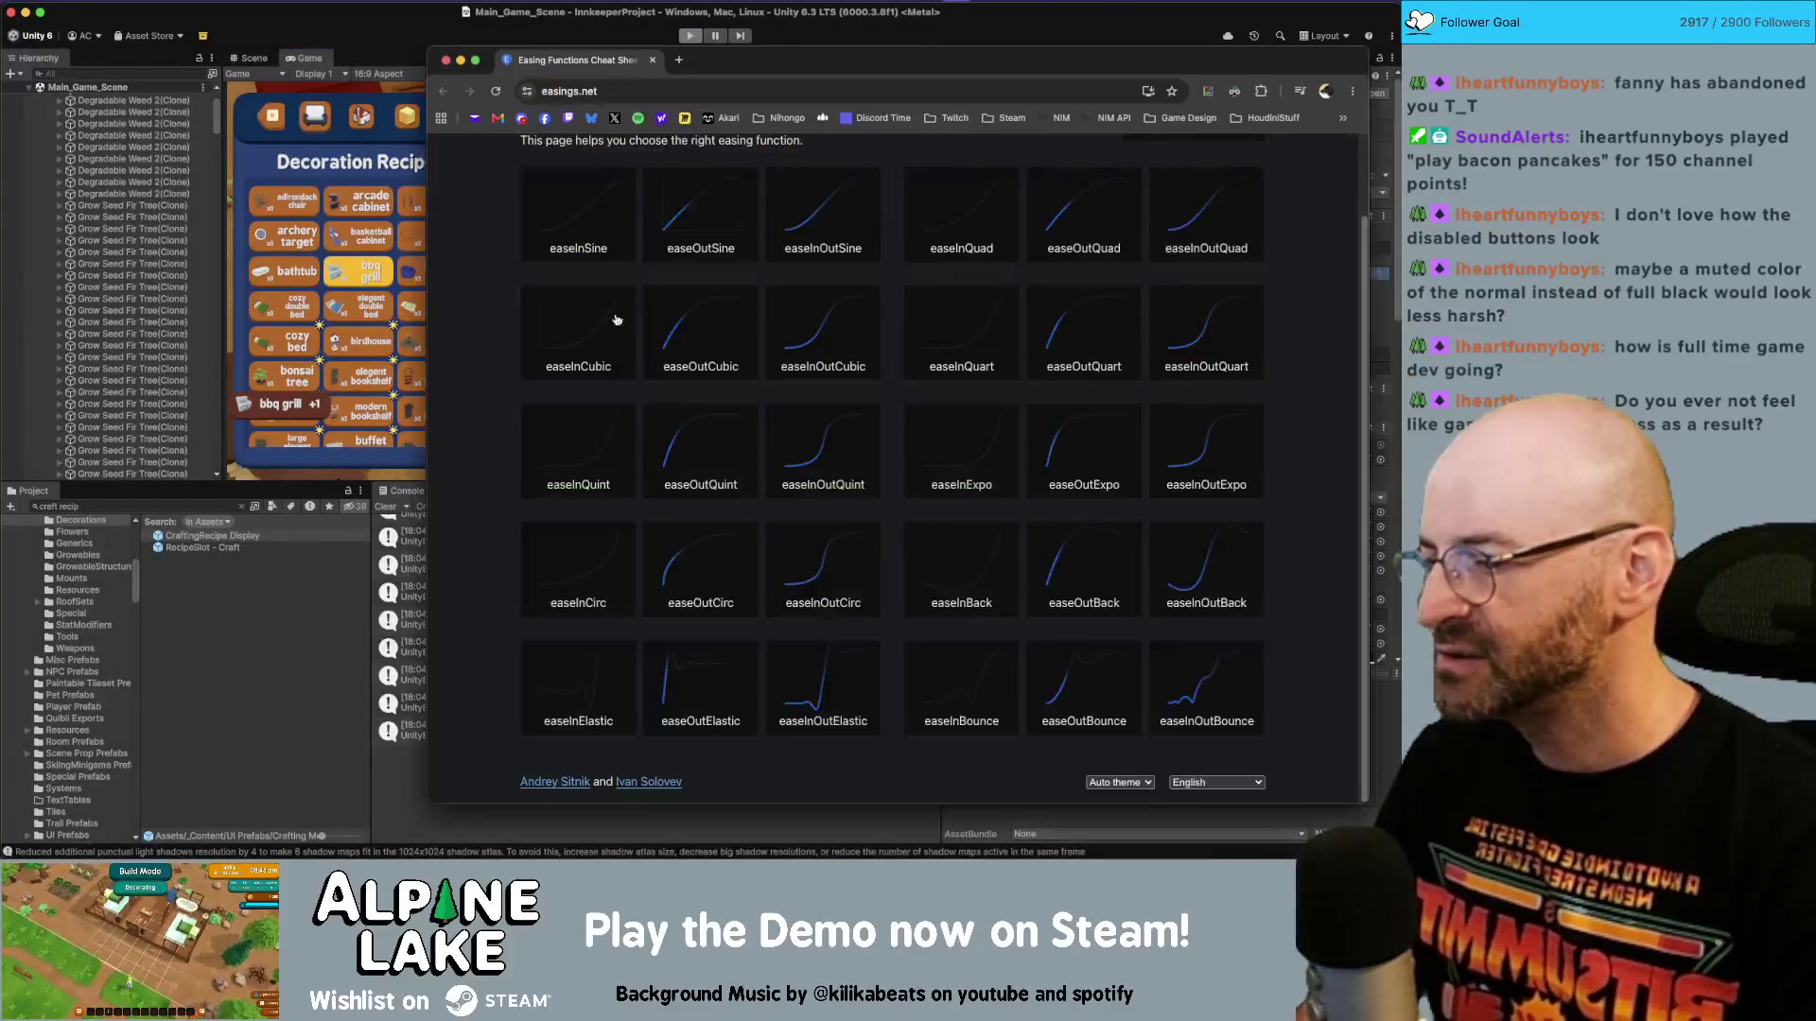
Change the tweens to easeOutBounce on line 111 and easeInBounce on line 116.
{"action": "key", "text": "super+Tab"}
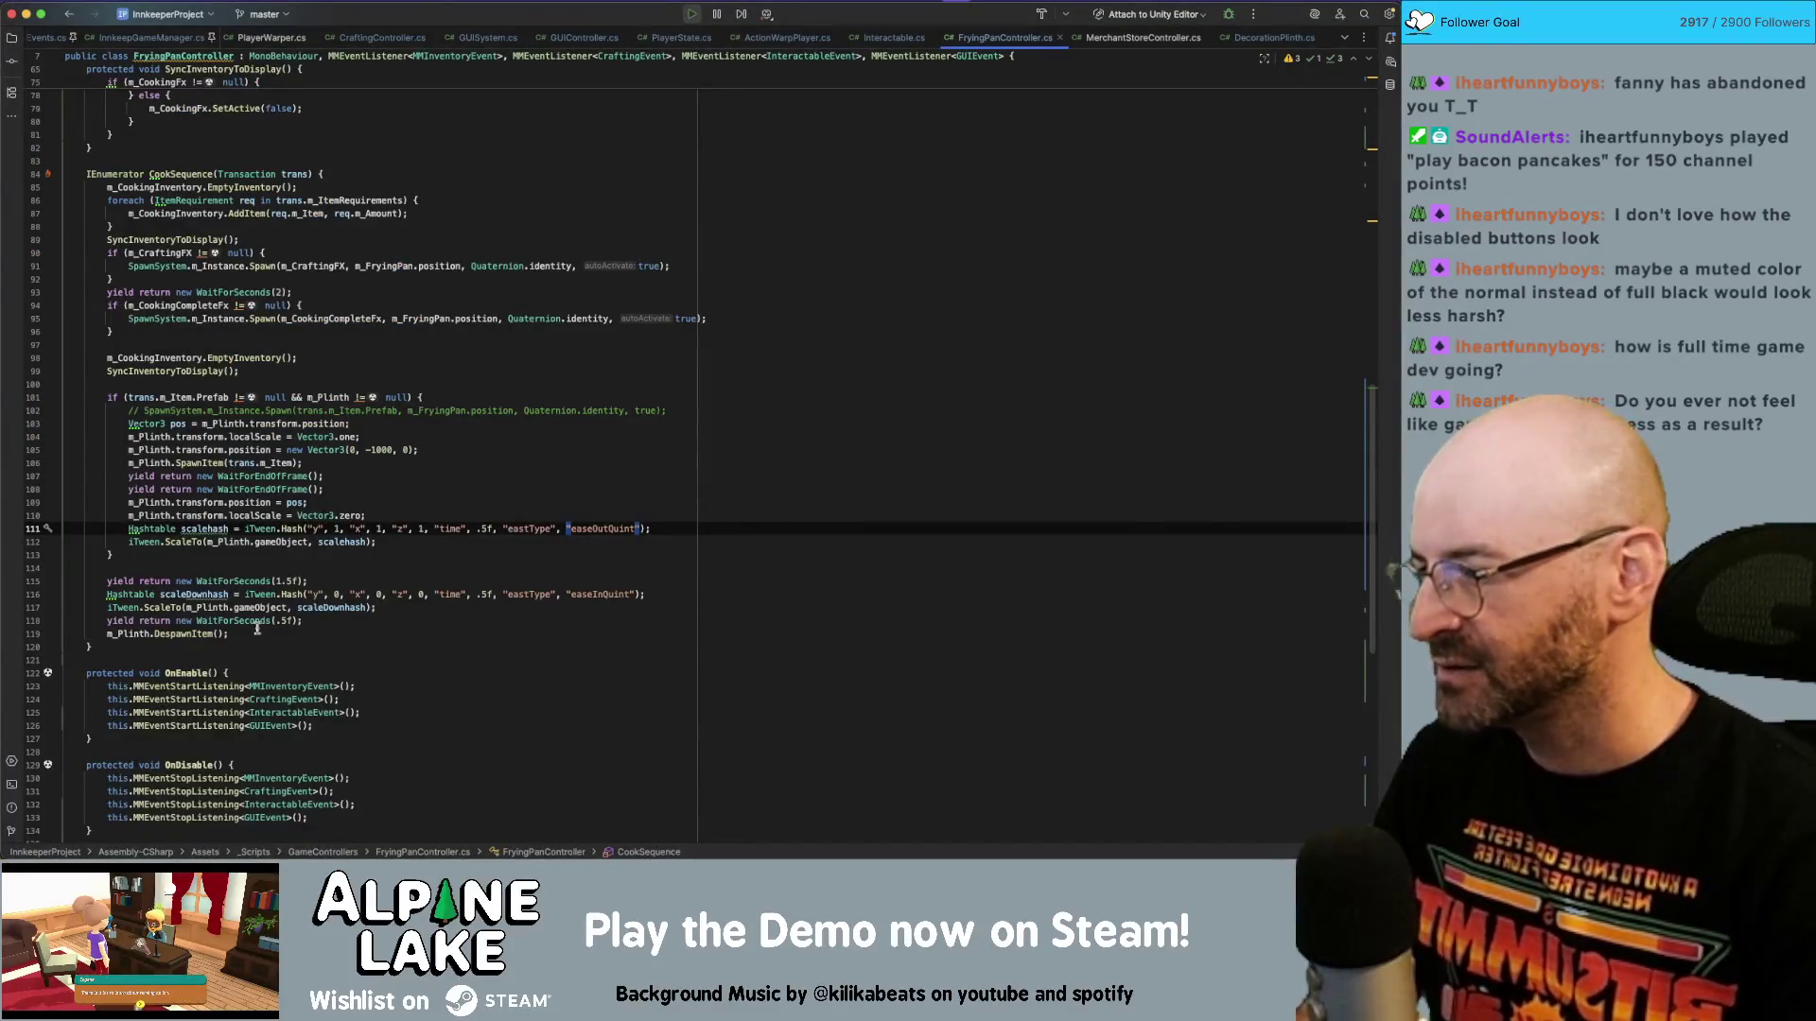
{"action": "scroll", "coordinate": [209, 635], "scroll_direction": "down", "scroll_amount": 1}
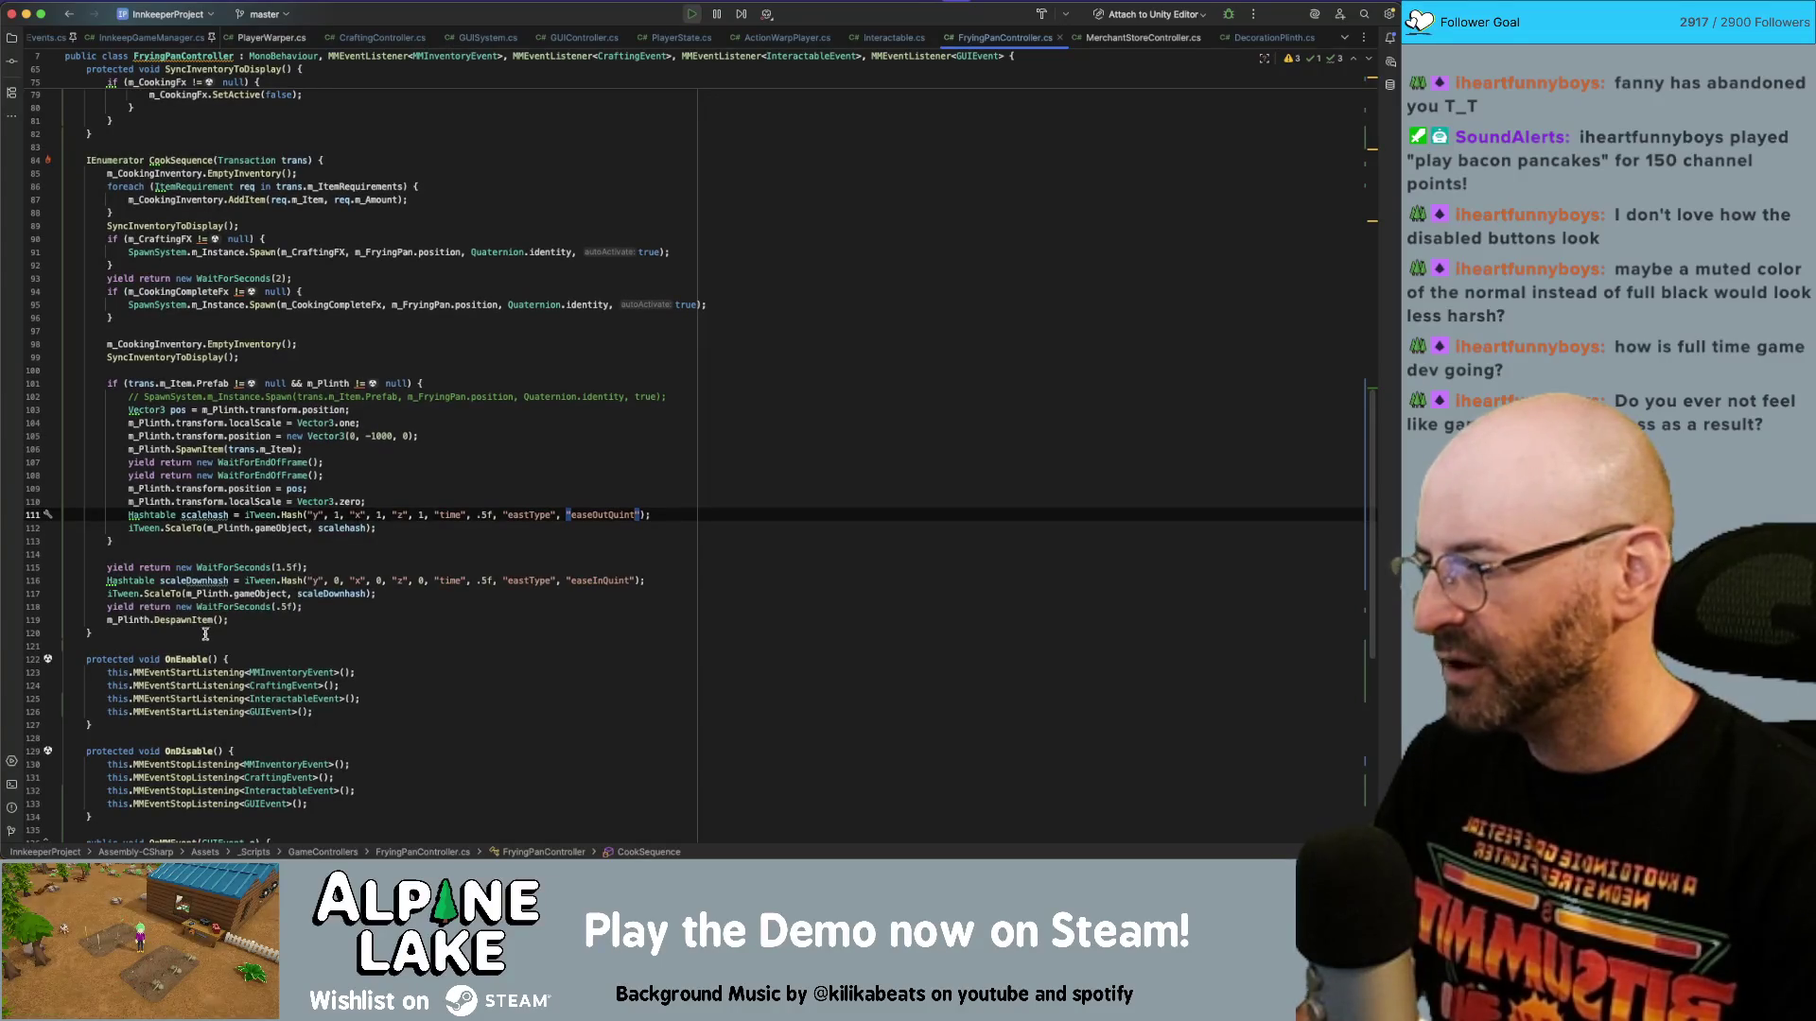
{"action": "left_click", "coordinate": [214, 592]}
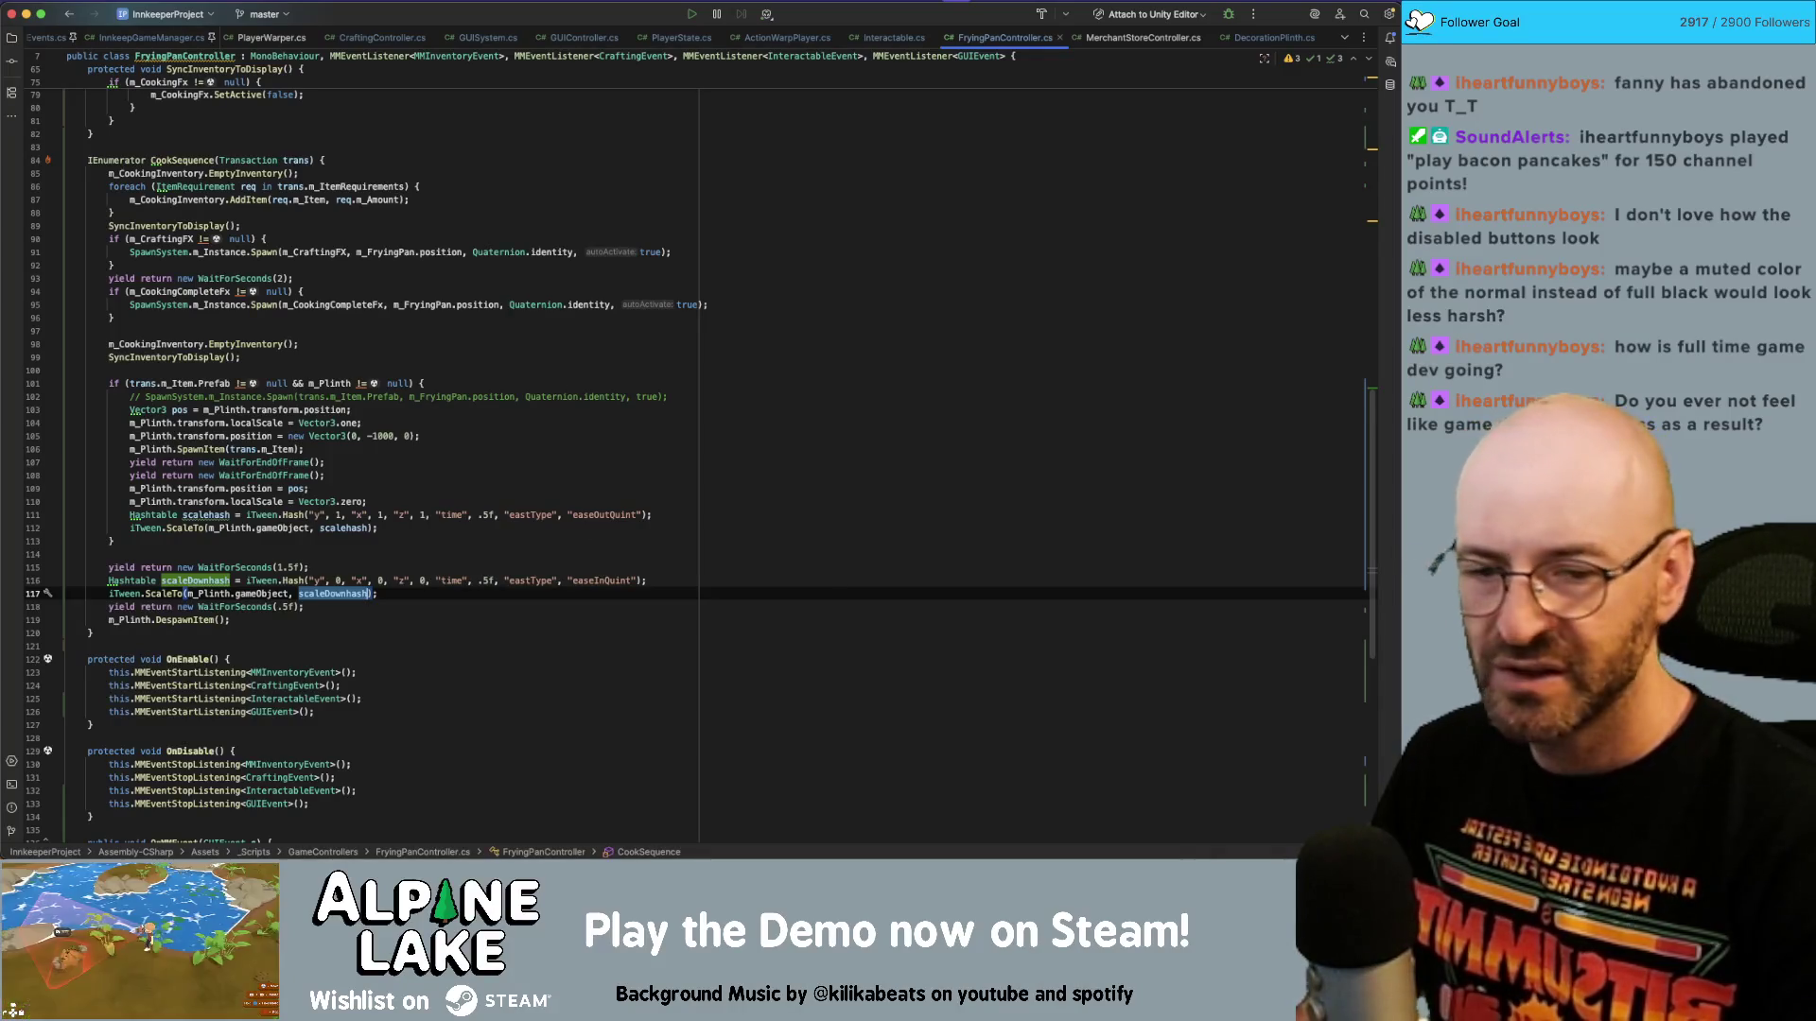
{"action": "left_click", "coordinate": [638, 514]}
{"action": "key", "text": "BackSpace"}
{"action": "key", "text": "BackSpace"}
{"action": "key", "text": "BackSpace"}
{"action": "type", "text": "Bounce"}
{"action": "left_click", "coordinate": [641, 581]}
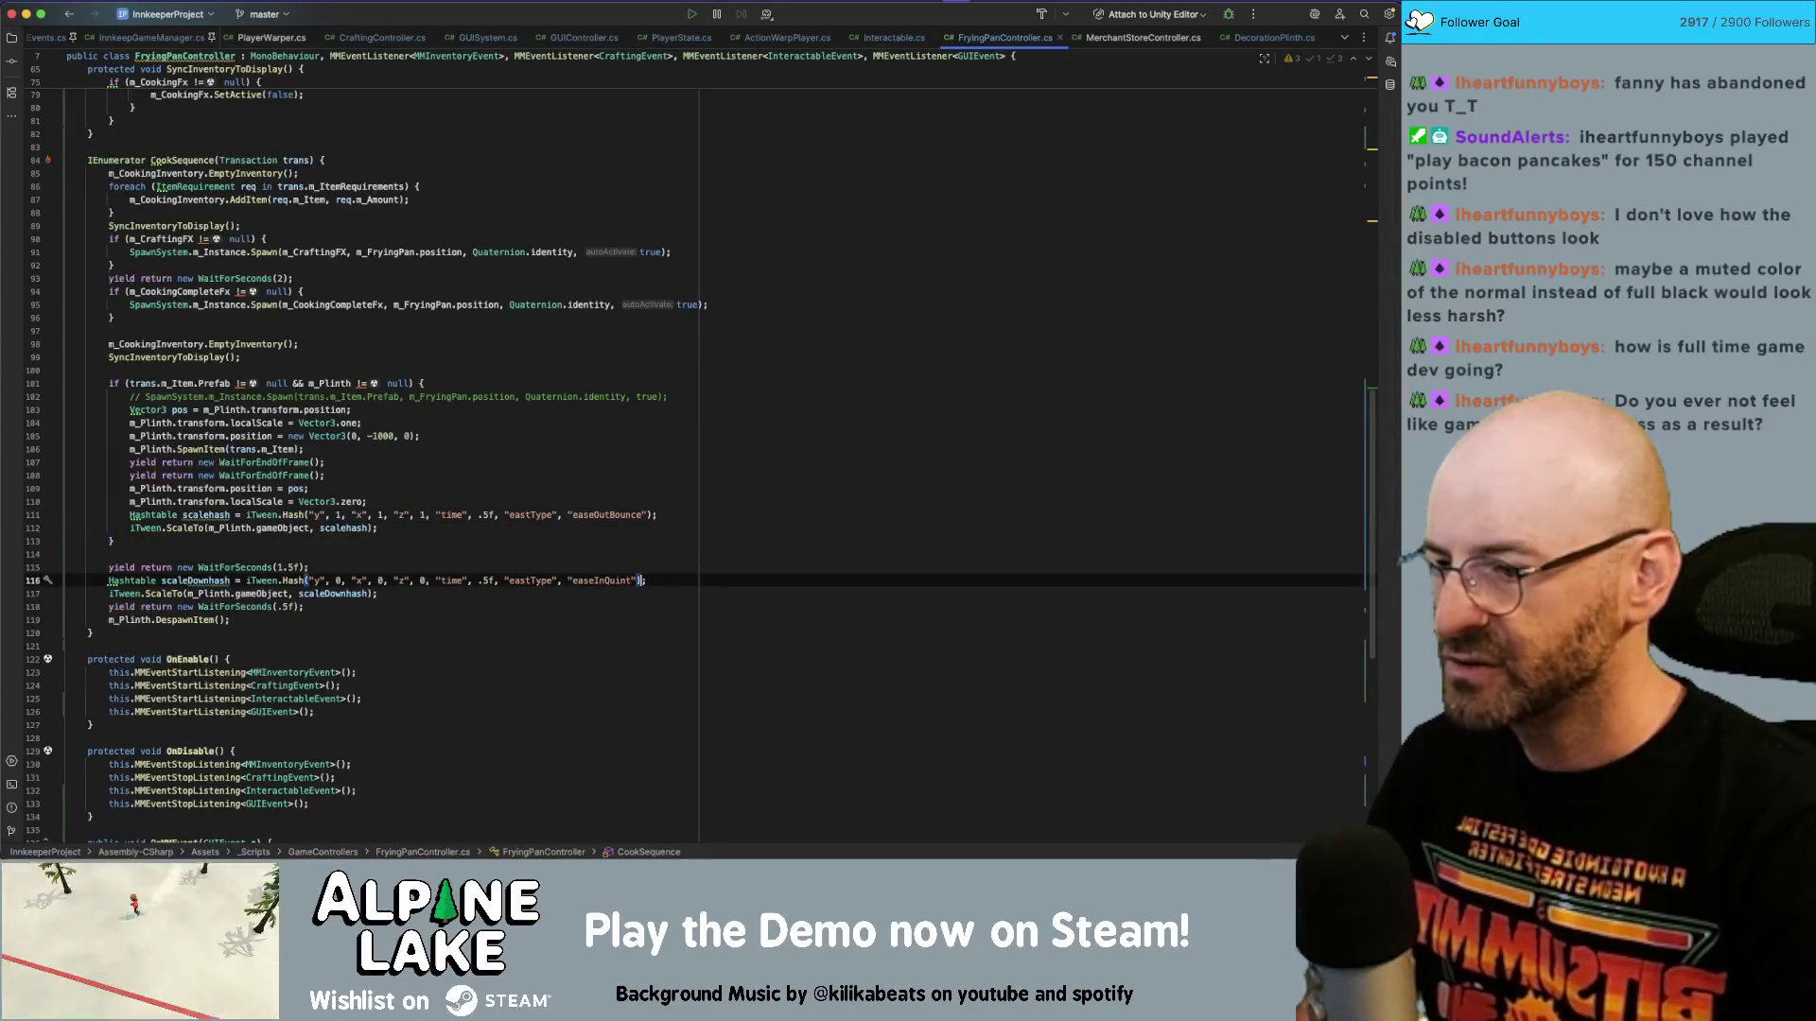
{"action": "key", "text": "BackSpace"}
{"action": "key", "text": "BackSpace"}
{"action": "key", "text": "BackSpace"}
{"action": "type", "text": "Bounce"}
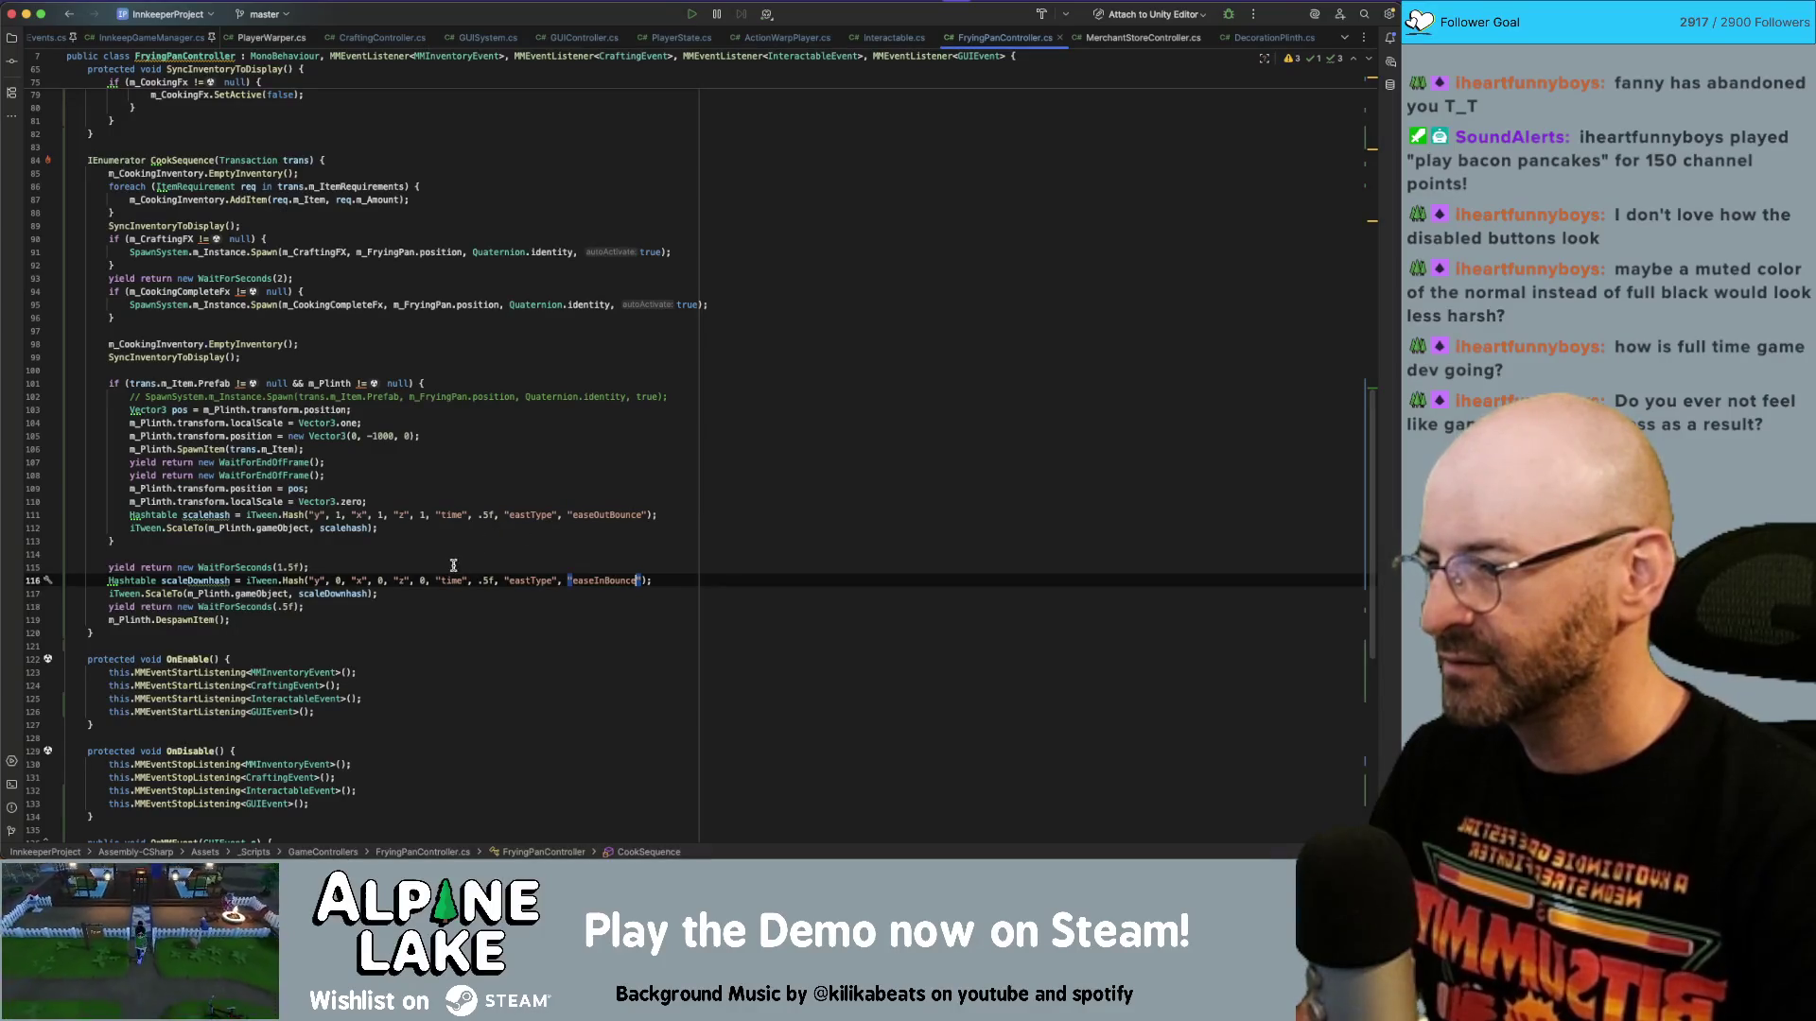
Correct the 'eastType' typo to 'easeType' on both tween lines, then return to Unity.
{"action": "left_click", "coordinate": [501, 568]}
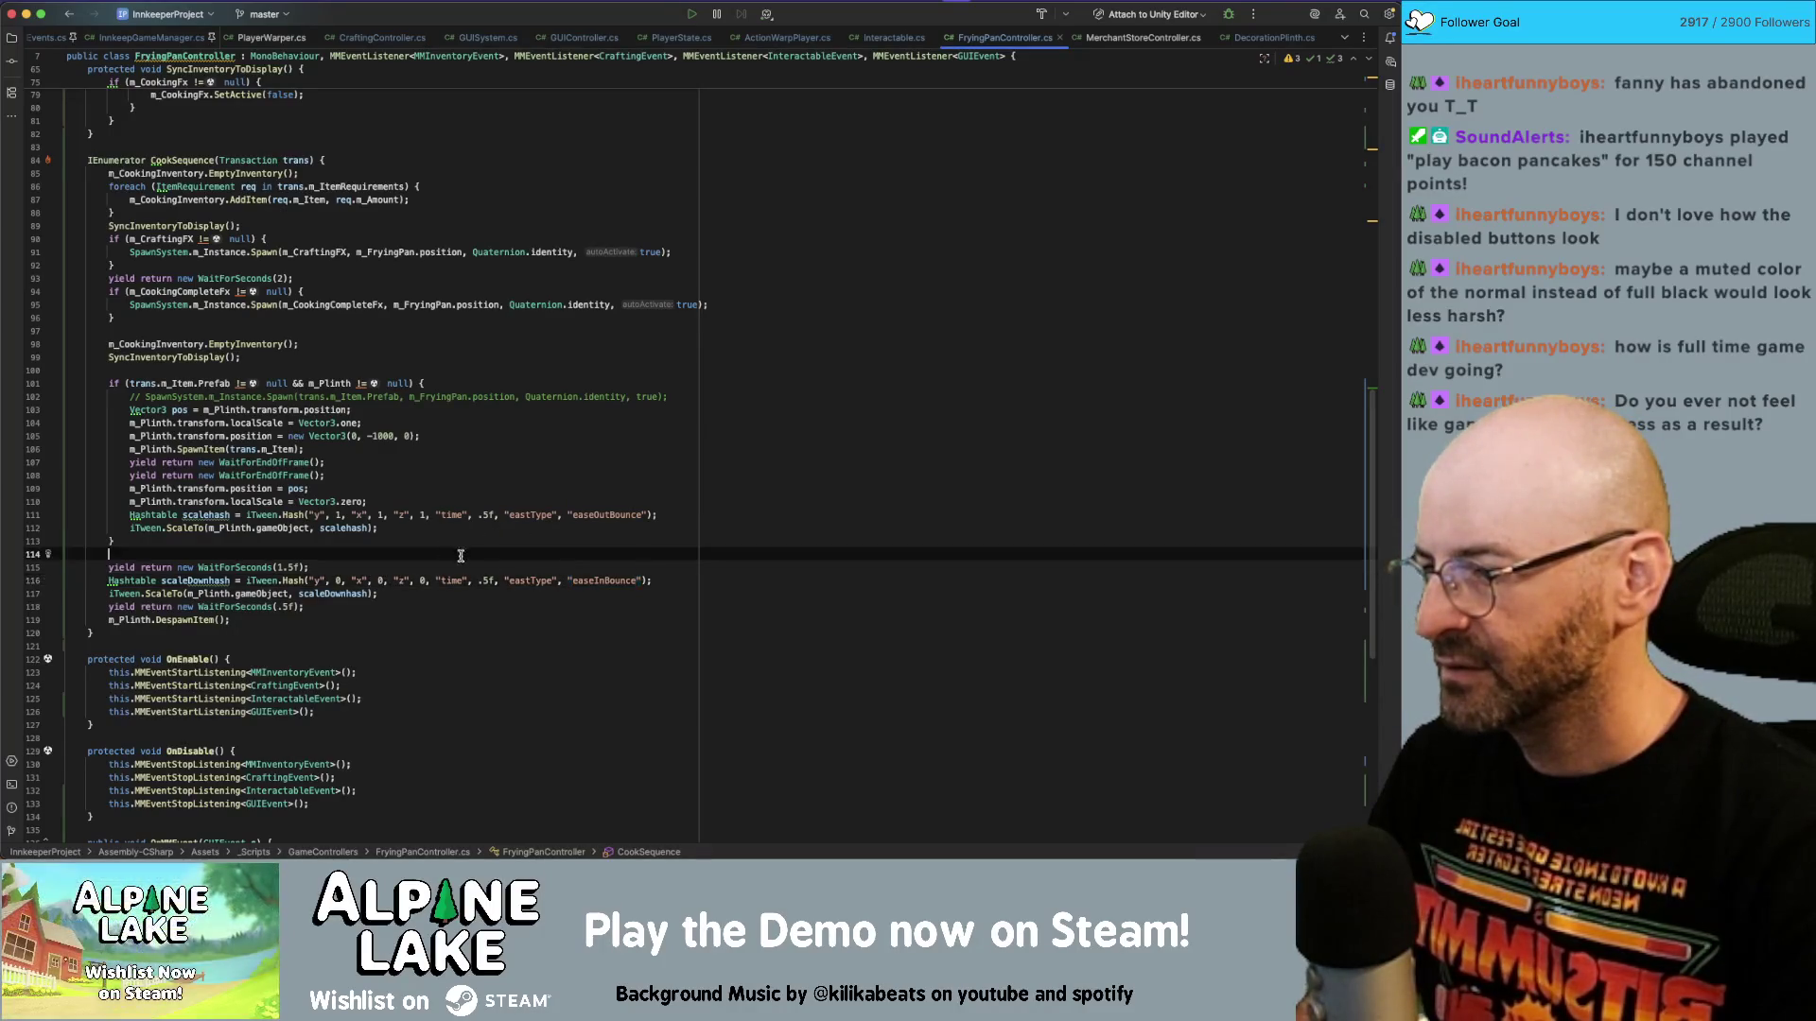
{"action": "left_click", "coordinate": [526, 580]}
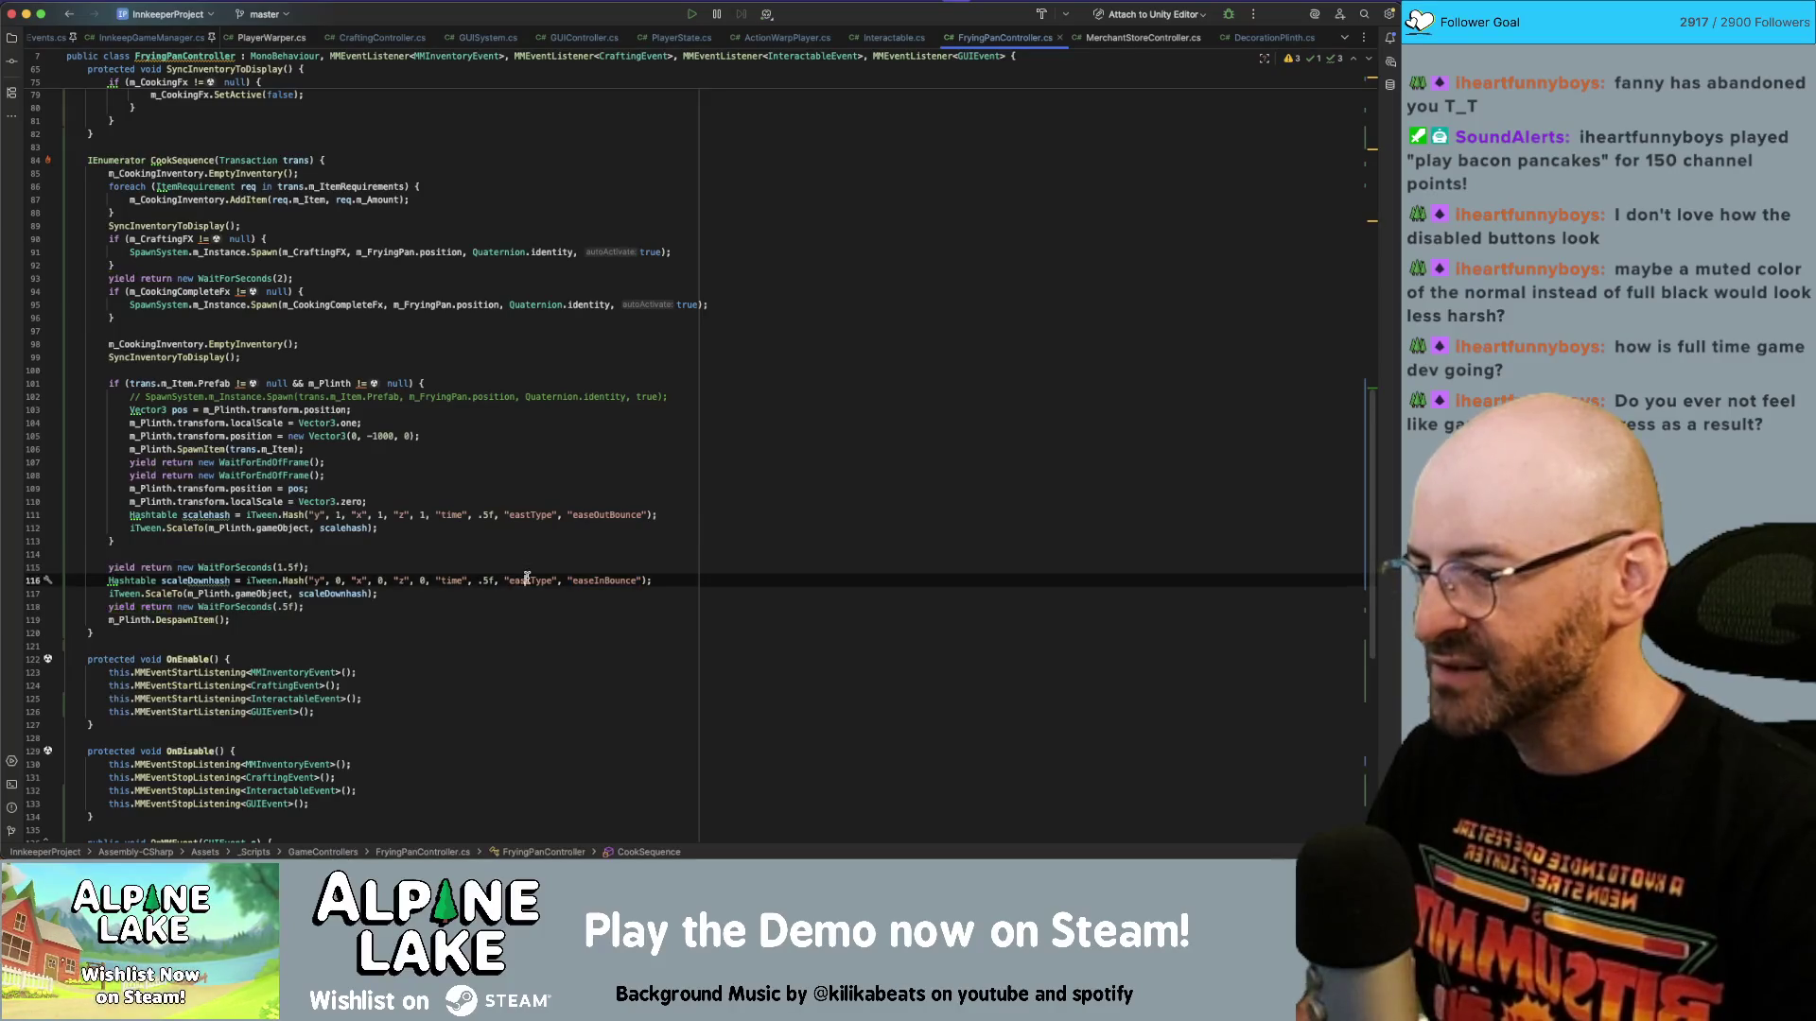
{"action": "left_click", "coordinate": [533, 515]}
{"action": "key", "text": "BackSpace"}
{"action": "type", "text": "e"}
{"action": "key", "text": "Down"}
{"action": "key", "text": "Down"}
{"action": "key", "text": "Down"}
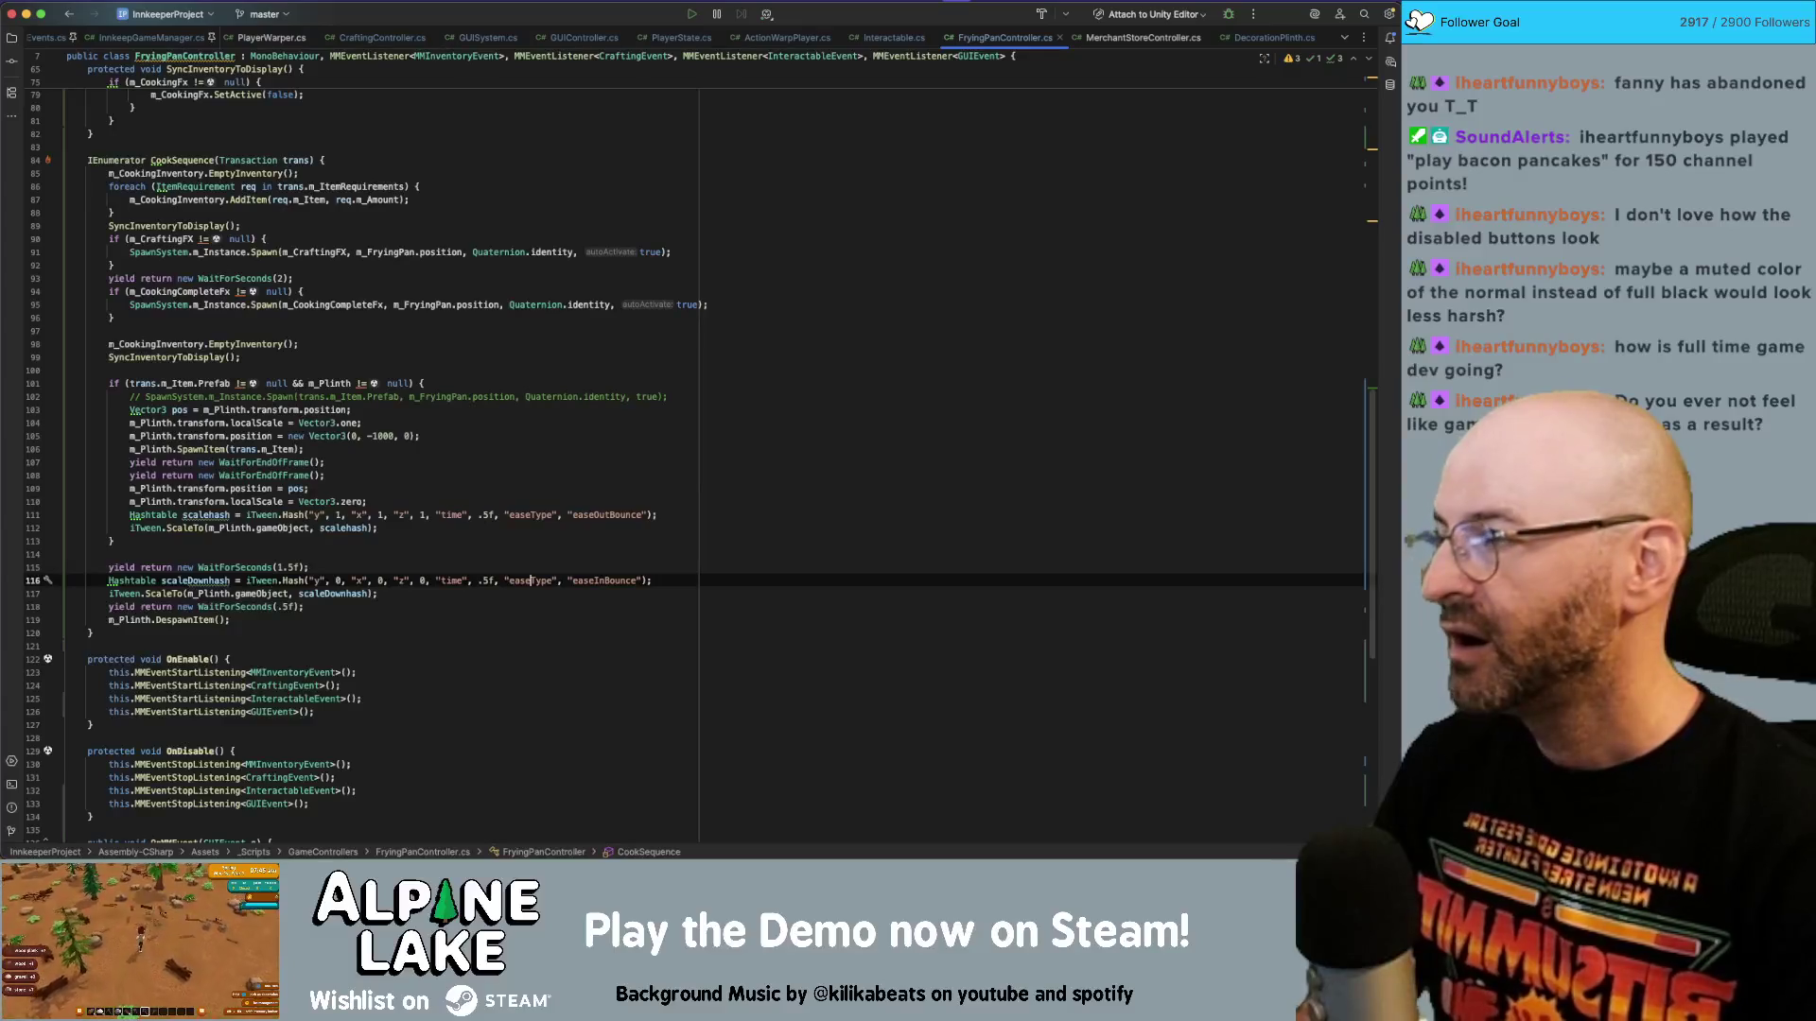
{"action": "key", "text": "Up"}
{"action": "key", "text": "Up"}
{"action": "key", "text": "Up"}
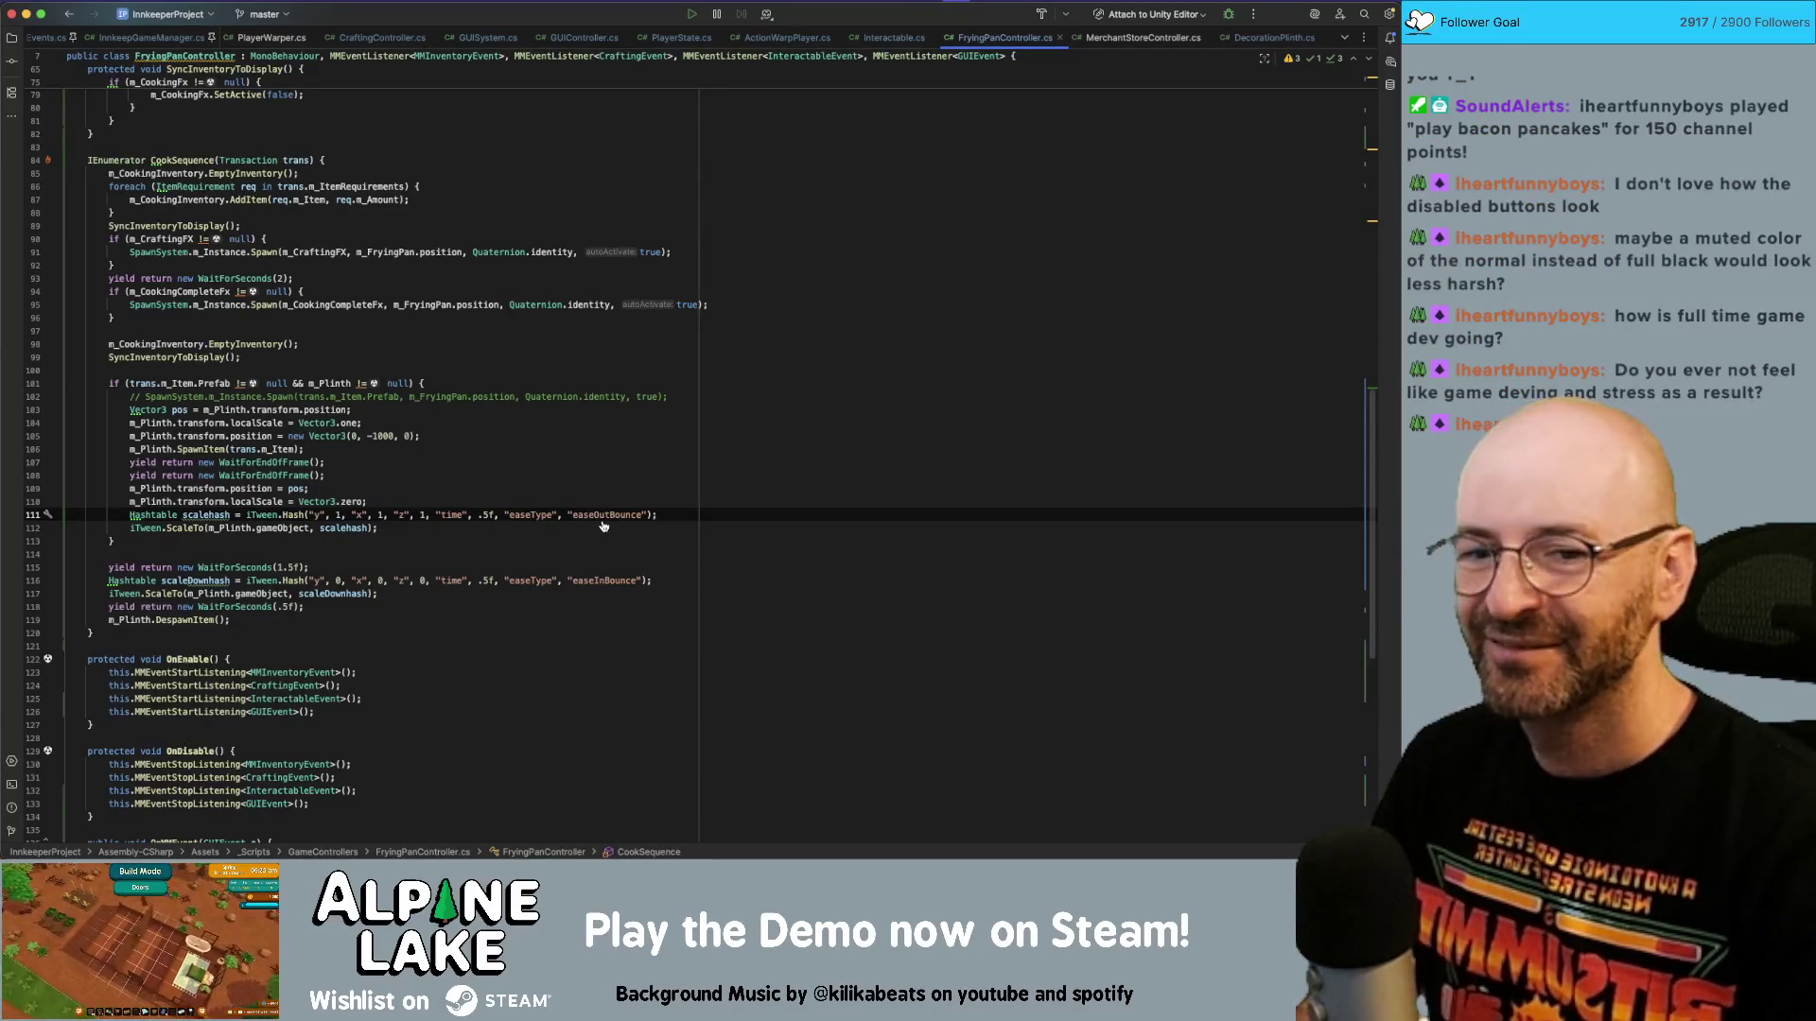
{"action": "key", "text": "super+Tab"}
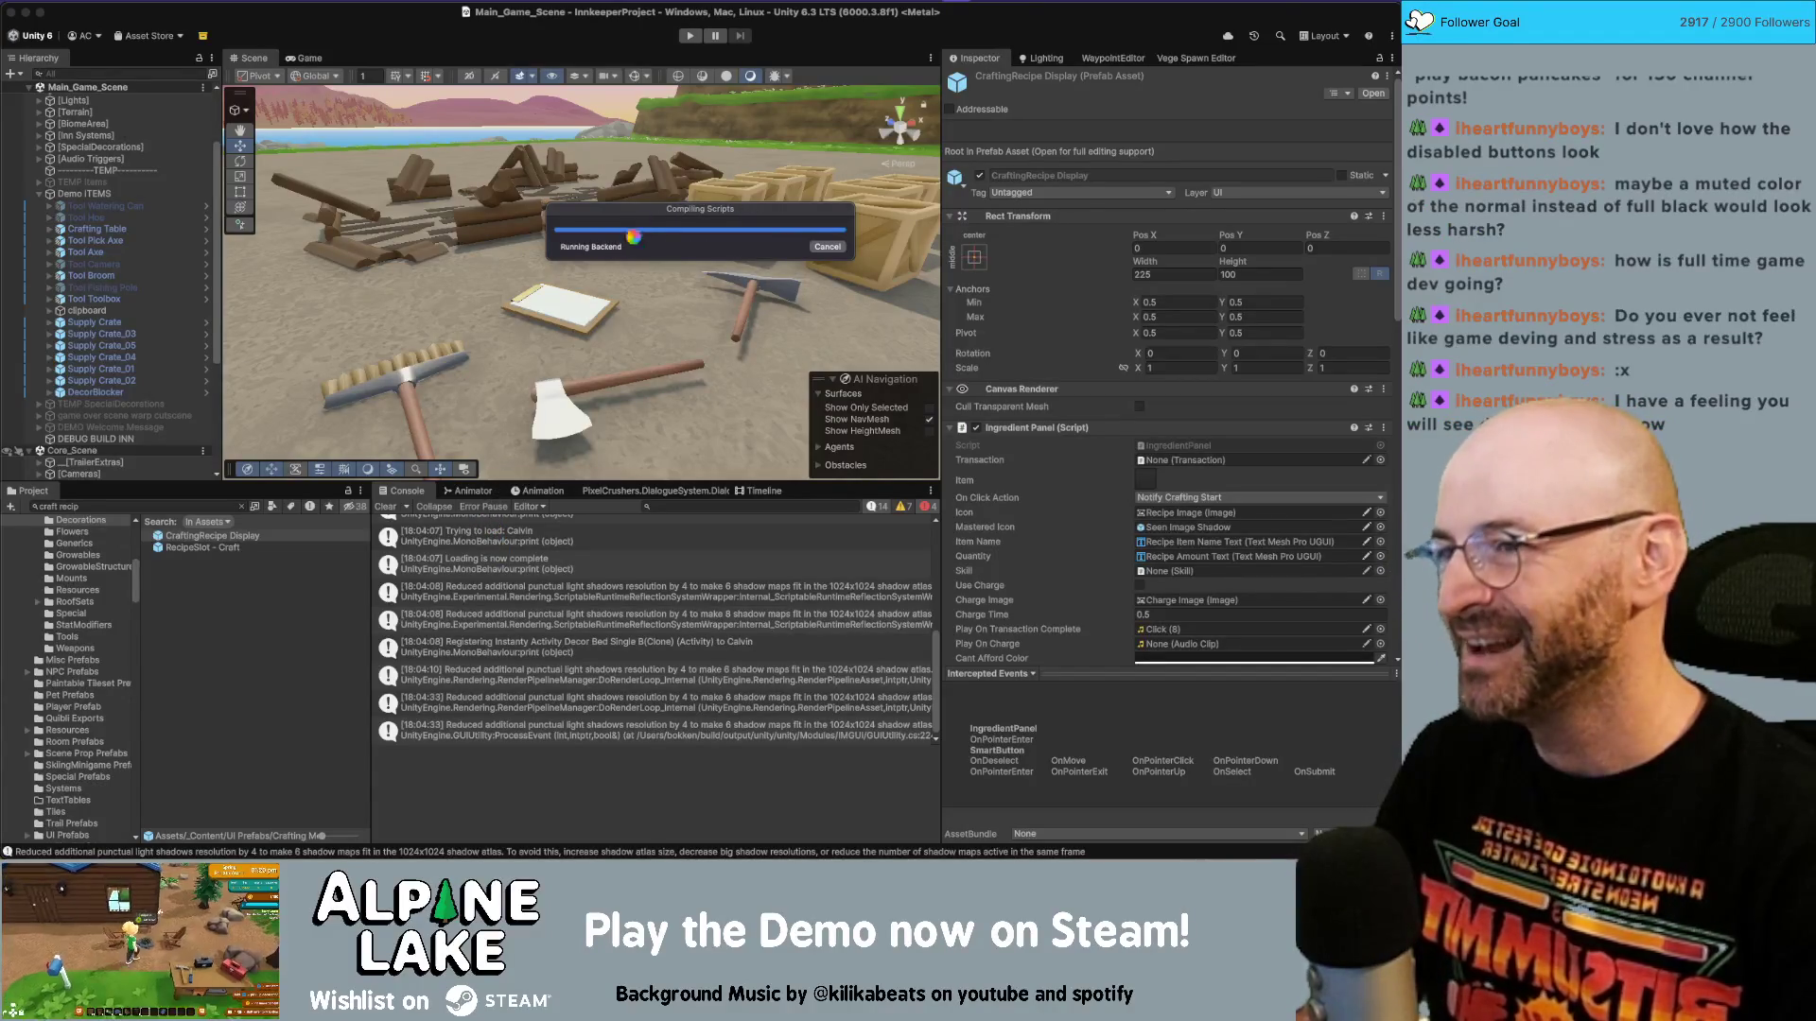
Let Unity reload the scripts and enter play mode to test the bounce tweens.
{"action": "key", "text": "super+Tab"}
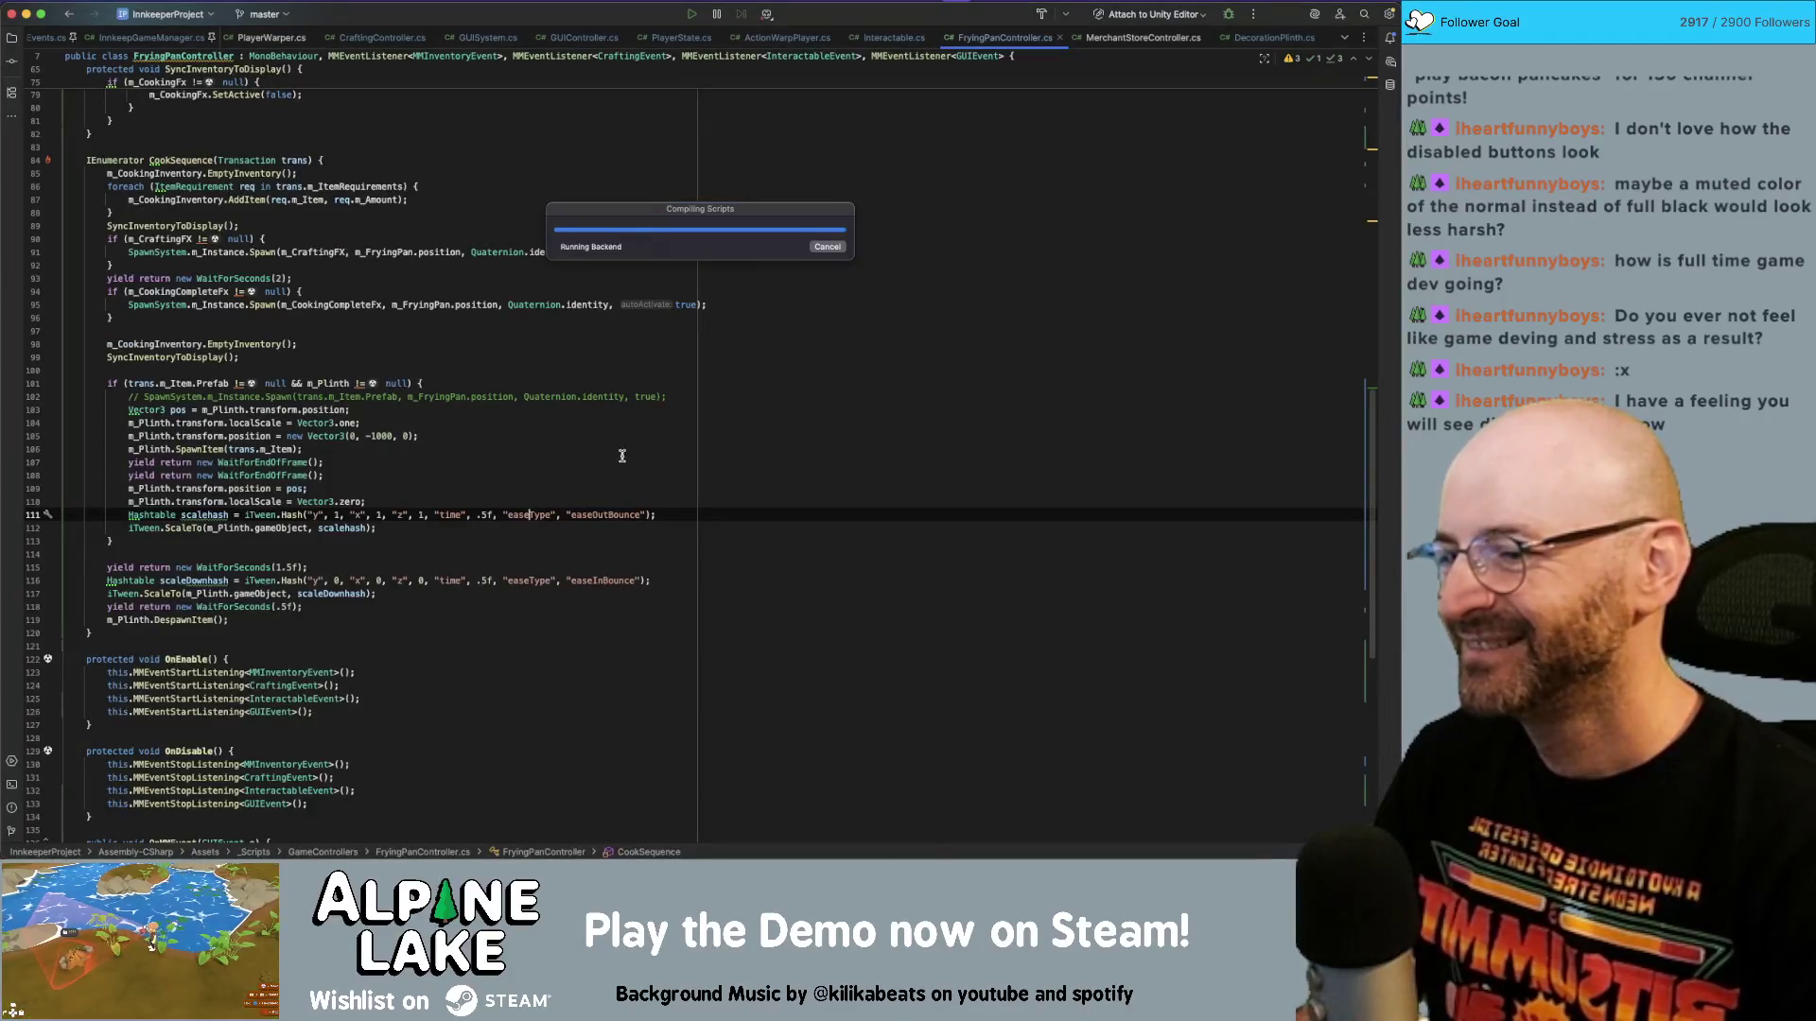
{"action": "key", "text": "super+Tab"}
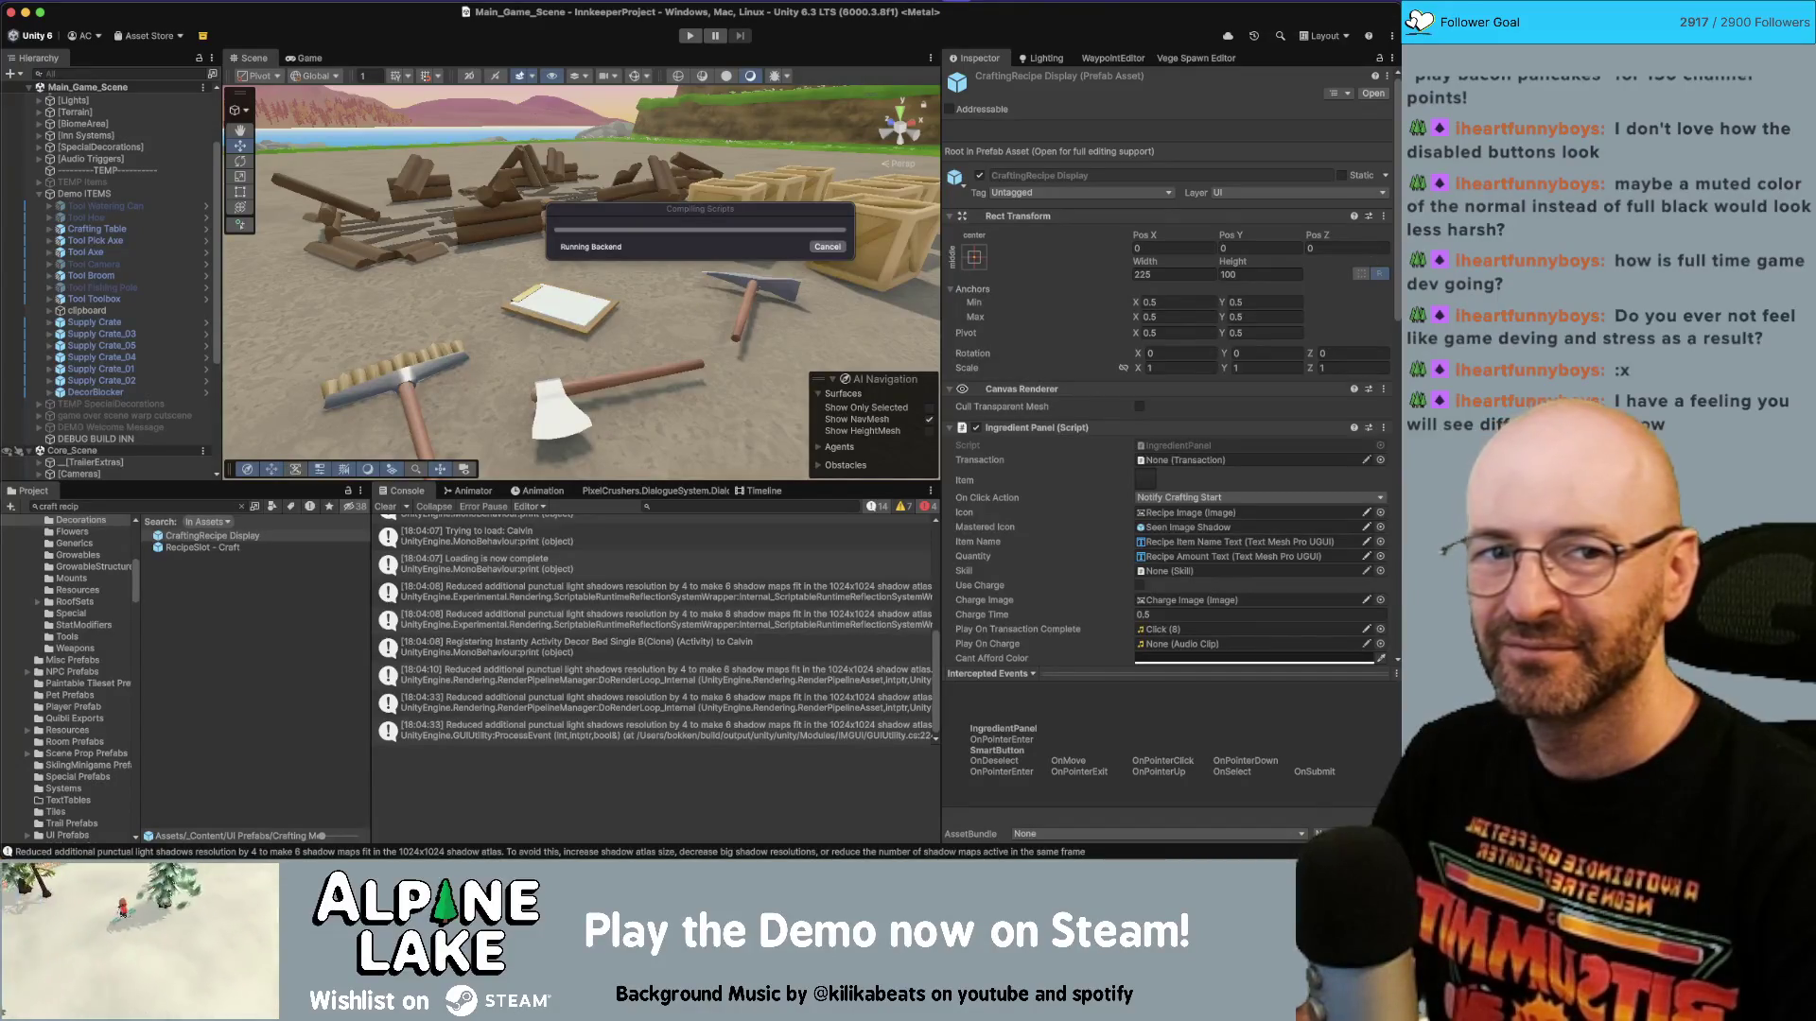
{"action": "left_click", "coordinate": [688, 35]}
Revert the line 116 scale-down easing to easeInQuint and return to Unity to recompile.
{"action": "key", "text": "super+Tab"}
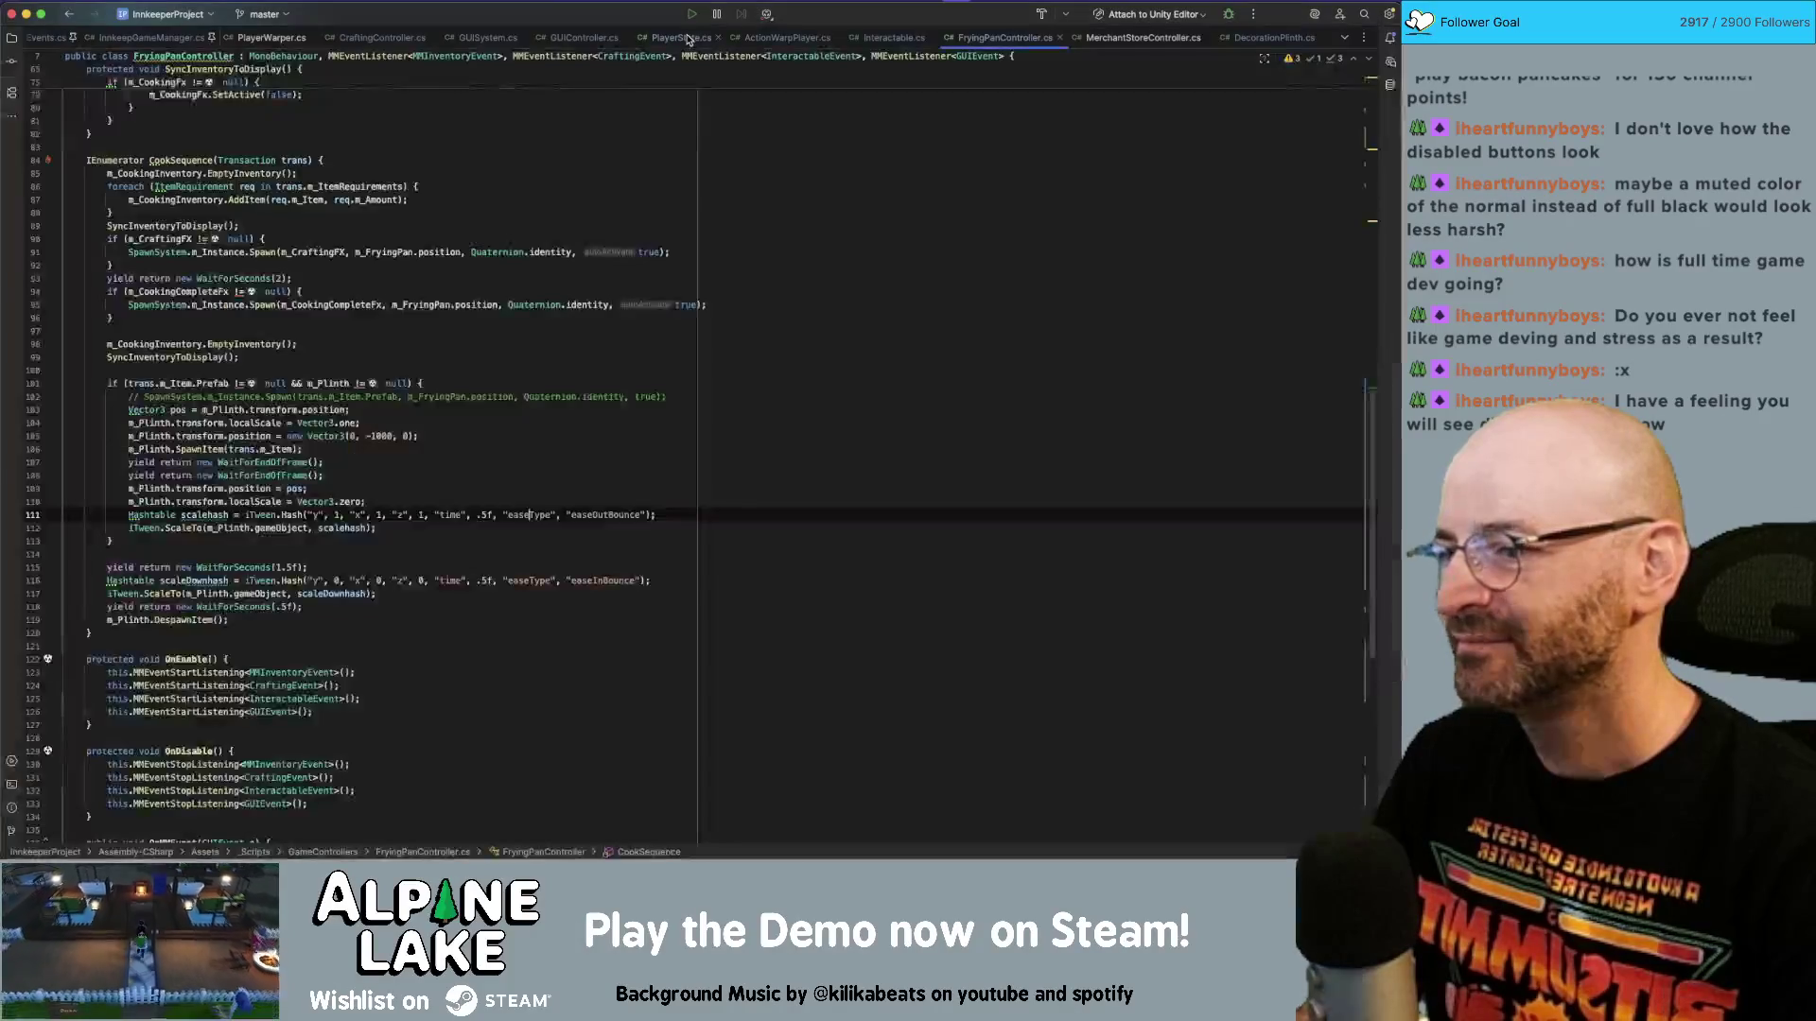
{"action": "left_click", "coordinate": [639, 581]}
{"action": "key", "text": "BackSpace"}
{"action": "key", "text": "BackSpace"}
{"action": "key", "text": "BackSpace"}
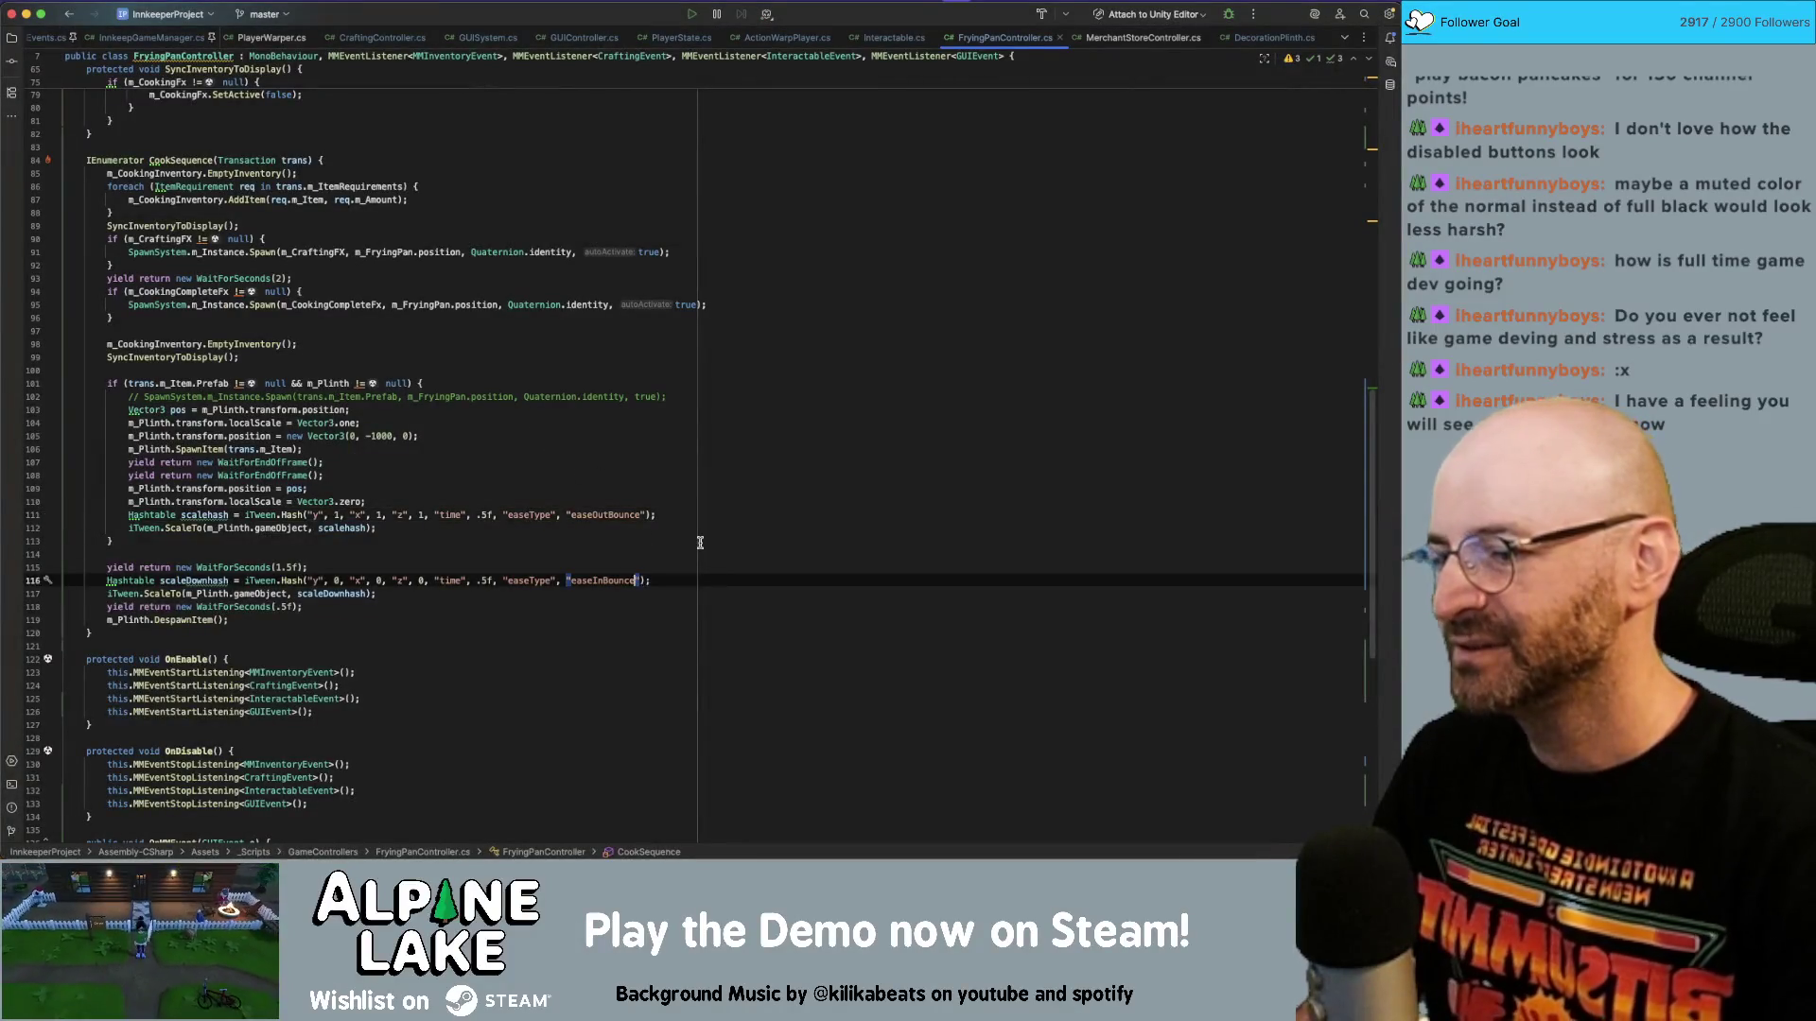
{"action": "type", "text": "Quint"}
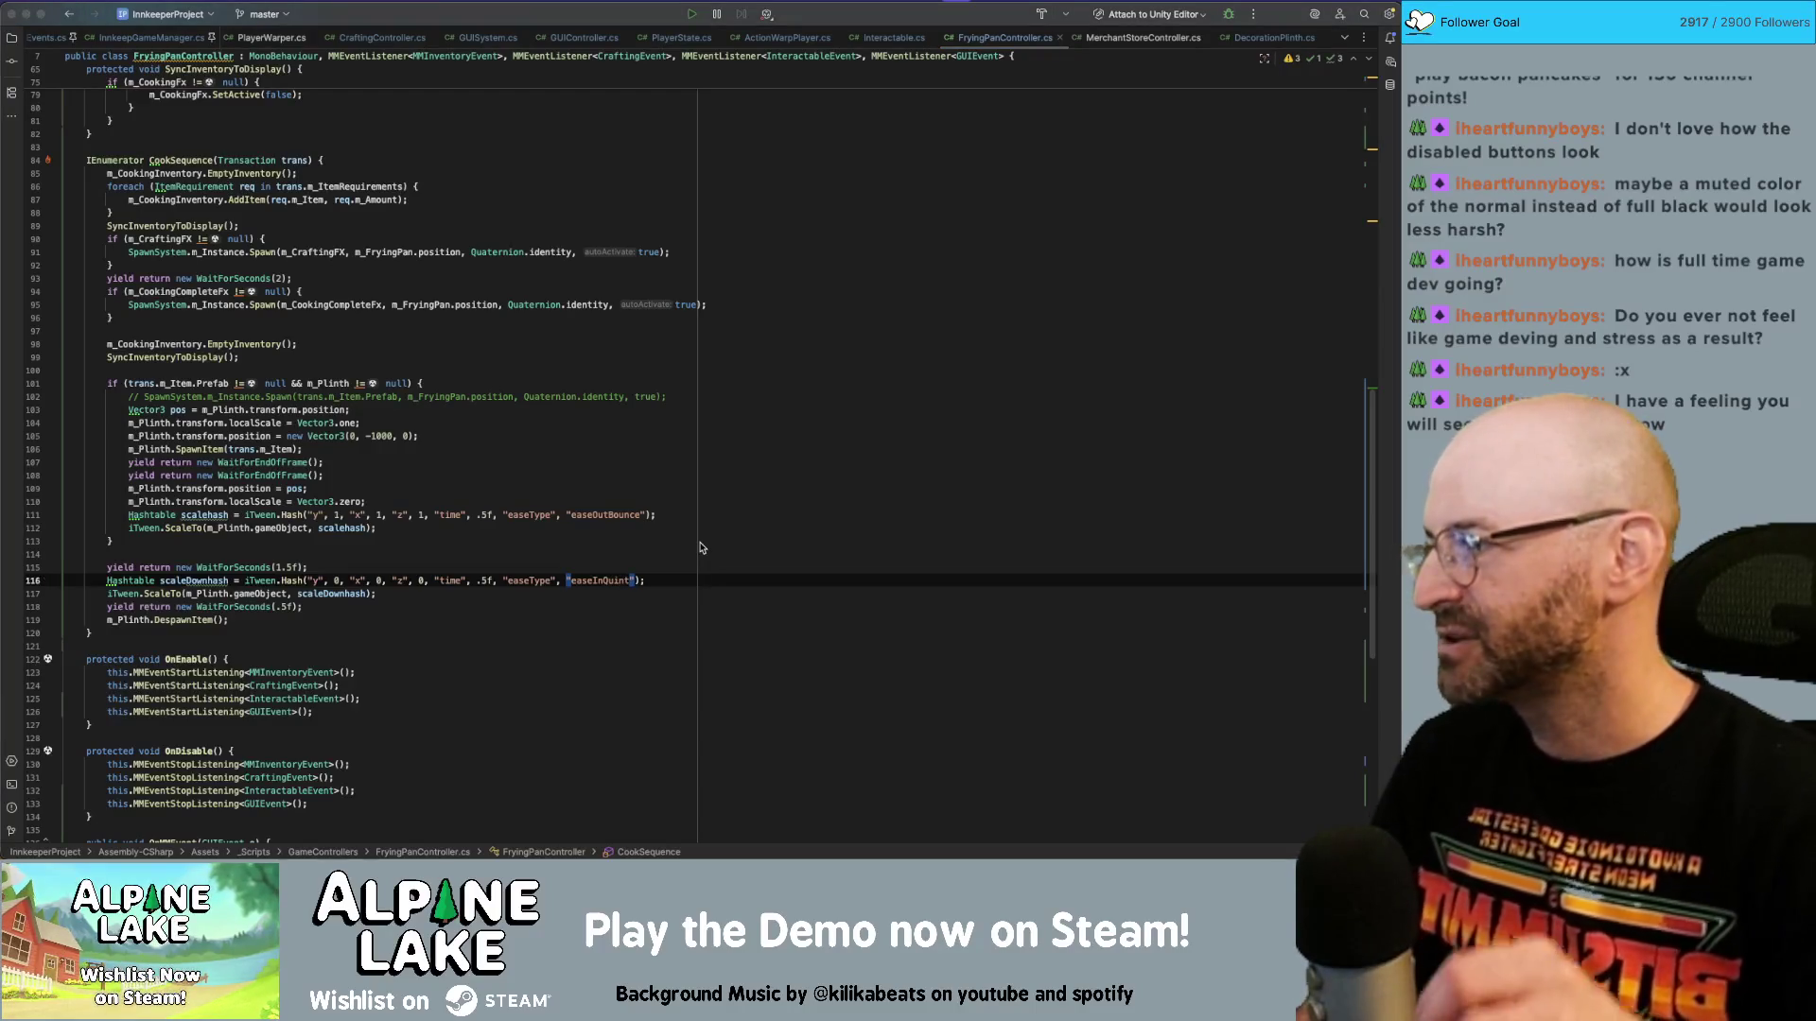
{"action": "key", "text": "super+Tab"}
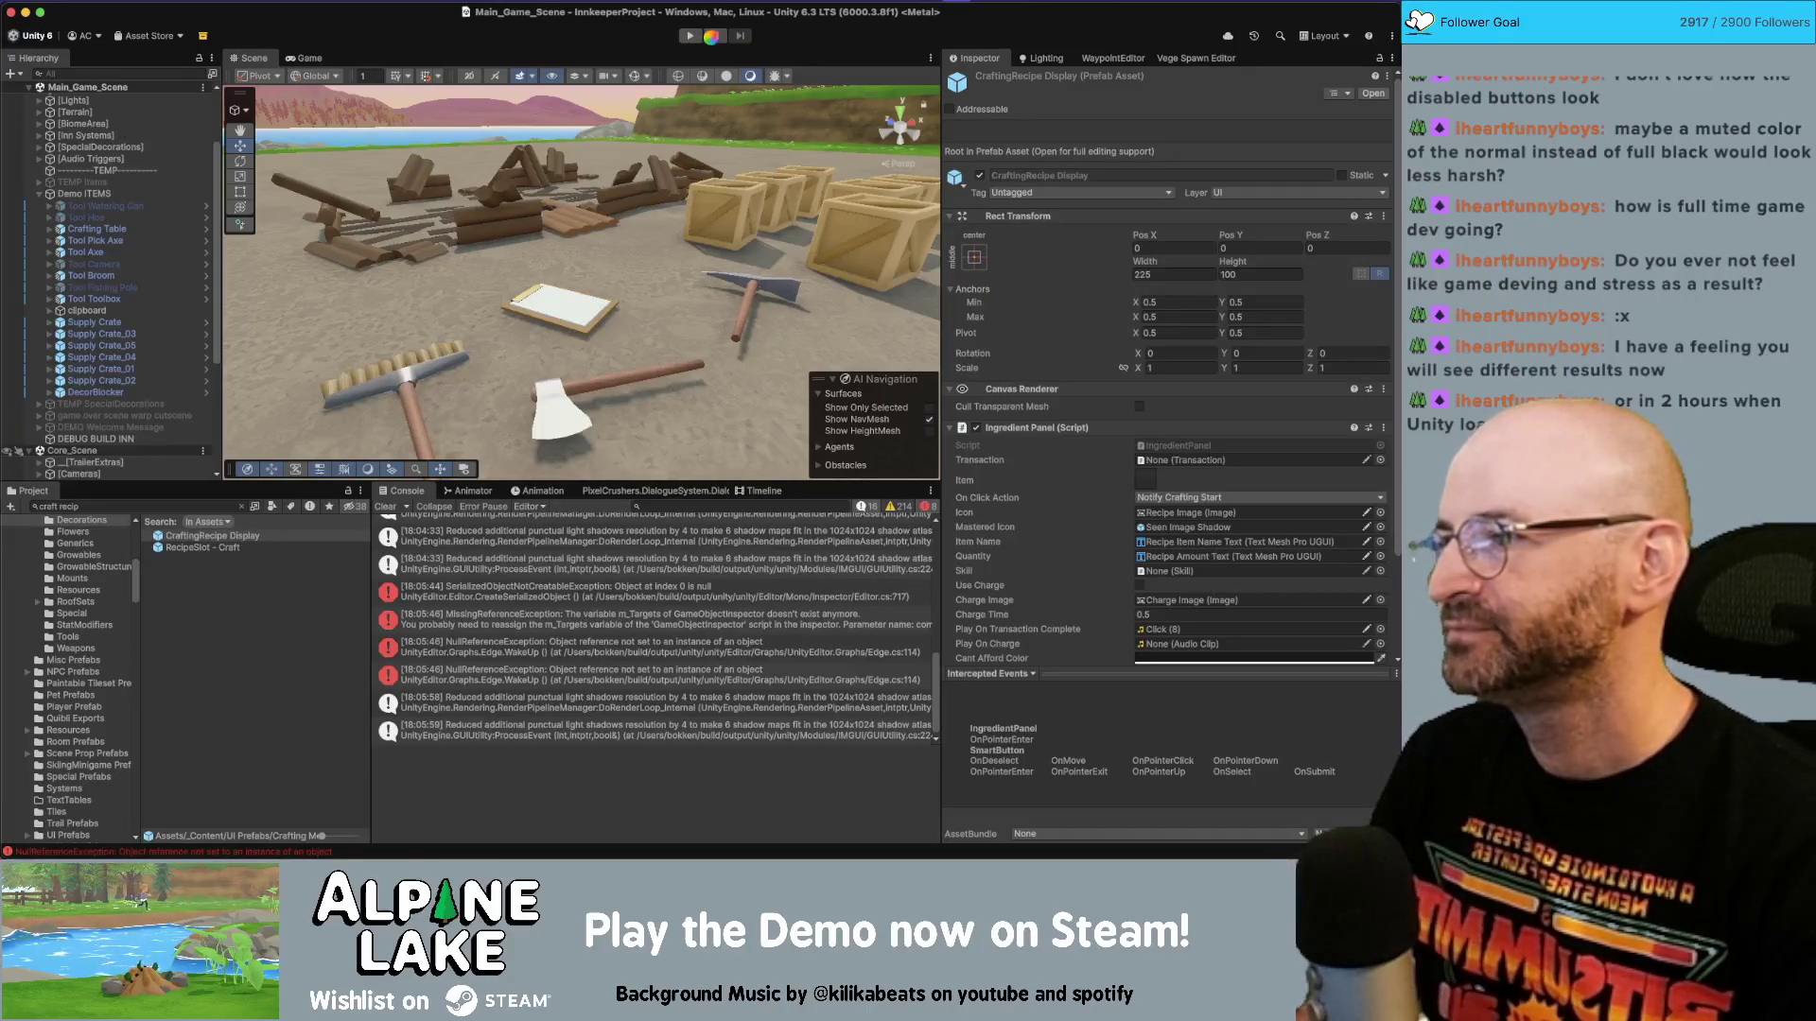
Collapse Demo ITEMS, then play-test crafting an arcade cabinet to see the new +1 pop-up tween.
{"action": "left_click", "coordinate": [38, 193]}
{"action": "left_click", "coordinate": [686, 36]}
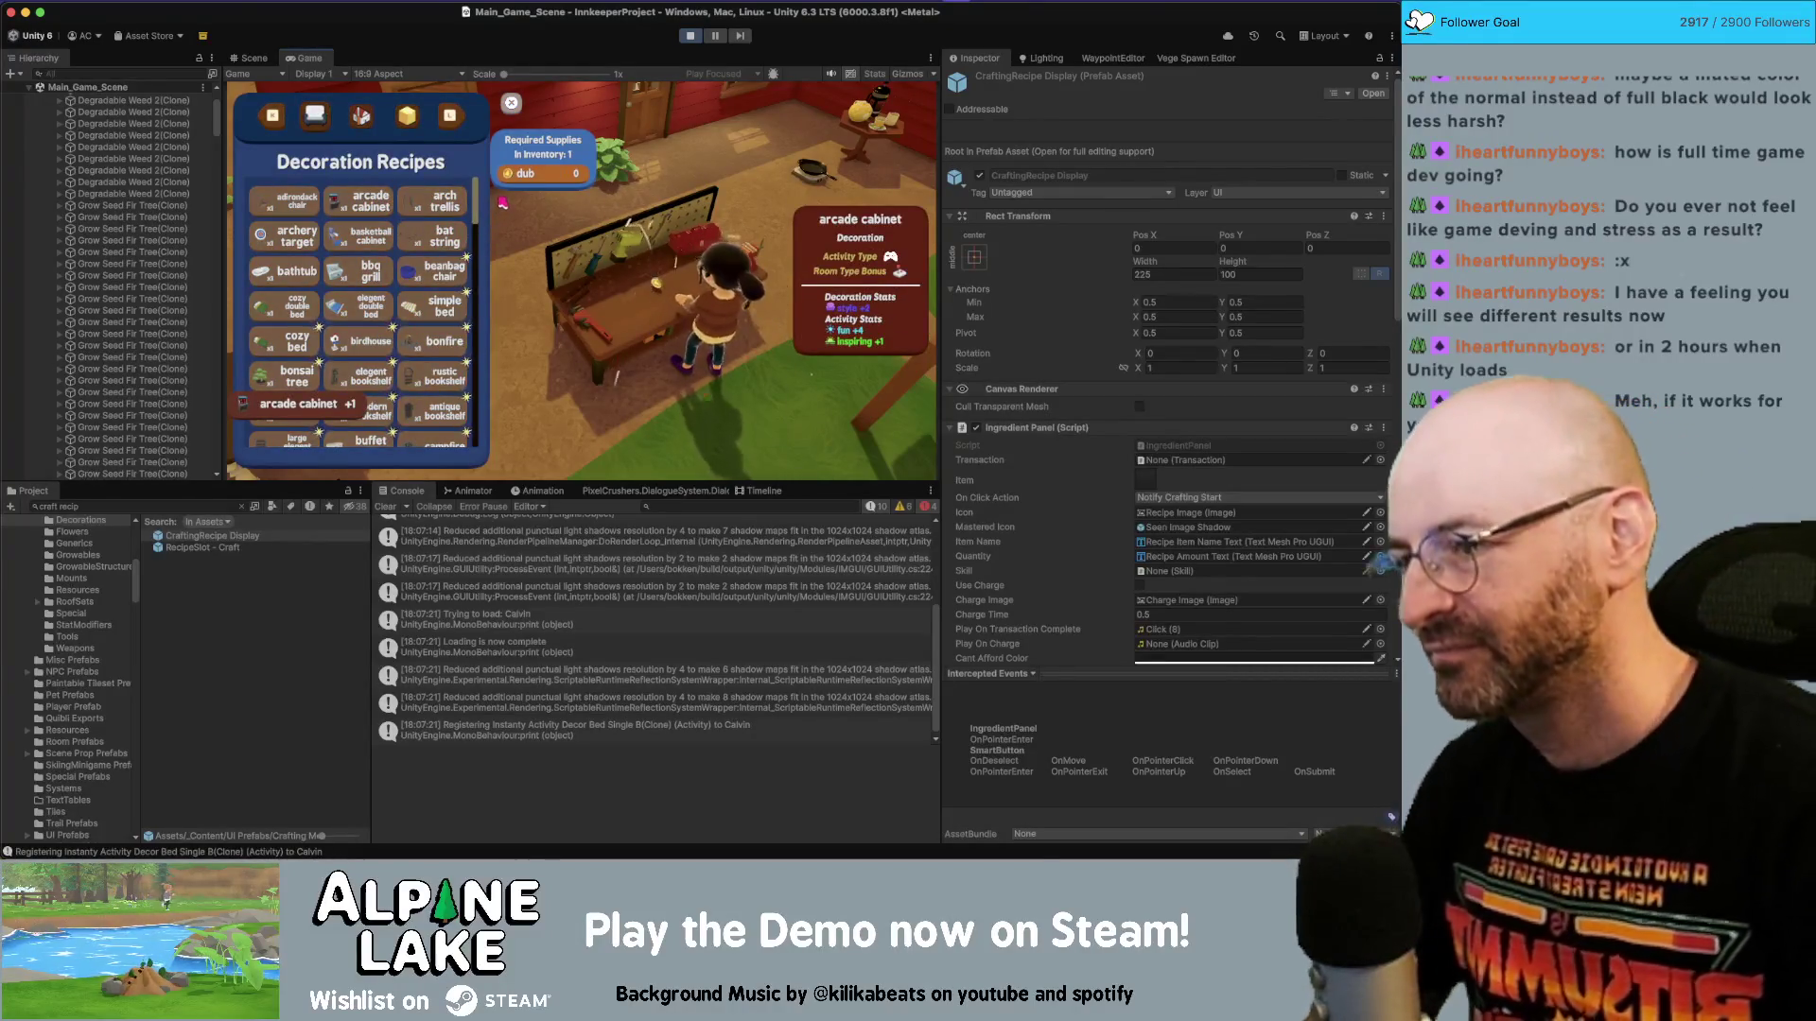
{"action": "left_click", "coordinate": [356, 202]}
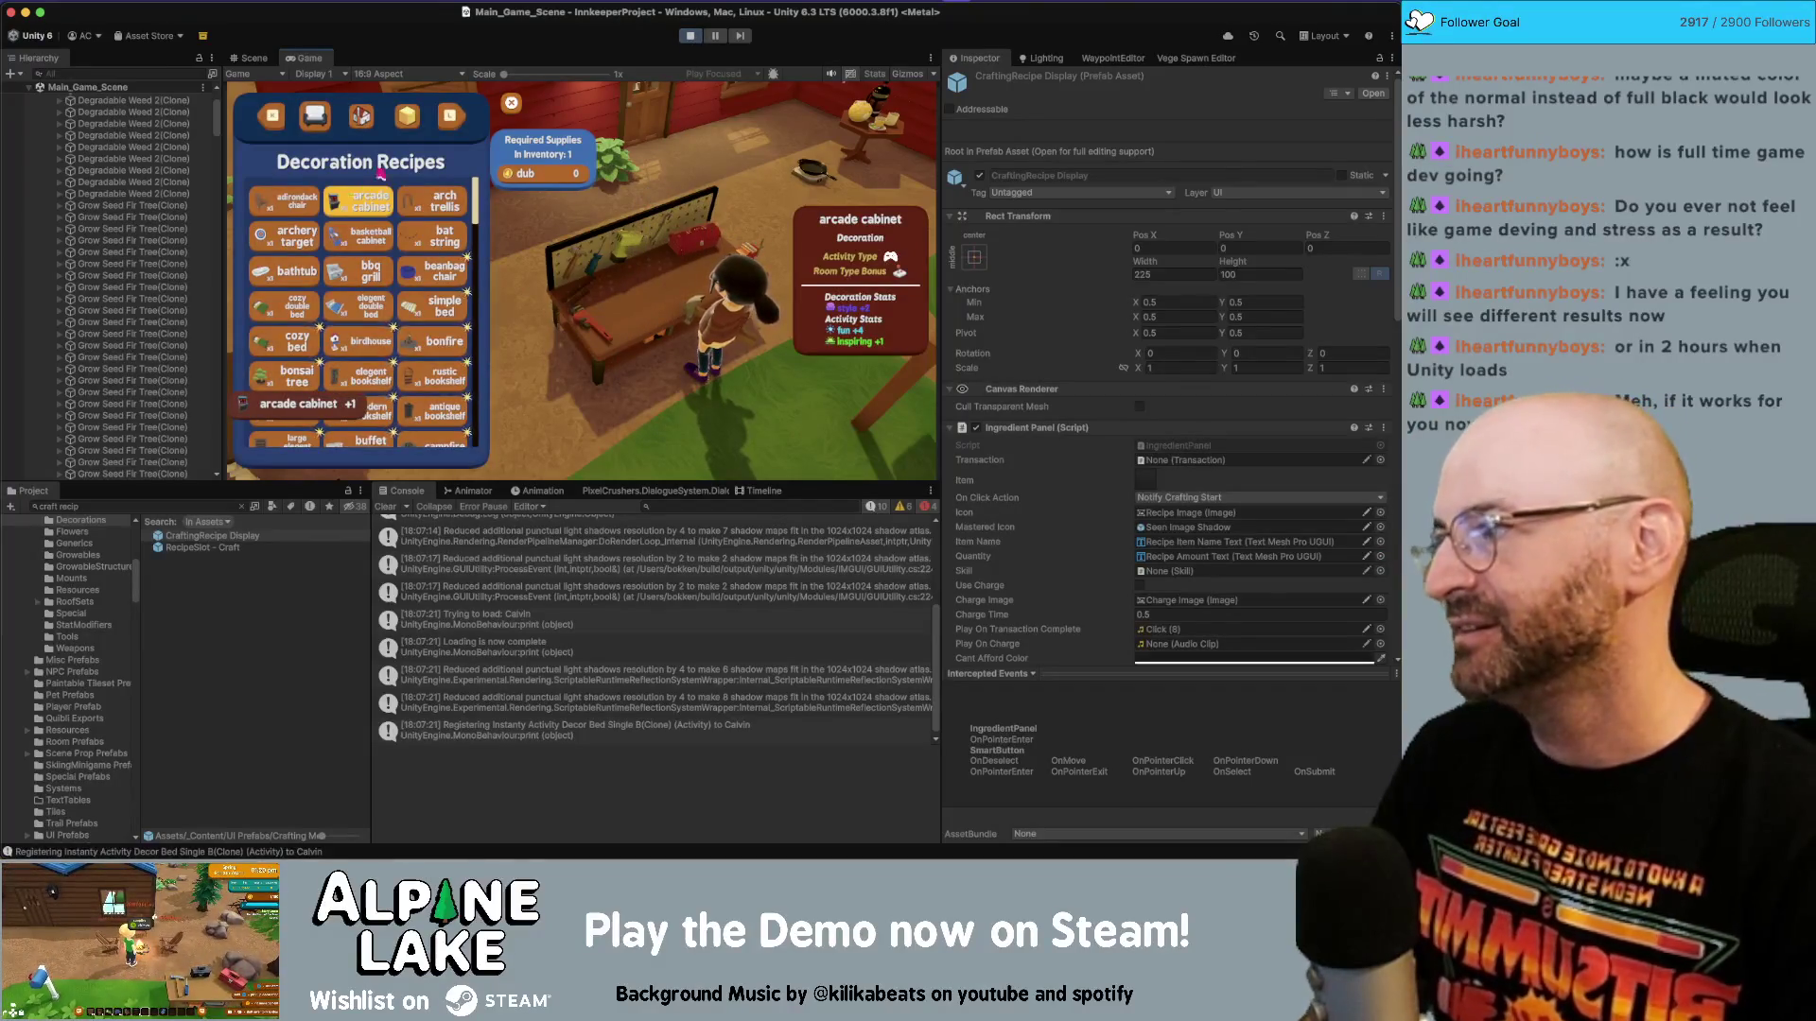
{"action": "left_click", "coordinate": [691, 35]}
{"action": "key", "text": "super+Tab"}
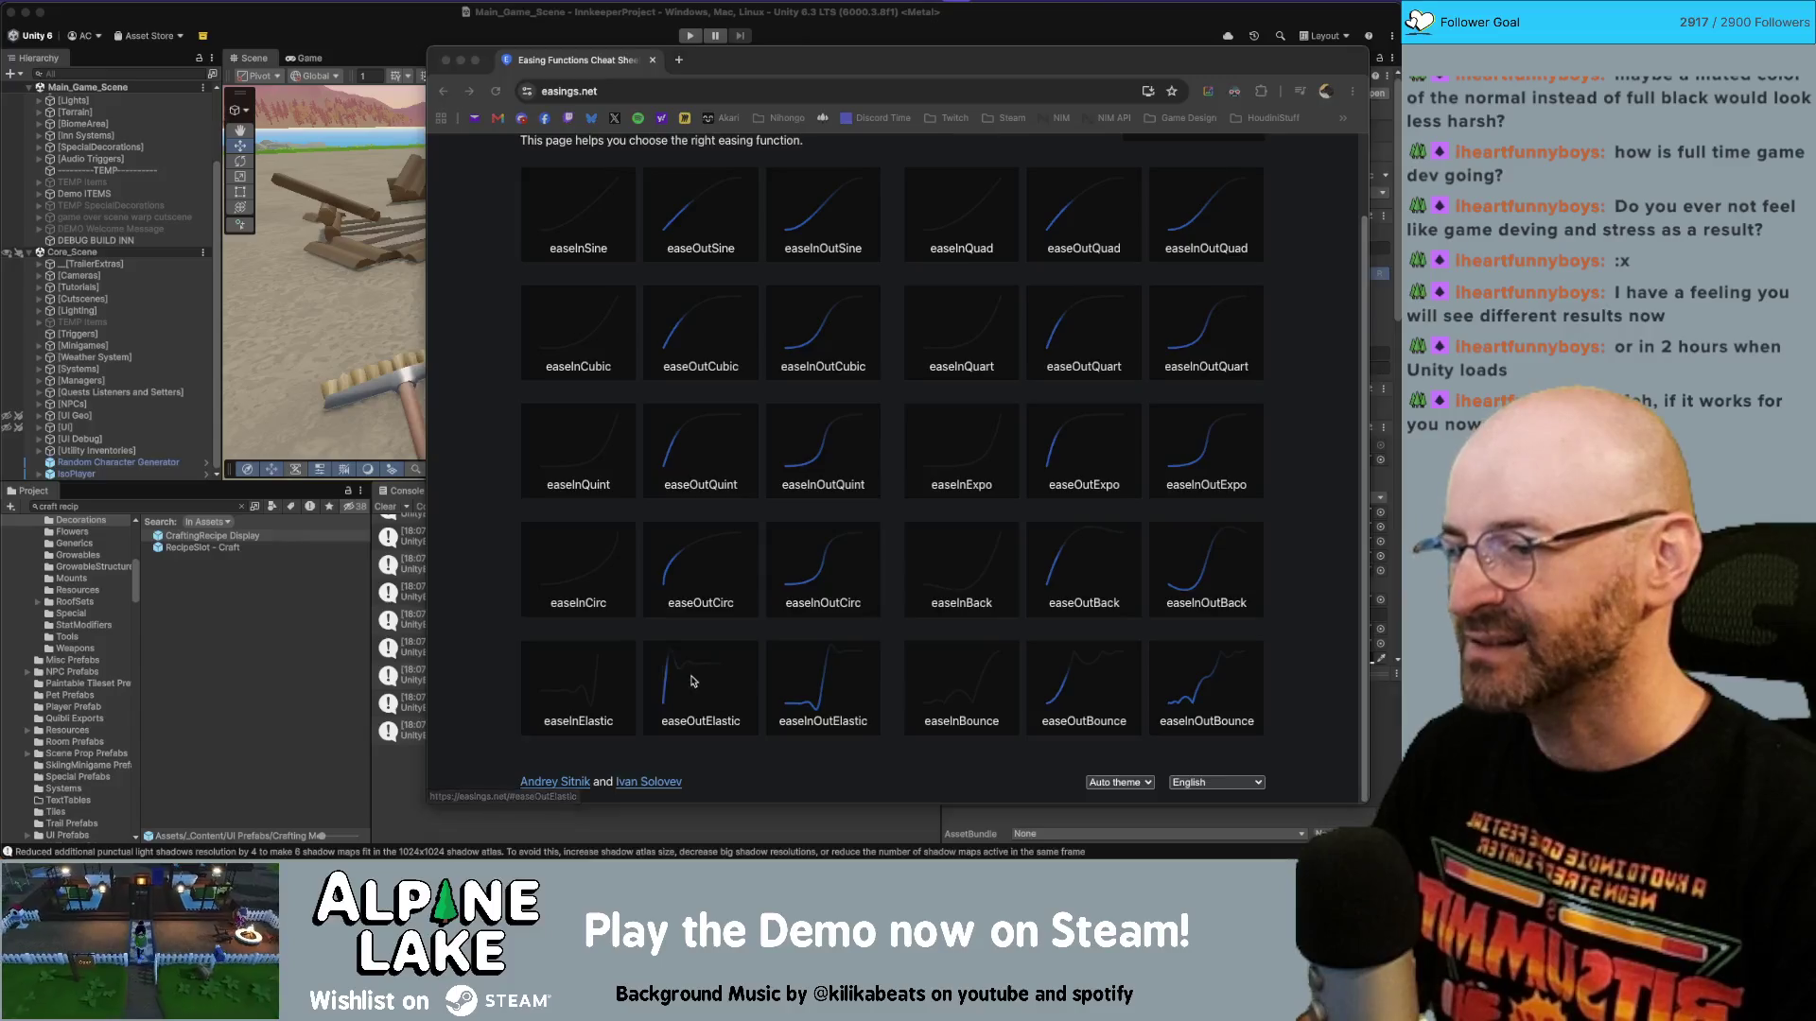
Change the line 111 scale-up tween to easeOutElastic with a 1-second duration instead of 0.5.
{"action": "key", "text": "super+Tab"}
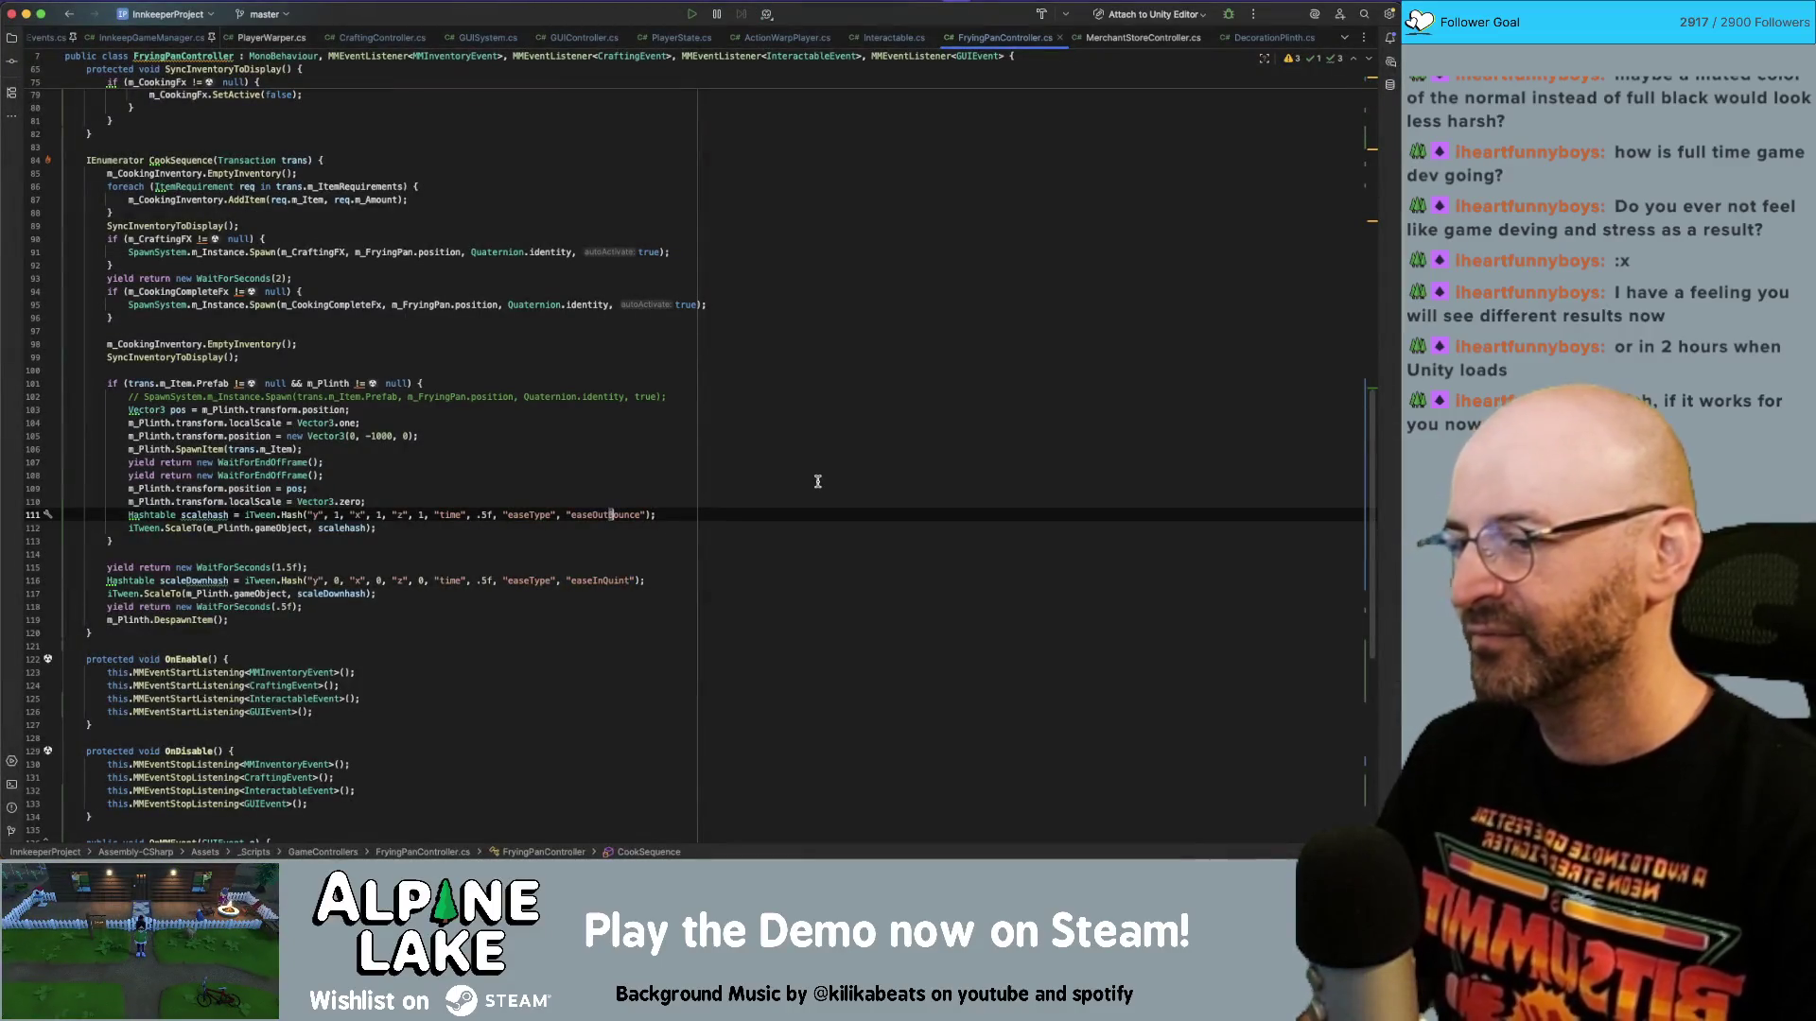
{"action": "key", "text": "shift+Right"}
{"action": "key", "text": "shift+Right"}
{"action": "key", "text": "shift+Right"}
{"action": "type", "text": "Elastic"}
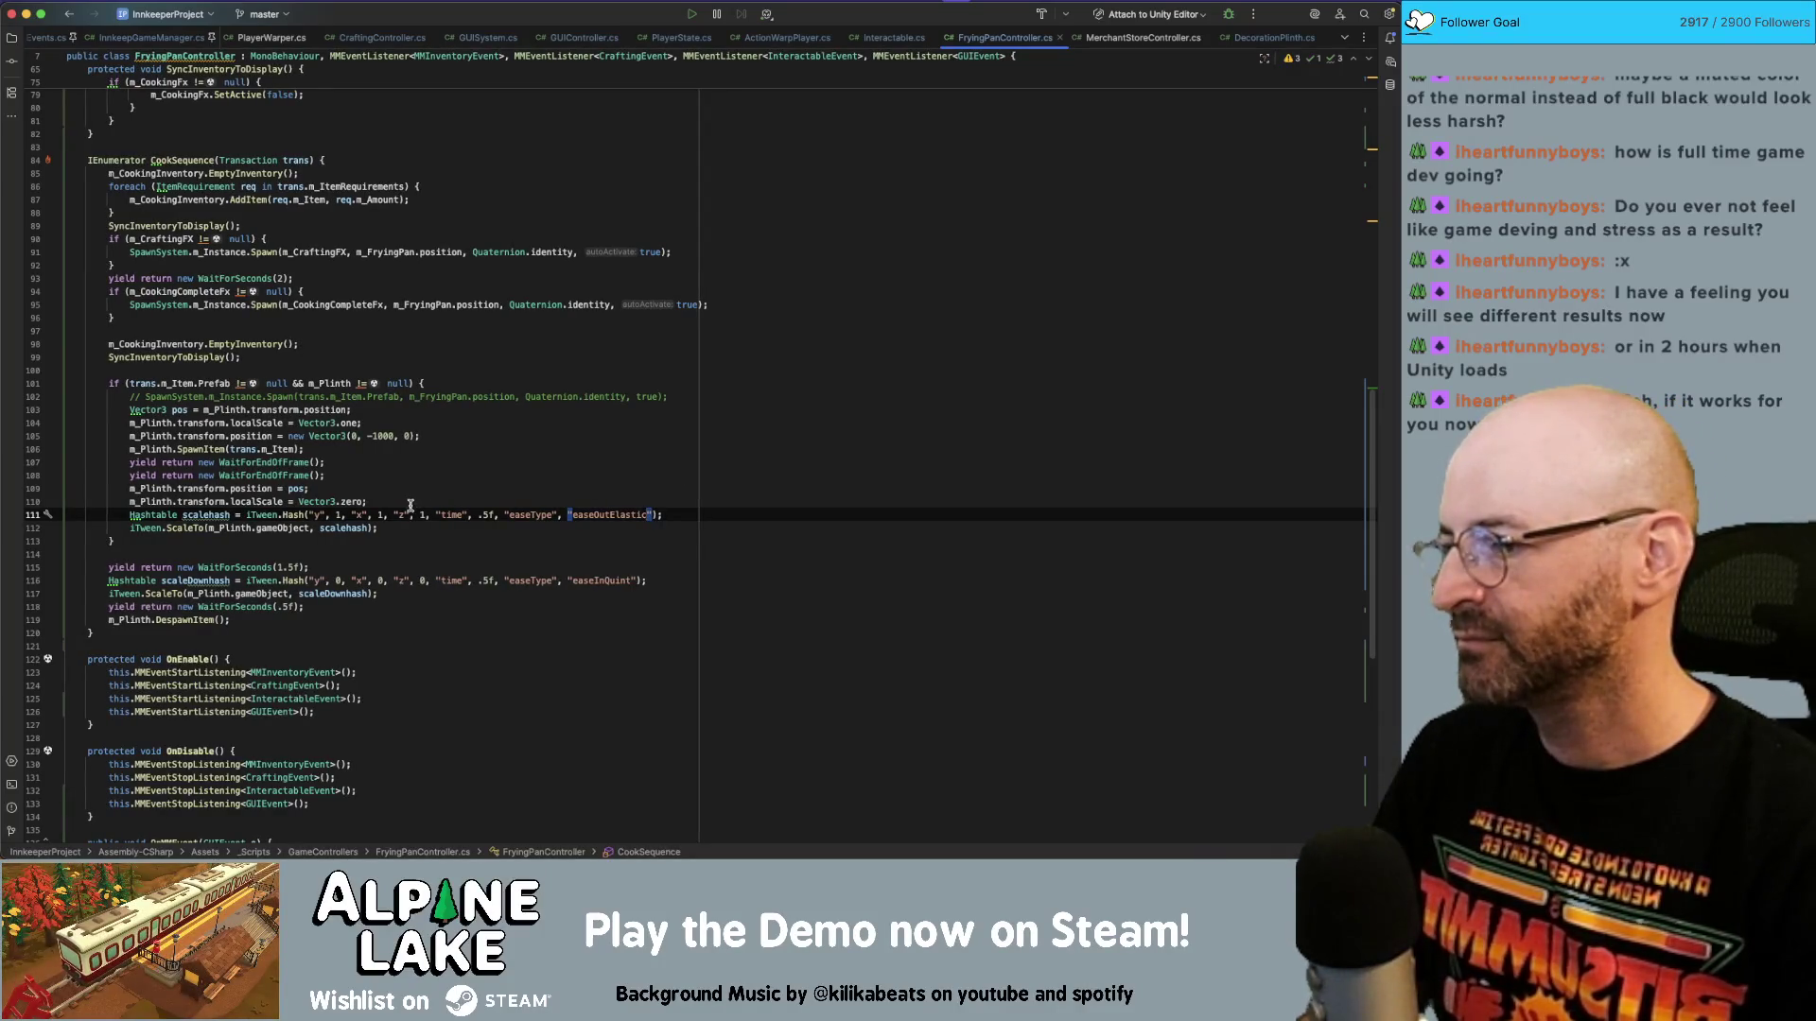
{"action": "left_click", "coordinate": [480, 514]}
{"action": "key", "text": "Delete"}
{"action": "key", "text": "Delete"}
{"action": "type", "text": "1"}
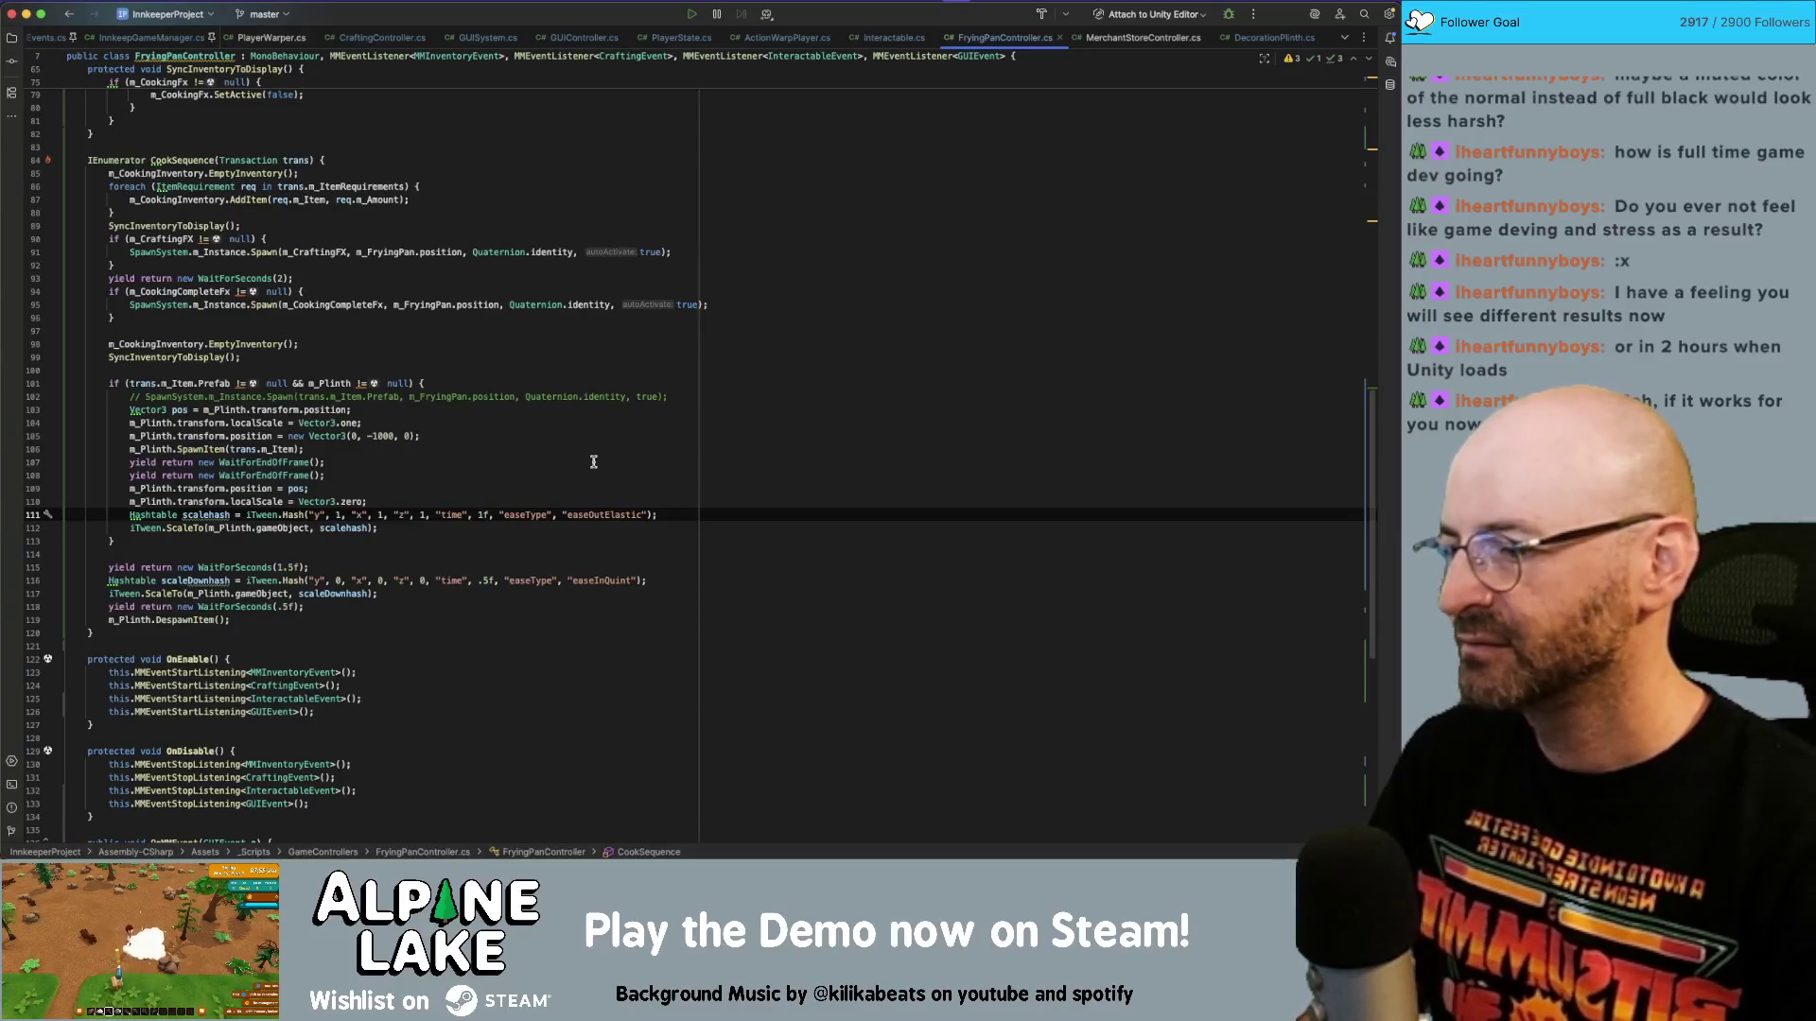
{"action": "key", "text": "super+Tab"}
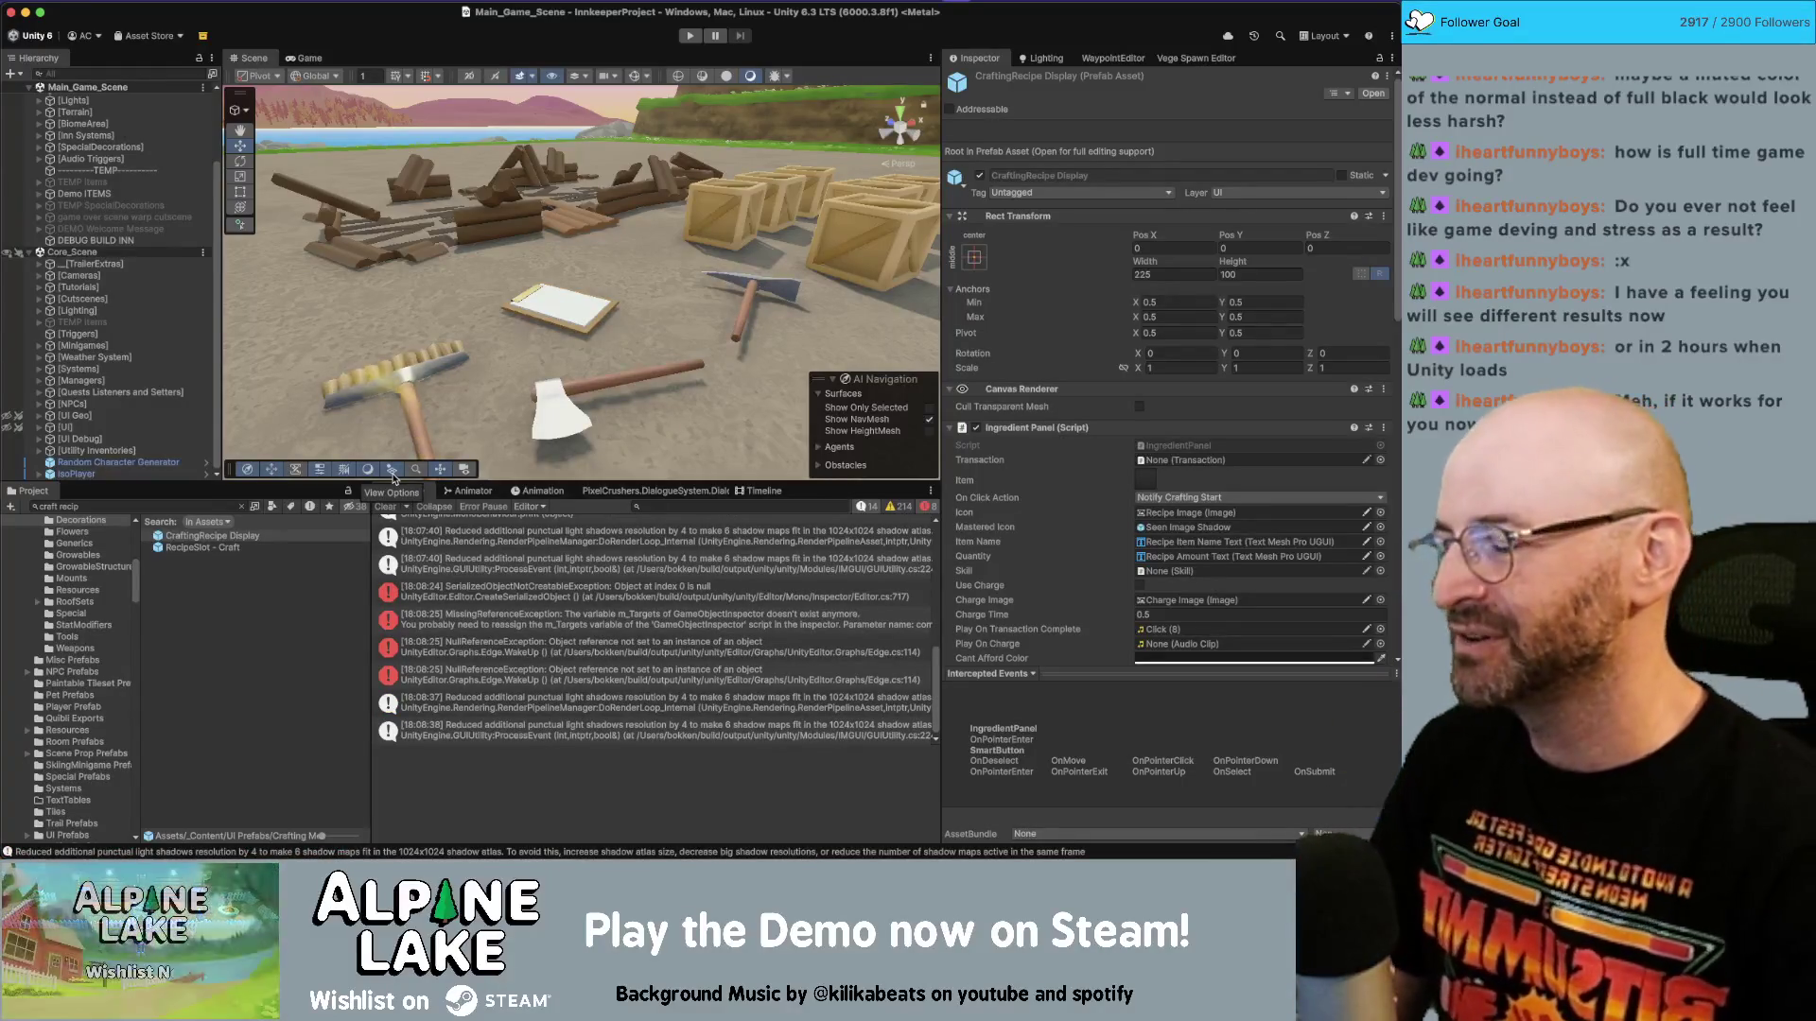
Wait for Unity's script compilation to finish, then return to FryingPanController.cs in Rider.
{"action": "key", "text": "super+Tab"}
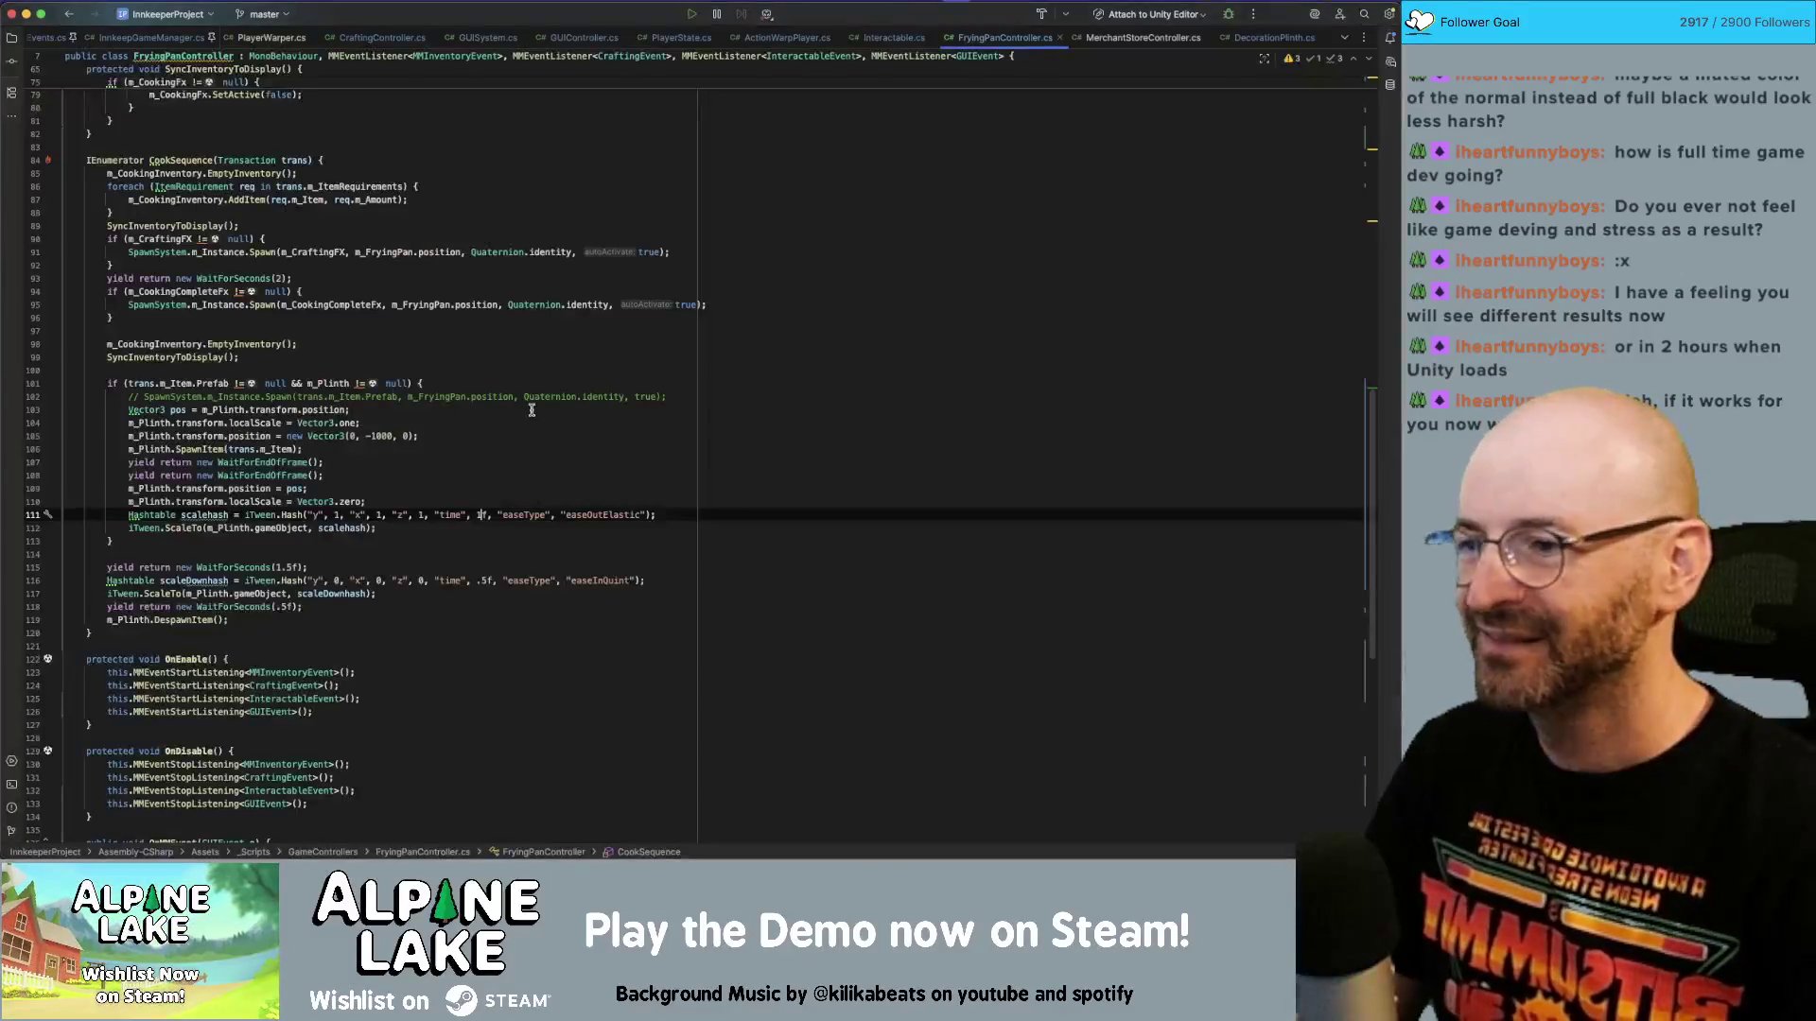
Search all files for eastType and correct it to easeType on line 282 of RoofNodeData.cs.
{"action": "key", "text": "super+shift+f"}
{"action": "type", "text": "east"}
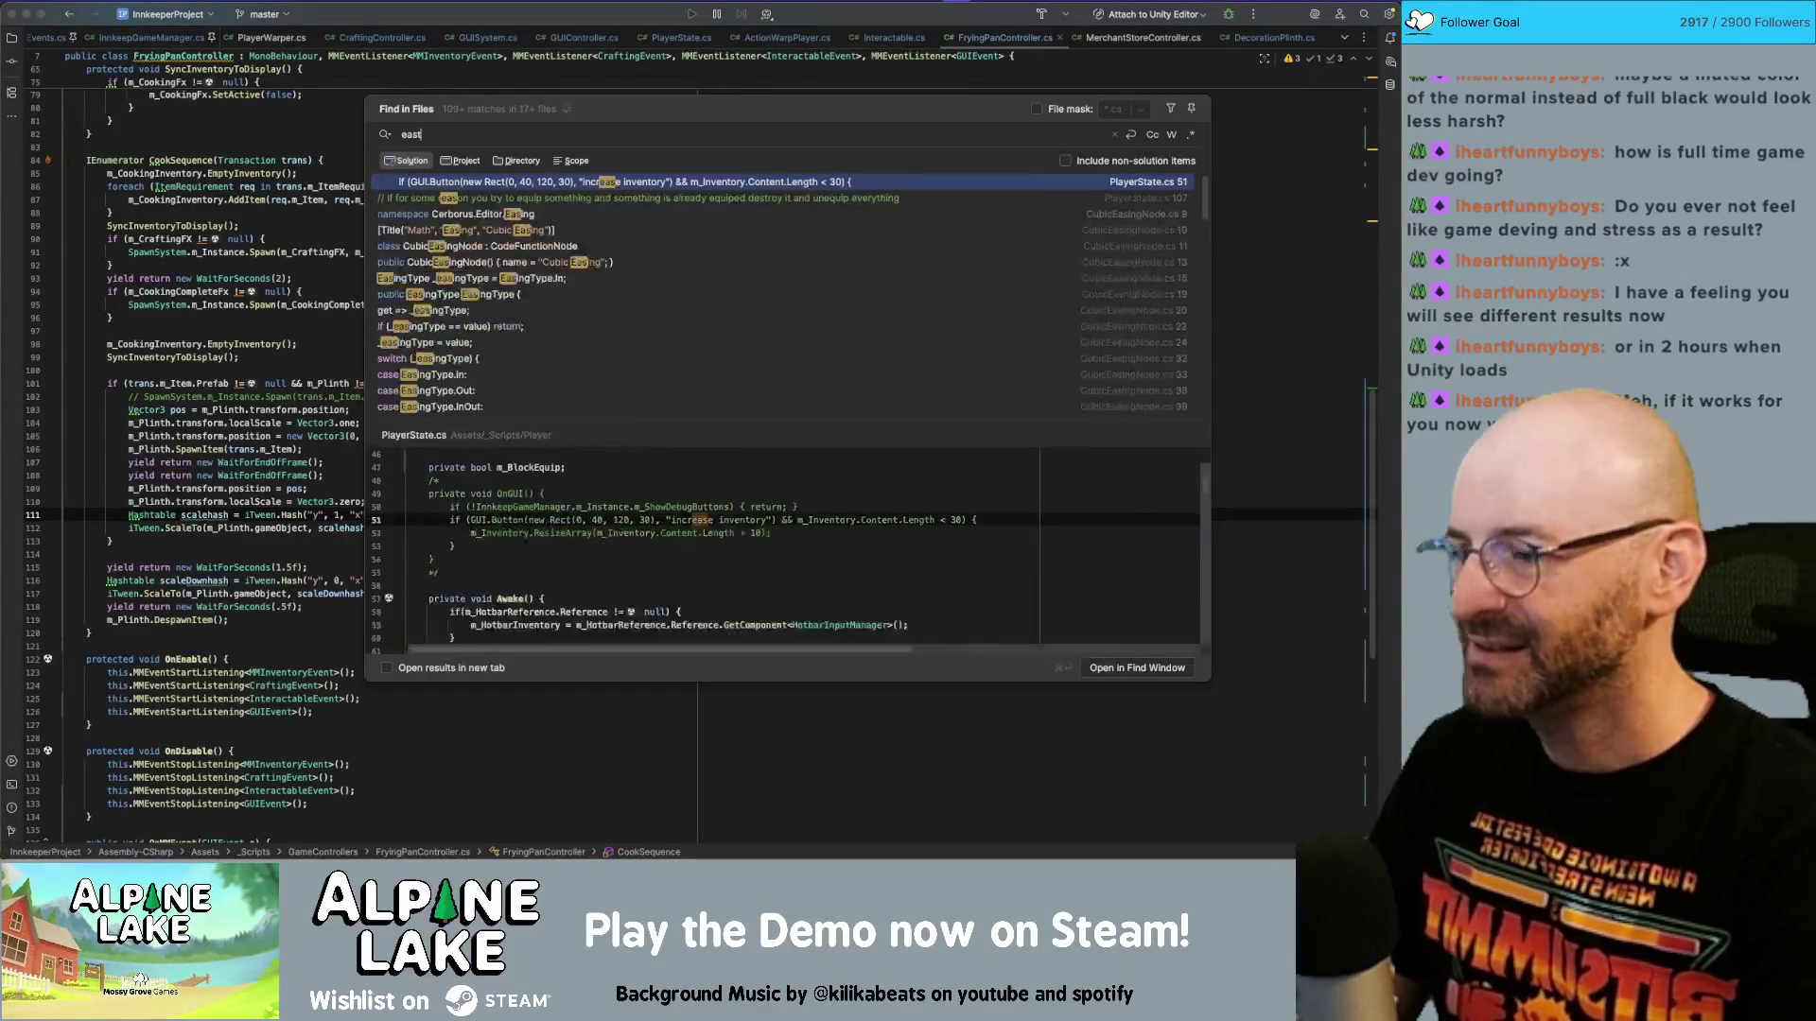
{"action": "type", "text": "Type"}
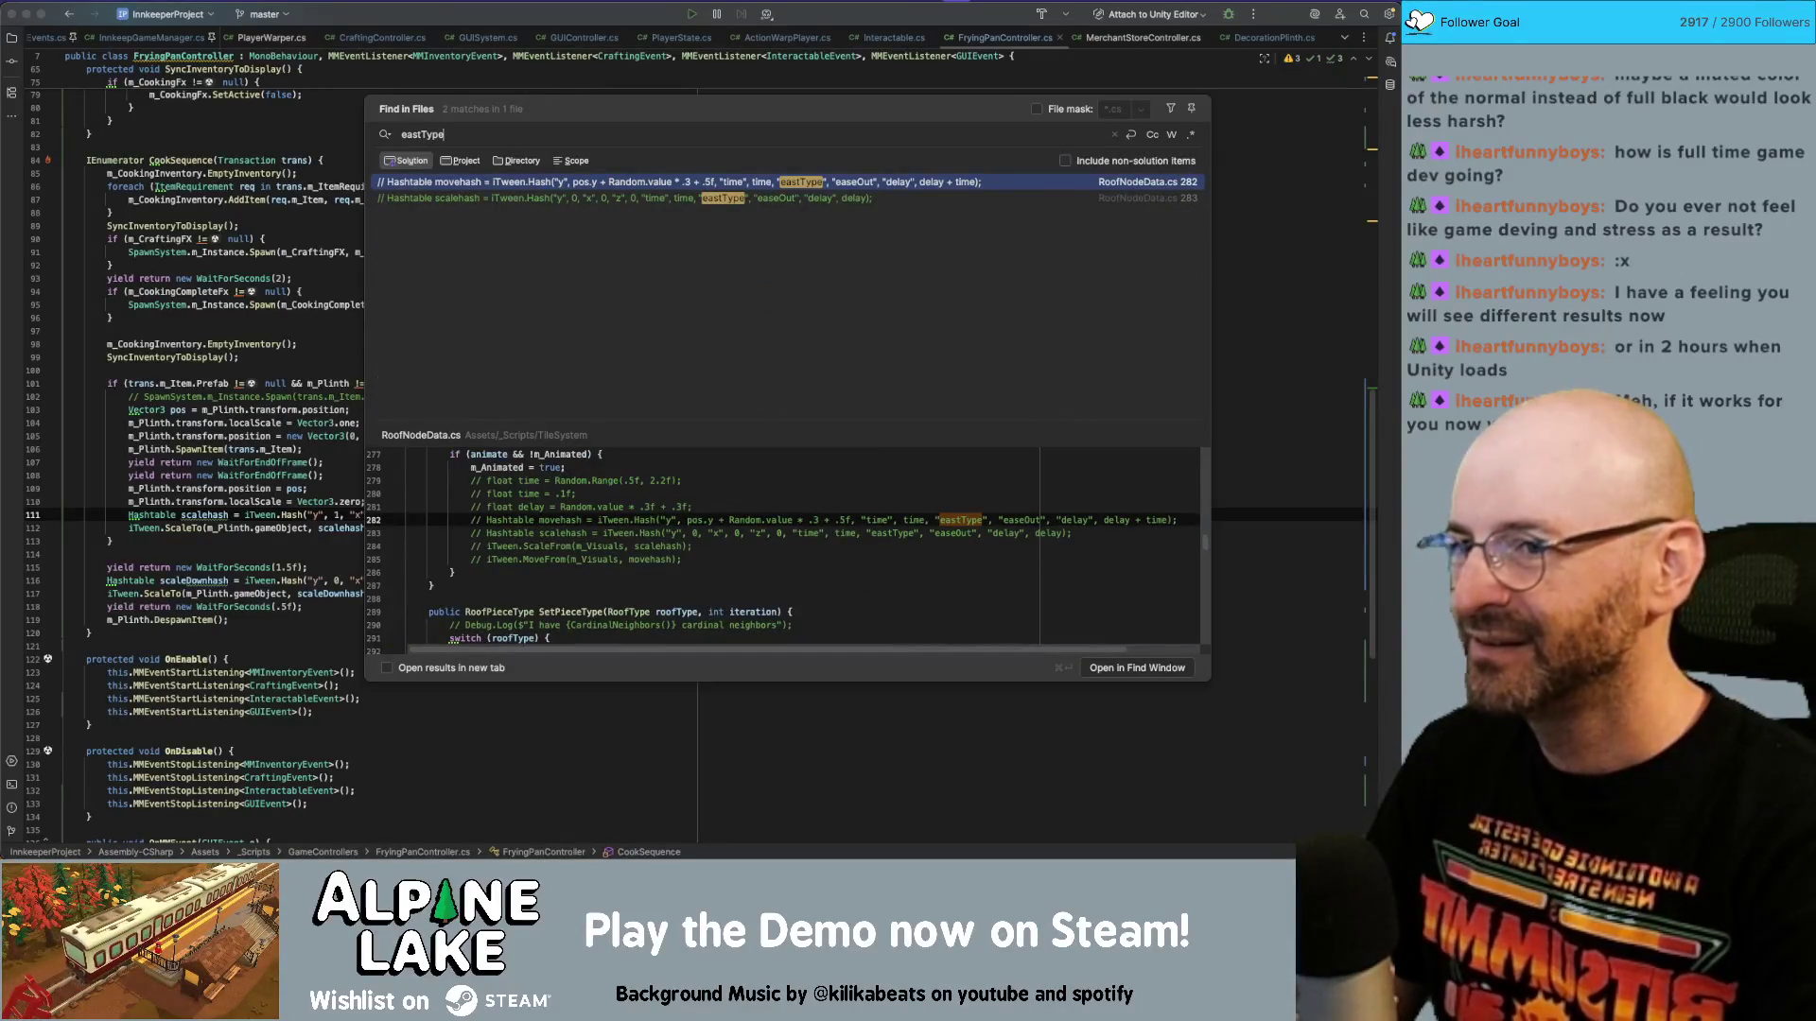
{"action": "double_click", "coordinate": [744, 199]}
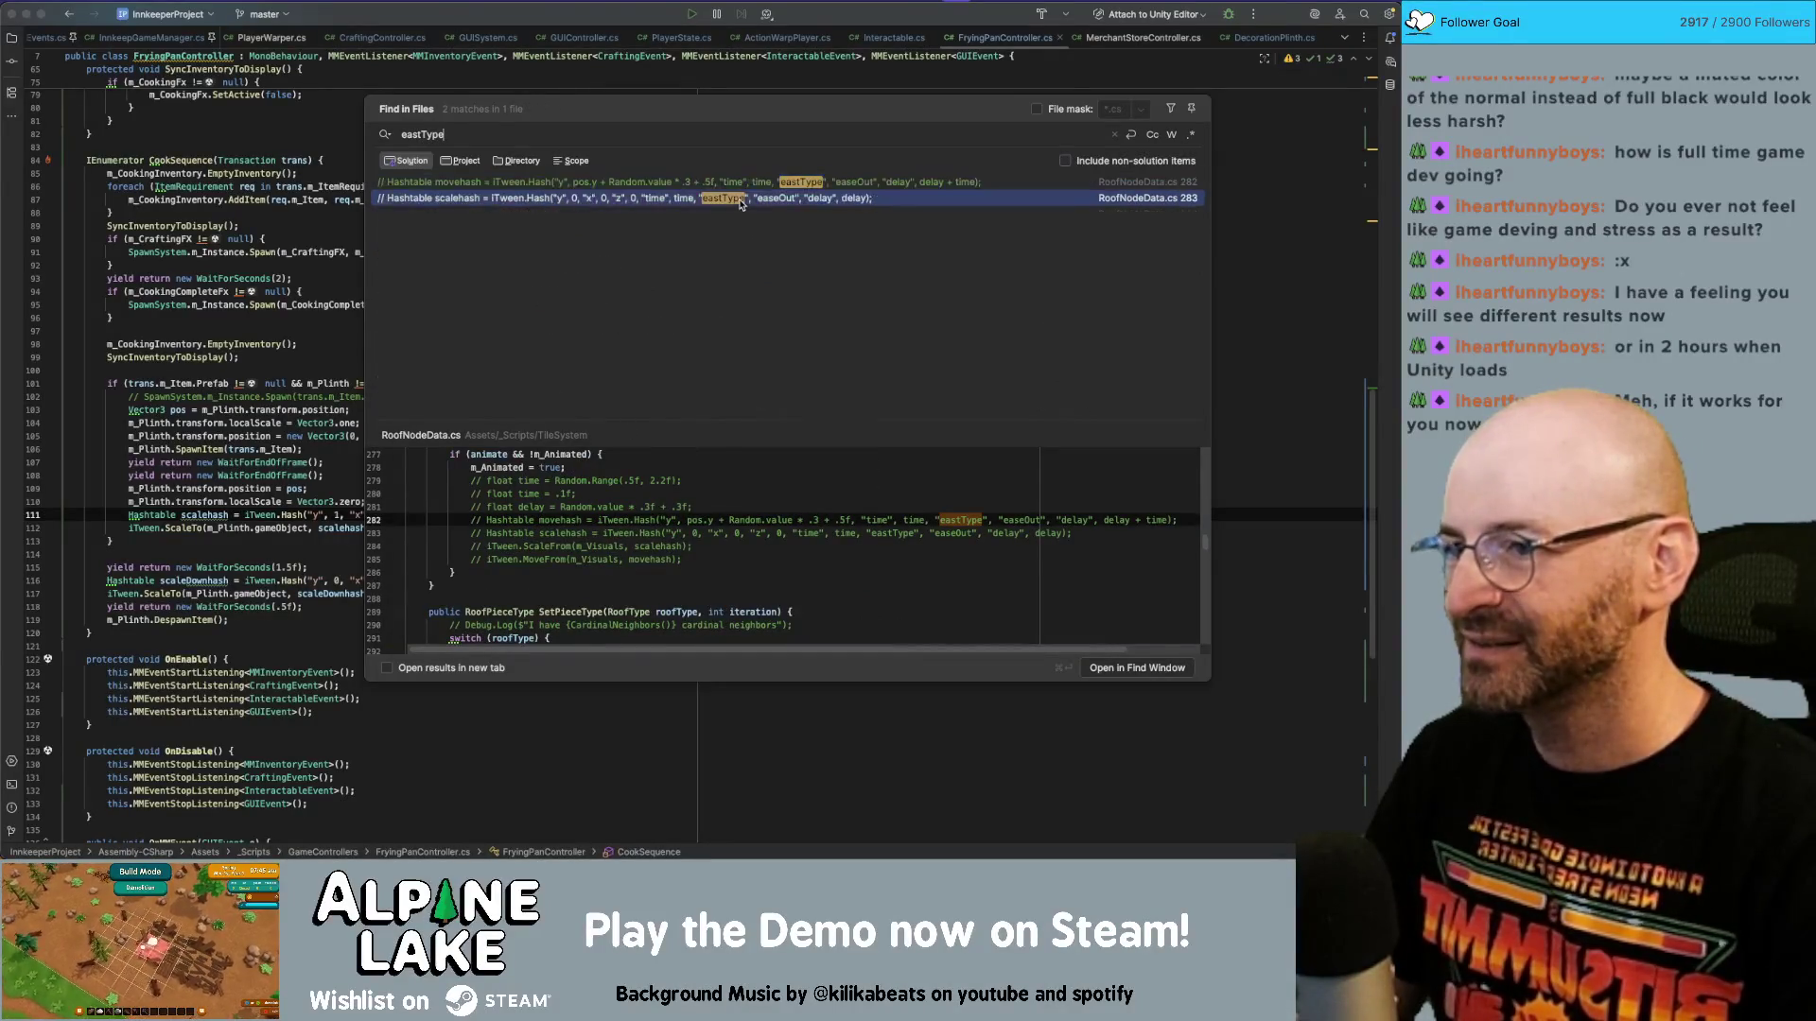
{"action": "left_click", "coordinate": [623, 306]}
{"action": "key", "text": "BackSpace"}
{"action": "type", "text": "e"}
{"action": "key", "text": "Down"}
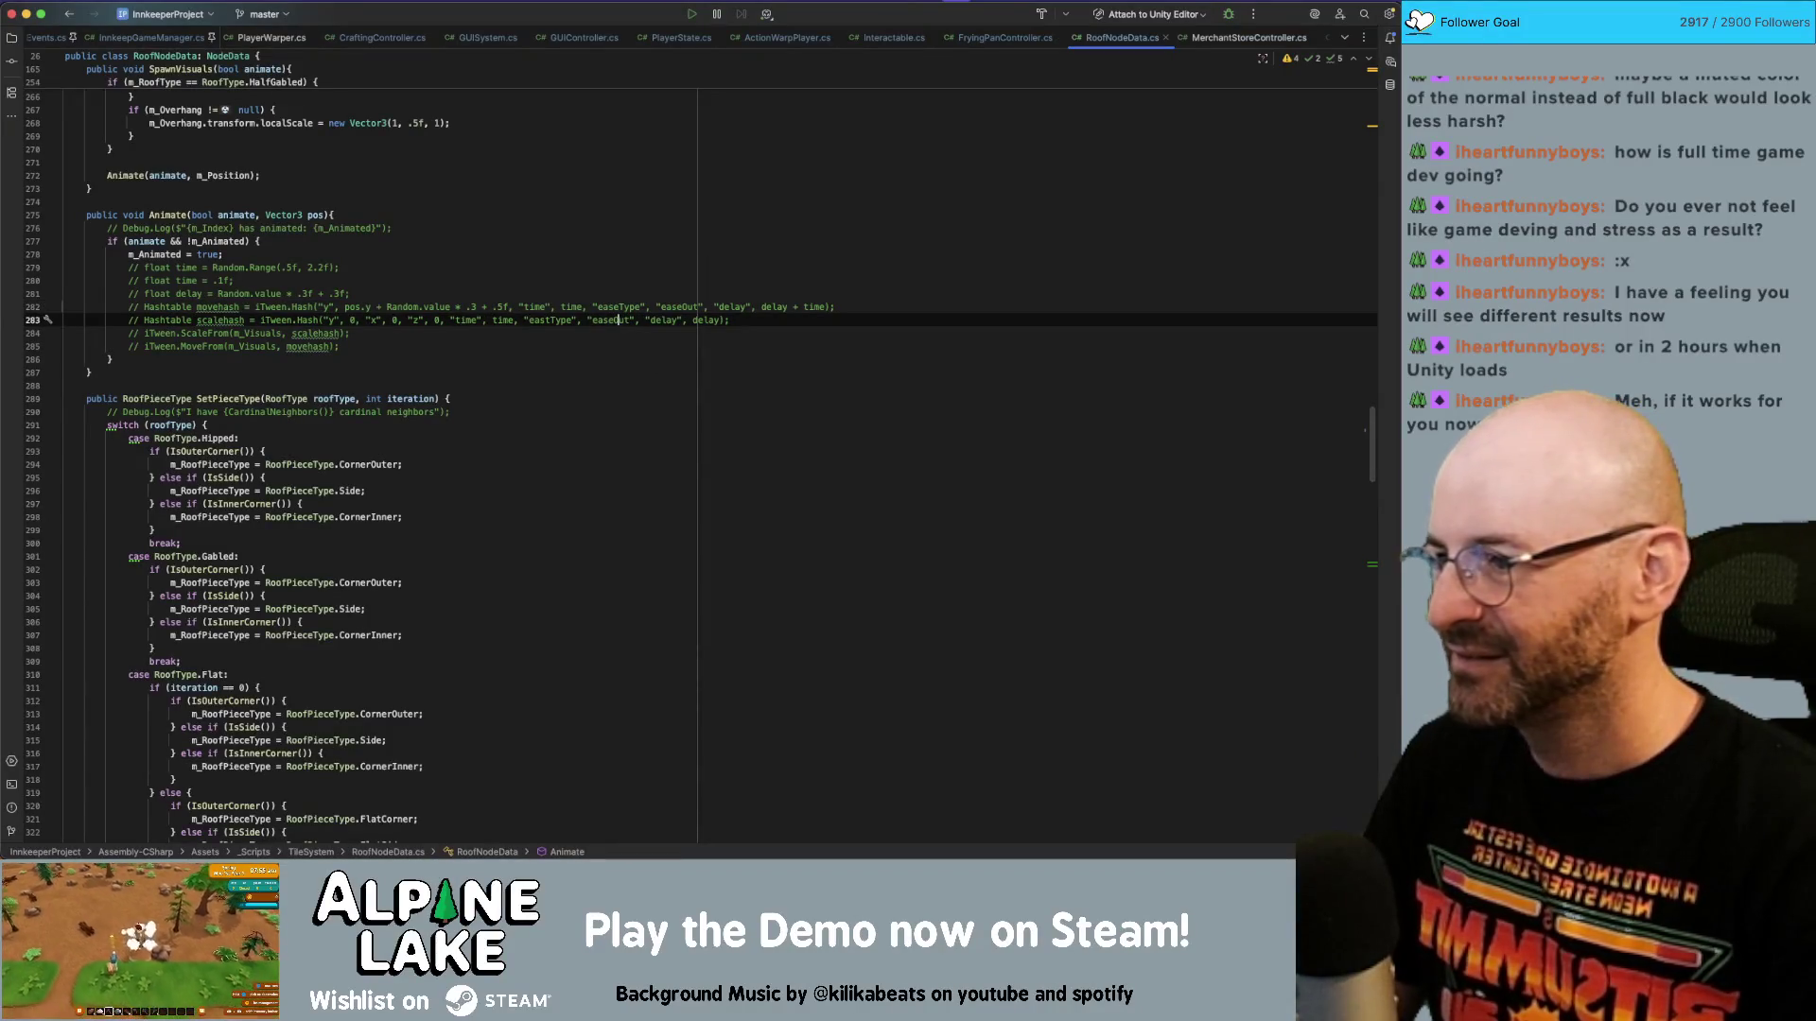
Fix the remaining eastType on line 283 to easeType and close RoofNodeData.cs.
{"action": "key", "text": "super+shift+f"}
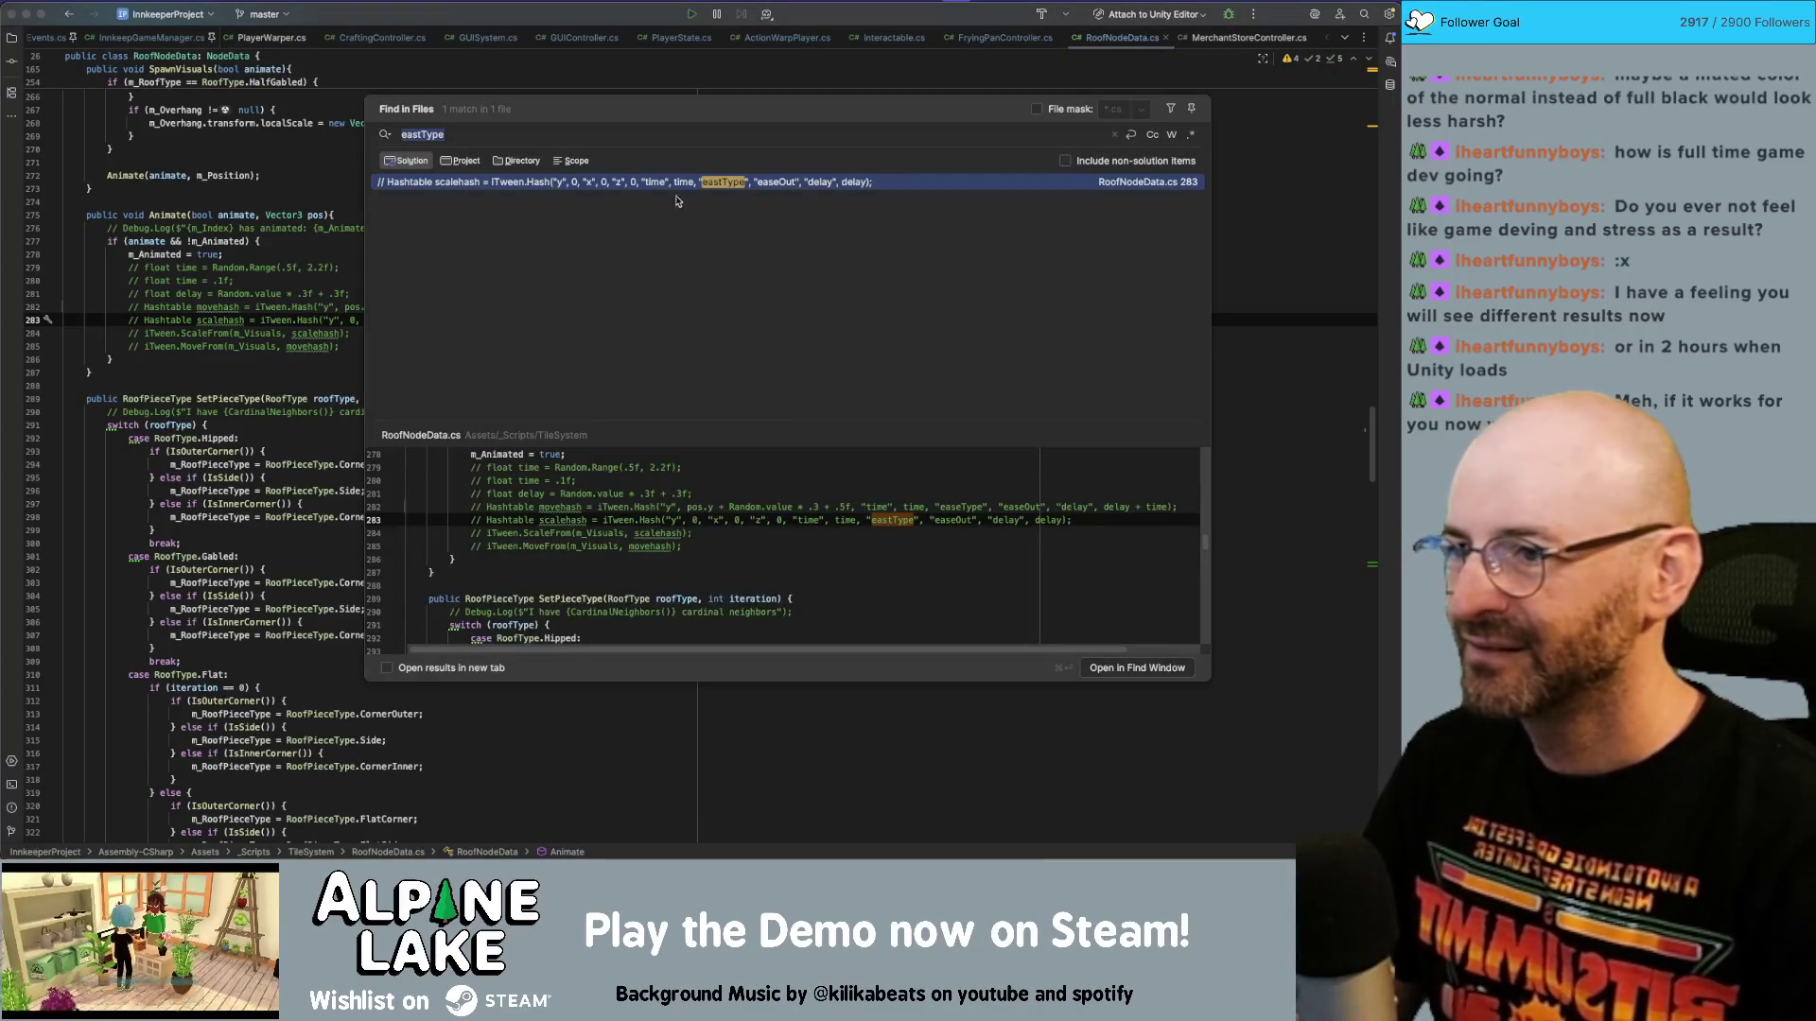
{"action": "key", "text": "Escape"}
{"action": "key", "text": "Up"}
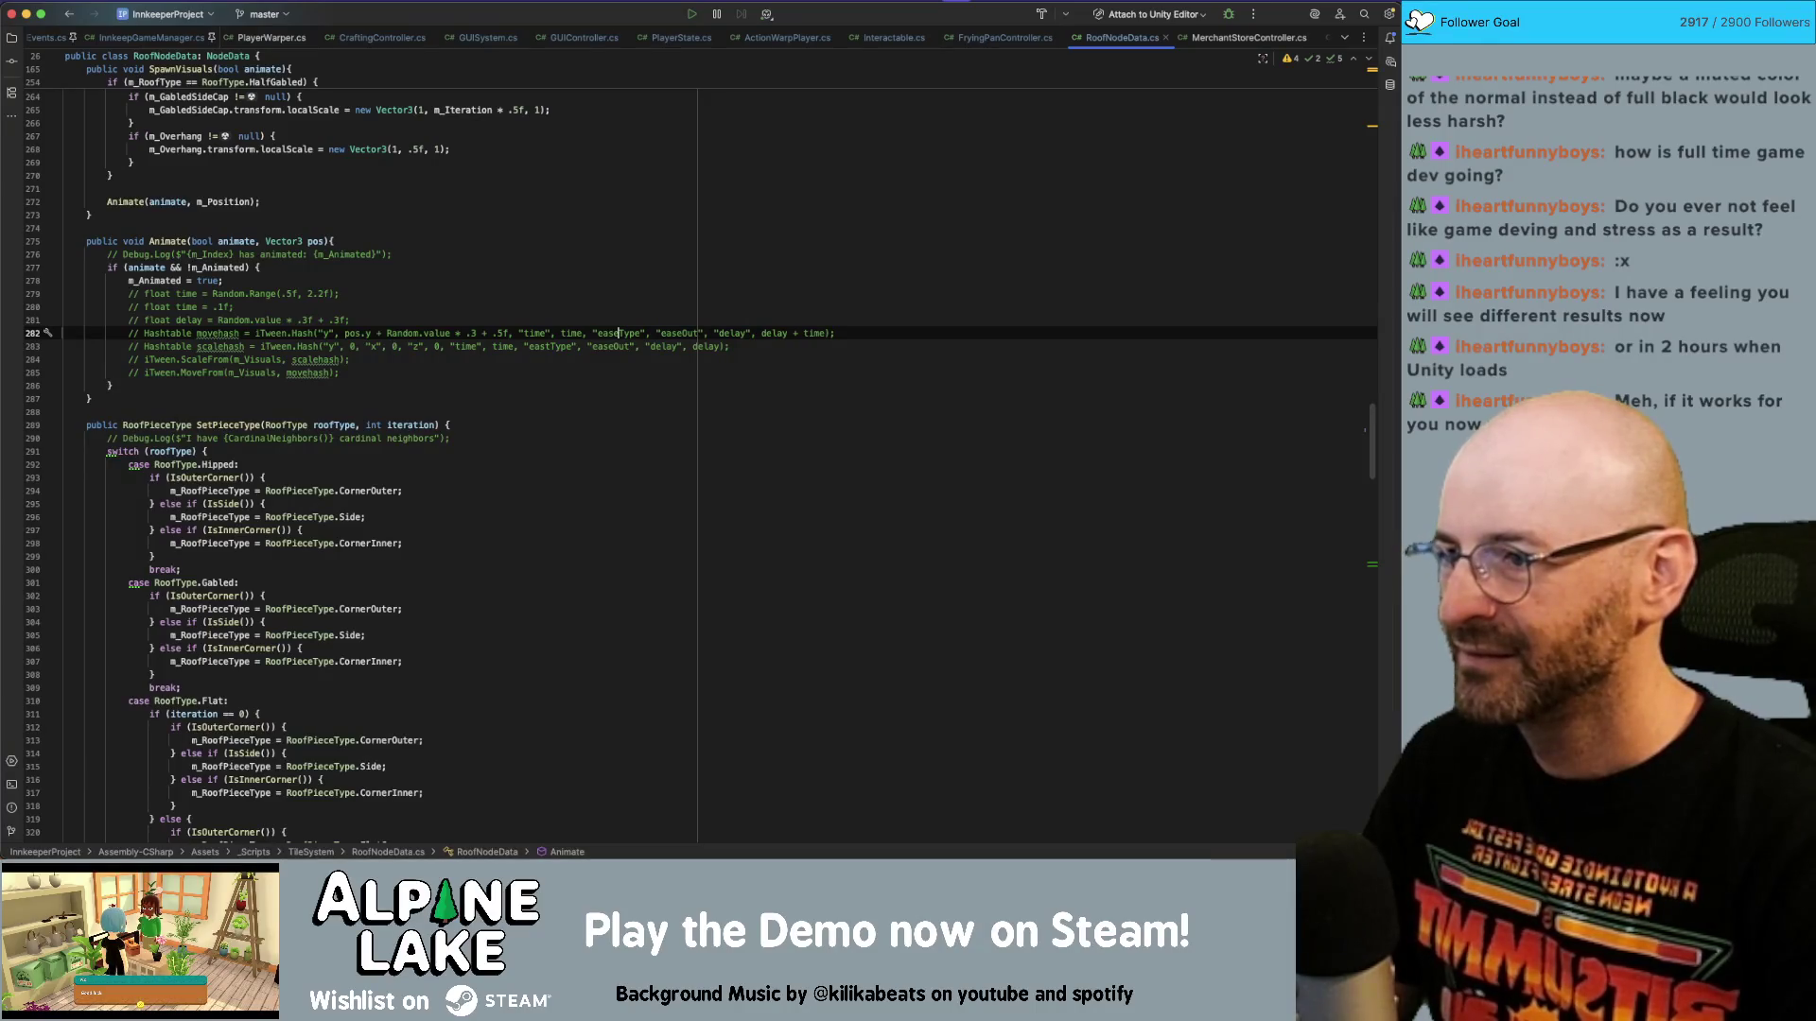
{"action": "key", "text": "super+shift+f"}
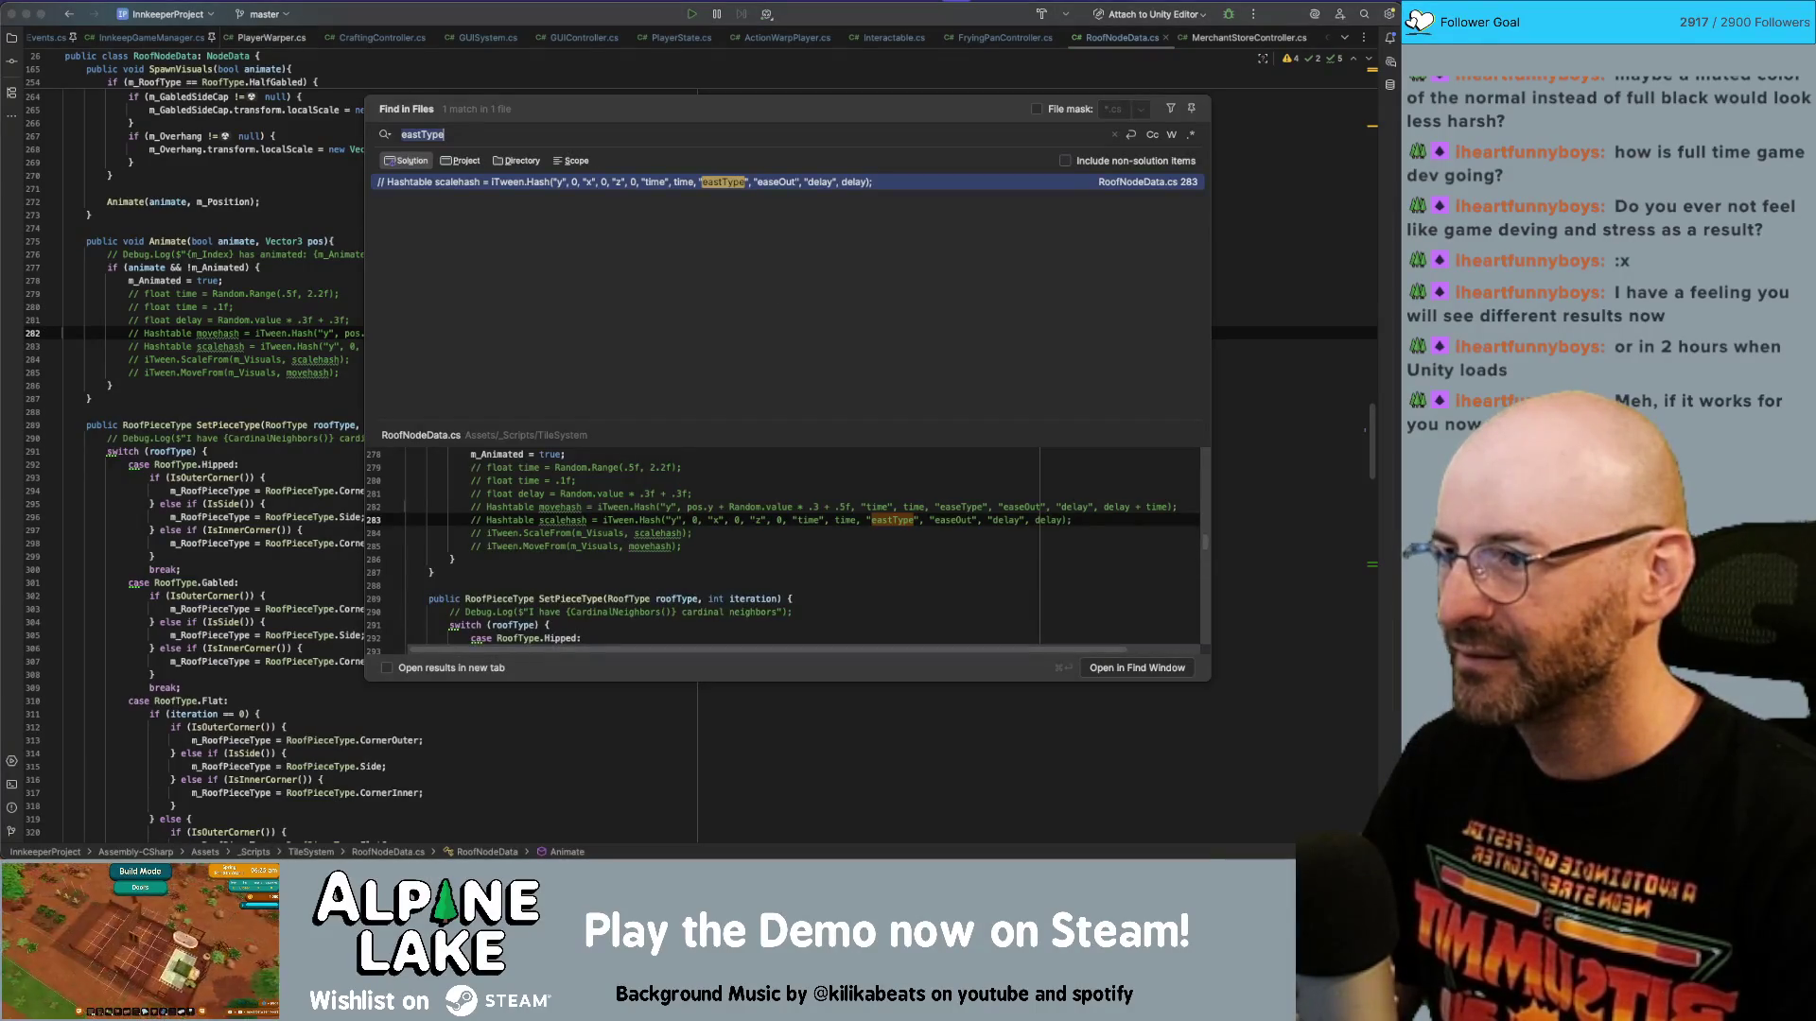
{"action": "double_click", "coordinate": [725, 180]}
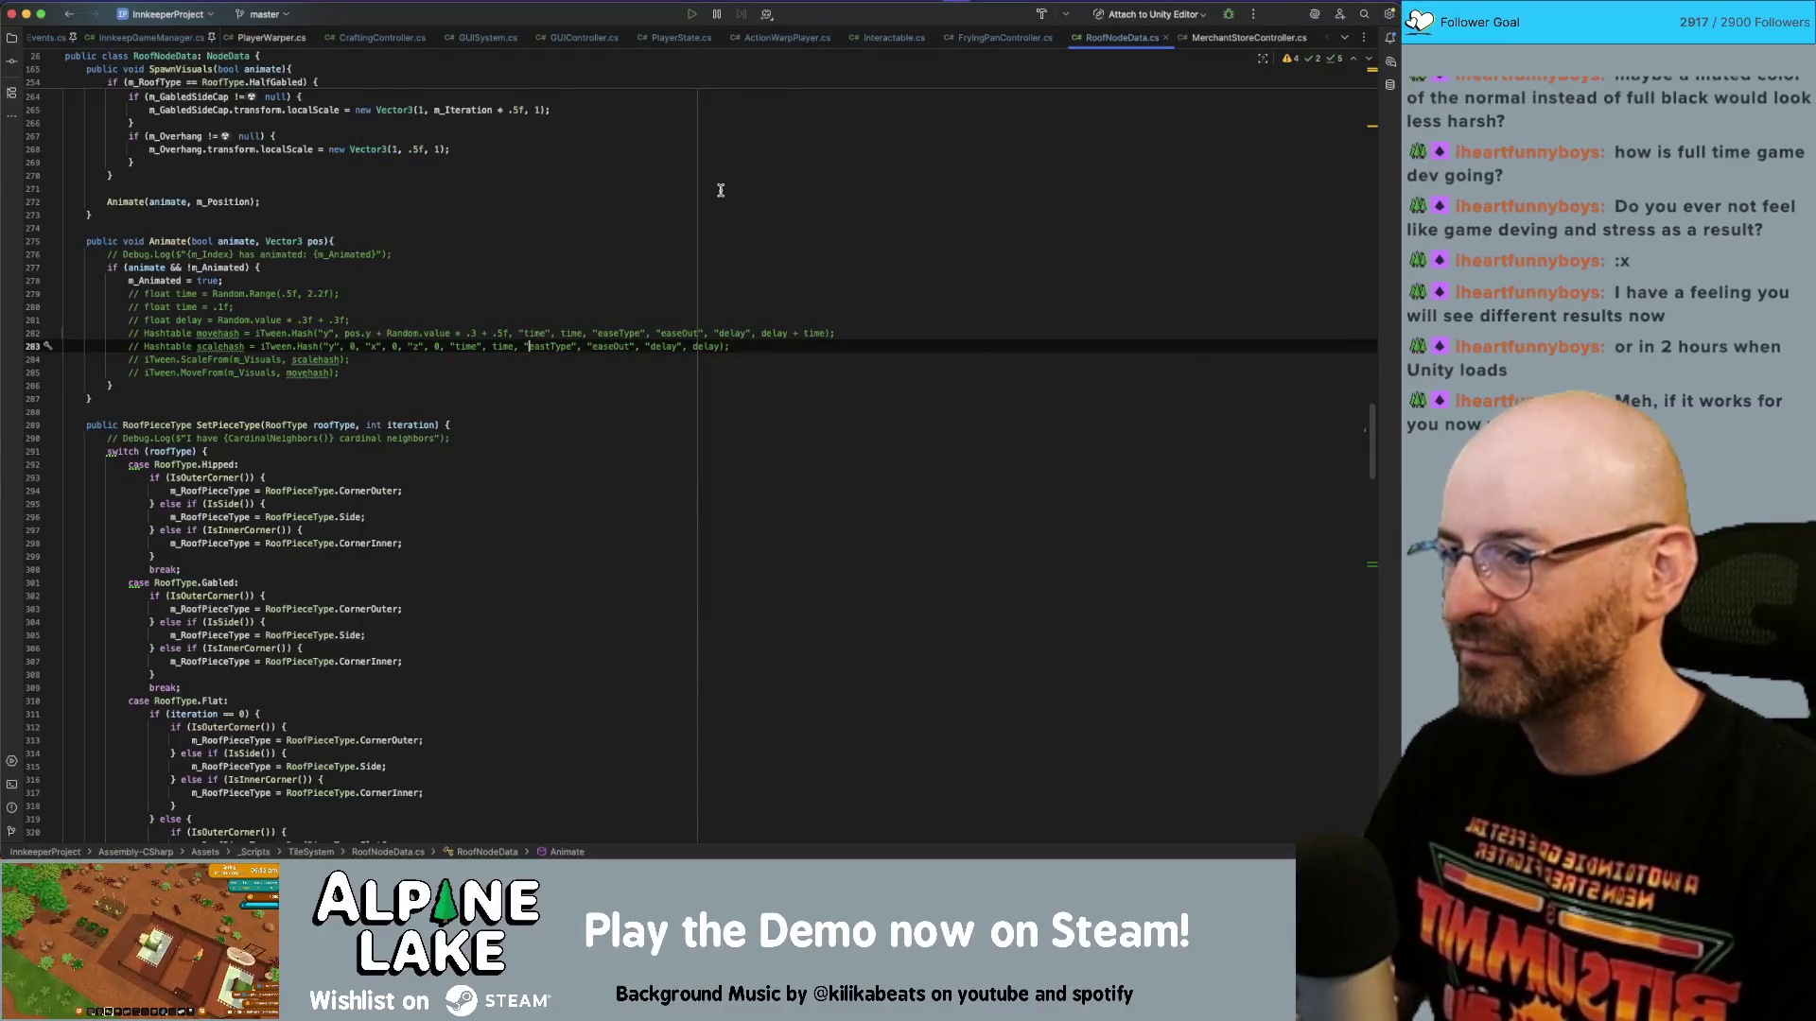
{"action": "key", "text": "Right"}
{"action": "key", "text": "Right"}
{"action": "key", "text": "Right"}
{"action": "type", "text": "e"}
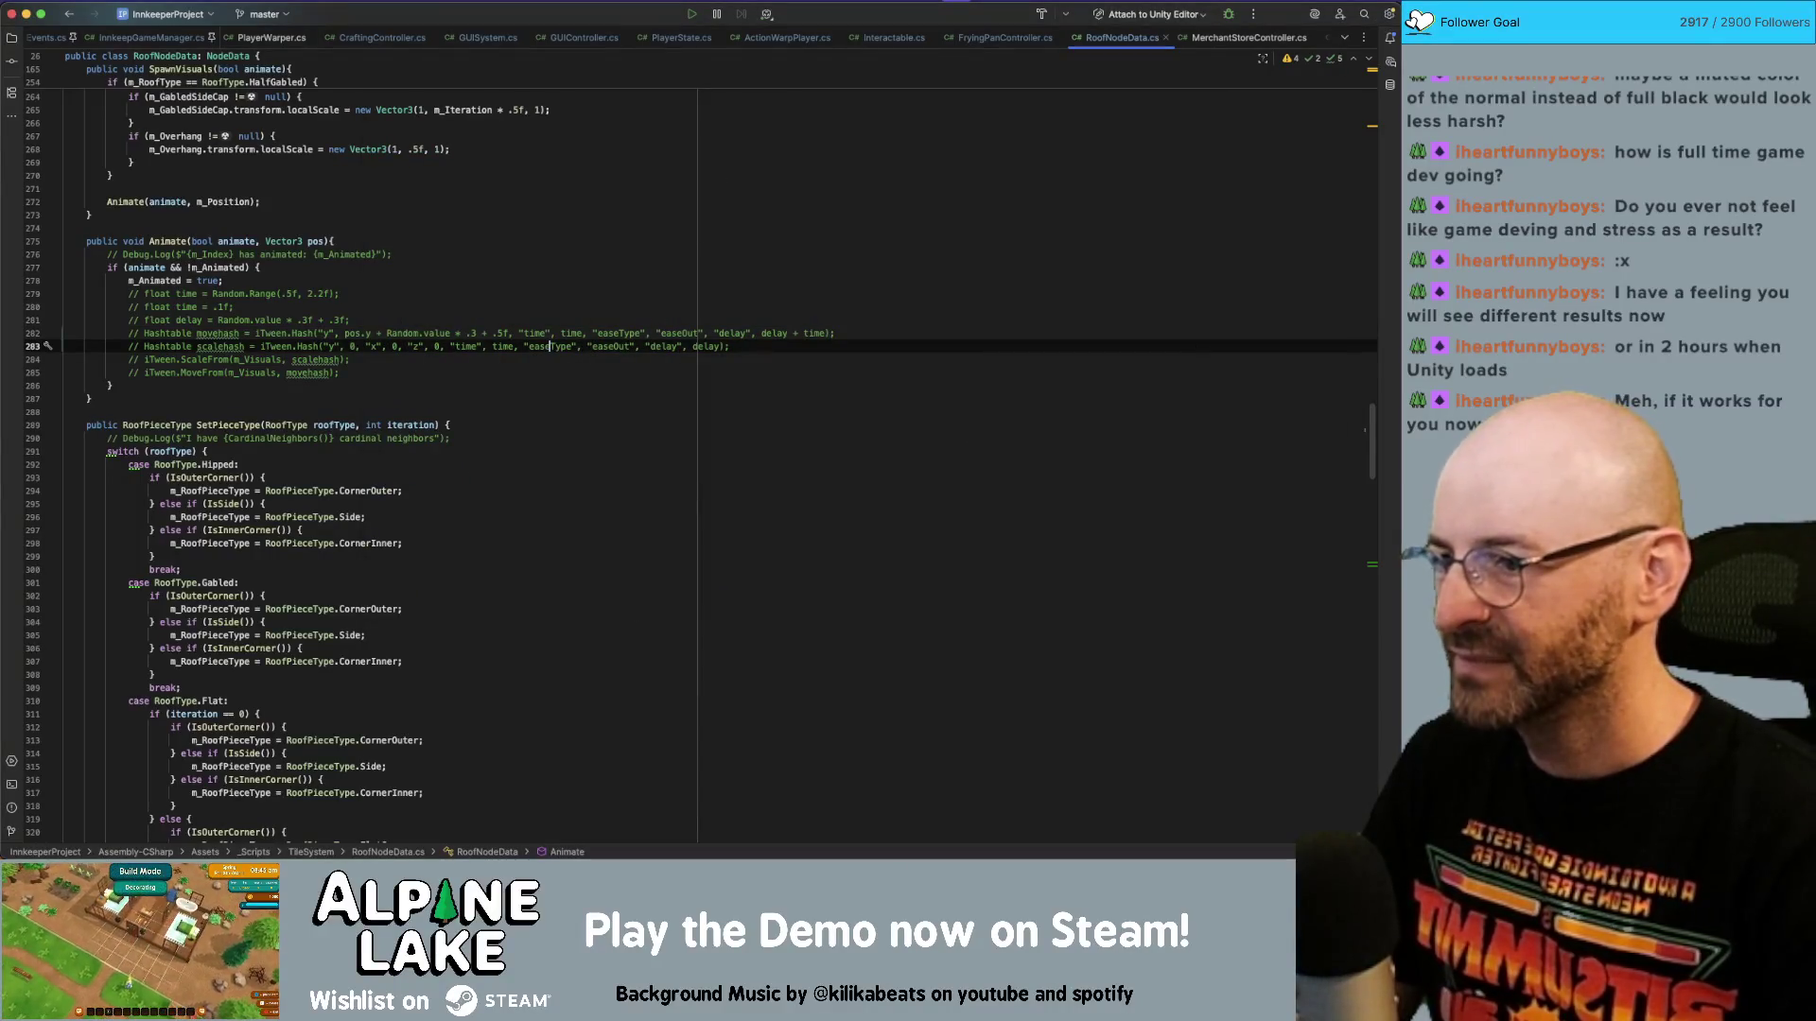
{"action": "left_click", "coordinate": [679, 316]}
{"action": "middle_click", "coordinate": [1100, 35]}
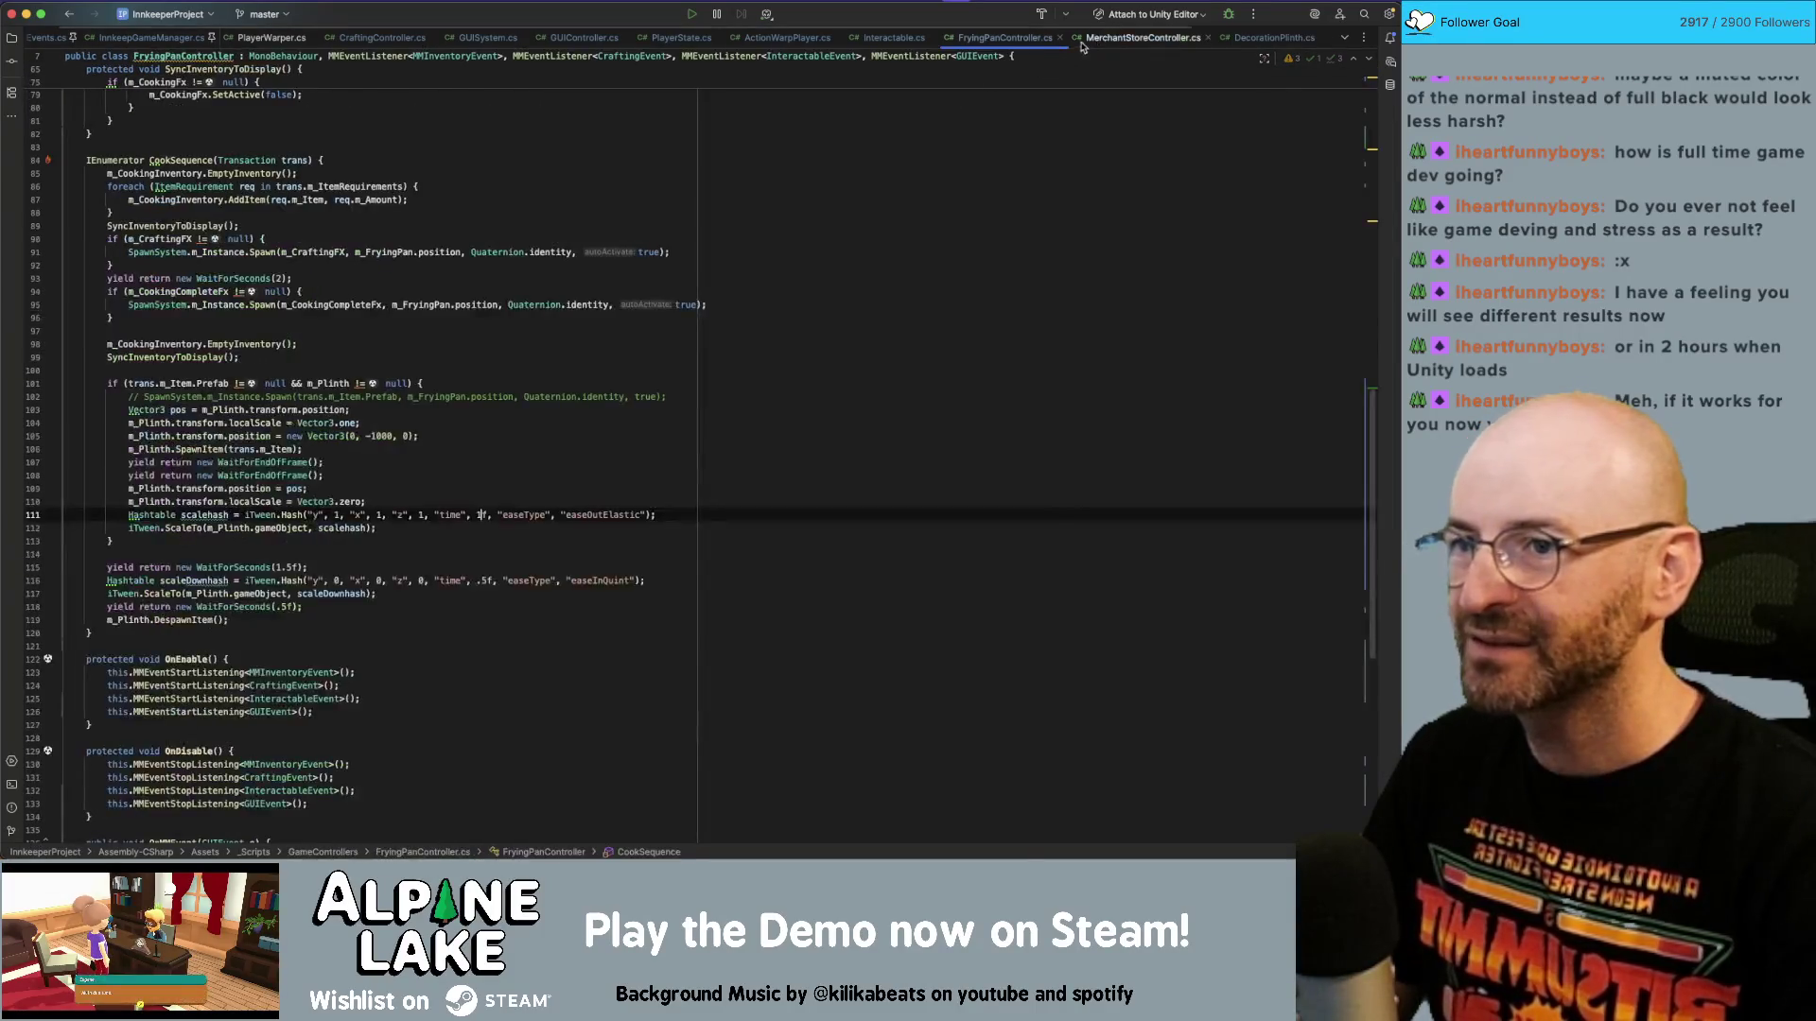
Review the FryingPanController.cs cook sequence code around line 106, then return to the Unity editor.
{"action": "left_click", "coordinate": [754, 239]}
{"action": "scroll", "coordinate": [761, 284], "scroll_direction": "down", "scroll_amount": 1}
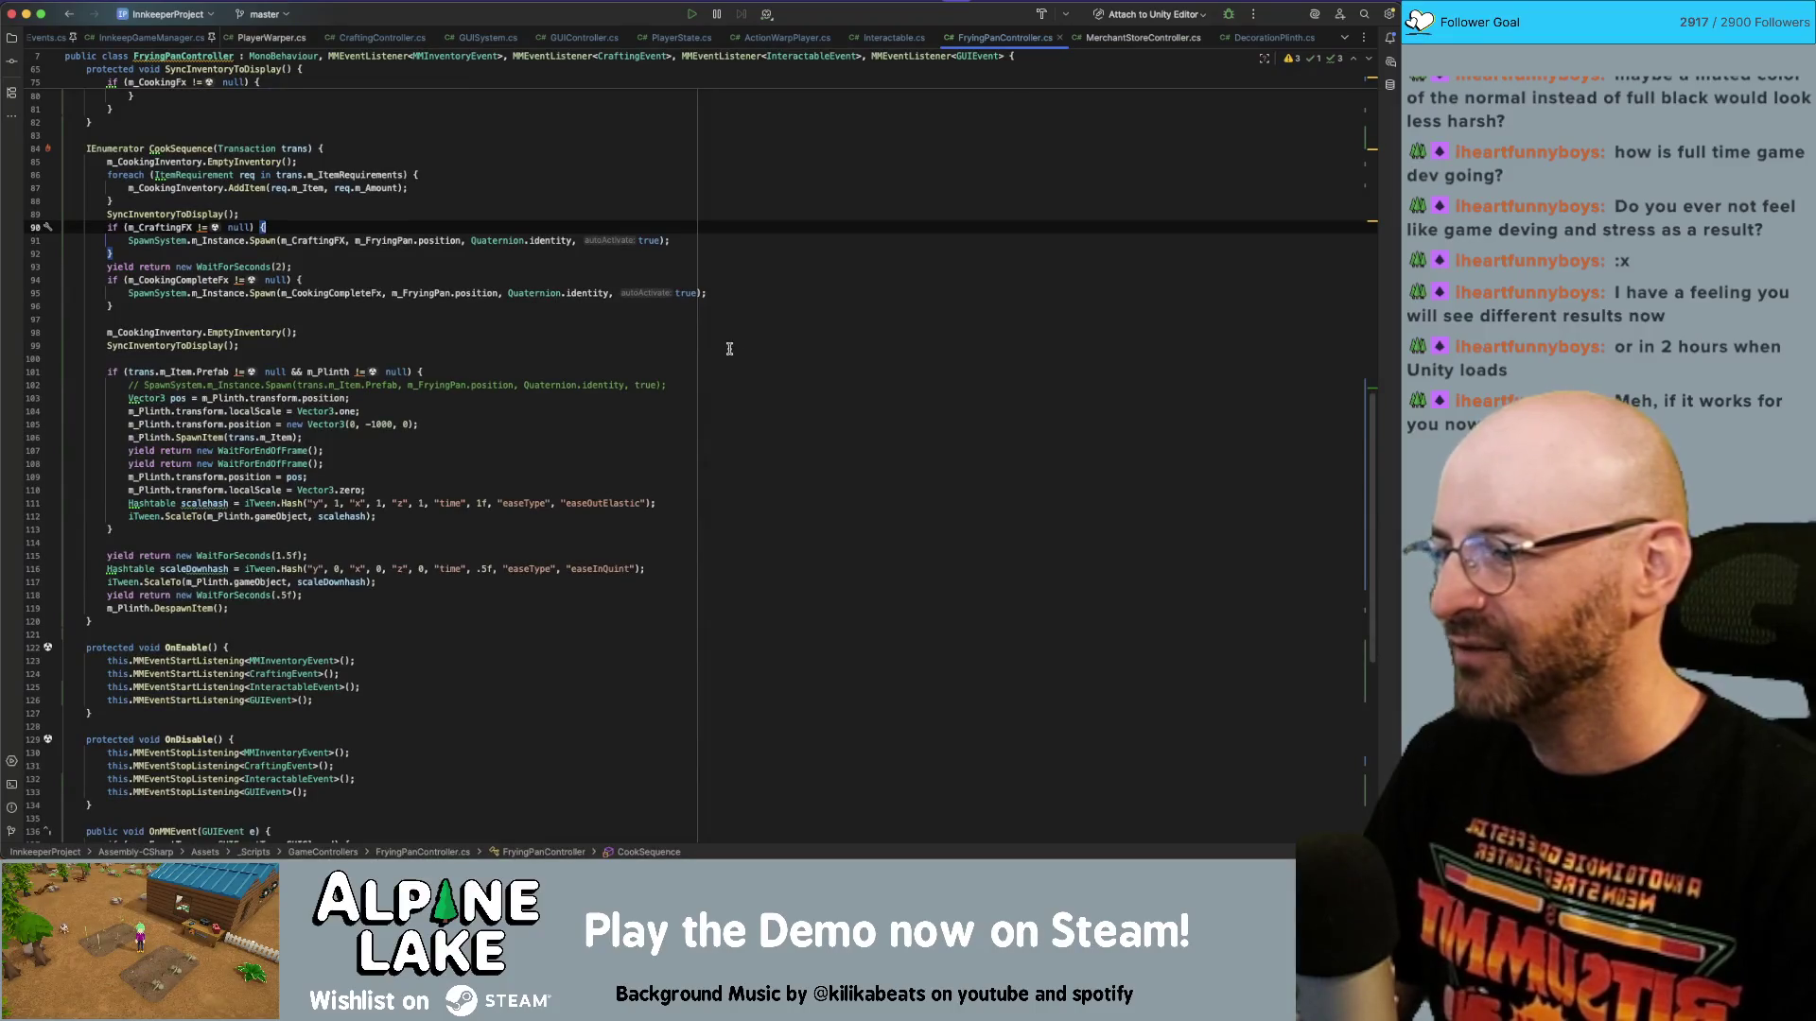
{"action": "scroll", "coordinate": [743, 398], "scroll_direction": "down", "scroll_amount": 1}
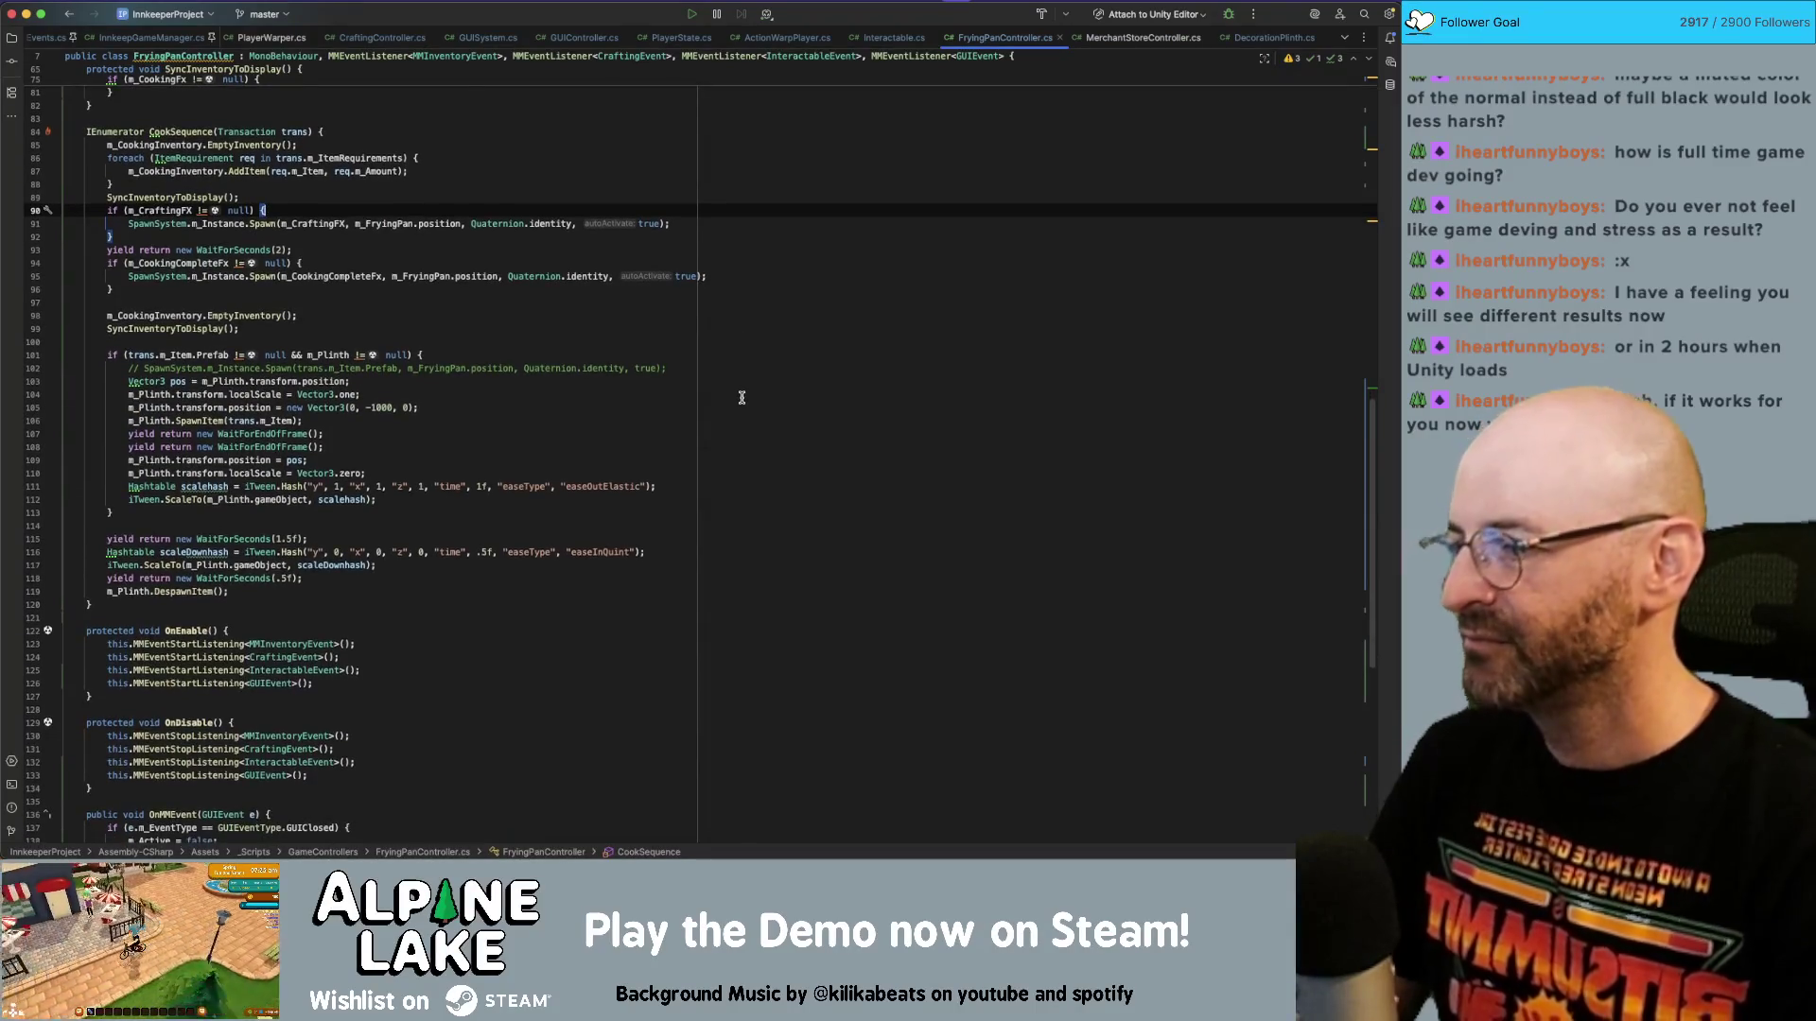
{"action": "scroll", "coordinate": [743, 398], "scroll_direction": "down", "scroll_amount": 2}
{"action": "left_click", "coordinate": [743, 398]}
{"action": "key", "text": "super+Tab"}
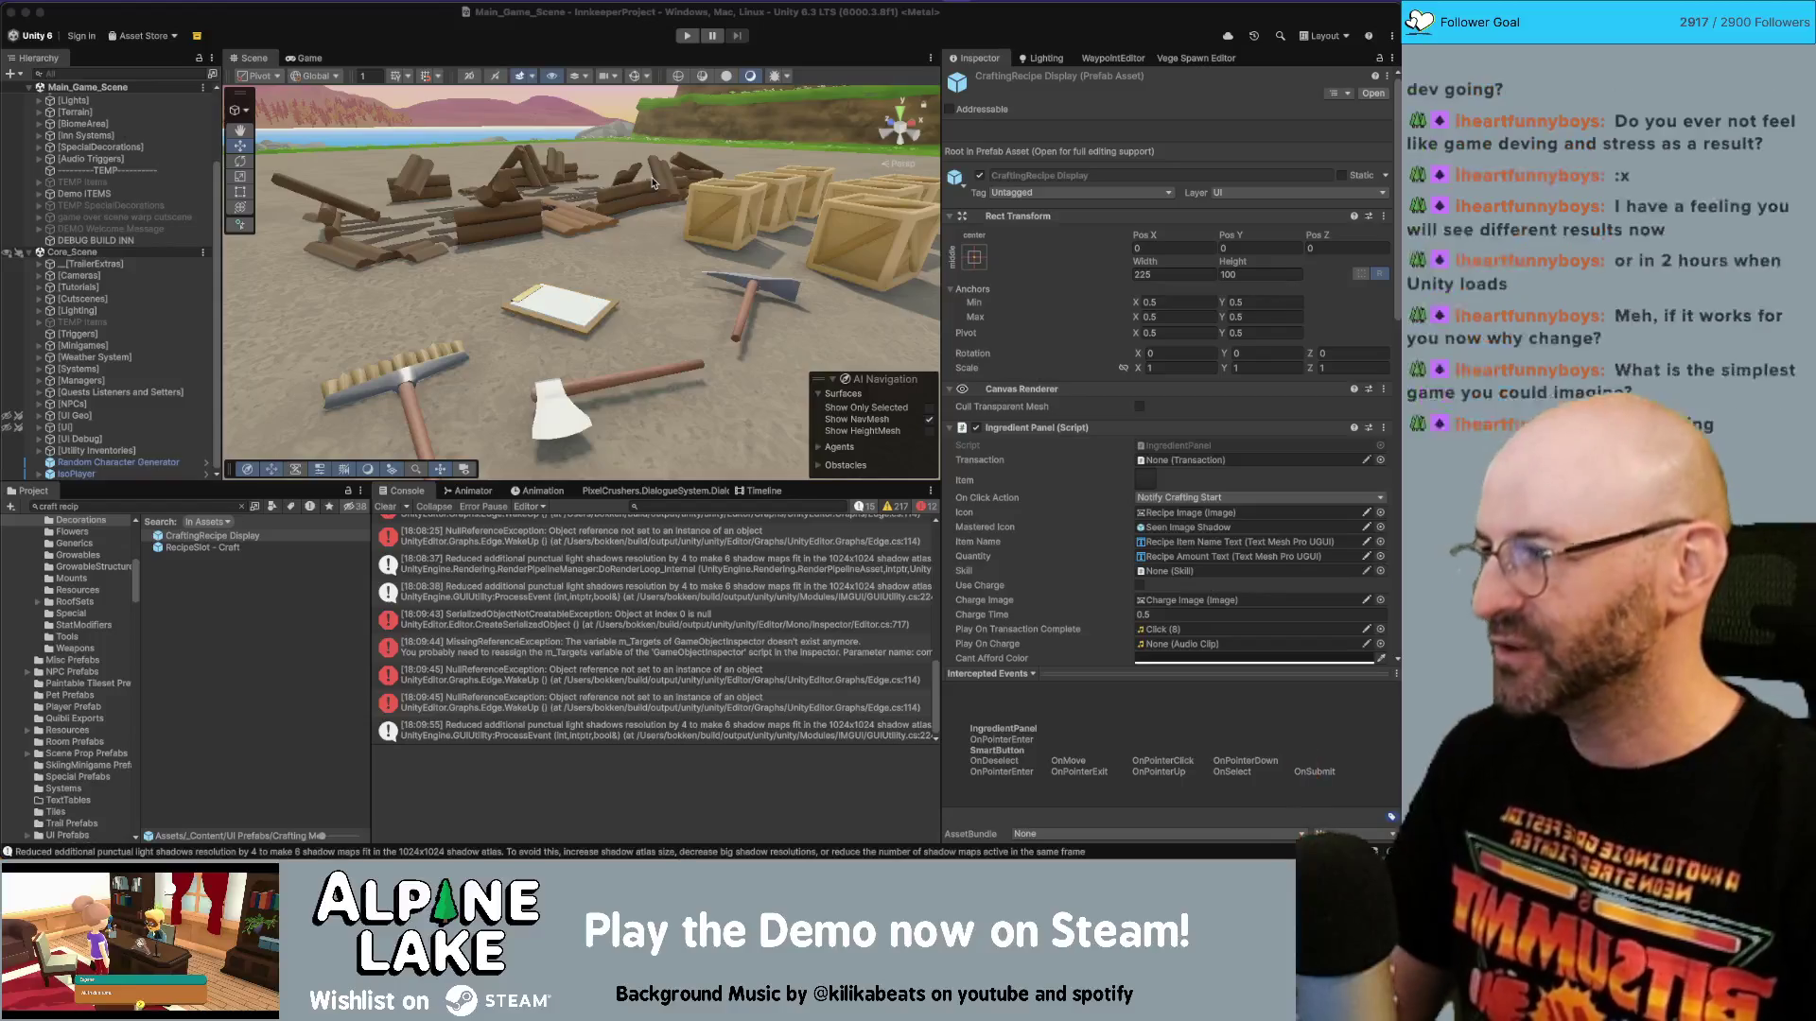
{"action": "left_click", "coordinate": [686, 37]}
Enter play mode so the village runs at Summer, Mon 8th Year 1, 06:05 am.
{"action": "left_click", "coordinate": [687, 37]}
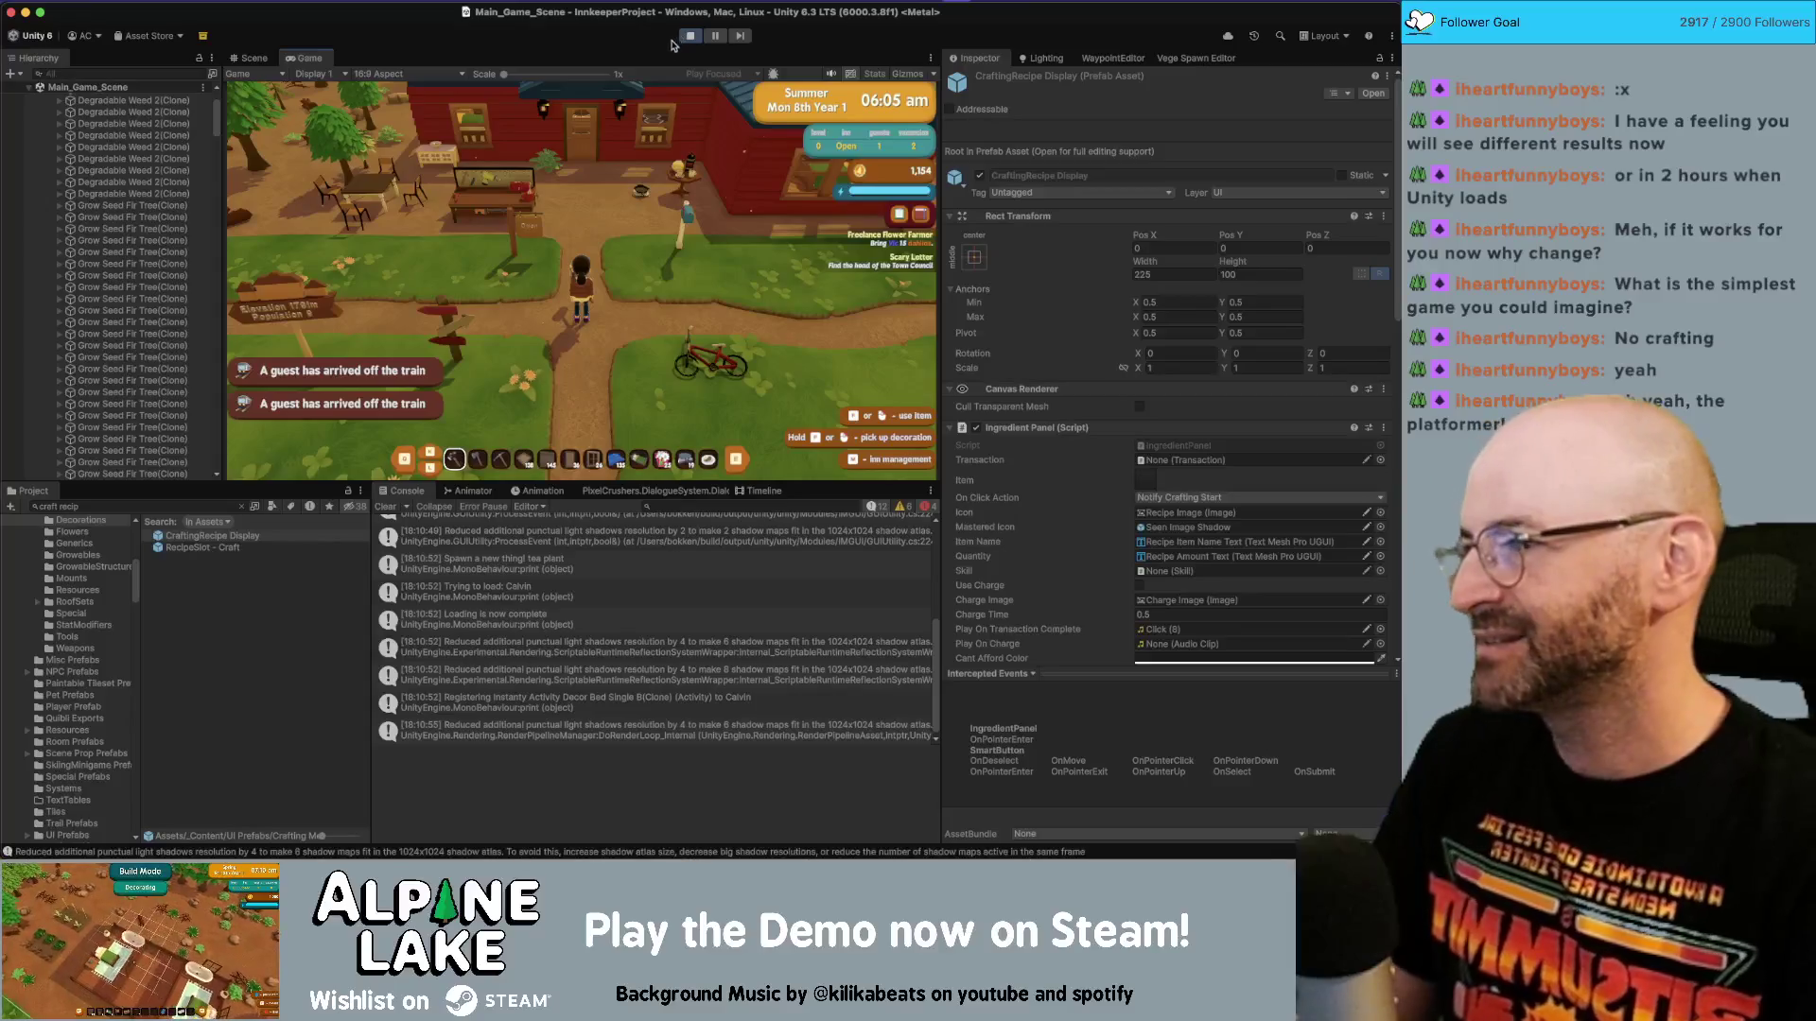
At the workbench's Decoration Recipes, craft an arcade cabinet, adirondack chair, bat string and cozy double bed.
{"action": "key", "text": "w"}
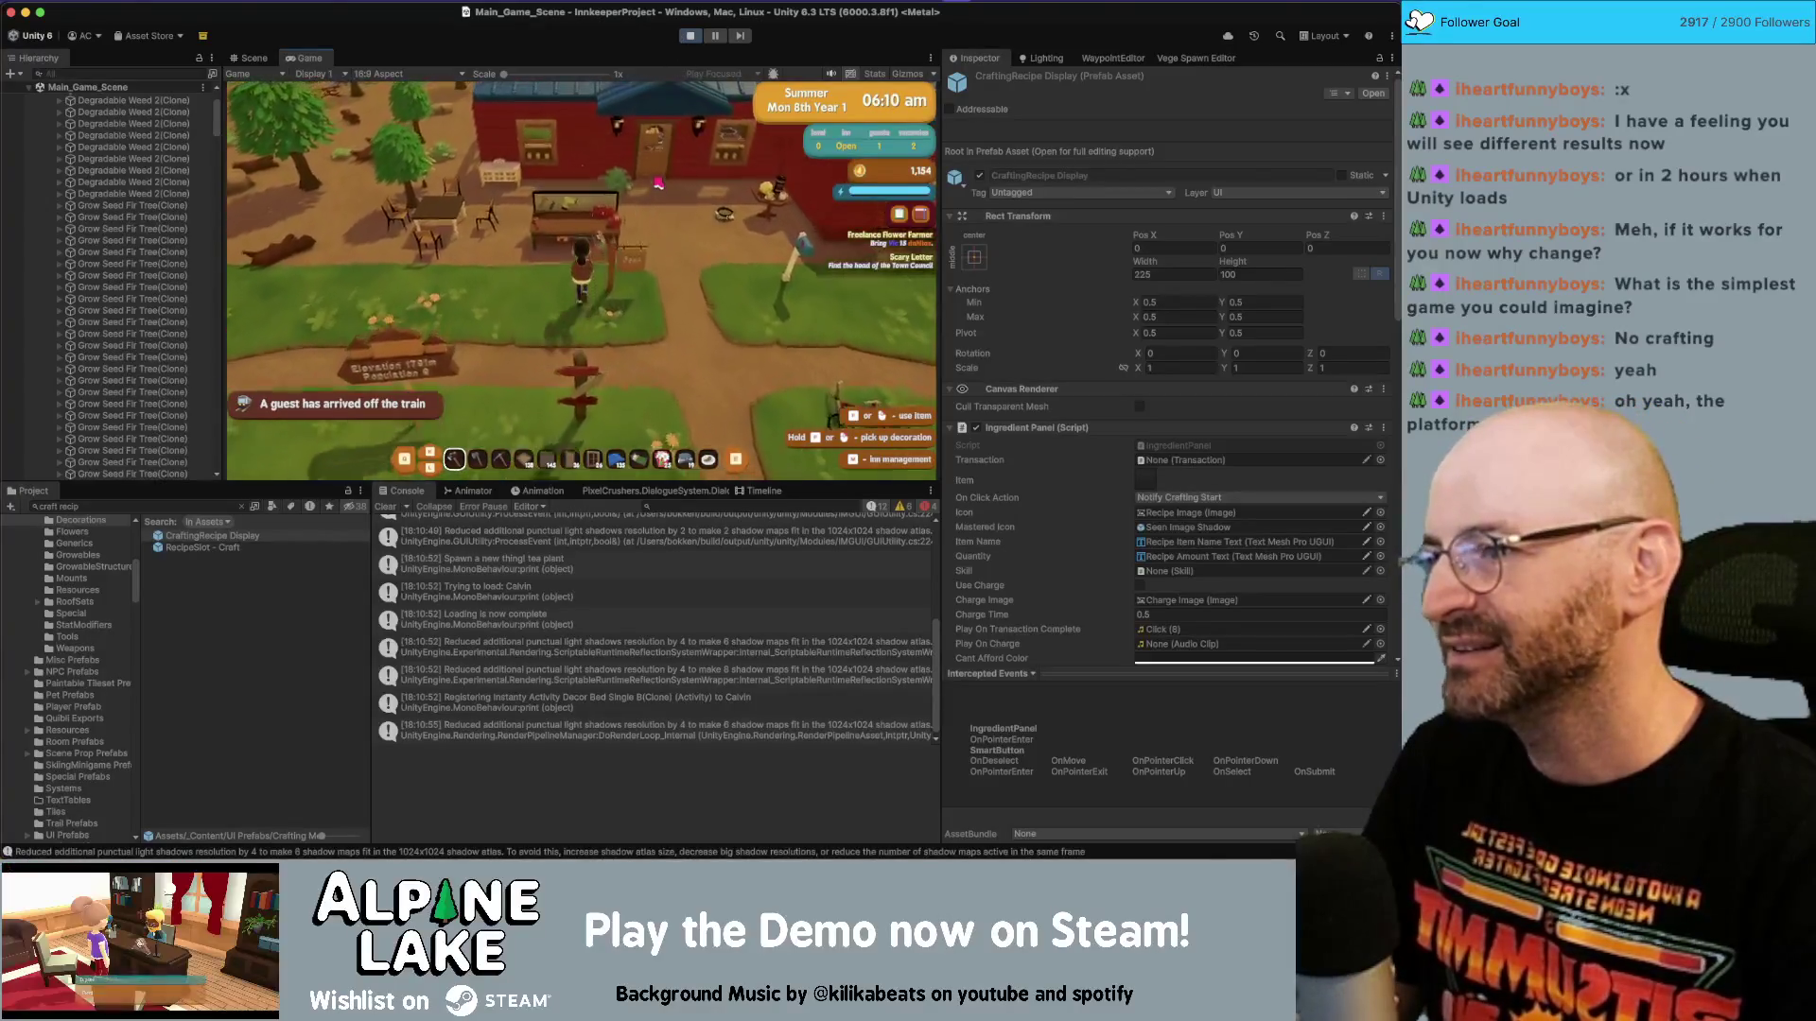
{"action": "key", "text": "e"}
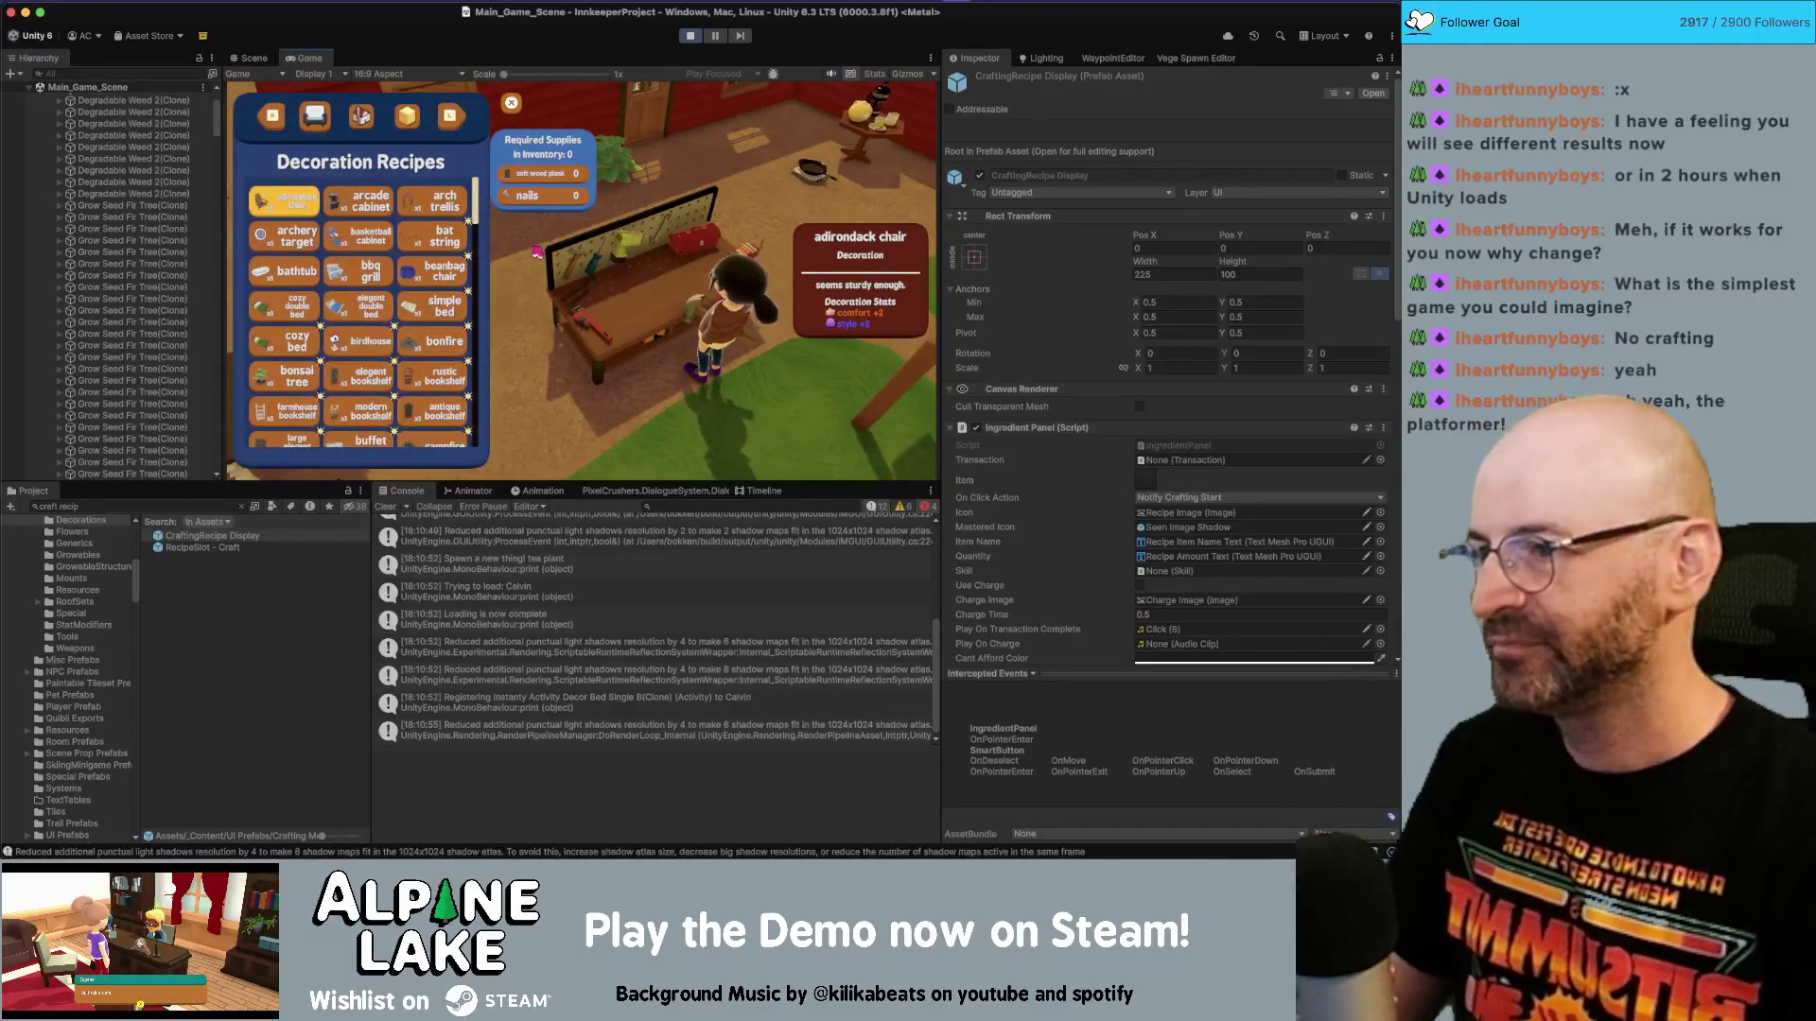
{"action": "left_click", "coordinate": [407, 233]}
{"action": "left_click", "coordinate": [359, 200]}
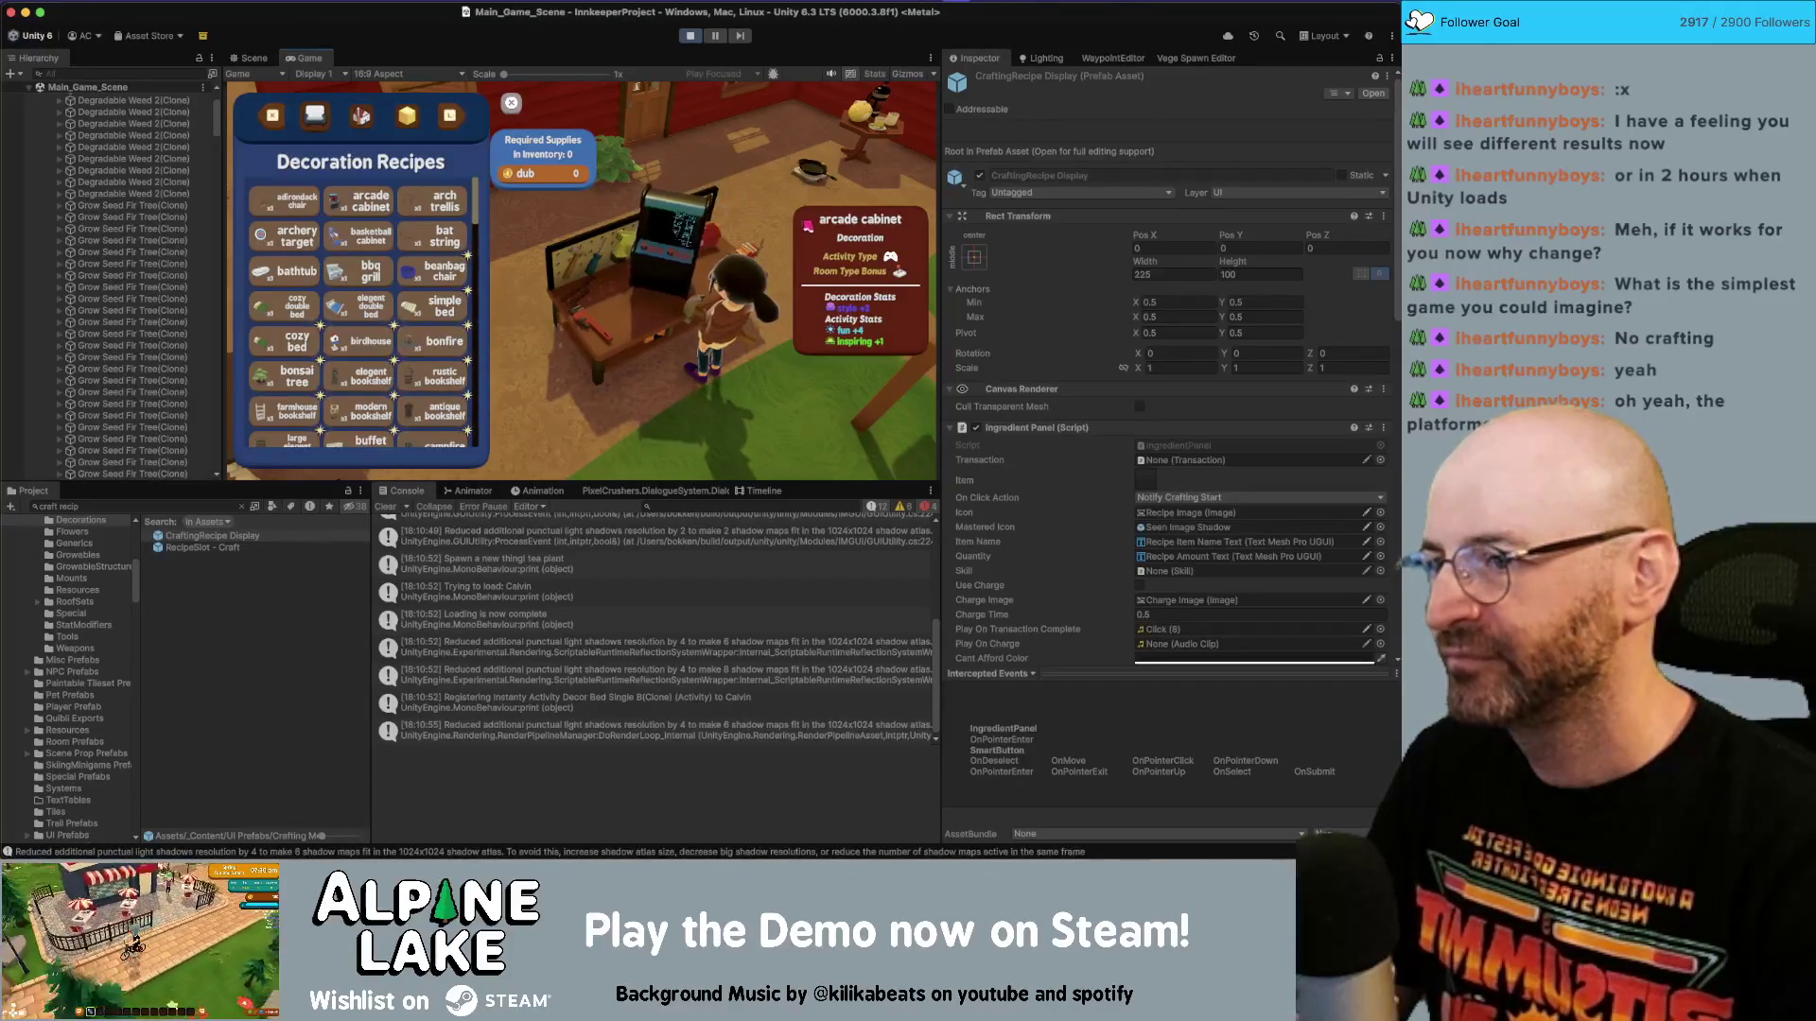
{"action": "left_click", "coordinate": [277, 209]}
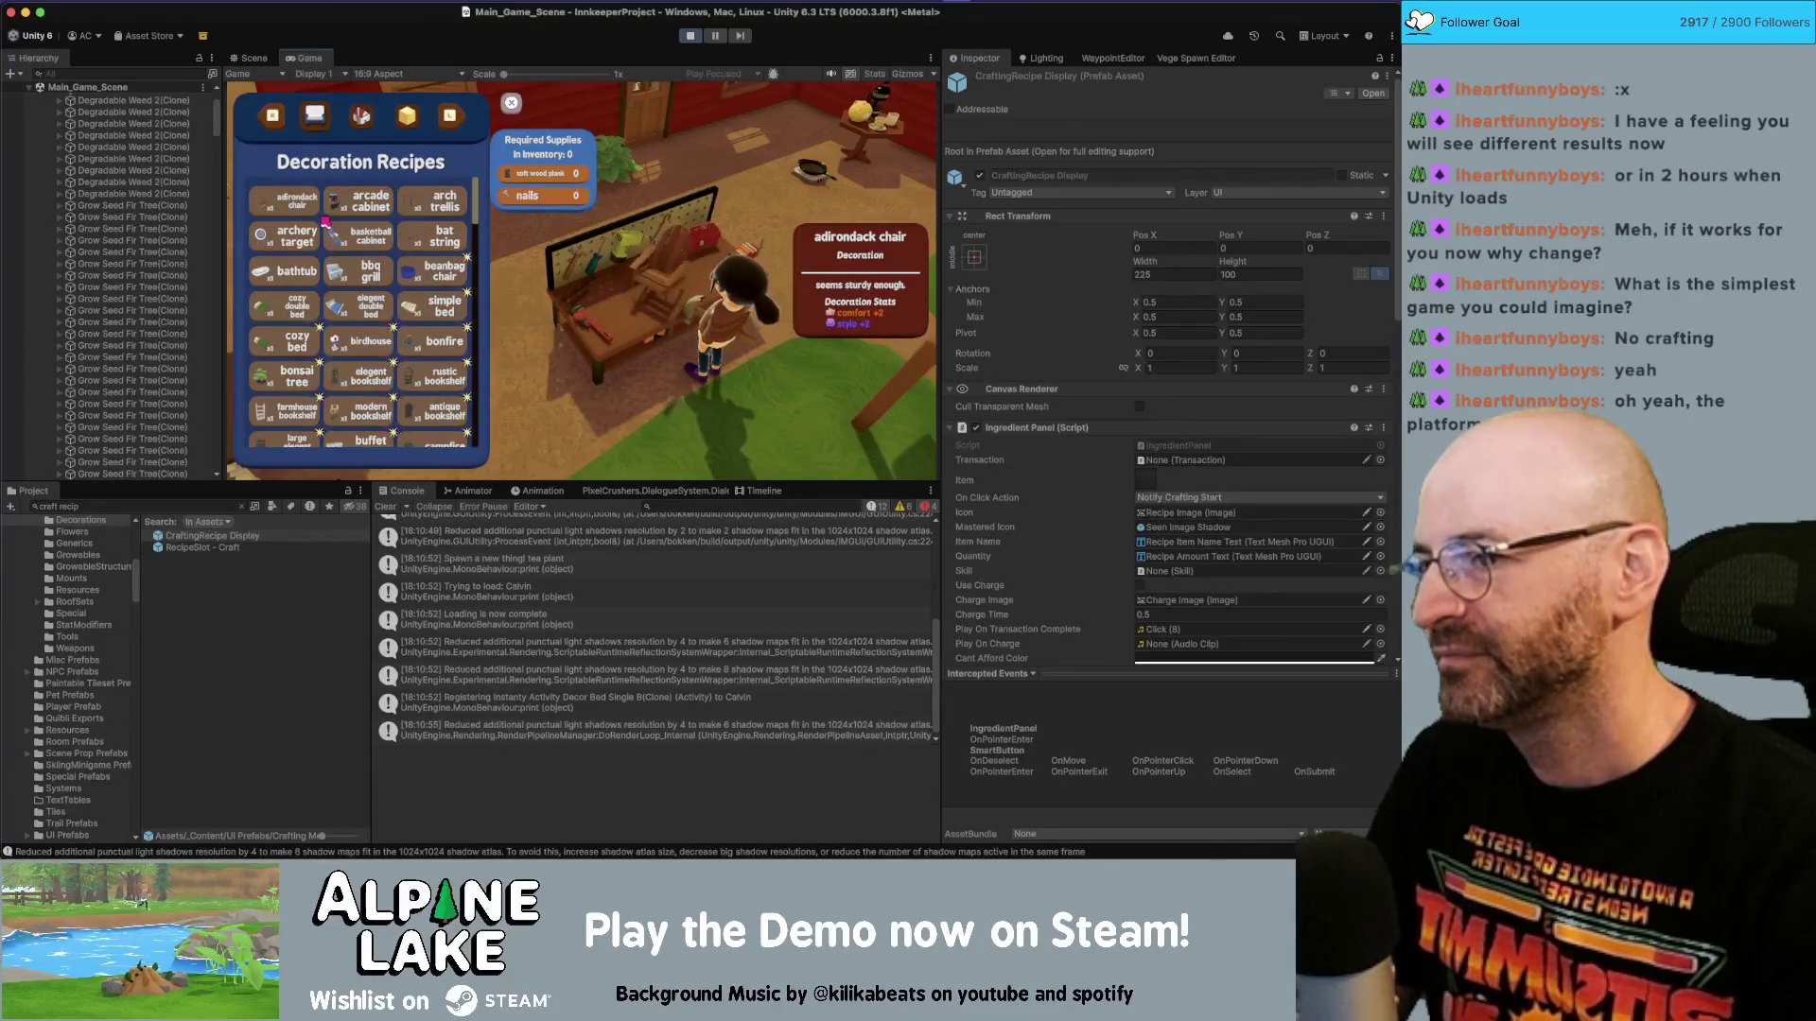
{"action": "left_click", "coordinate": [433, 231]}
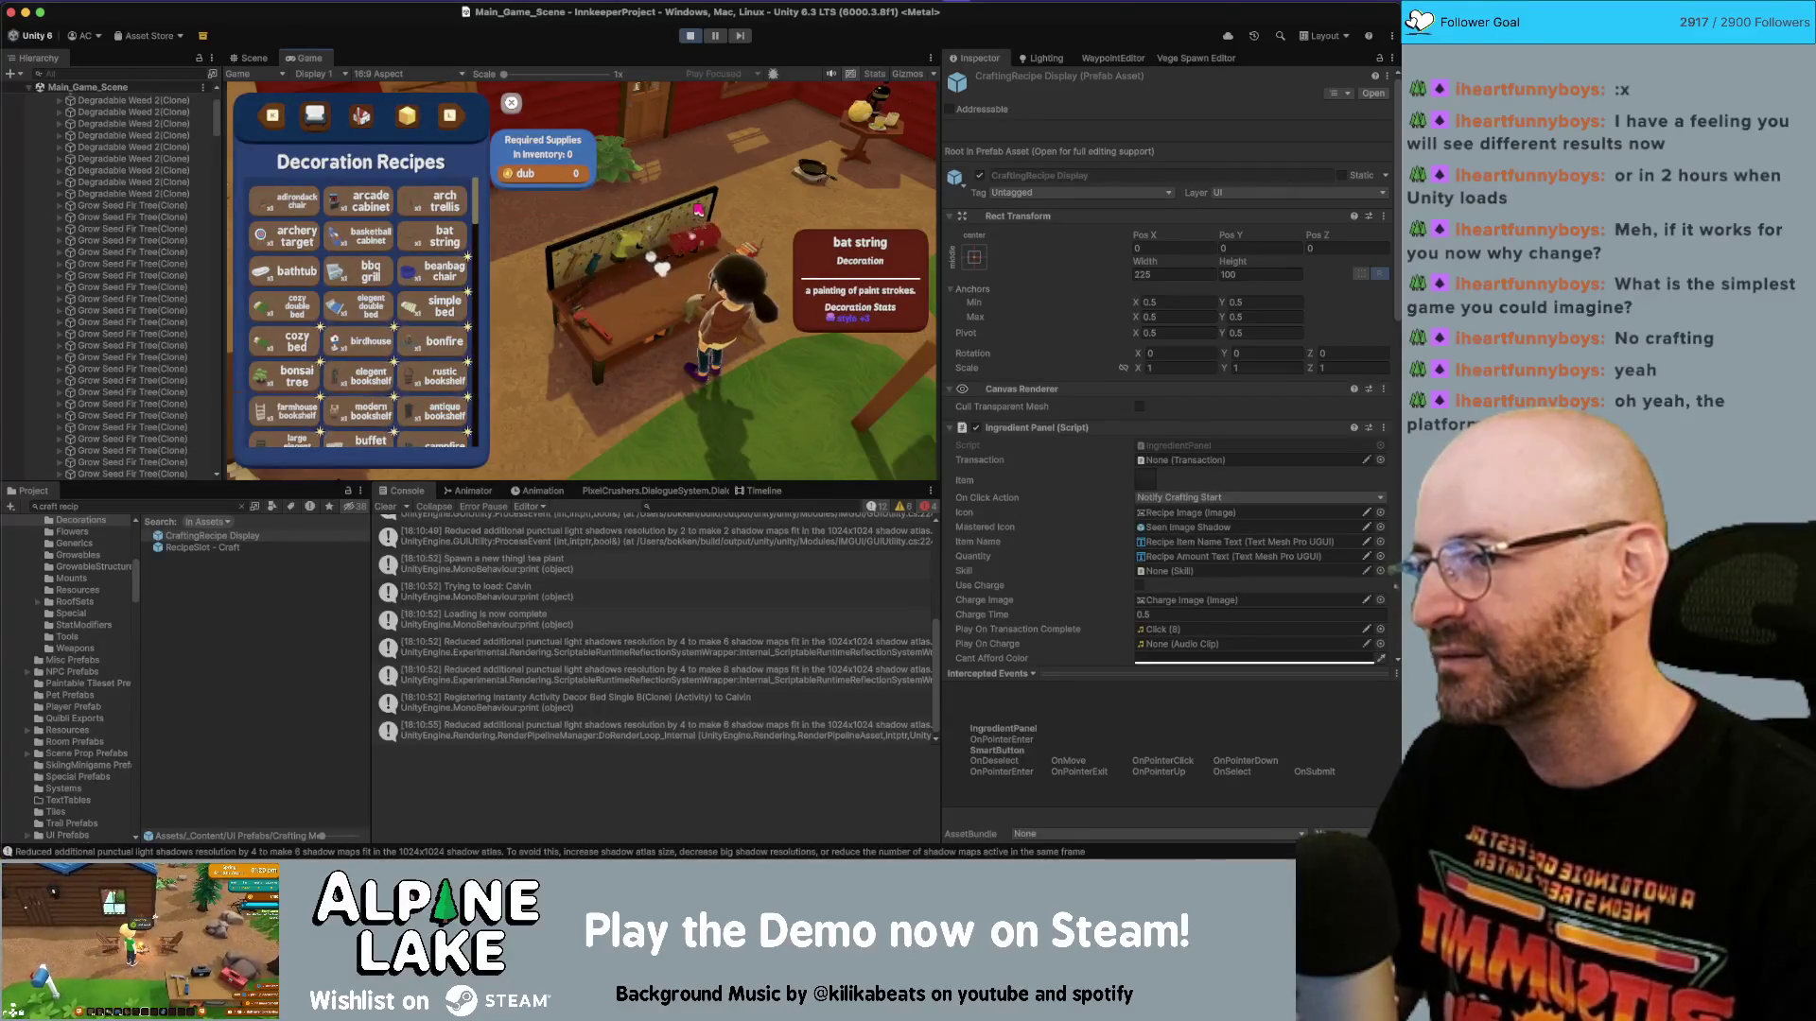
{"action": "left_click", "coordinate": [297, 305]}
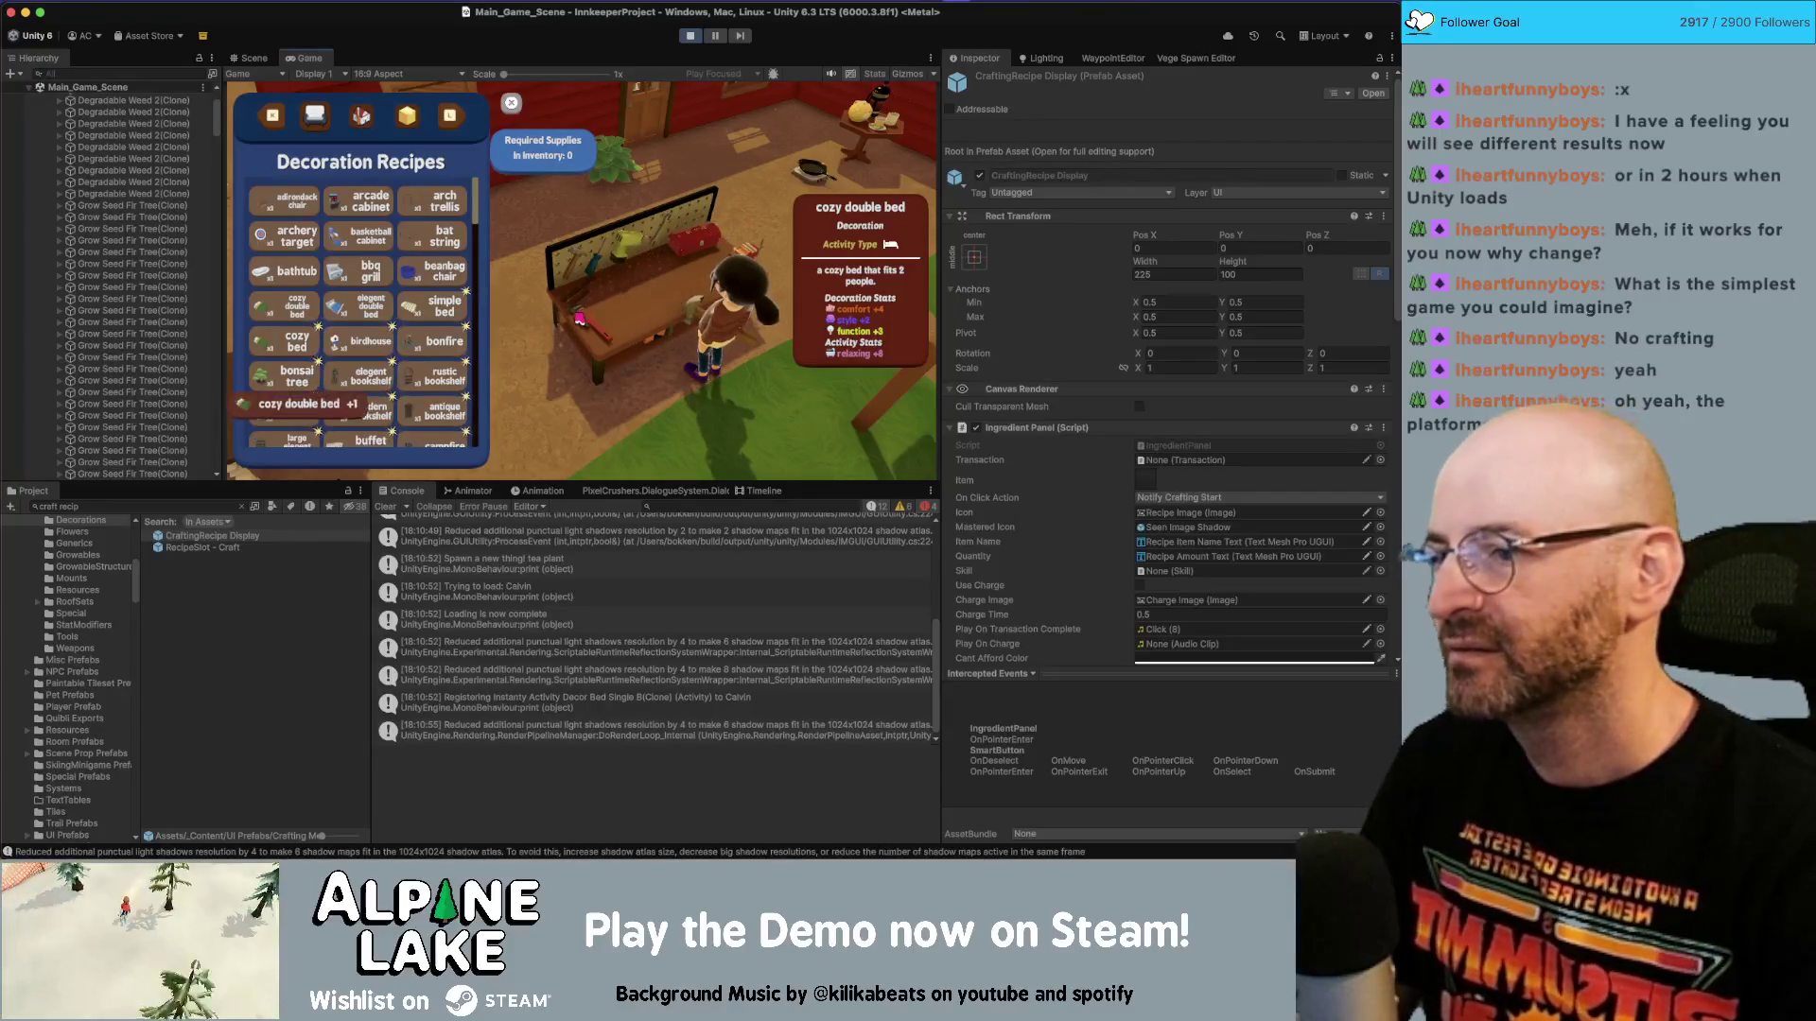
{"action": "key", "text": "Escape"}
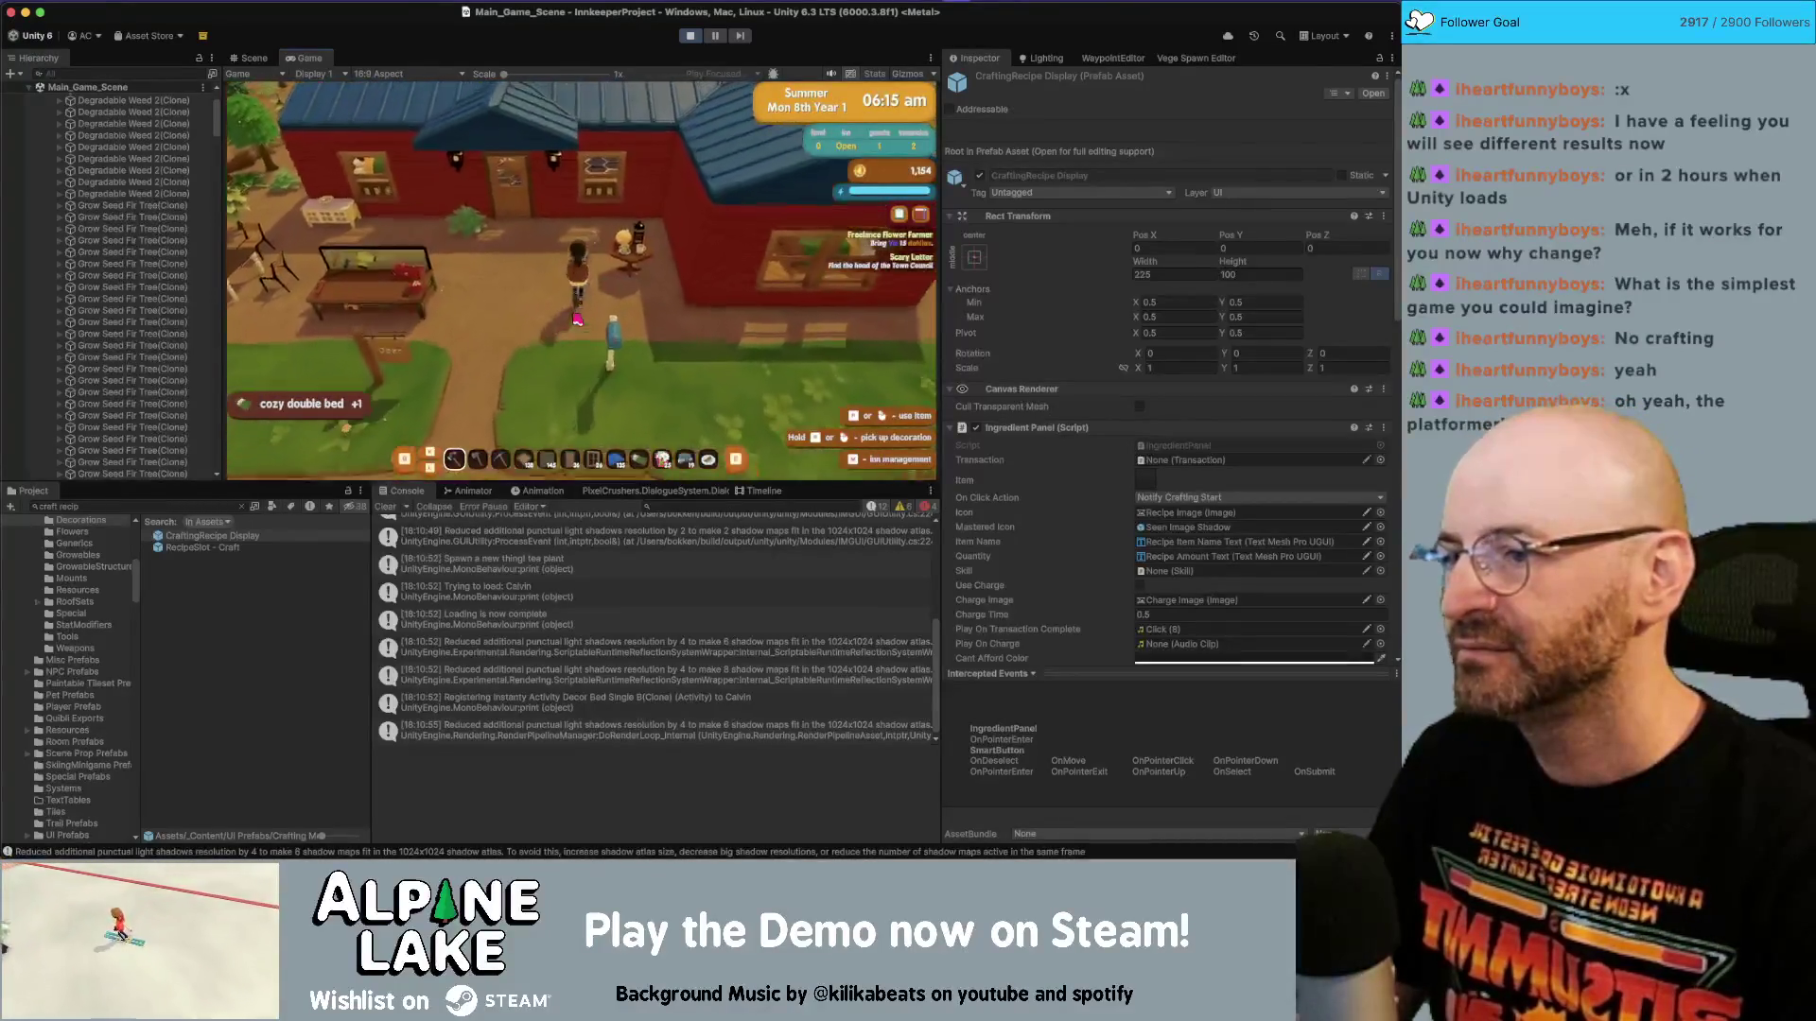
Cook apple pie, scrambled eggs and blueberry bacon pancakes from the frying pan's Recipes panel.
{"action": "key", "text": "e"}
{"action": "left_click", "coordinate": [452, 305]}
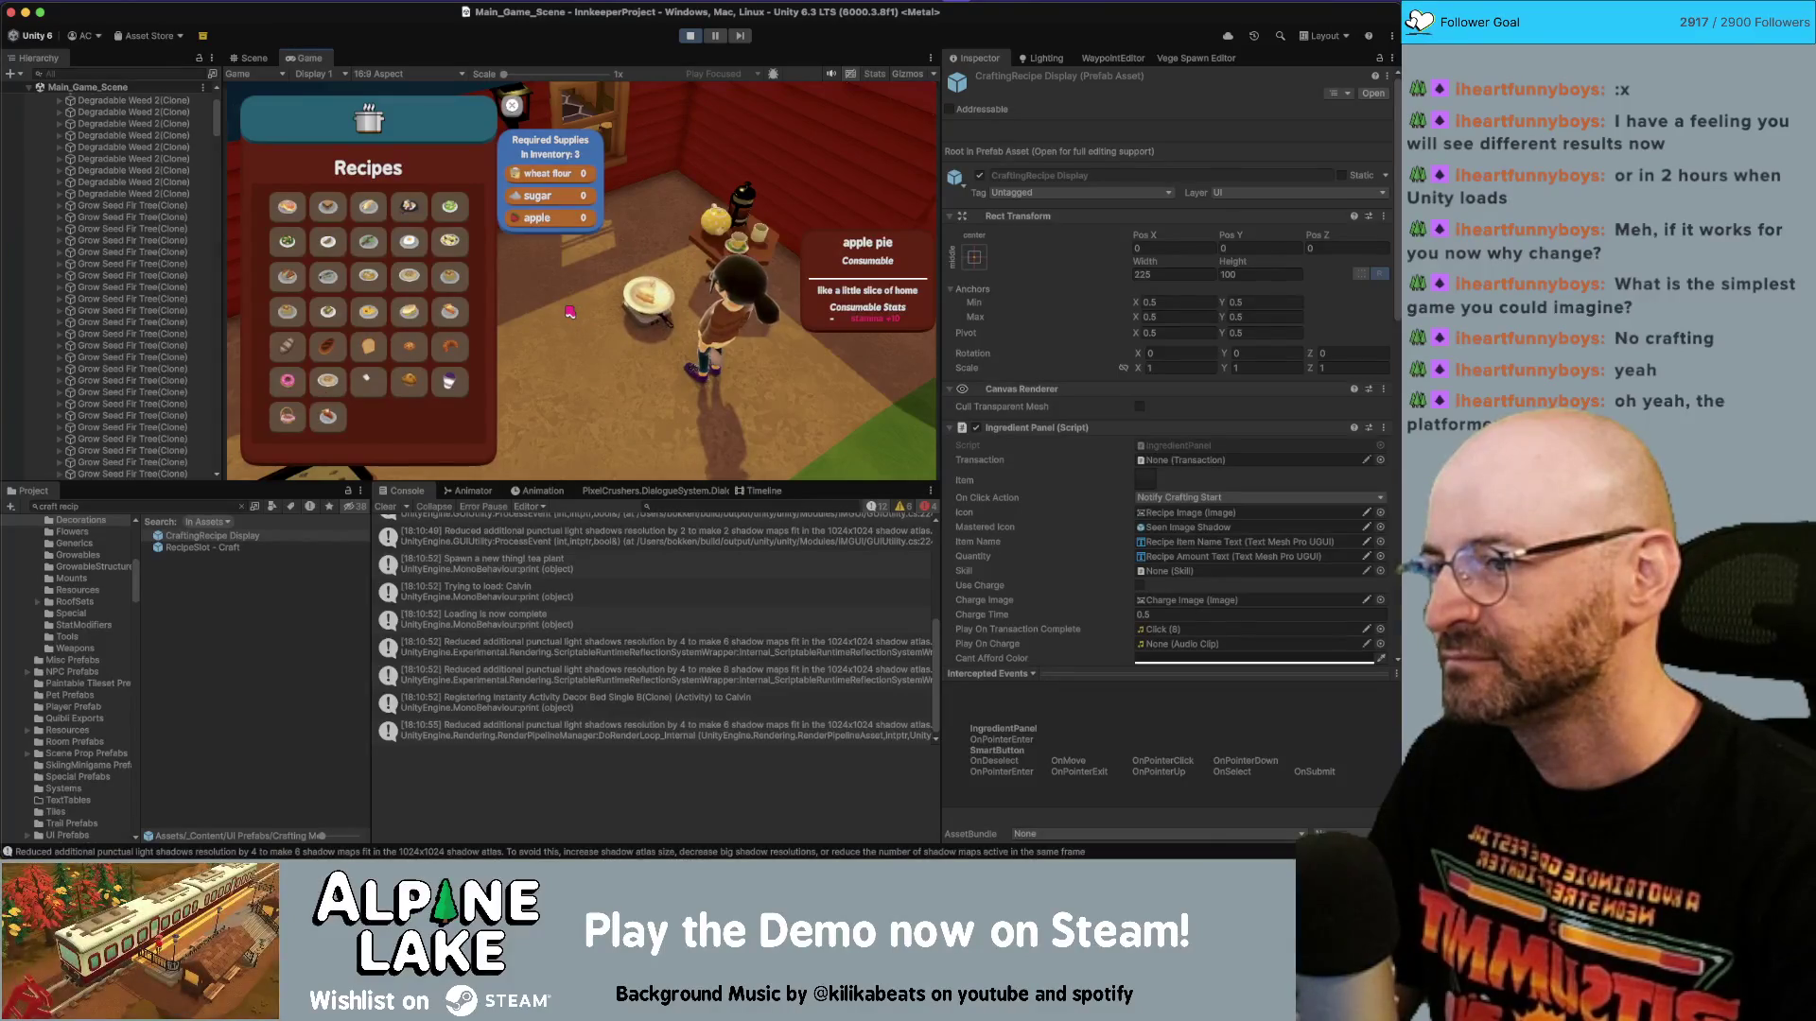
{"action": "left_click", "coordinate": [371, 315]}
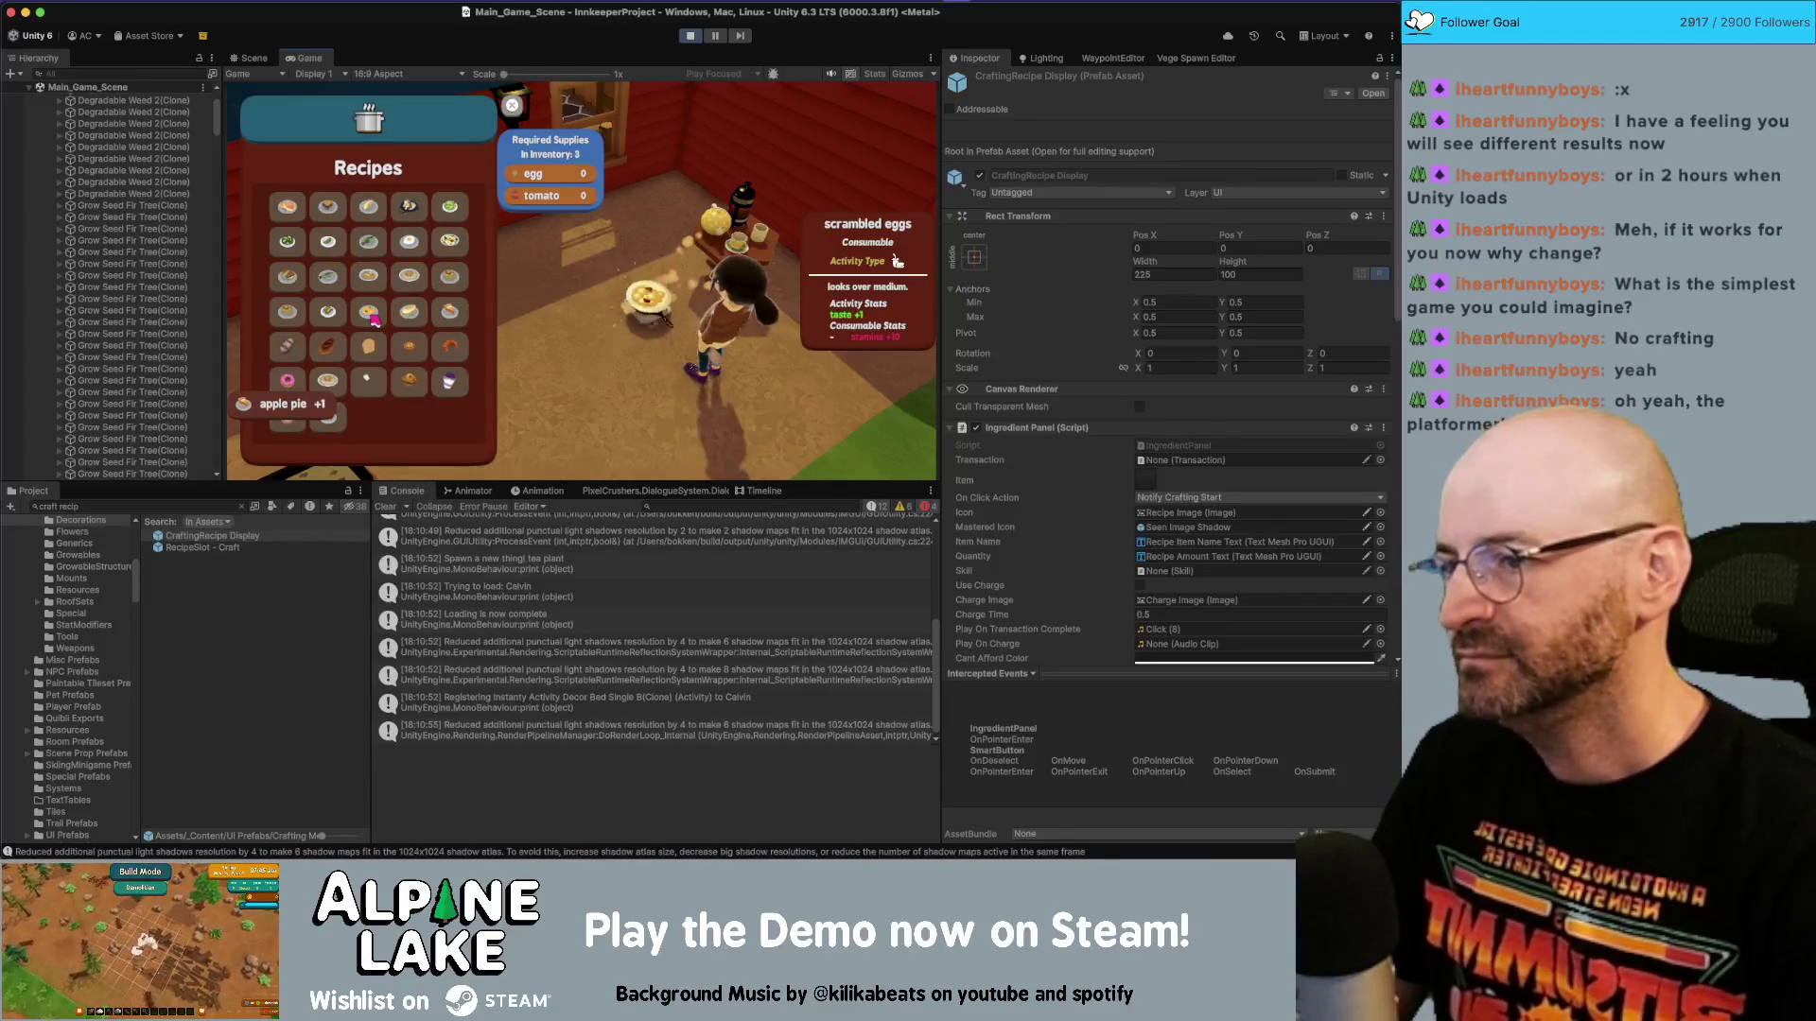
{"action": "left_click", "coordinate": [298, 317]}
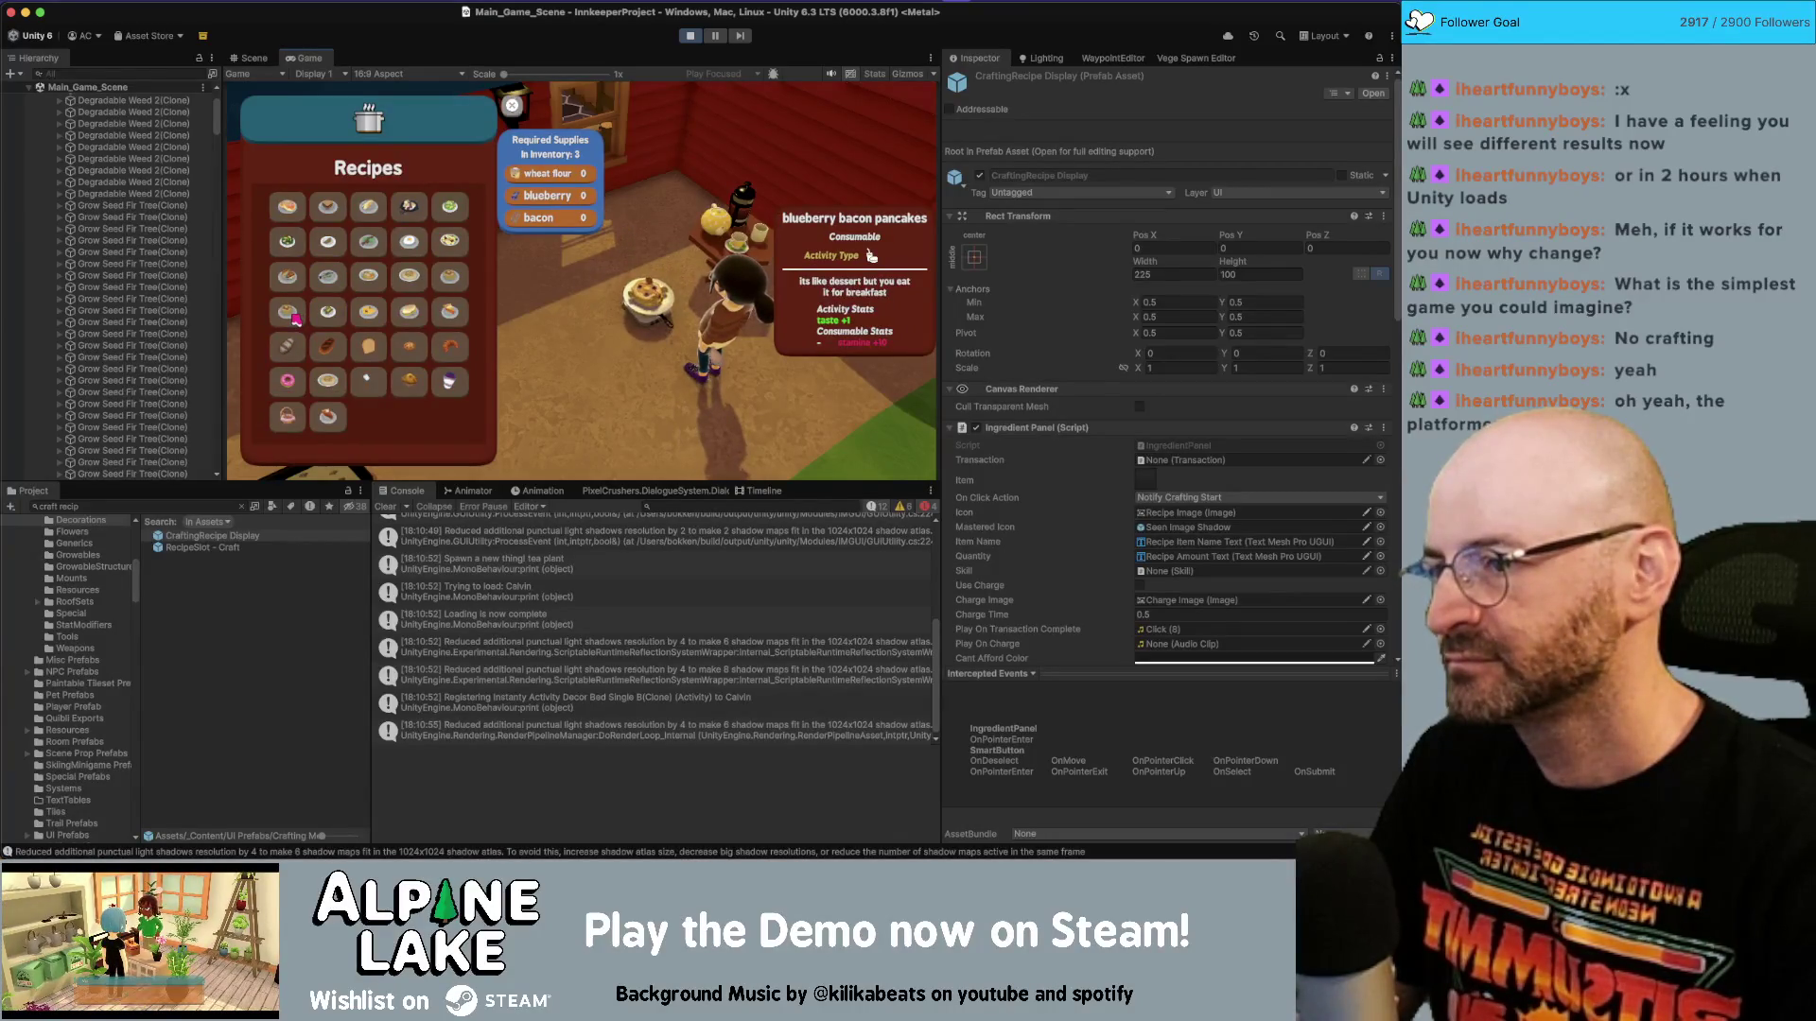
{"action": "key", "text": "Escape"}
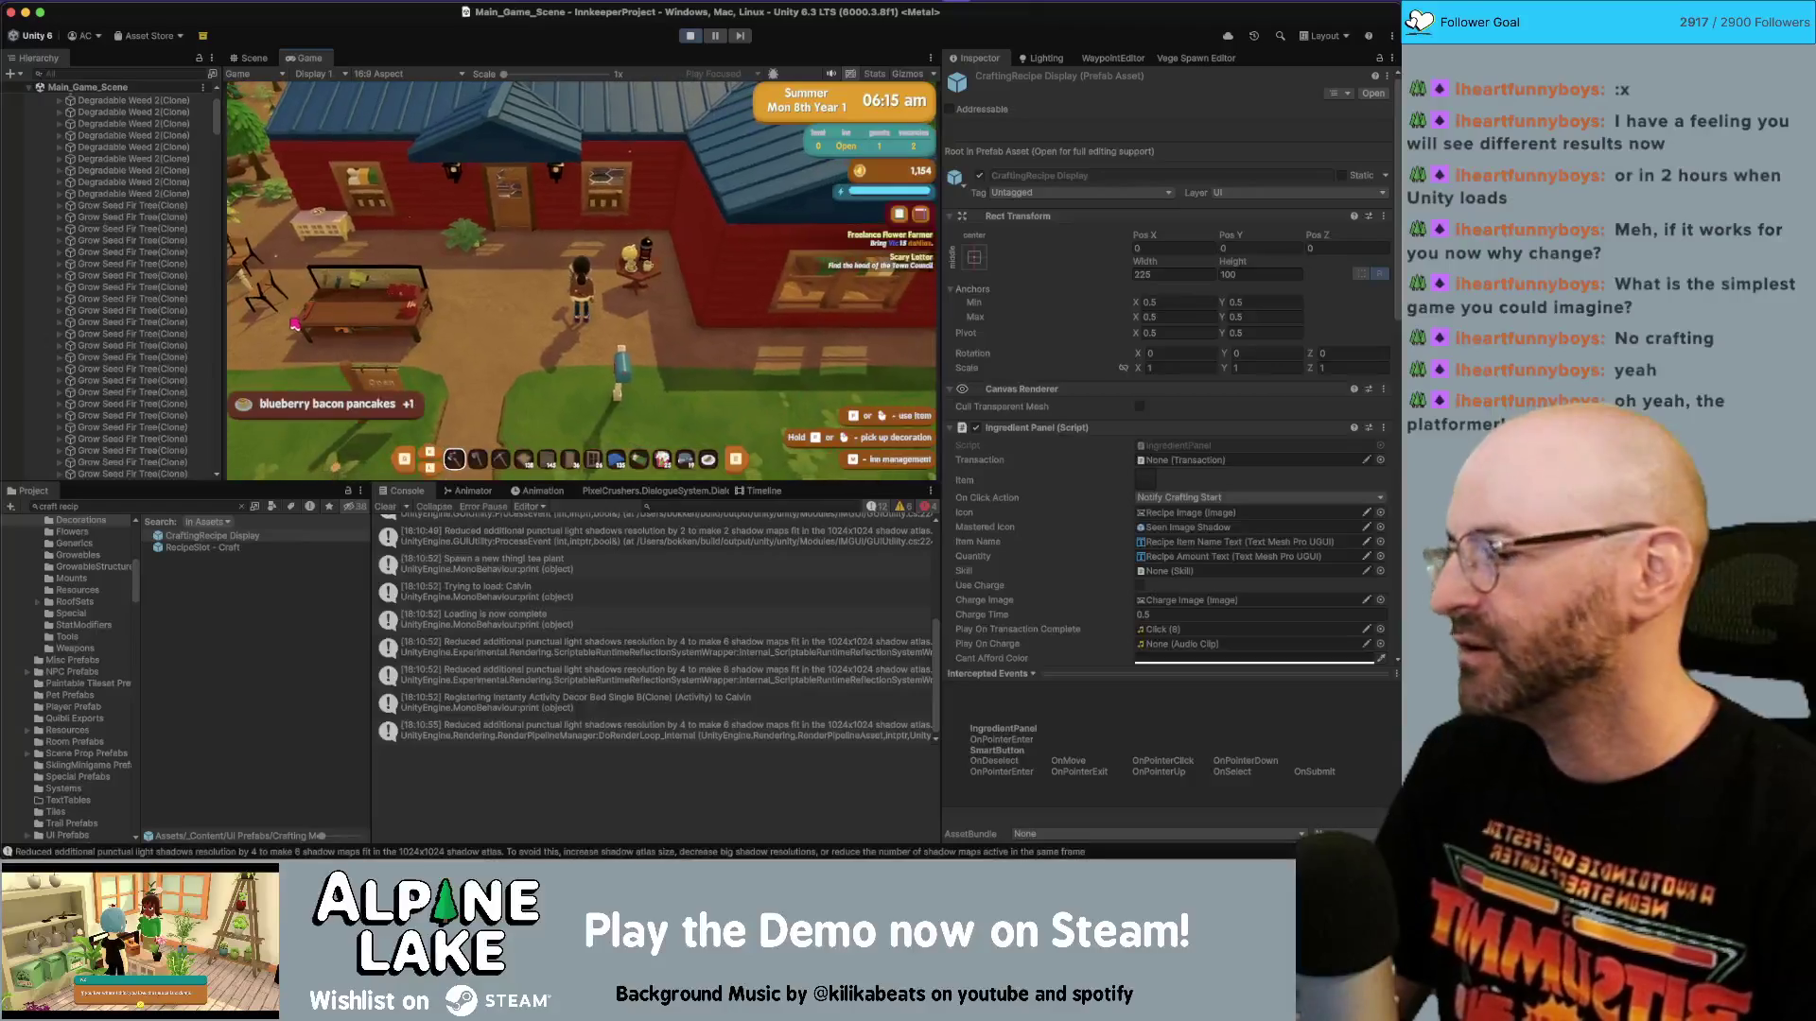
Walk the character past the shop counter and along the crafting table to the sign.
{"action": "key", "text": "s"}
{"action": "key", "text": "a"}
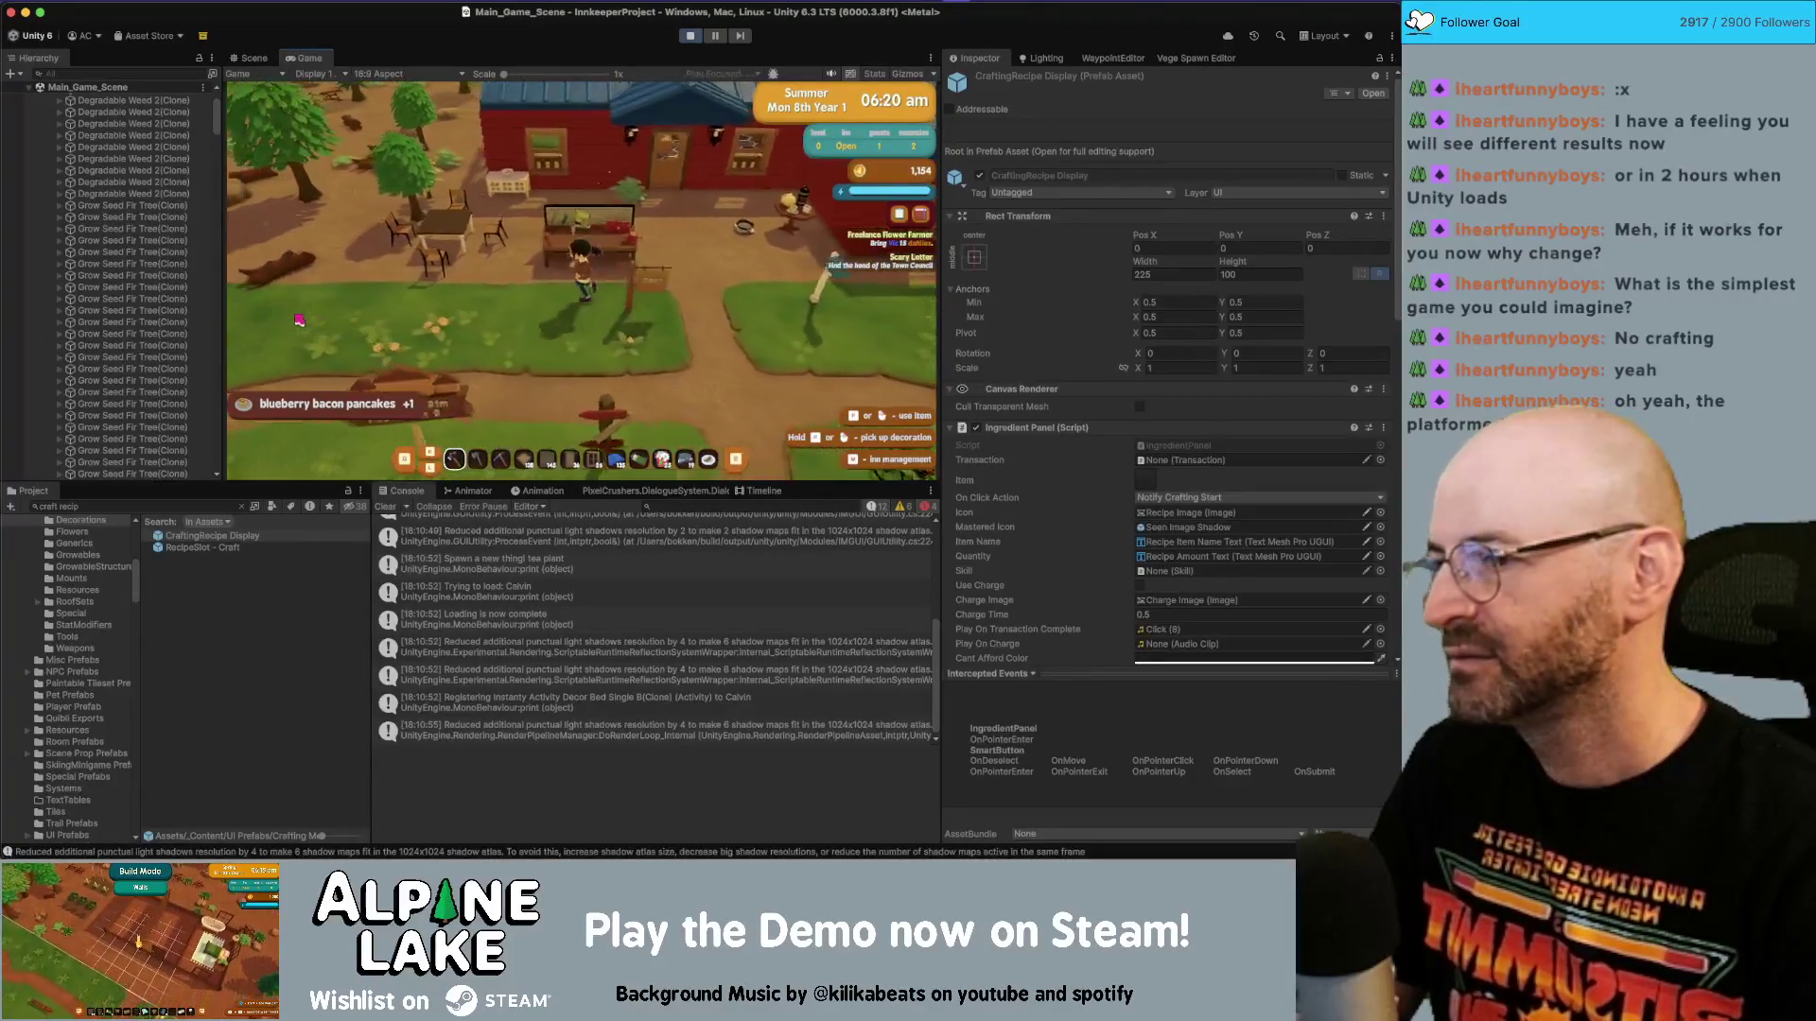
{"action": "key", "text": "w"}
{"action": "key", "text": "d"}
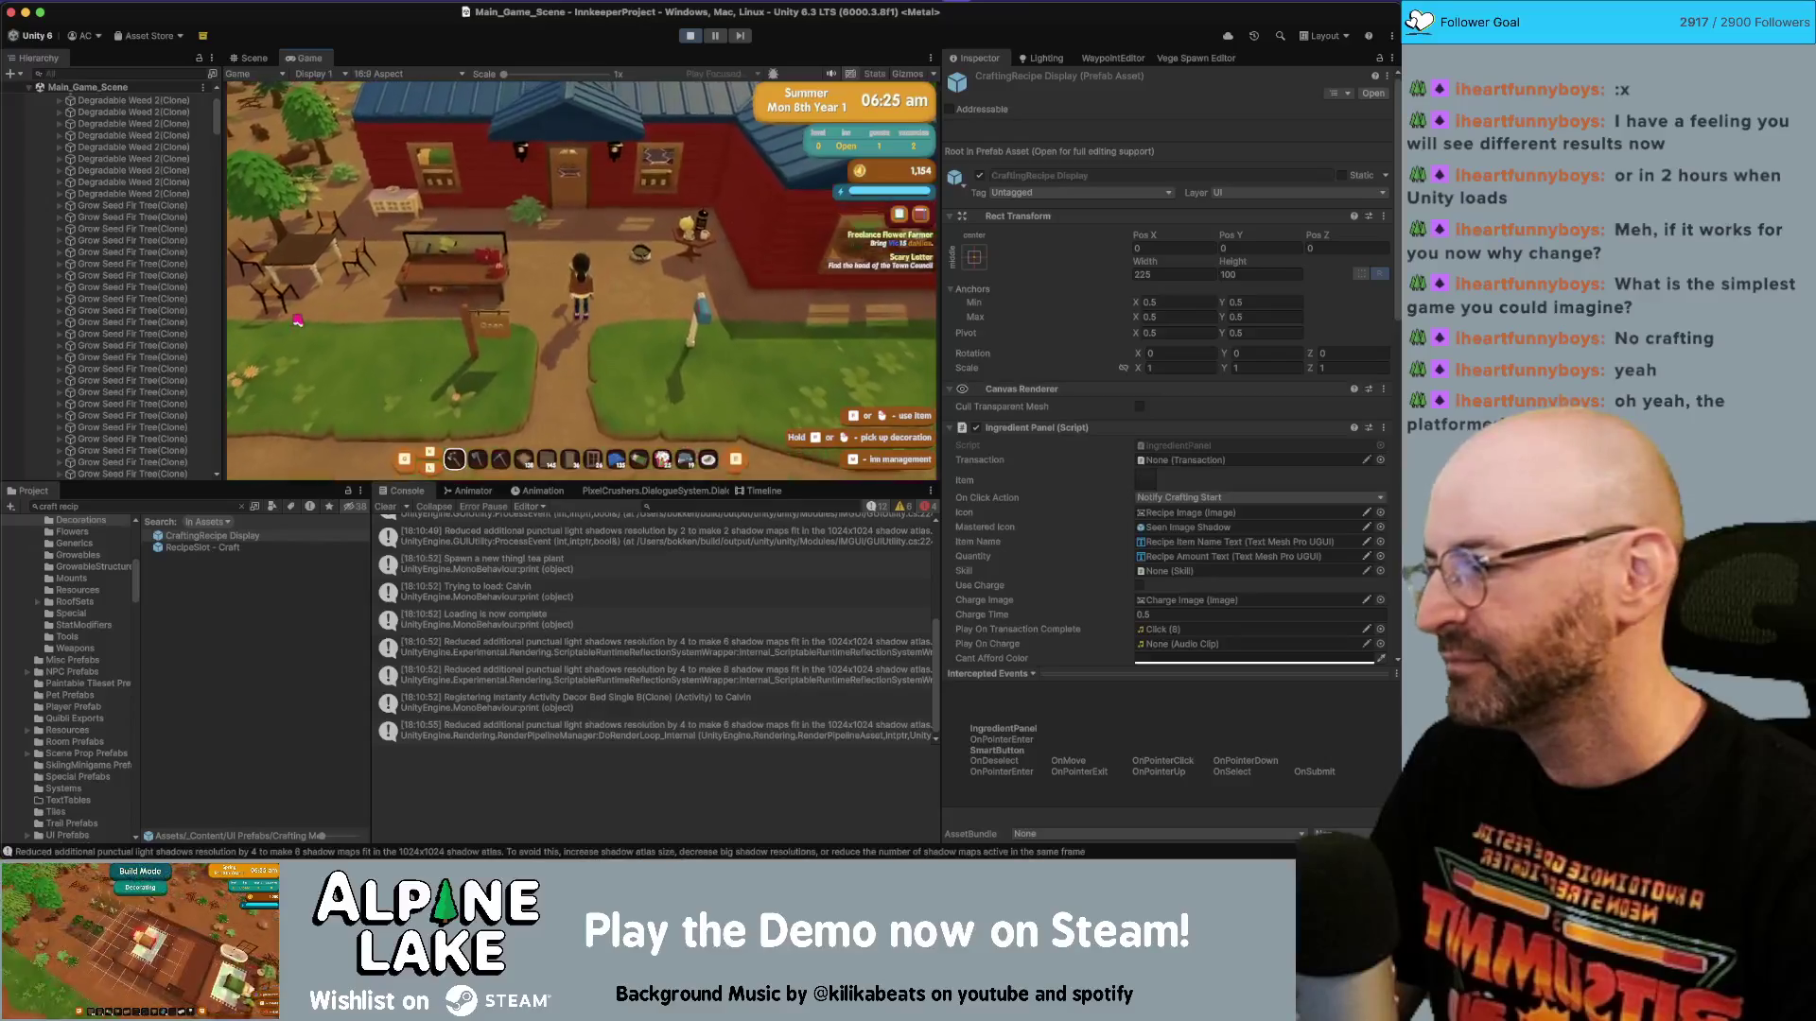
{"action": "key", "text": "a"}
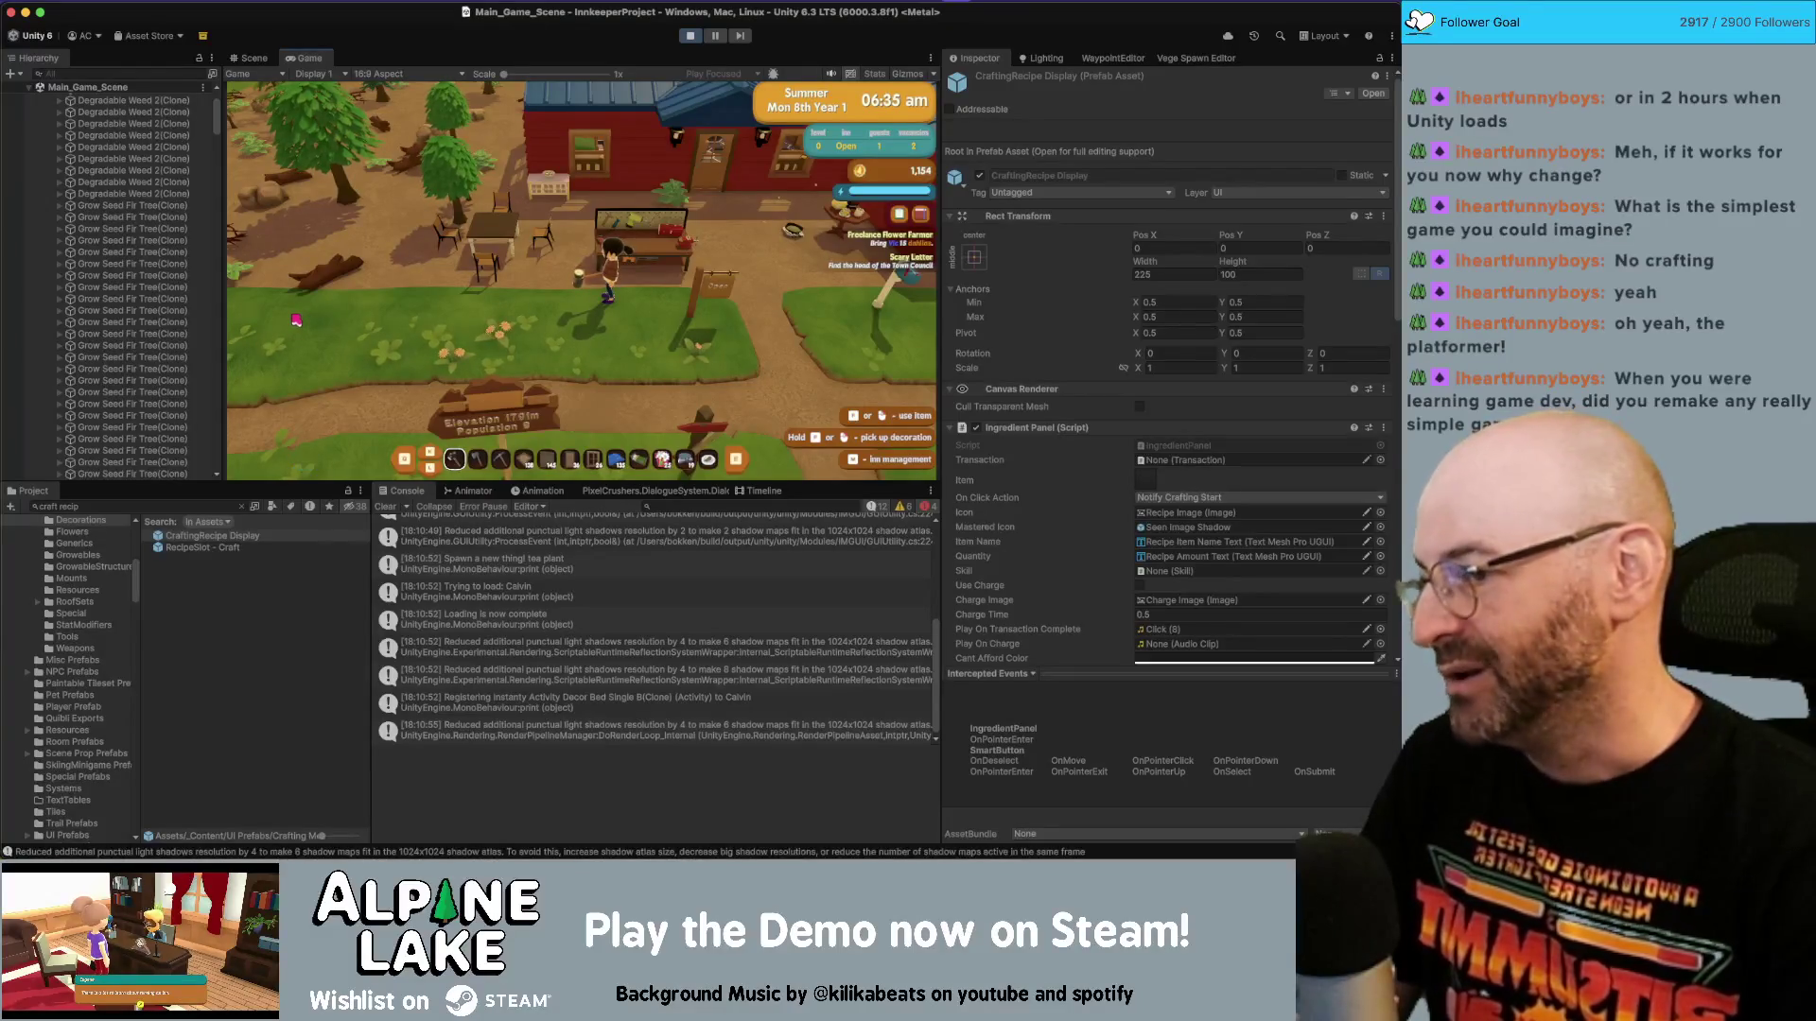
{"action": "key", "text": "w"}
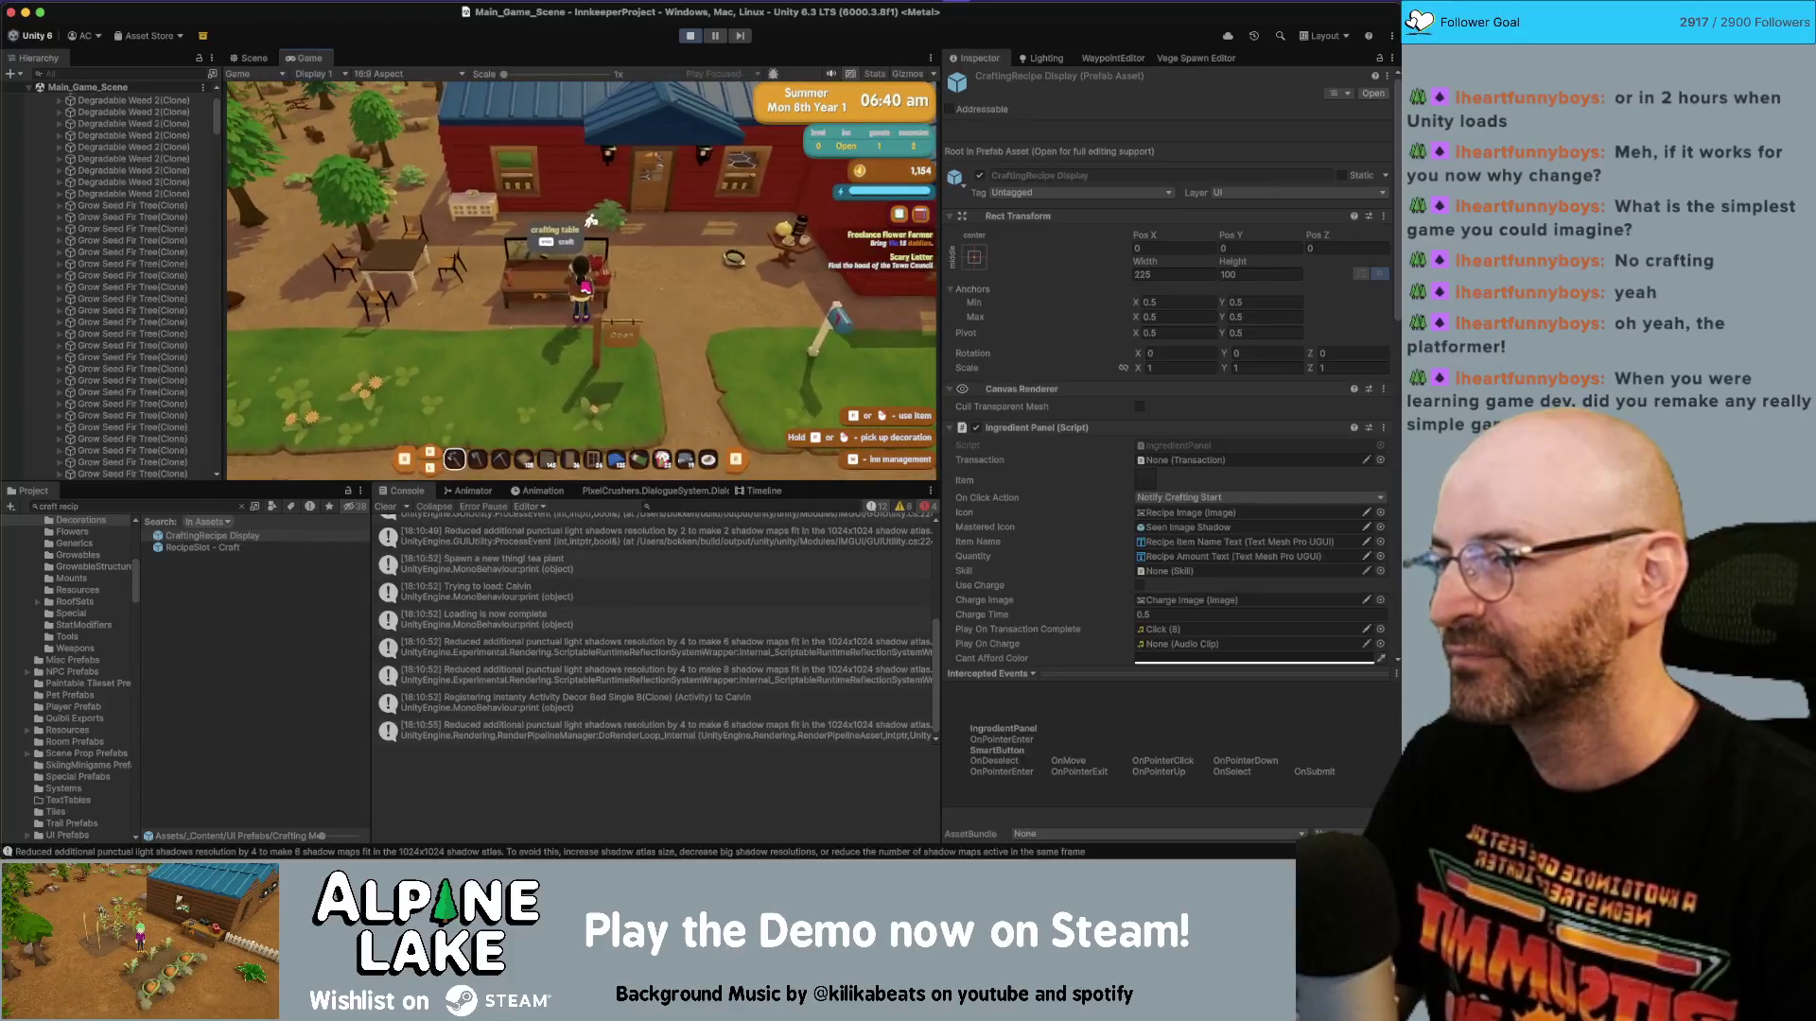
{"action": "key", "text": "a"}
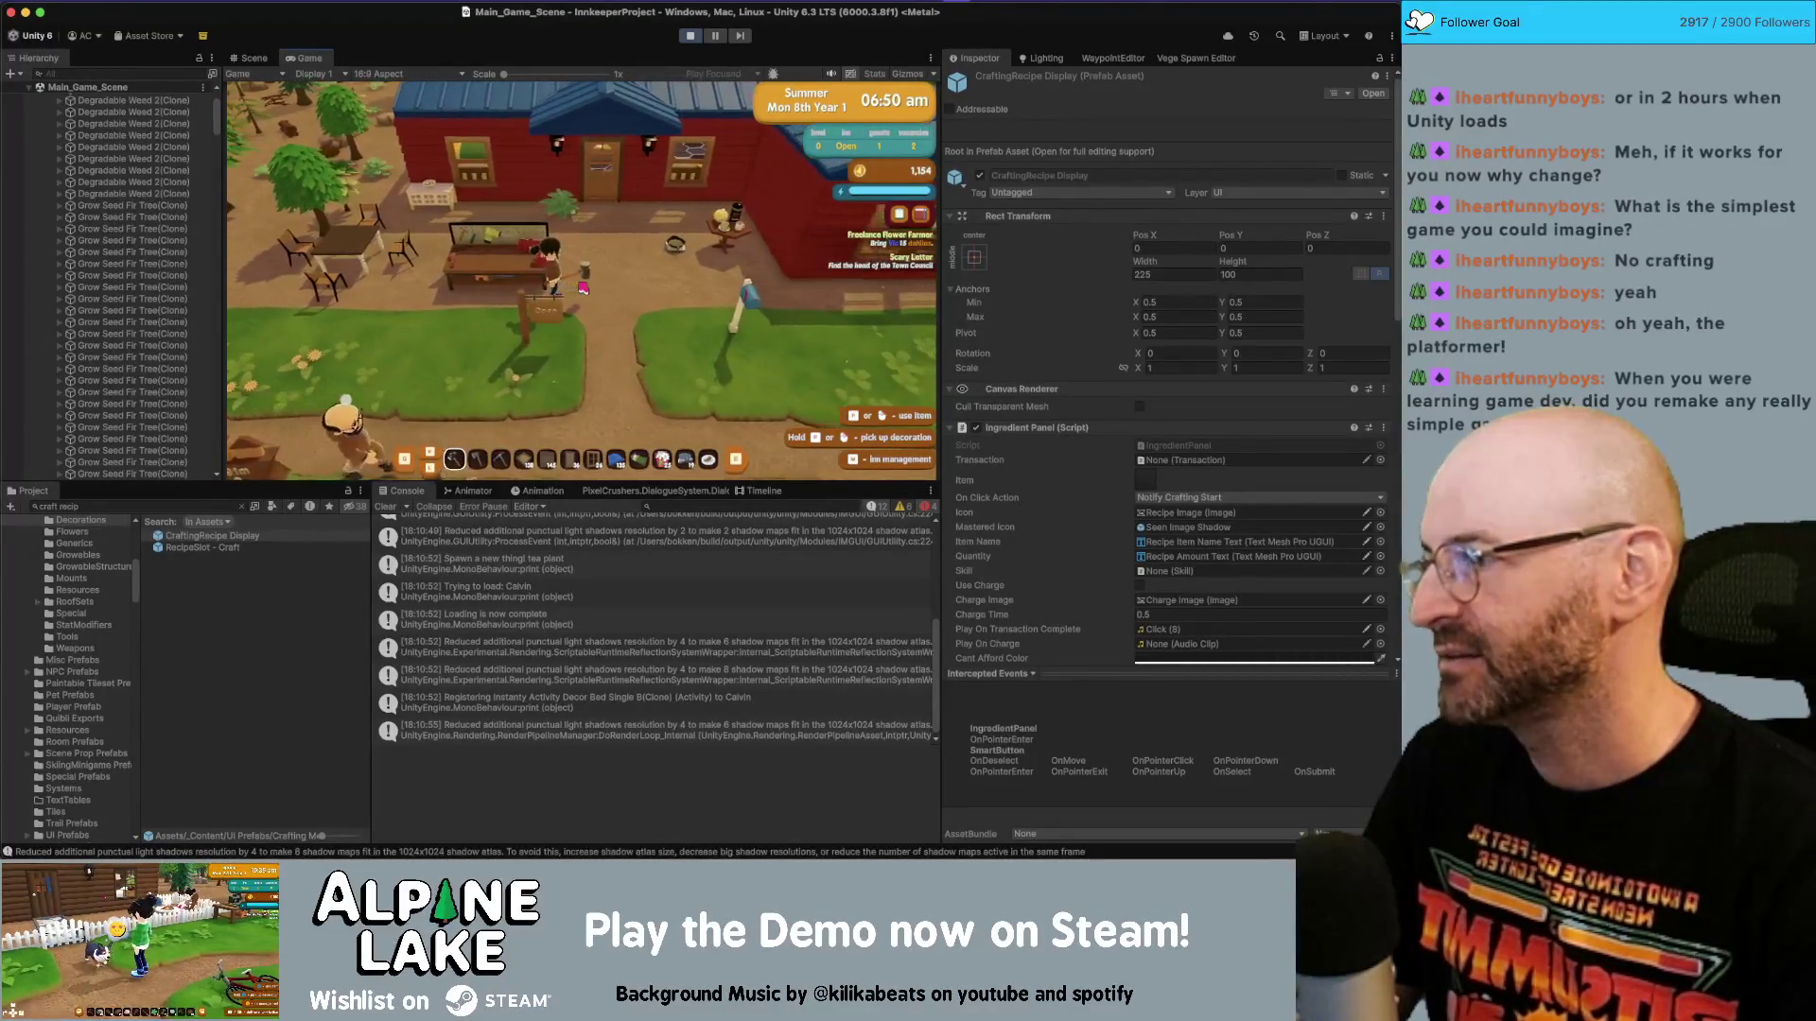
{"action": "key", "text": "a"}
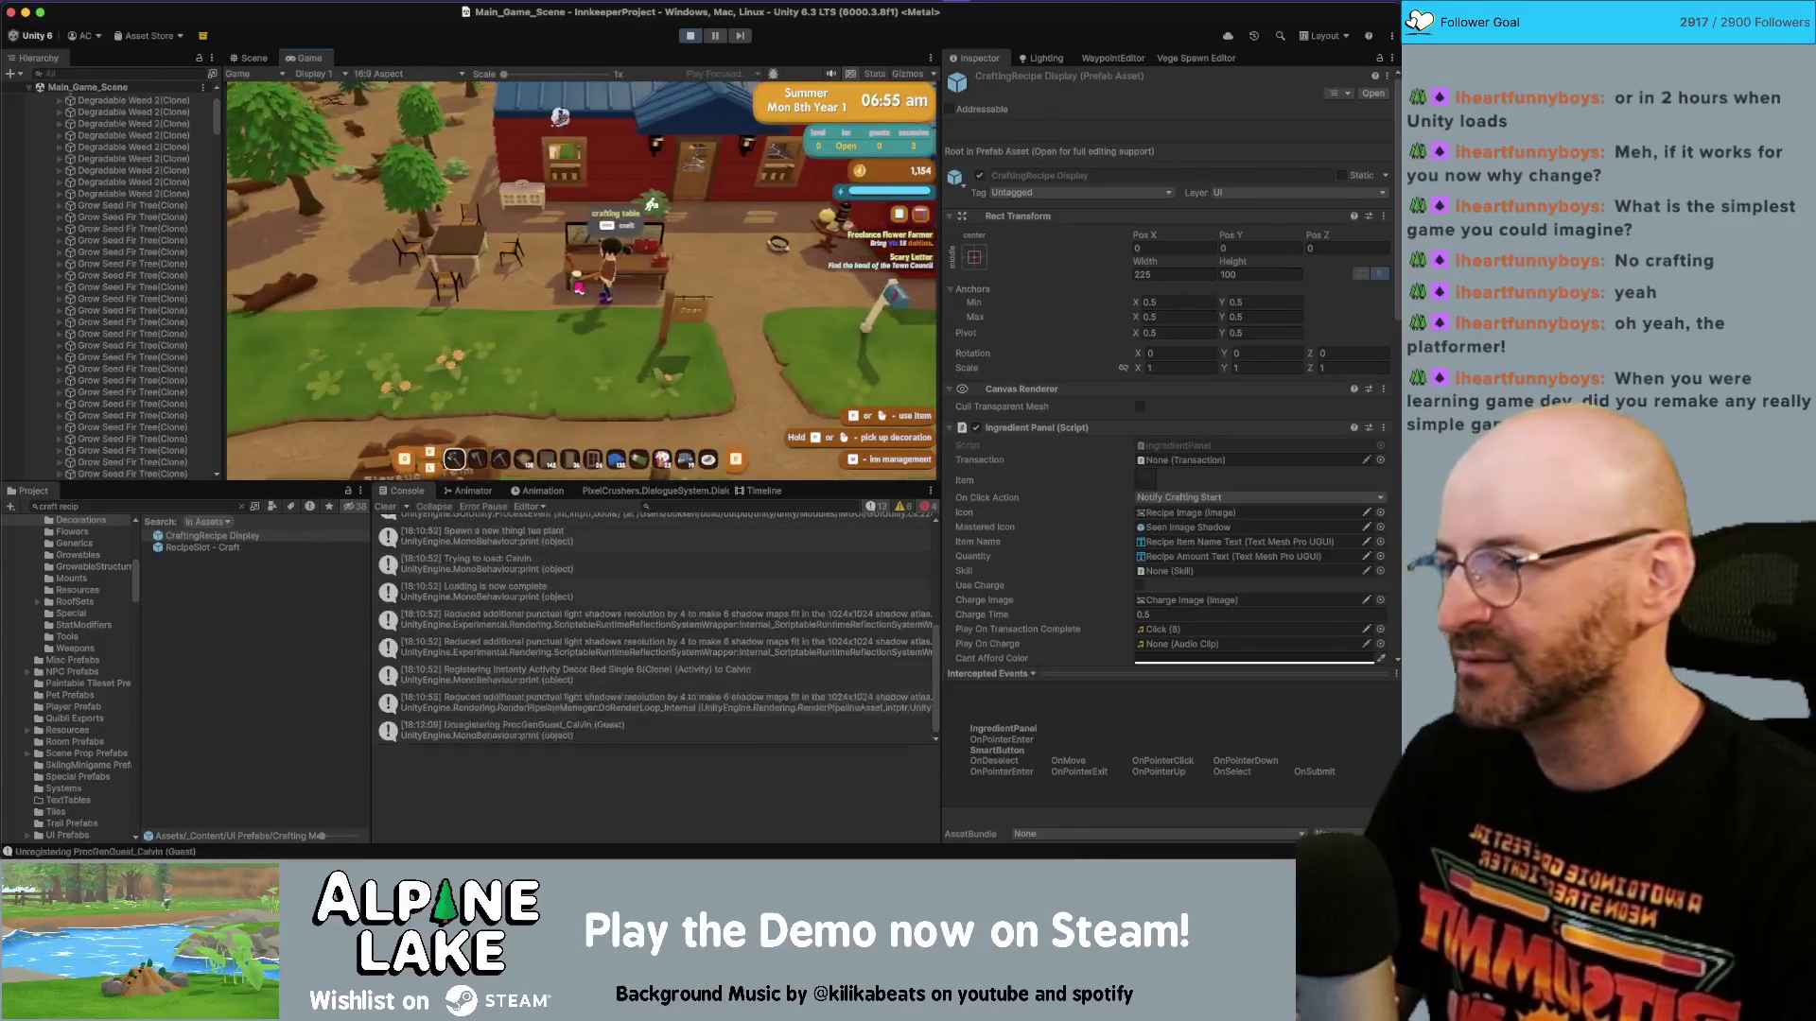
{"action": "key", "text": "d"}
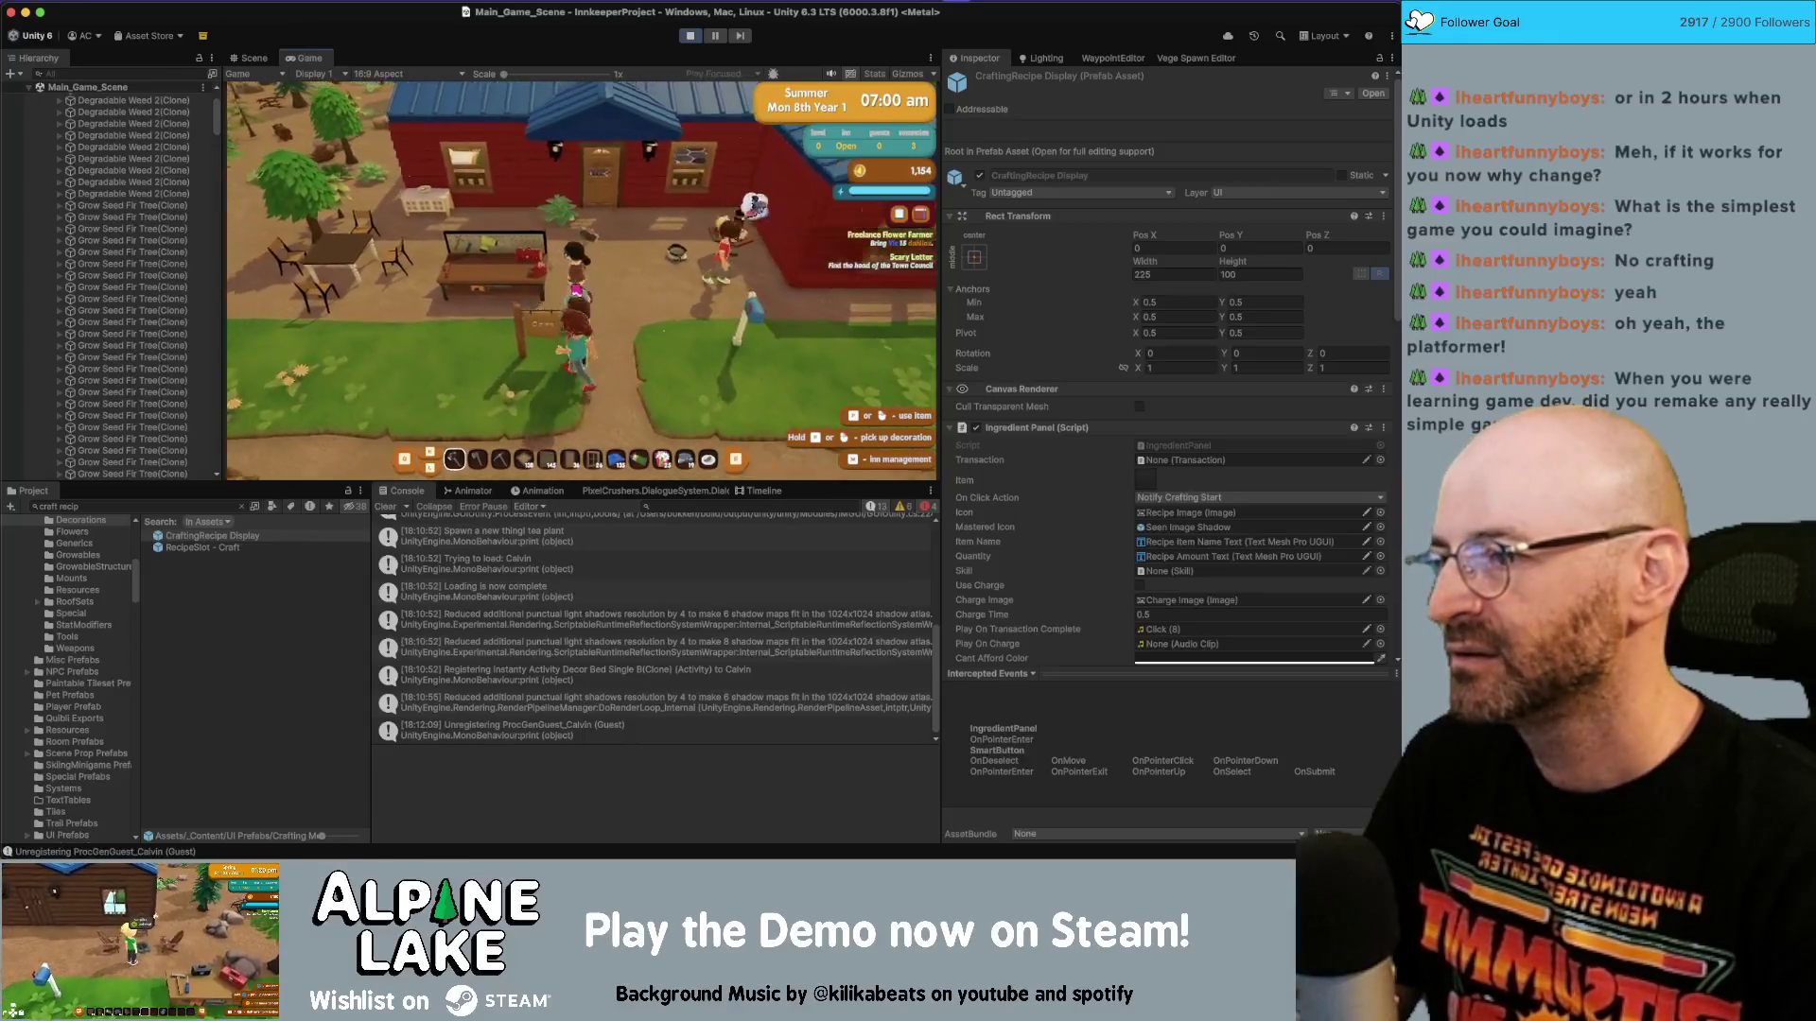
{"action": "key", "text": "a"}
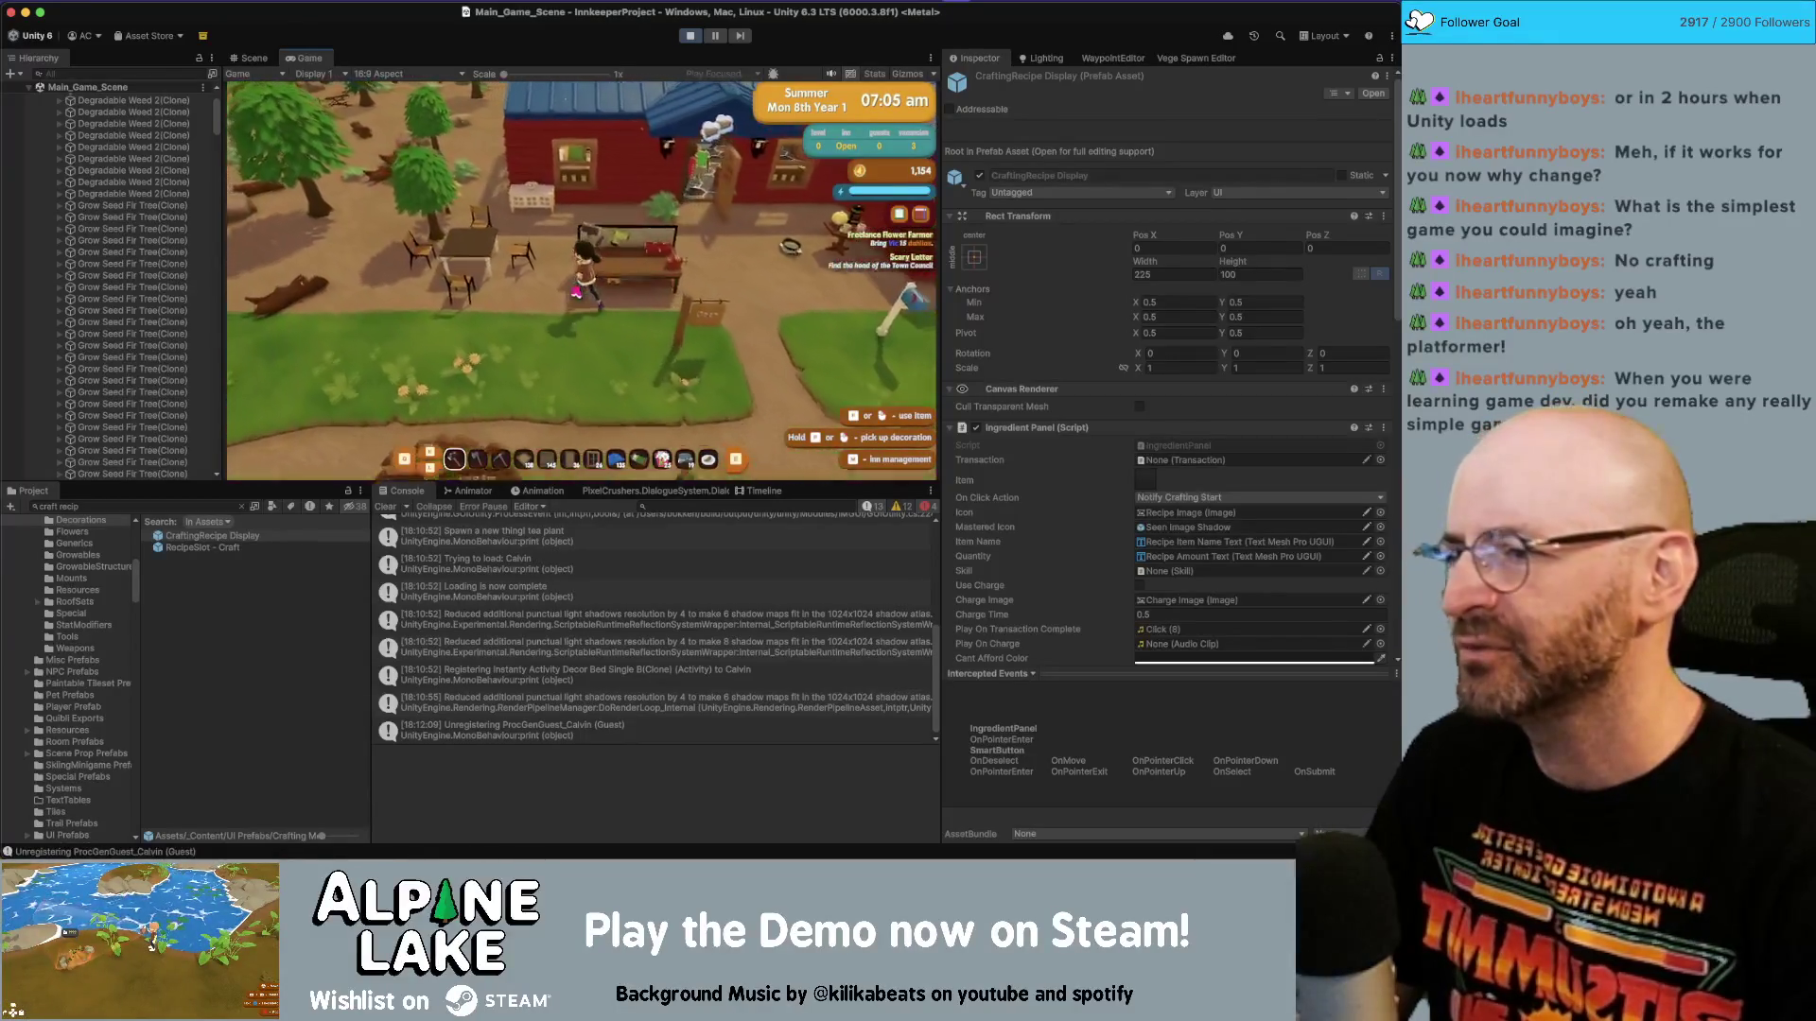
Walk into the inn to the fireplace and back out, then open the hot plate's drinks Recipes.
{"action": "key", "text": "w"}
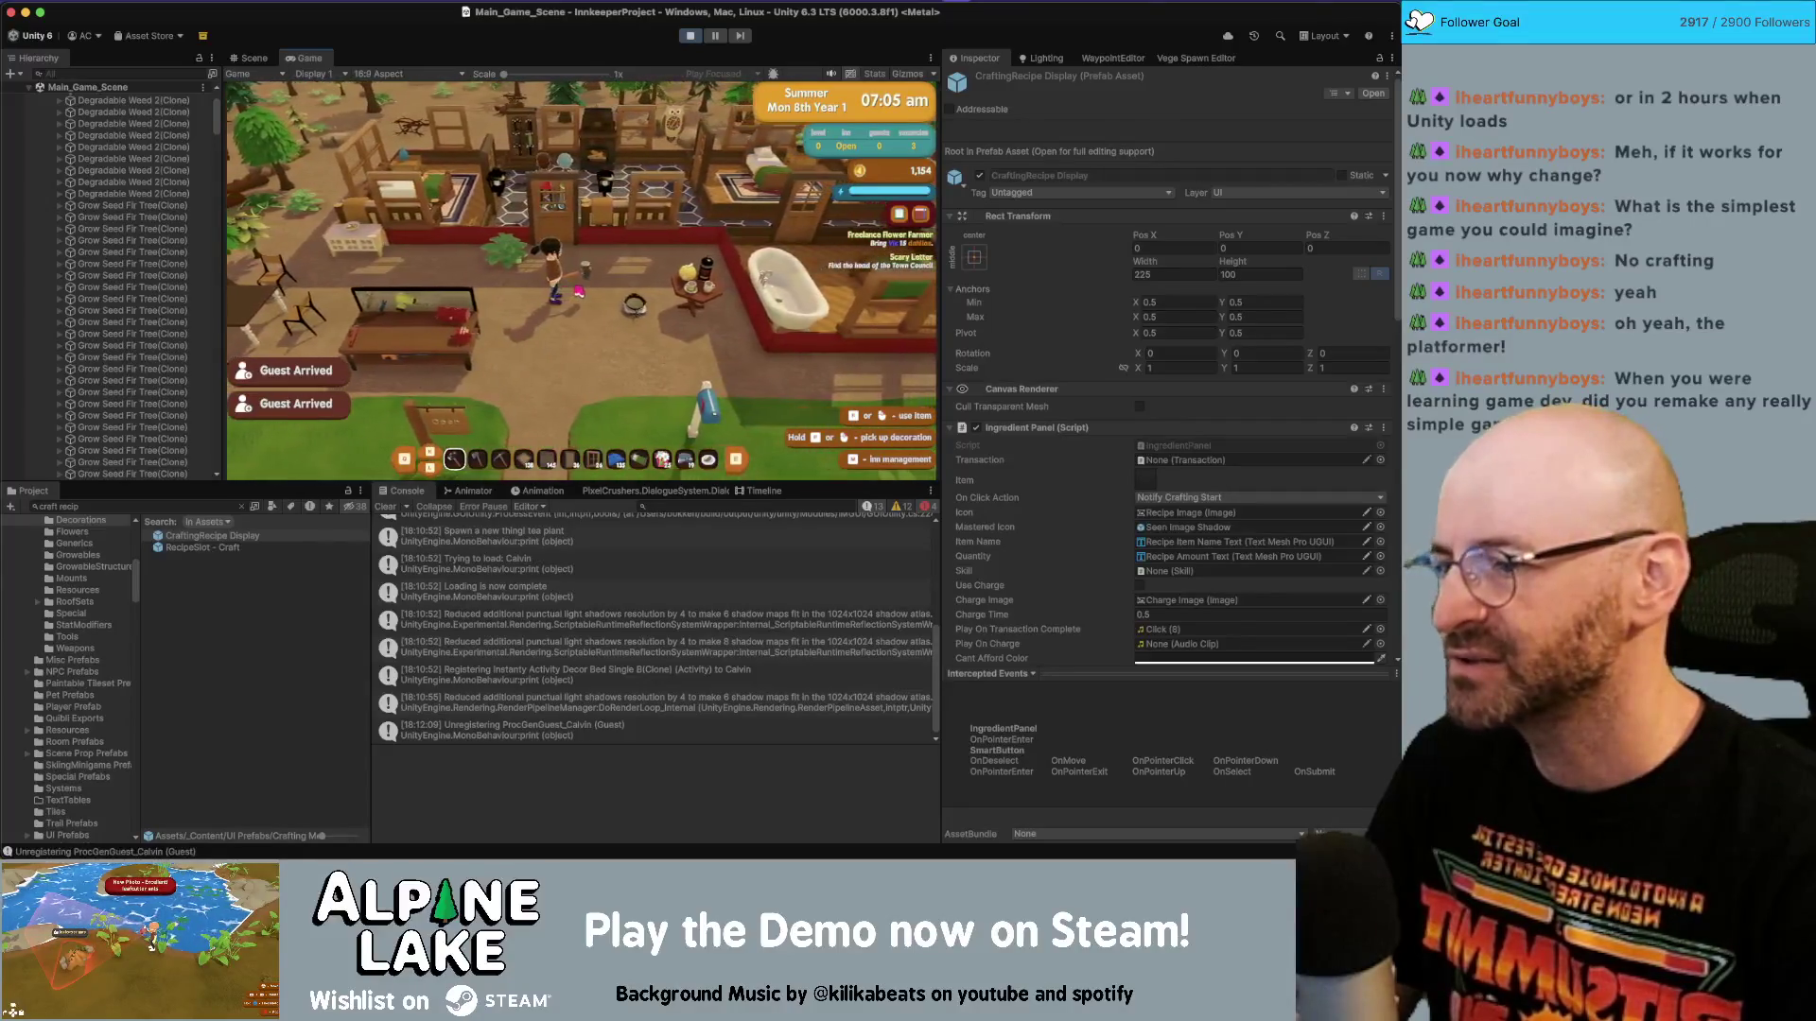
{"action": "scroll", "coordinate": [566, 124], "scroll_direction": "down", "scroll_amount": 1}
{"action": "key", "text": "w"}
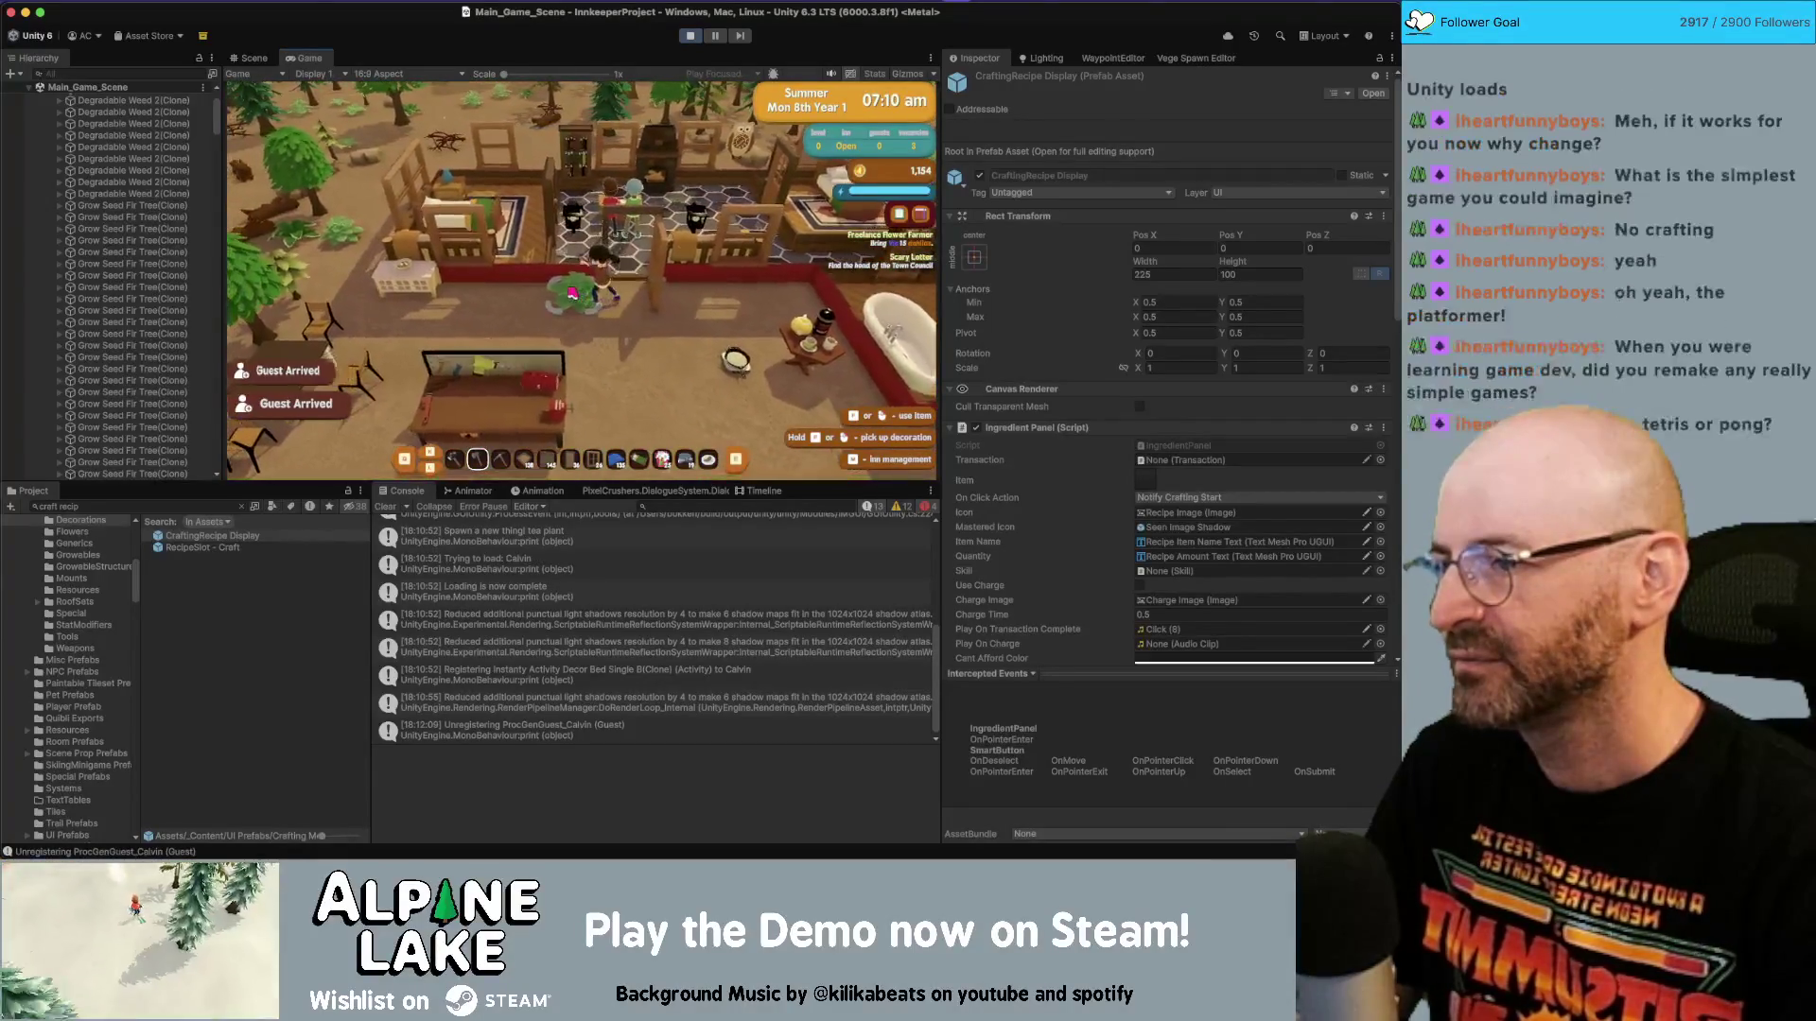
{"action": "key", "text": "a"}
{"action": "key", "text": "d"}
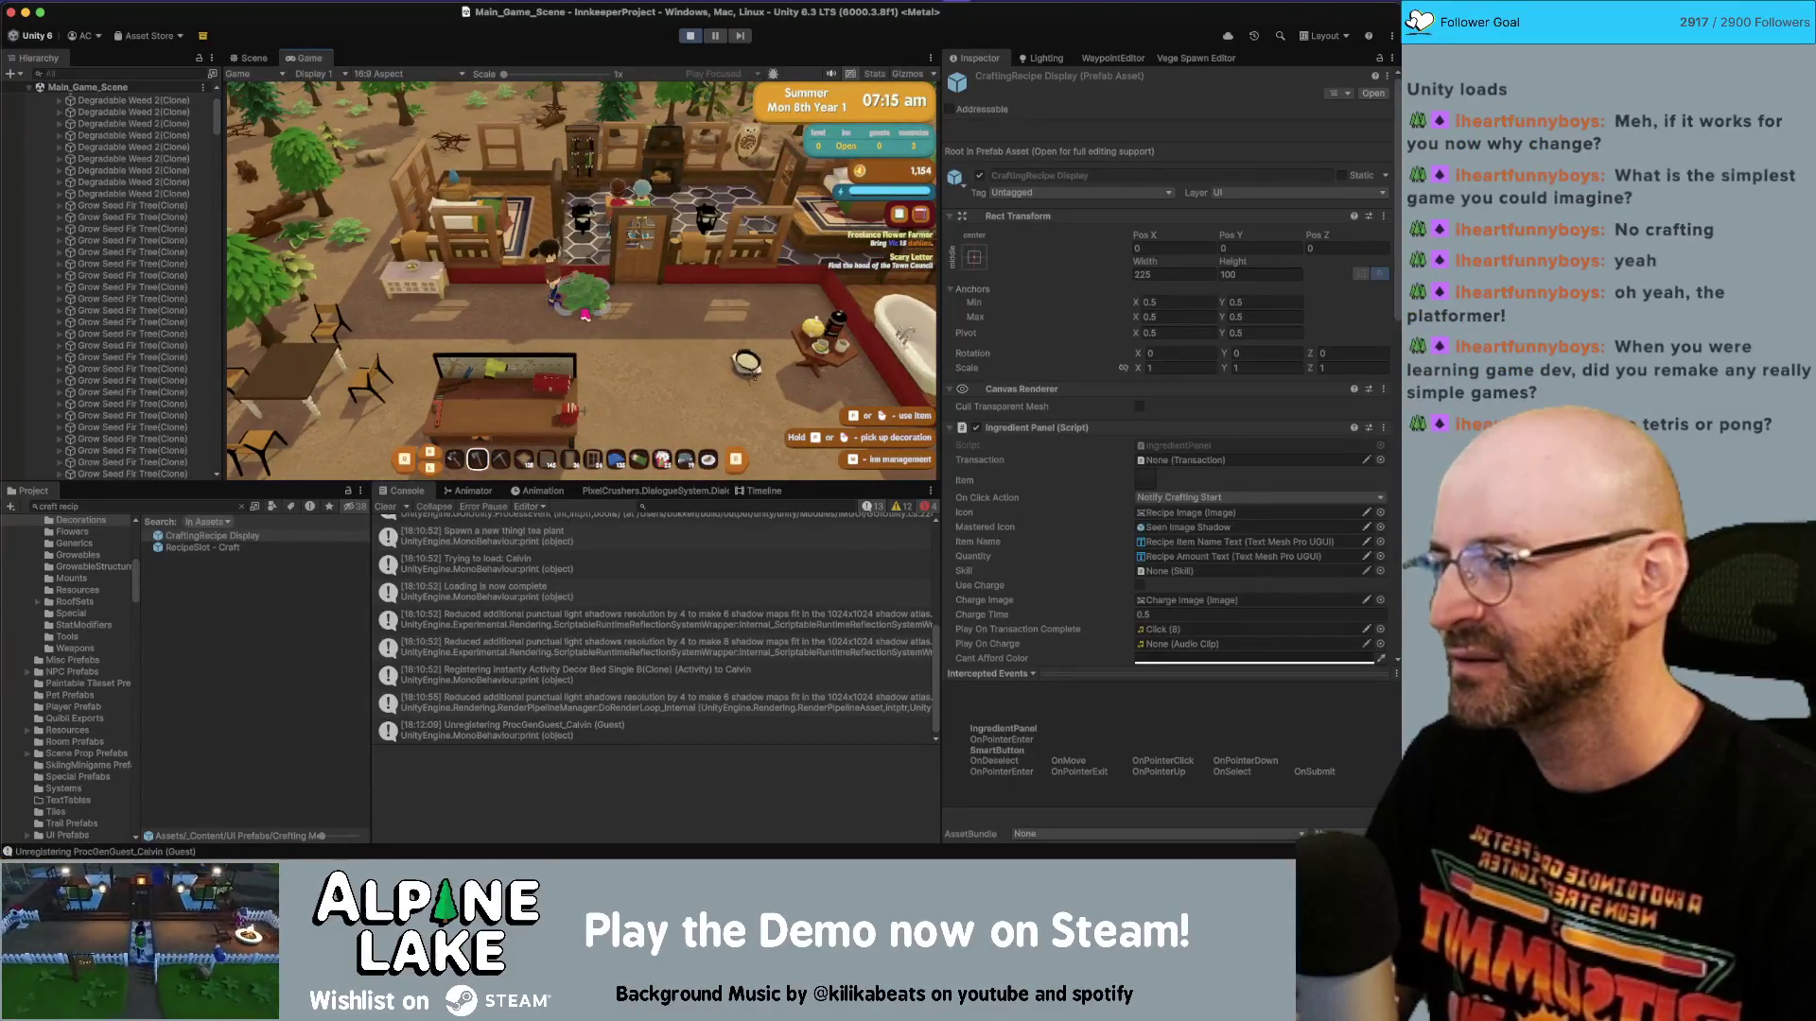
{"action": "key", "text": "a"}
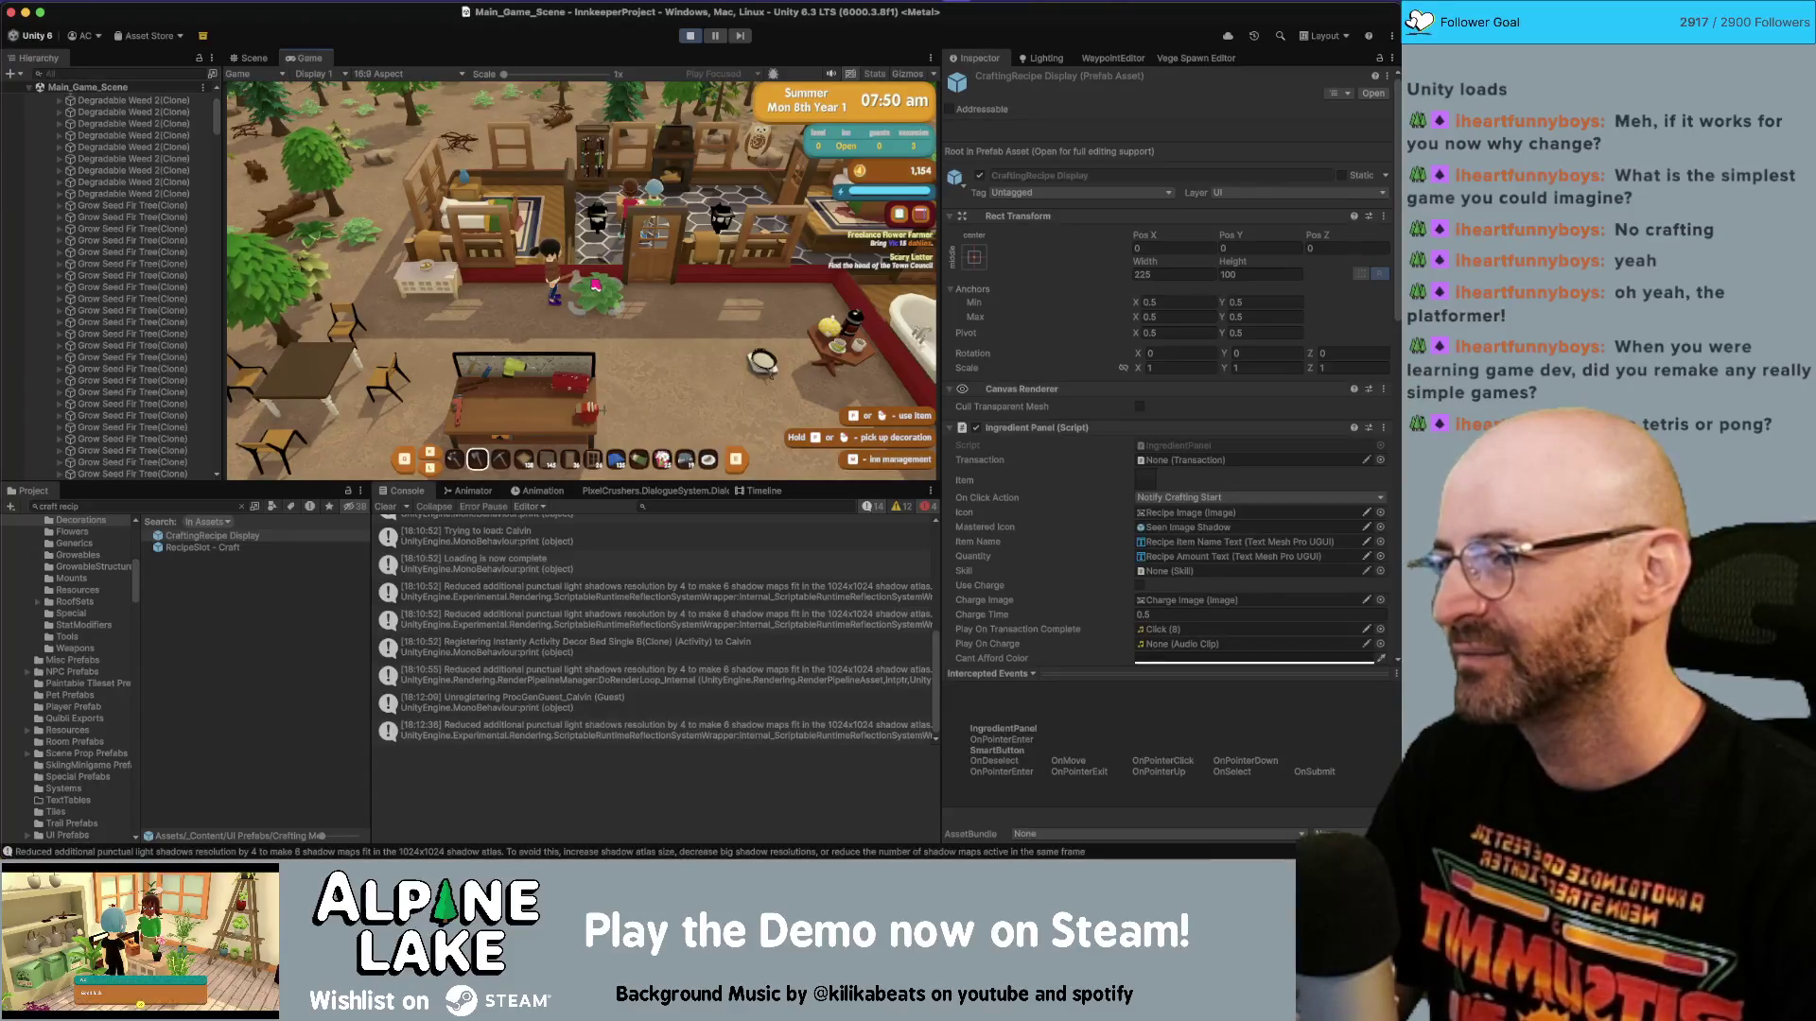
{"action": "key", "text": "w"}
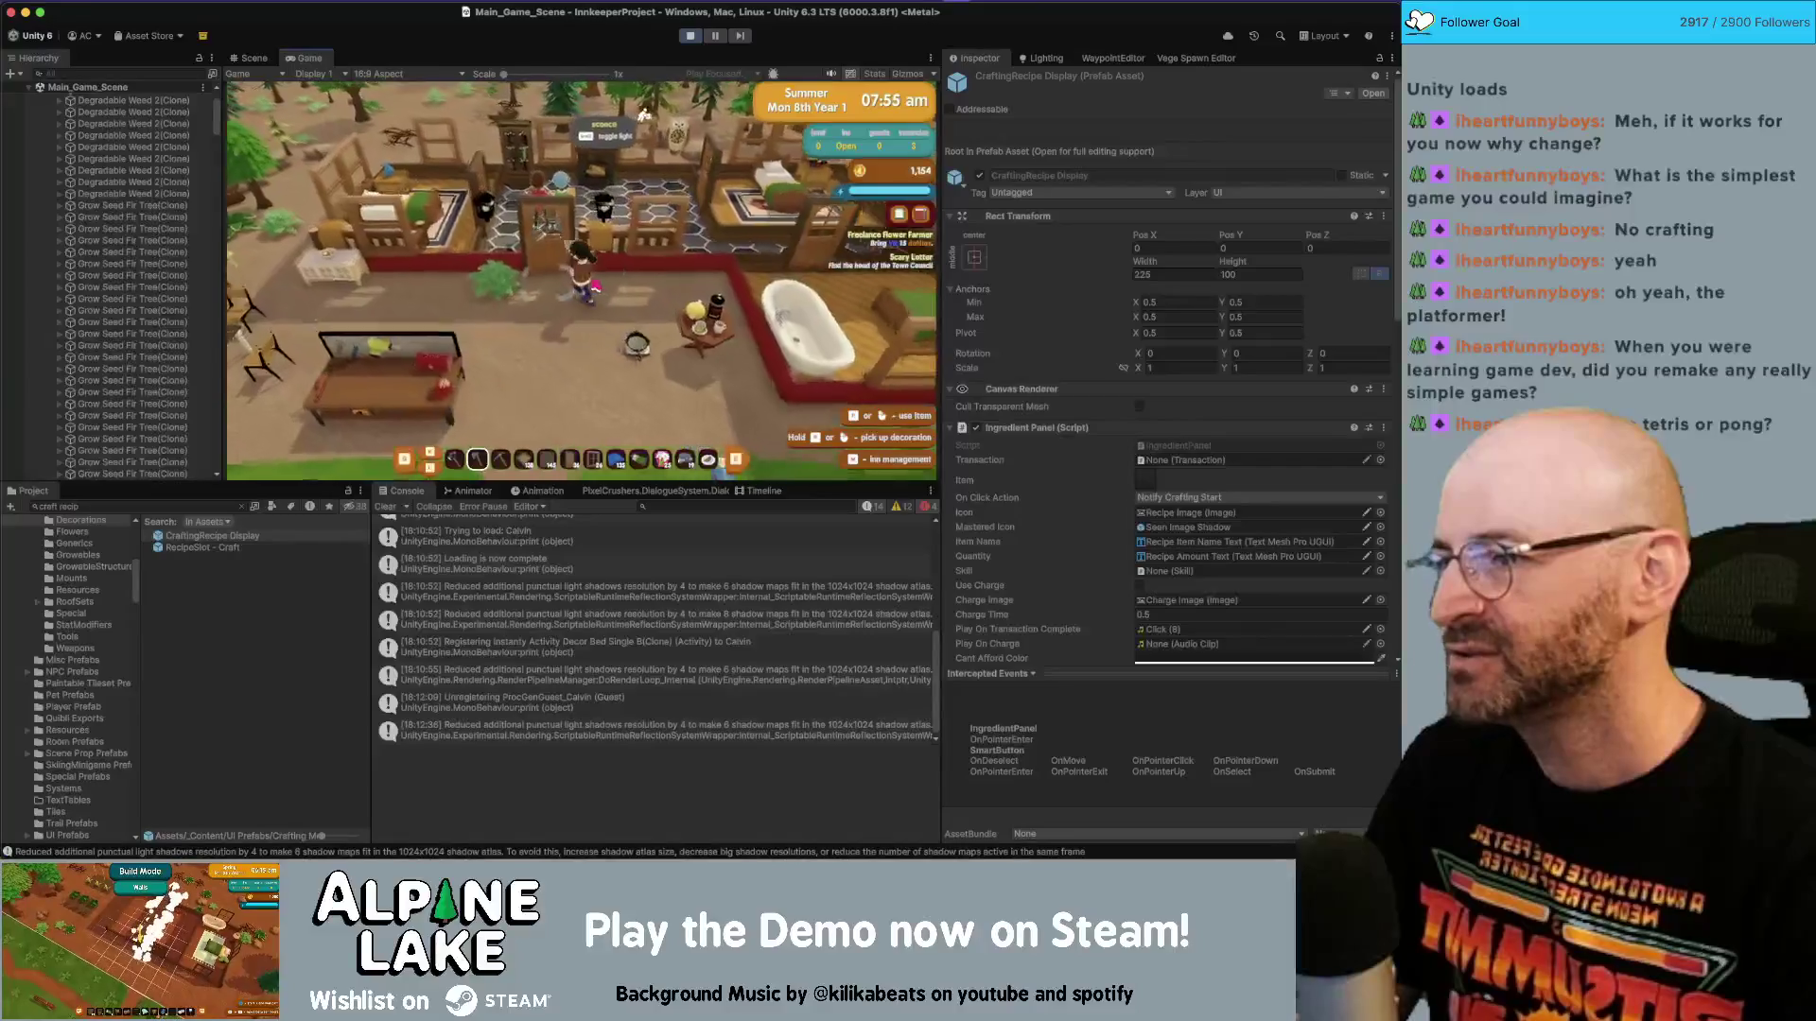
{"action": "key", "text": "w"}
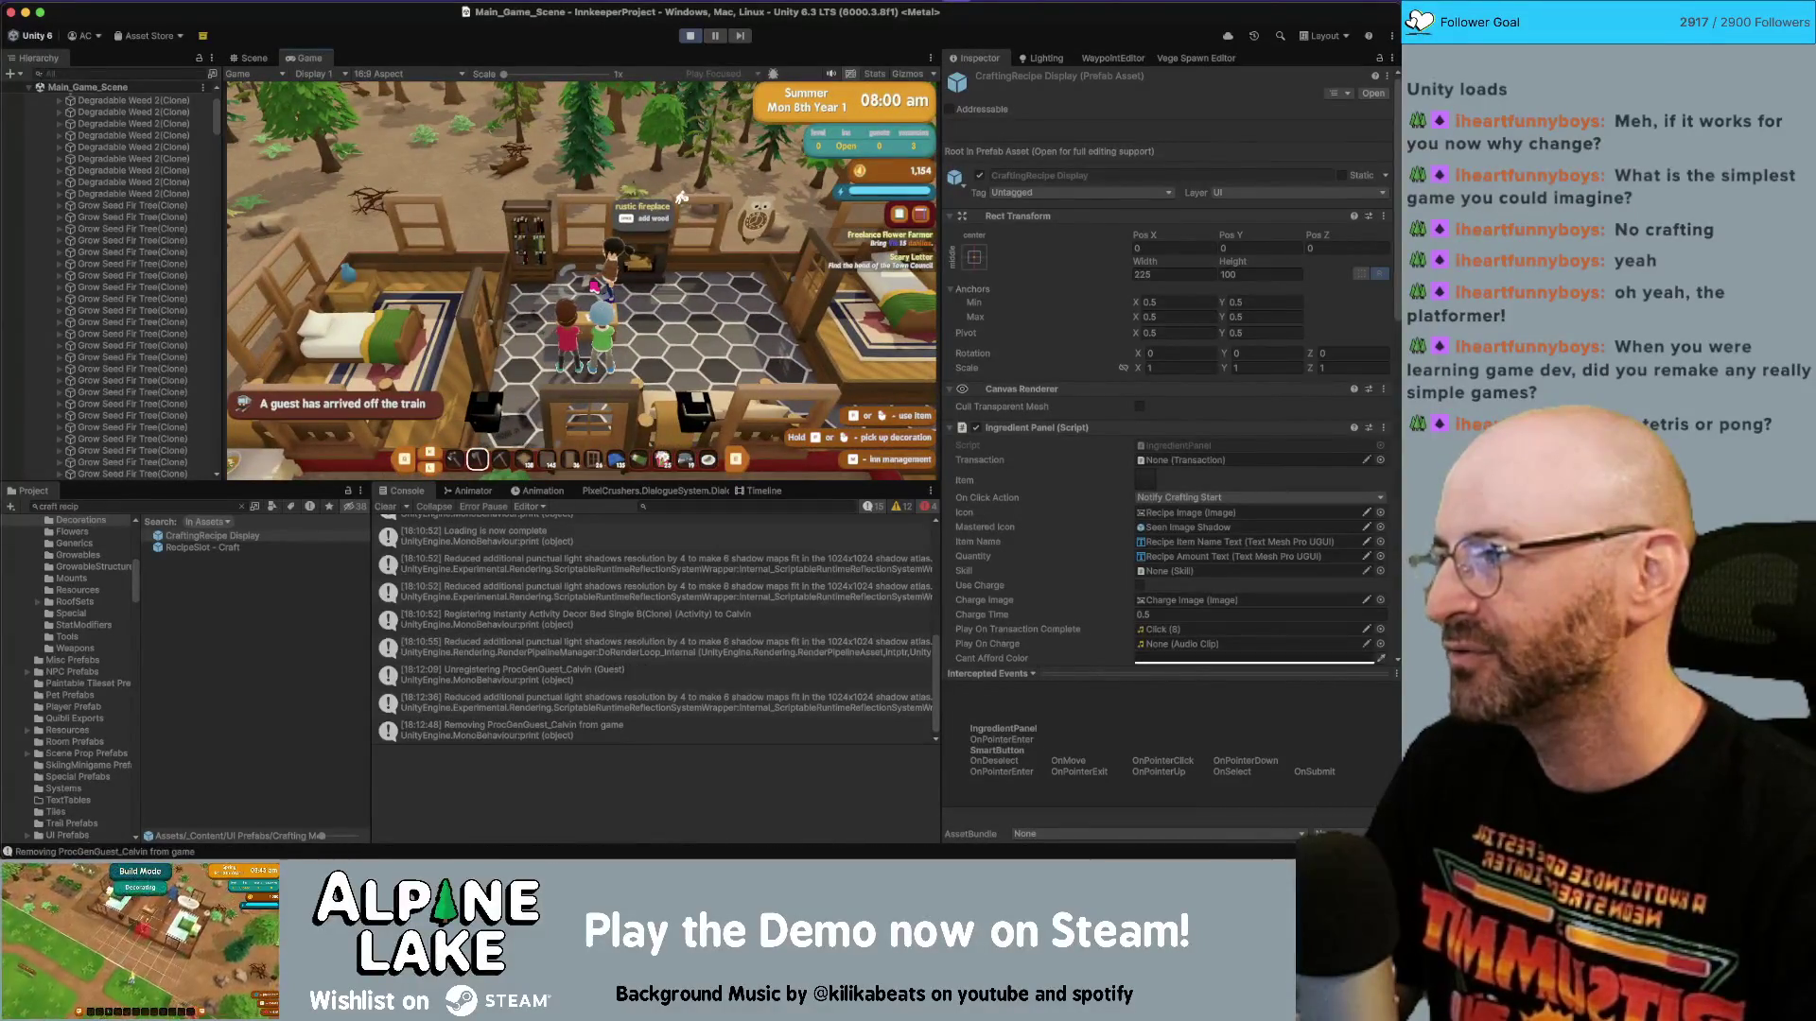
{"action": "key", "text": "s"}
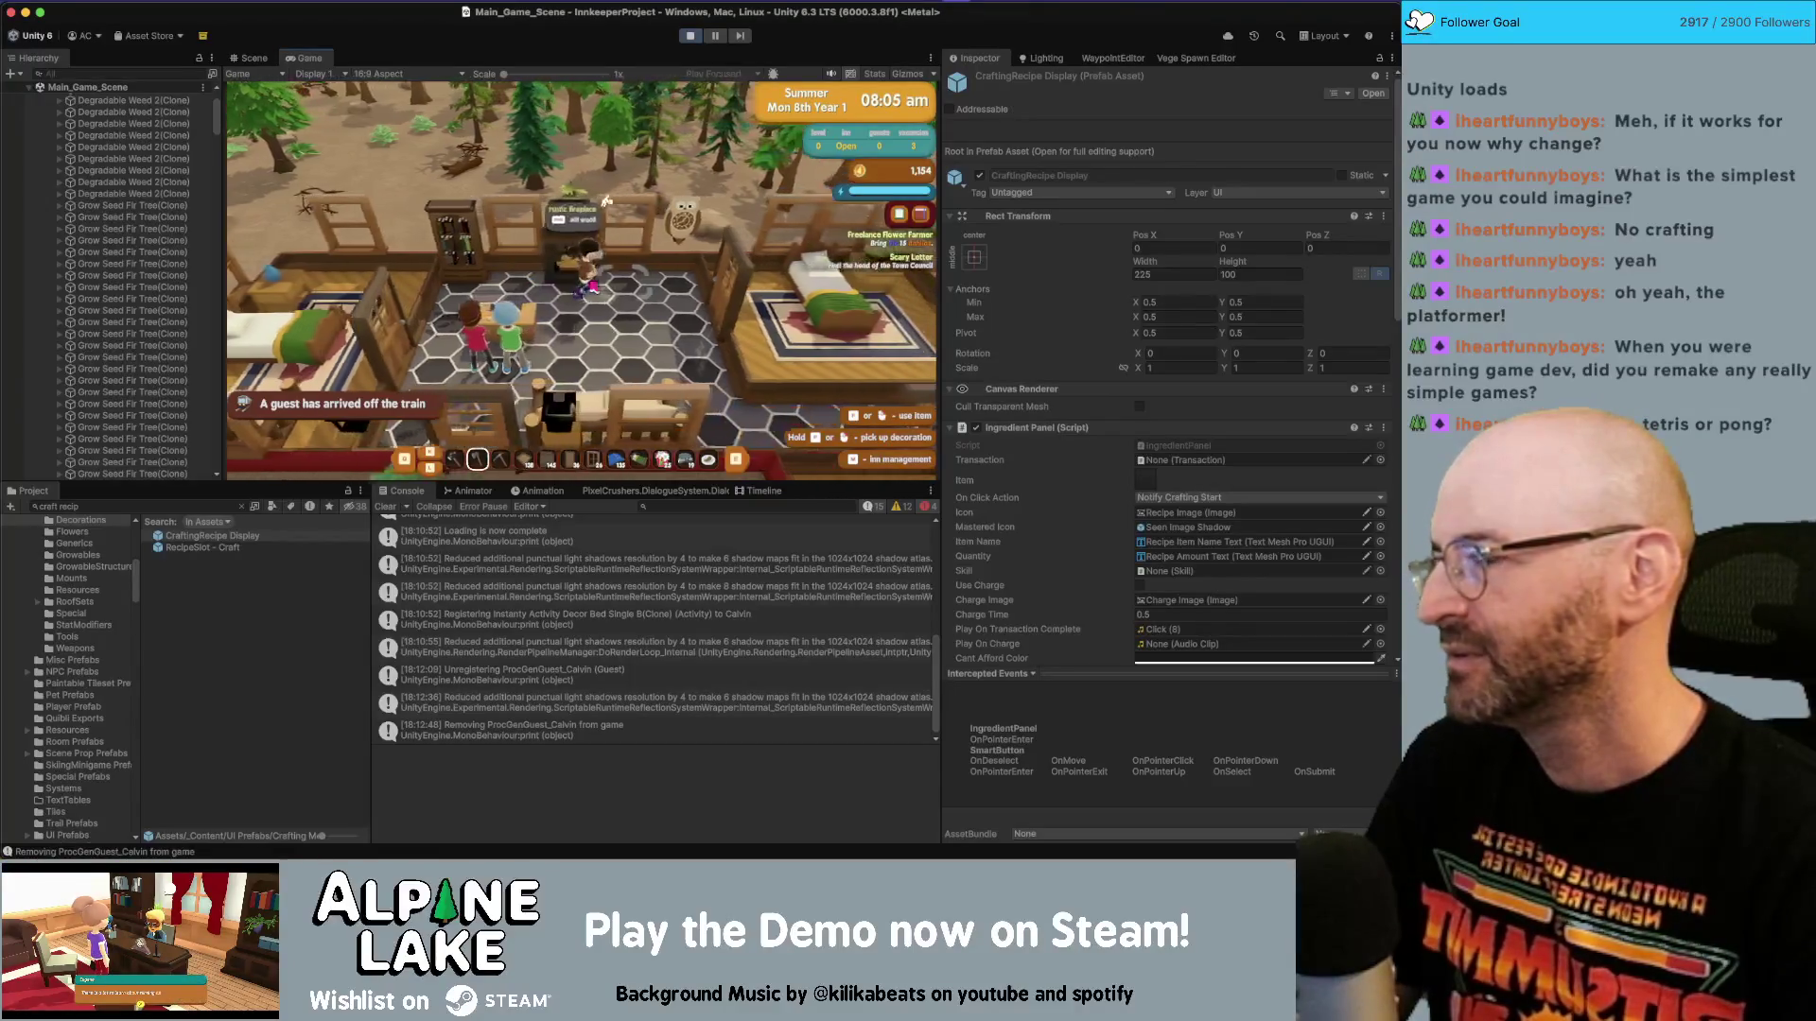
{"action": "key", "text": "s"}
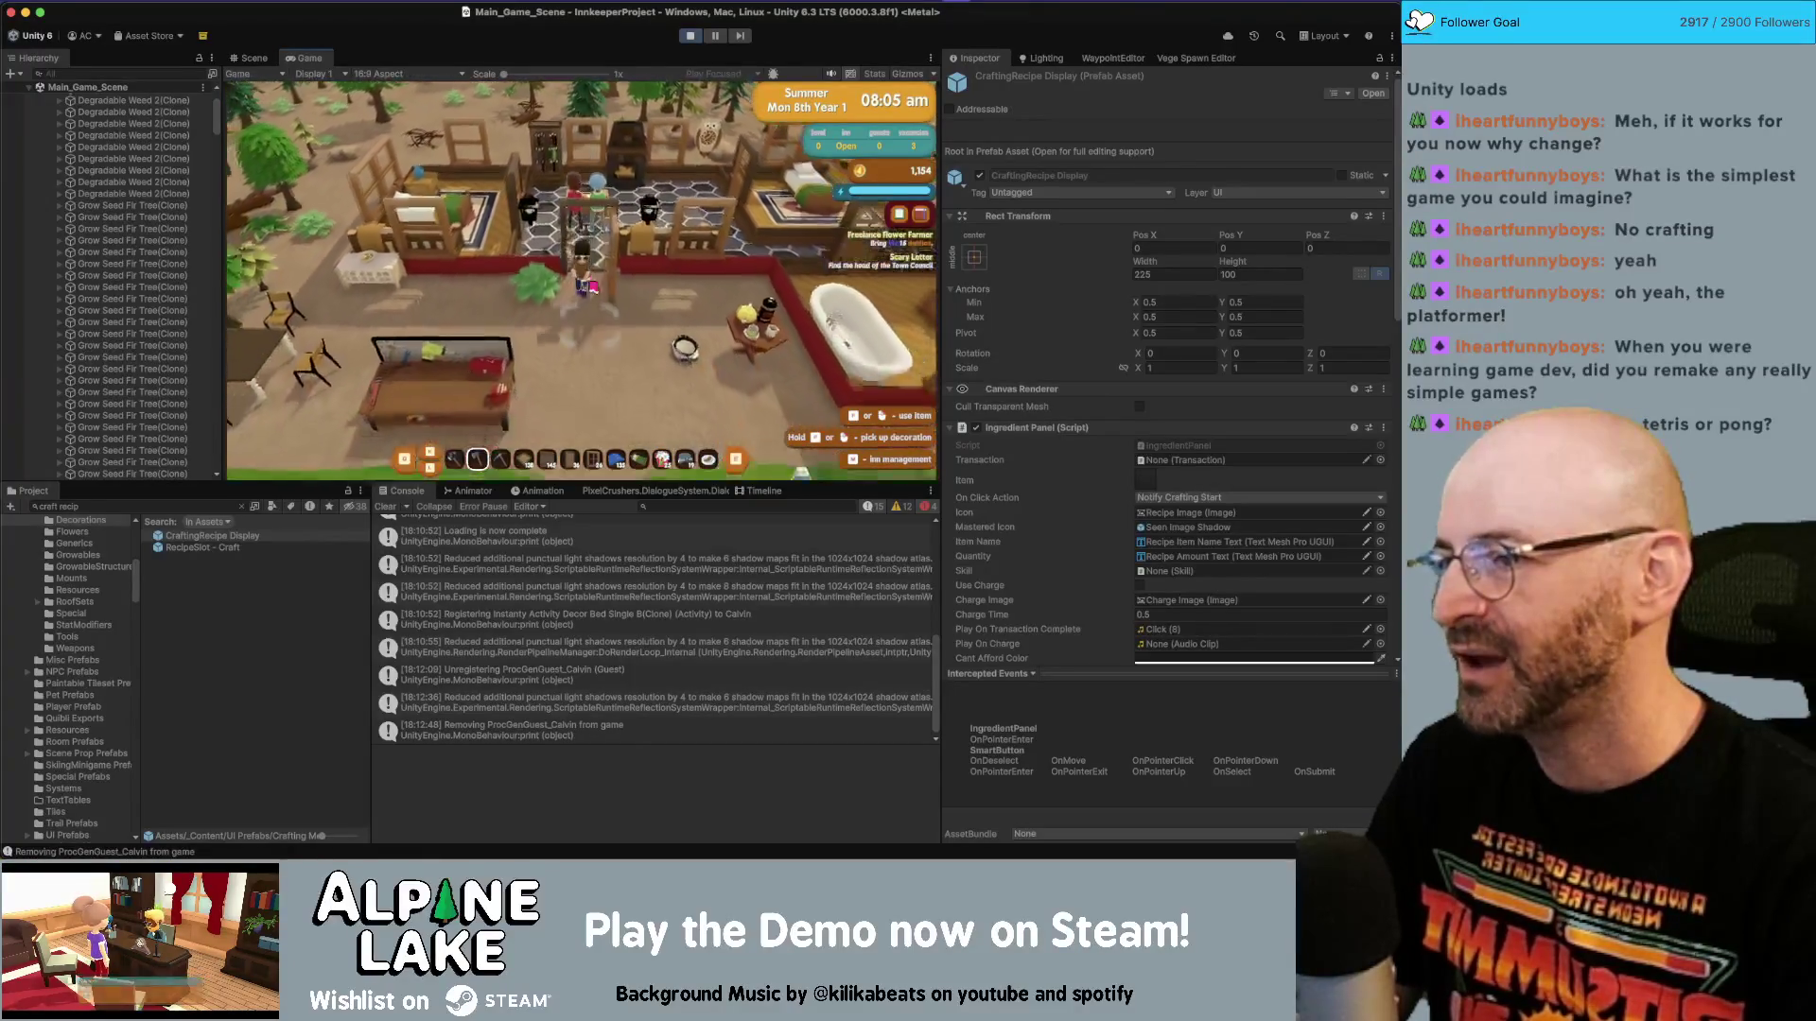
{"action": "key", "text": "d"}
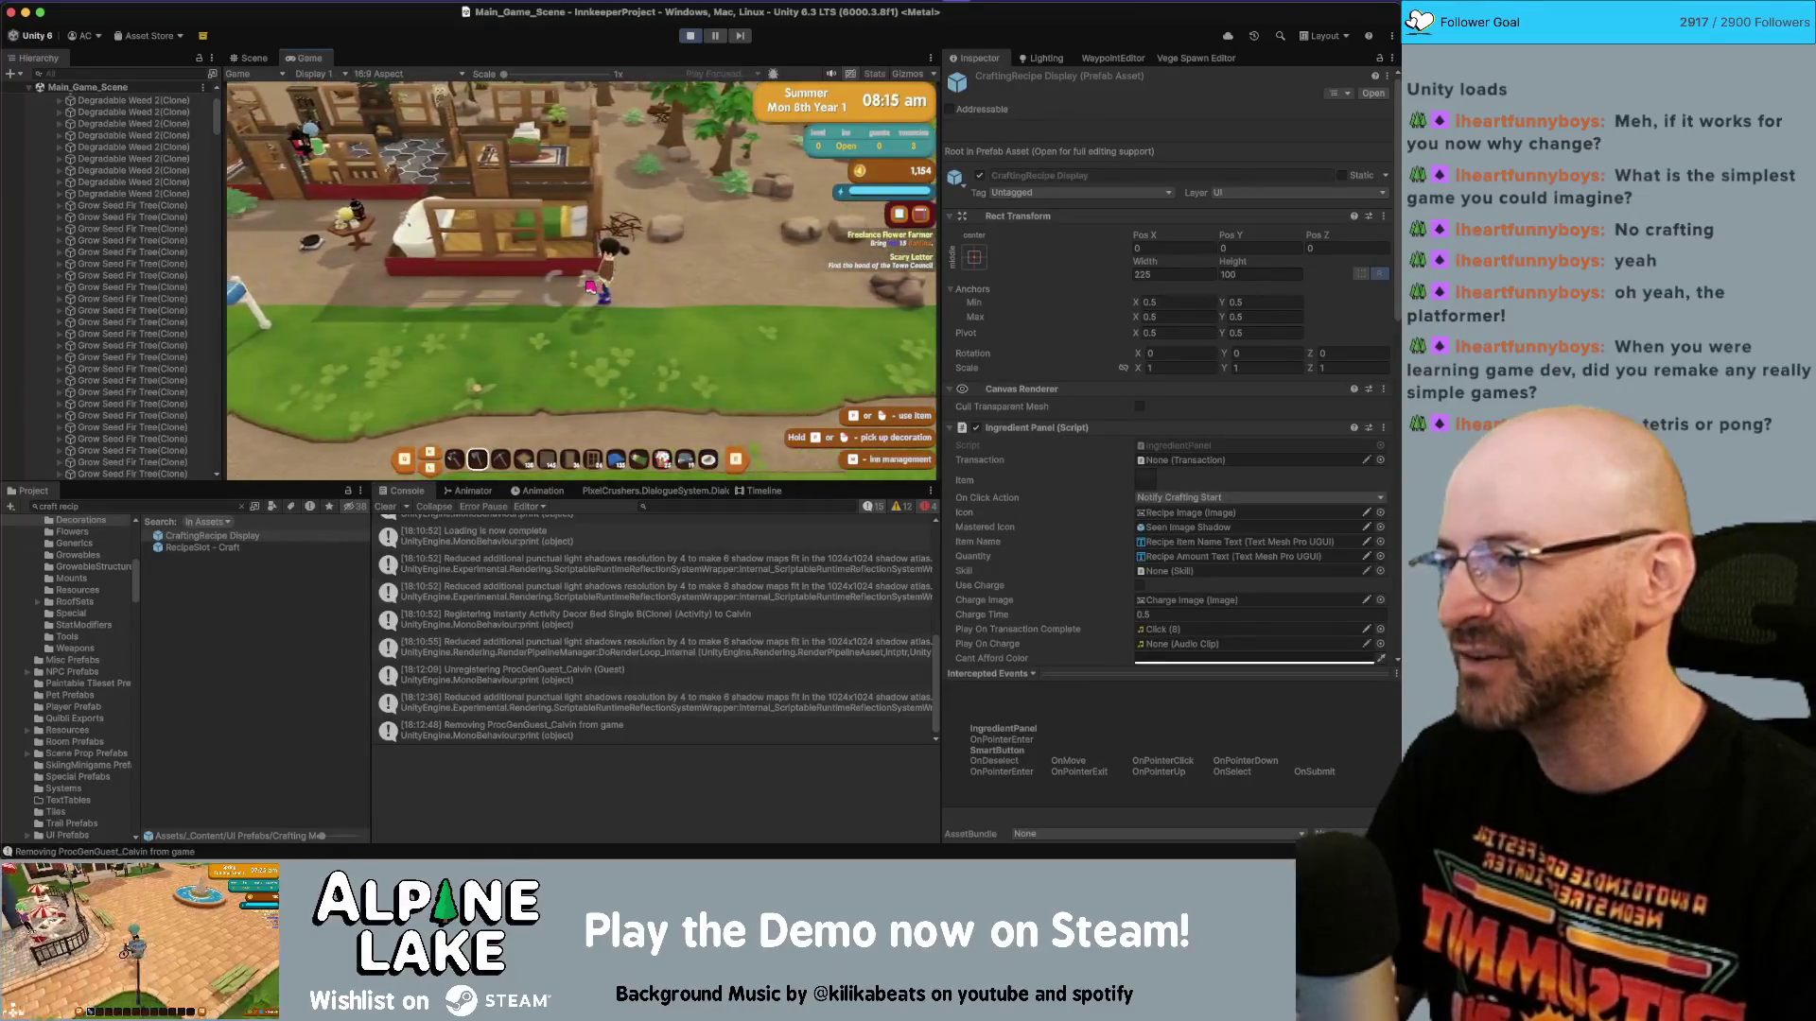
{"action": "key", "text": "a"}
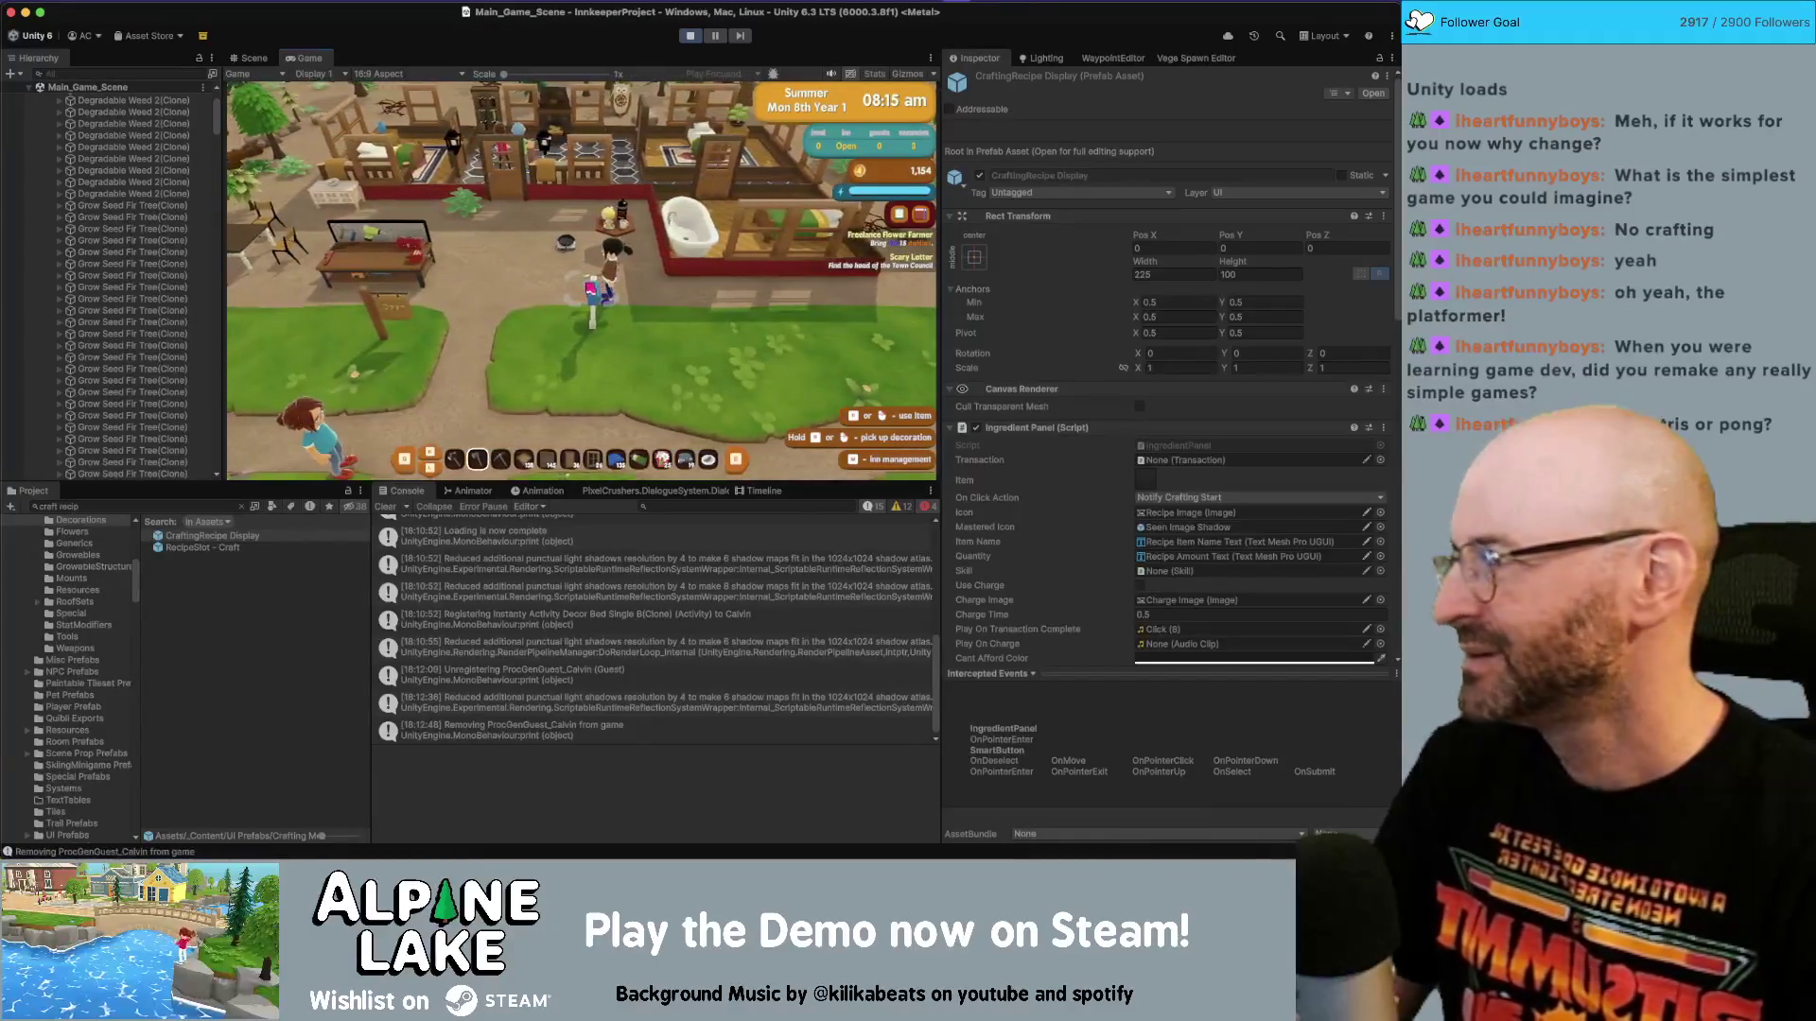
{"action": "key", "text": "w"}
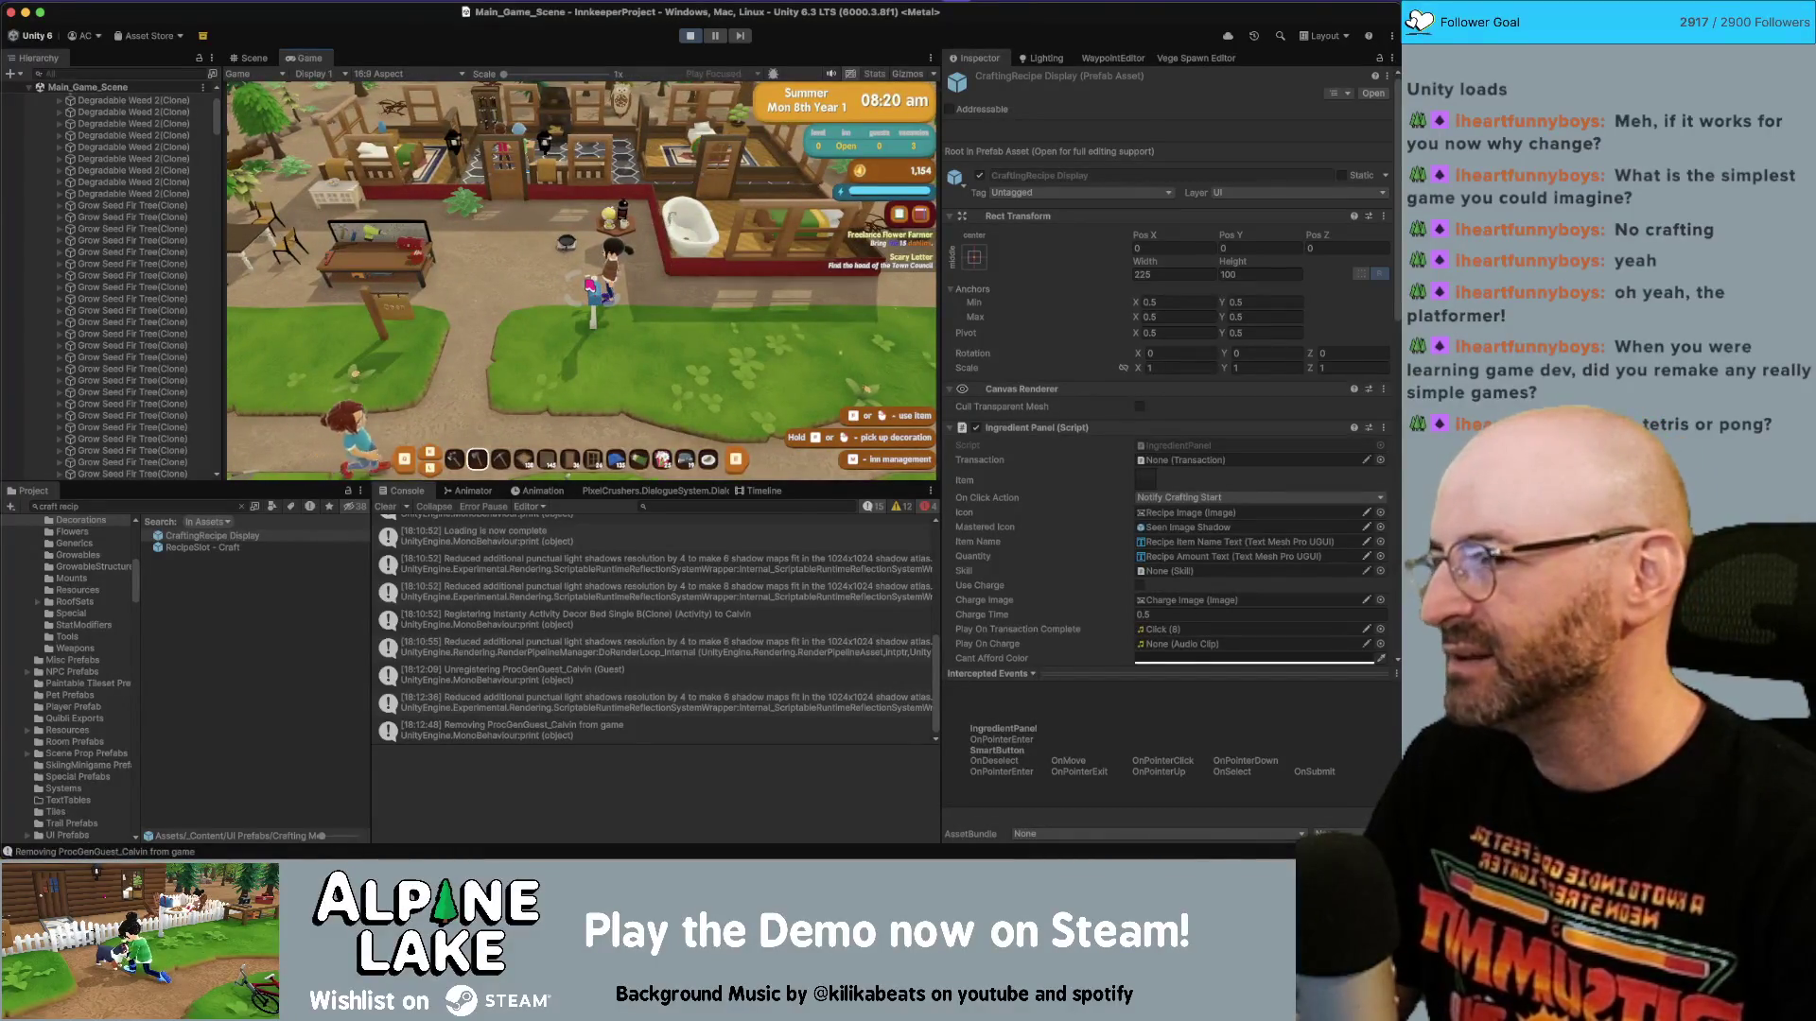
{"action": "key", "text": "e"}
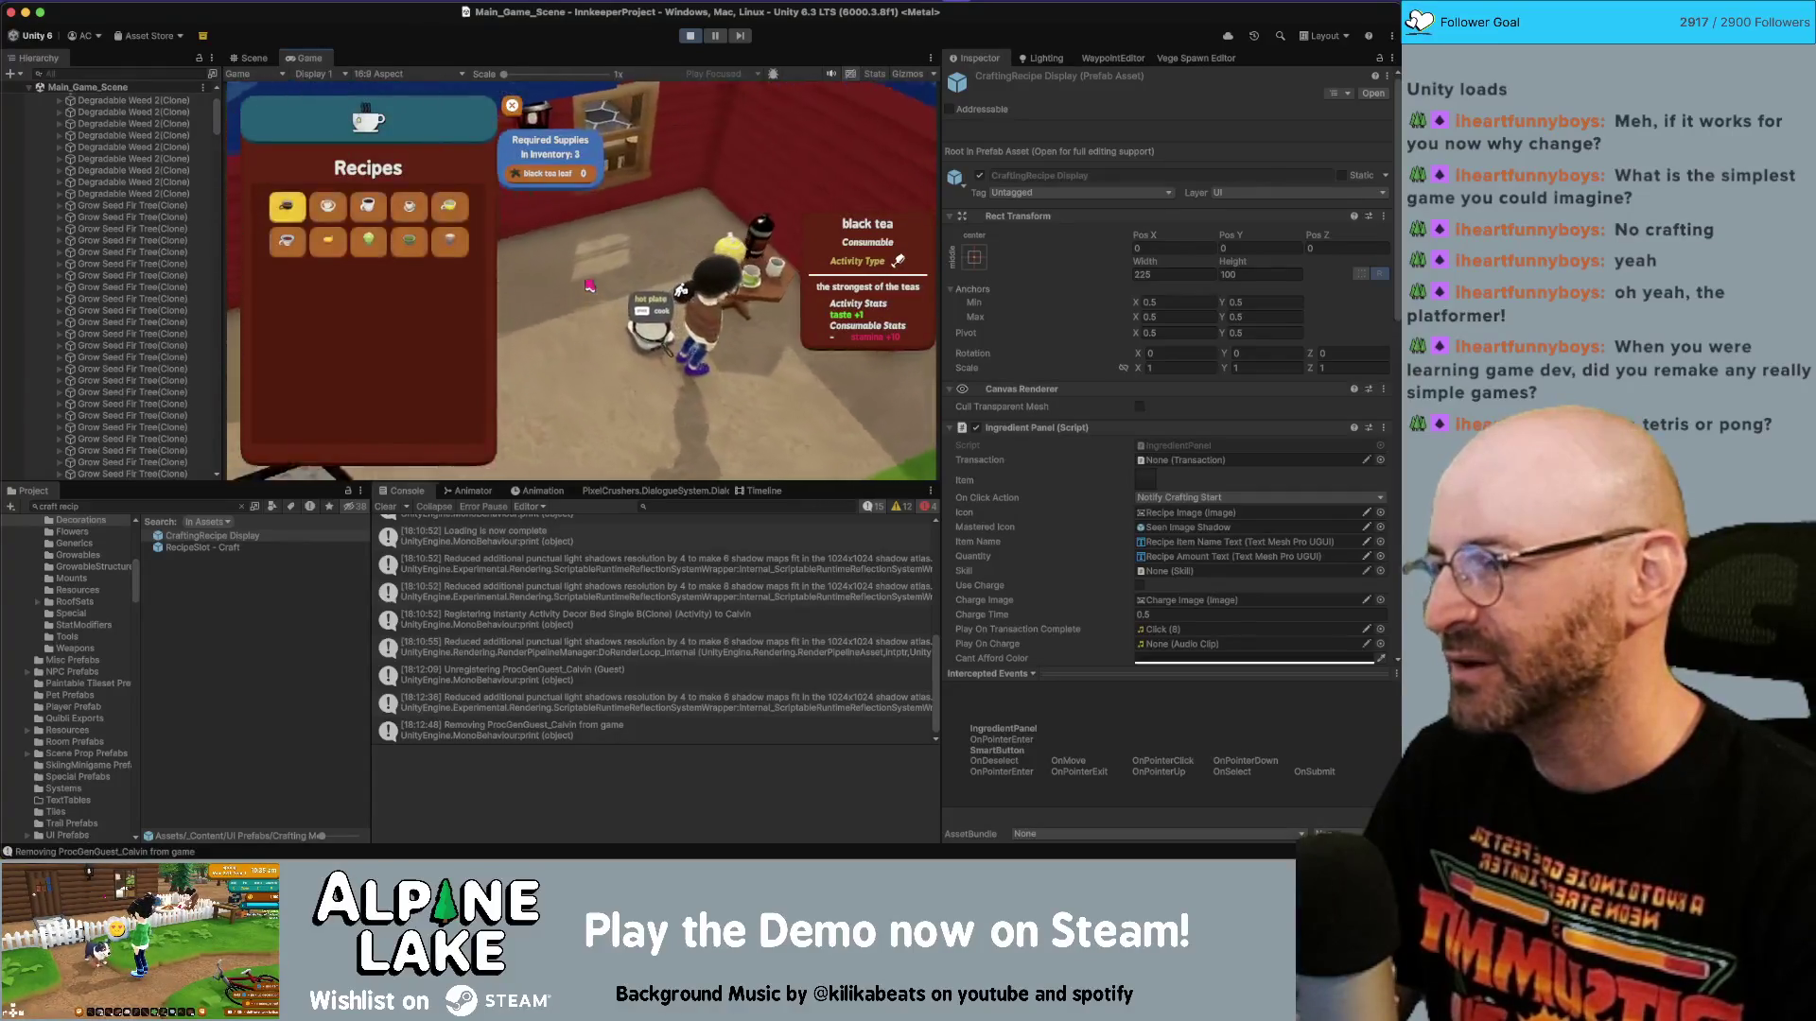
Craft a black tea, then preview the bbq grill recipe at the workbench.
{"action": "mouse_move", "coordinate": [425, 251]}
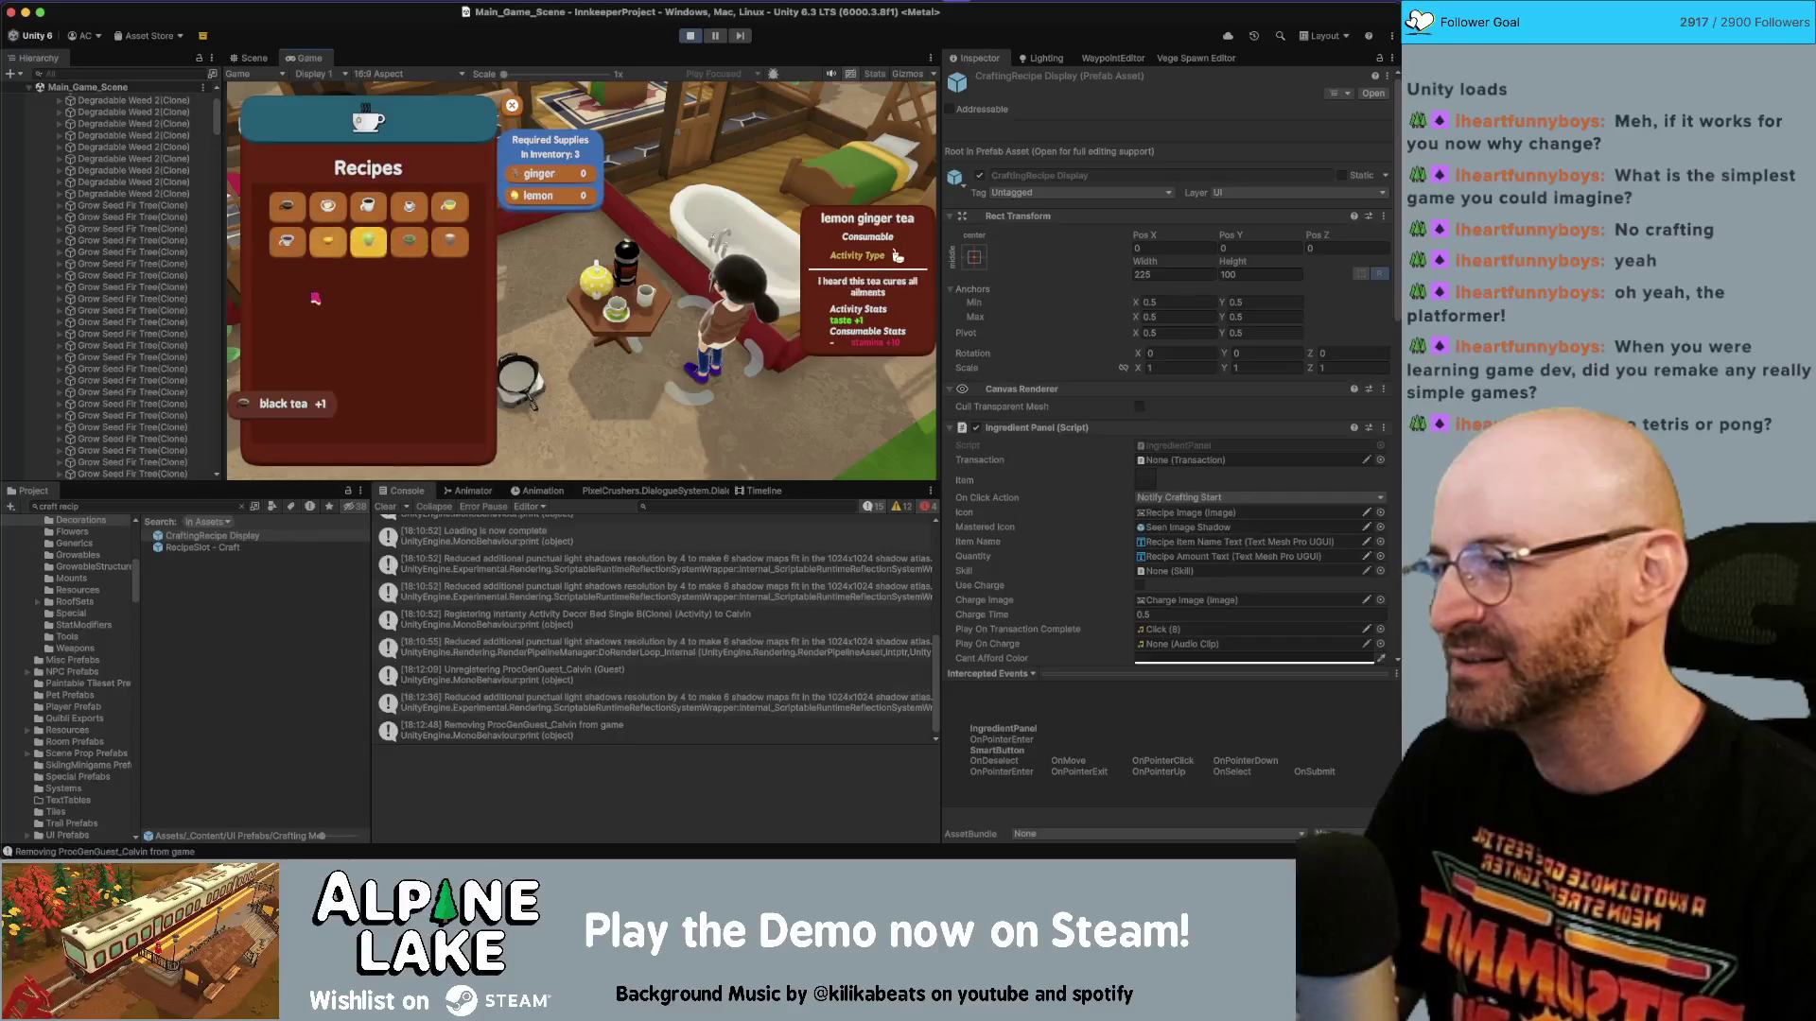
{"action": "key", "text": "Escape"}
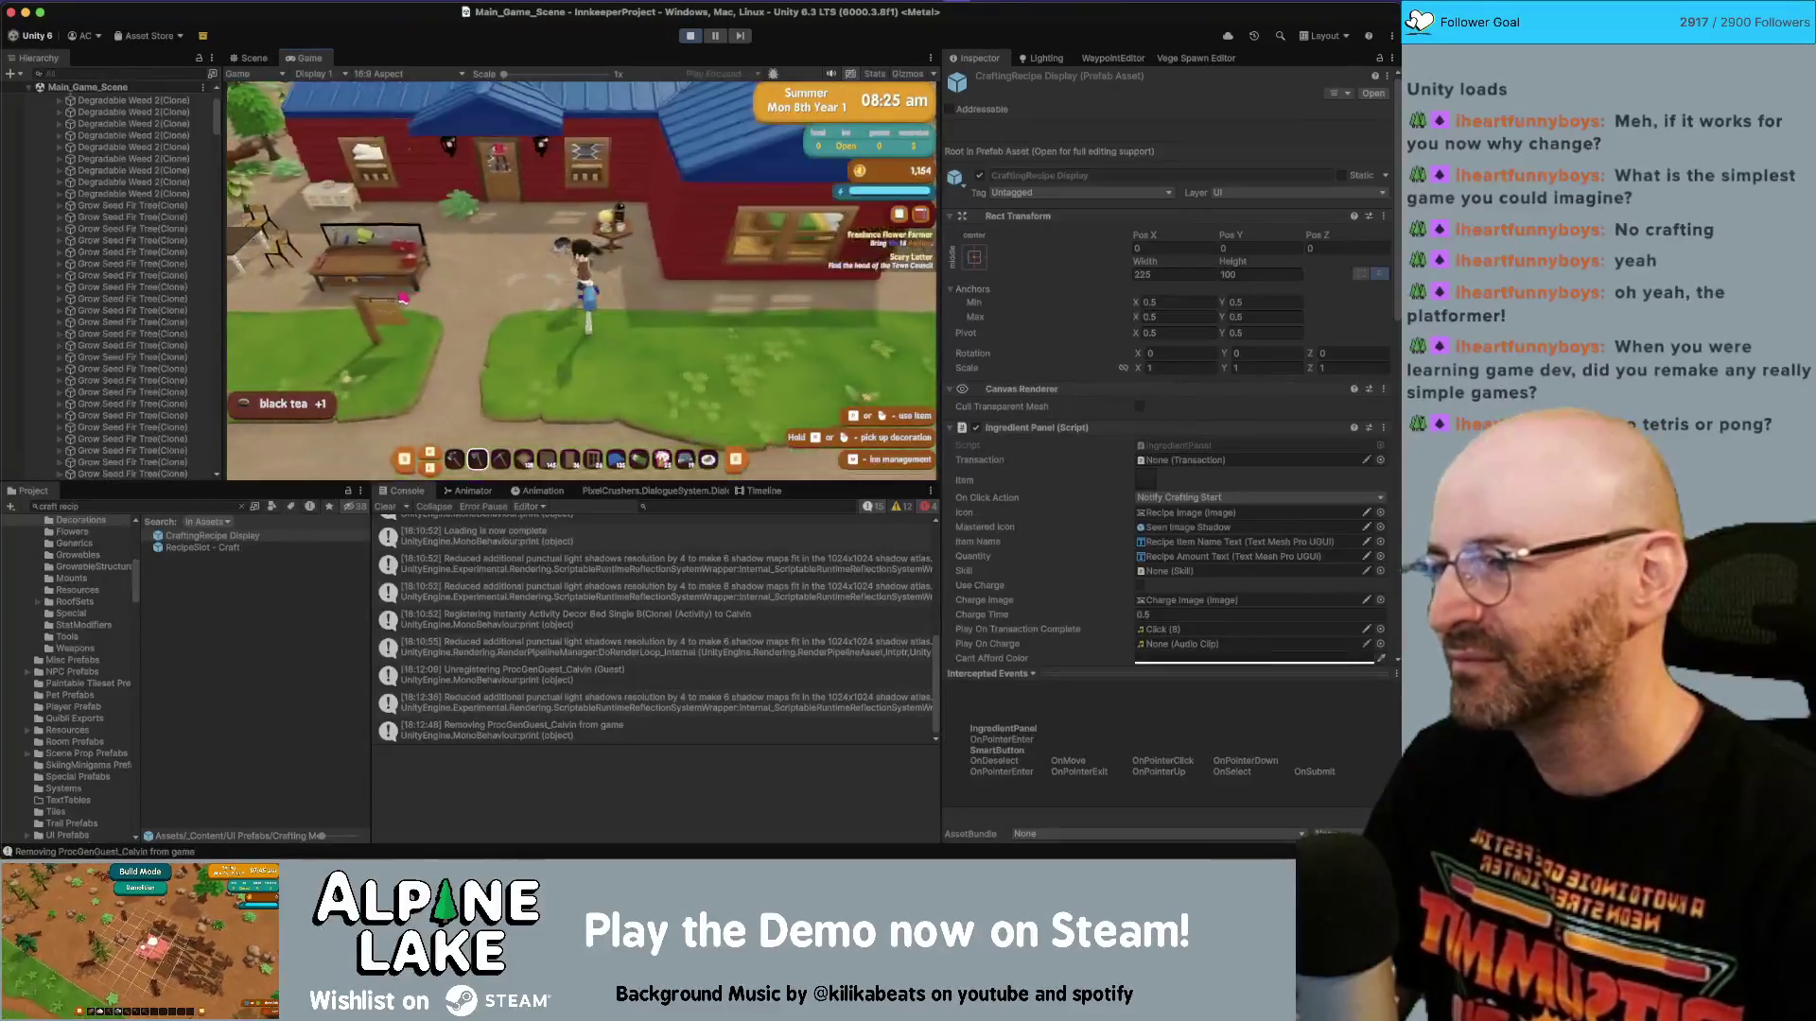
{"action": "left_click", "coordinate": [402, 299]}
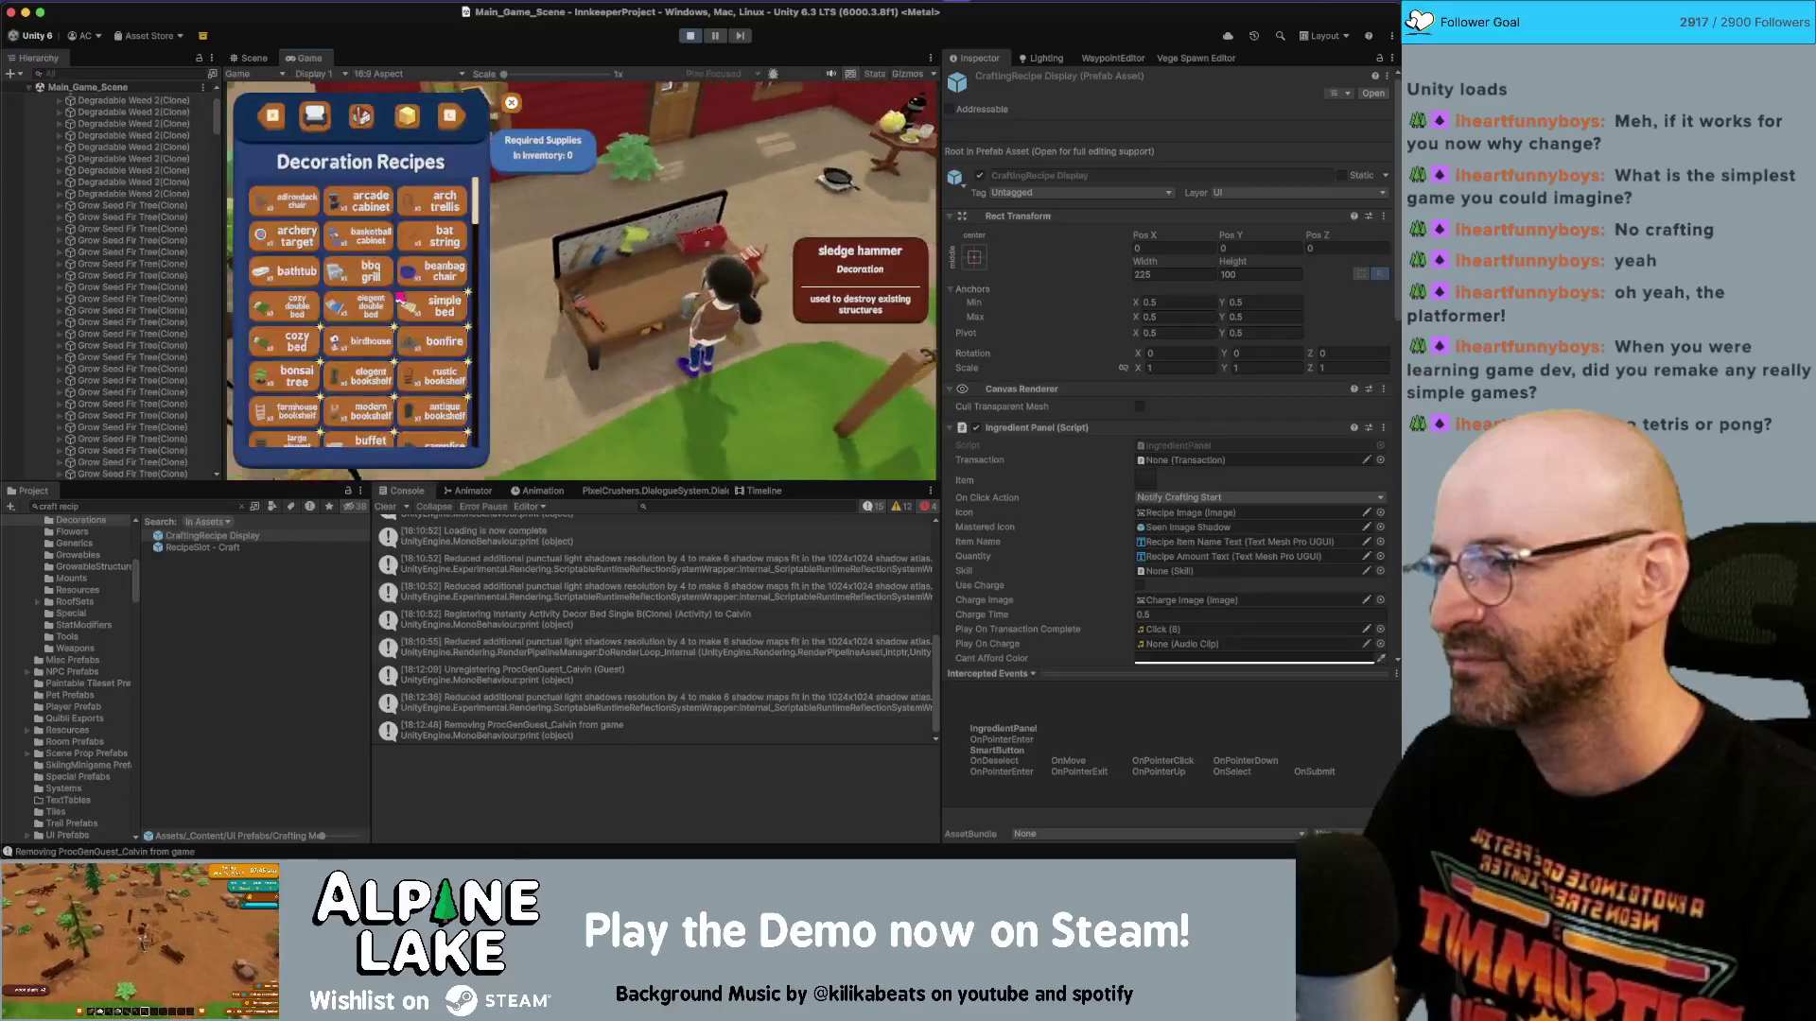
{"action": "left_click", "coordinate": [371, 271]}
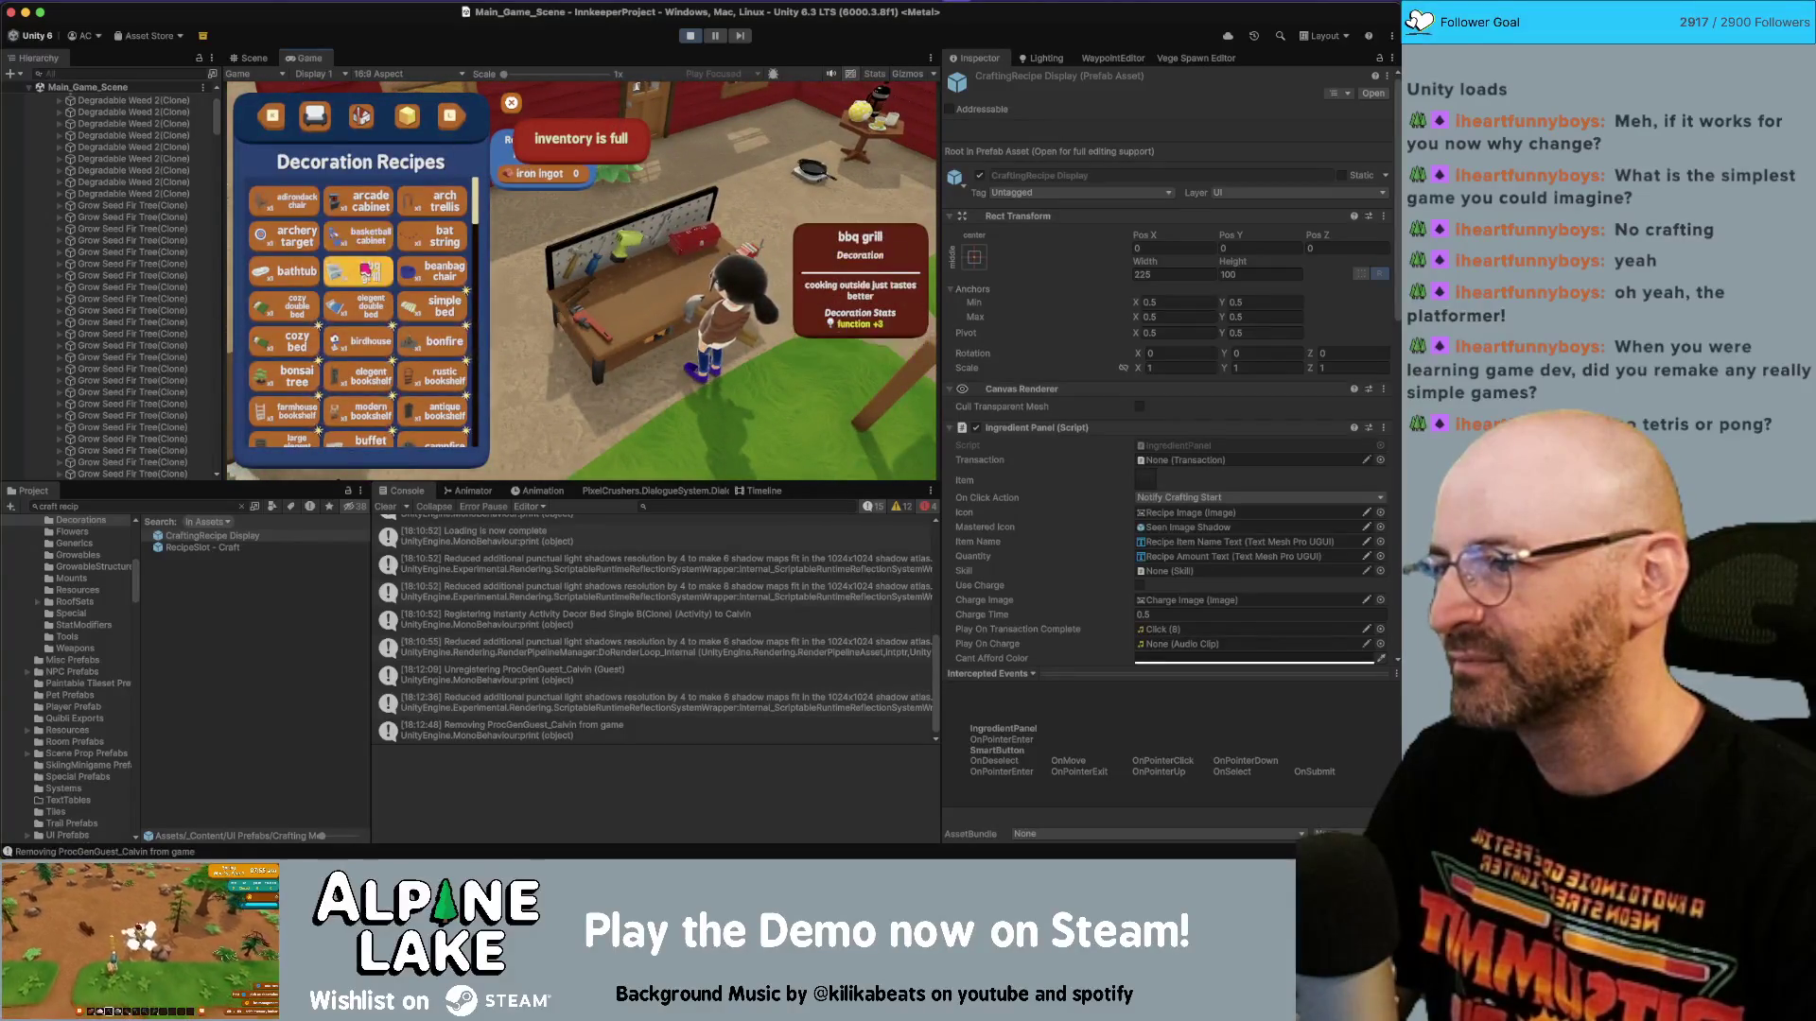
Open the coffee table's crafting Recipes showing mocha latte.
{"action": "key", "text": "Escape"}
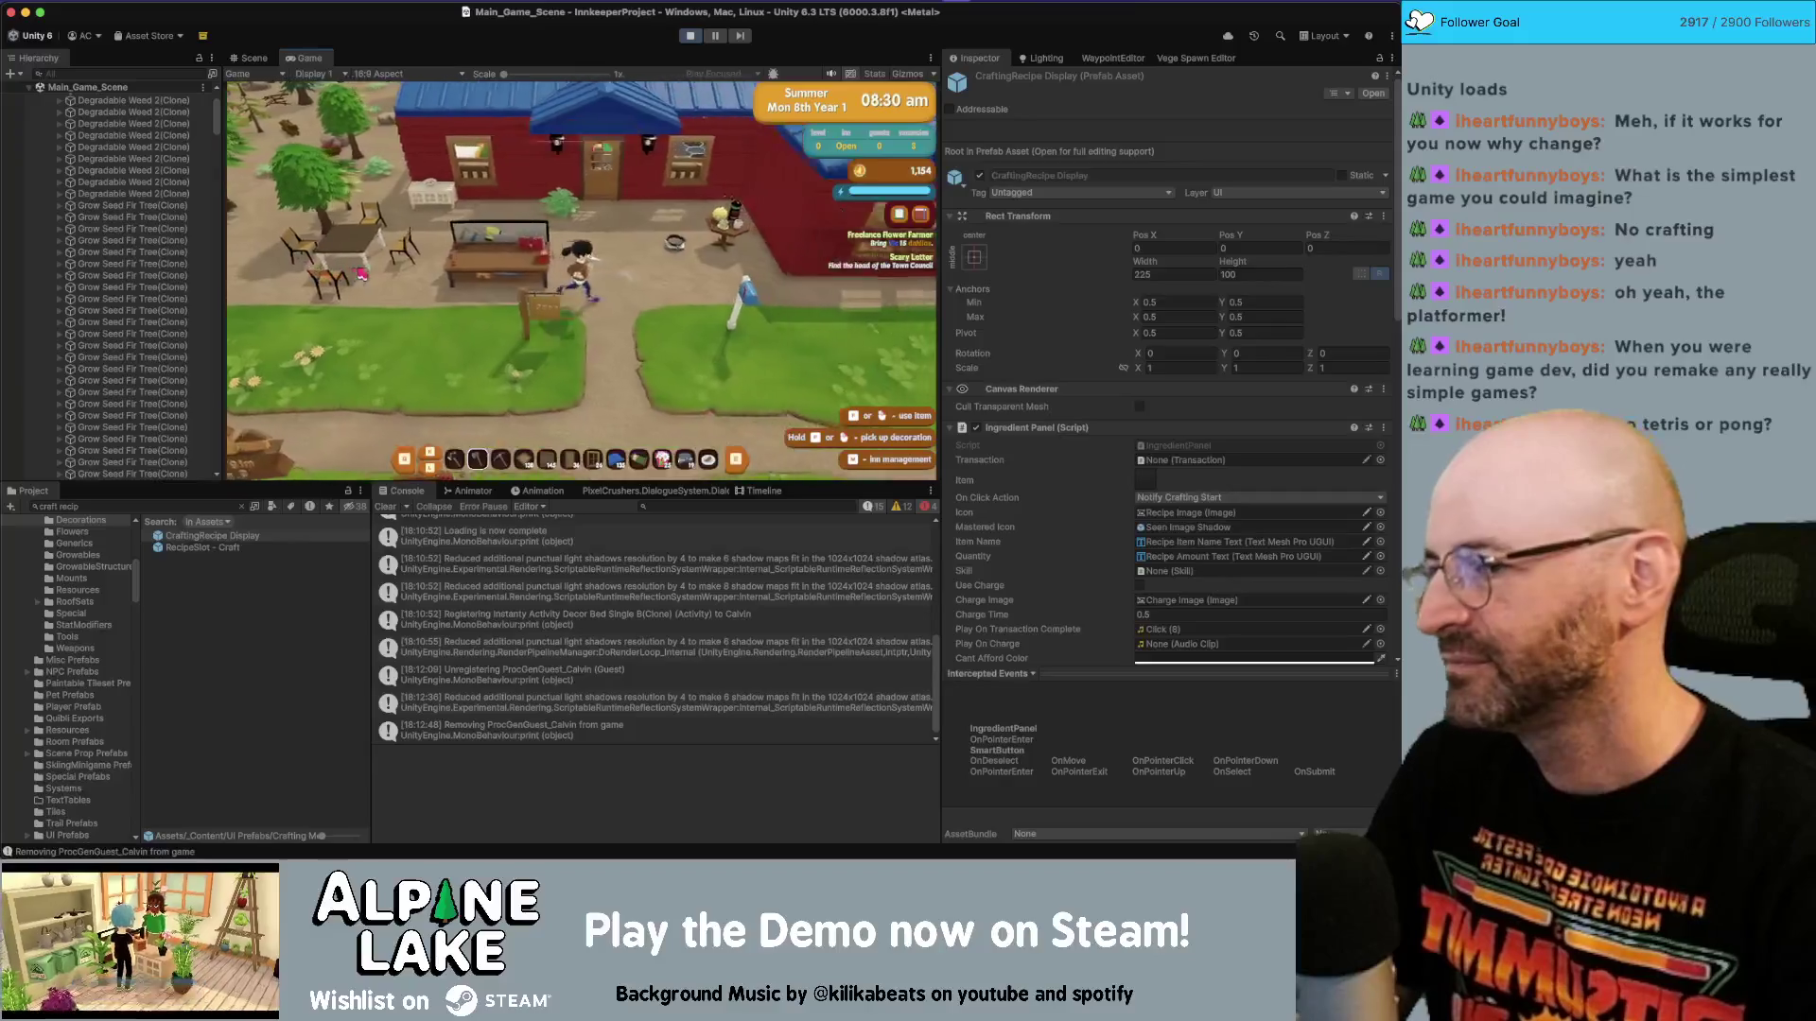
{"action": "left_click", "coordinate": [635, 217]}
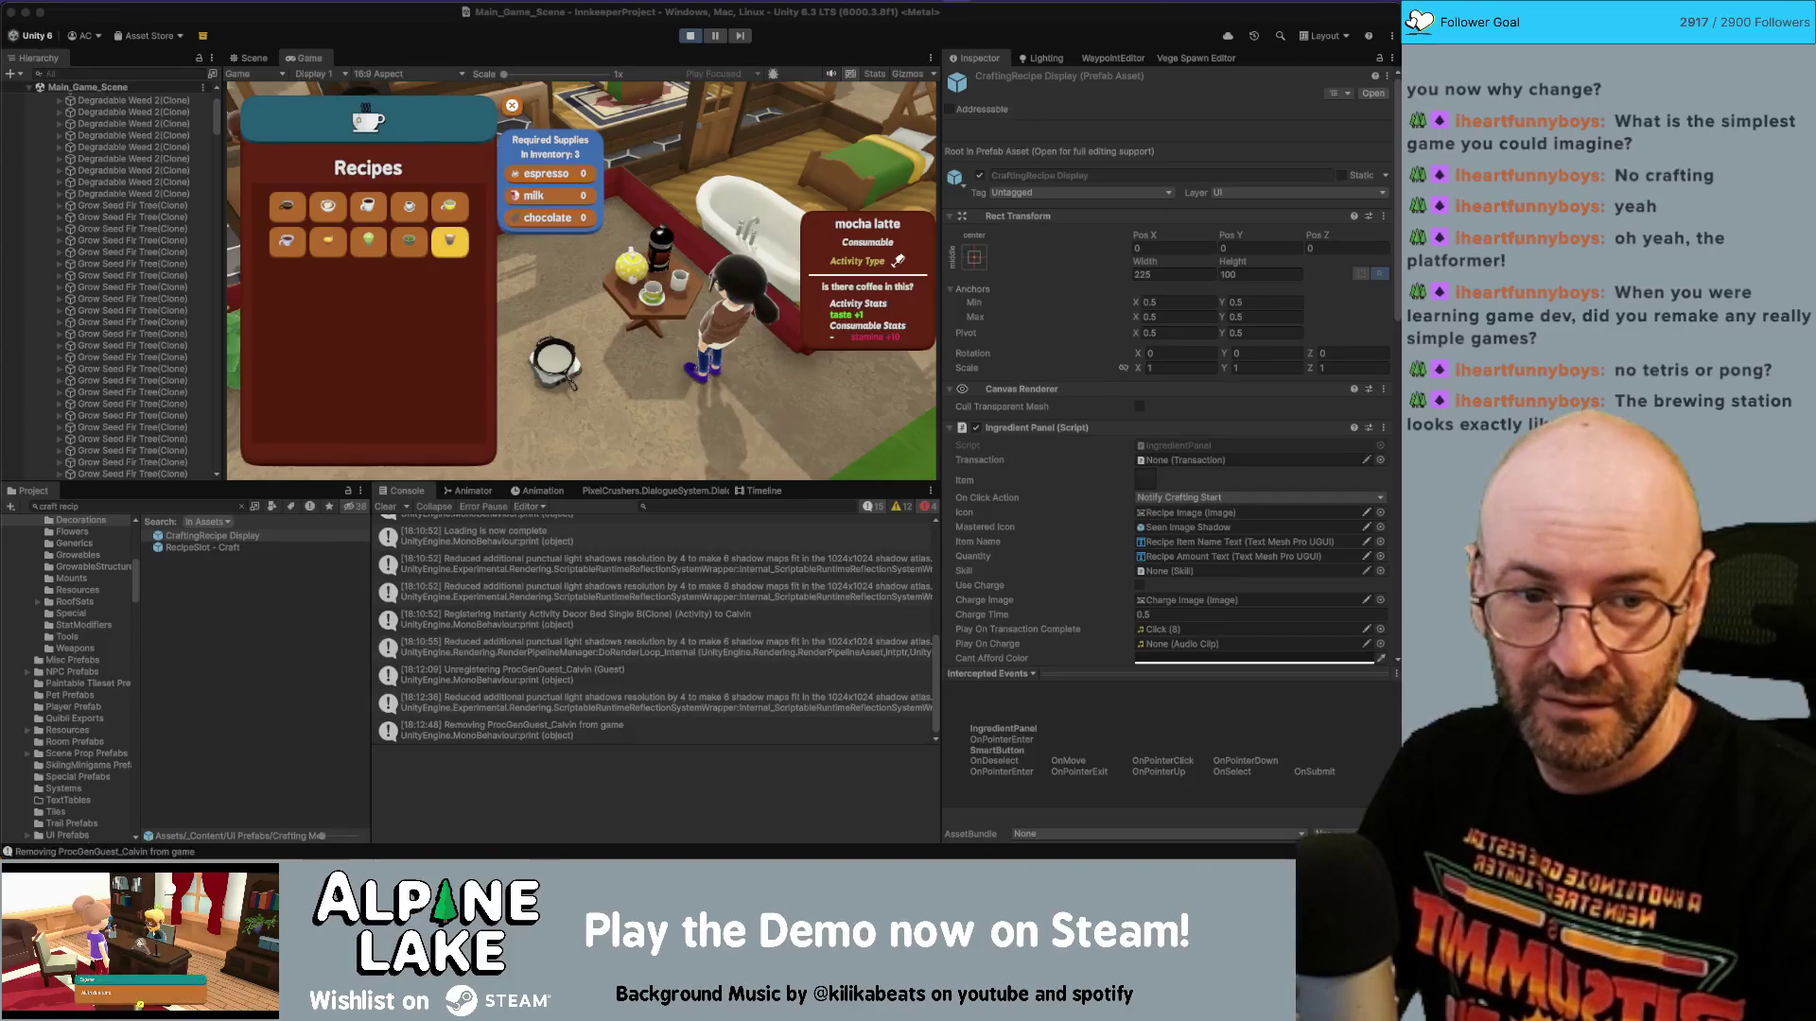
{"action": "key", "text": "super+Tab"}
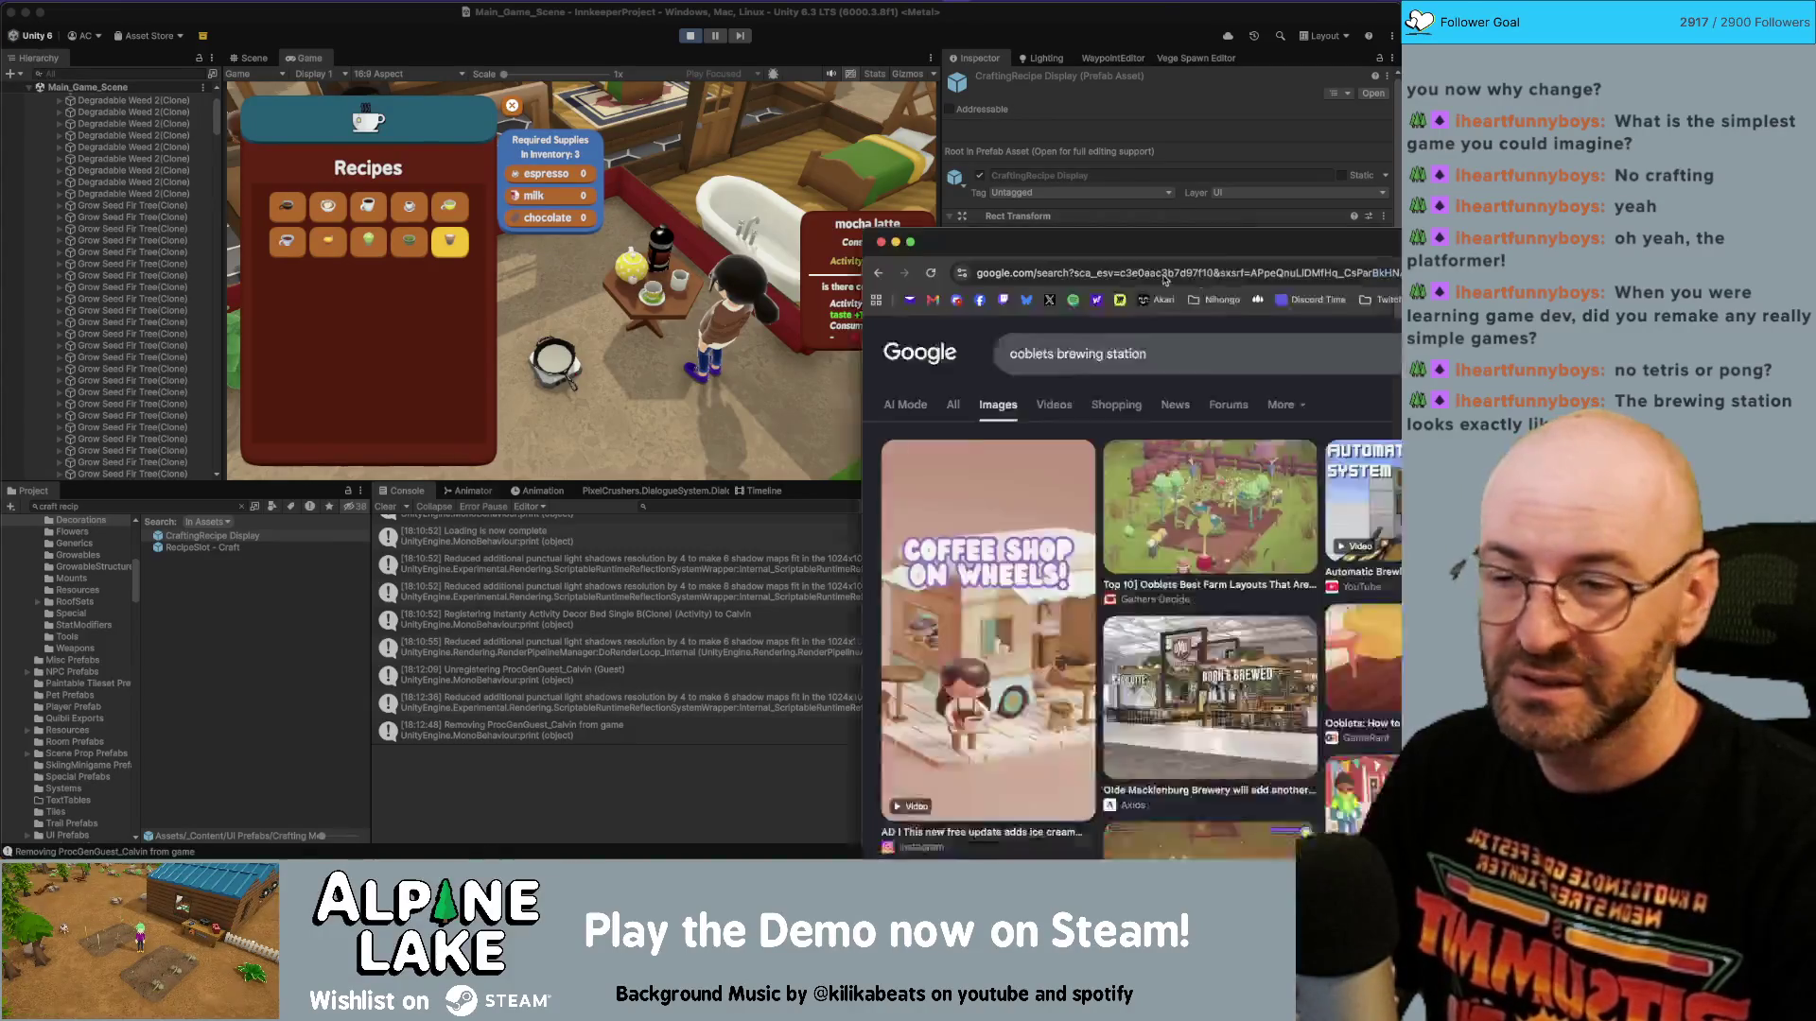
Trim the image search query to 'ooblets brewing' and rerun it.
{"action": "scroll", "coordinate": [804, 549], "scroll_direction": "down", "scroll_amount": 3}
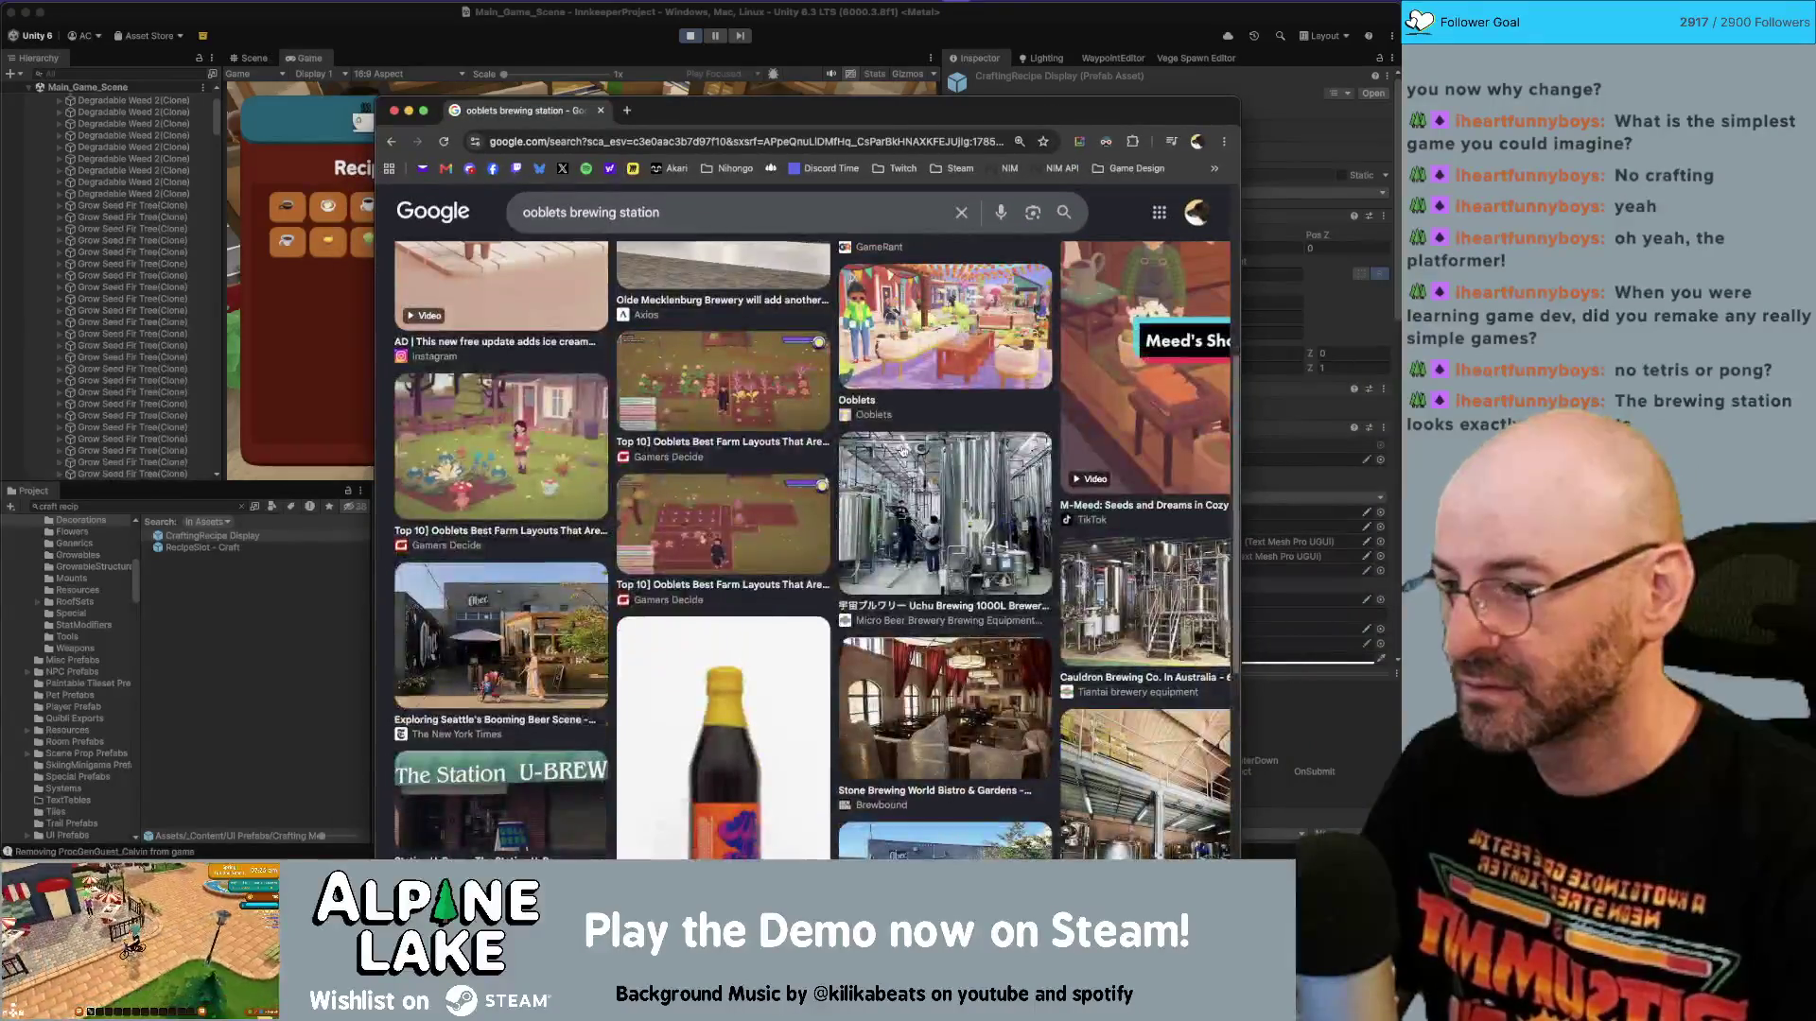
{"action": "scroll", "coordinate": [785, 404], "scroll_direction": "down", "scroll_amount": 1}
{"action": "scroll", "coordinate": [785, 405], "scroll_direction": "up", "scroll_amount": 5}
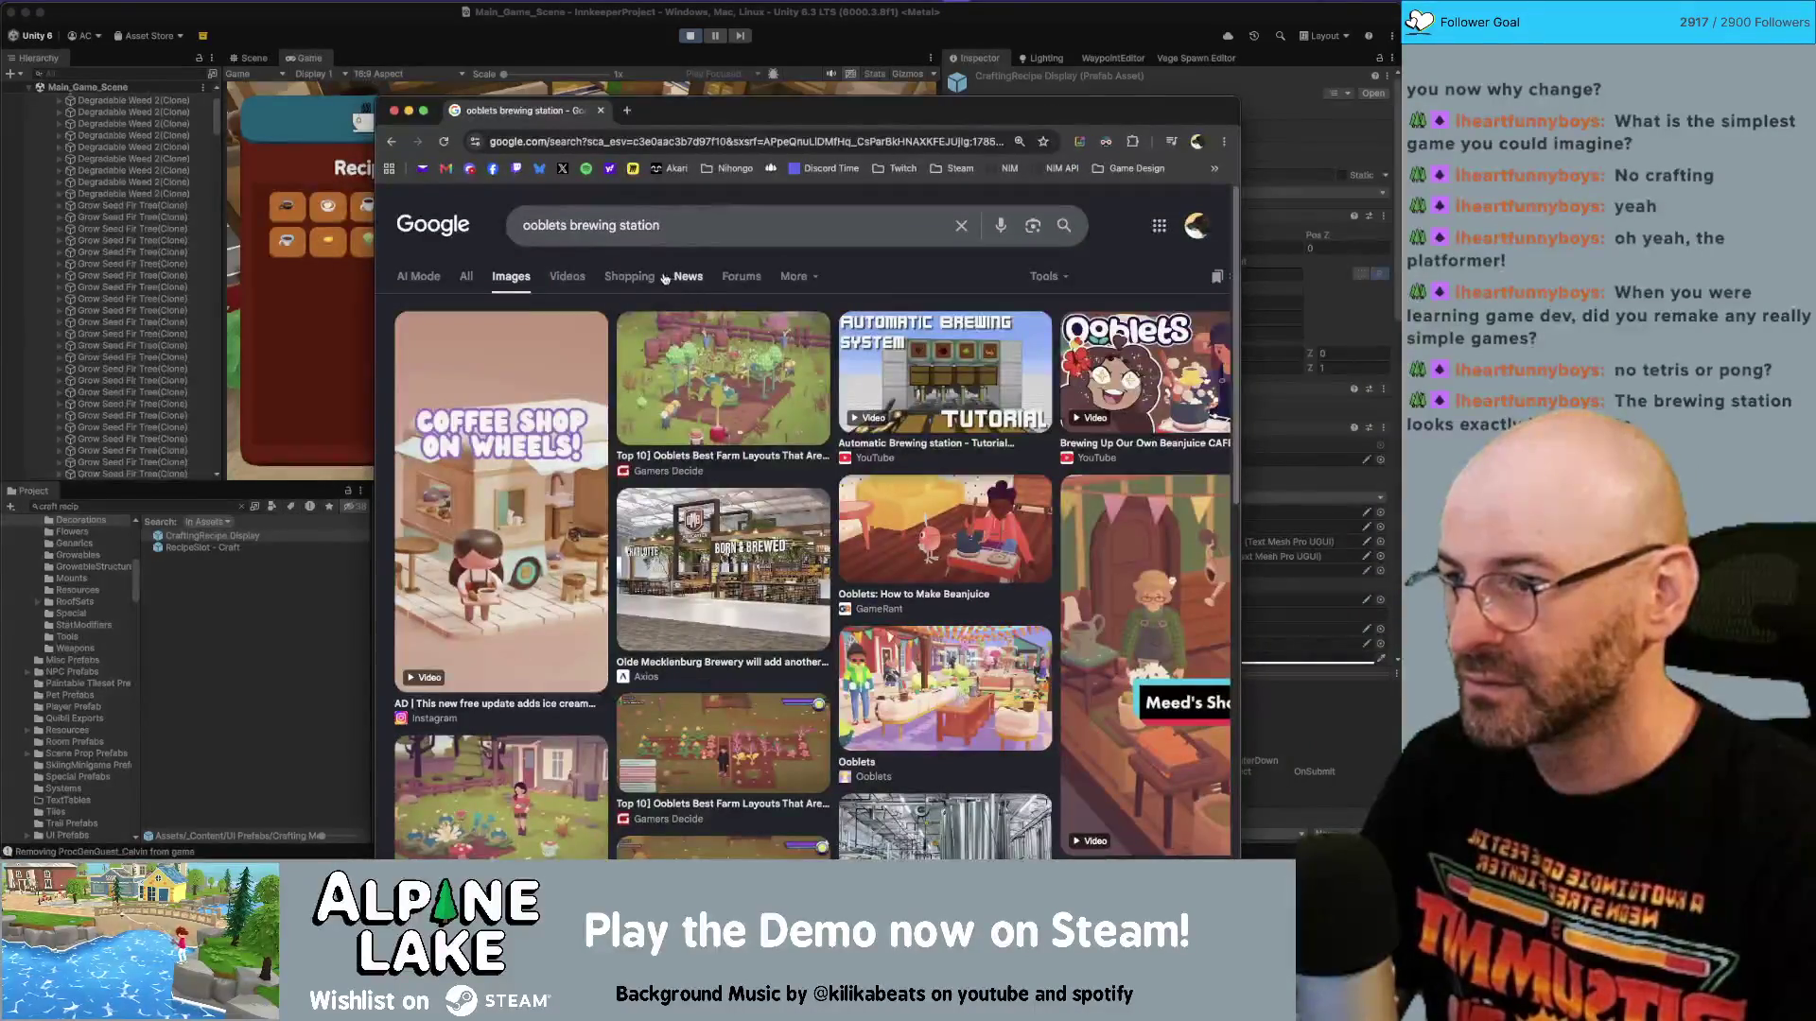
{"action": "double_click", "coordinate": [592, 225]}
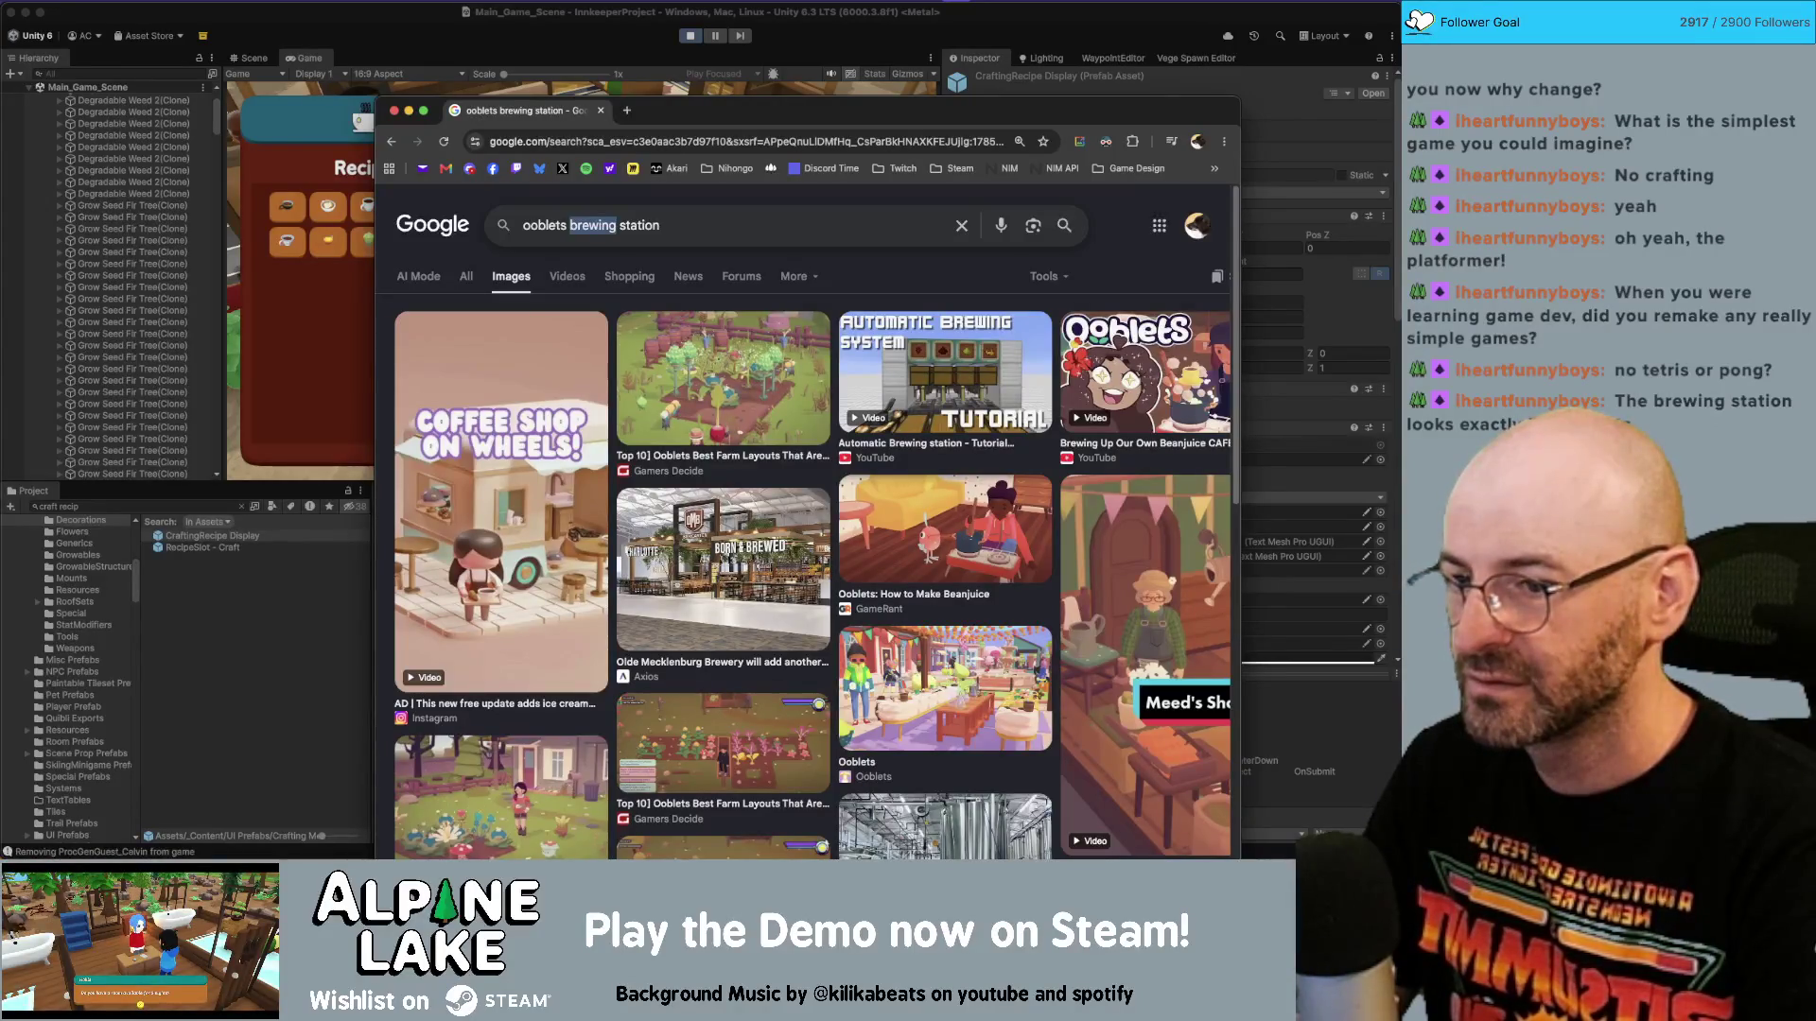
{"action": "double_click", "coordinate": [639, 226]}
{"action": "key", "text": "BackSpace"}
{"action": "key", "text": "Return"}
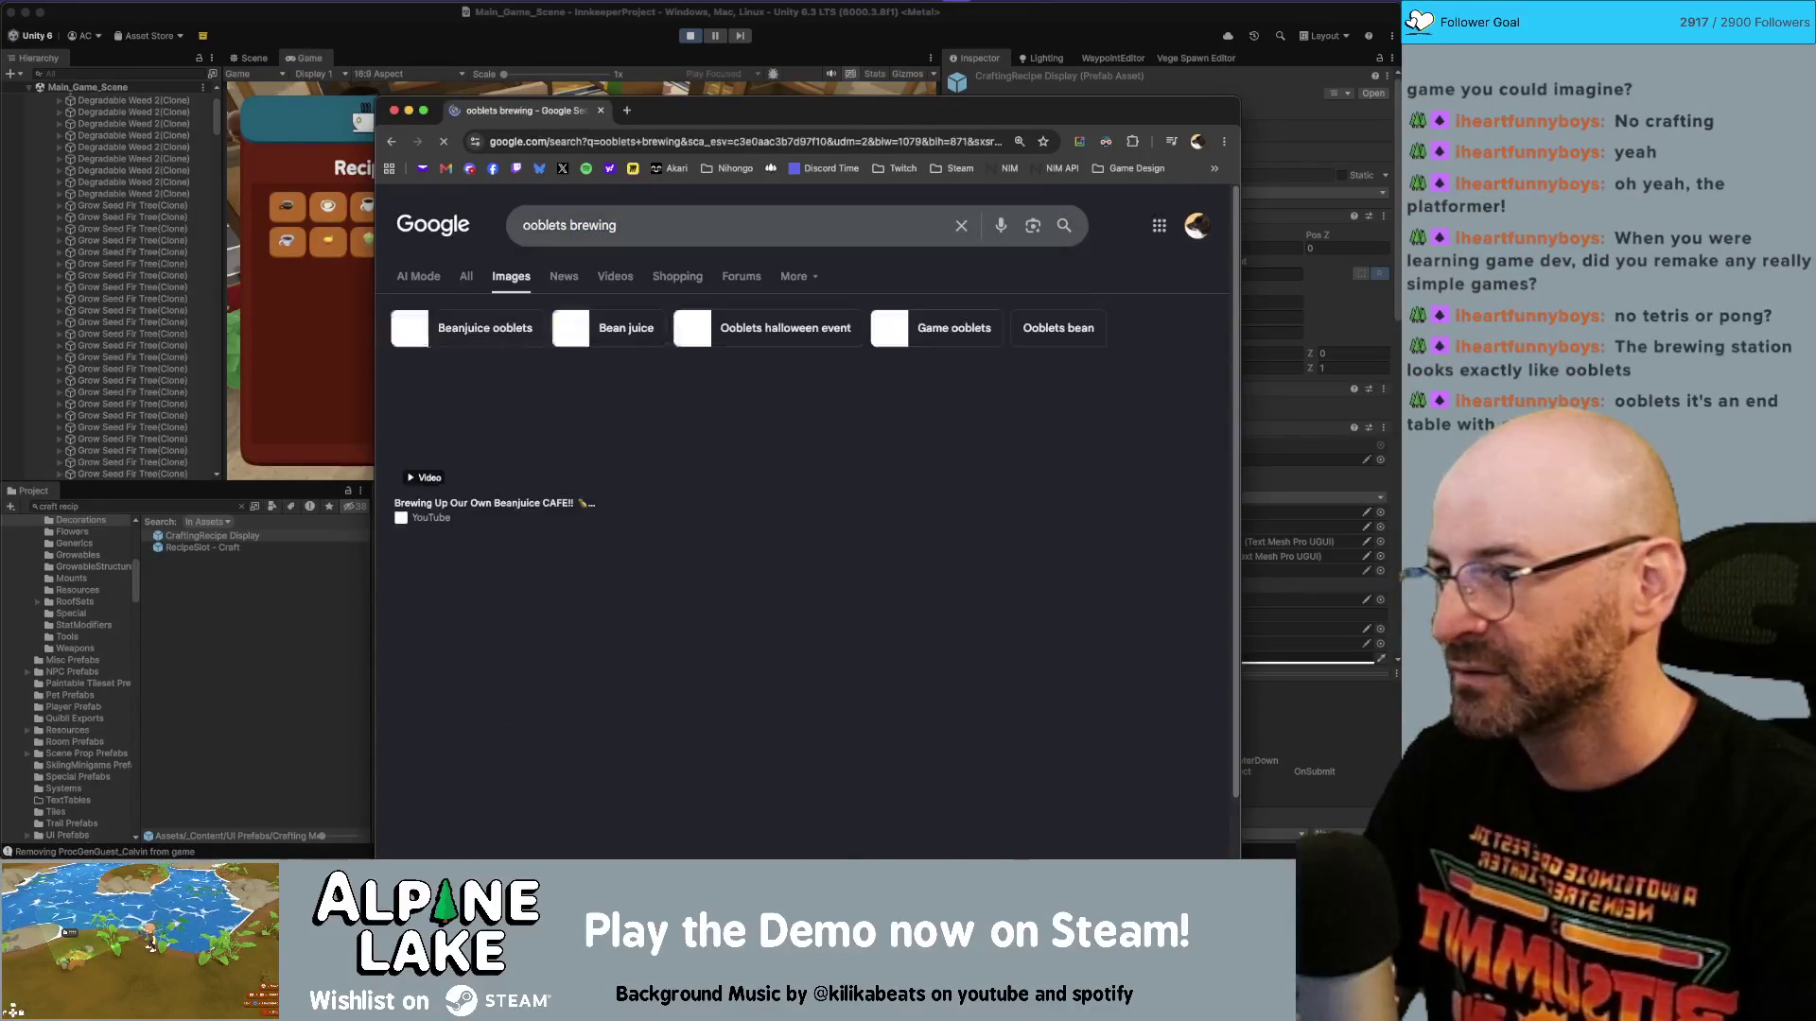
Replace the query with 'ooblets wiki' and run the image search.
{"action": "scroll", "coordinate": [543, 484], "scroll_direction": "down", "scroll_amount": 4}
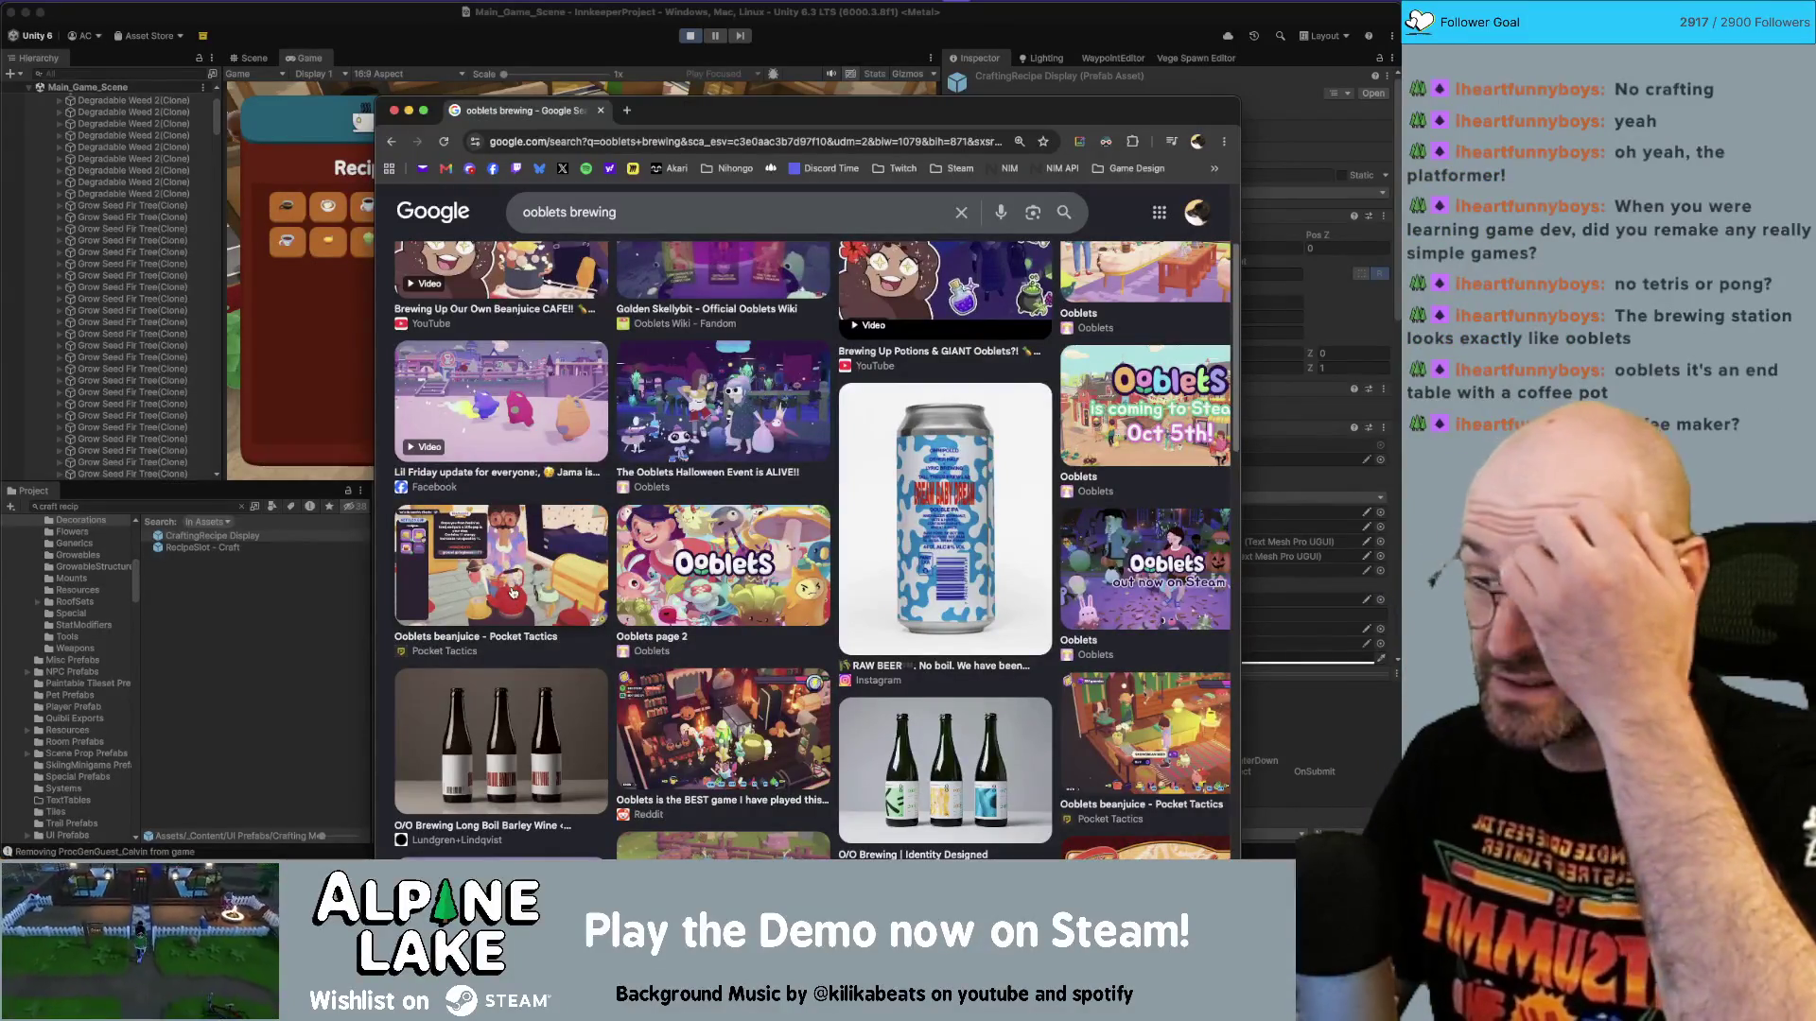
{"action": "scroll", "coordinate": [520, 587], "scroll_direction": "down", "scroll_amount": 1}
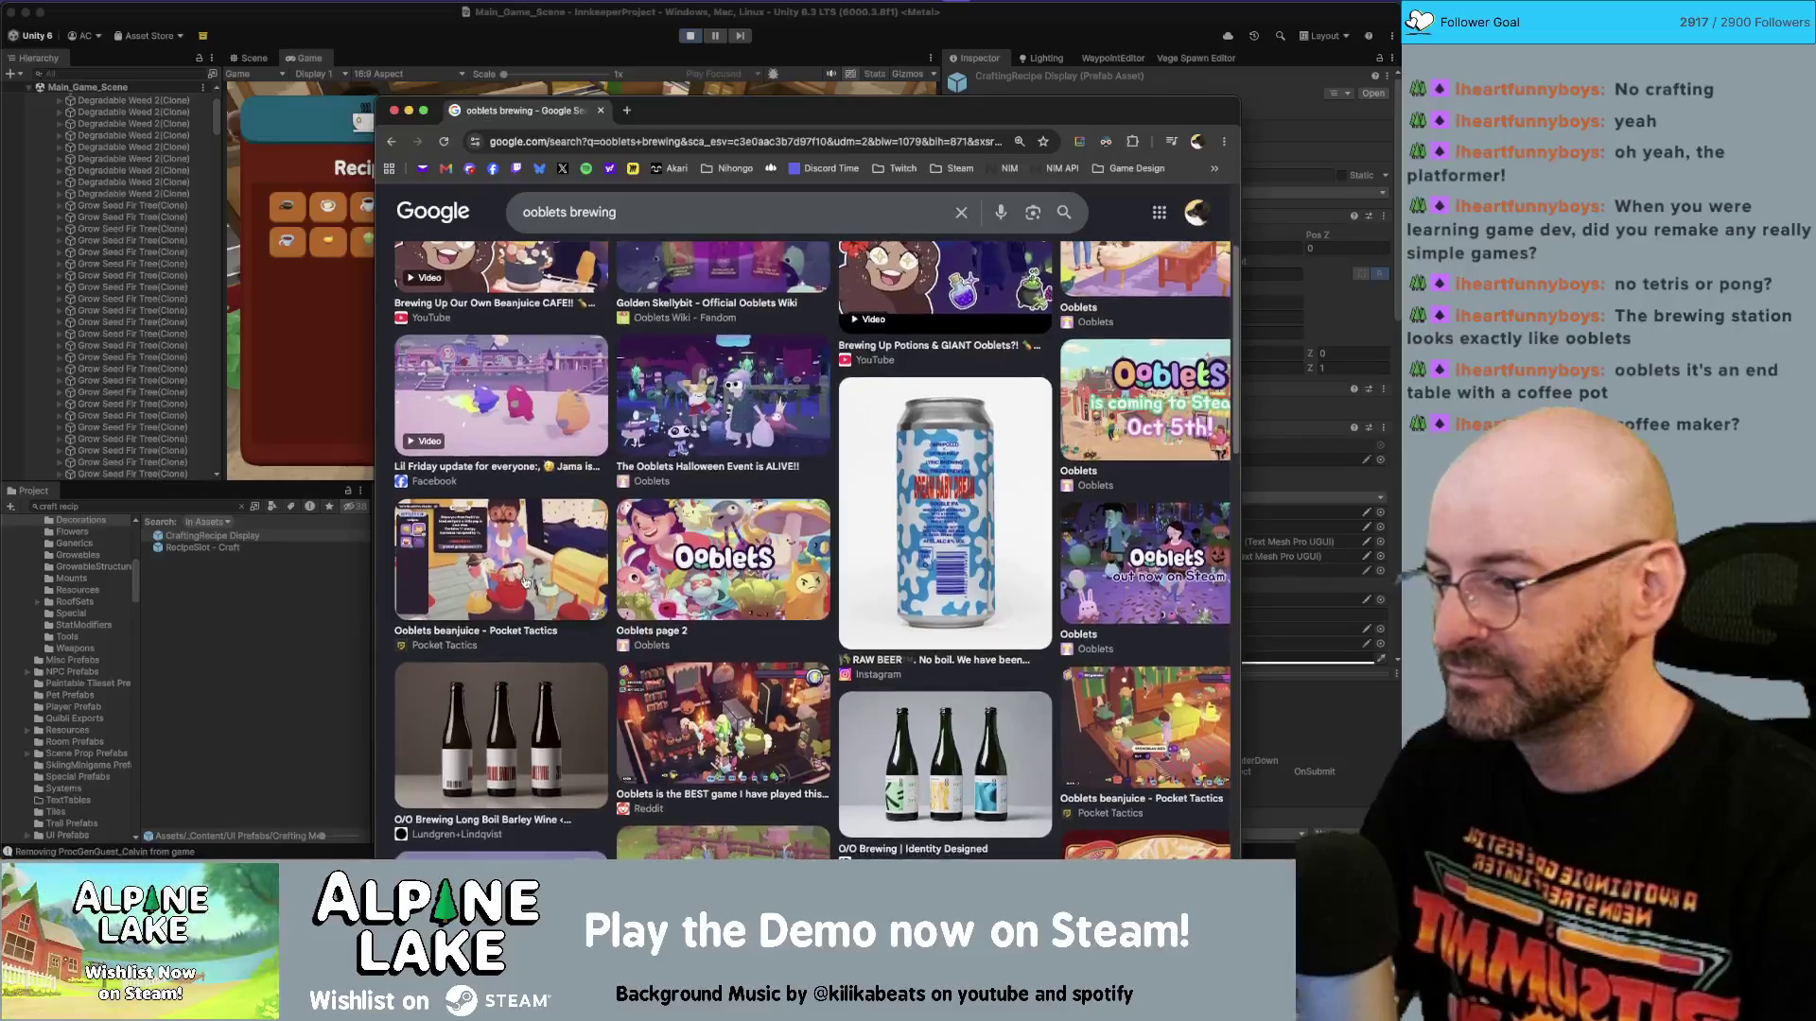
{"action": "scroll", "coordinate": [558, 558], "scroll_direction": "down", "scroll_amount": 2}
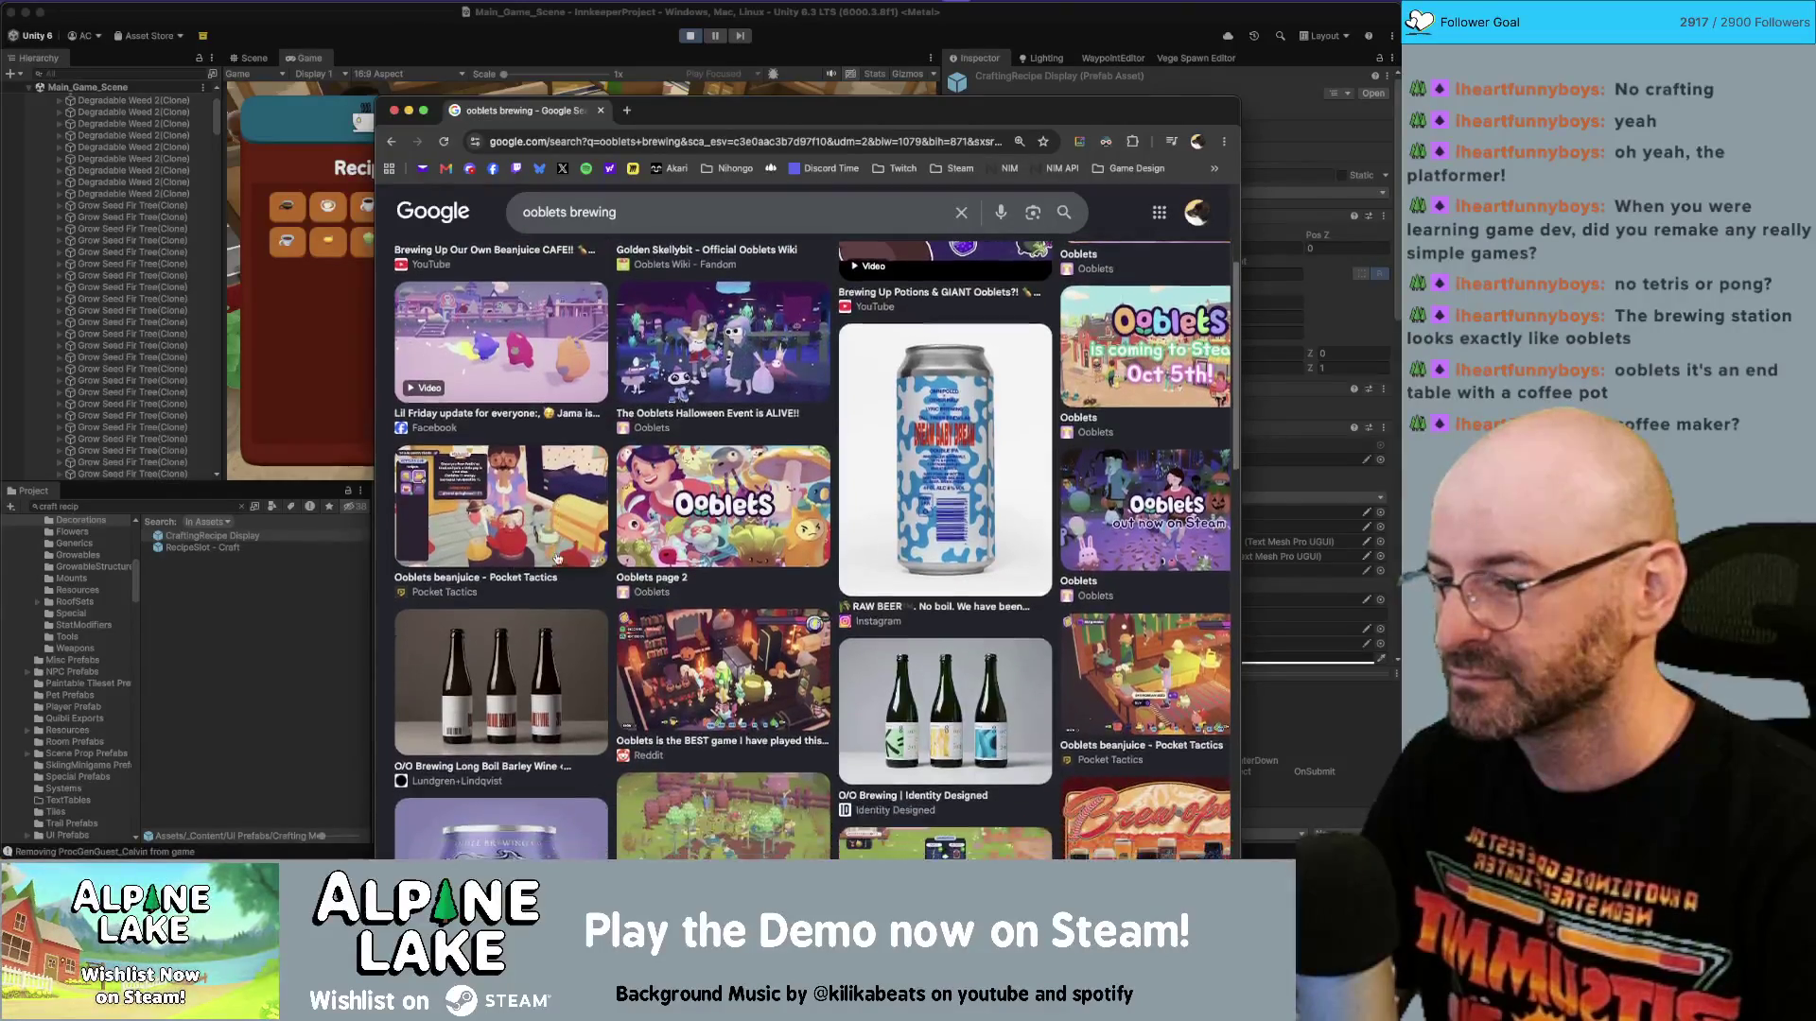
{"action": "scroll", "coordinate": [576, 299], "scroll_direction": "up", "scroll_amount": 5}
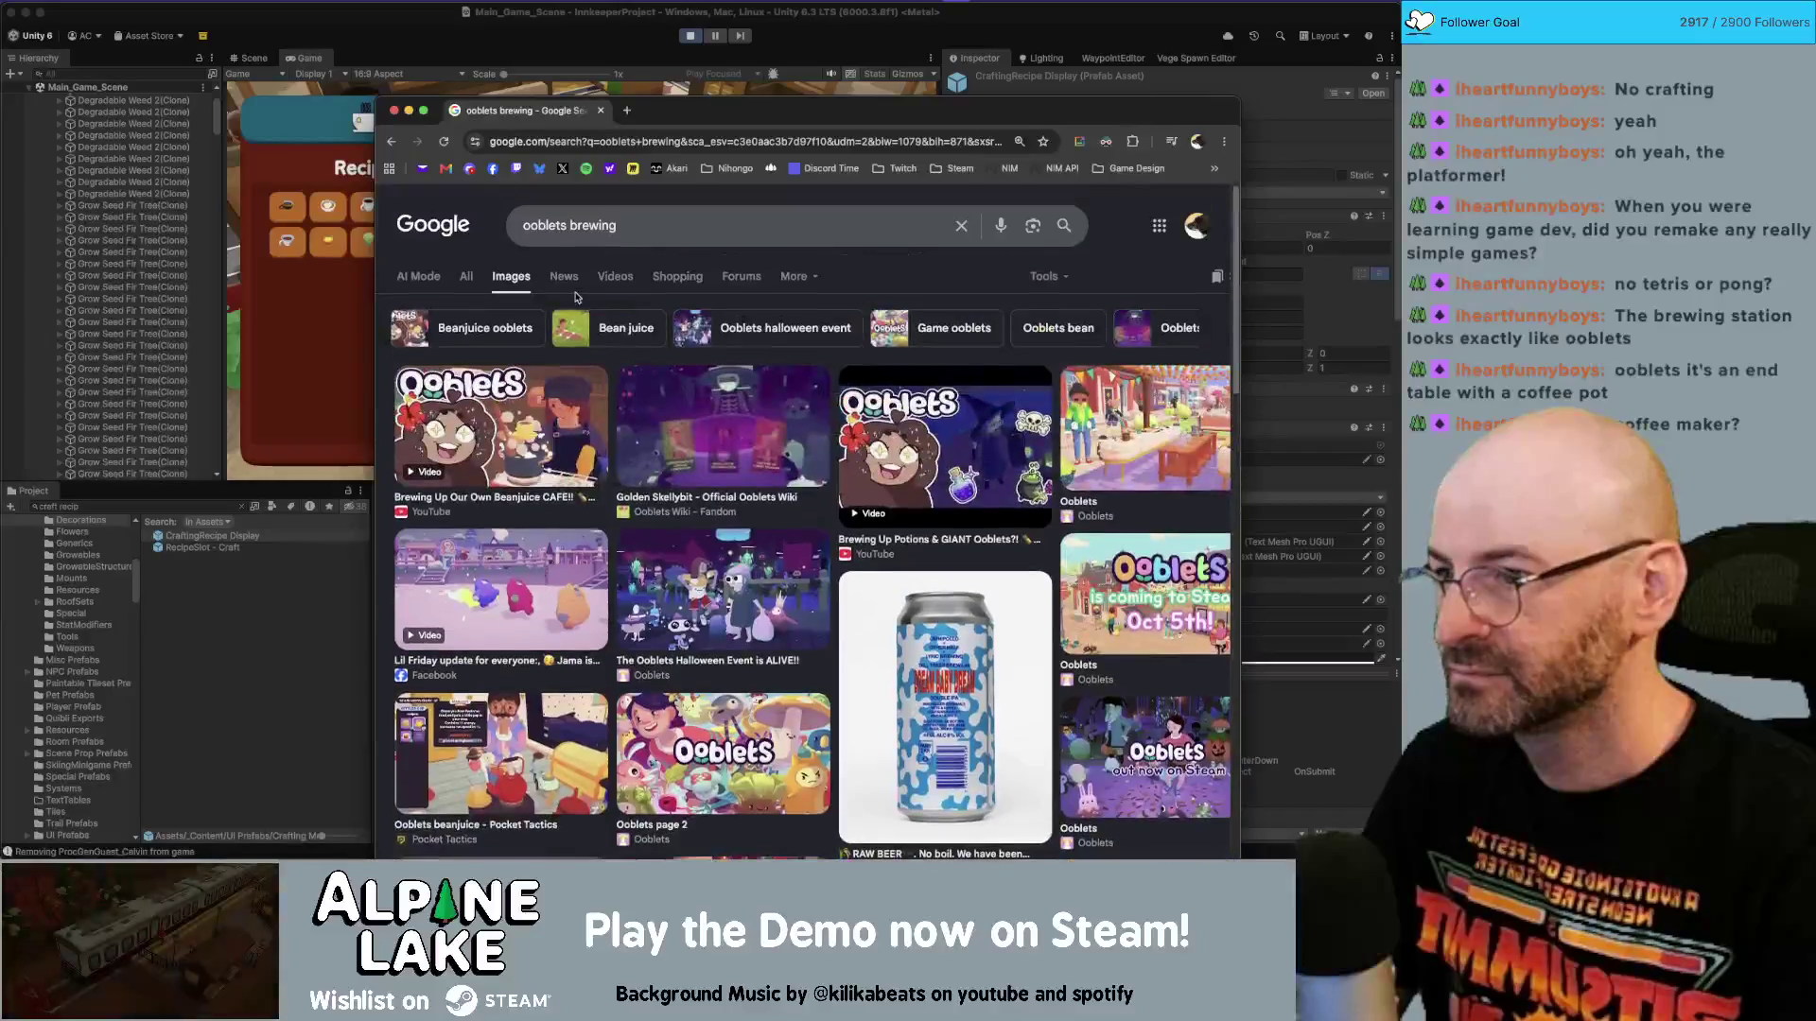
{"action": "left_click", "coordinate": [567, 225]}
{"action": "key", "text": "super+a"}
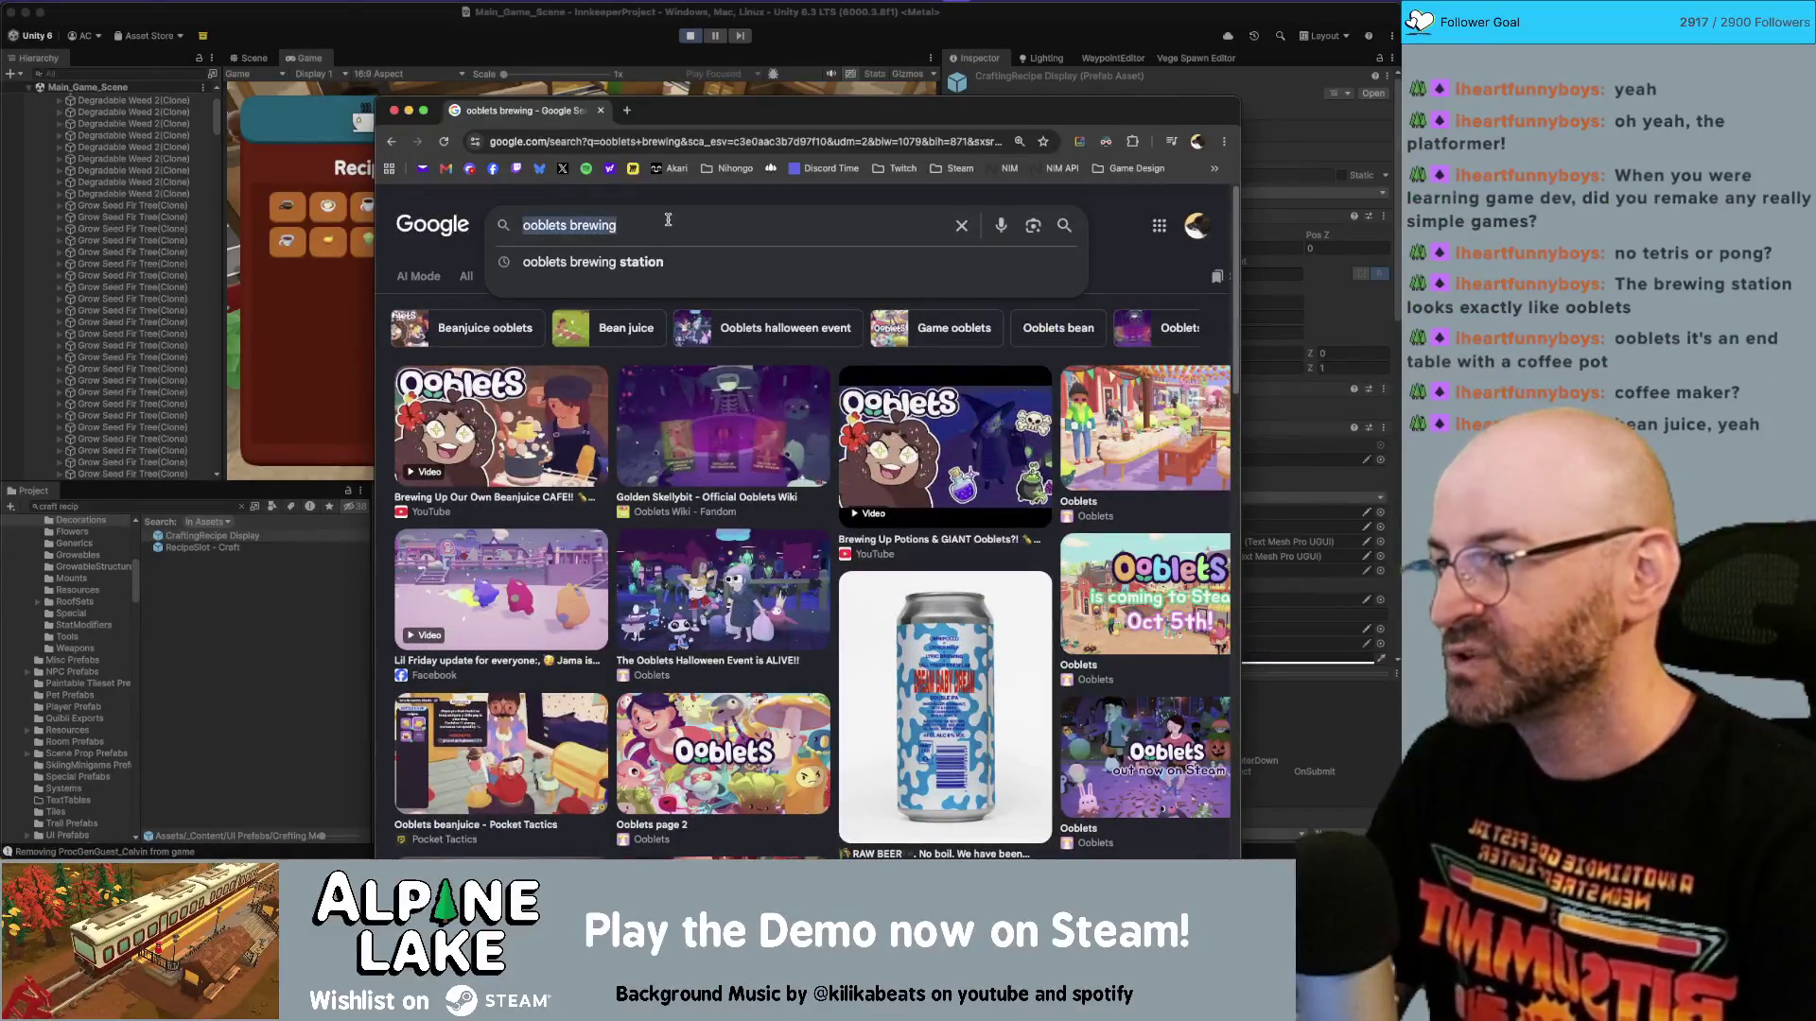
{"action": "type", "text": "ooblets wiki"}
{"action": "key", "text": "Return"}
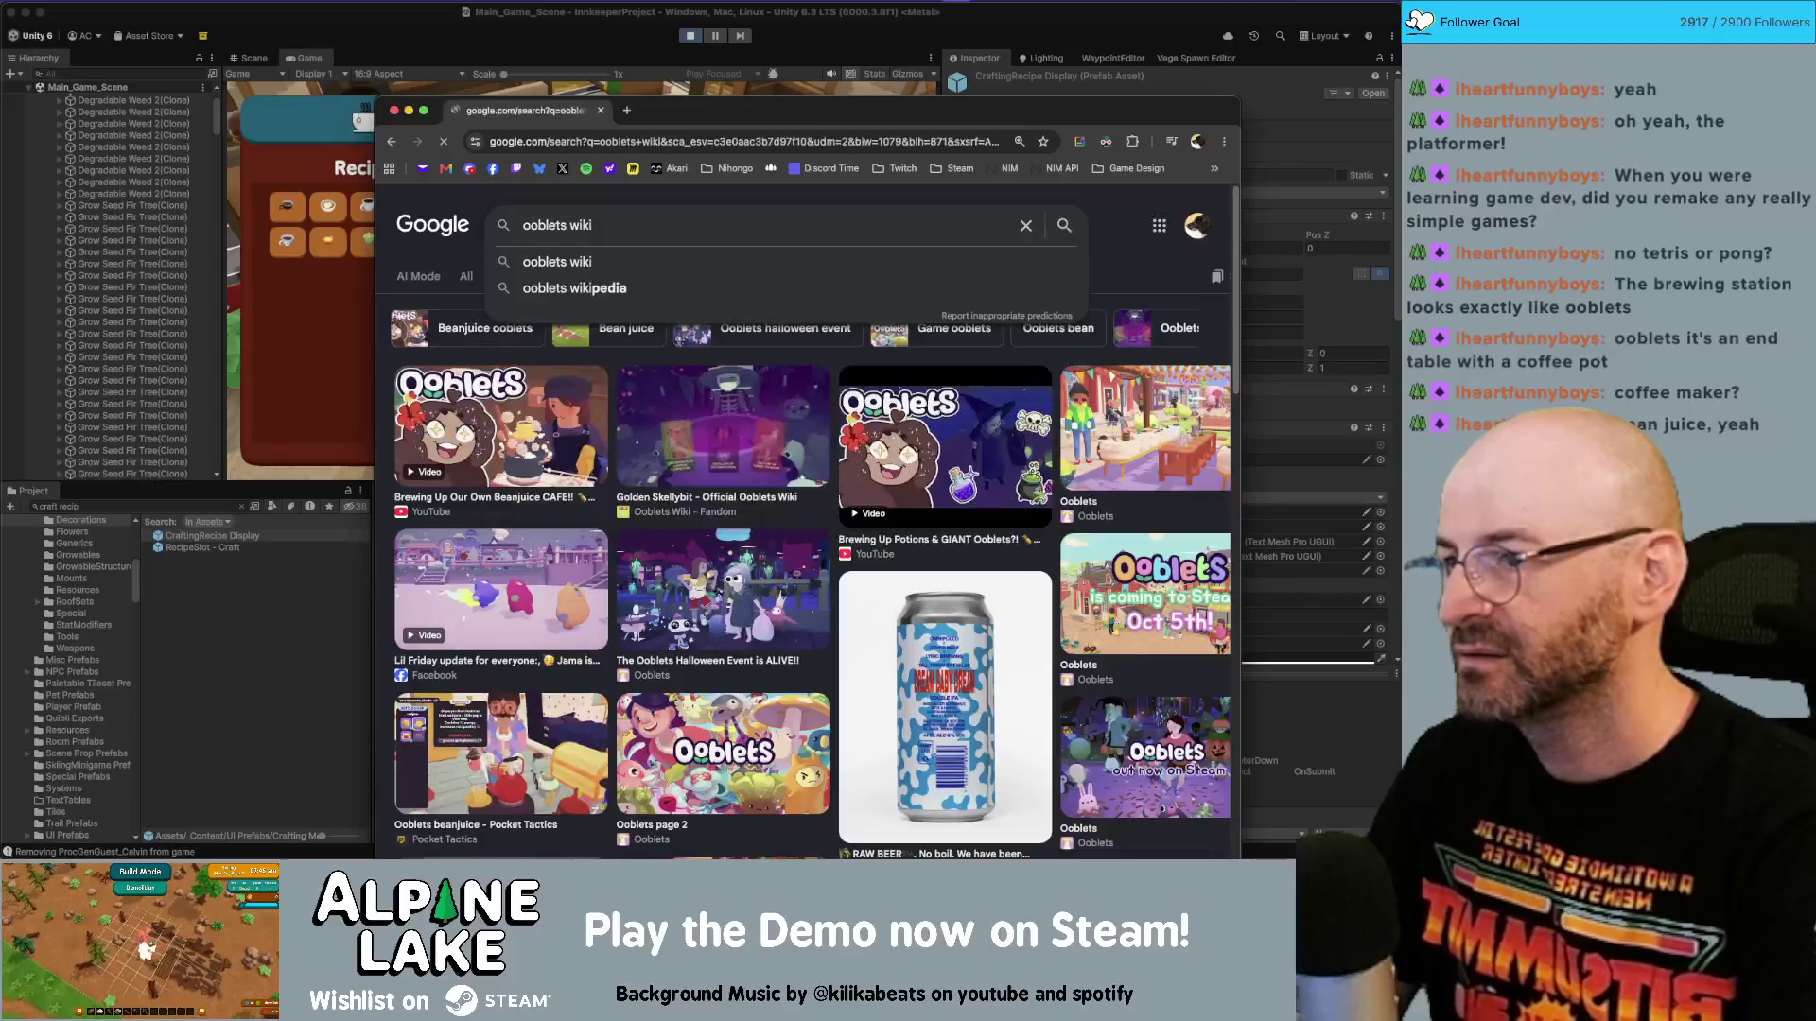
Open the Ooblets Wiki Fandom result and search the wiki for brewing.
{"action": "left_click", "coordinate": [464, 277]}
{"action": "left_click", "coordinate": [586, 361]}
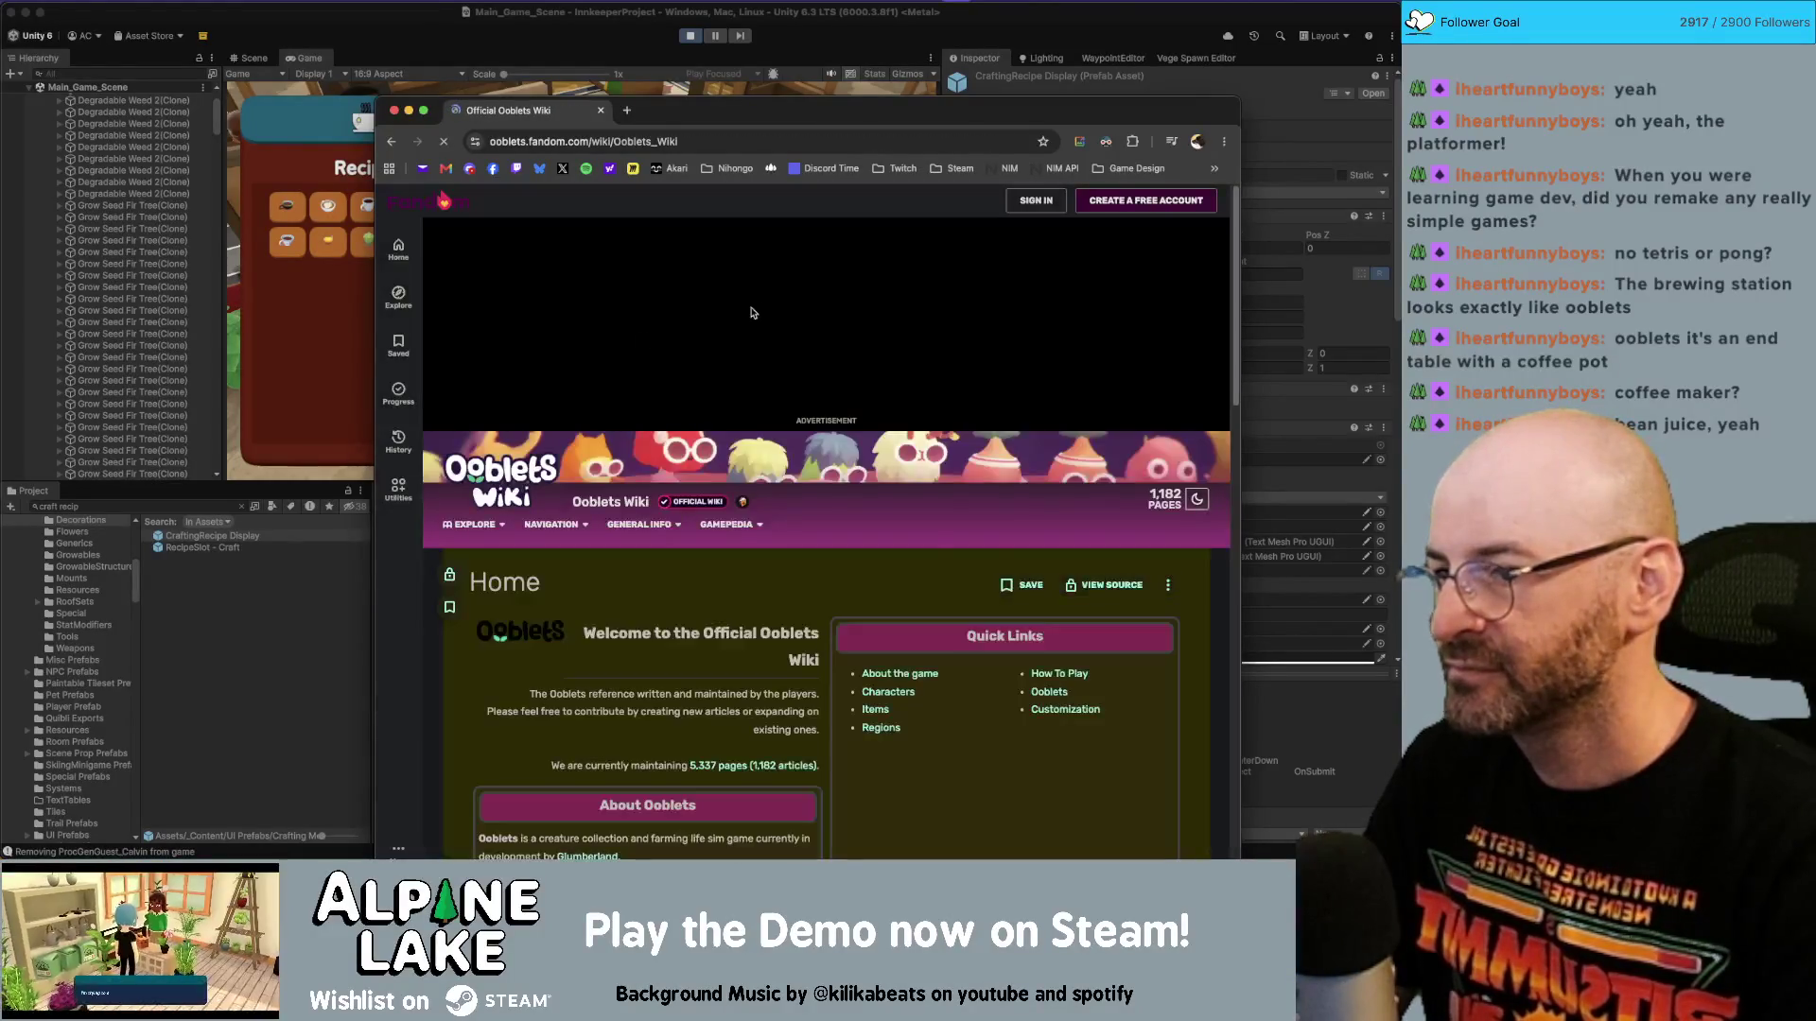
{"action": "left_click", "coordinate": [804, 200]}
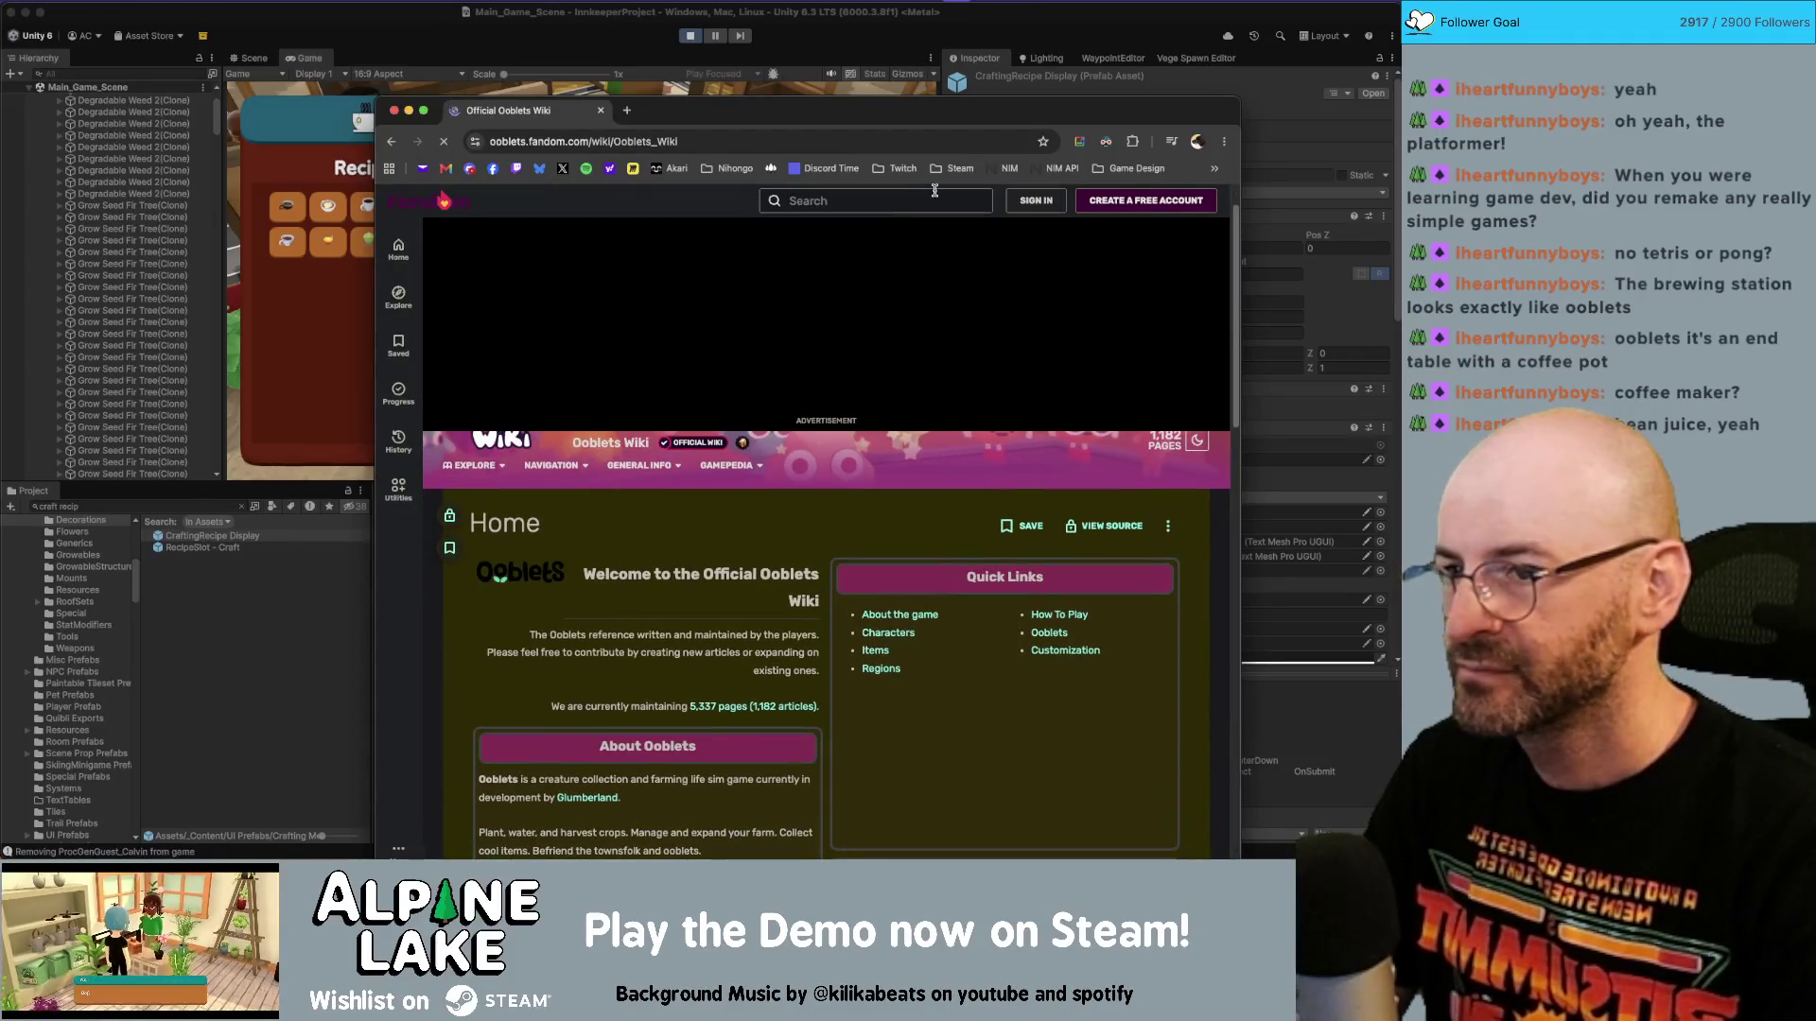
{"action": "type", "text": "brewing"}
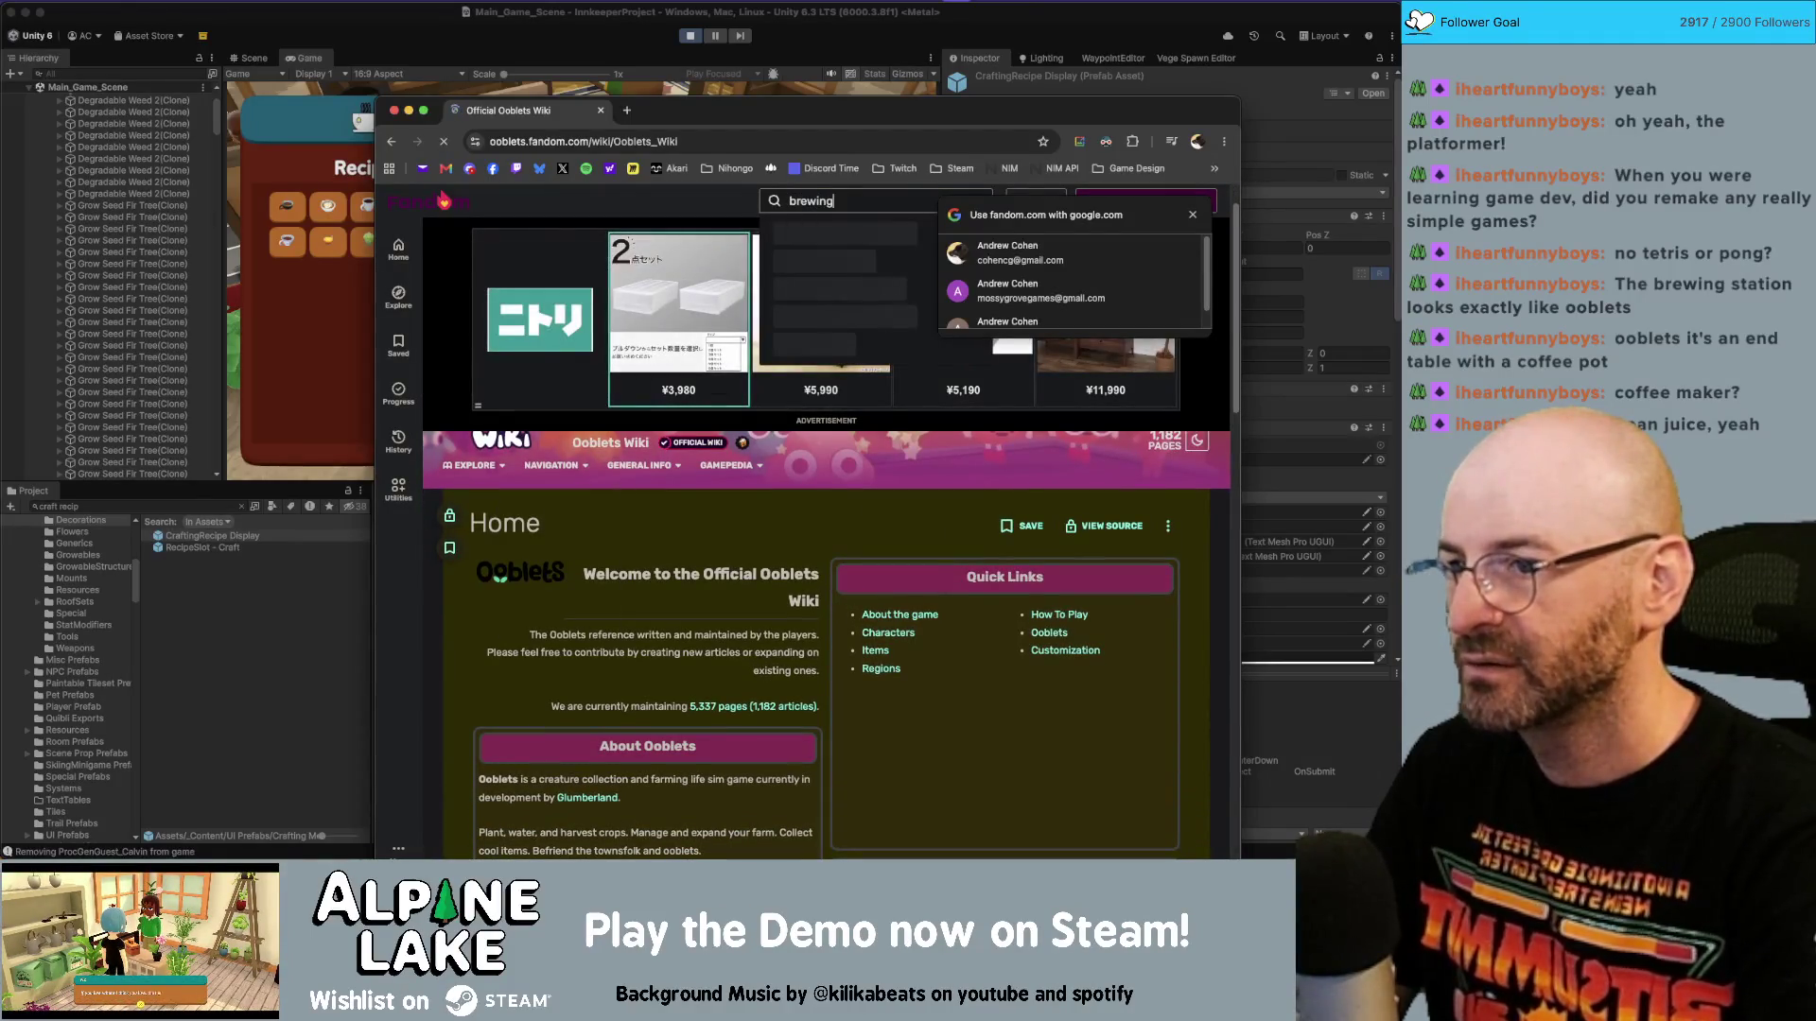
{"action": "key", "text": "super+a"}
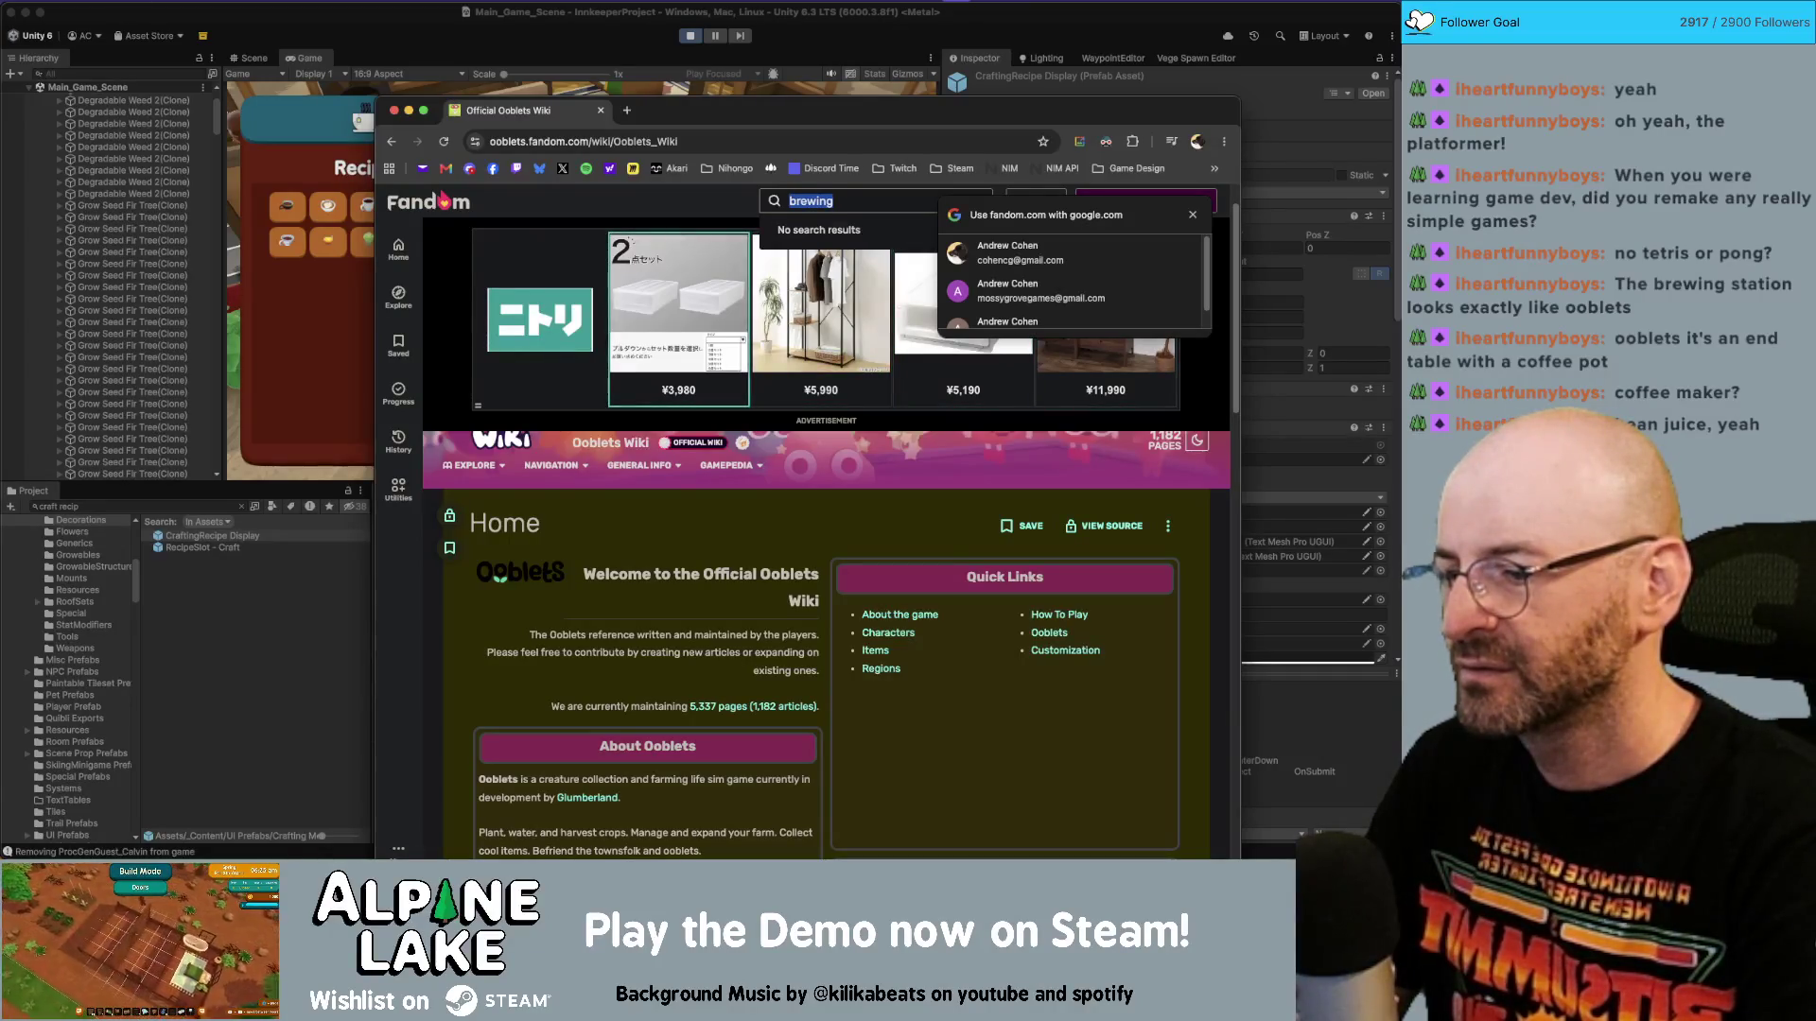
{"action": "key", "text": "BackSpace"}
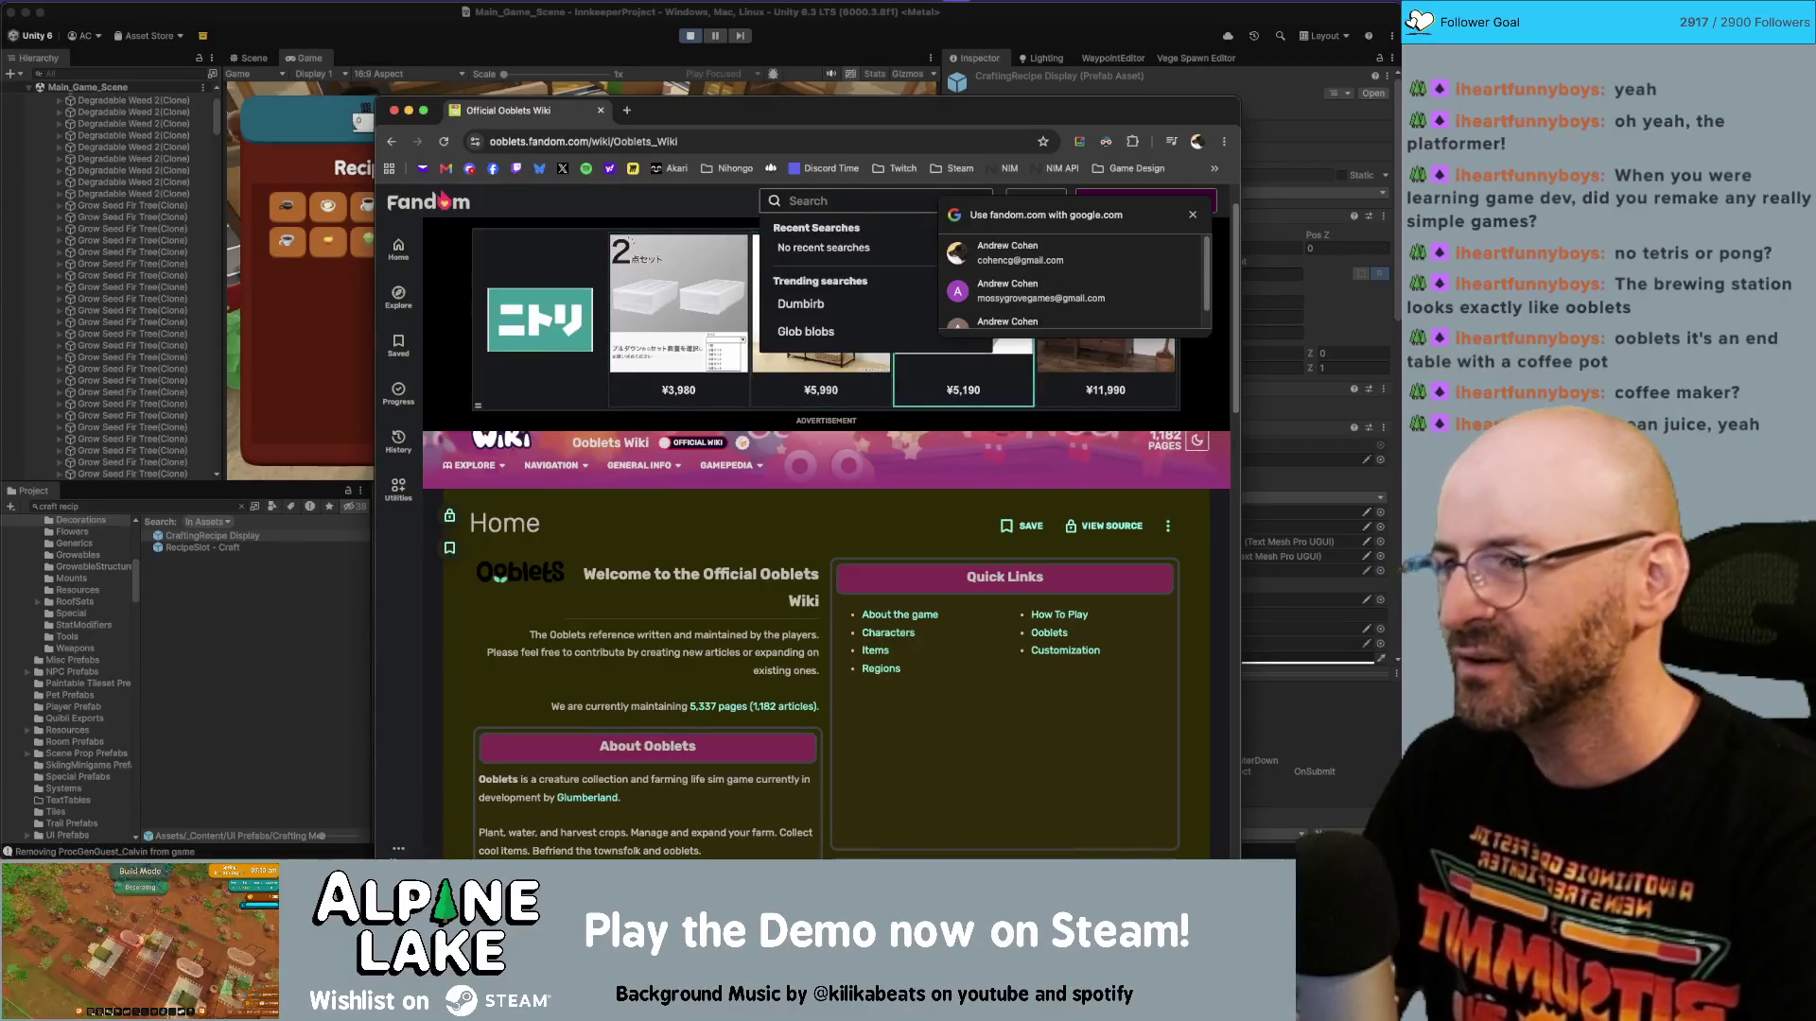
{"action": "scroll", "coordinate": [686, 498], "scroll_direction": "down", "scroll_amount": 2}
{"action": "scroll", "coordinate": [685, 499], "scroll_direction": "down", "scroll_amount": 6}
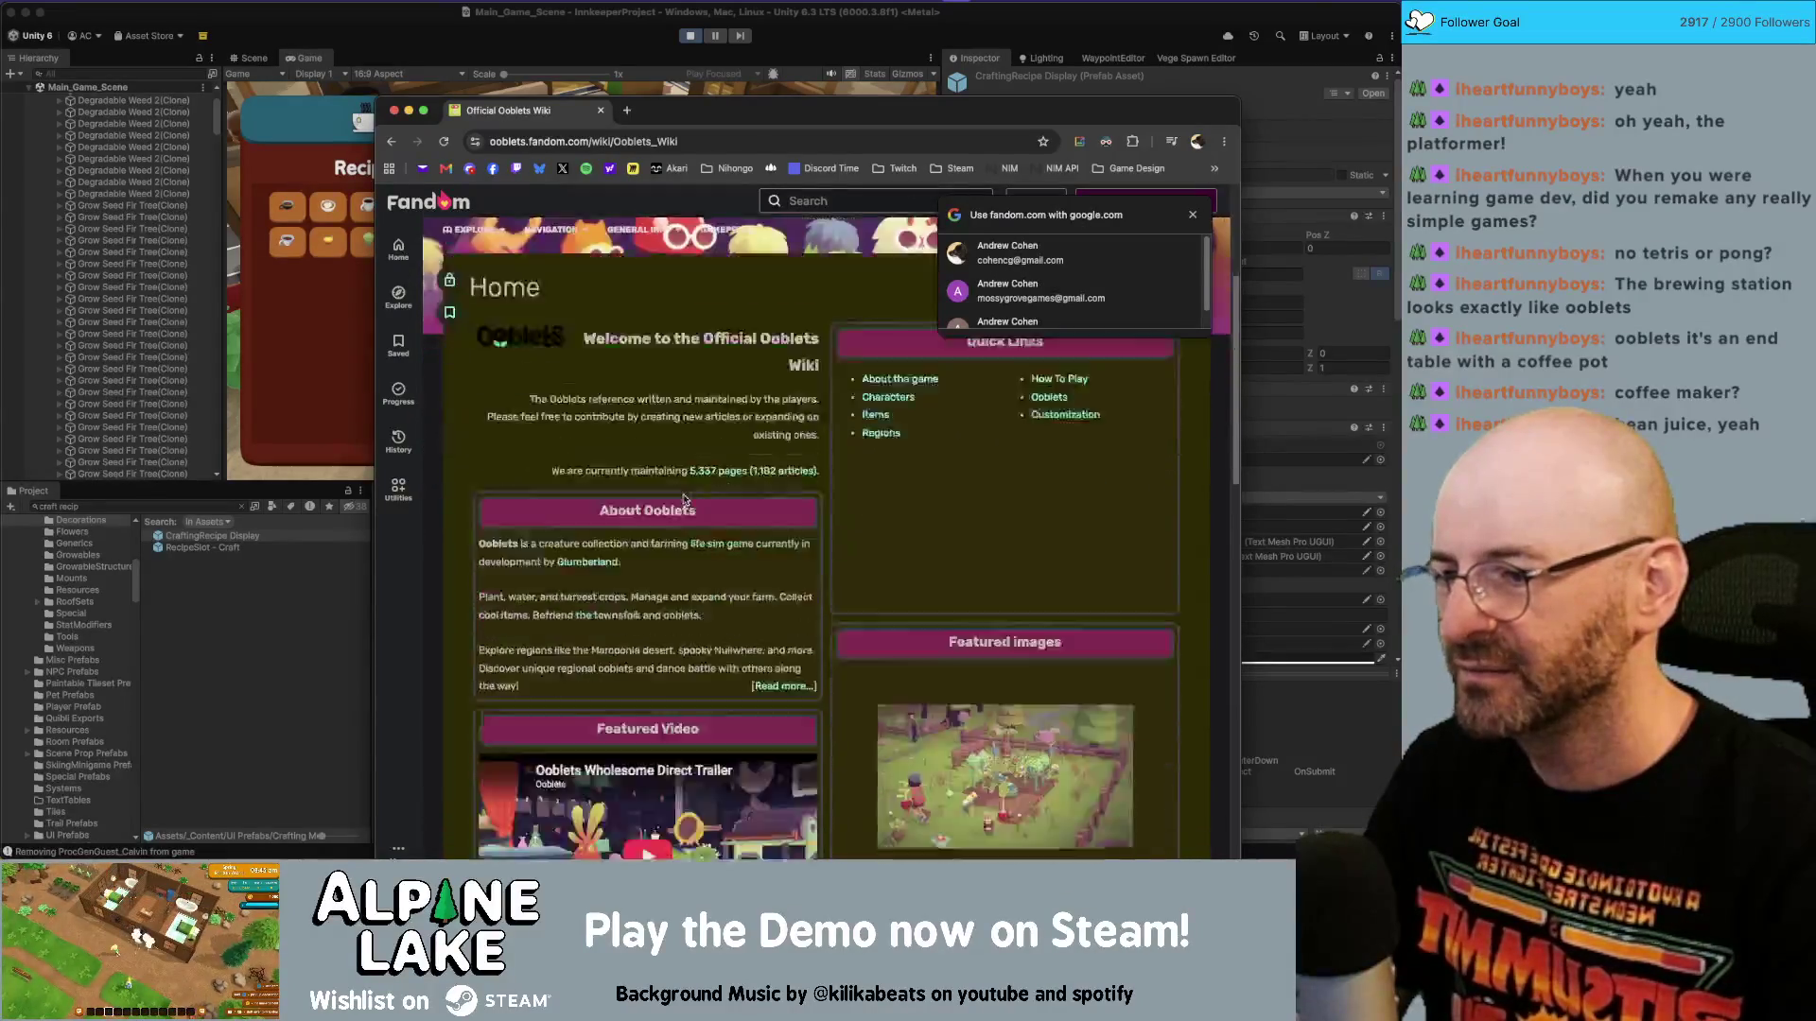
{"action": "type", "text": "coffee"}
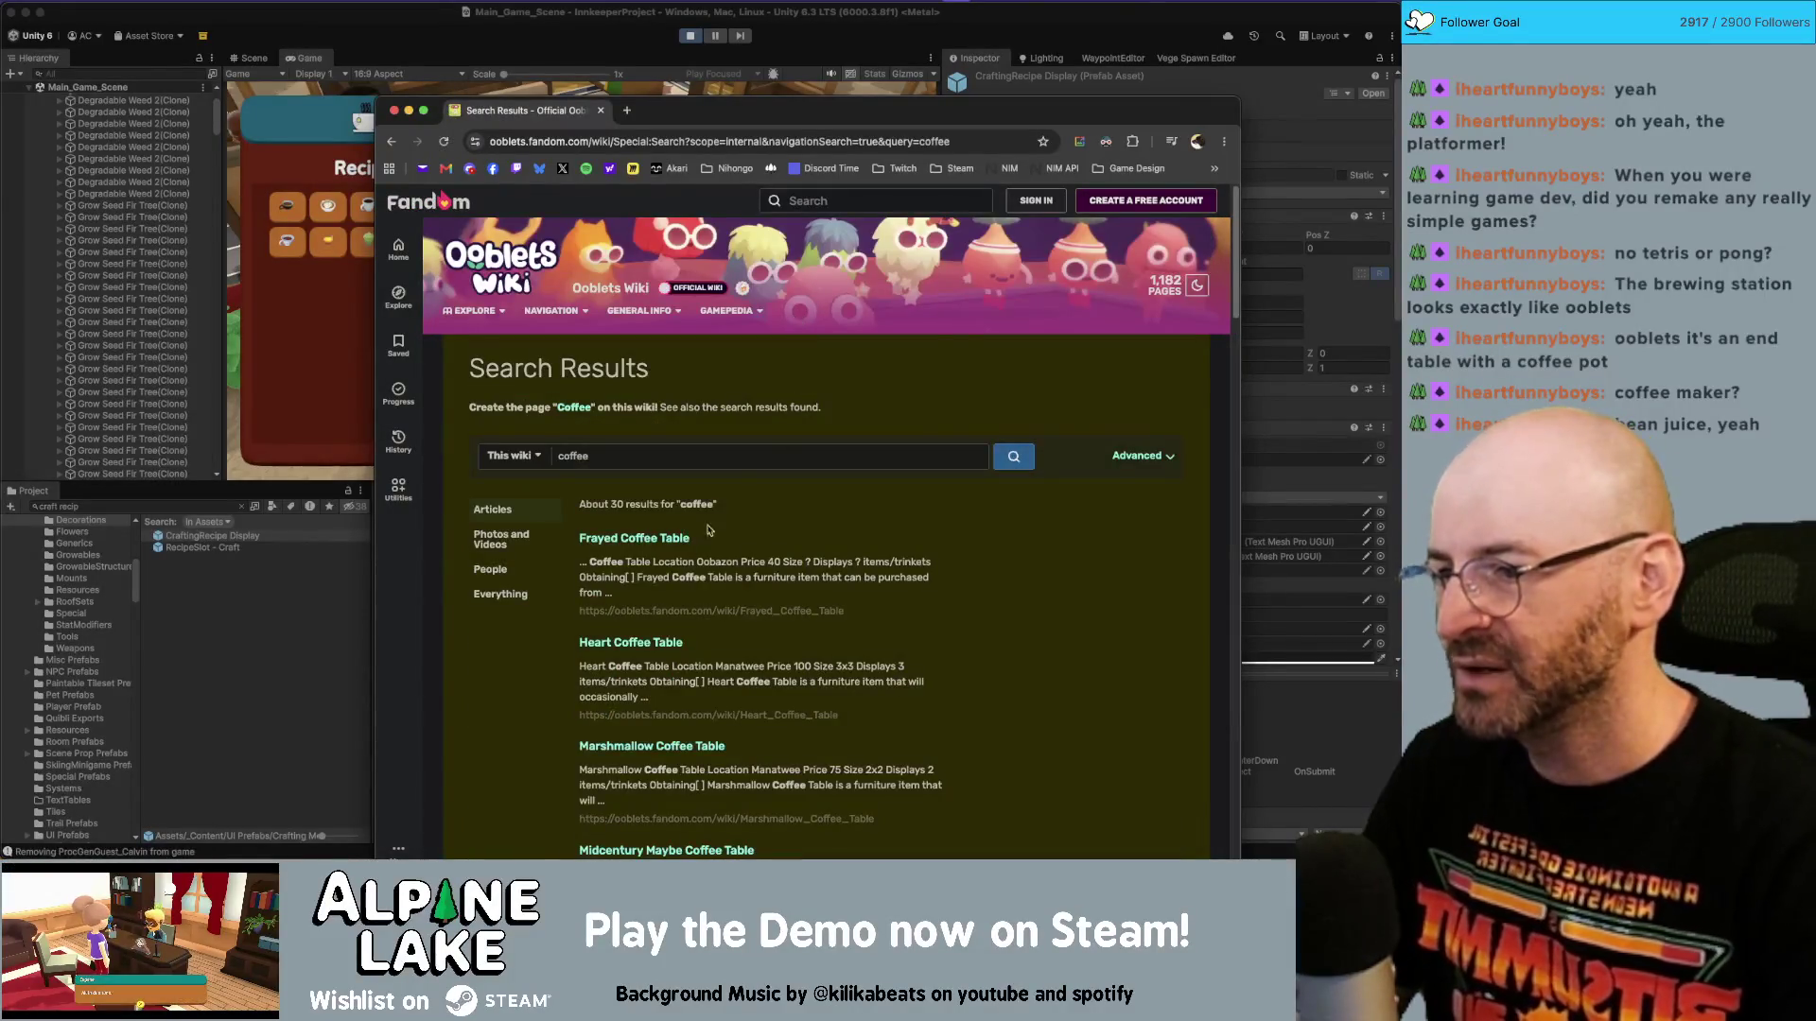
{"action": "type", "text": "brewing"}
{"action": "key", "text": "Return"}
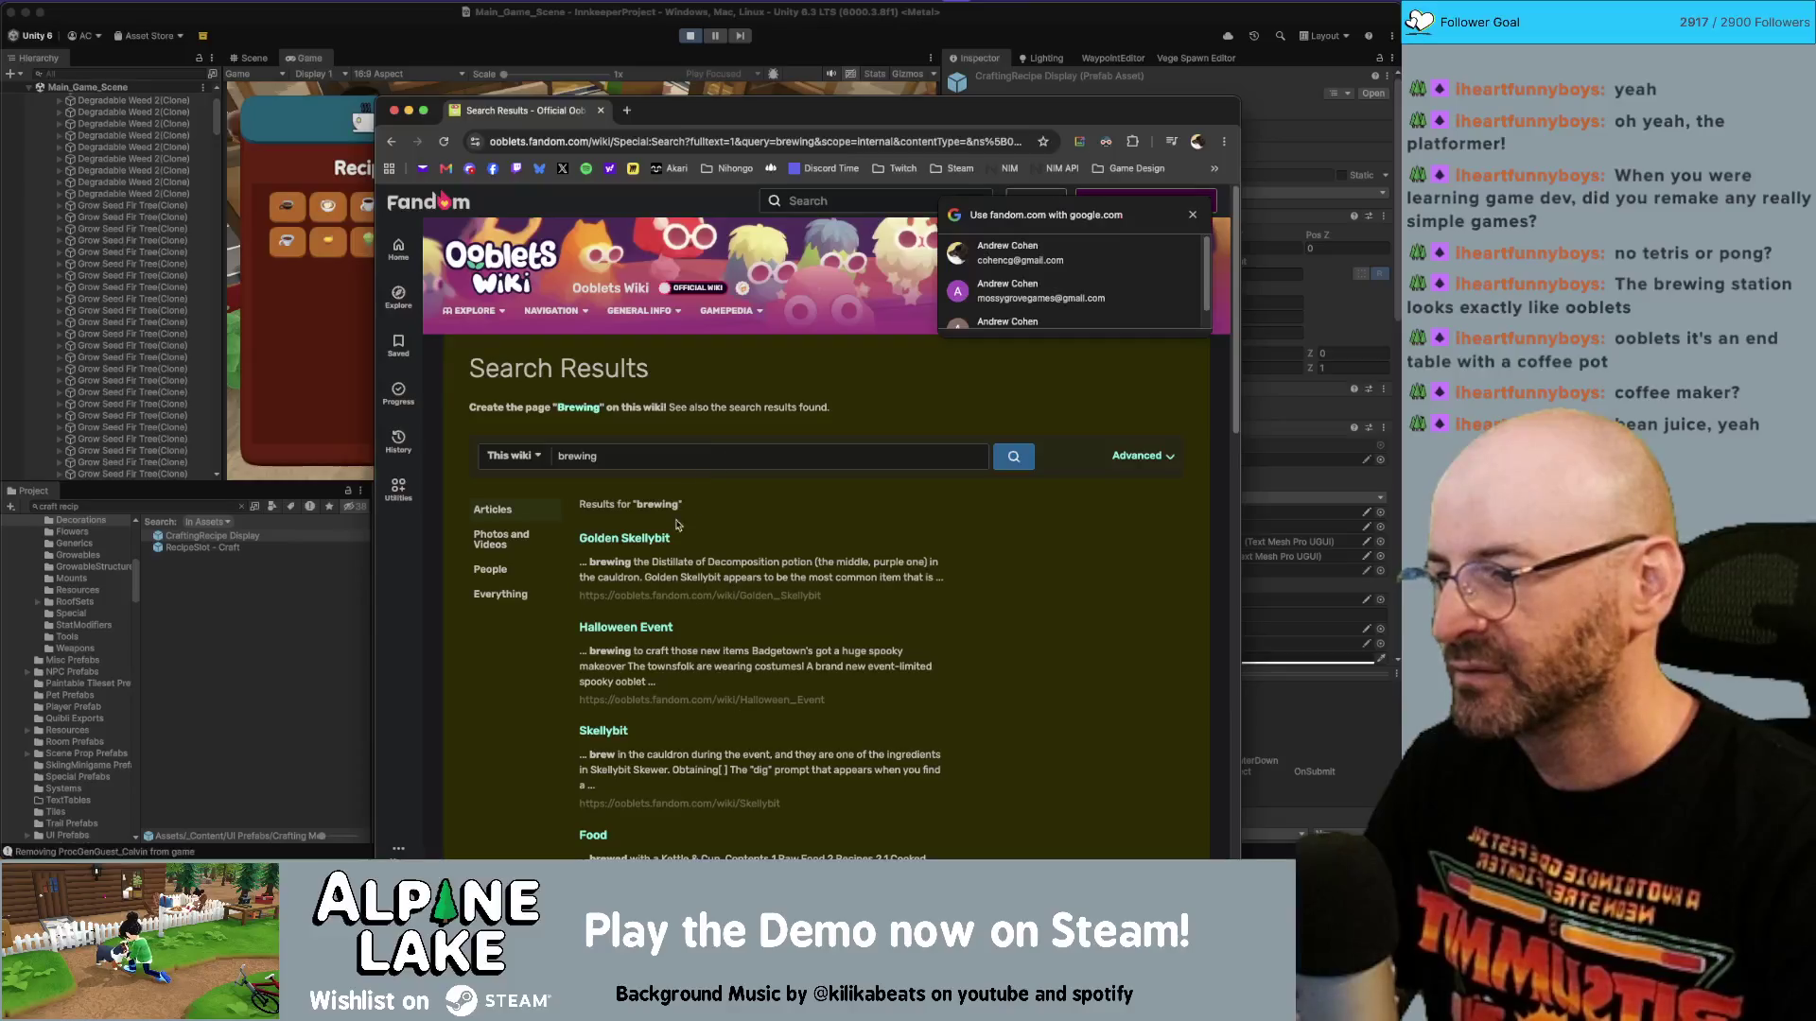
Search the wiki for drinks, then open the Food article and the Kettle & Cup article.
{"action": "scroll", "coordinate": [660, 571], "scroll_direction": "down", "scroll_amount": 5}
{"action": "scroll", "coordinate": [652, 530], "scroll_direction": "up", "scroll_amount": 8}
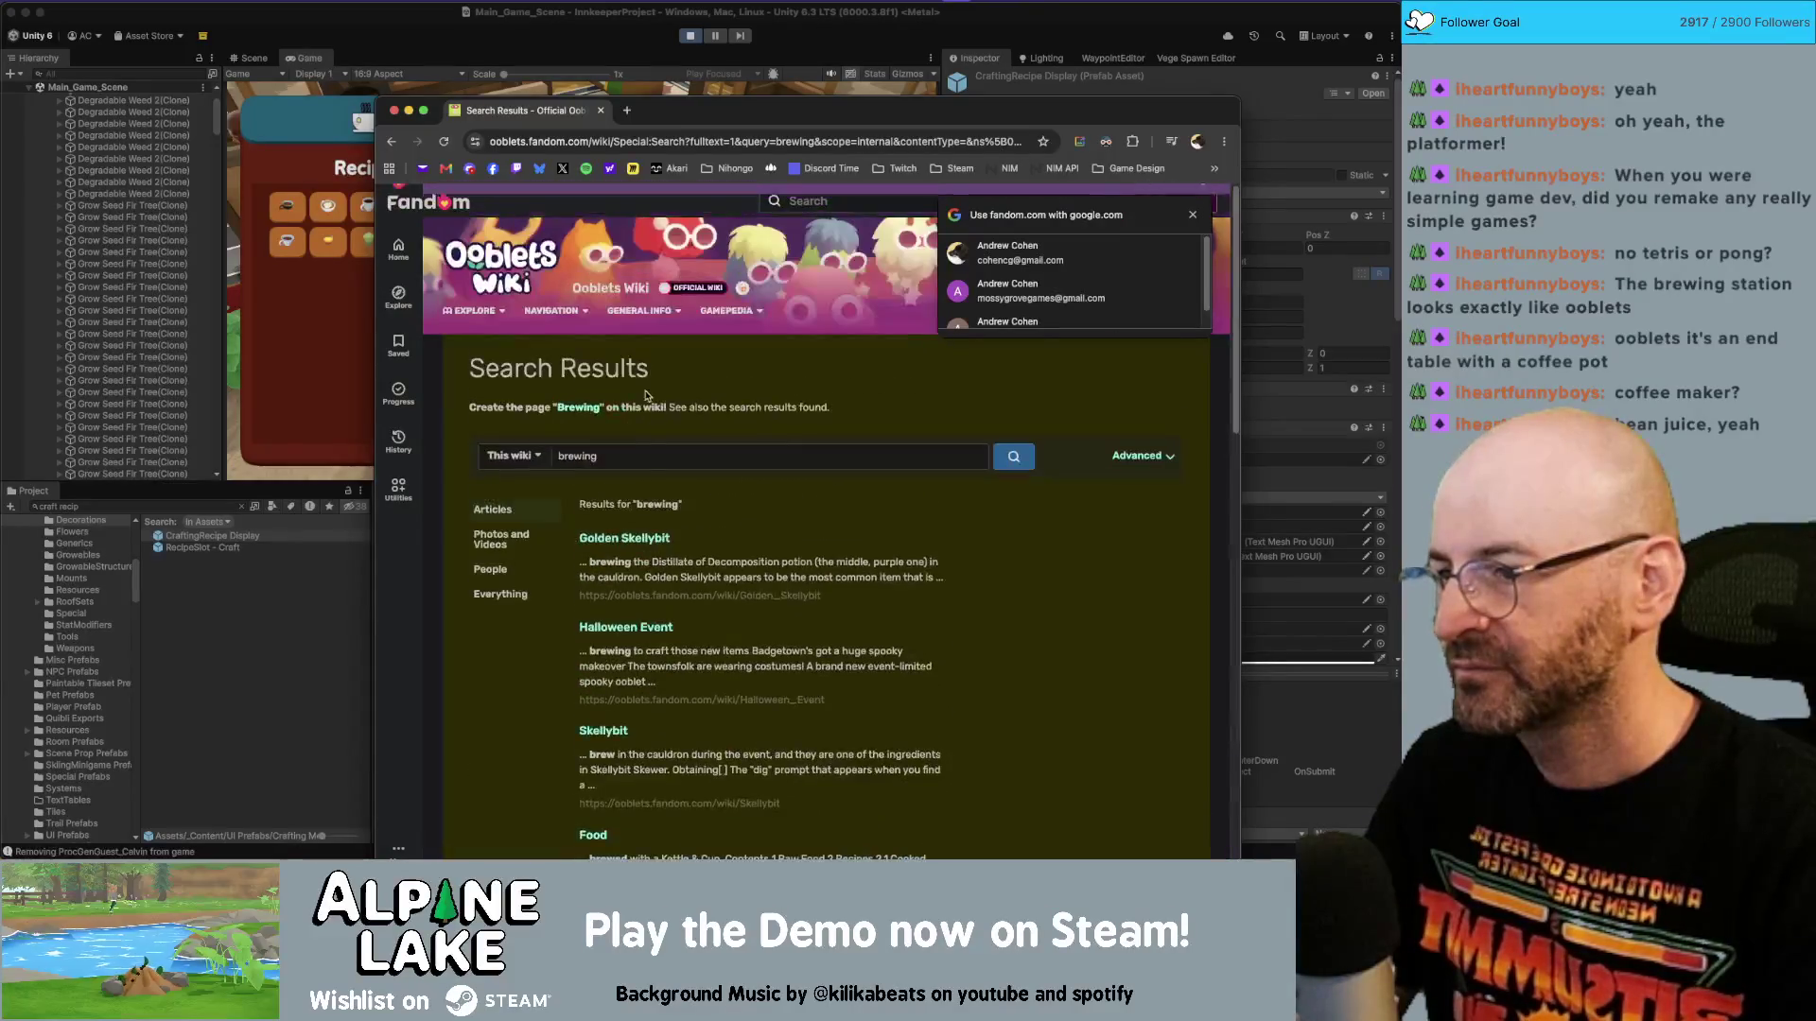
{"action": "left_click", "coordinate": [641, 458]}
{"action": "key", "text": "ctrl+a"}
{"action": "type", "text": "drinks"}
{"action": "key", "text": "Return"}
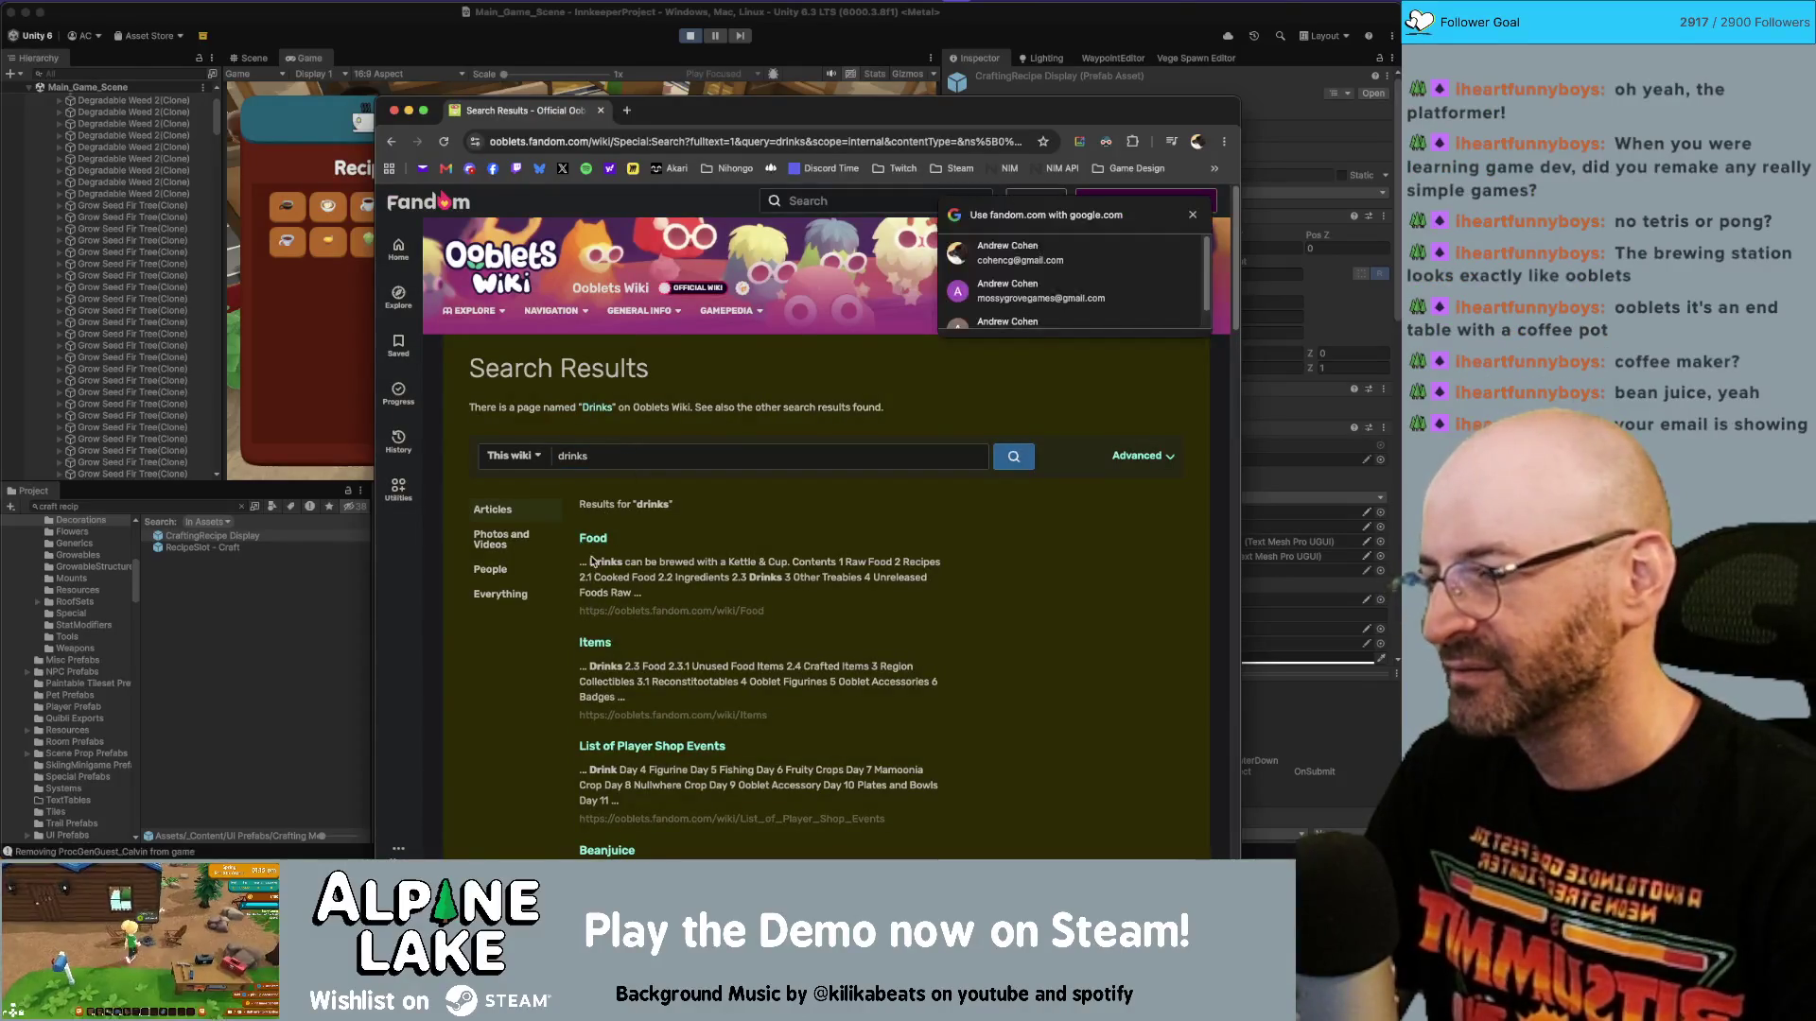
{"action": "left_click", "coordinate": [592, 538]}
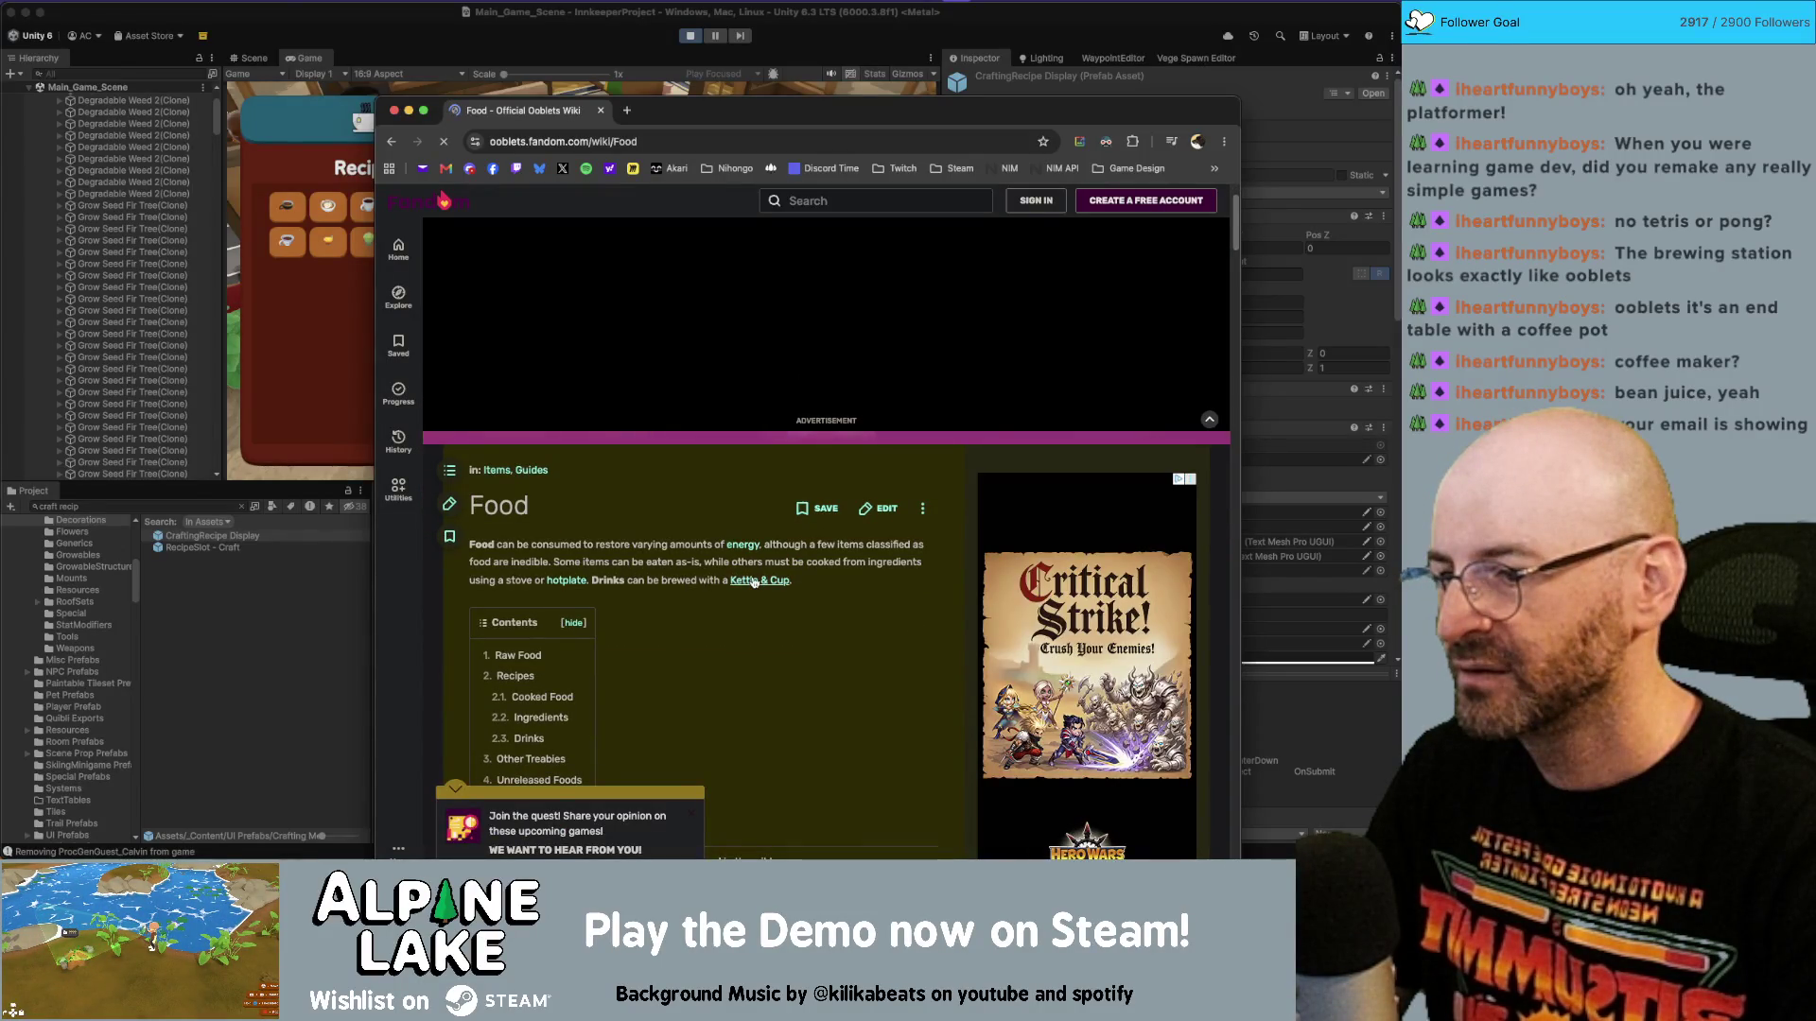
{"action": "left_click", "coordinate": [754, 581]}
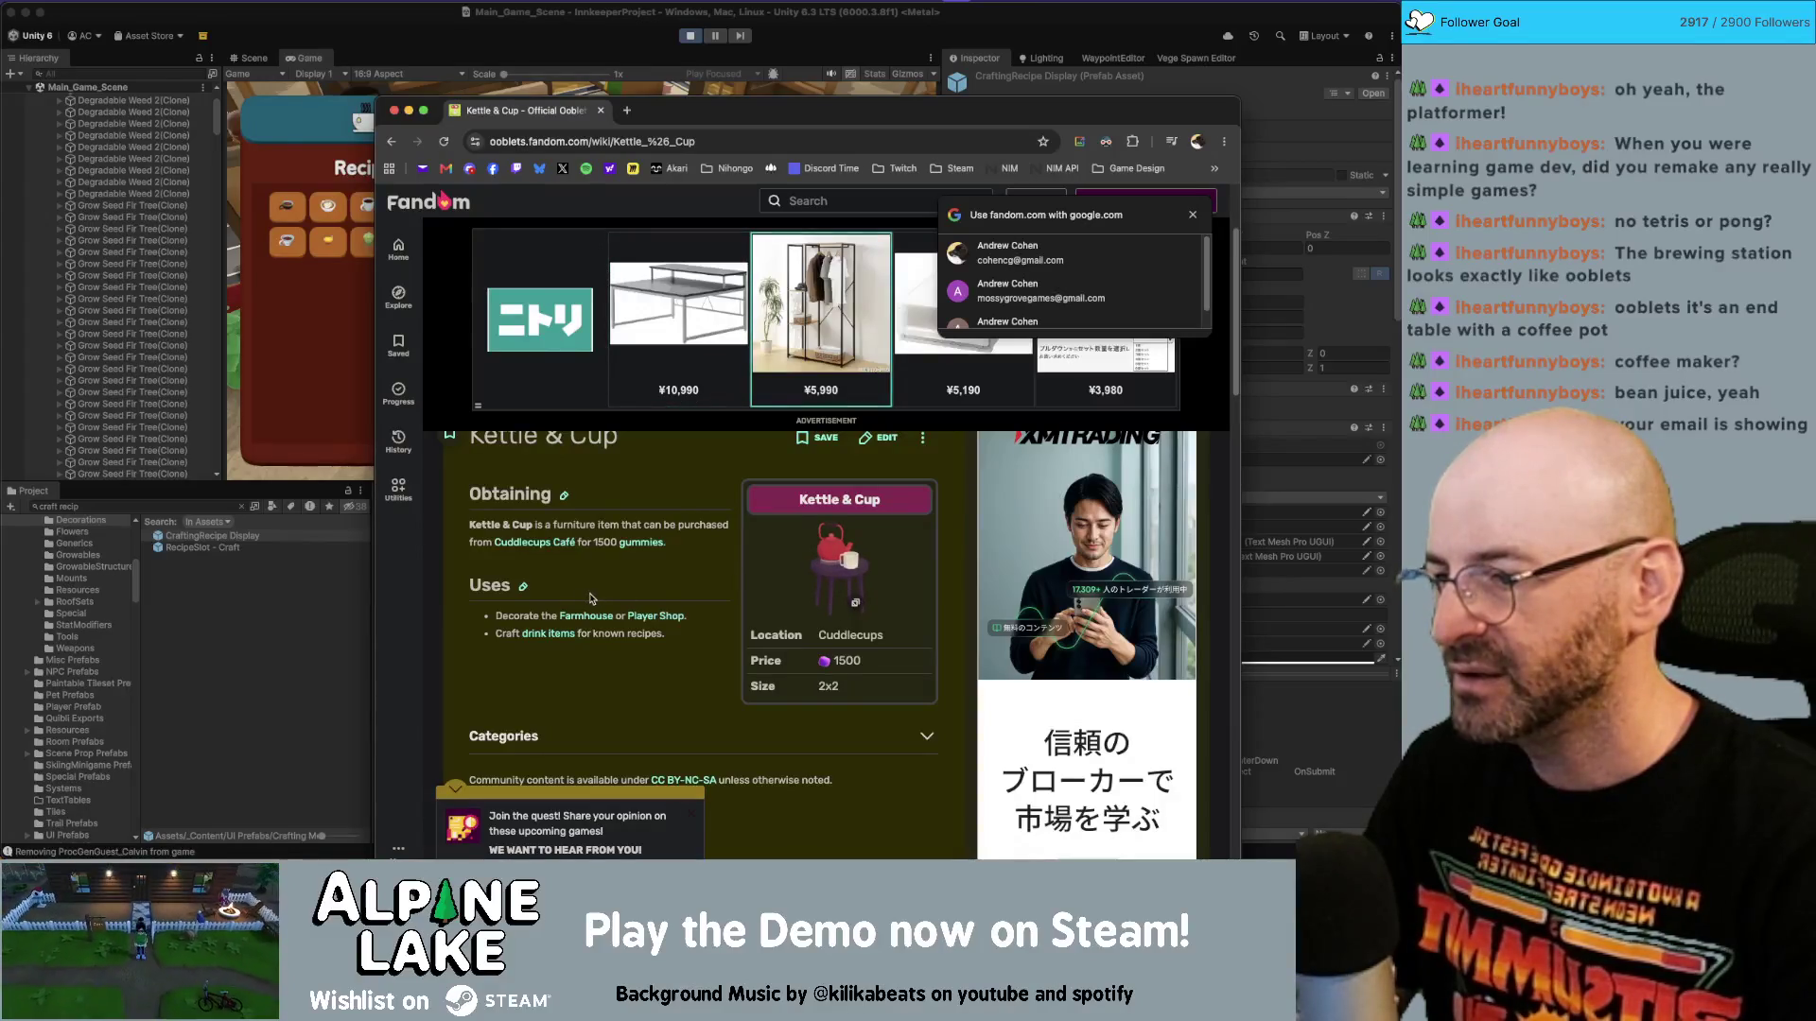
{"action": "key", "text": "ctrl+t"}
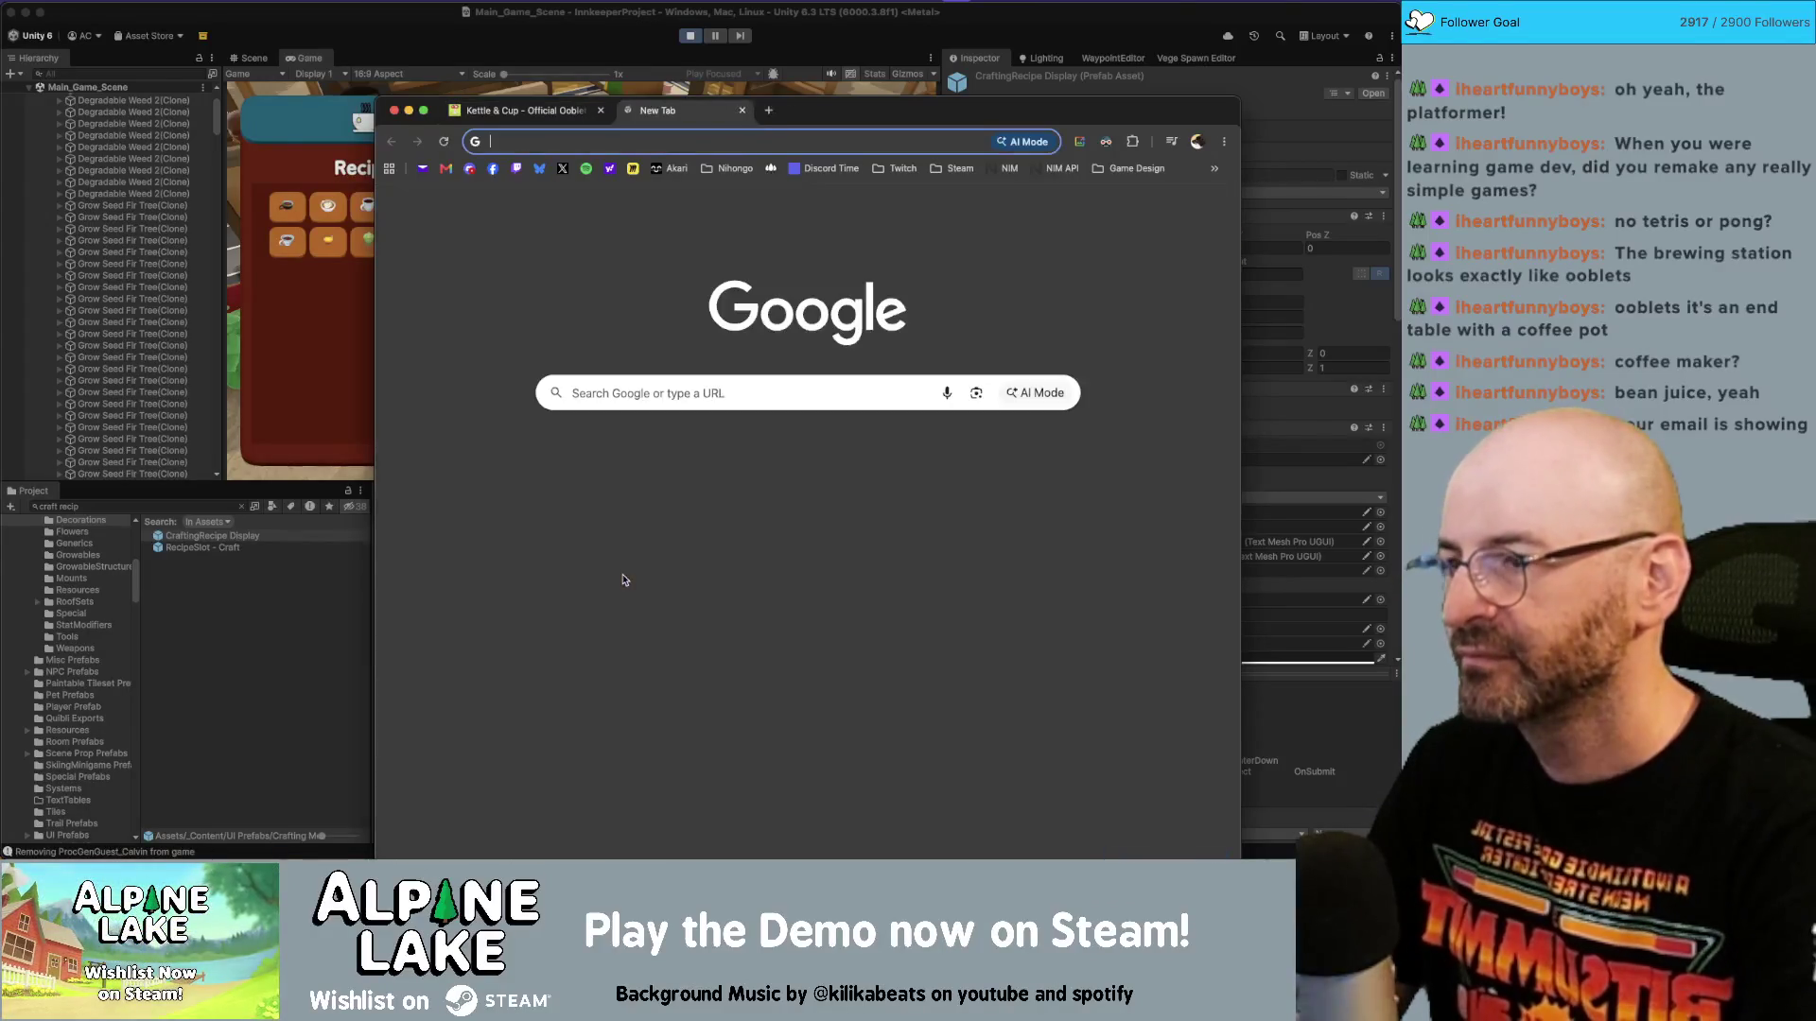
Search Google for 'ooblets kettle and cup' and open the Kettle & Cup wiki result.
{"action": "type", "text": "ooblets kettle and cup"}
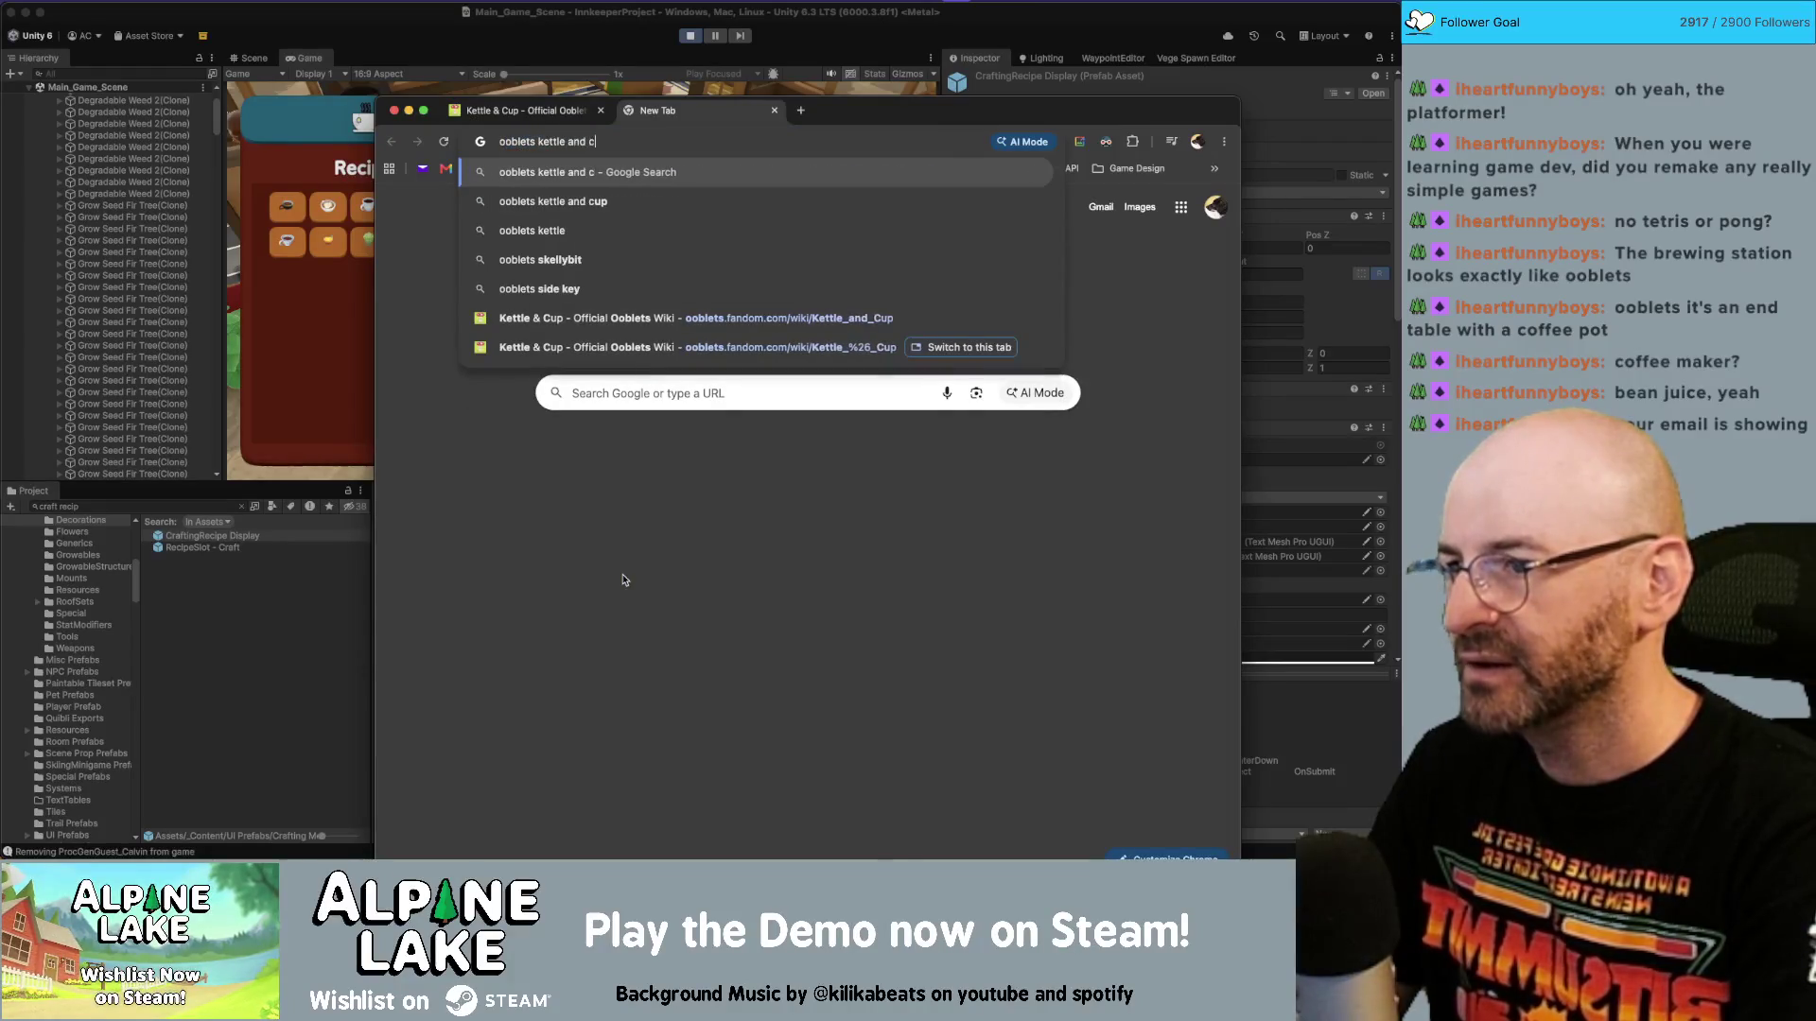
{"action": "key", "text": "Return"}
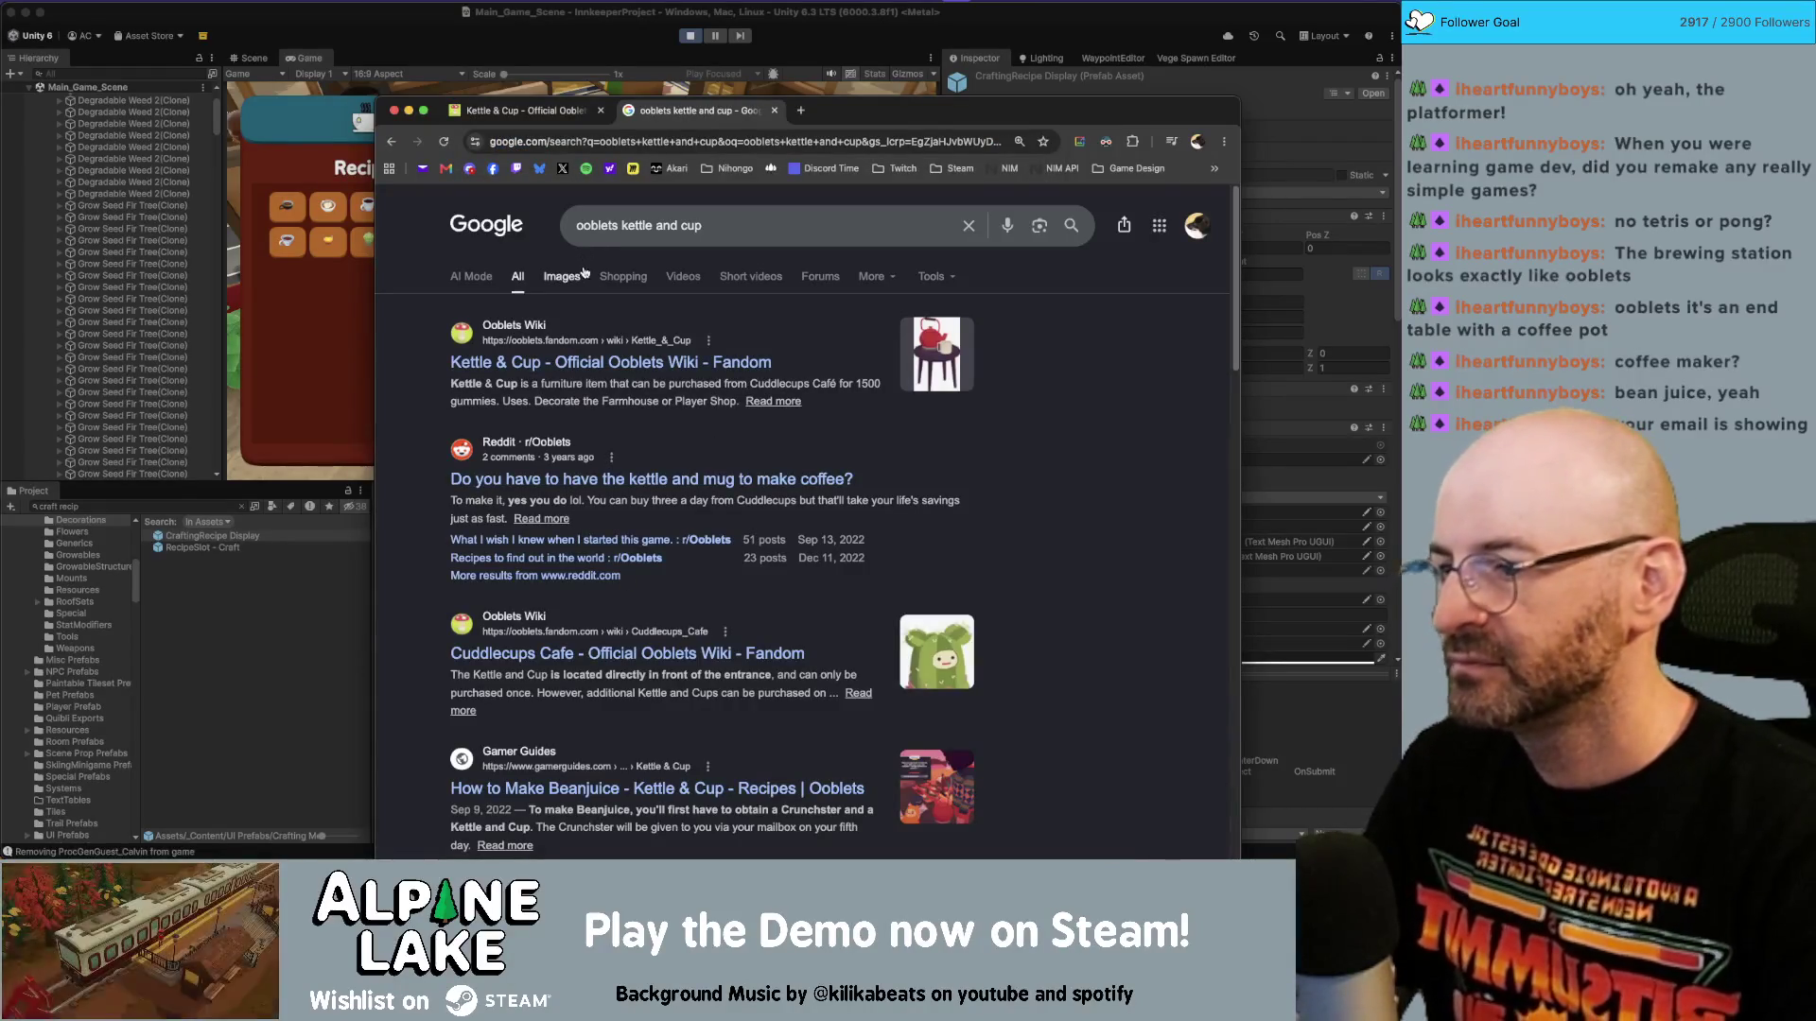
{"action": "left_click", "coordinate": [585, 359]}
Enter a YouTube address in a new browser tab, then switch back to the Unity editor.
{"action": "key", "text": "ctrl+t"}
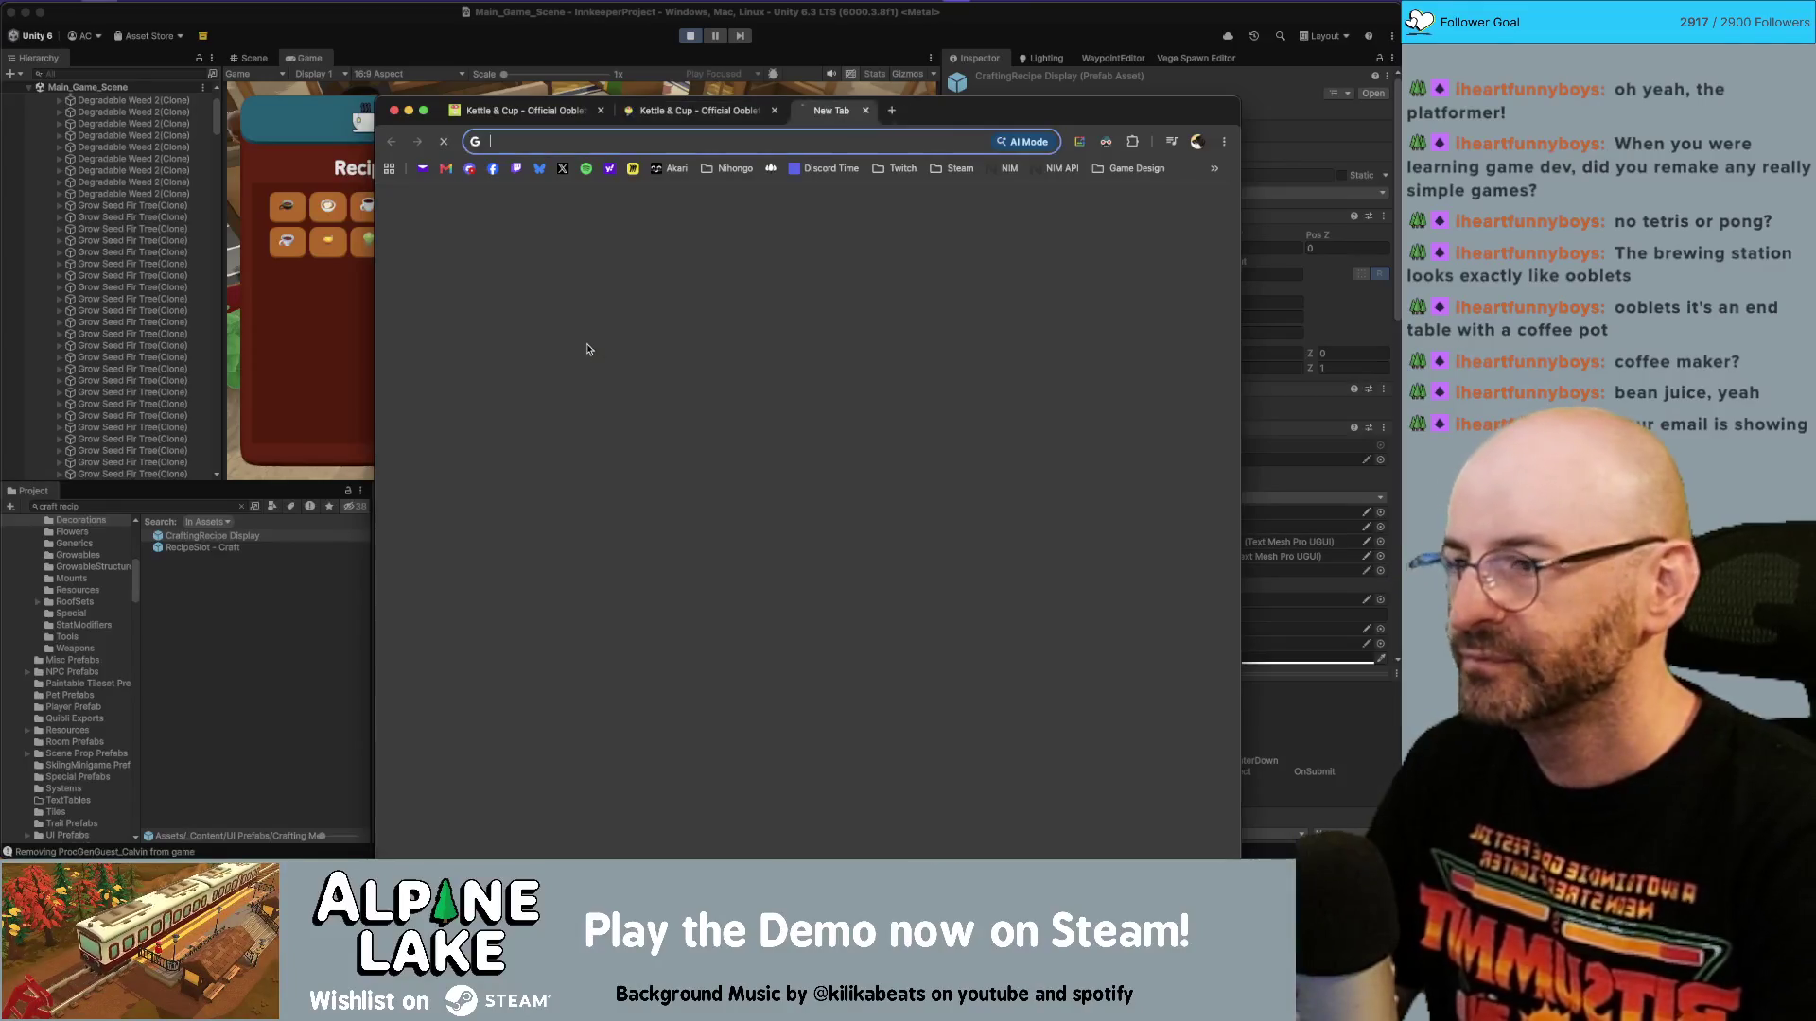
{"action": "type", "text": "youtu"}
{"action": "key", "text": "Return"}
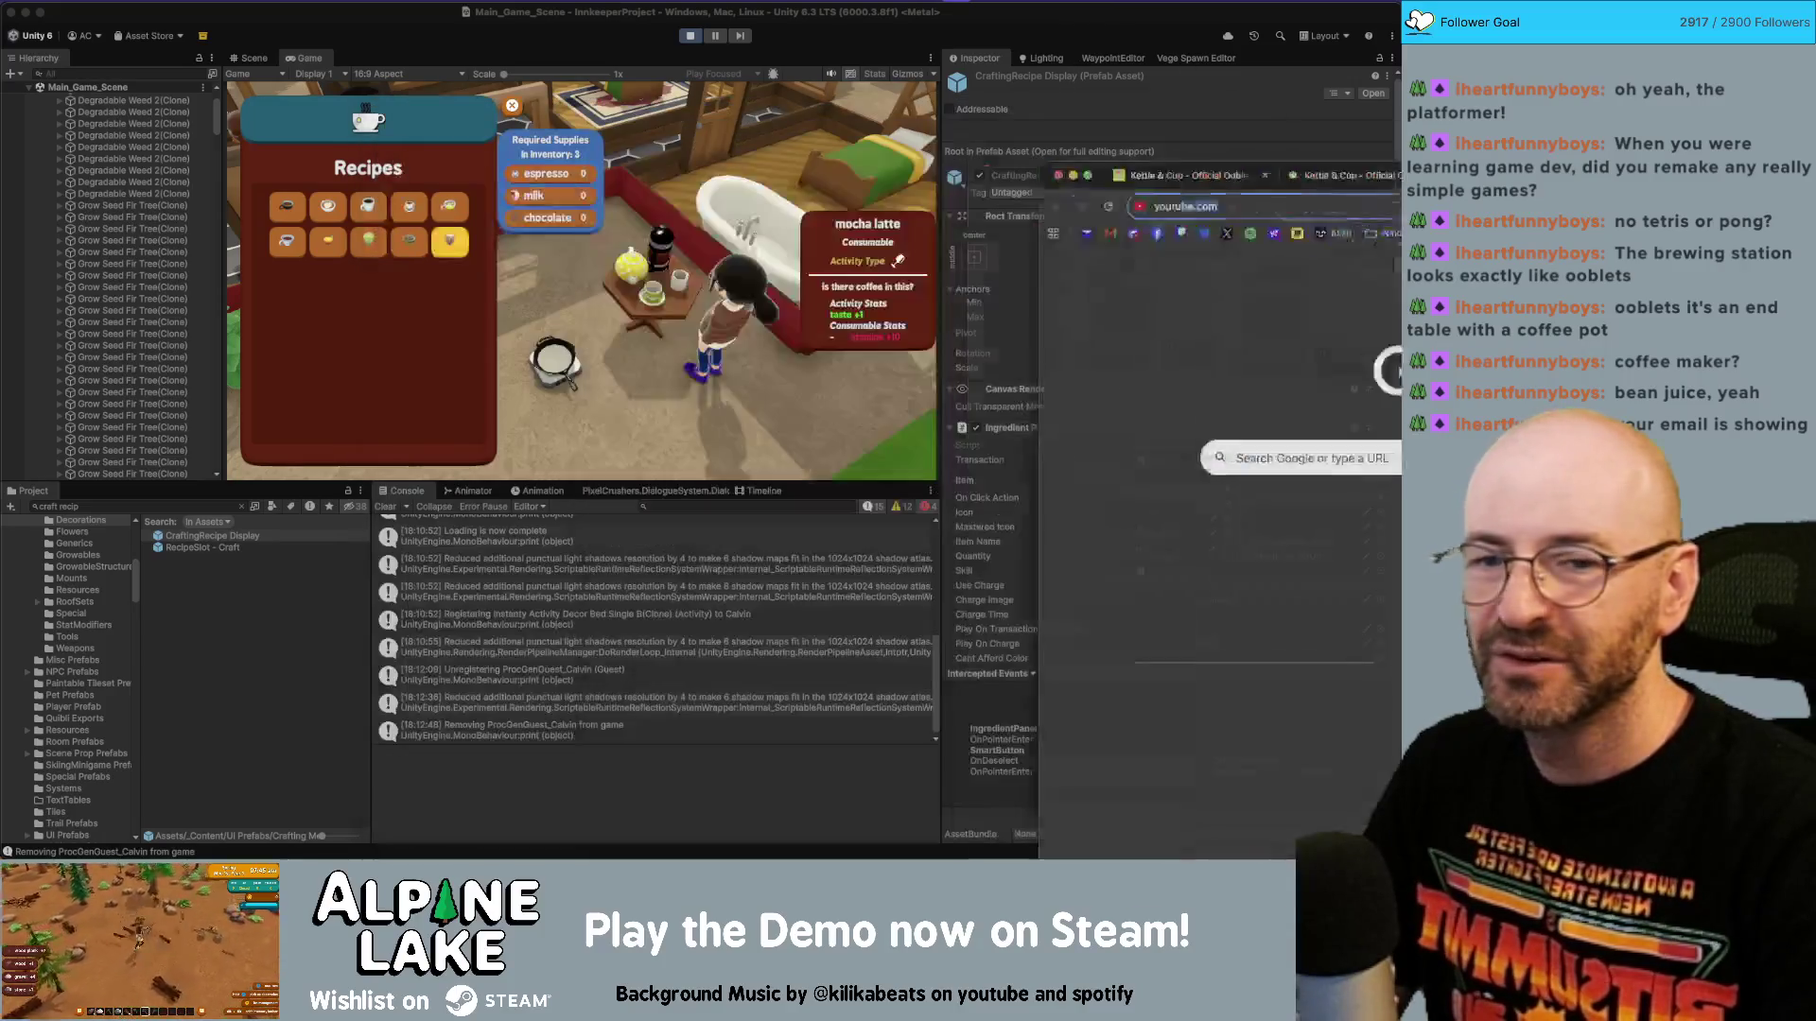
{"action": "key", "text": "super+Tab"}
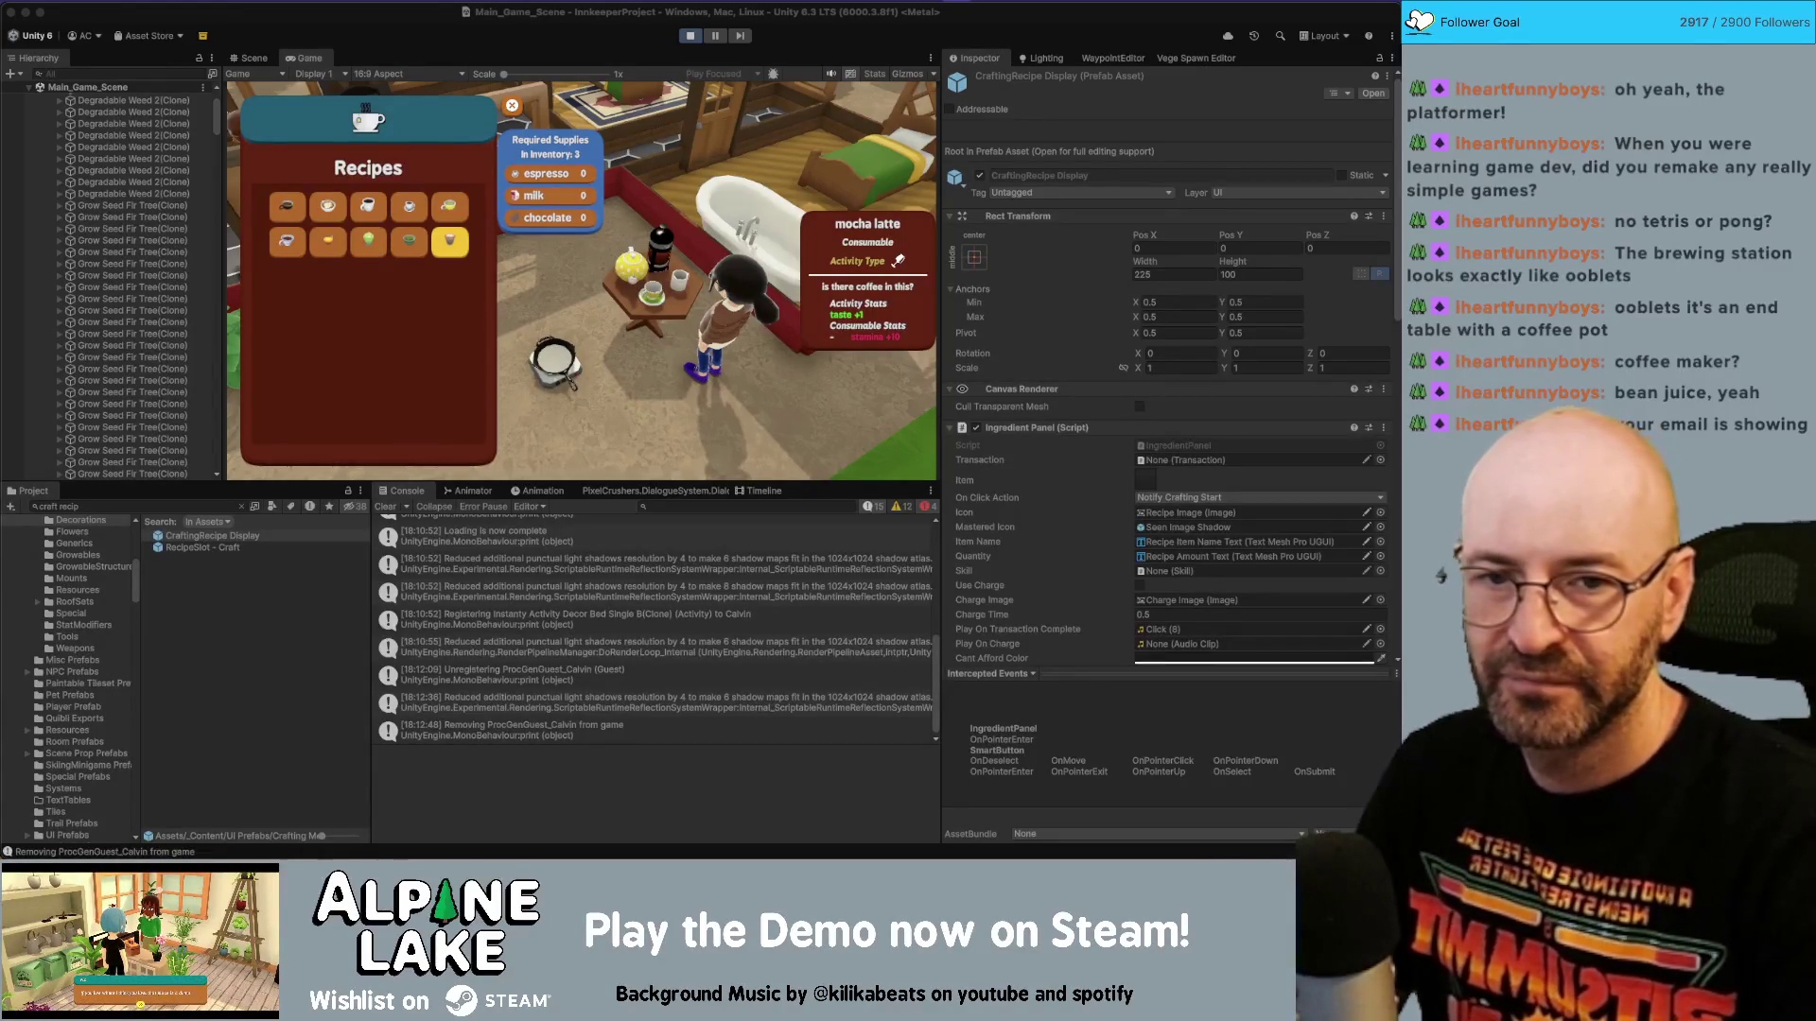
Scroll through the YouTube results for 'kettle and cup ooblets', then close the tab and the browser window.
{"action": "key", "text": "super+Tab"}
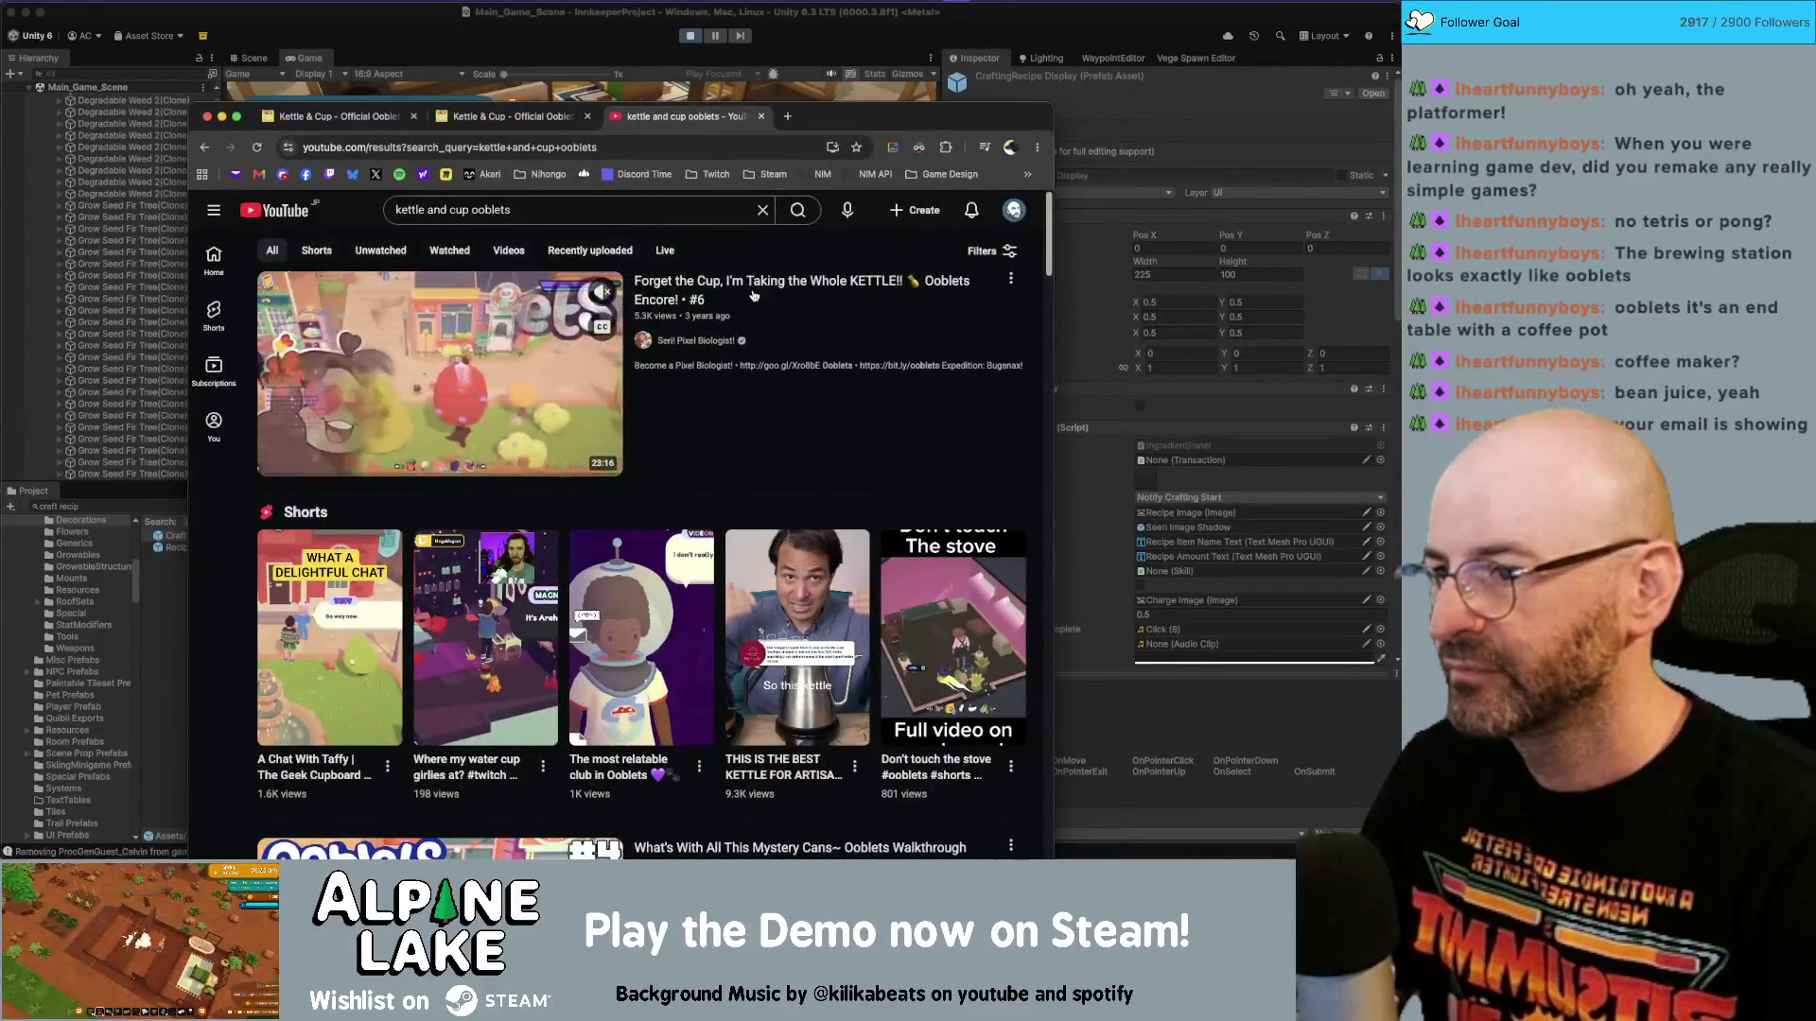
{"action": "scroll", "coordinate": [715, 342], "scroll_direction": "down", "scroll_amount": 5}
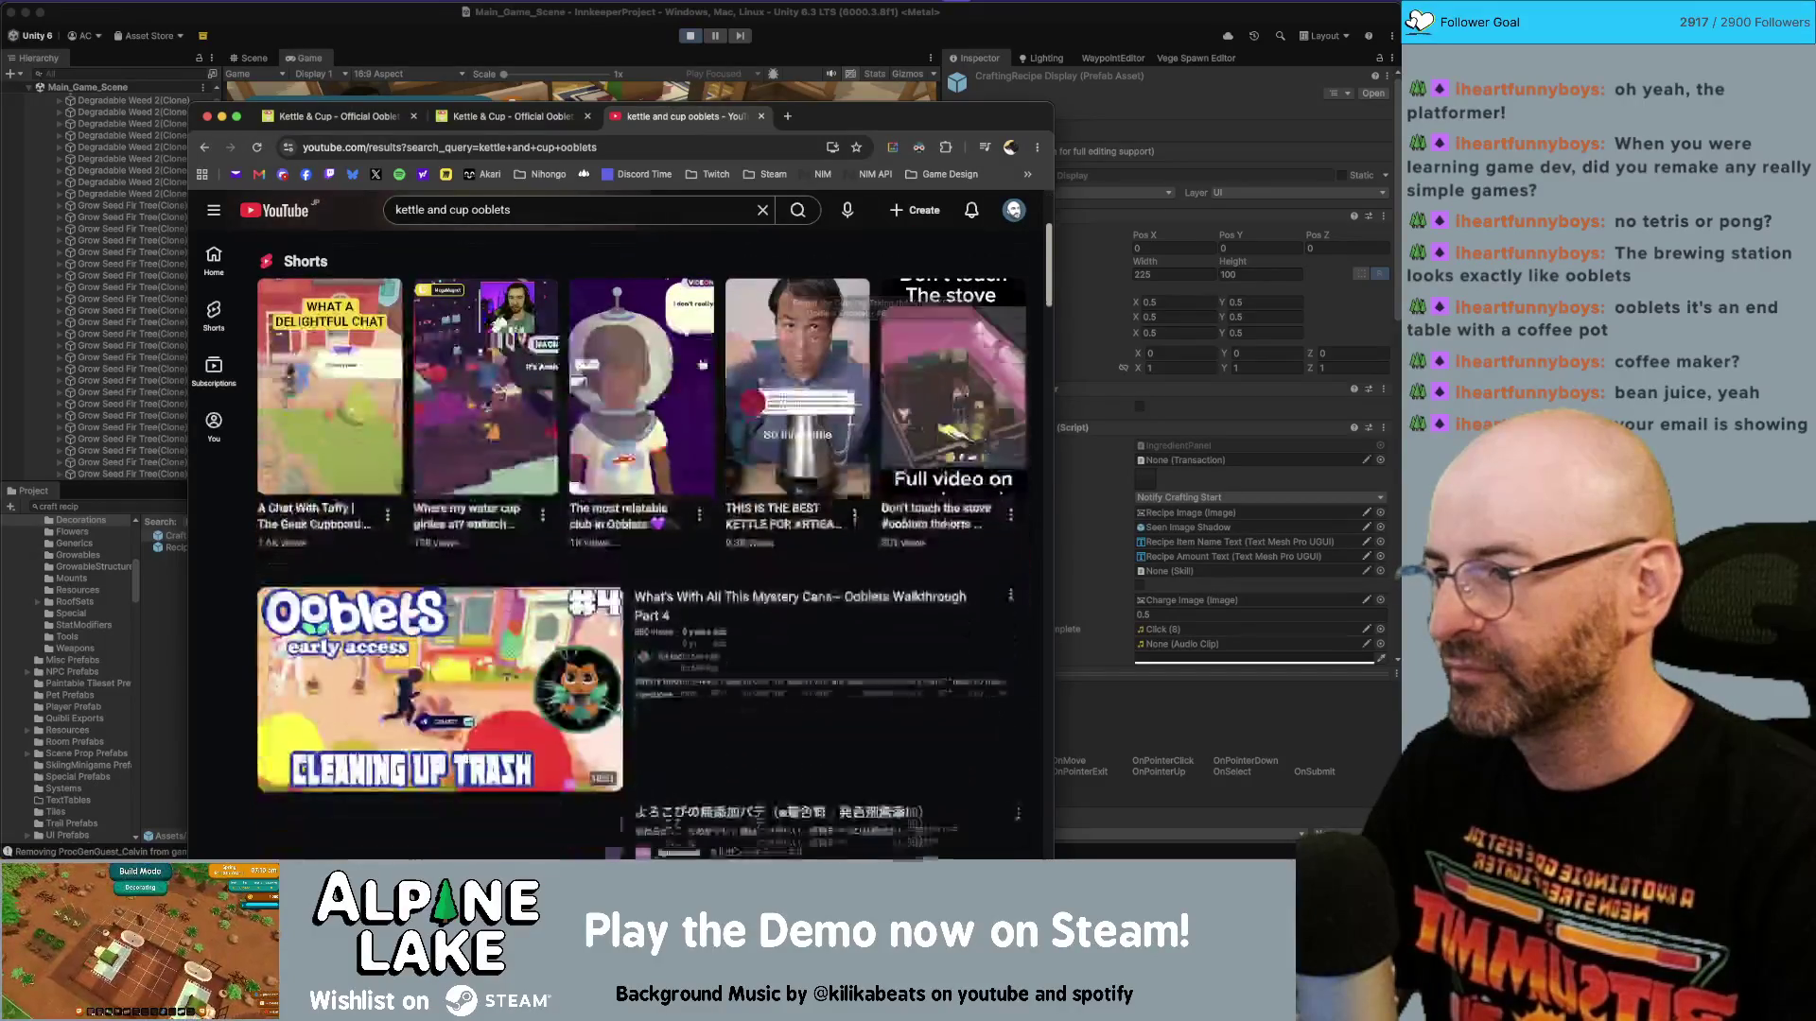
{"action": "scroll", "coordinate": [703, 362], "scroll_direction": "down", "scroll_amount": 6}
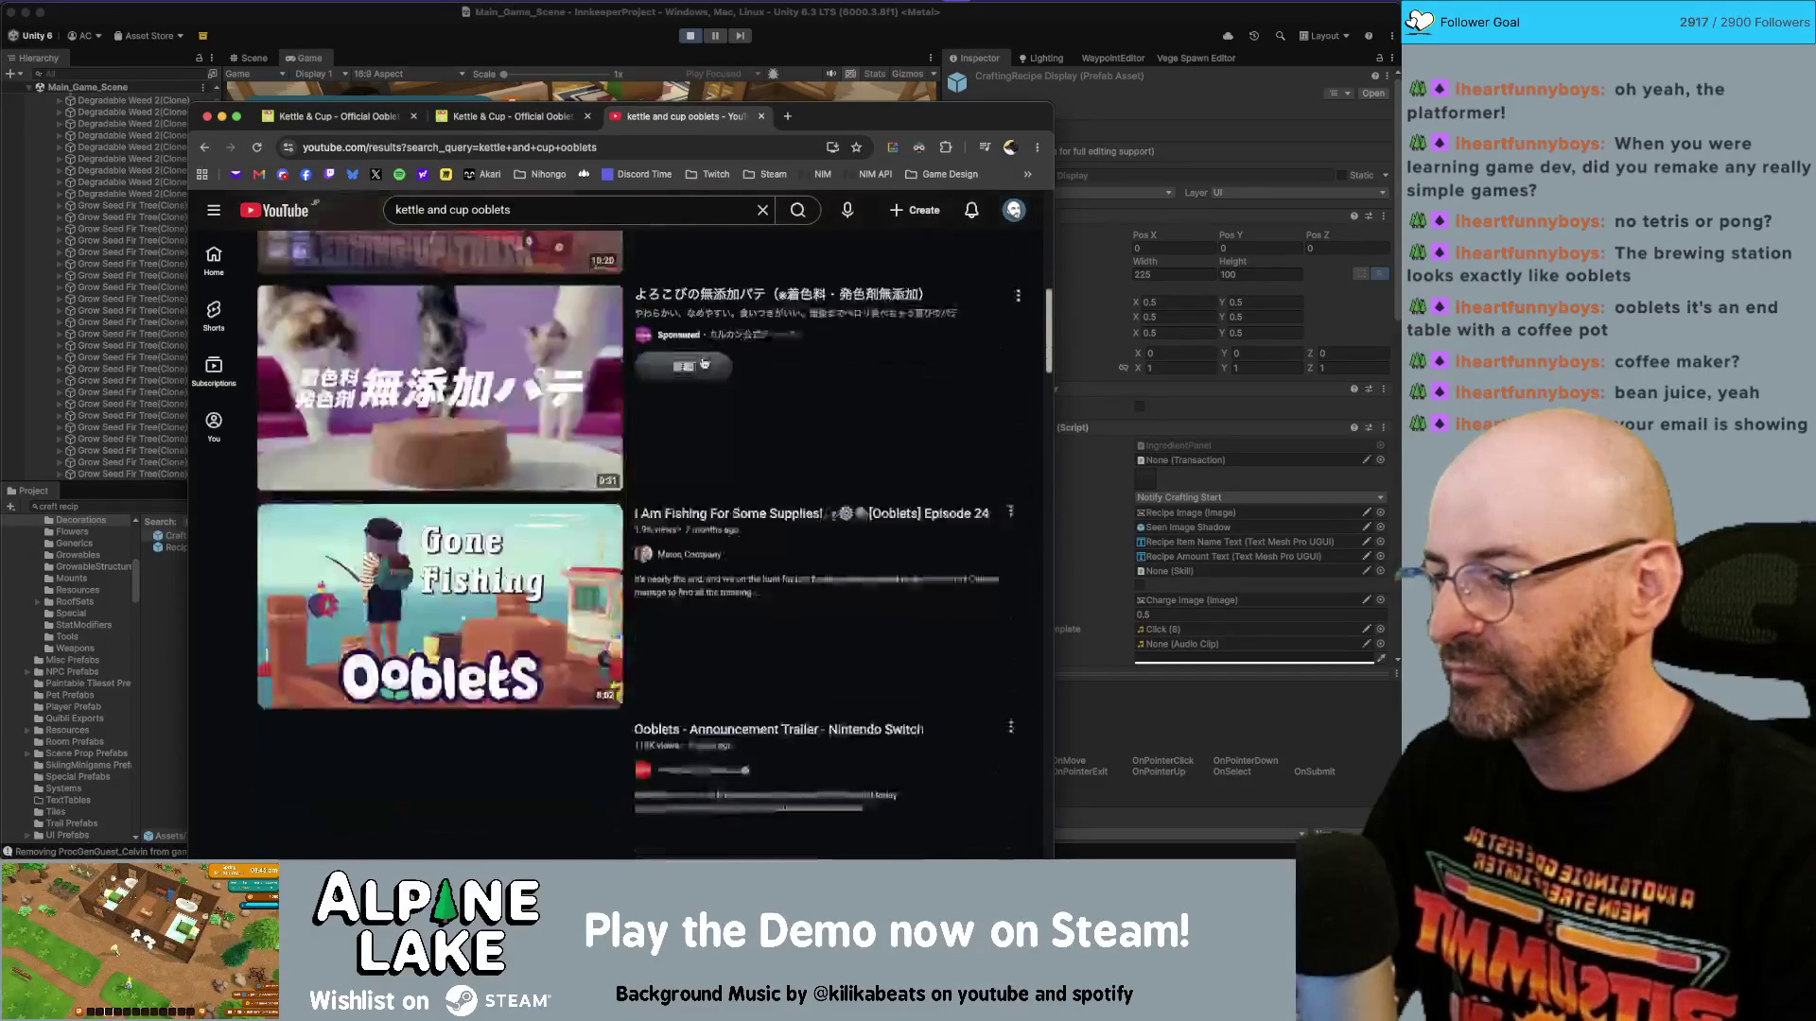
{"action": "scroll", "coordinate": [704, 362], "scroll_direction": "up", "scroll_amount": 10}
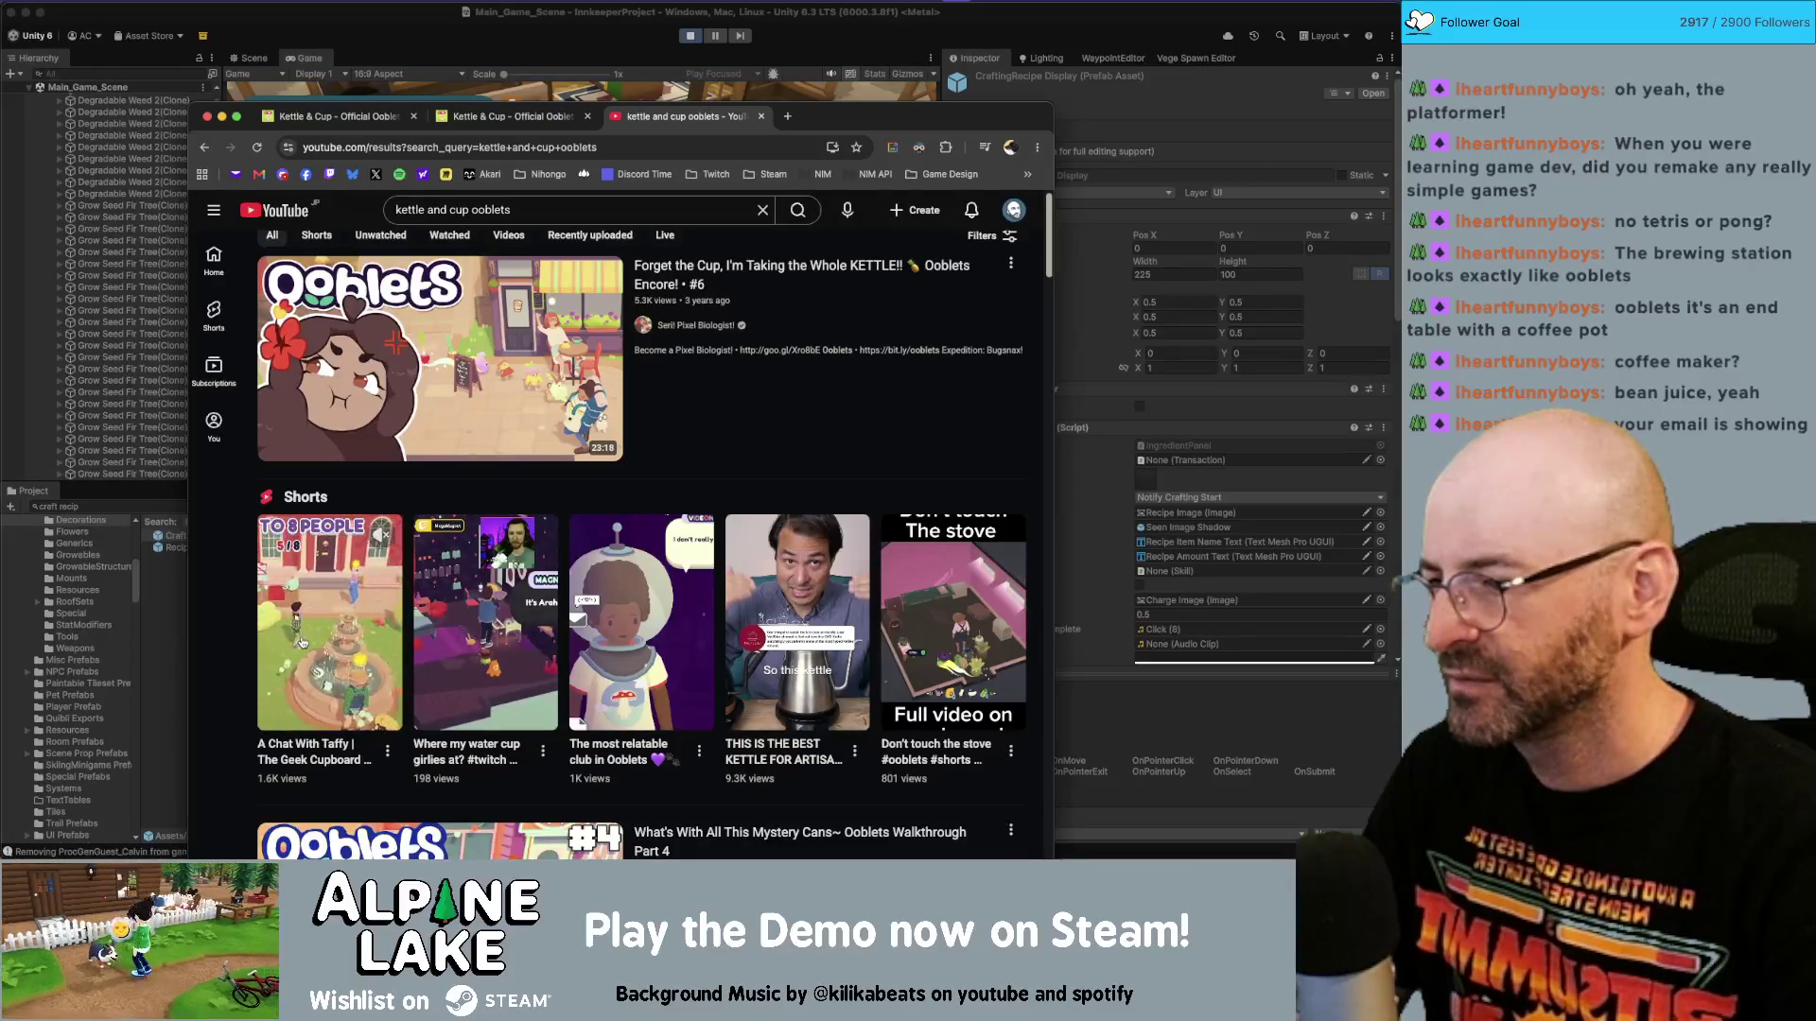
{"action": "scroll", "coordinate": [877, 619], "scroll_direction": "down", "scroll_amount": 1}
{"action": "scroll", "coordinate": [877, 618], "scroll_direction": "down", "scroll_amount": 15}
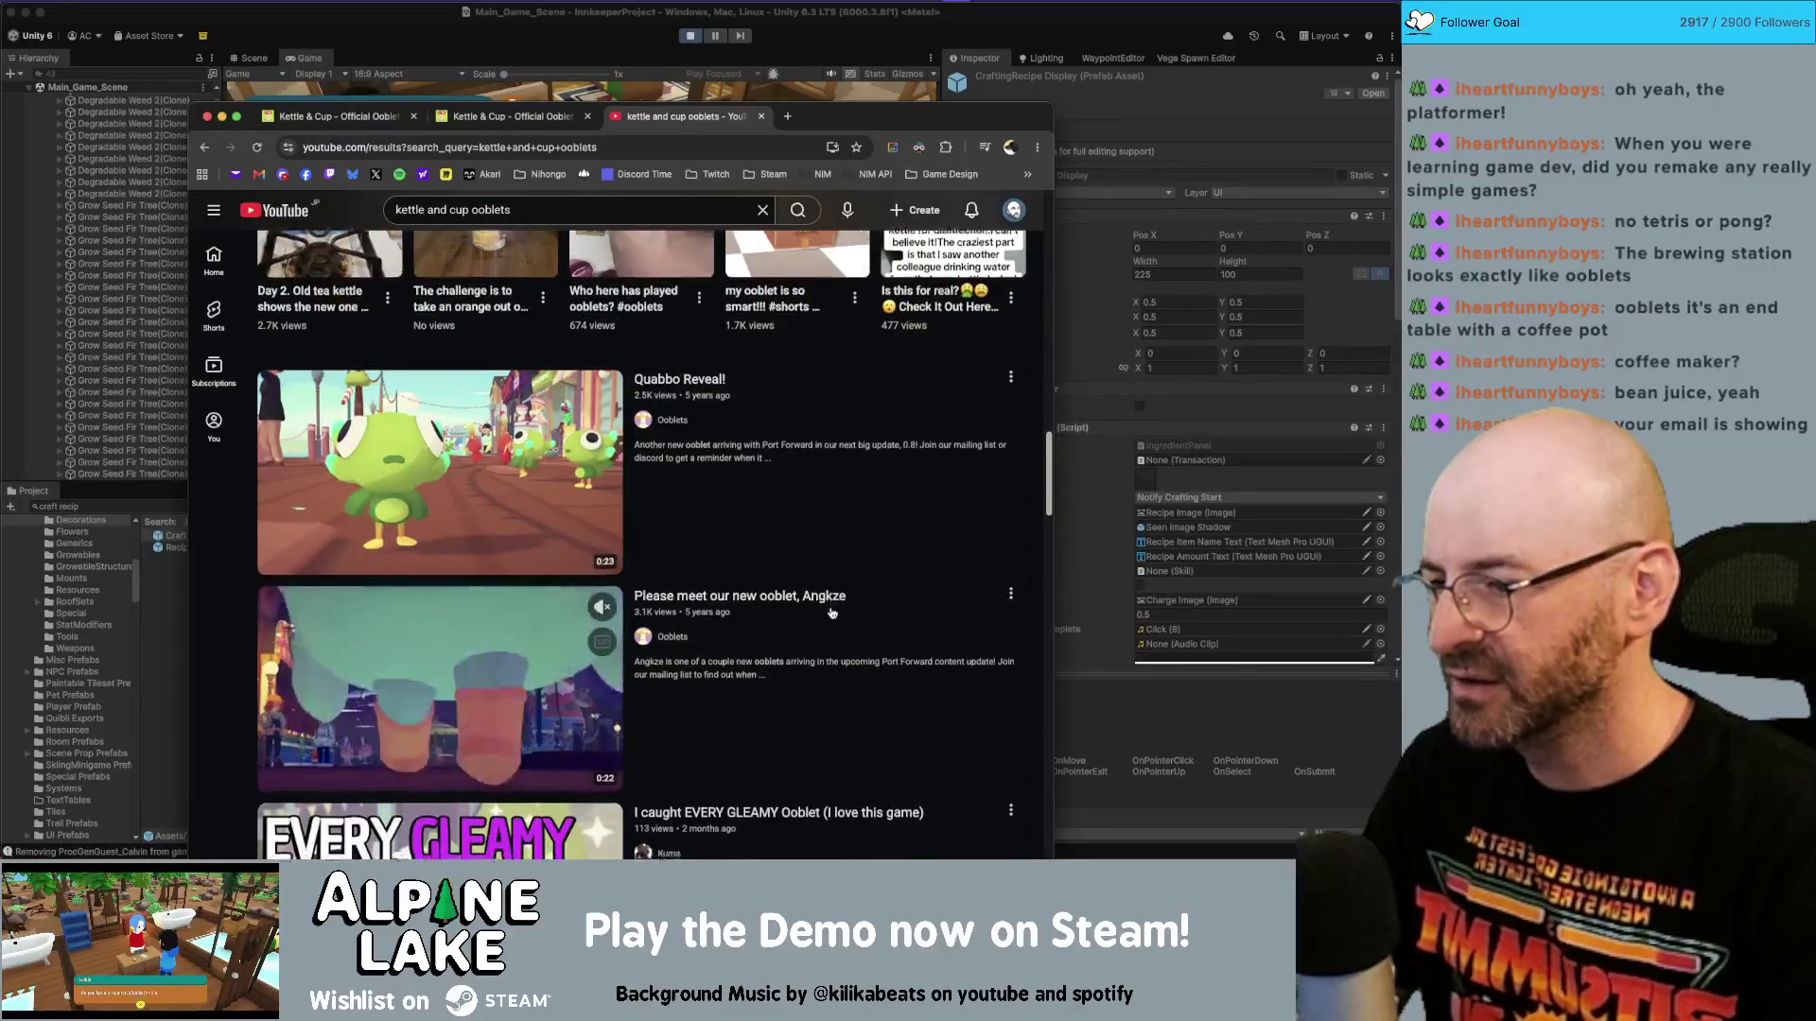
{"action": "scroll", "coordinate": [832, 615], "scroll_direction": "down", "scroll_amount": 8}
{"action": "scroll", "coordinate": [829, 614], "scroll_direction": "down", "scroll_amount": 5}
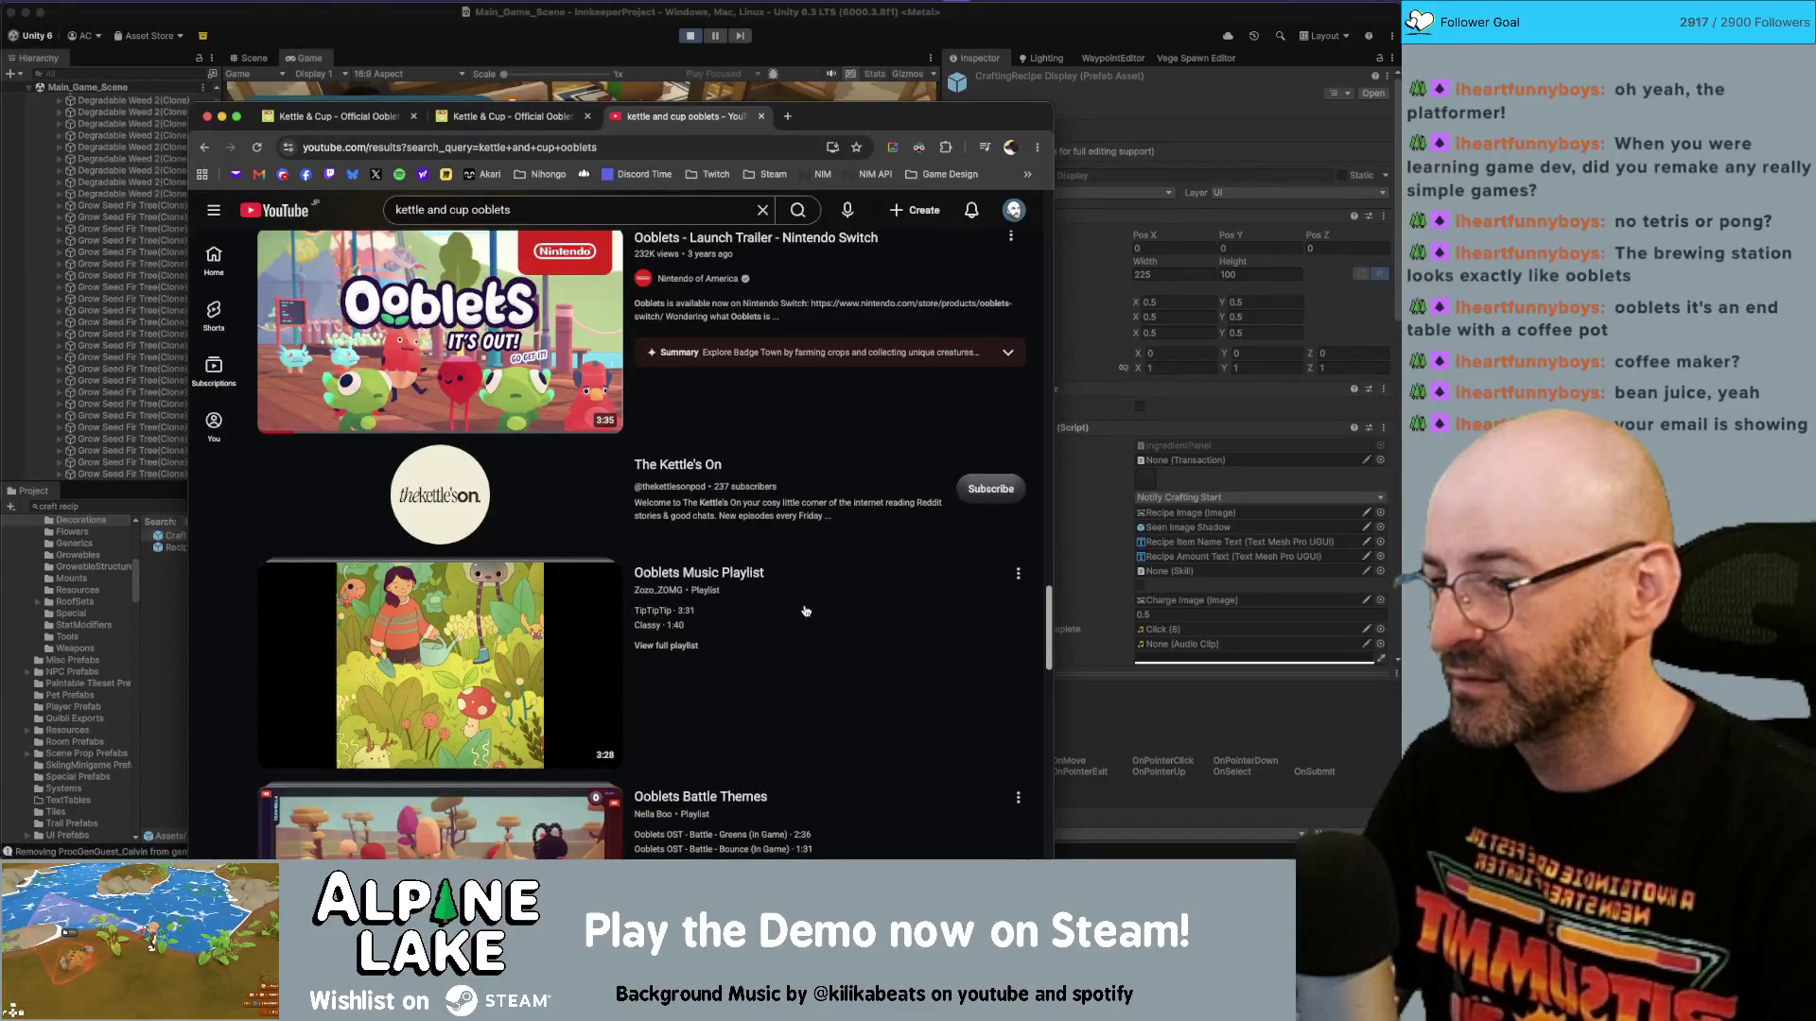
{"action": "scroll", "coordinate": [806, 611], "scroll_direction": "down", "scroll_amount": 5}
{"action": "scroll", "coordinate": [807, 611], "scroll_direction": "down", "scroll_amount": 4}
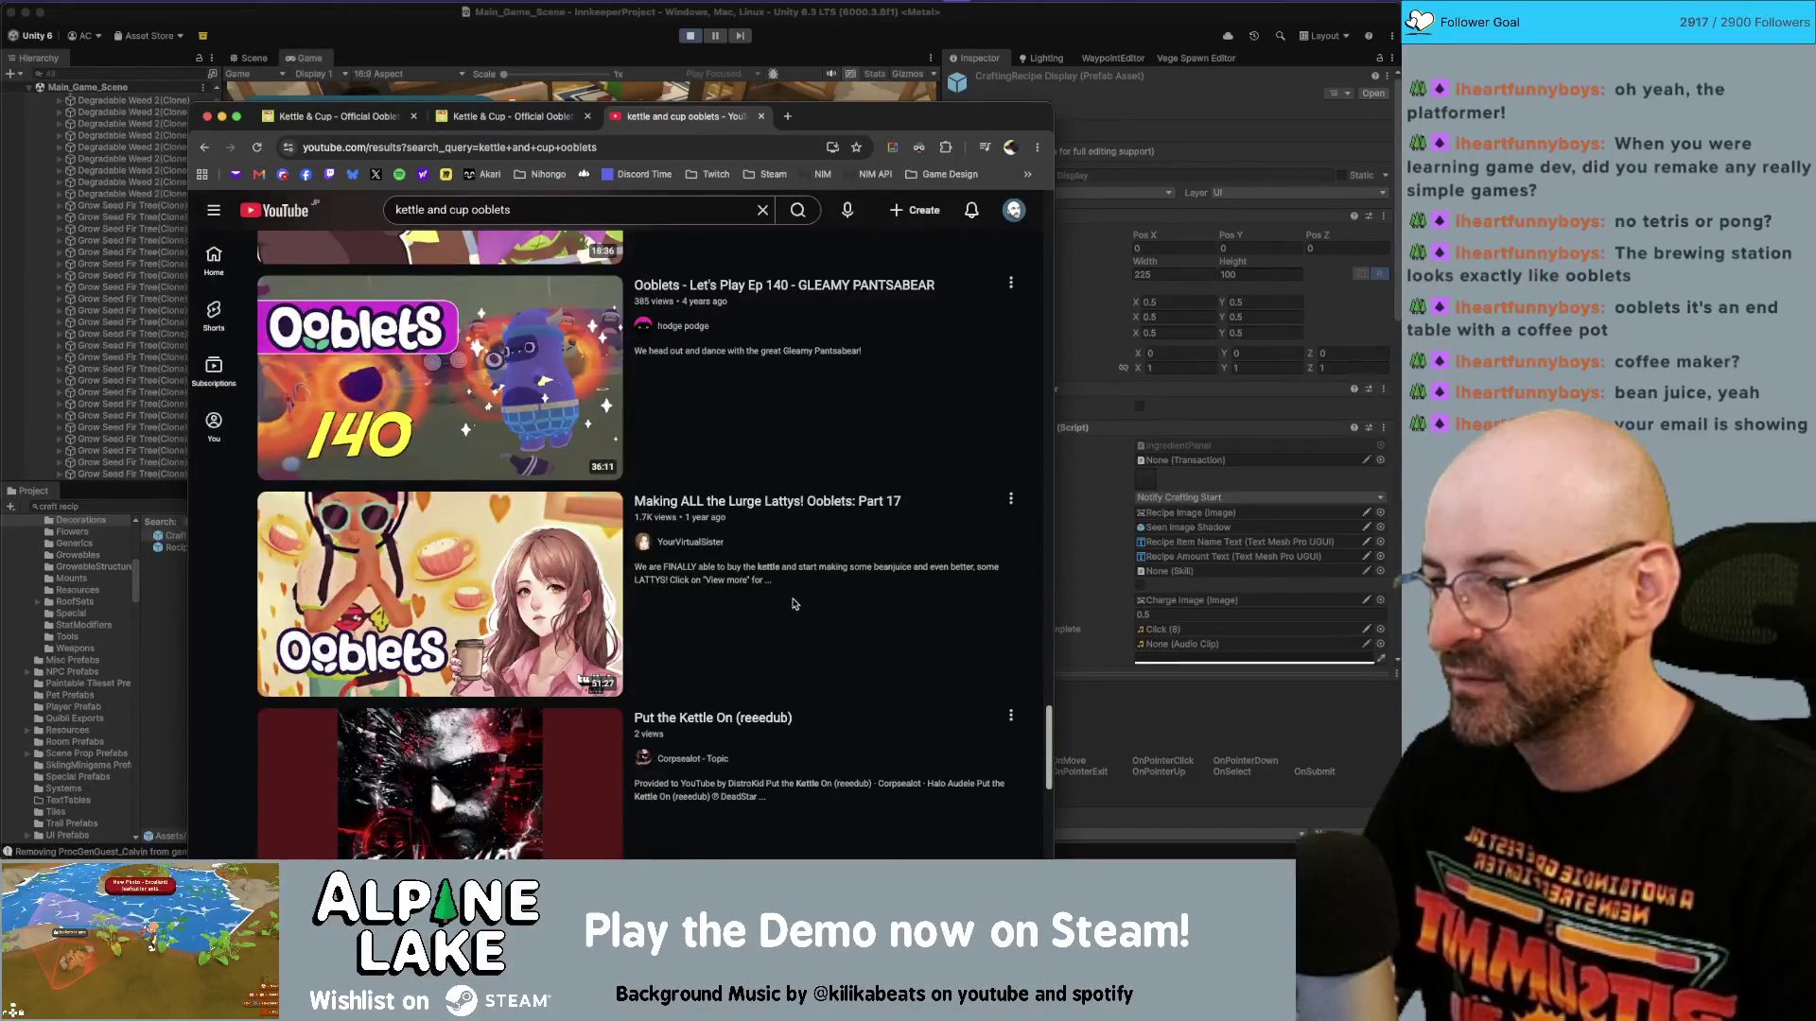
{"action": "scroll", "coordinate": [793, 603], "scroll_direction": "down", "scroll_amount": 8}
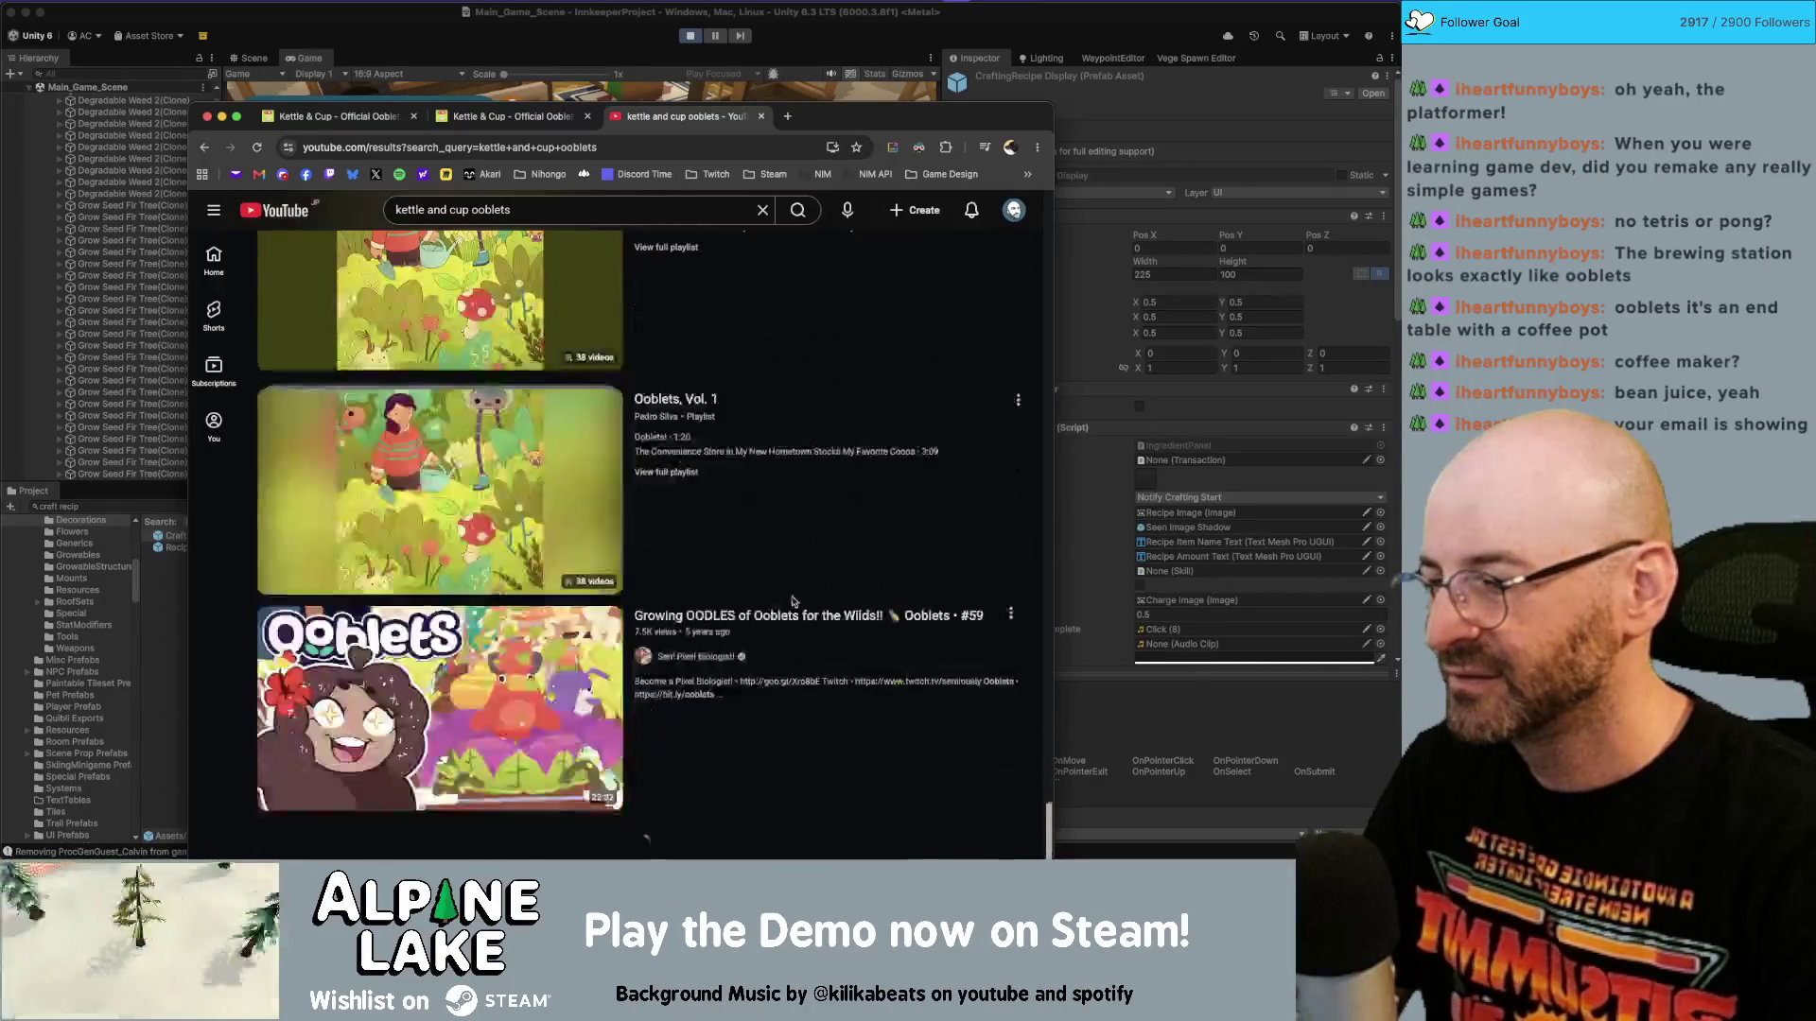
{"action": "scroll", "coordinate": [793, 602], "scroll_direction": "up", "scroll_amount": 20}
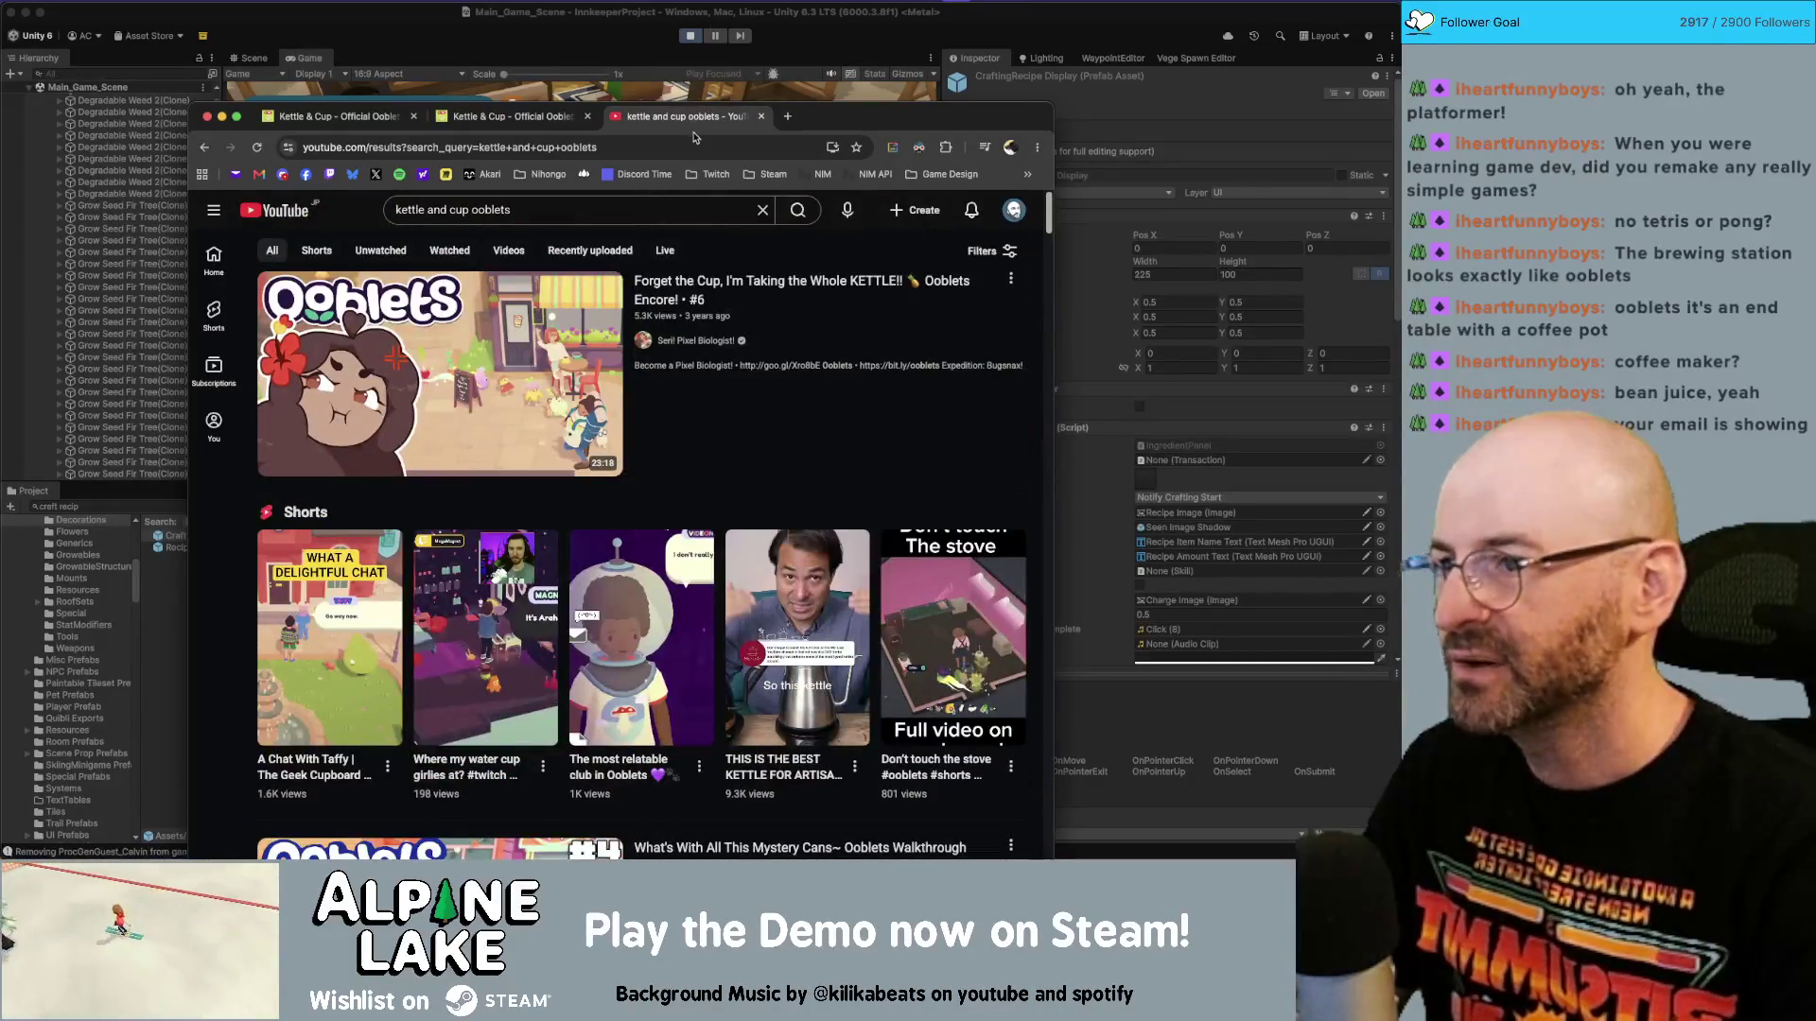
{"action": "key", "text": "super+w"}
{"action": "key", "text": "super+w"}
{"action": "key", "text": "super+w"}
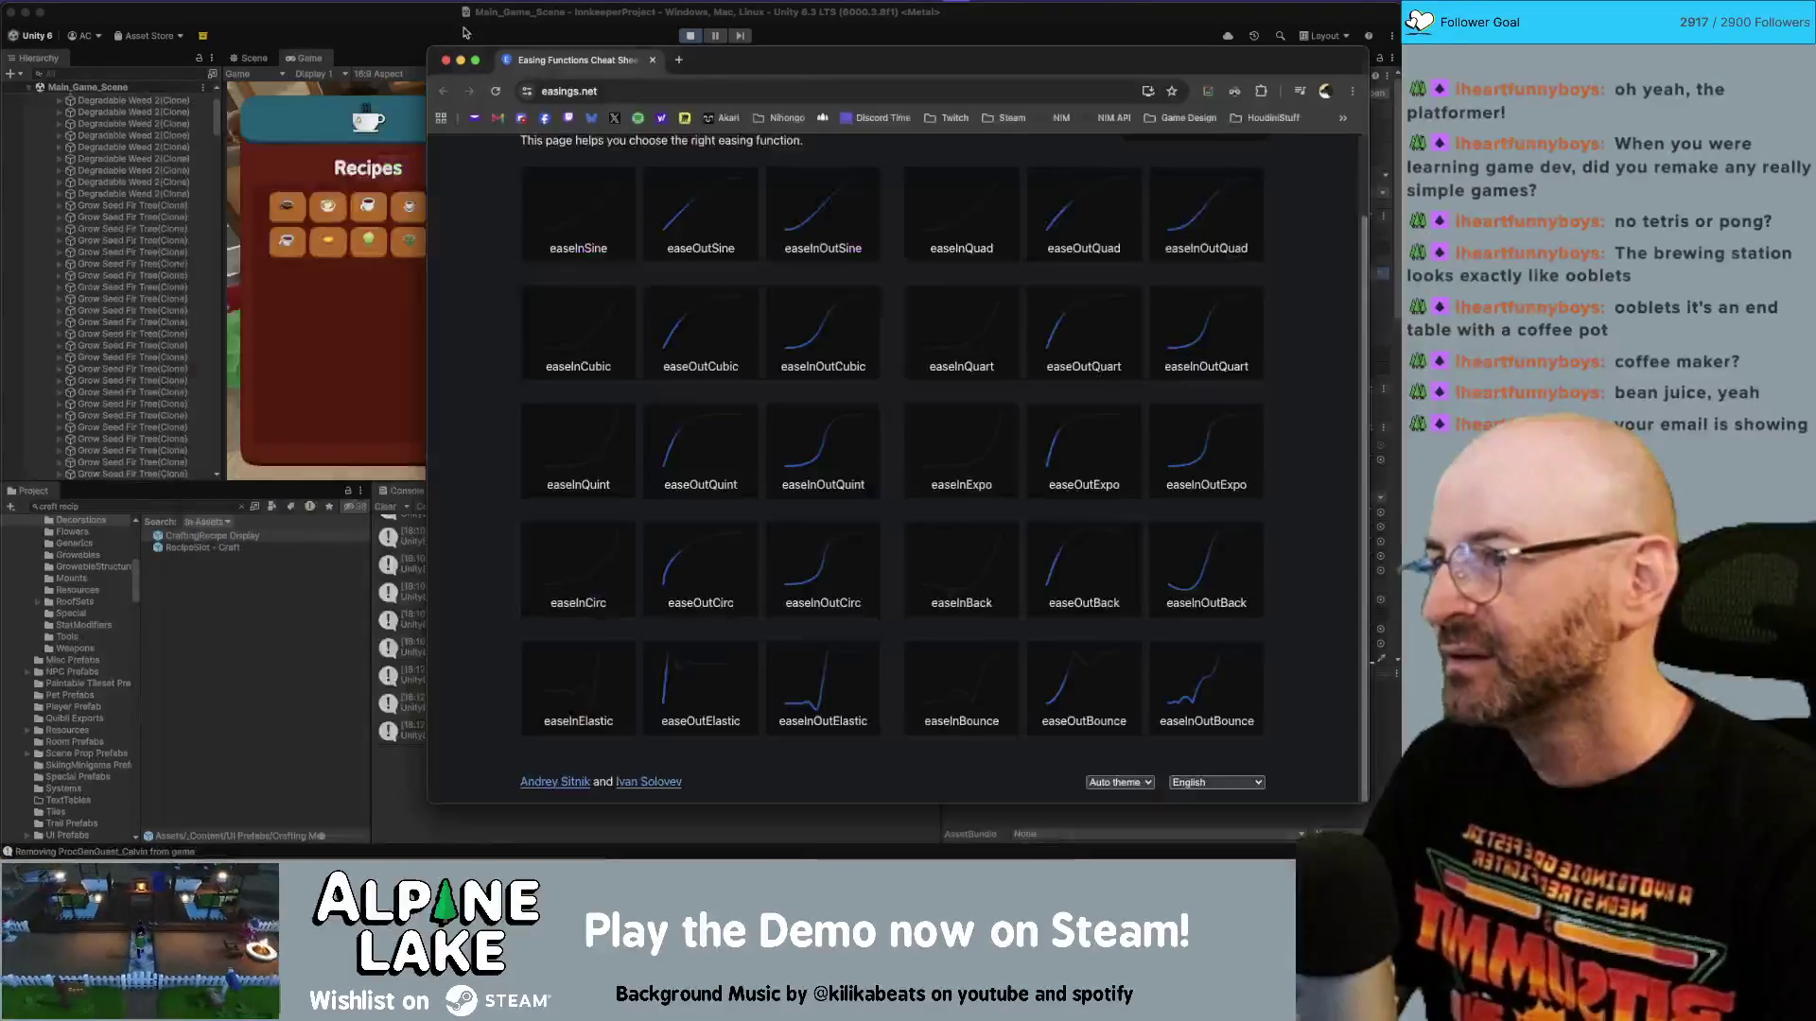
{"action": "key", "text": "super+w"}
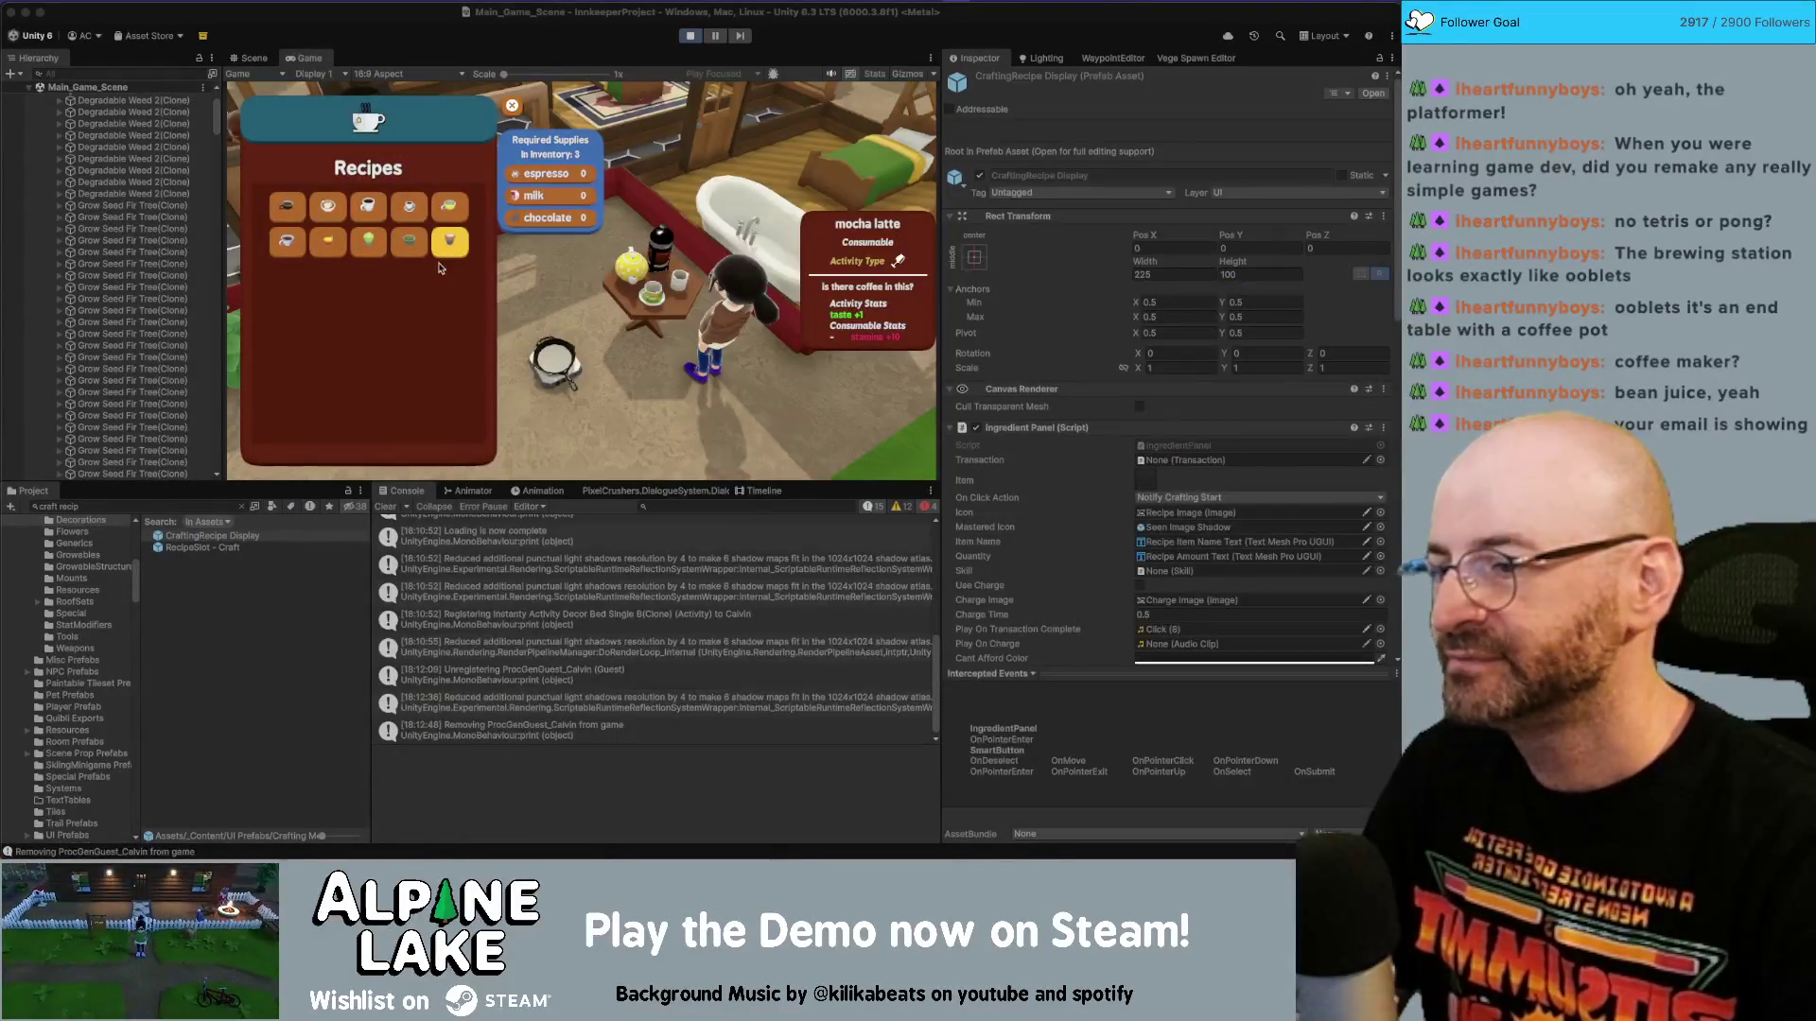
Move the recipe selection from mocha latte through cappuccino to green tea, which needs tea leaf.
{"action": "key", "text": "Down"}
{"action": "key", "text": "Right"}
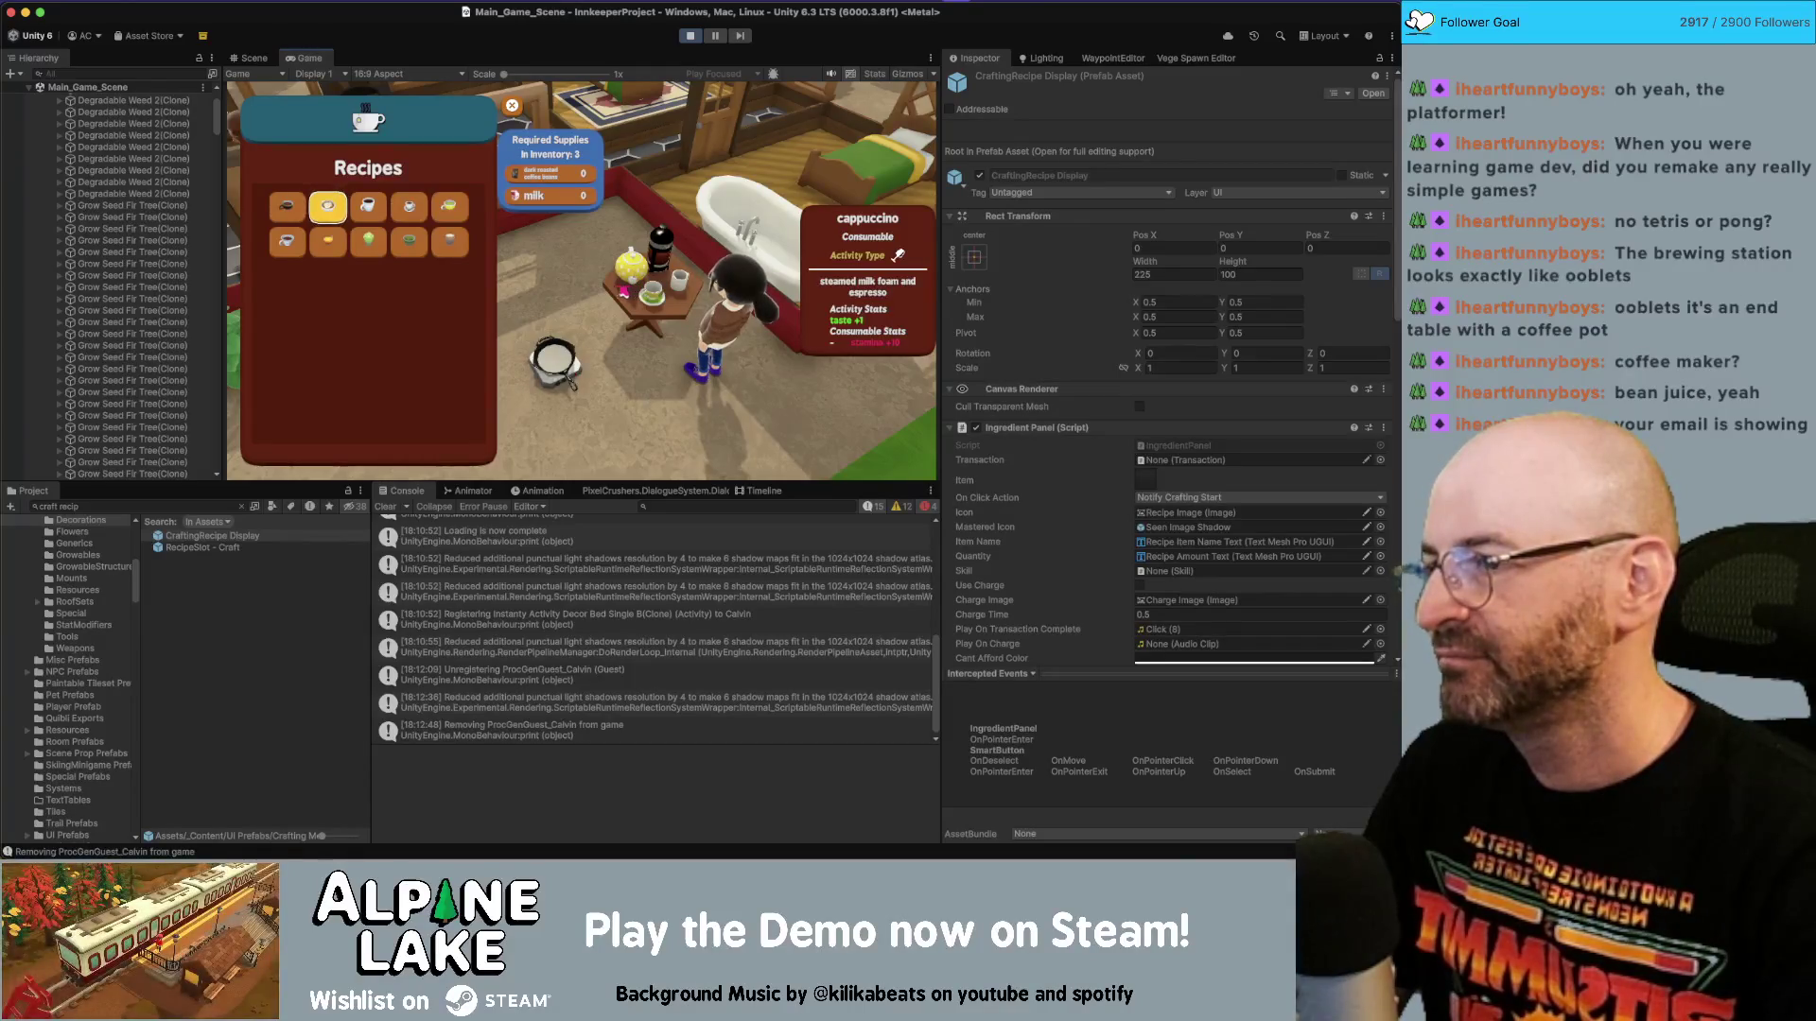
{"action": "key", "text": "Right"}
{"action": "key", "text": "Right"}
{"action": "key", "text": "Right"}
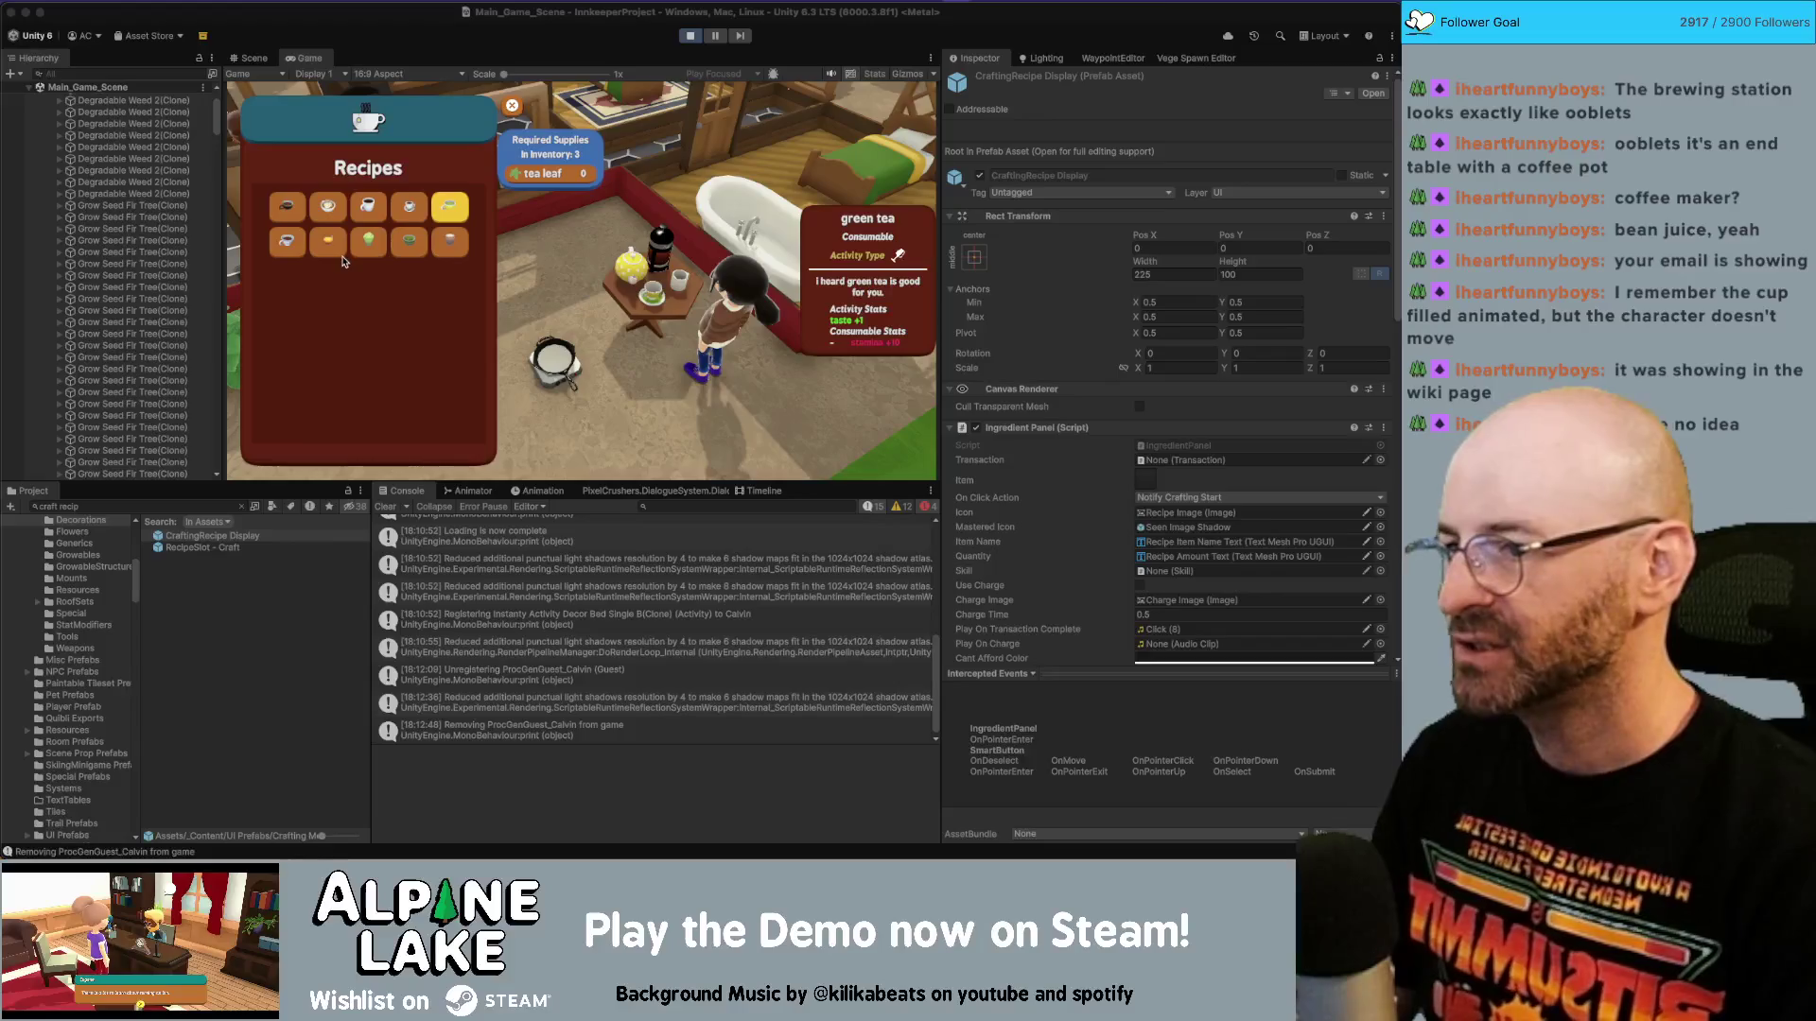
{"action": "left_click", "coordinate": [470, 491]}
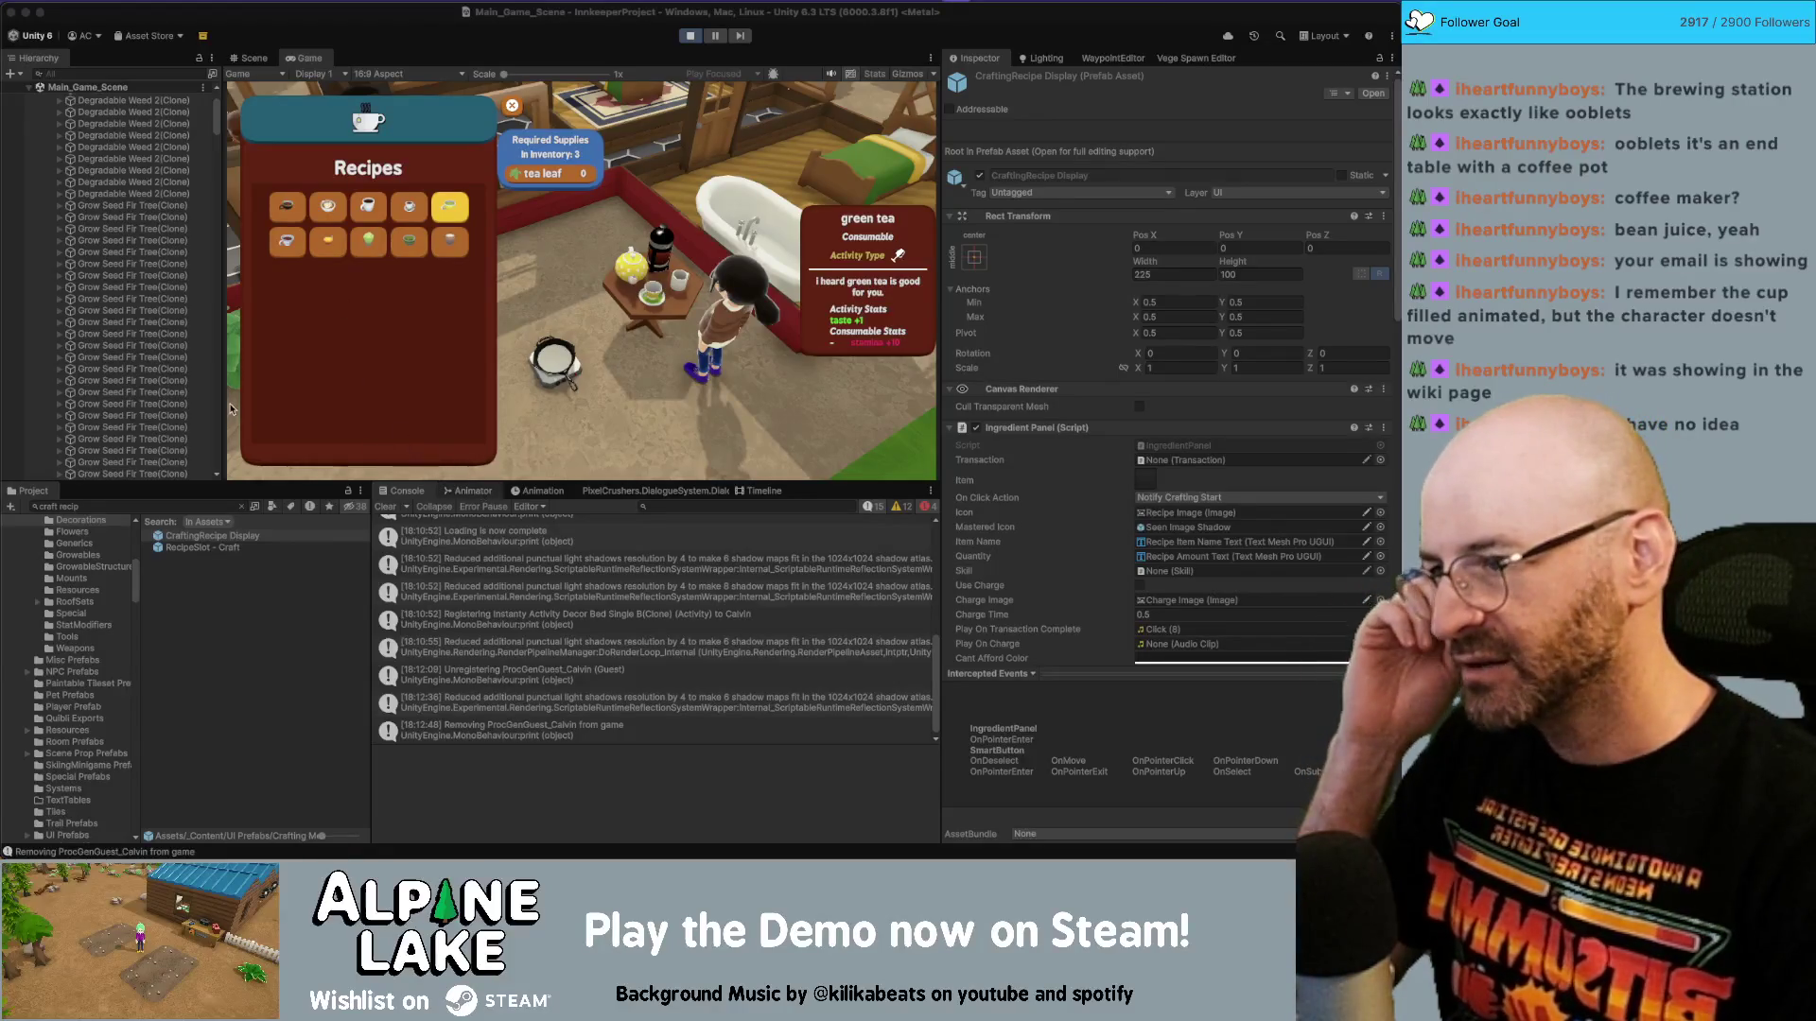
Select IsoPlayer > PlayerCharacter in the Hierarchy and set its Animation parameter to 2.
{"action": "scroll", "coordinate": [168, 382], "scroll_direction": "down", "scroll_amount": 5}
{"action": "left_click", "coordinate": [167, 377]}
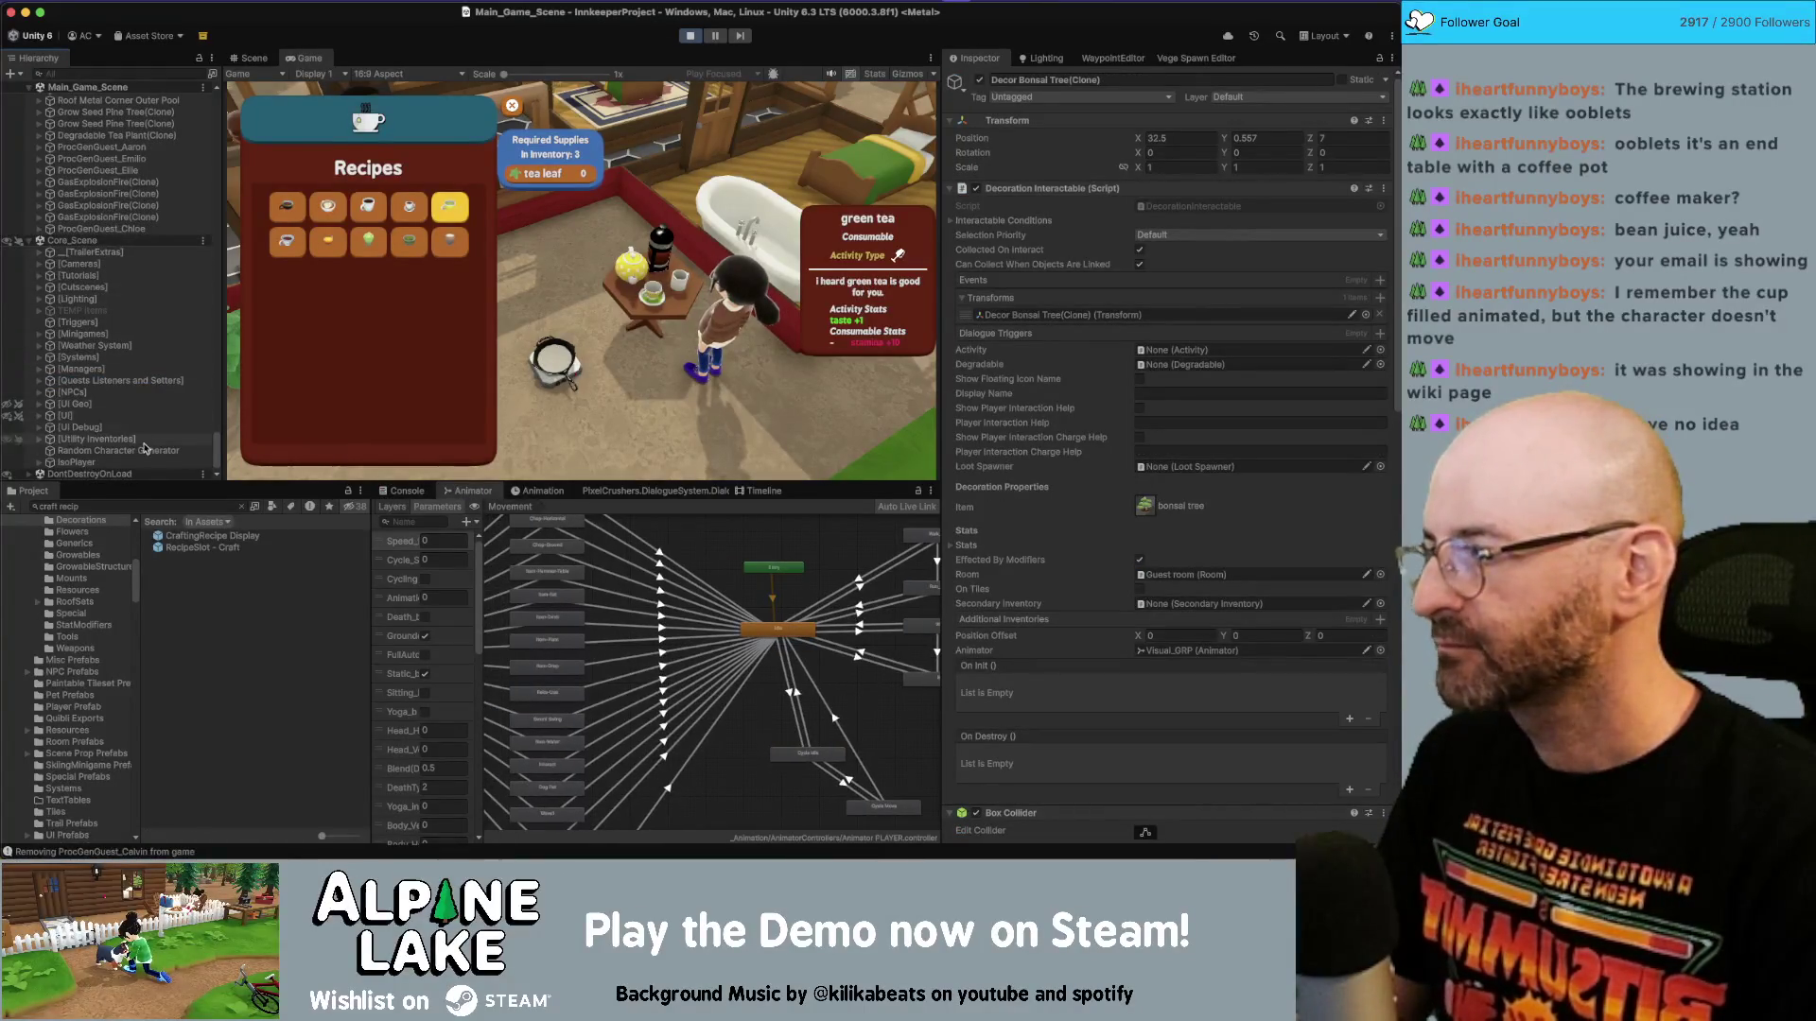
{"action": "left_click", "coordinate": [147, 461]}
{"action": "key", "text": "Right"}
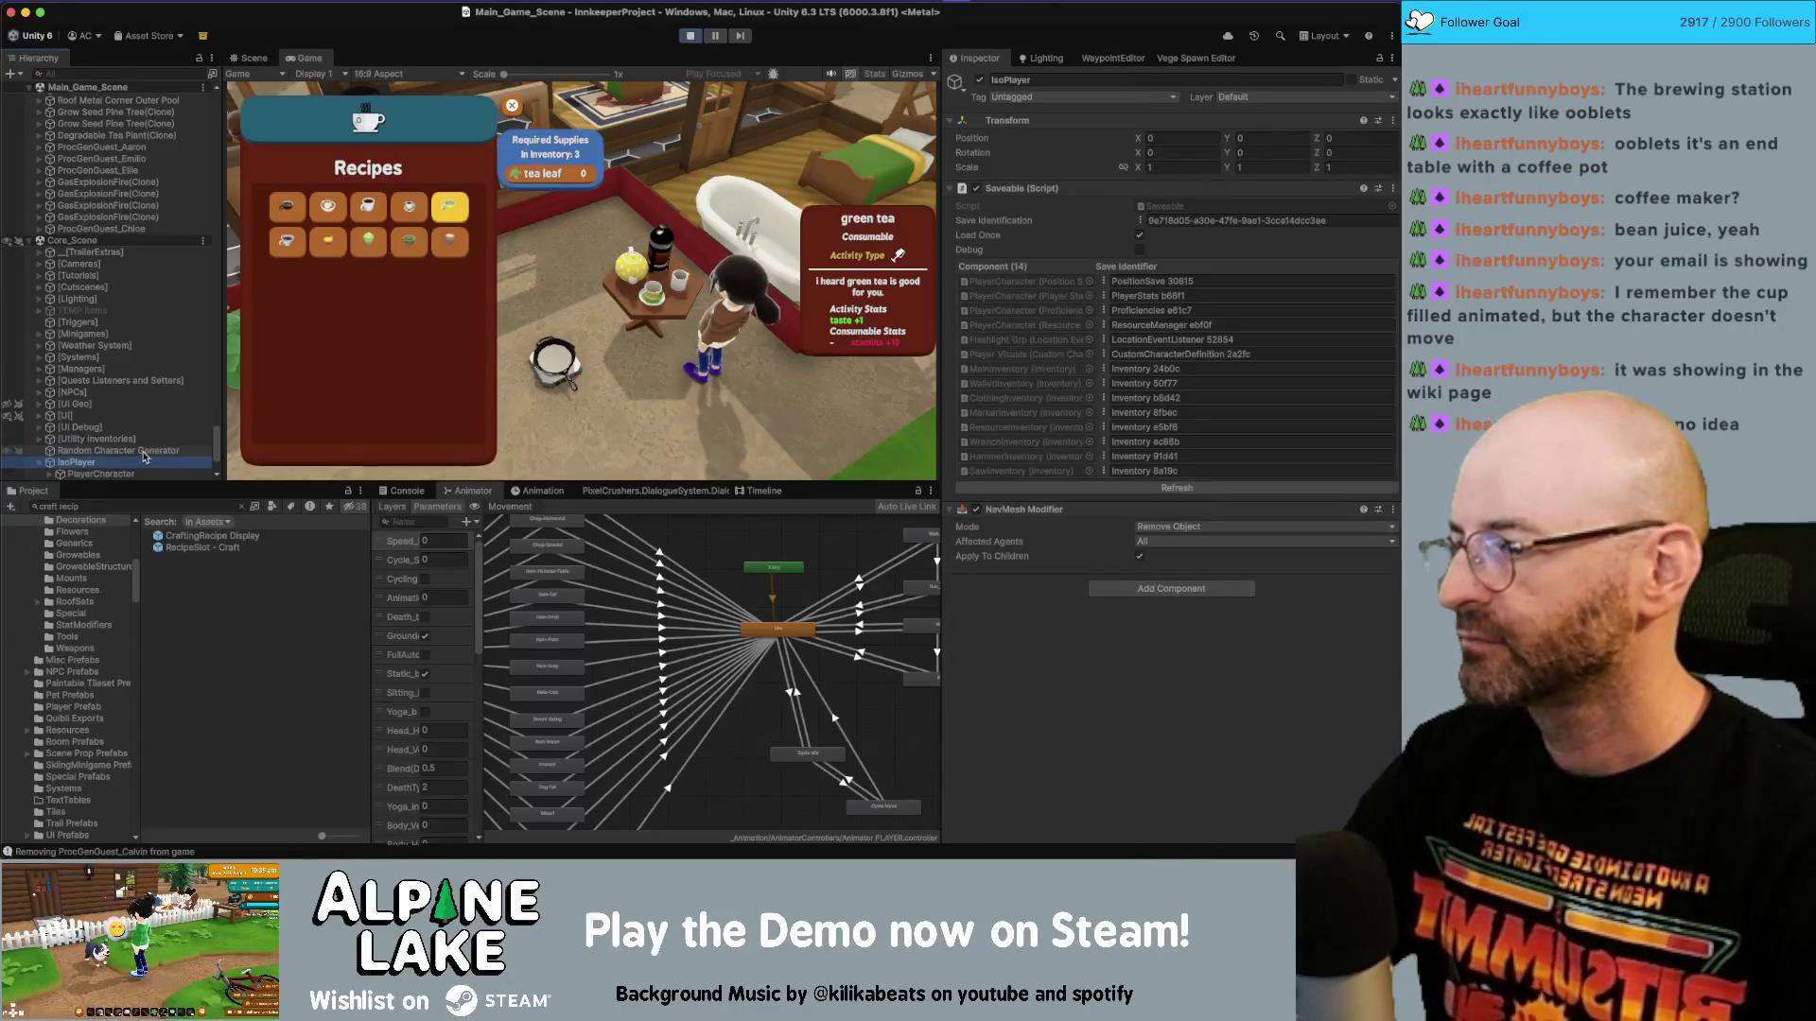
{"action": "key", "text": "Down"}
{"action": "left_click", "coordinate": [440, 597]}
{"action": "type", "text": "2"}
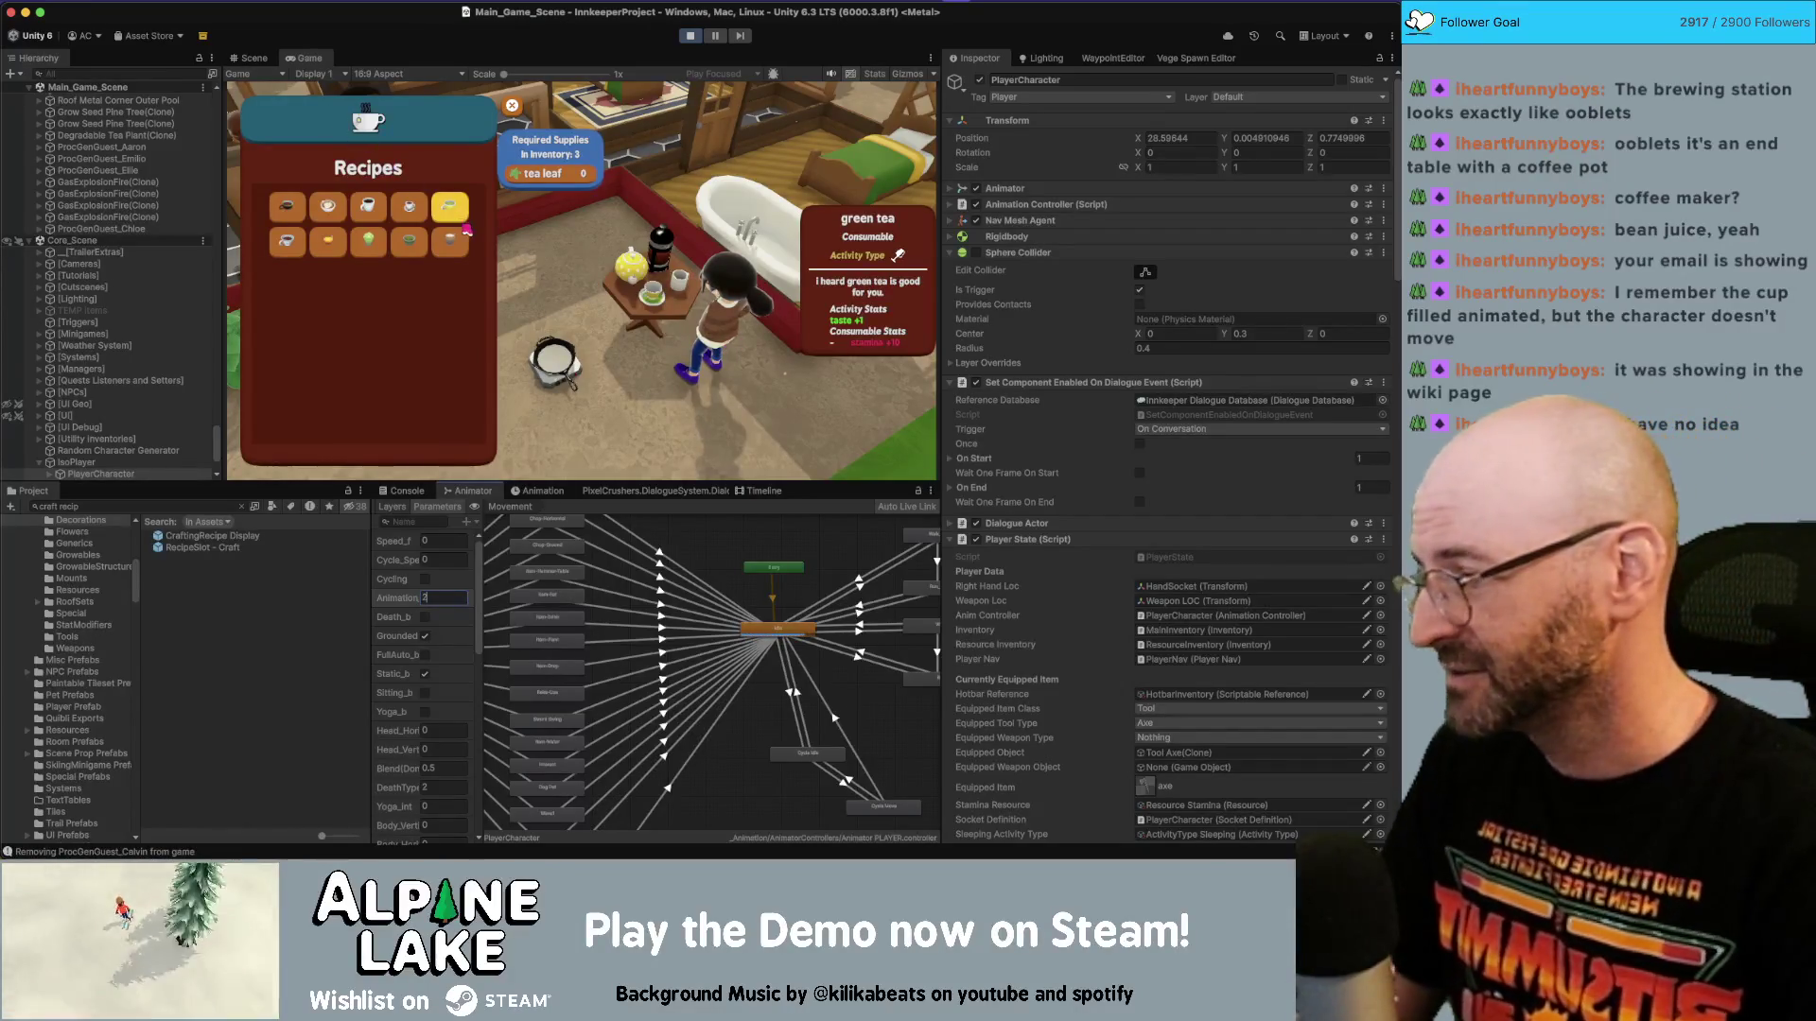
Switch to the Scene view and orbit the camera to face the player character.
{"action": "left_click", "coordinate": [249, 58]}
{"action": "left_click_drag", "start_coordinate": [581, 272], "coordinate": [520, 284]}
{"action": "mouse_move", "coordinate": [966, 238]}
{"action": "left_mouse_down"}
{"action": "mouse_move", "coordinate": [1170, 220]}
{"action": "mouse_move", "coordinate": [427, 284]}
{"action": "mouse_move", "coordinate": [360, 407]}
{"action": "left_mouse_up"}
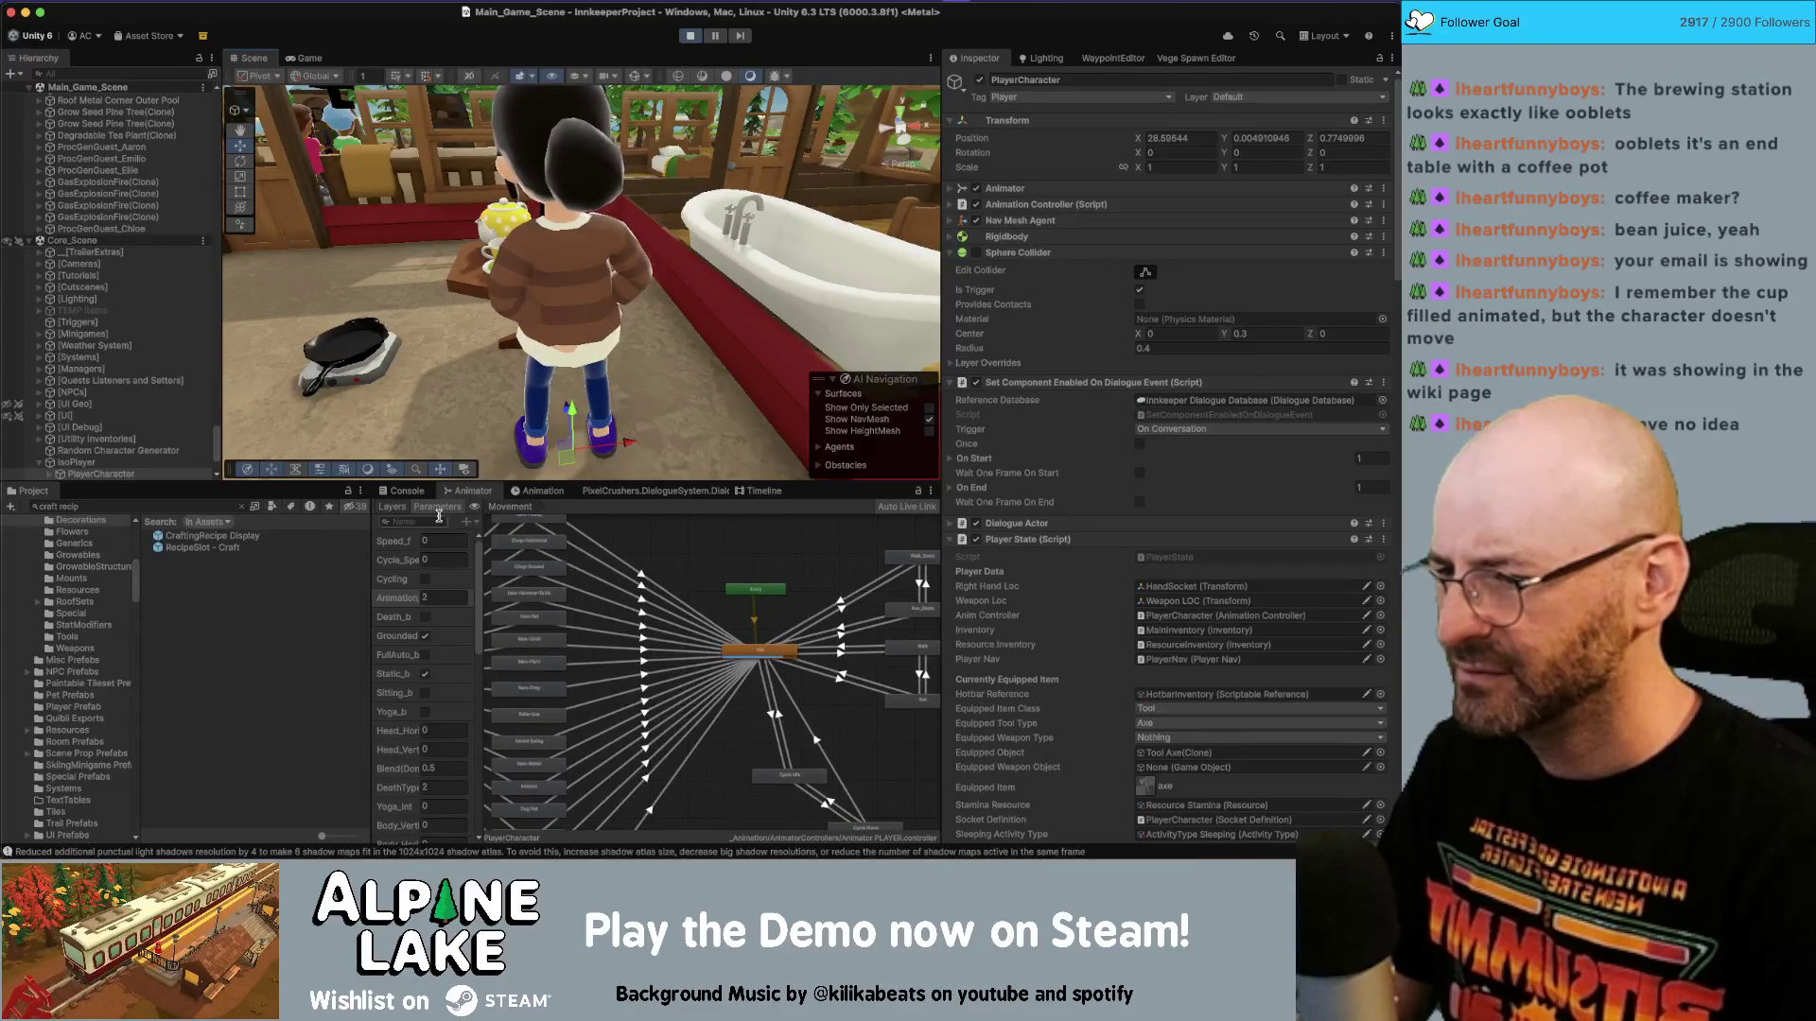
Open the animator's Idles layer and set the Animation parameter to 3.
{"action": "left_click", "coordinate": [391, 507]}
{"action": "left_click", "coordinate": [407, 633]}
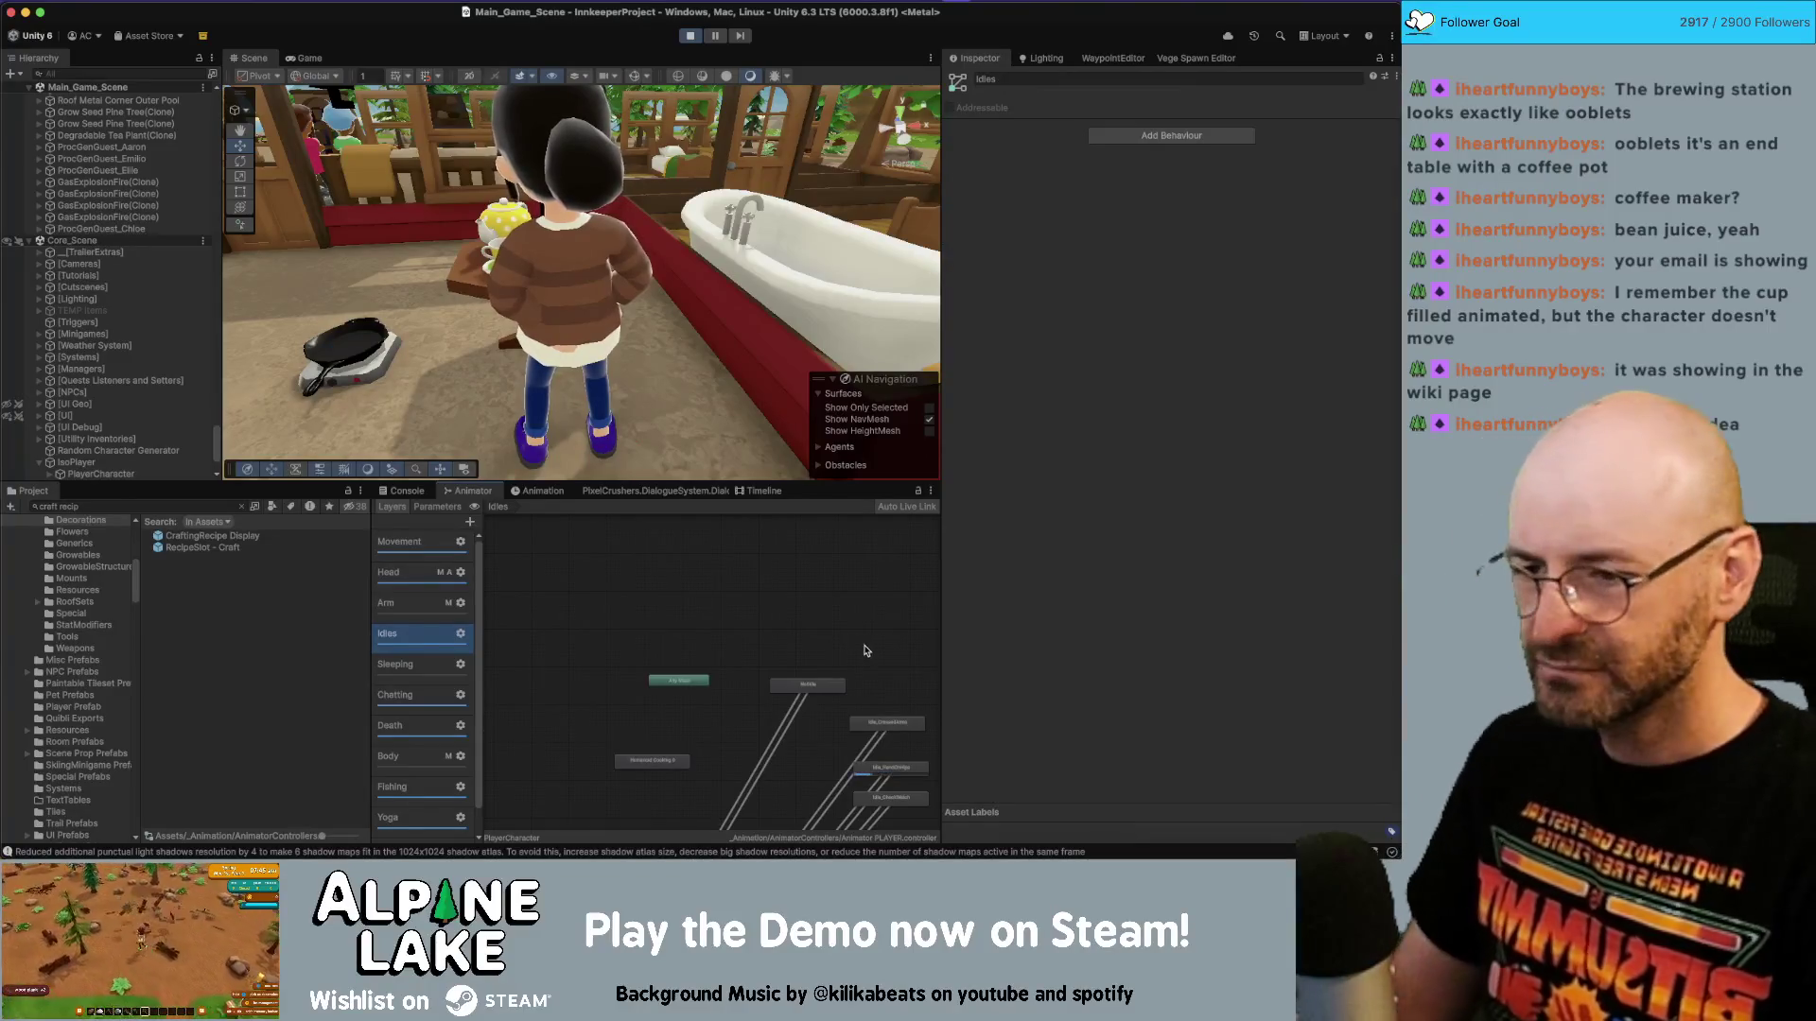
{"action": "scroll", "coordinate": [804, 615], "scroll_direction": "up", "scroll_amount": 5}
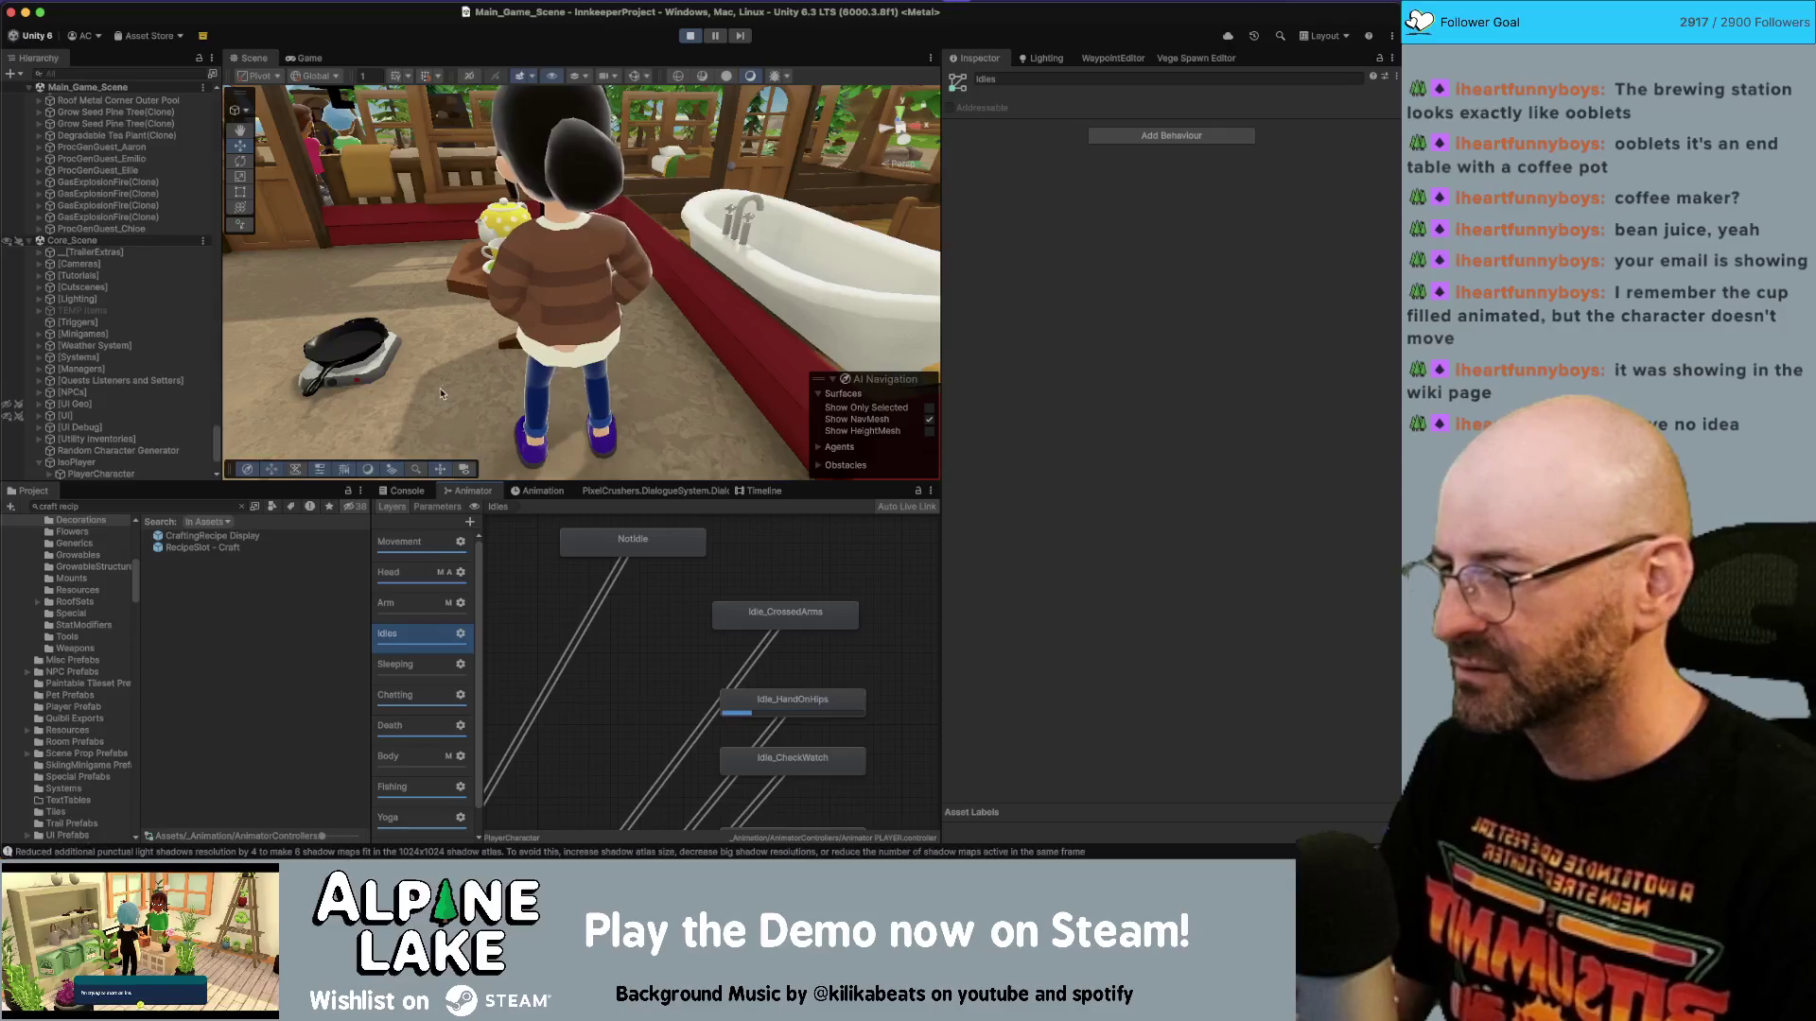
{"action": "left_click_drag", "start_coordinate": [662, 387], "coordinate": [706, 393]}
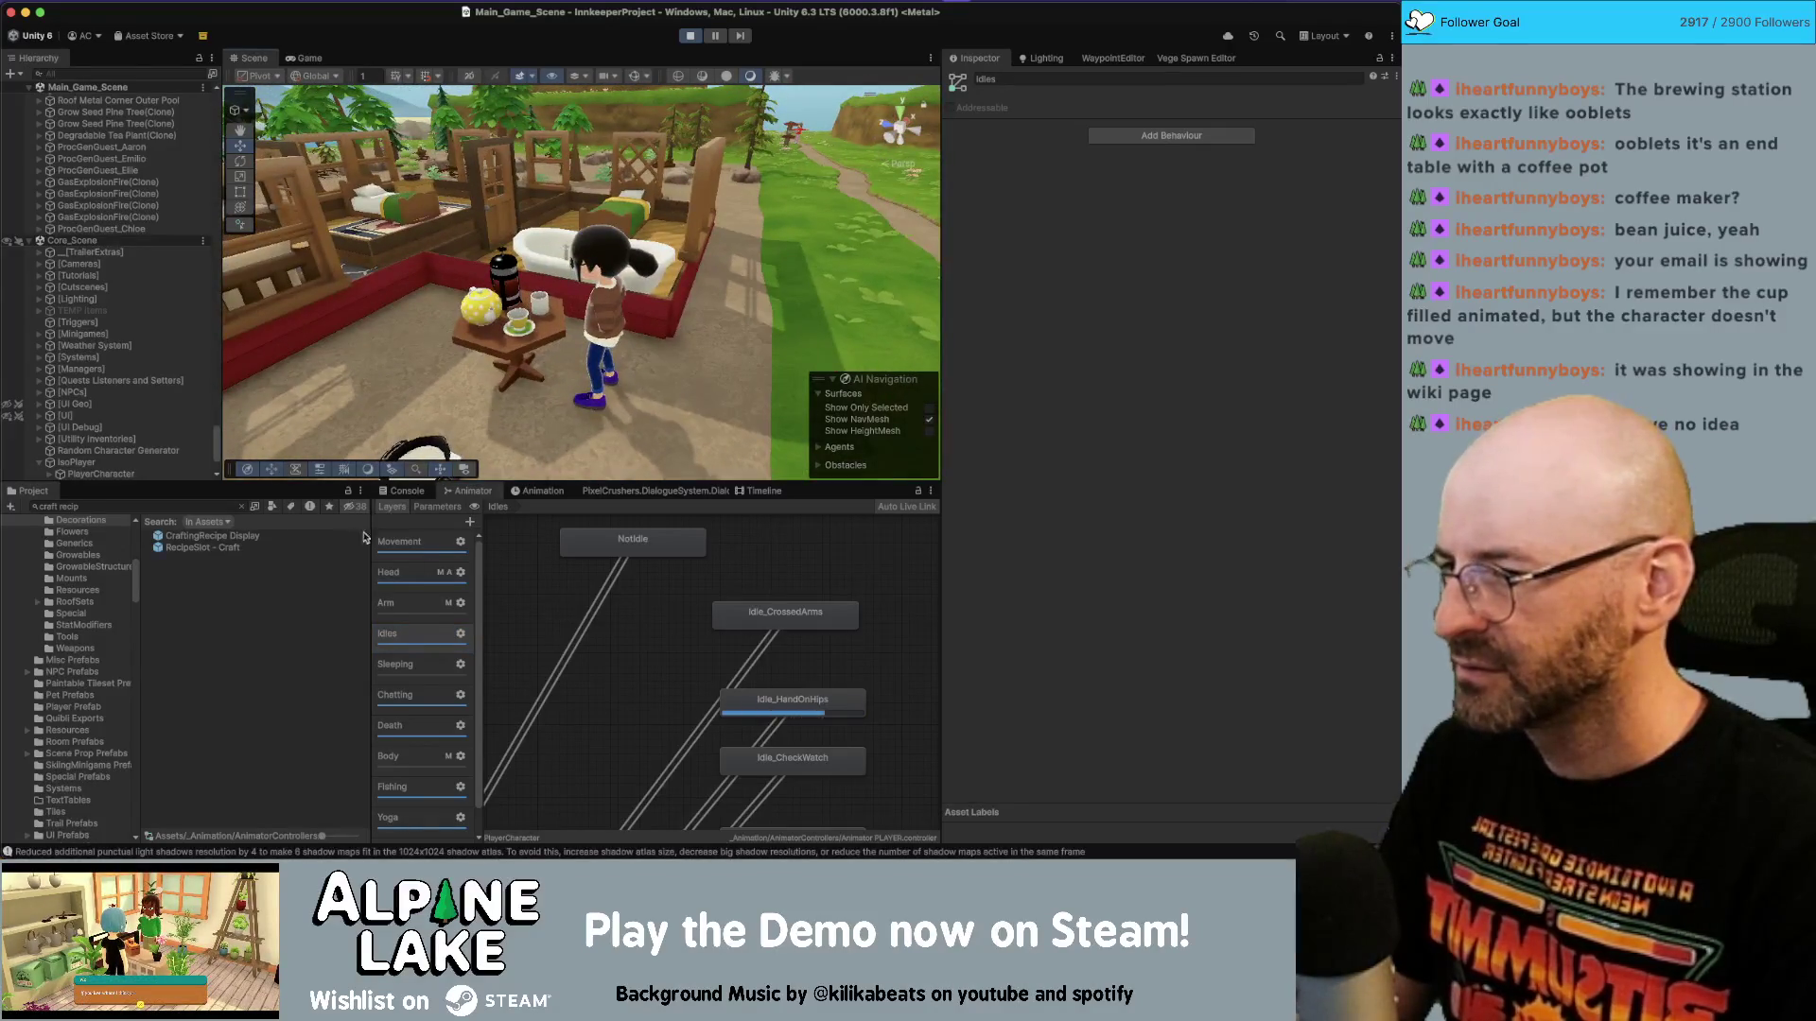
{"action": "left_click", "coordinate": [427, 508]}
{"action": "left_click", "coordinate": [438, 601]}
{"action": "type", "text": "3"}
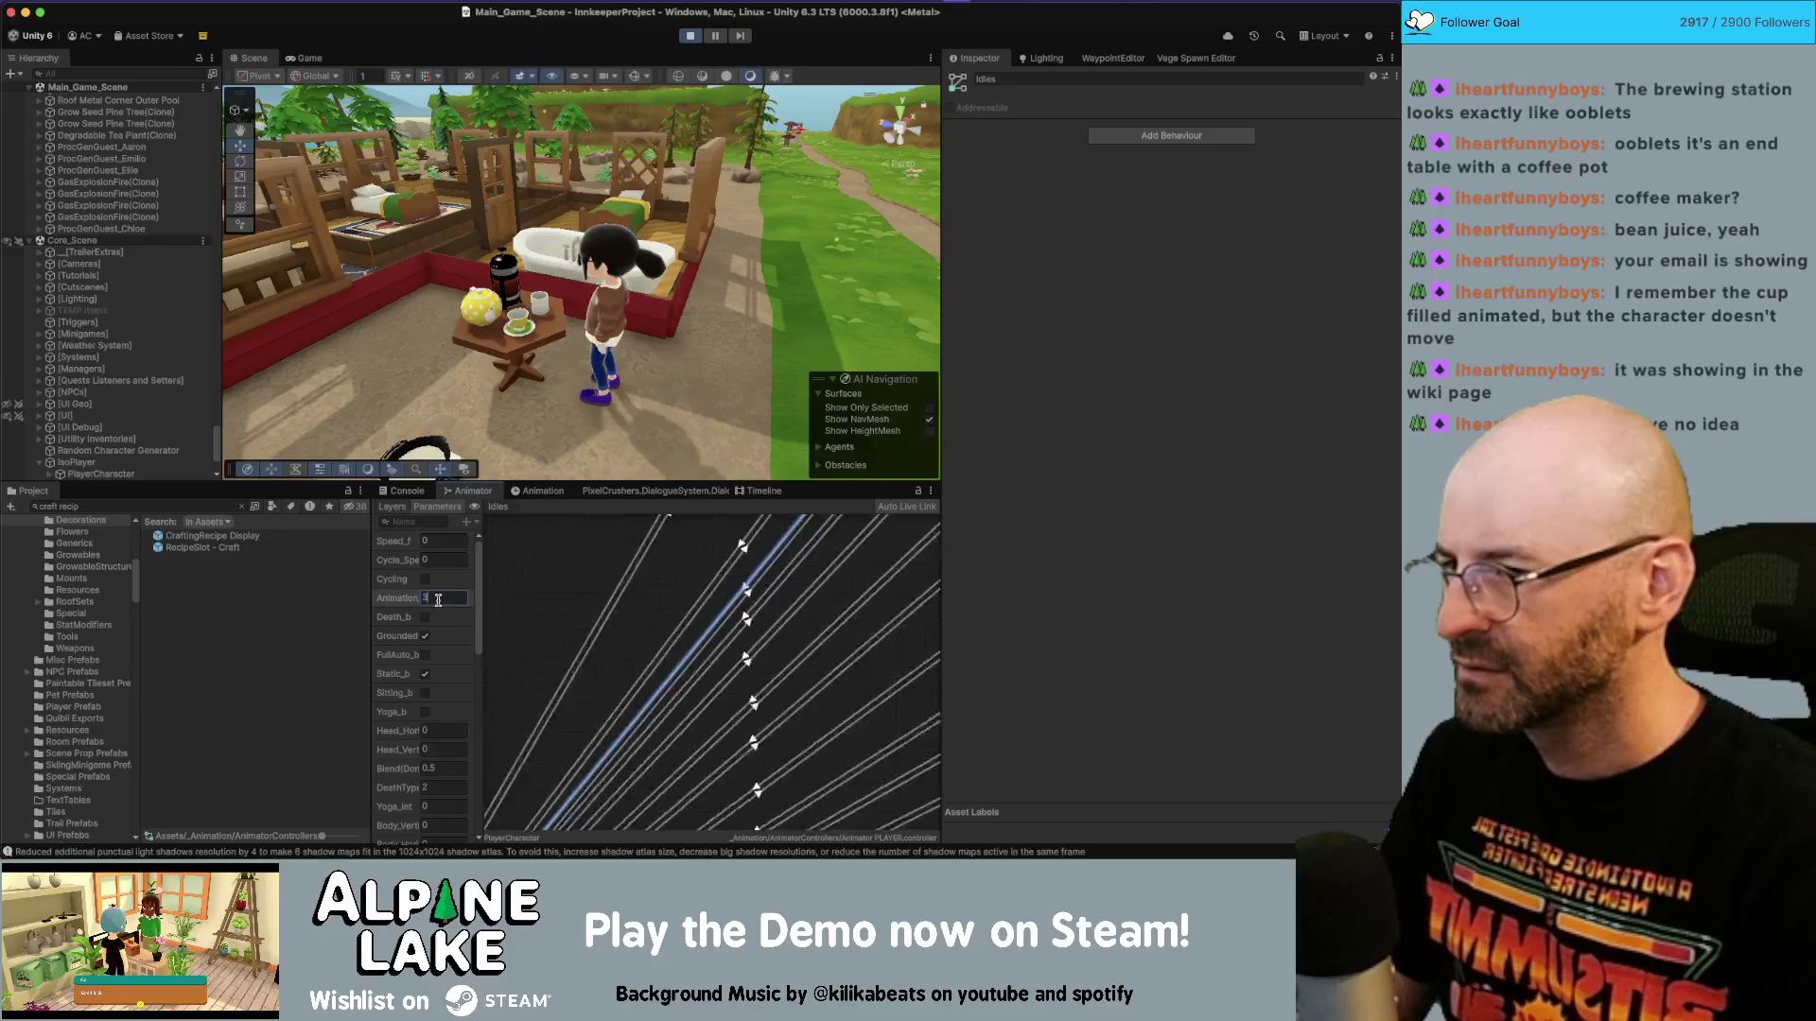
Cycle Animation through 4 and 5 back to 3, then select the Idle to Idle_SexyDance transition.
{"action": "left_click_drag", "start_coordinate": [490, 388], "coordinate": [742, 398]}
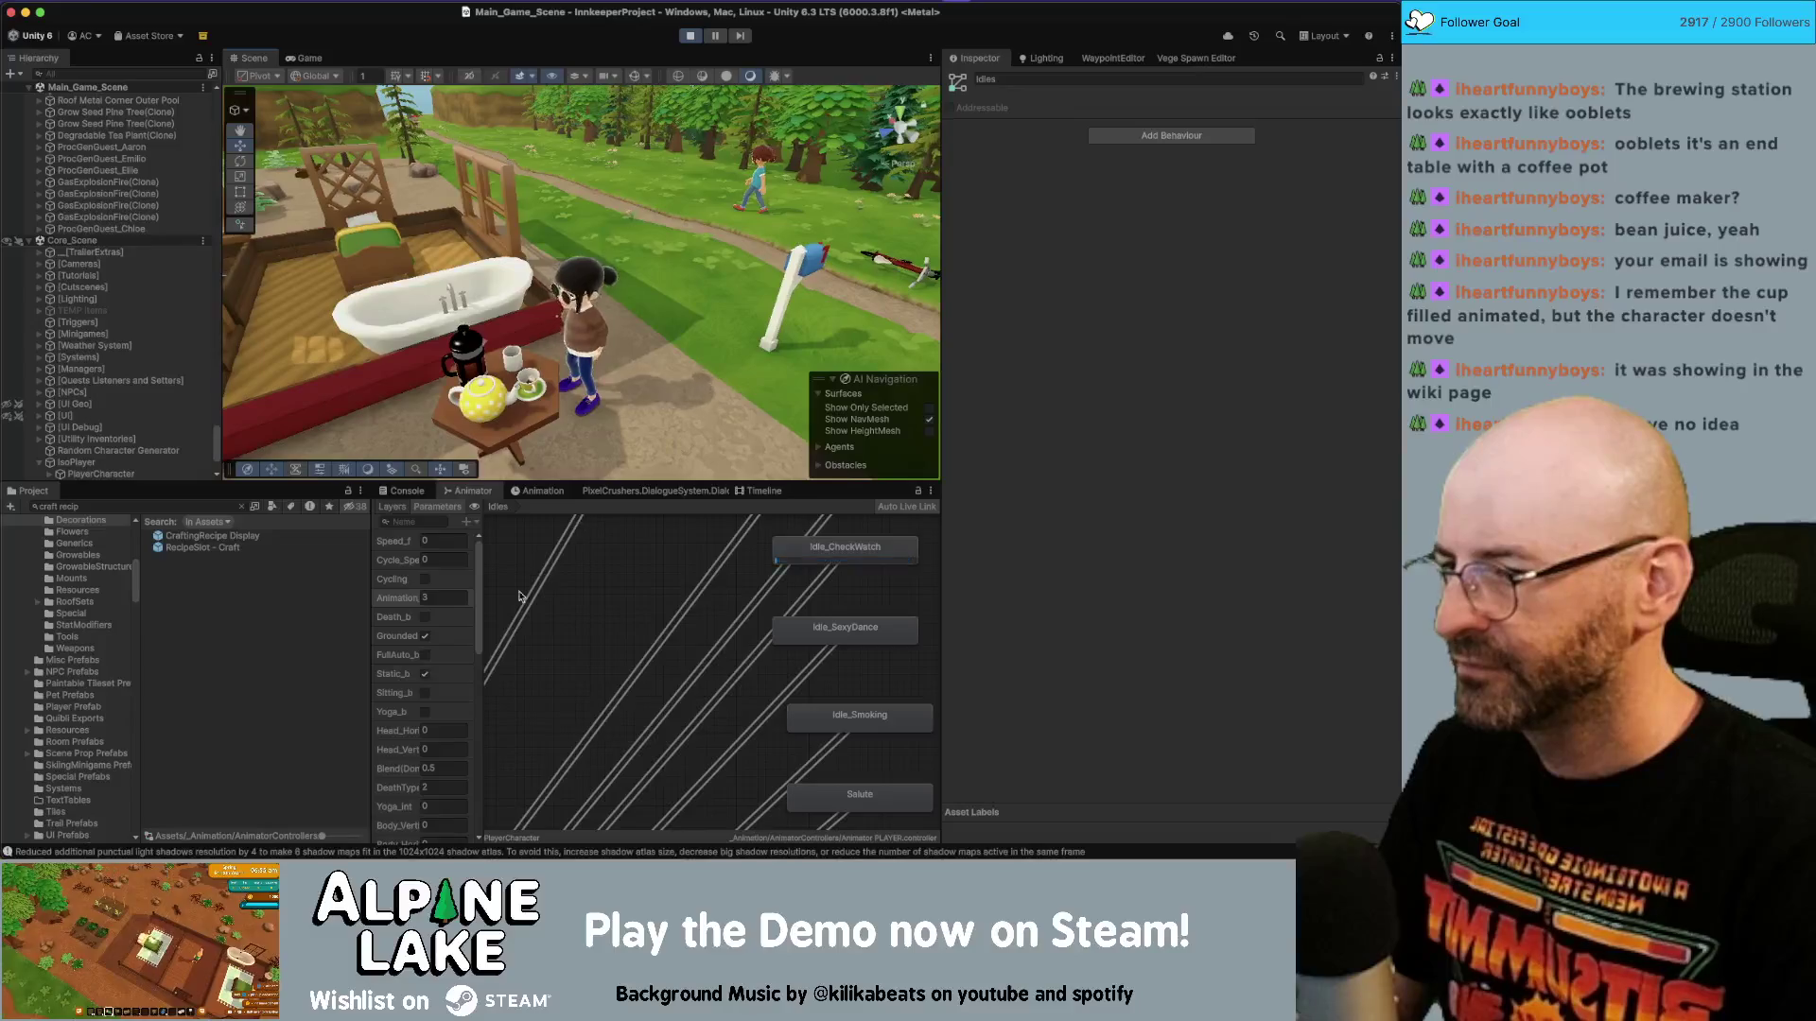
{"action": "left_click", "coordinate": [446, 600]}
{"action": "type", "text": "4"}
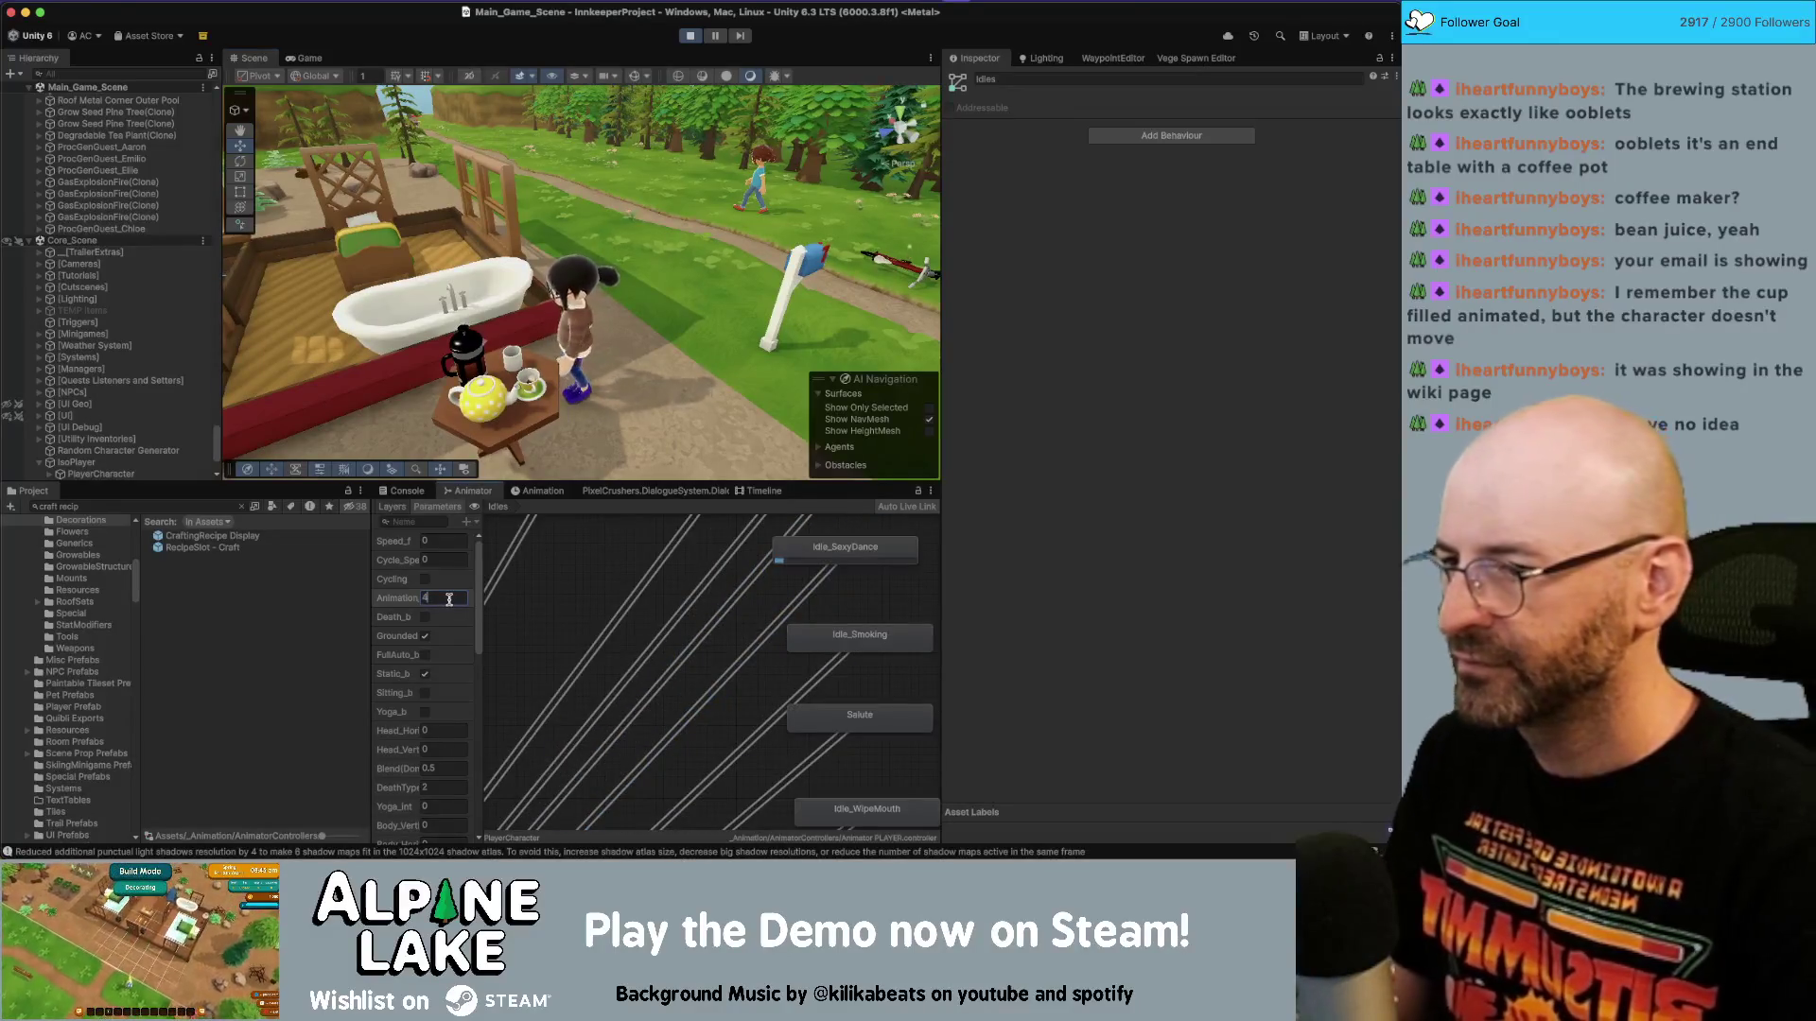
{"action": "left_click_drag", "start_coordinate": [587, 378], "coordinate": [369, 355]}
{"action": "left_click_drag", "start_coordinate": [399, 603], "coordinate": [390, 586]}
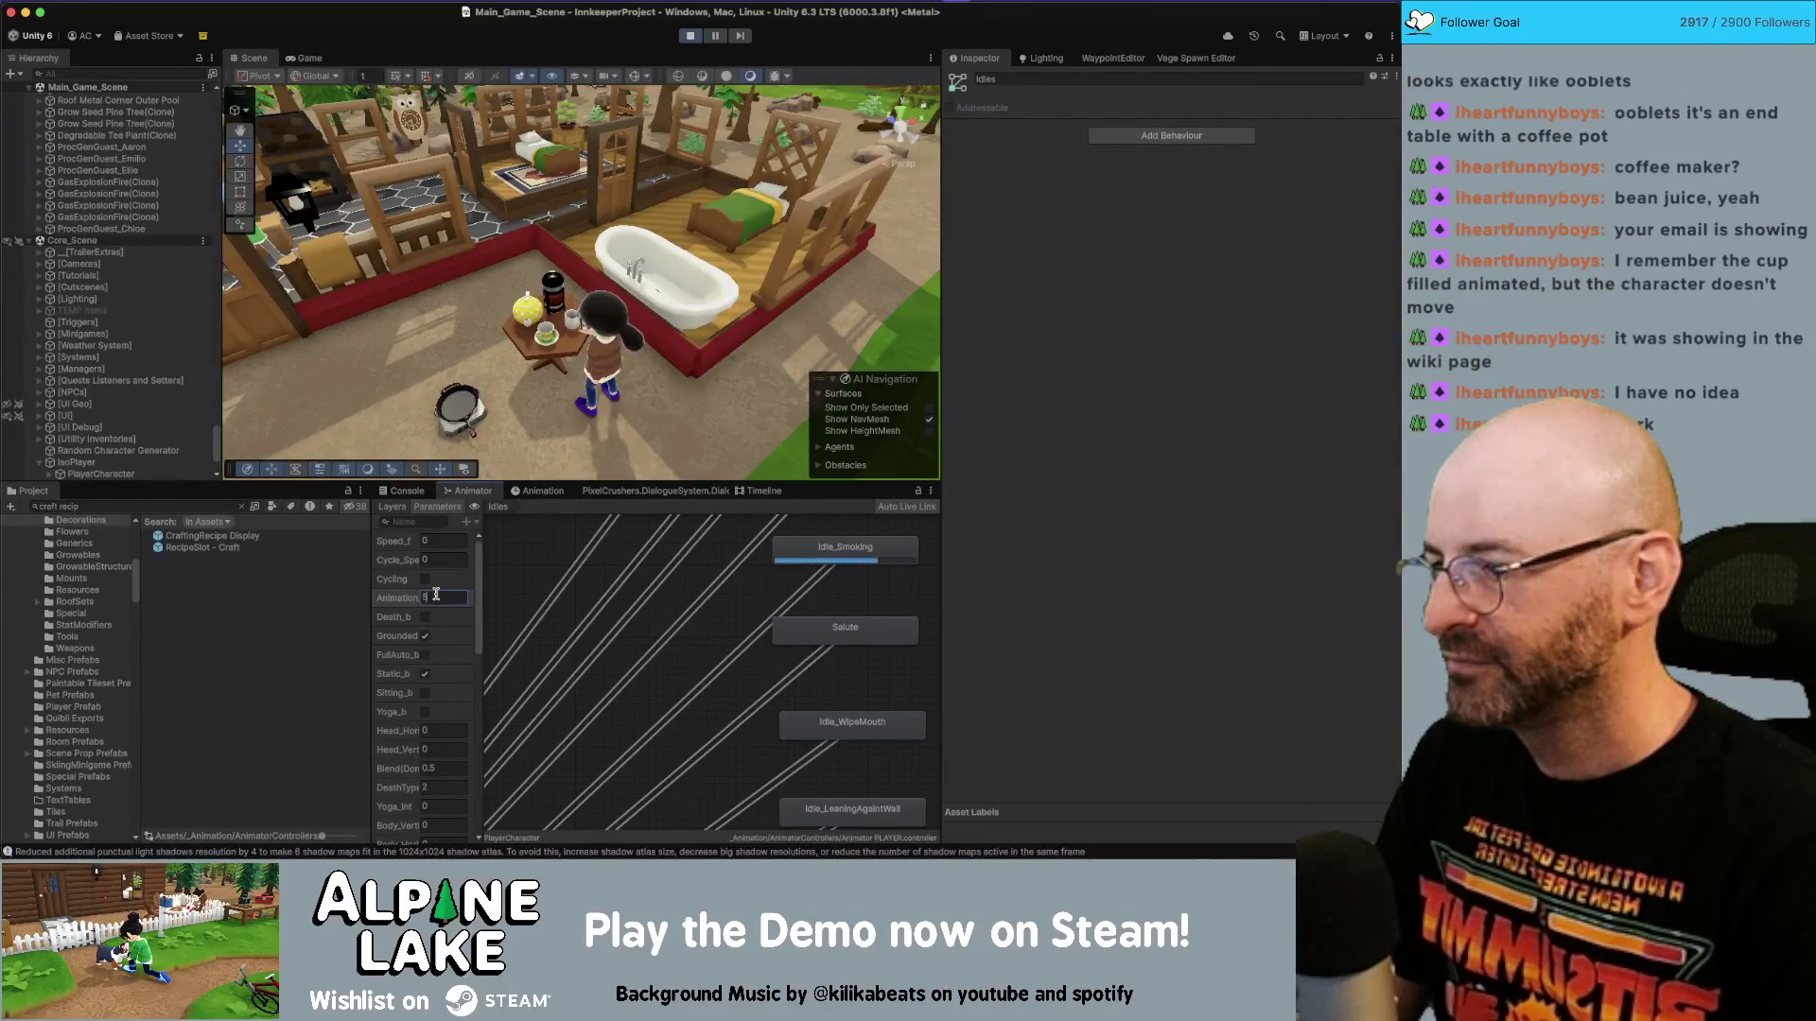
{"action": "type", "text": "3"}
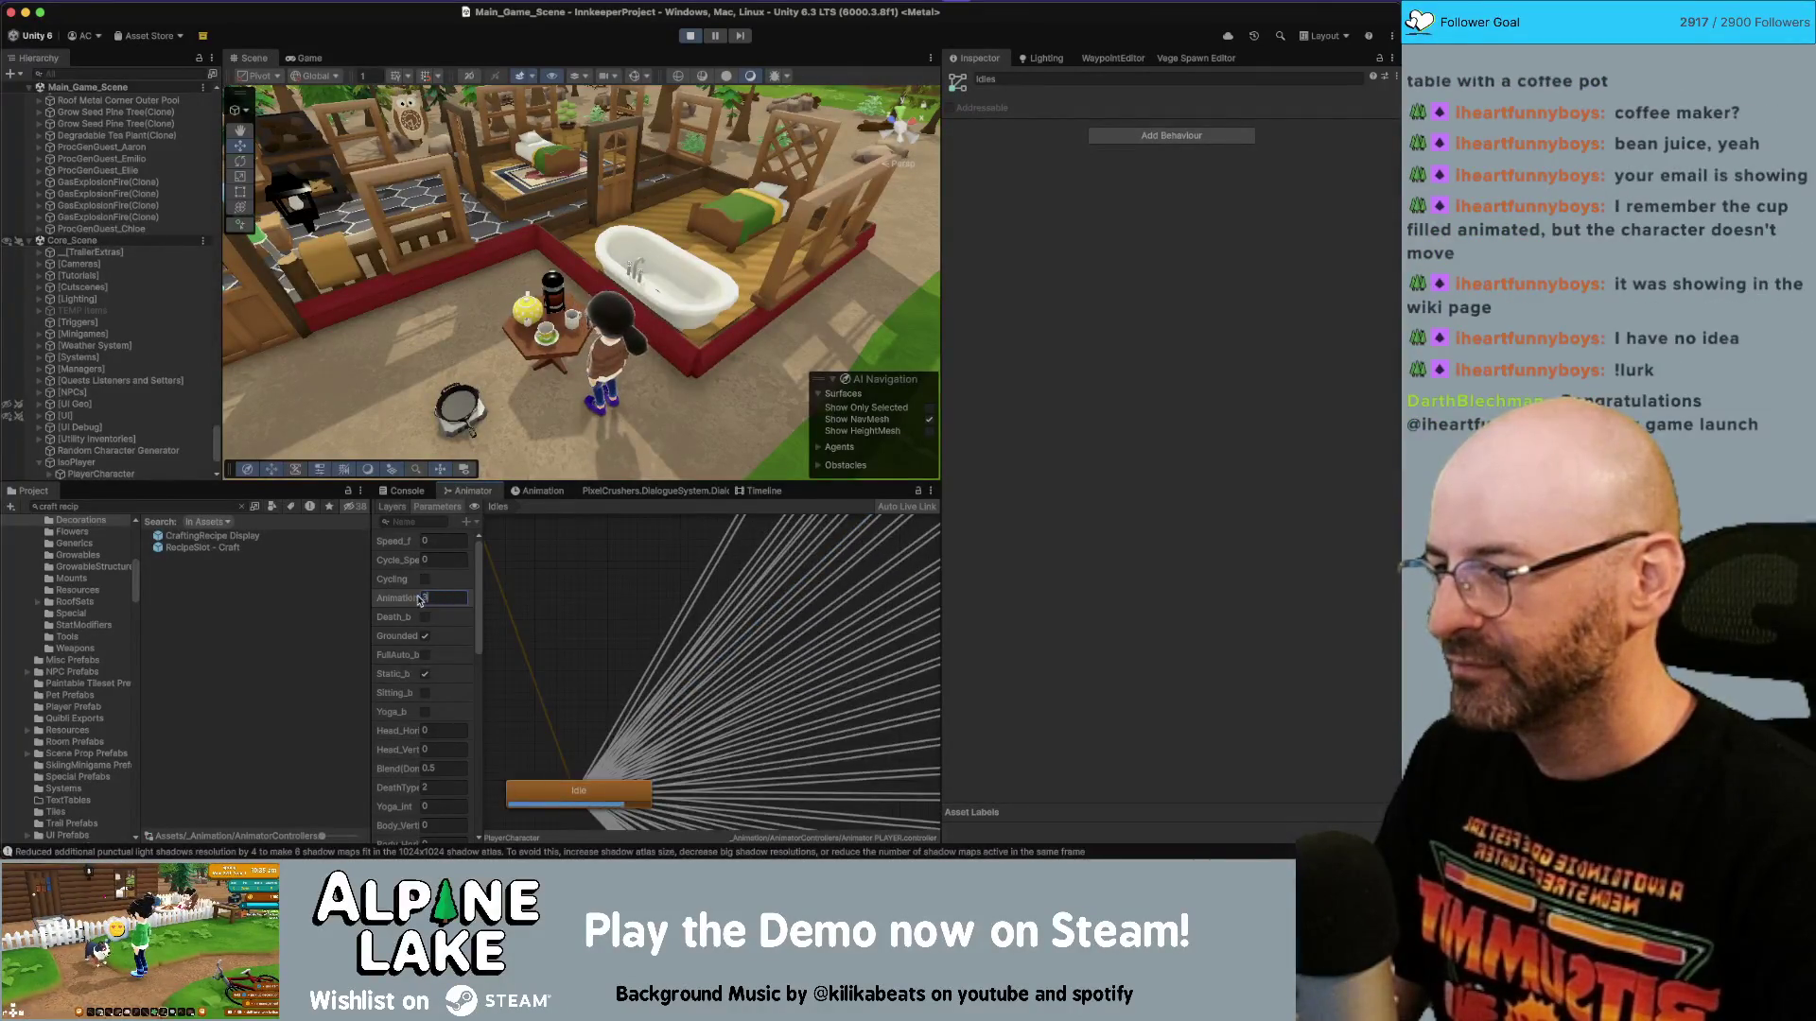
{"action": "key", "text": "Return"}
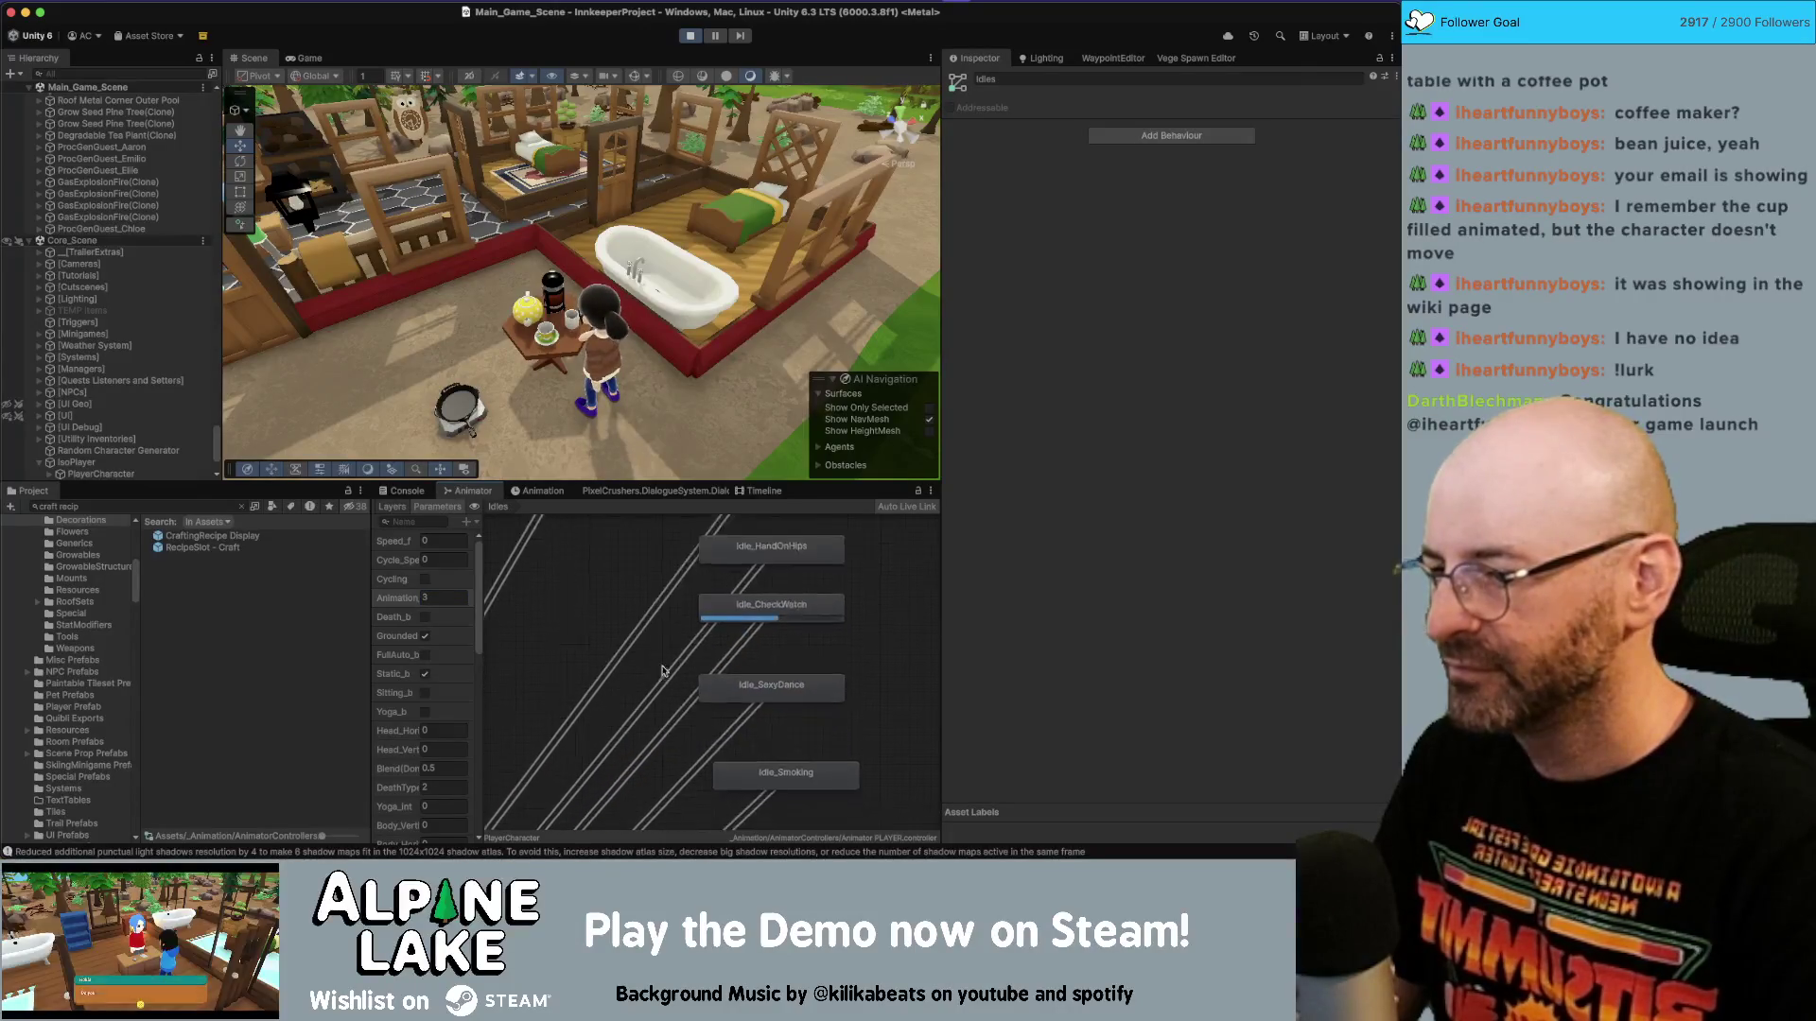
{"action": "left_click", "coordinate": [680, 727]}
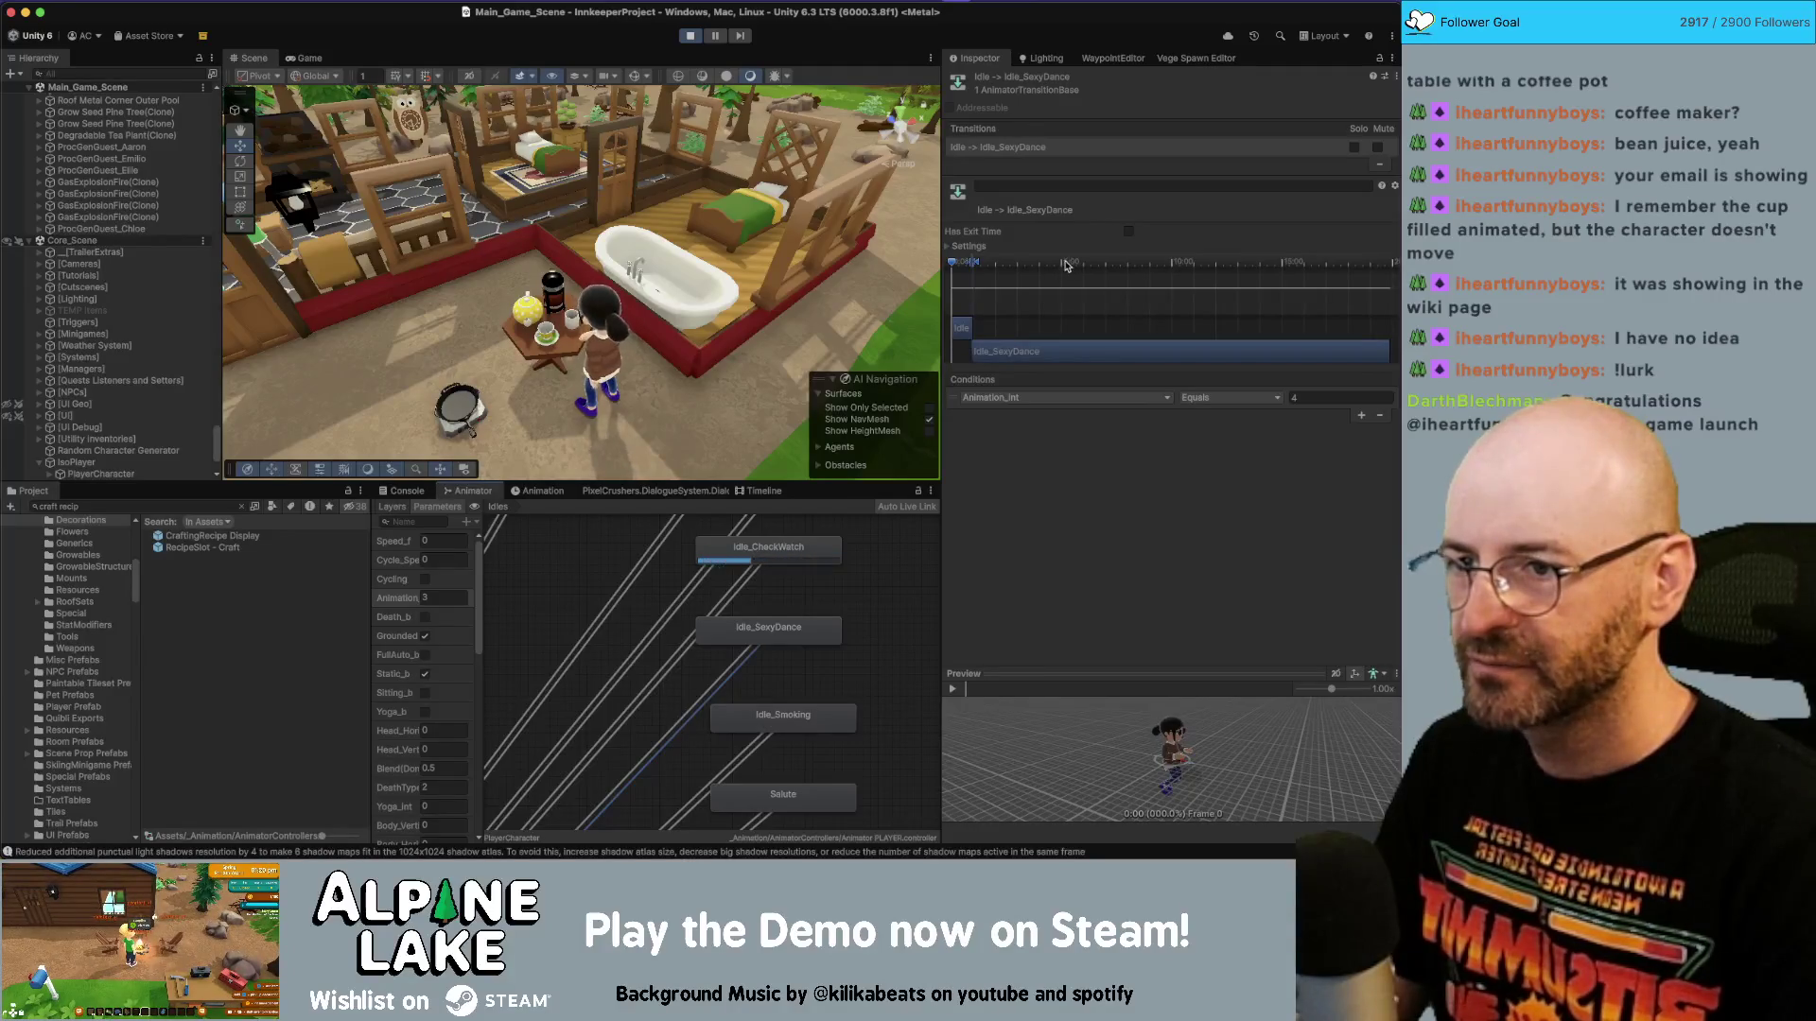
Enable Fixed Duration on the Idle to Idle_SexyDance transition and set Animation_int to 4.
{"action": "left_click", "coordinate": [950, 248]}
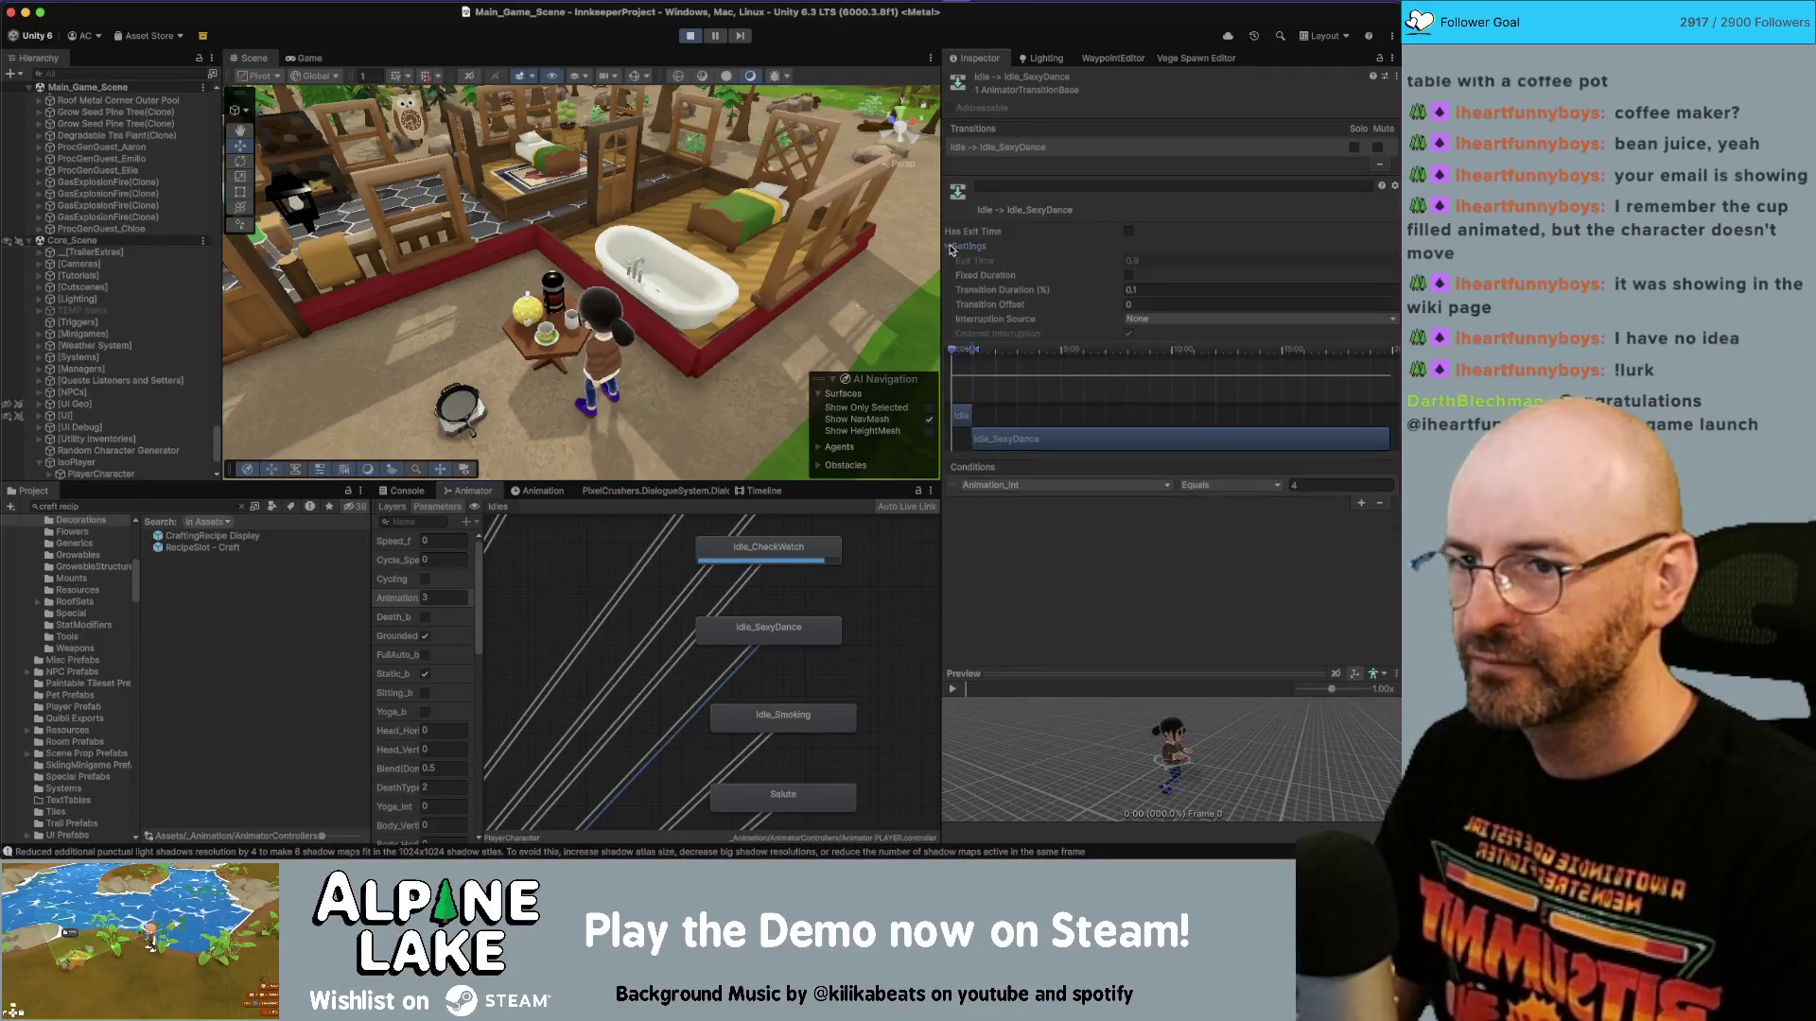
{"action": "left_click", "coordinate": [1128, 275]}
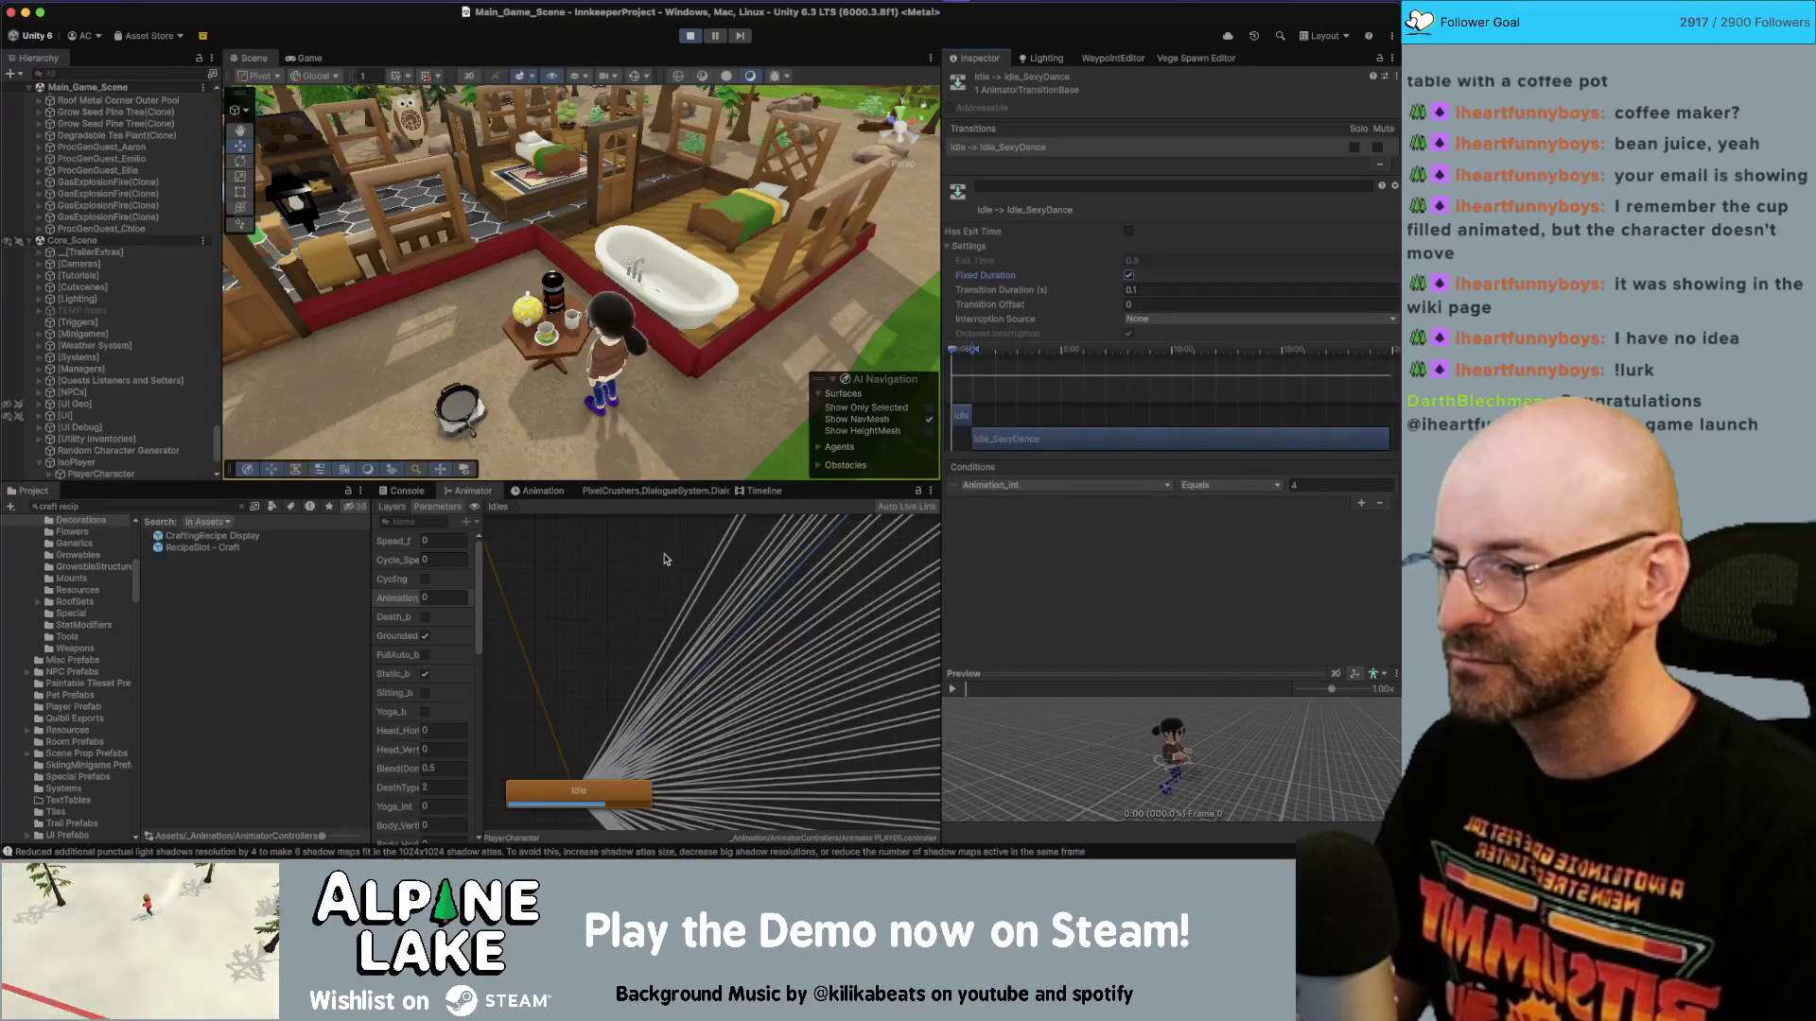
{"action": "left_click", "coordinate": [448, 596]}
{"action": "type", "text": "4"}
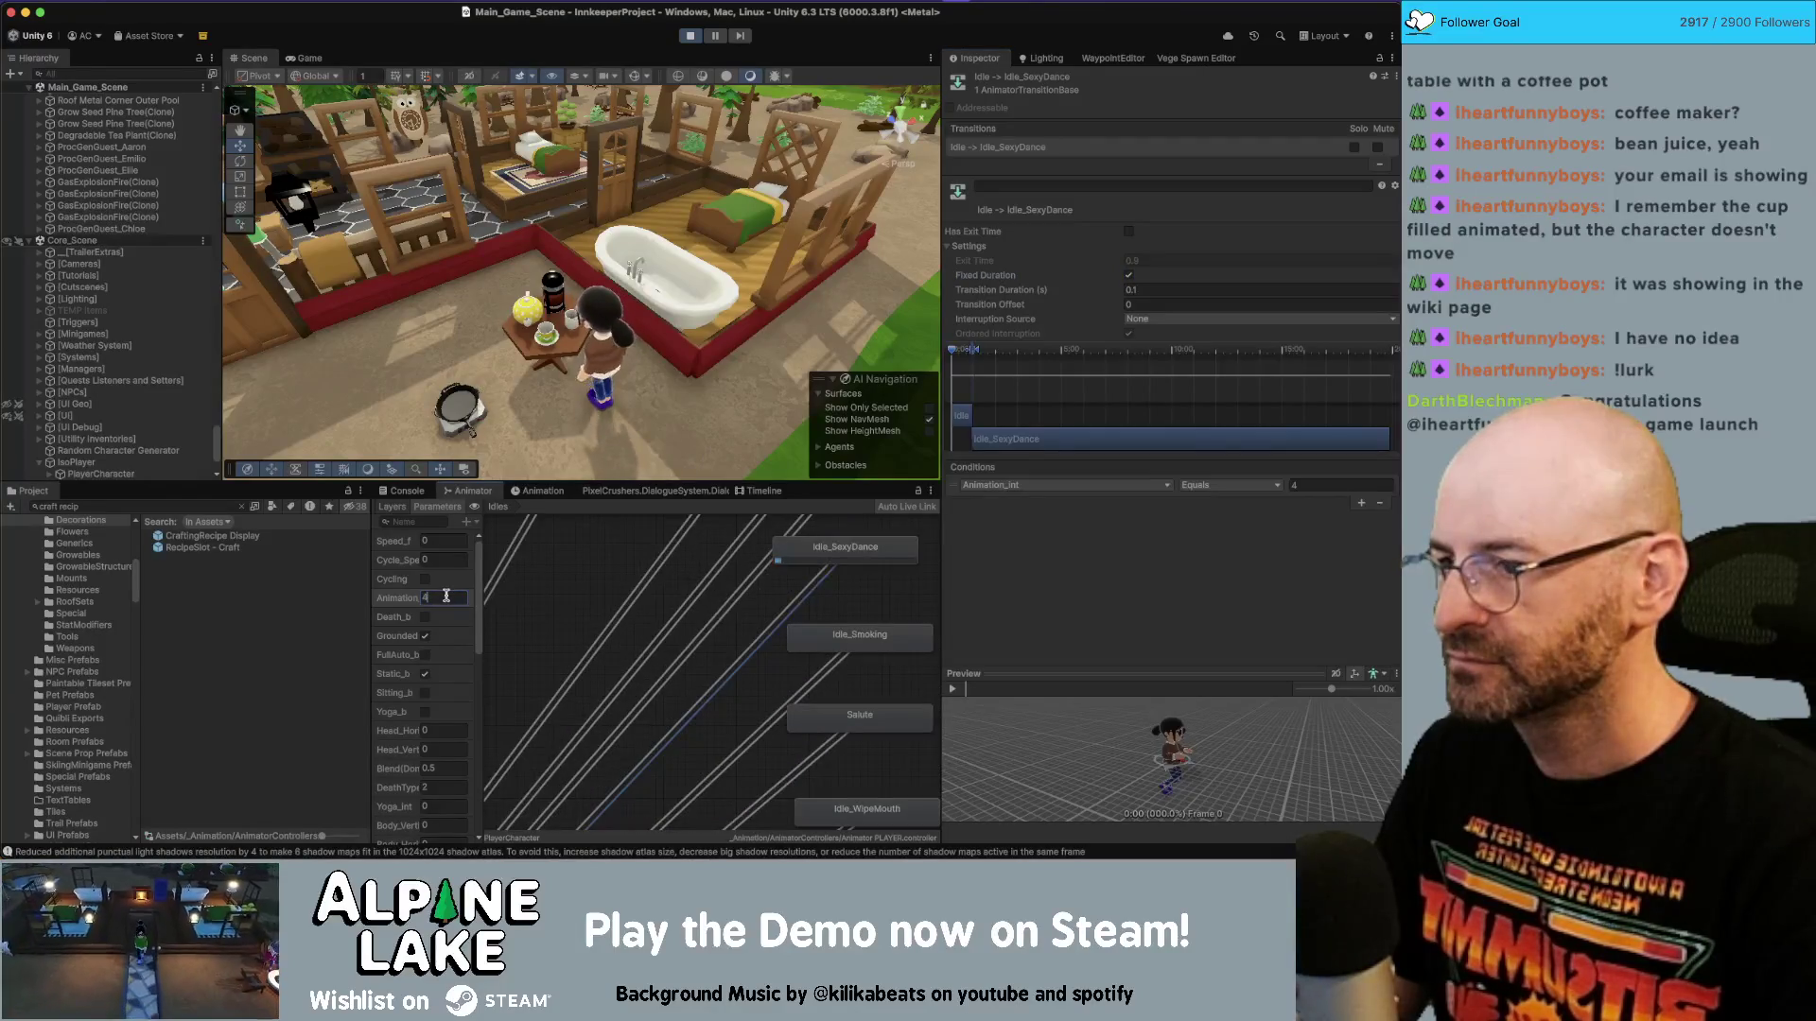
Set Animation_int back to 3 and stop the running game.
{"action": "left_click_drag", "start_coordinate": [416, 597], "coordinate": [402, 602]}
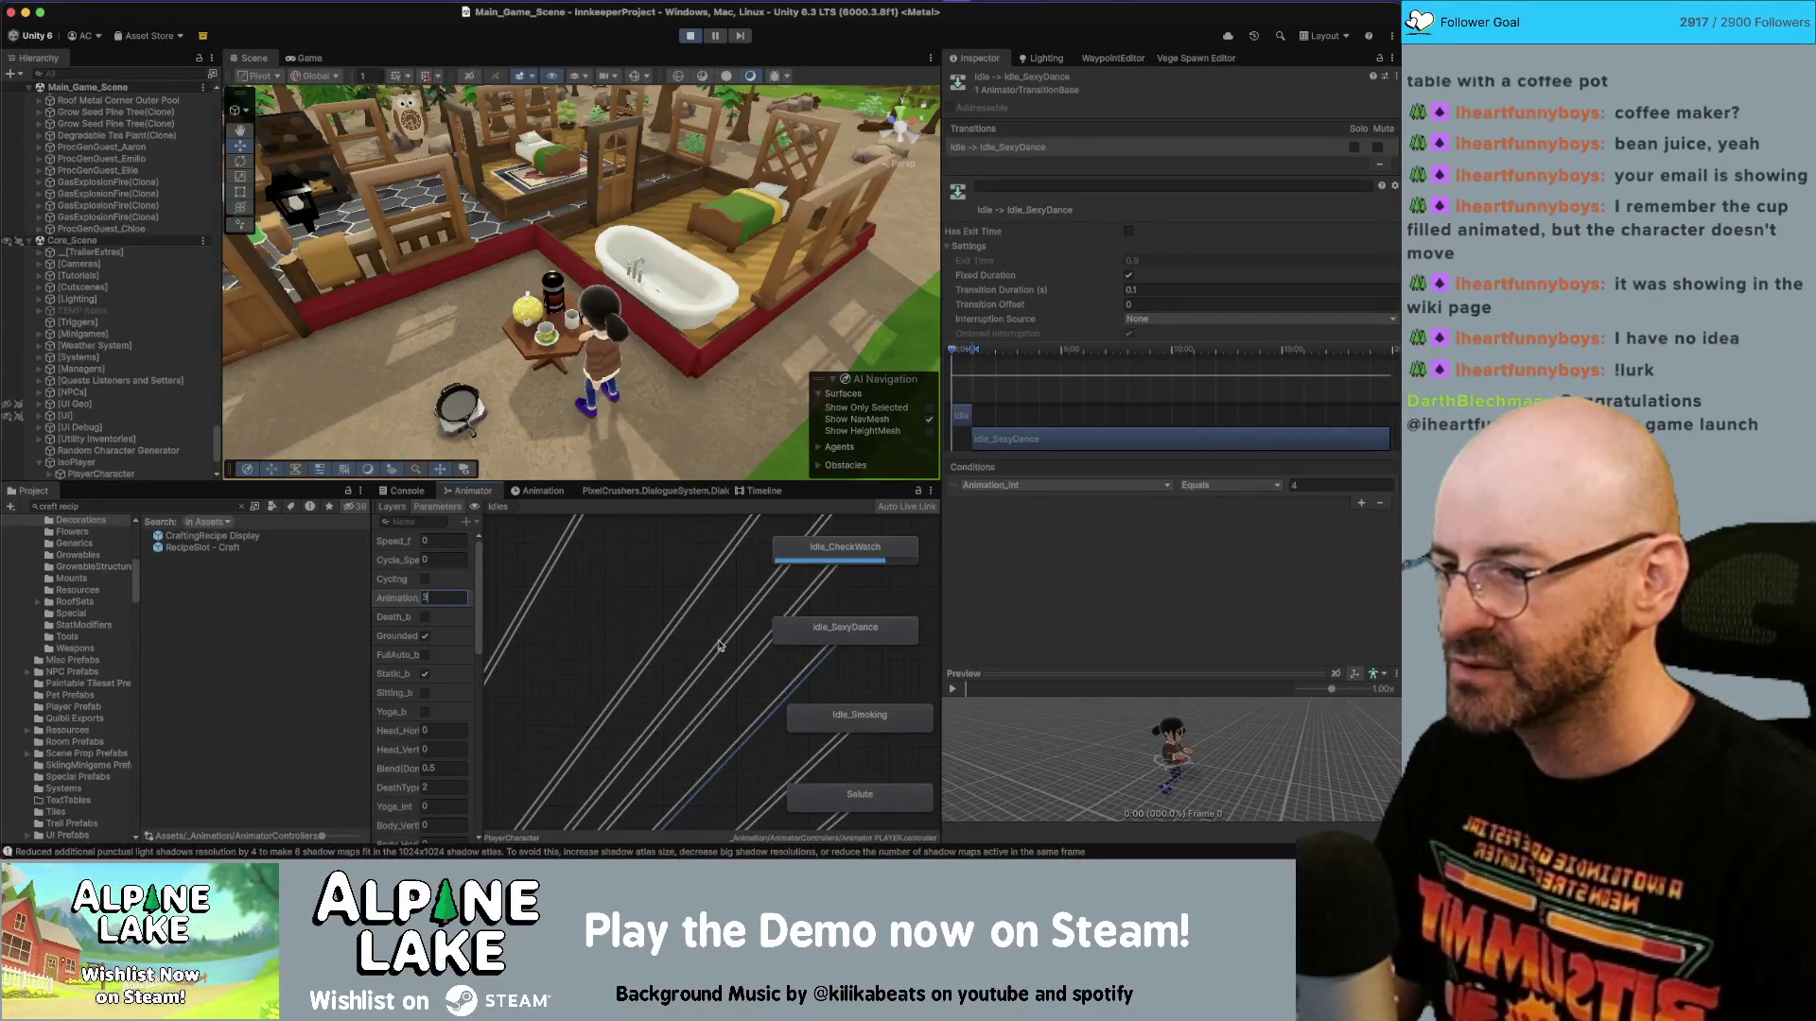
{"action": "type", "text": "4"}
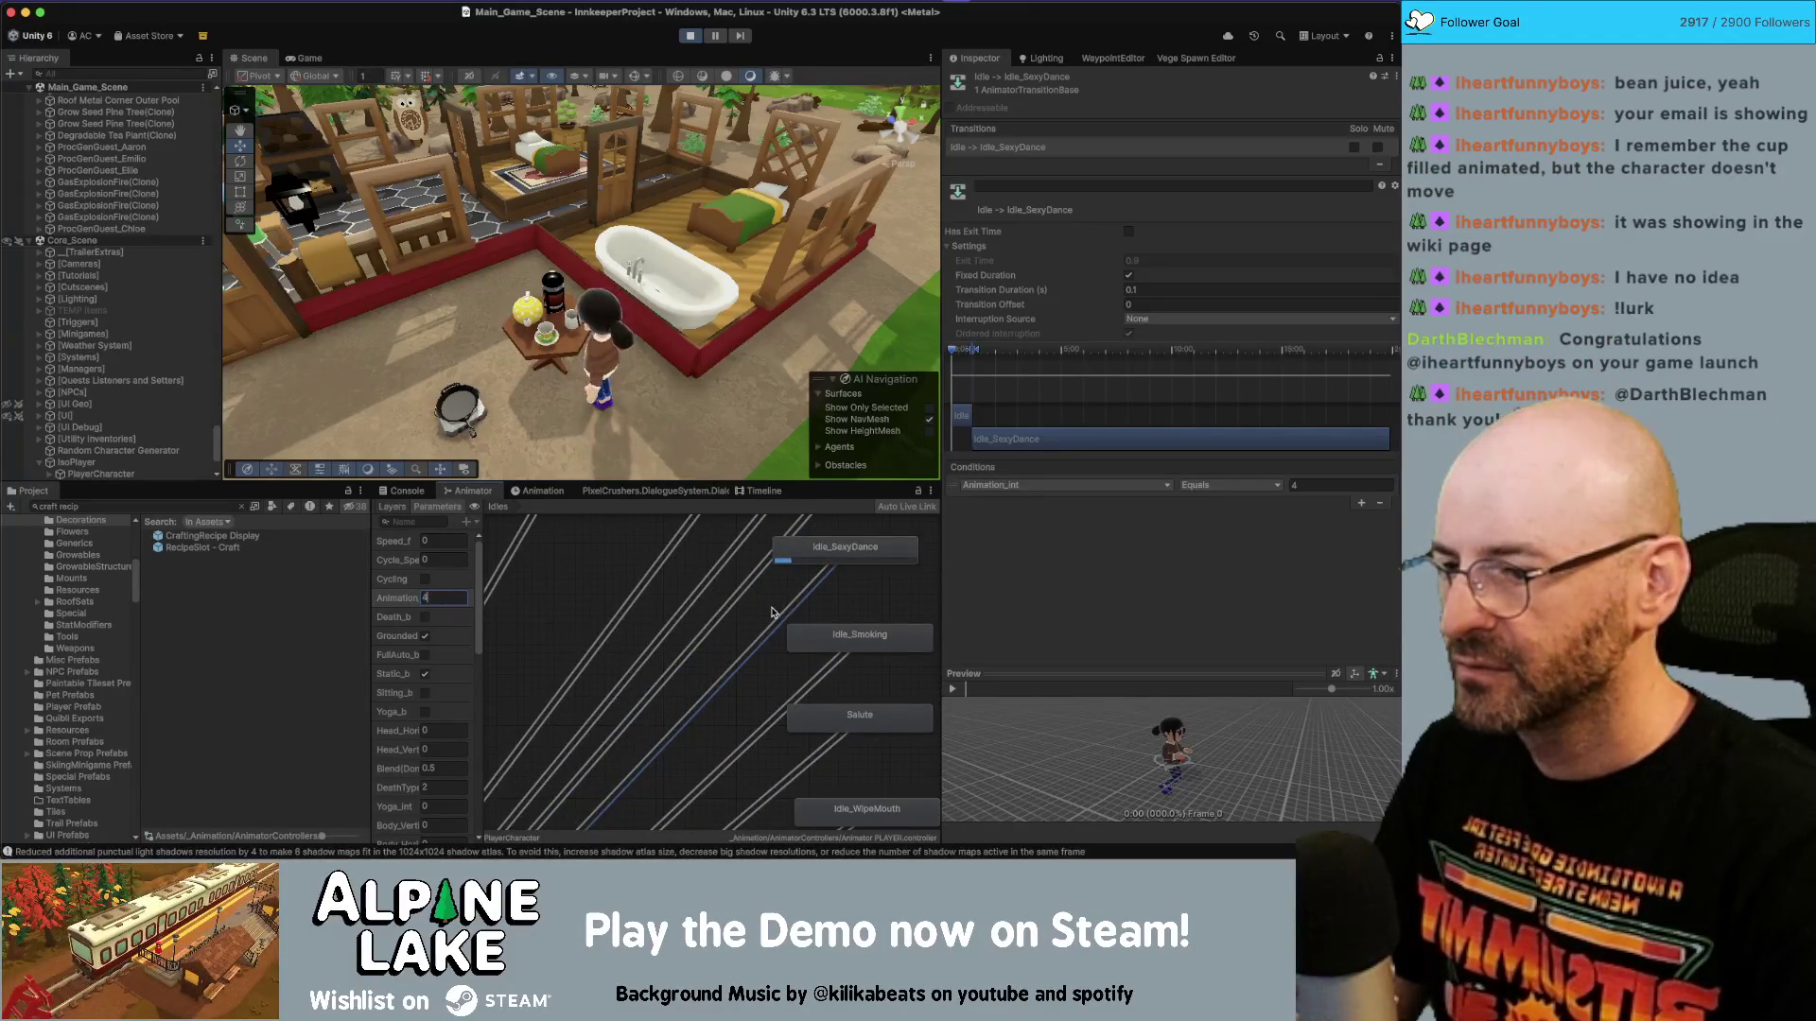
{"action": "type", "text": "3"}
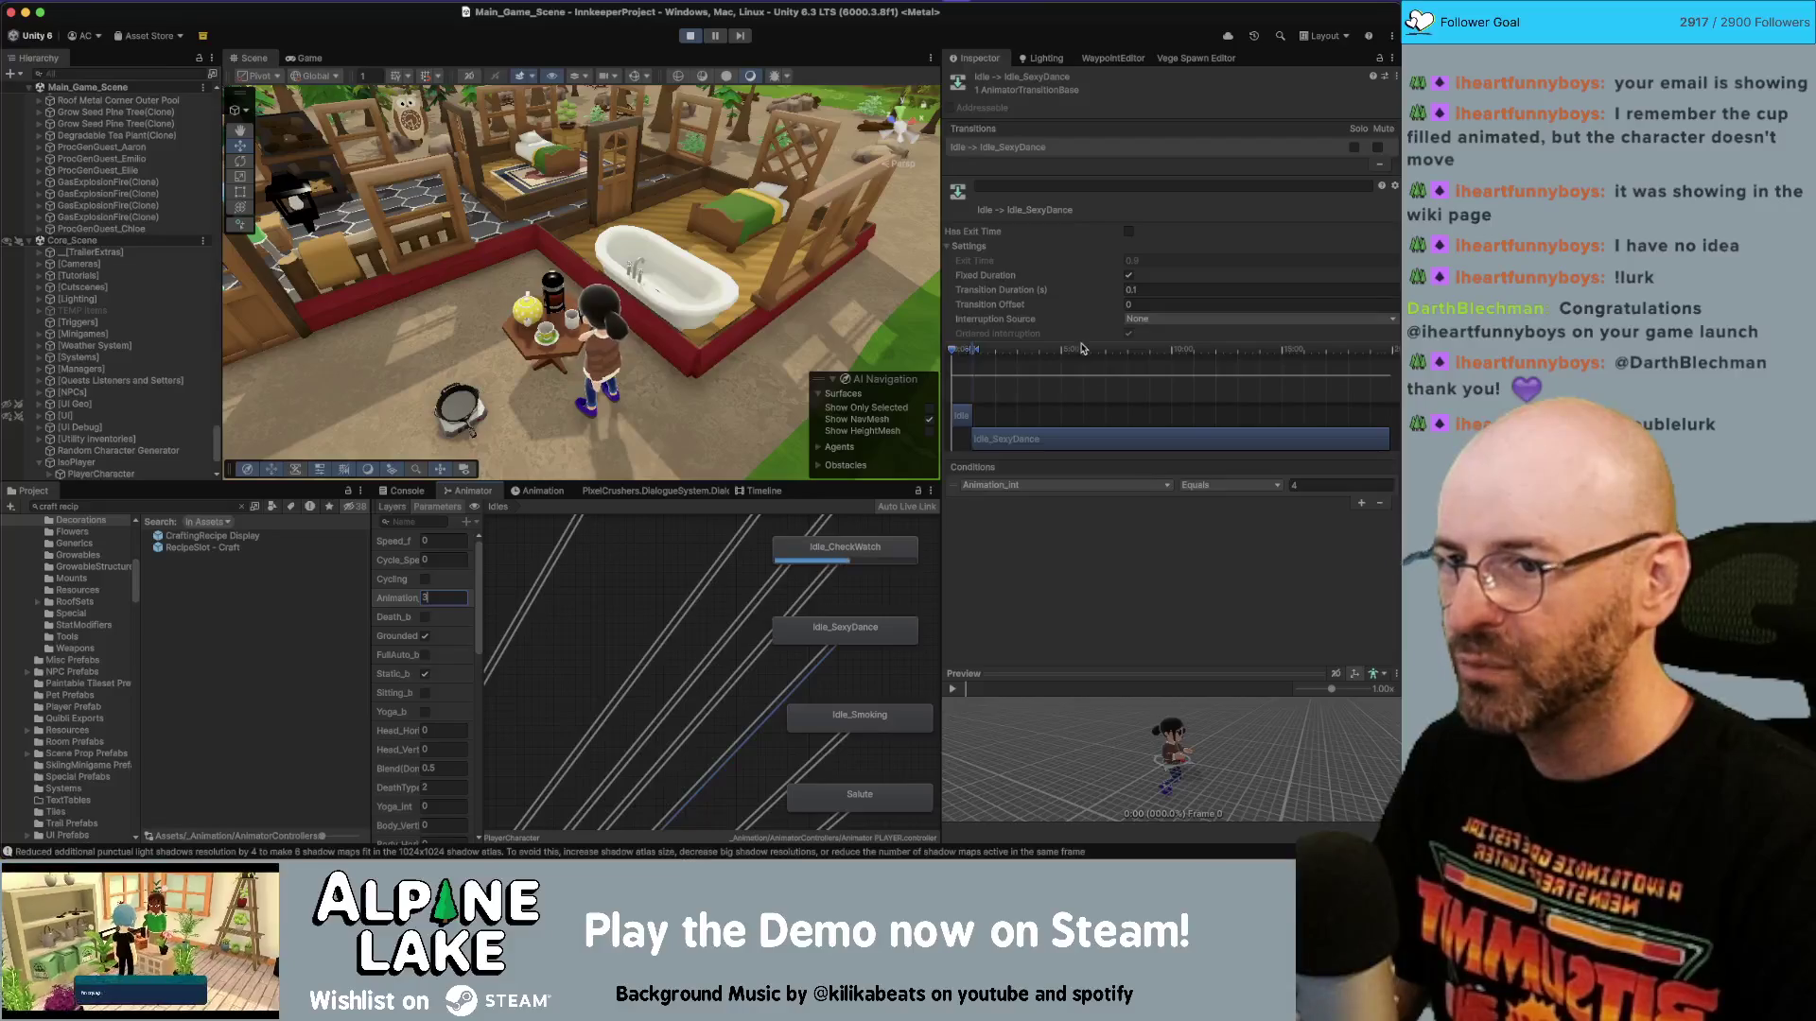
{"action": "left_click", "coordinate": [690, 35]}
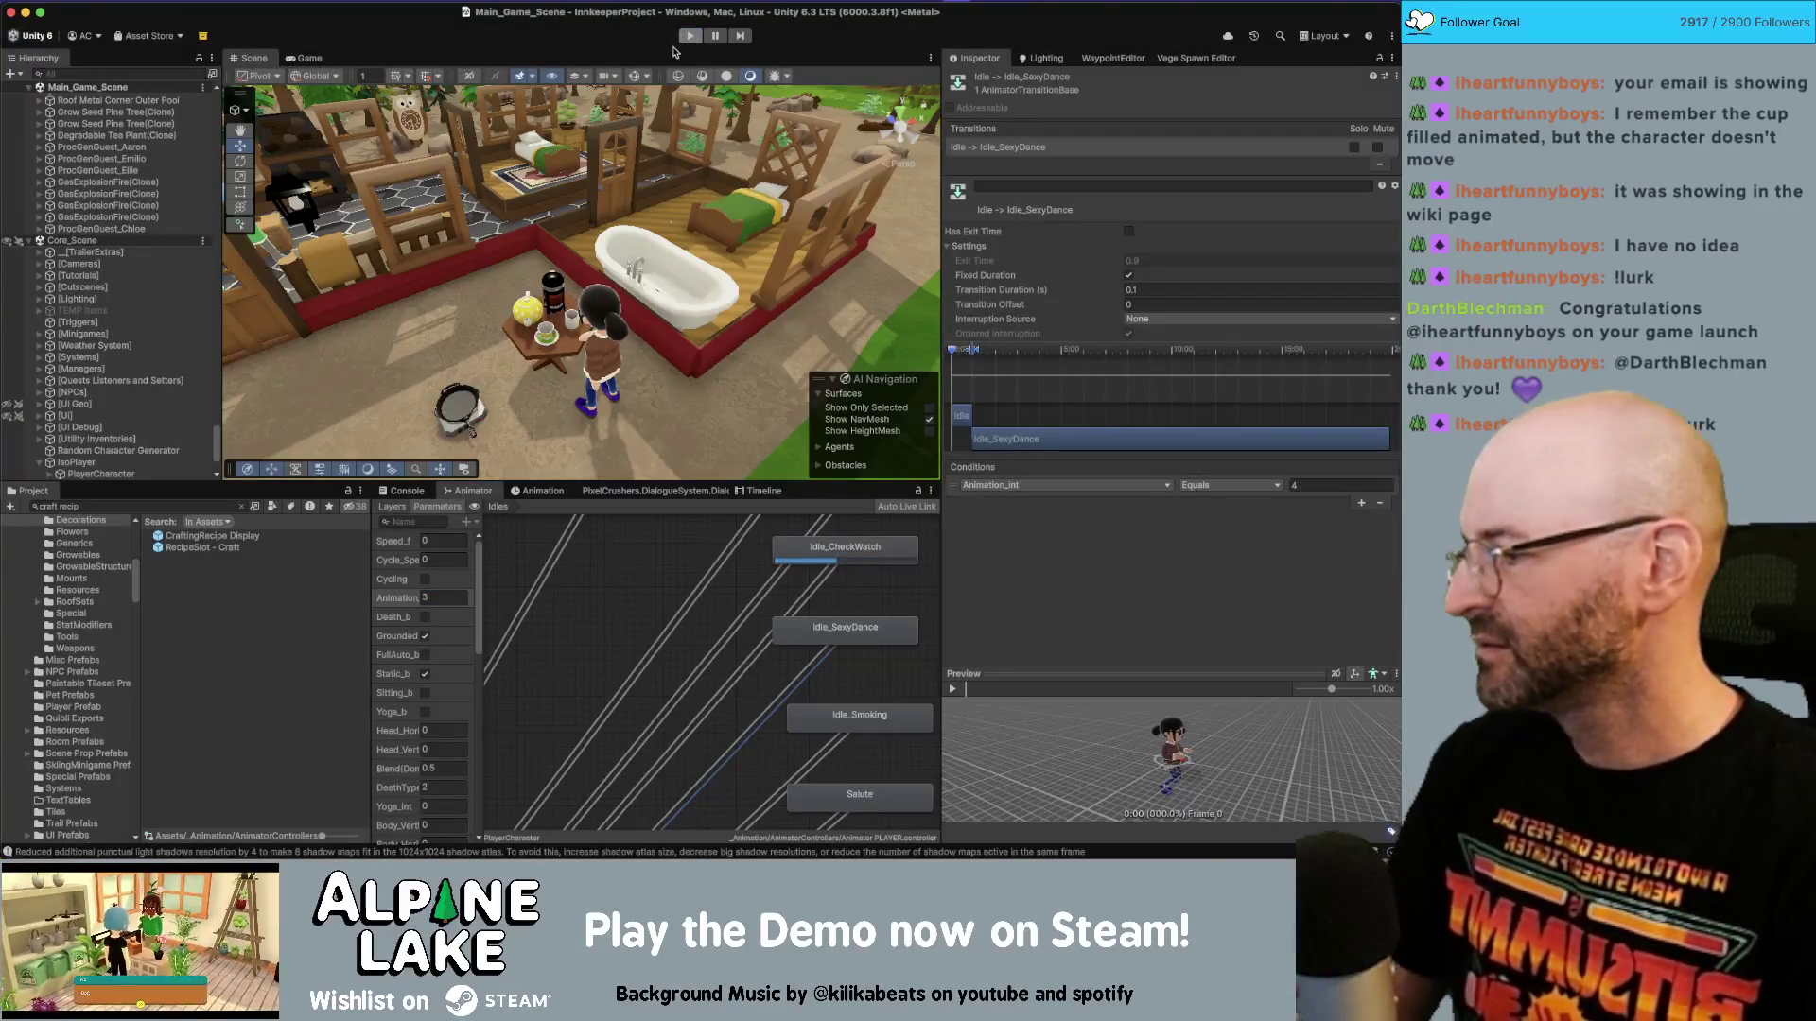